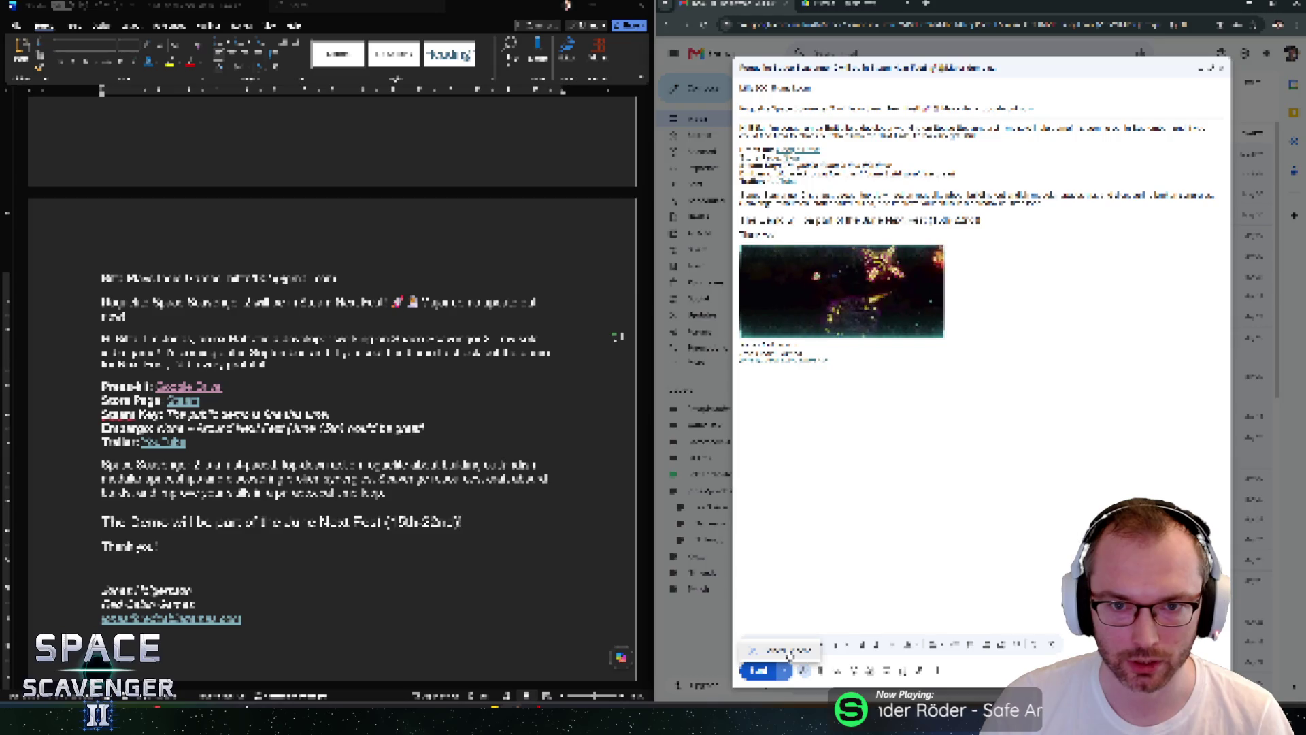
# Schedule the Next Fest press email for a picked date and time, then start a new message.
pyautogui.click(788, 652)
pyautogui.click(977, 429)
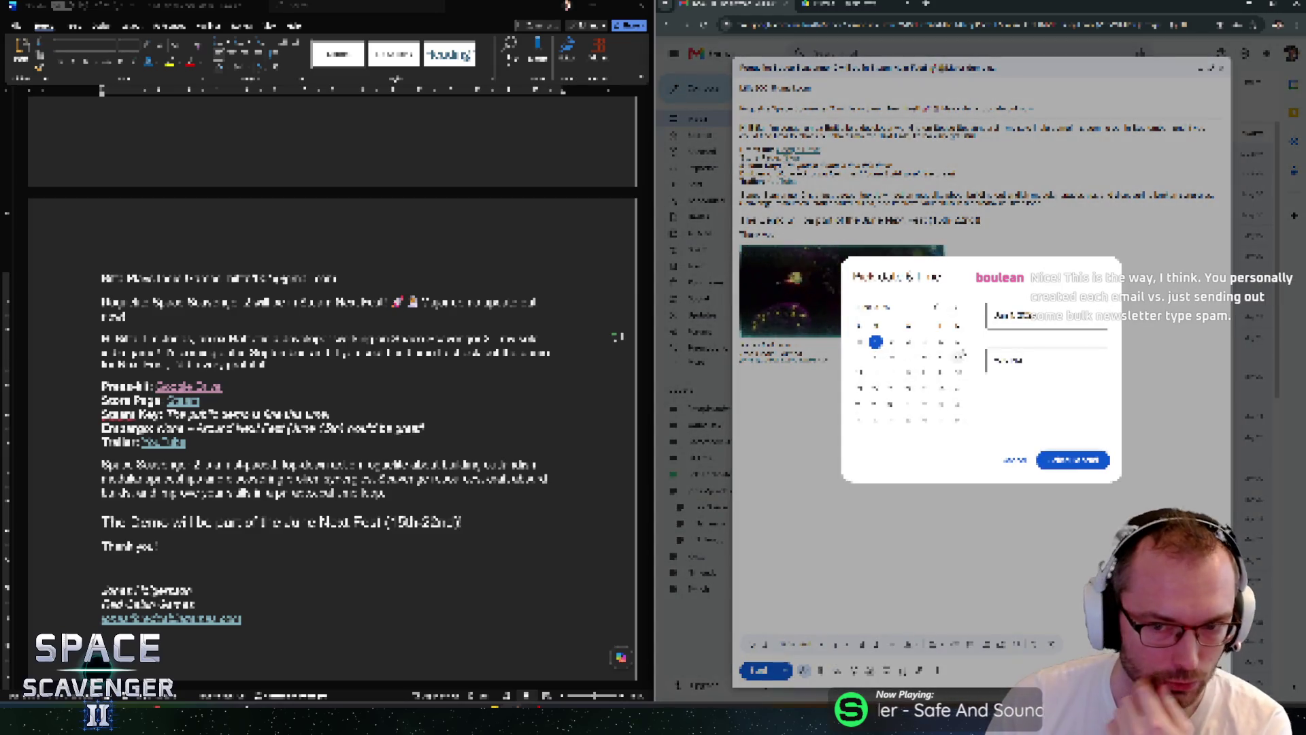
pyautogui.click(1064, 457)
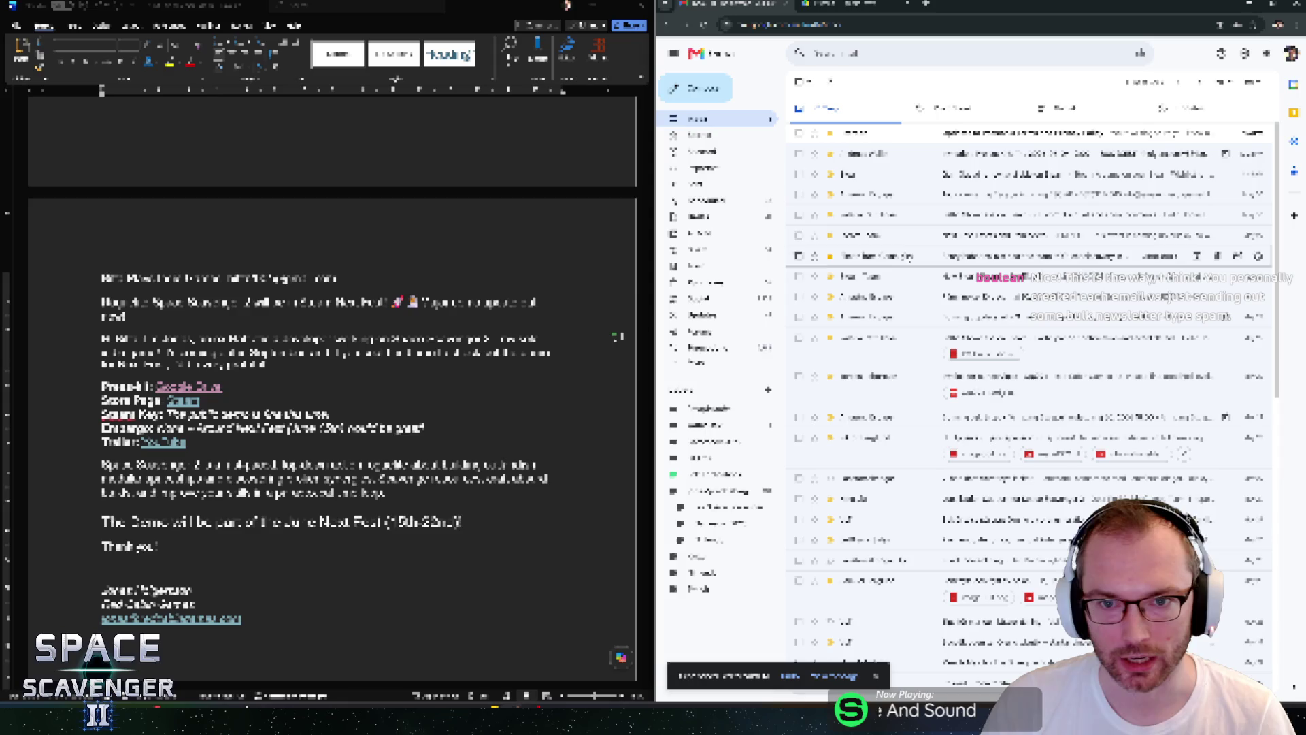
pyautogui.click(724, 95)
# Copy the streamer's email address from the Word letter into the draft's To field.
pyautogui.hotkey('ctrl', 'v')
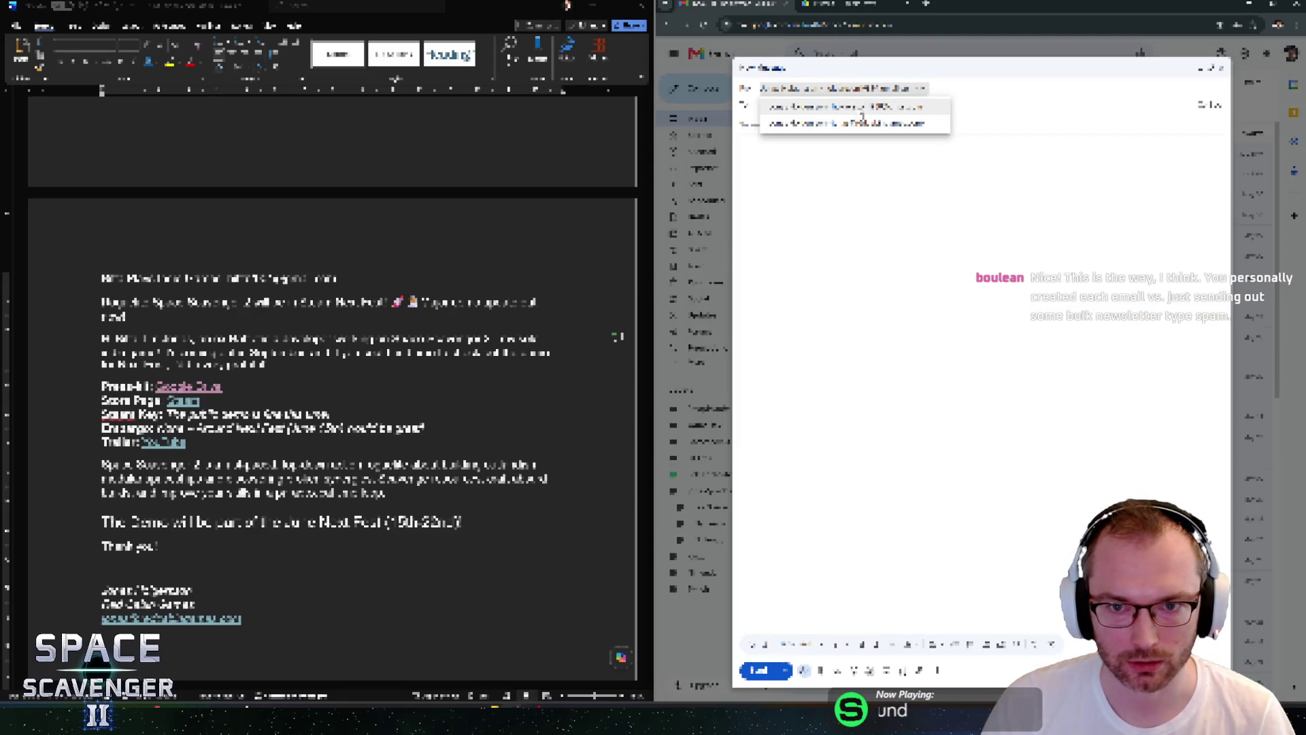
pyautogui.press('Return')
pyautogui.click(275, 435)
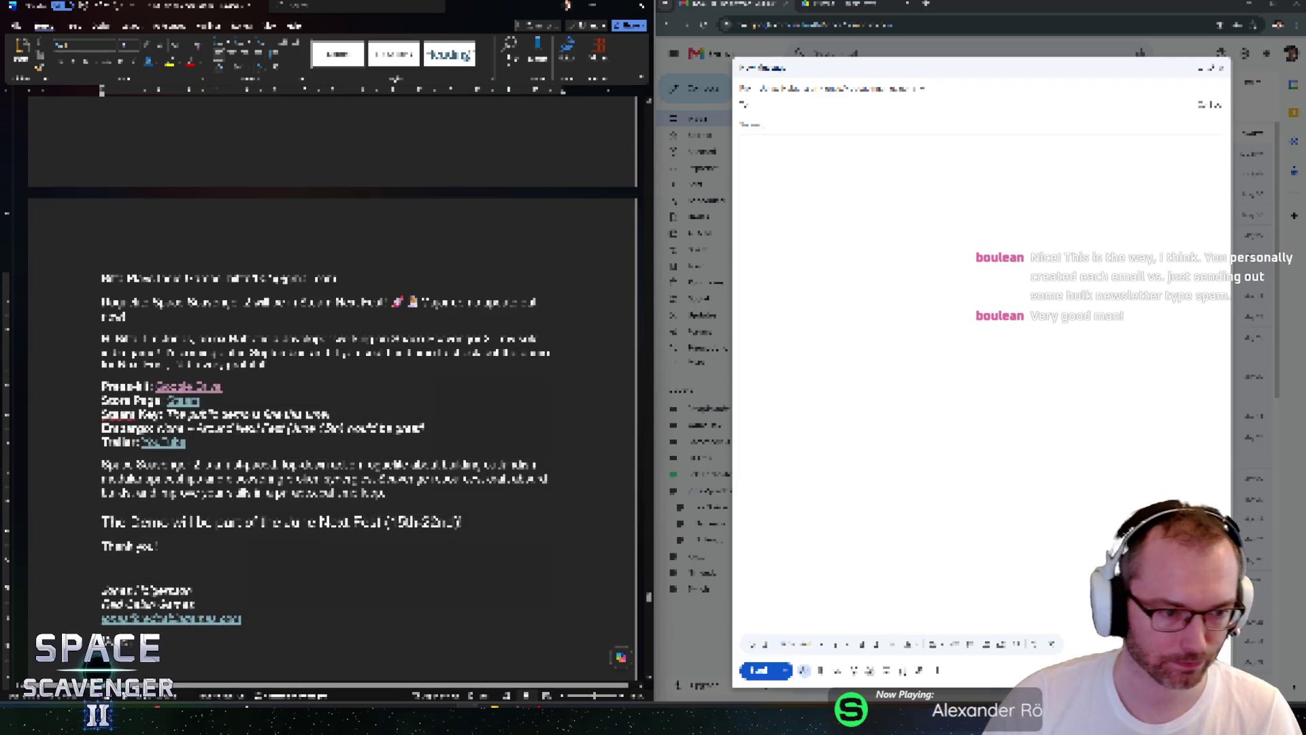
pyautogui.scroll(10, 333, 388)
pyautogui.scroll(-3, 334, 388)
pyautogui.scroll(-1, 333, 462)
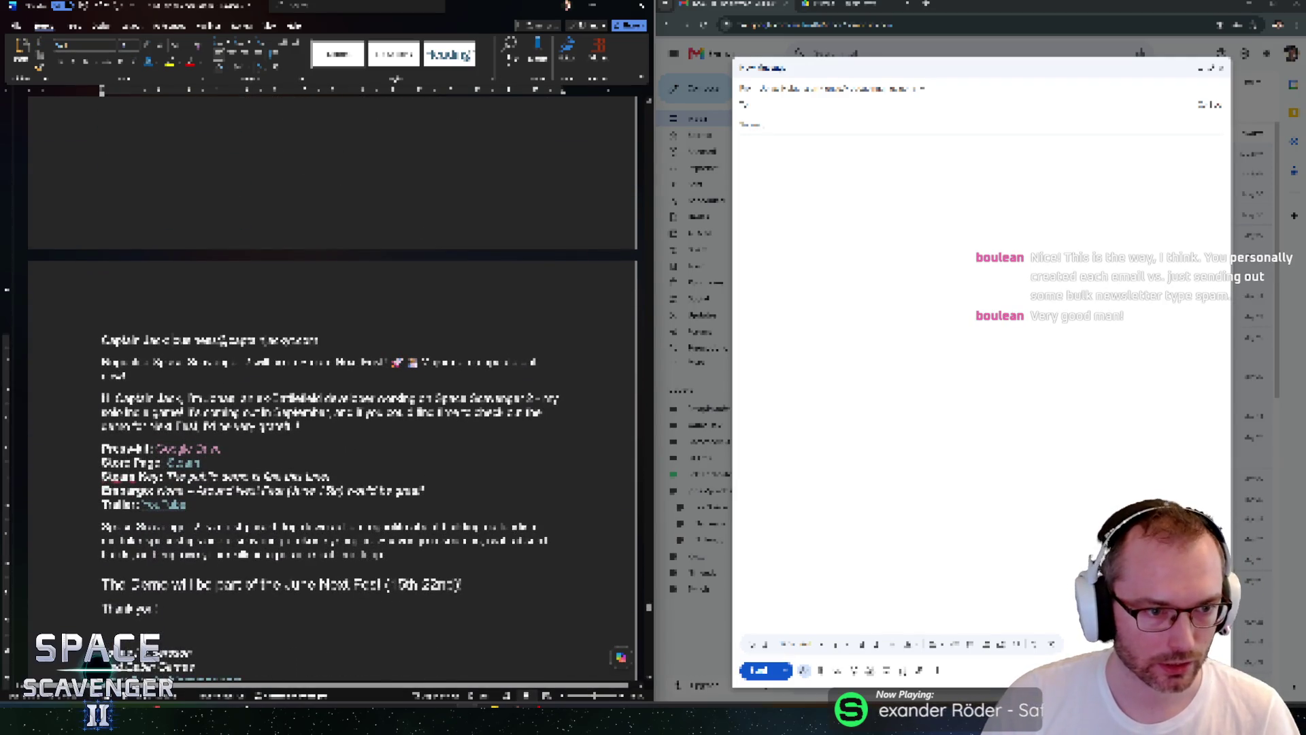
pyautogui.moveTo(173, 339); pyautogui.dragTo(317, 339)
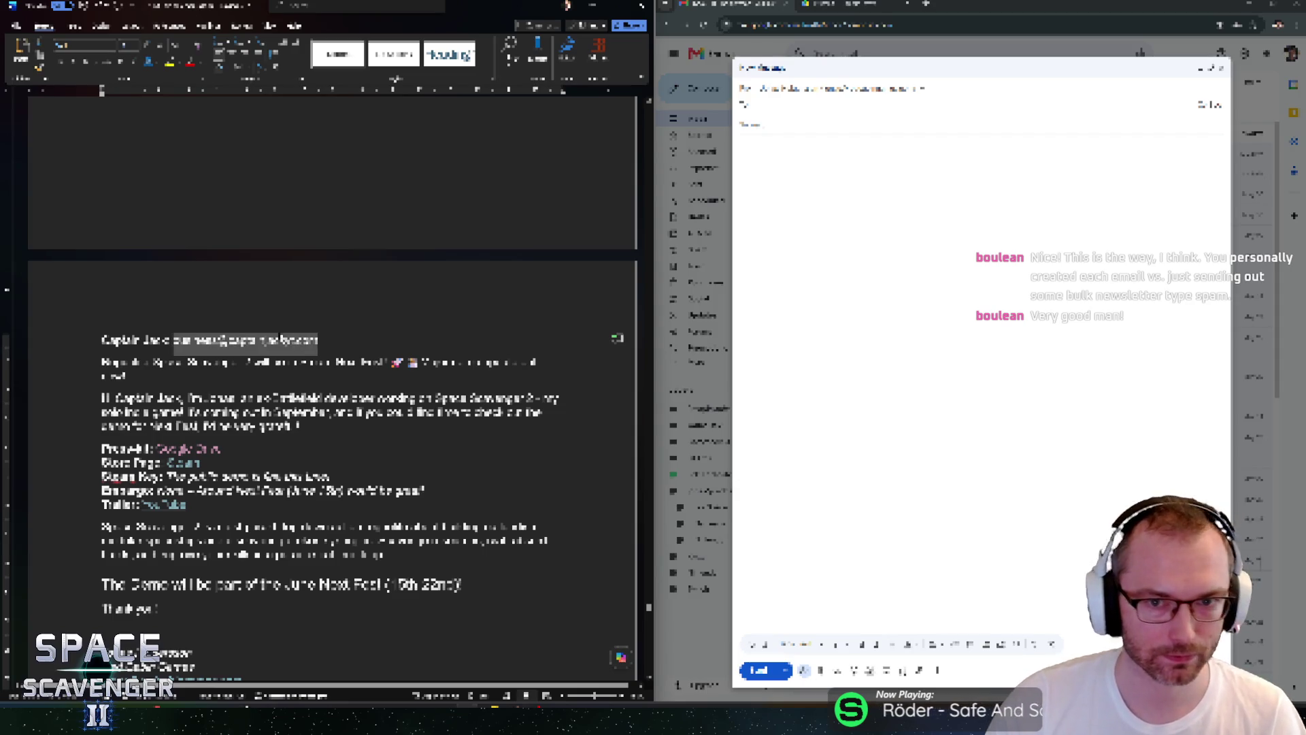
pyautogui.hotkey('ctrl', 'c')
pyautogui.click(833, 105)
pyautogui.hotkey('ctrl', 'v')
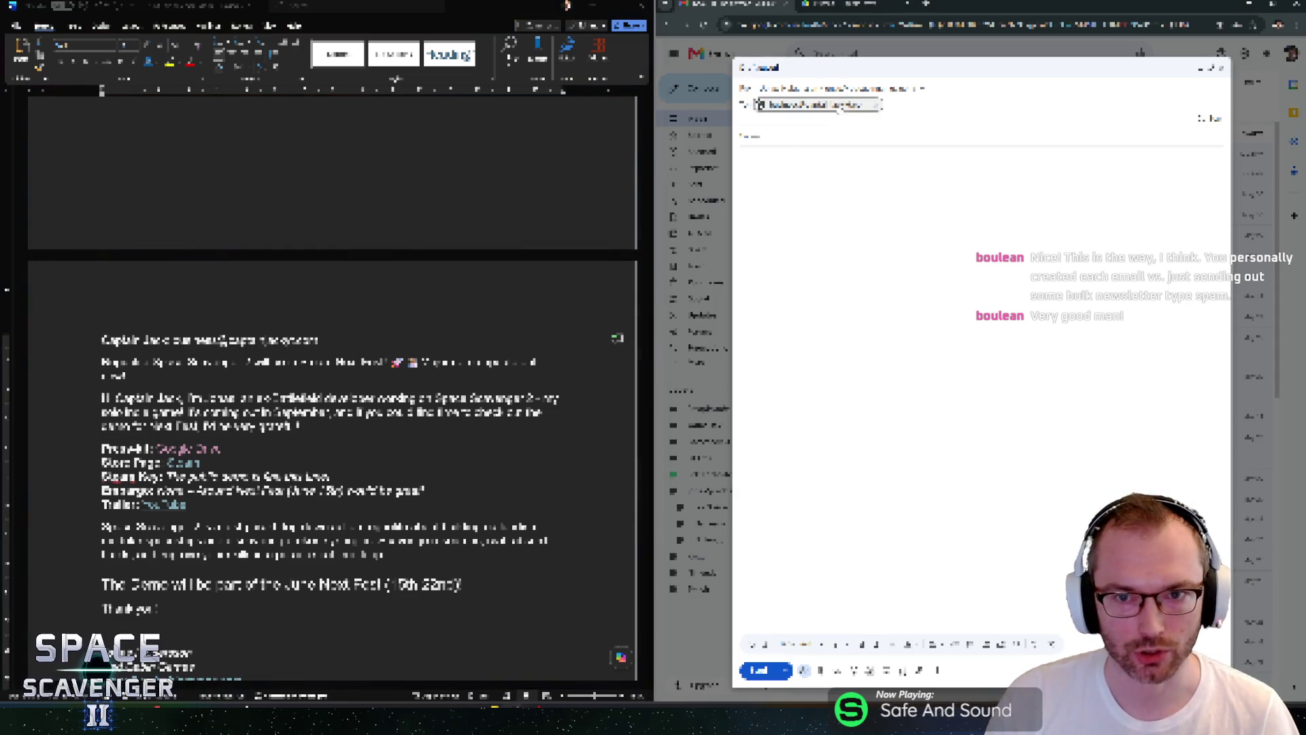
pyautogui.press('Tab')
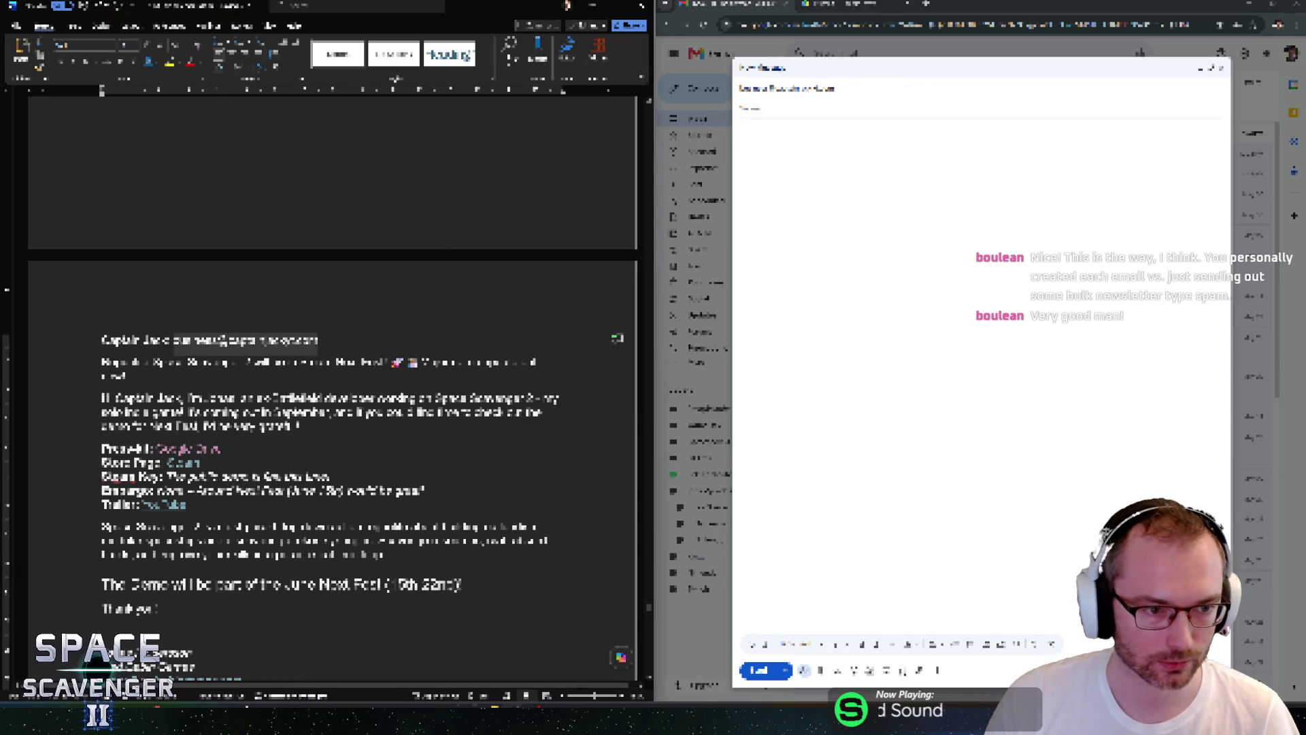
# Use the letter's opening line as the email subject.
pyautogui.tripleClick(112, 367)
pyautogui.hotkey('ctrl', 'c')
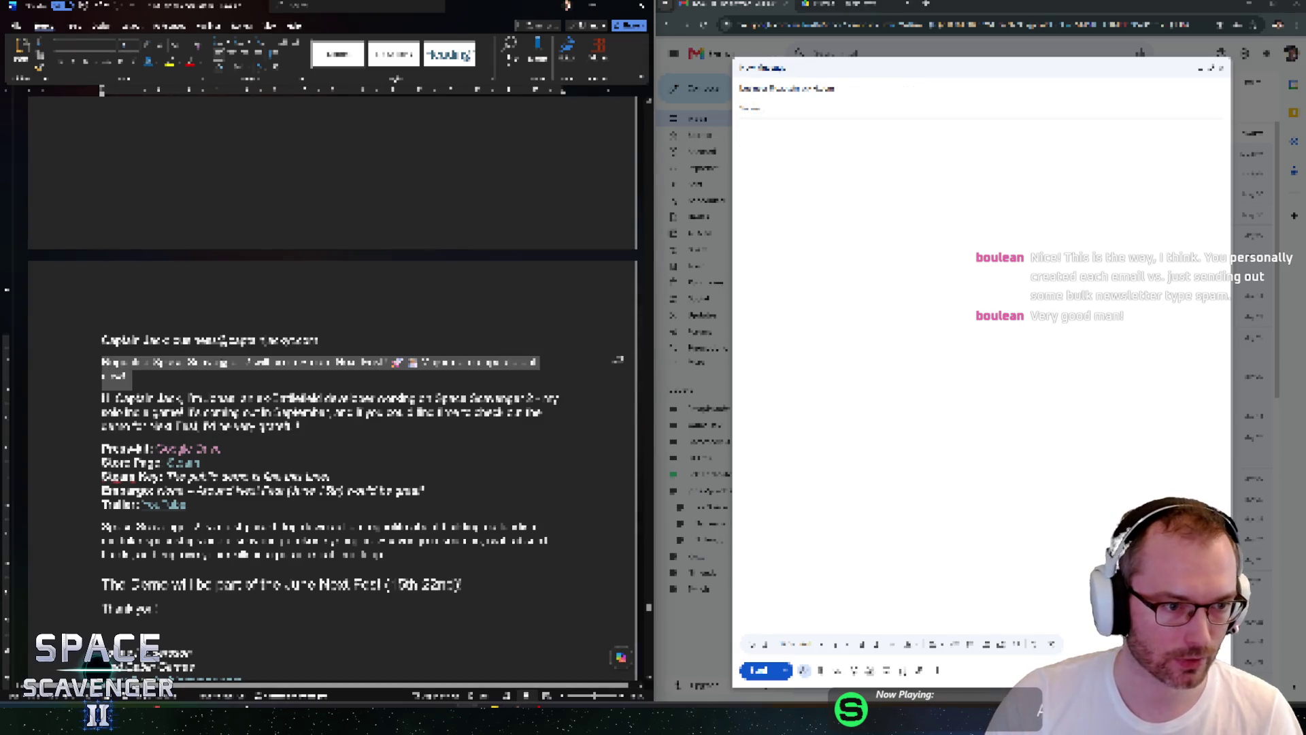
pyautogui.hotkey('alt', 'Tab')
pyautogui.hotkey('ctrl', 'v')
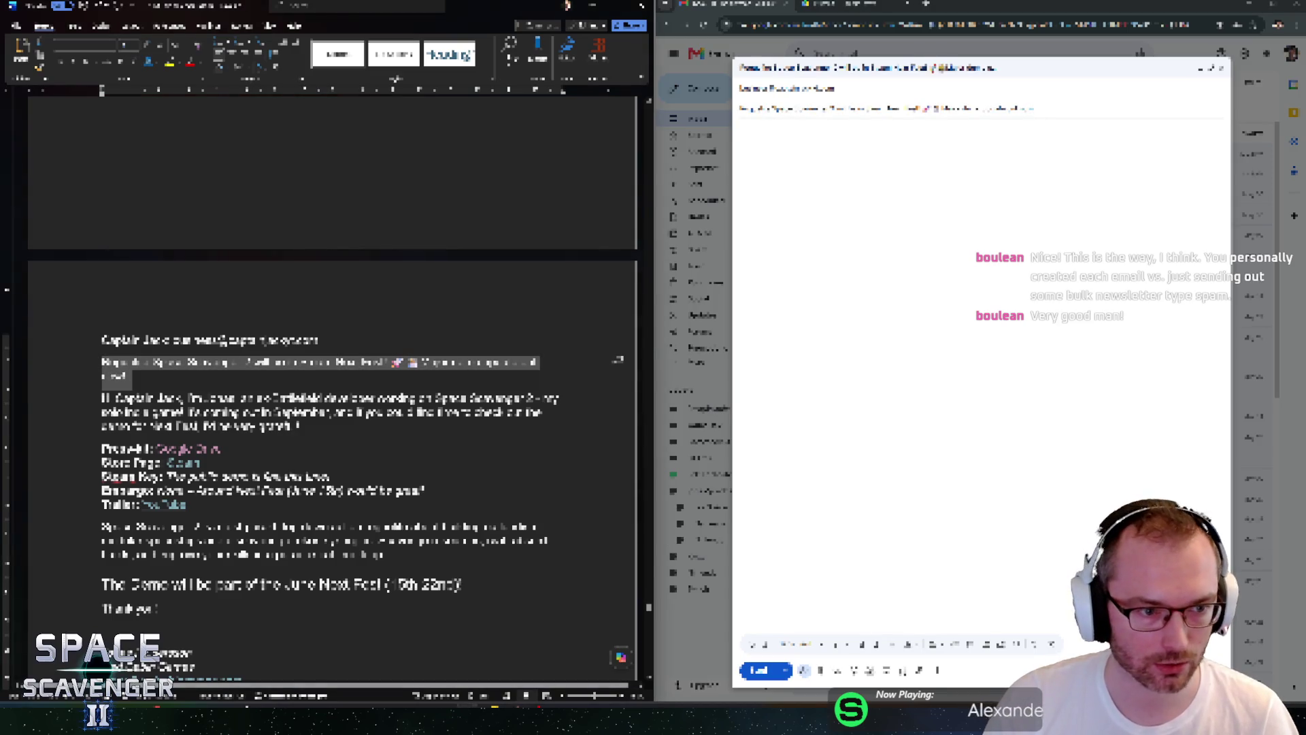
# Paste the letter text, through the signature, into the message body.
pyautogui.moveTo(102, 398)
pyautogui.mouseDown()
pyautogui.moveTo(245, 403)
pyautogui.moveTo(245, 504)
pyautogui.mouseUp()
pyautogui.hotkey('ctrl', 'c')
pyautogui.hotkey('alt', 'Tab')
pyautogui.press('Tab')
pyautogui.hotkey('ctrl', 'v')
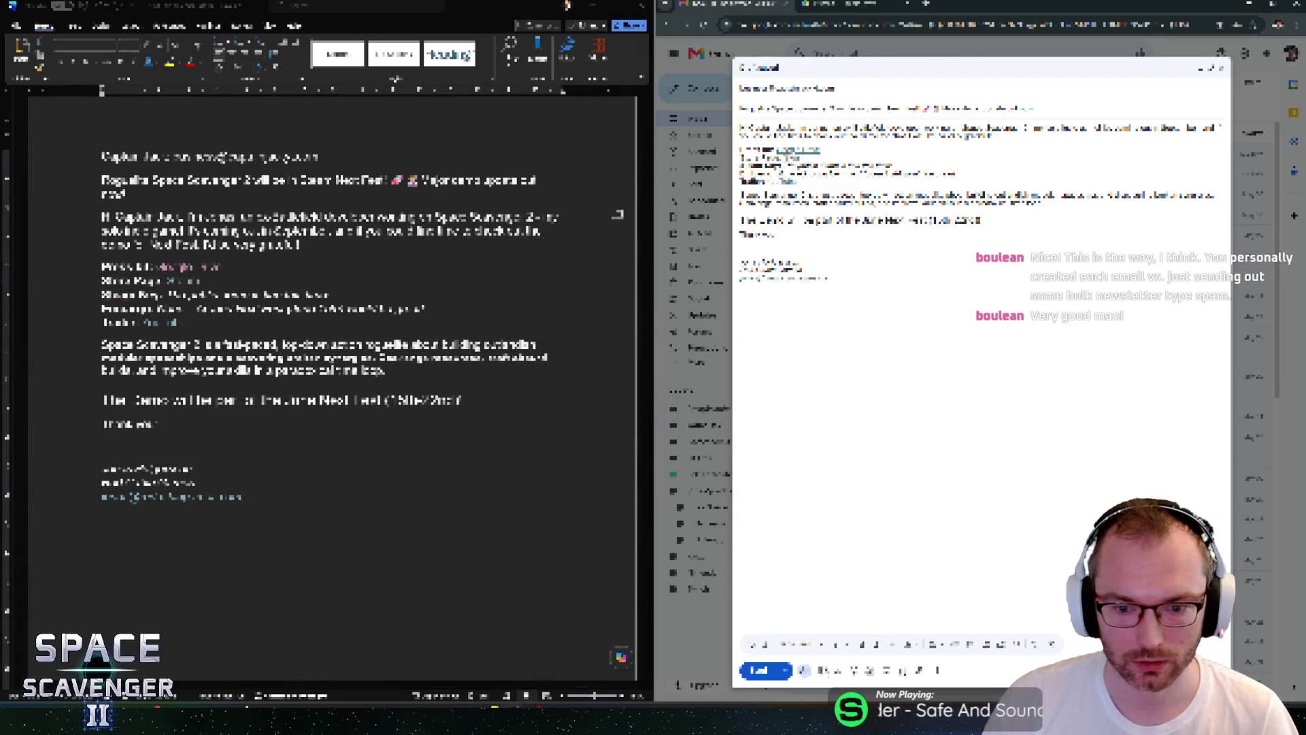
pyautogui.click(886, 671)
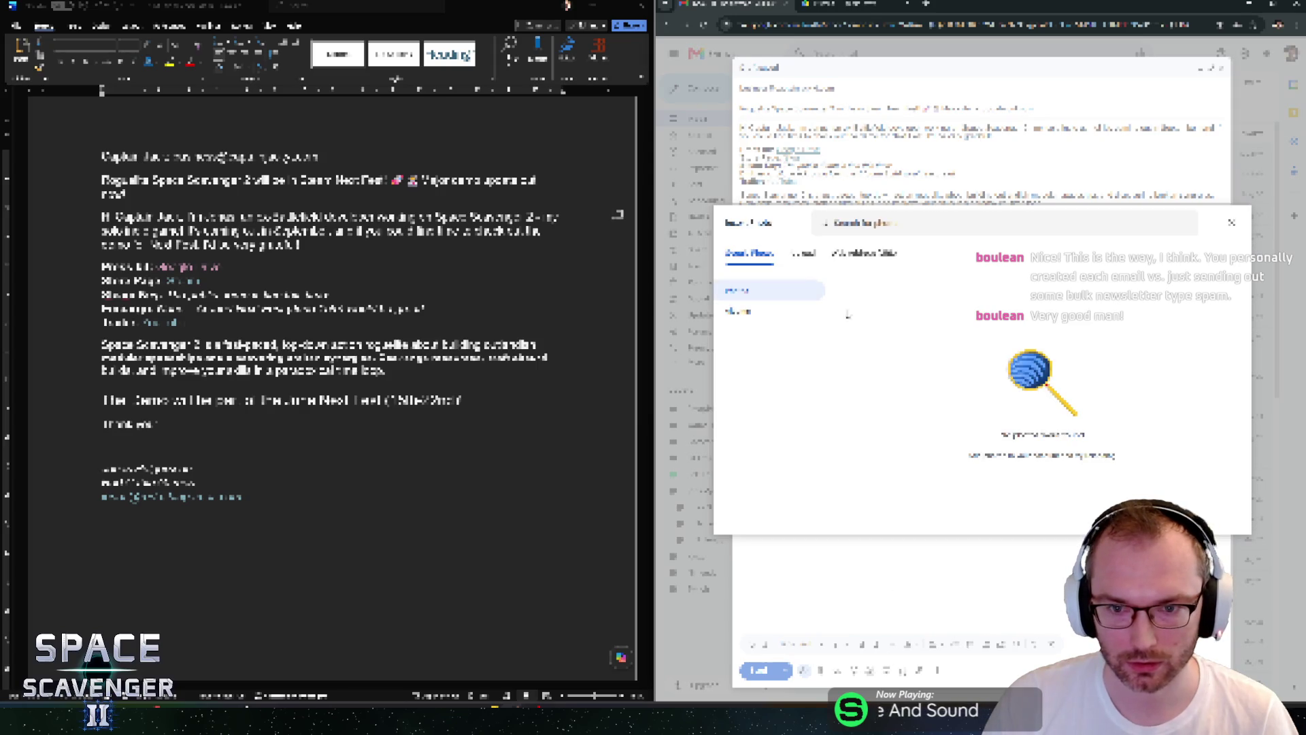
# Upload the gameplay image into the email body and remove the blank line above it.
pyautogui.click(802, 259)
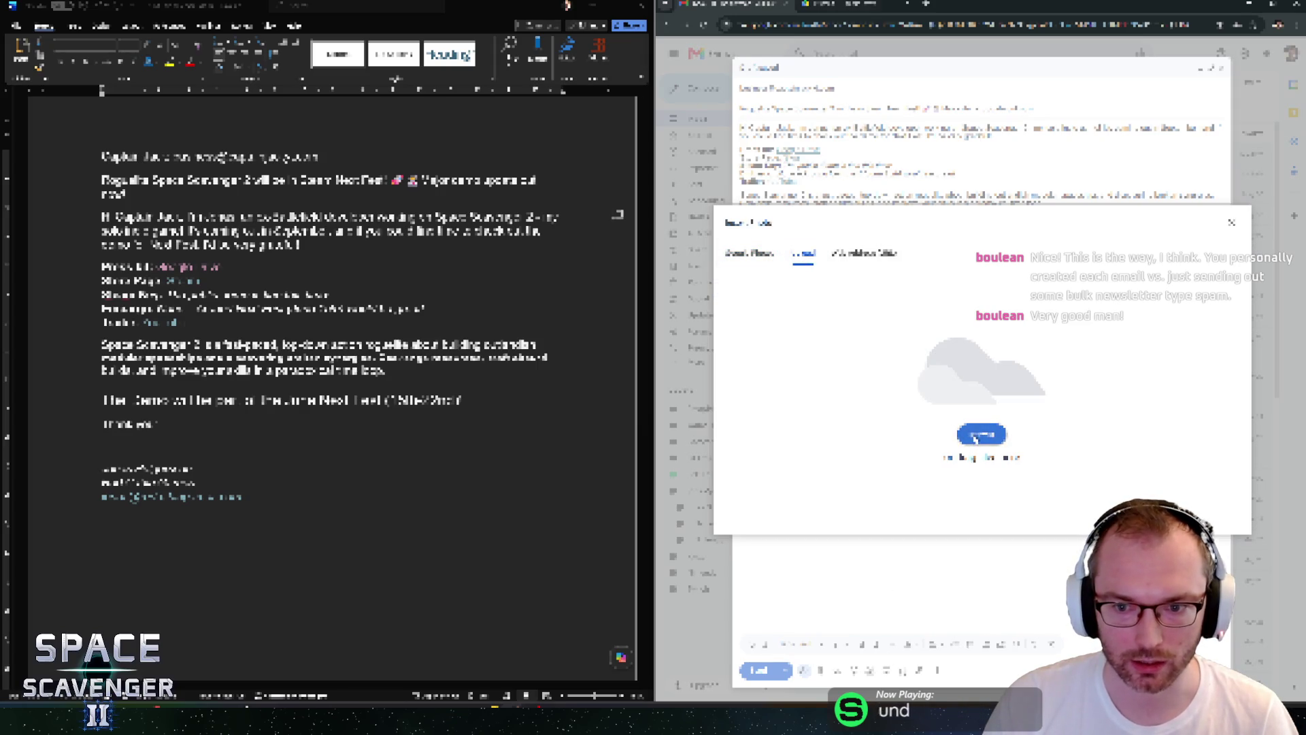
pyautogui.click(981, 435)
pyautogui.doubleClick(747, 219)
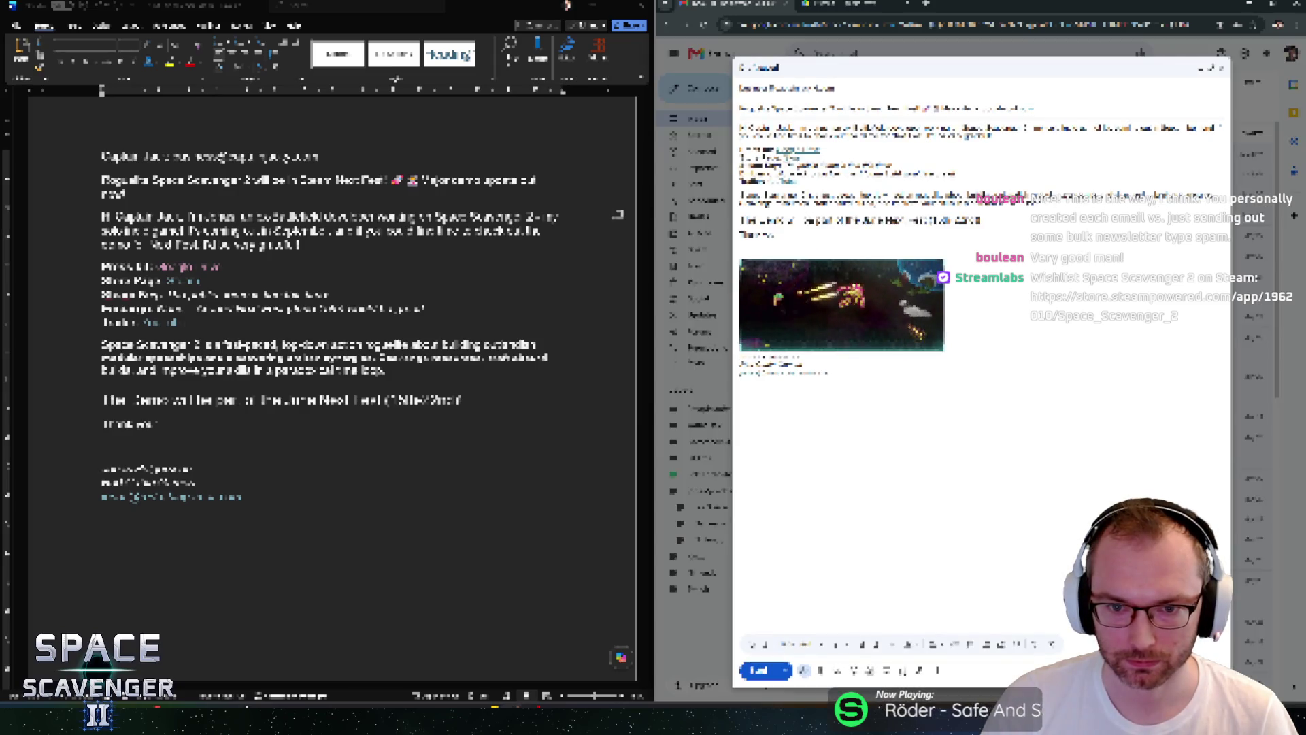
pyautogui.press('BackSpace')
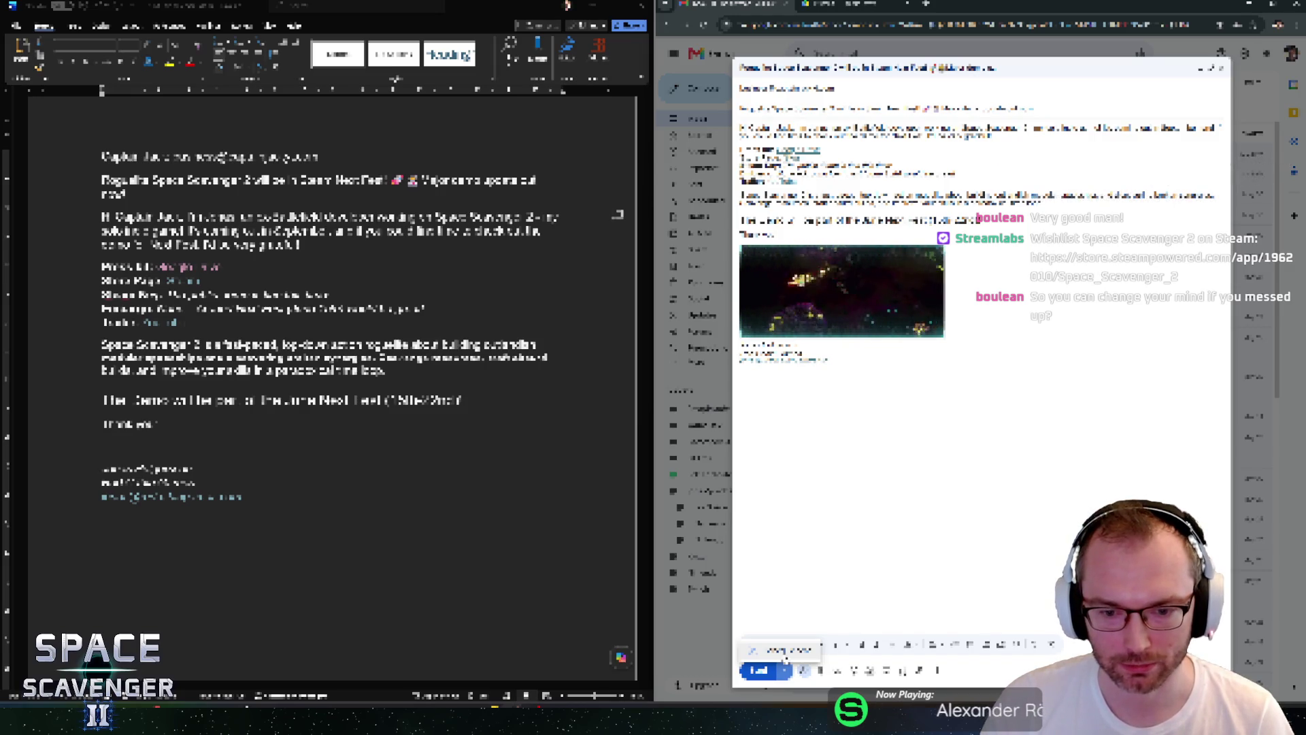
# Schedule the email to send at a picked date and time.
pyautogui.click(787, 651)
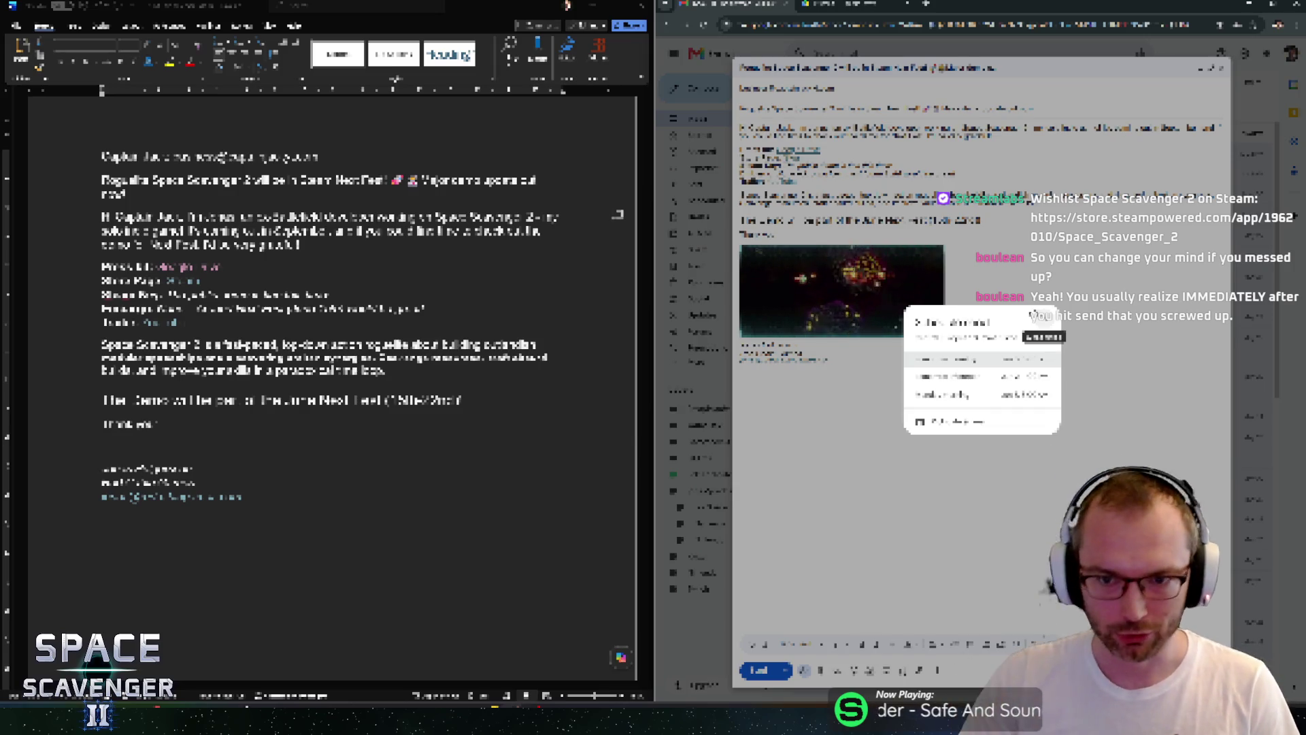
pyautogui.click(949, 421)
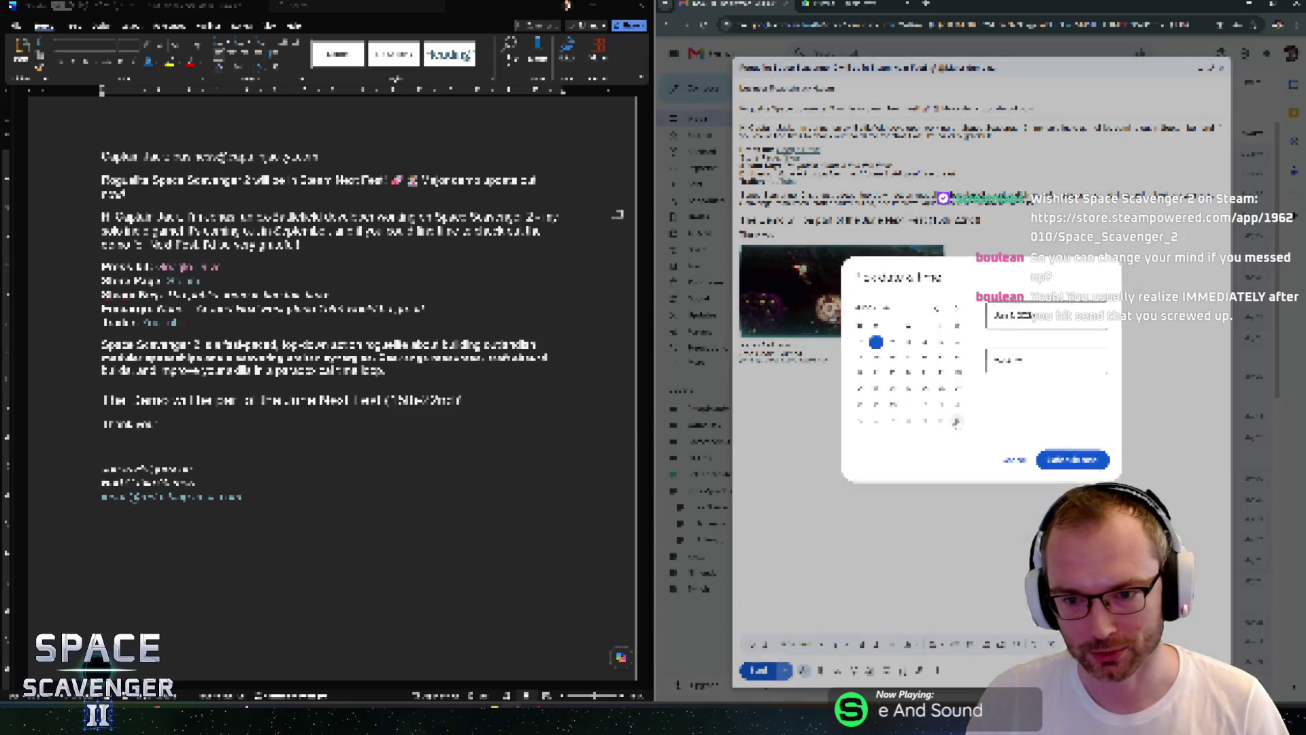
pyautogui.press('Tab')
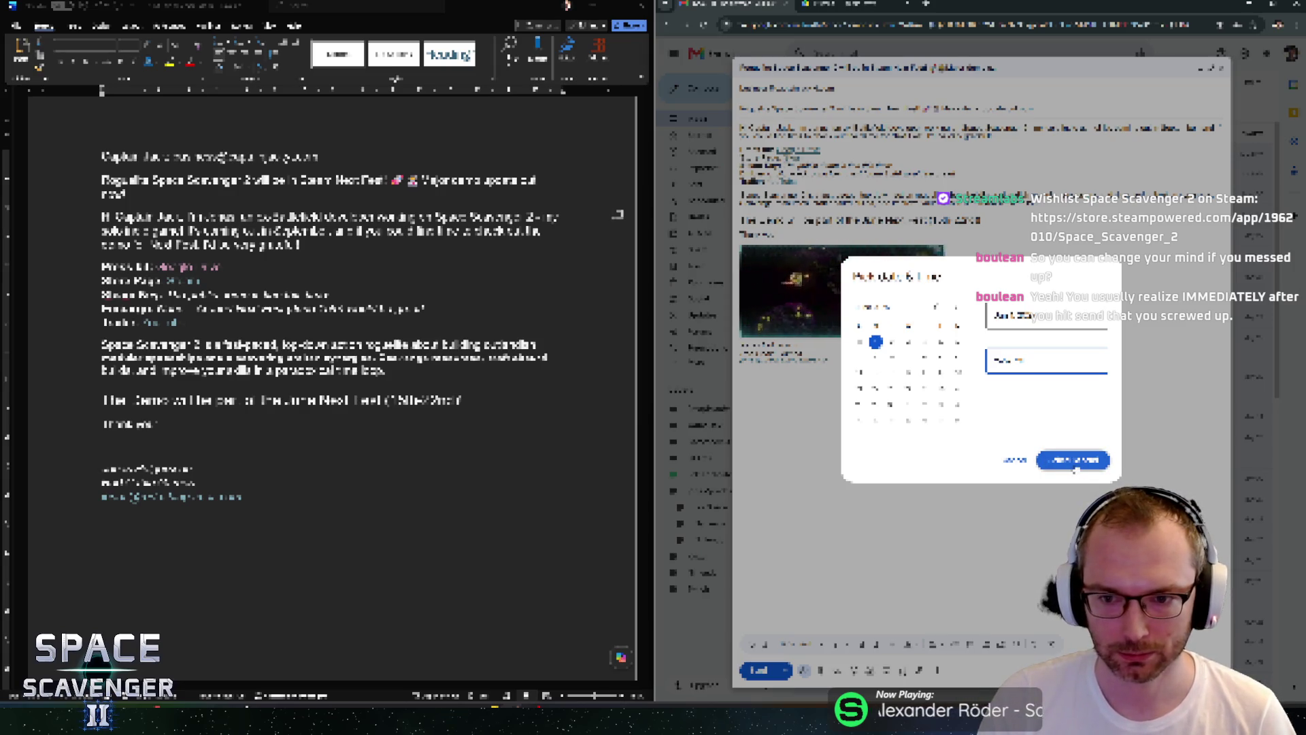
pyautogui.click(1074, 460)
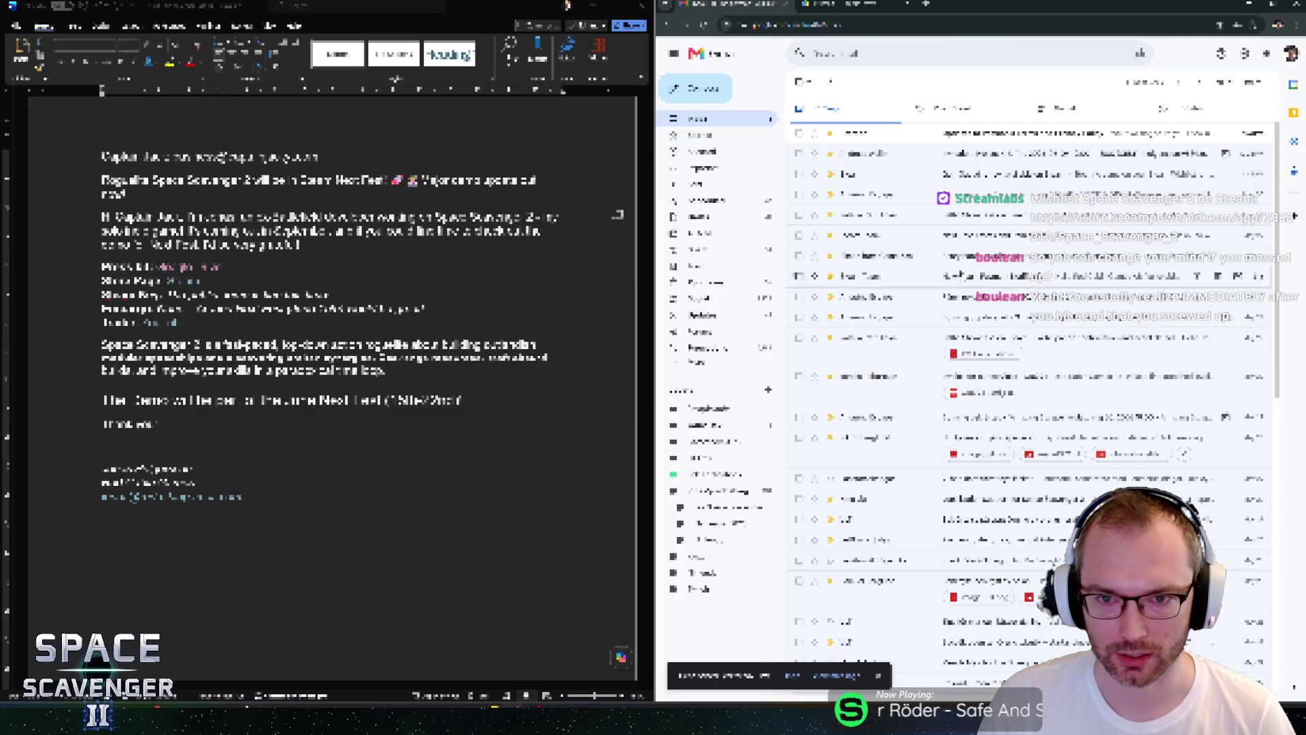
# Start a new email addressed to the next recipient, undoing an accidental edit to the letter.
pyautogui.click(710, 91)
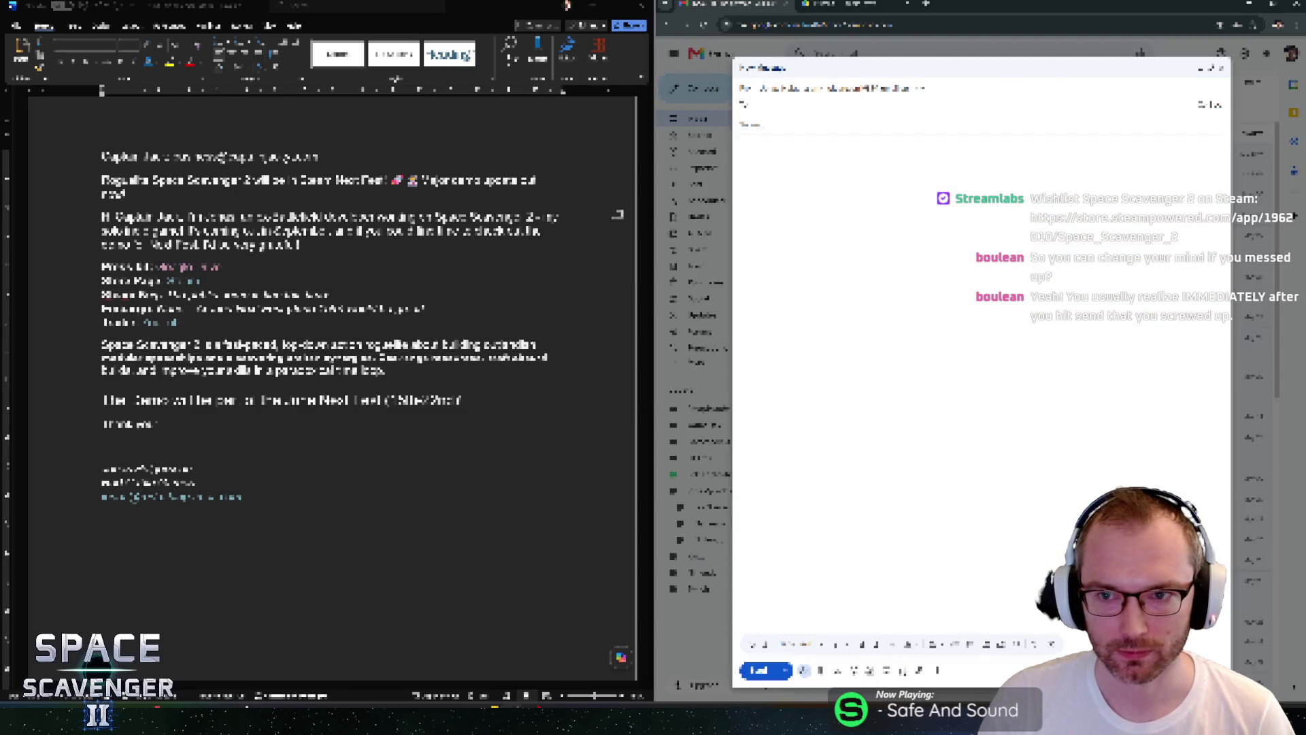
pyautogui.press('Return')
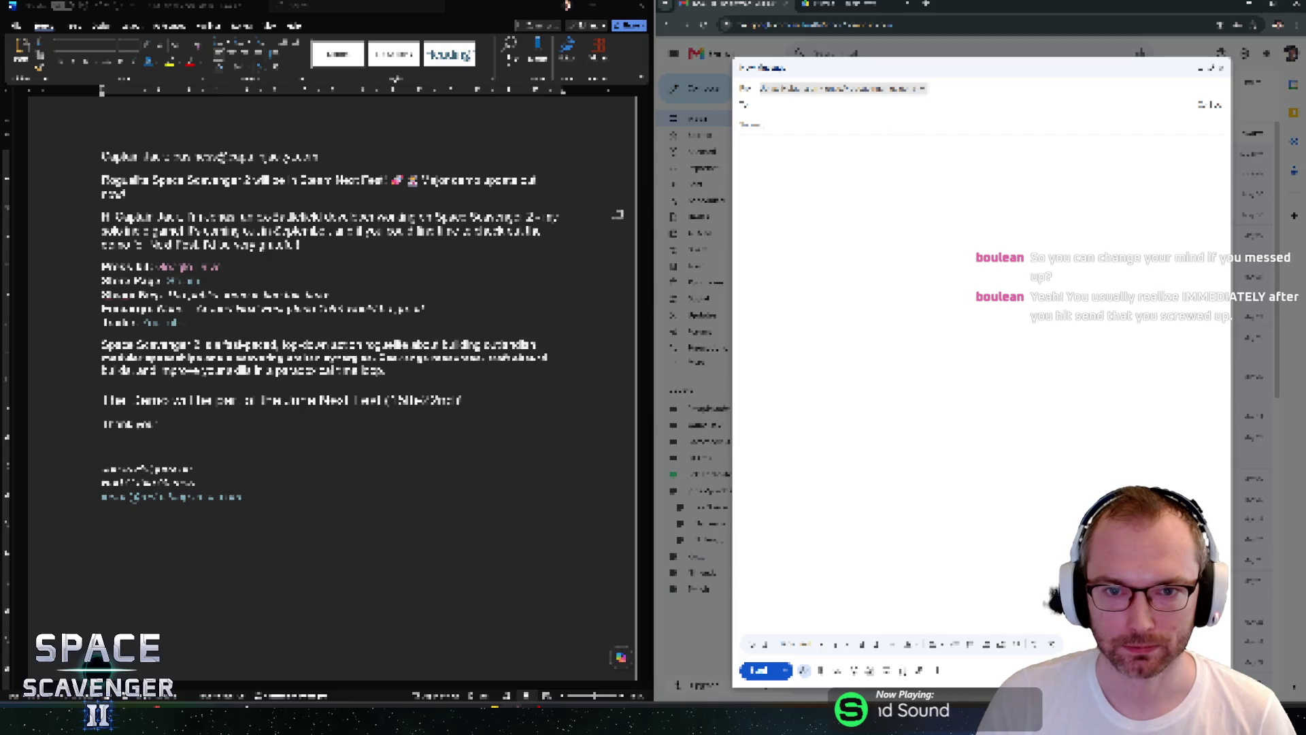
pyautogui.press('Tab')
pyautogui.moveTo(597, 195); pyautogui.dragTo(136, 524)
pyautogui.click(137, 525)
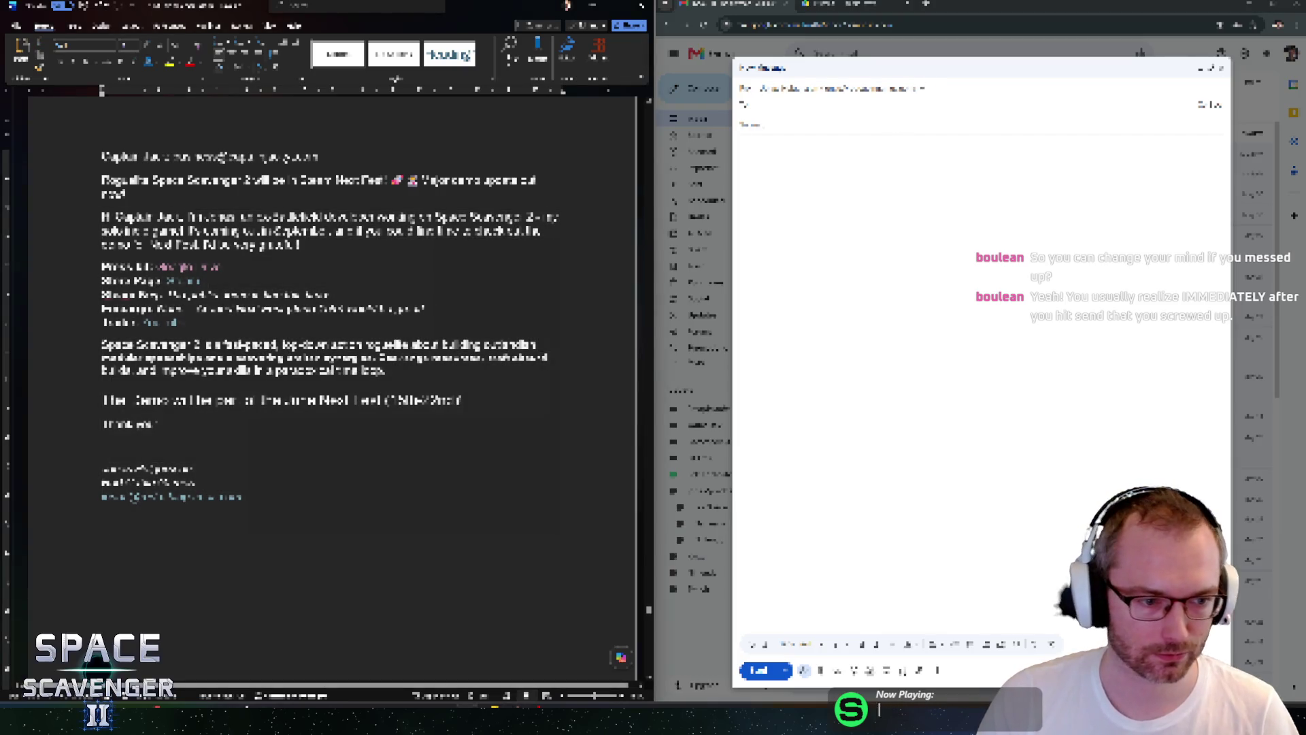
pyautogui.write('Done!')
pyautogui.hotkey('ctrl', 'z')
pyautogui.hotkey('ctrl', 'z')
pyautogui.hotkey('ctrl', 'z')
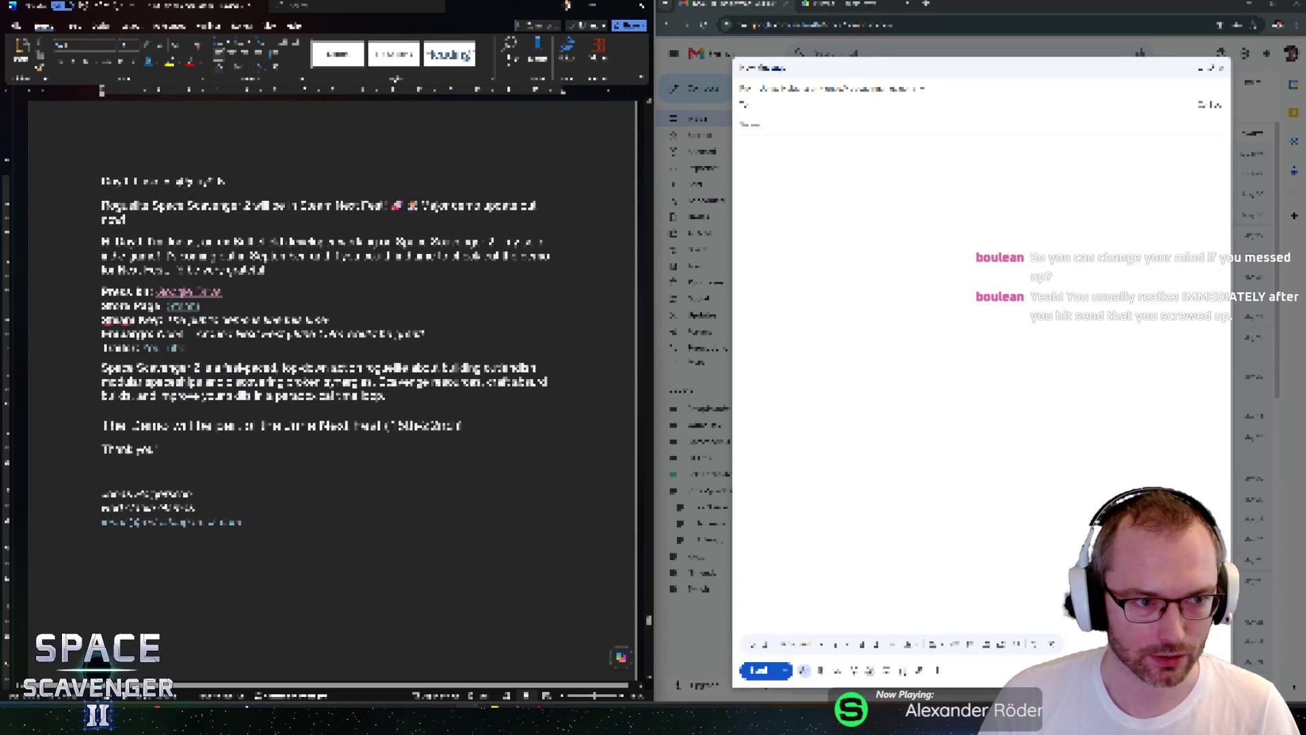
pyautogui.moveTo(134, 181); pyautogui.dragTo(619, 179)
pyautogui.hotkey('alt', 'Tab')
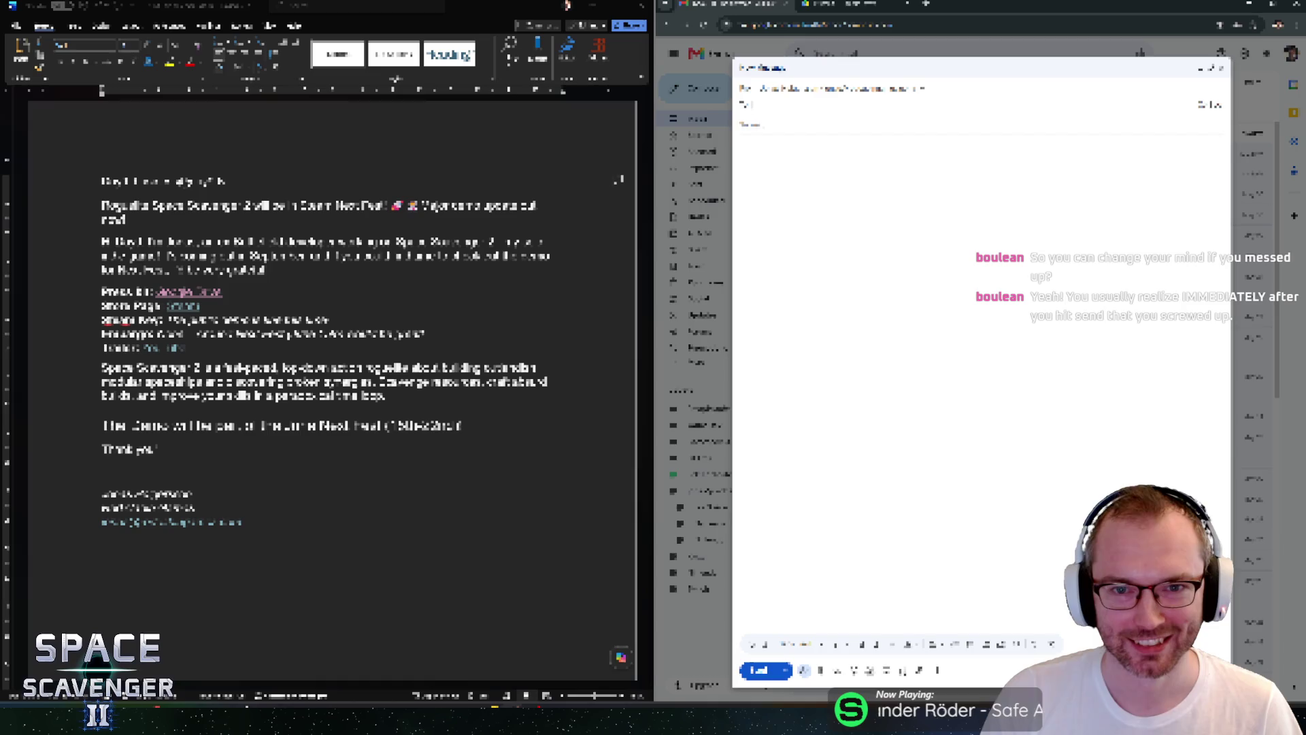
# Copy the letter's opening paragraph into the Subject line.
pyautogui.click(88, 221)
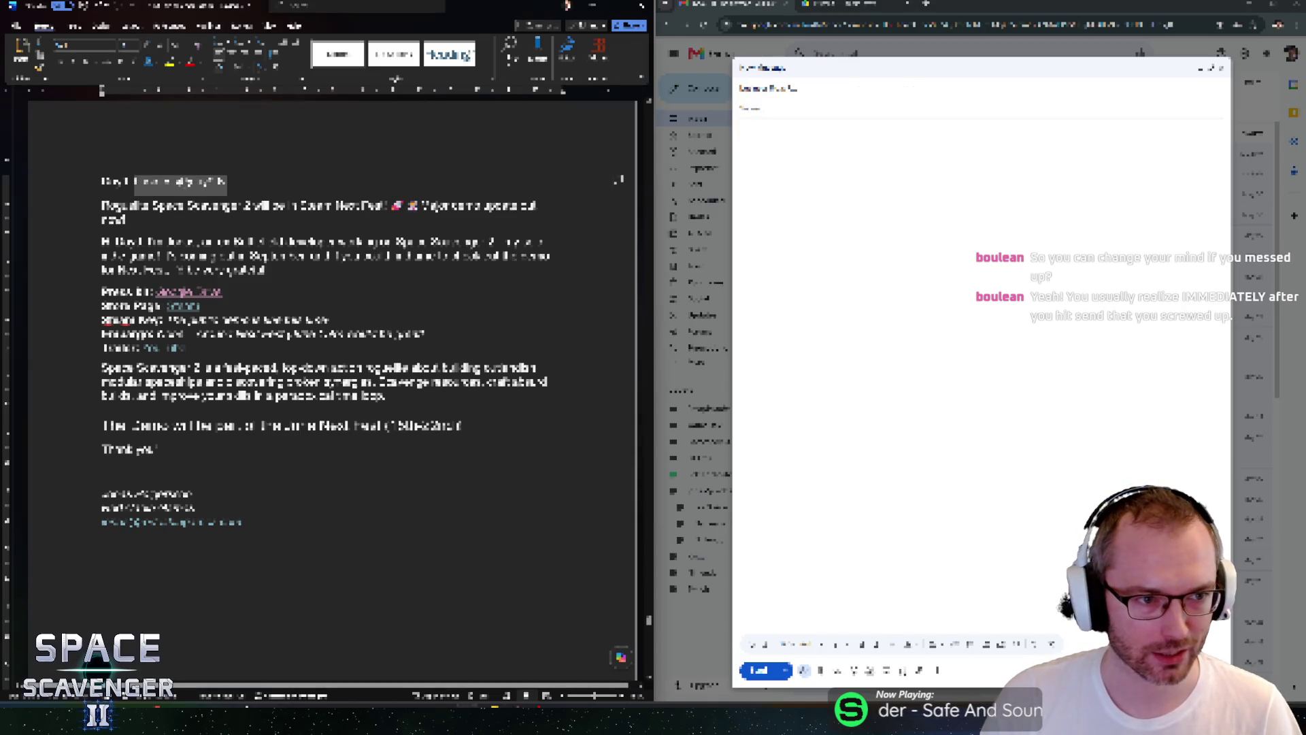
pyautogui.doubleClick(88, 221)
pyautogui.hotkey('ctrl', 'c')
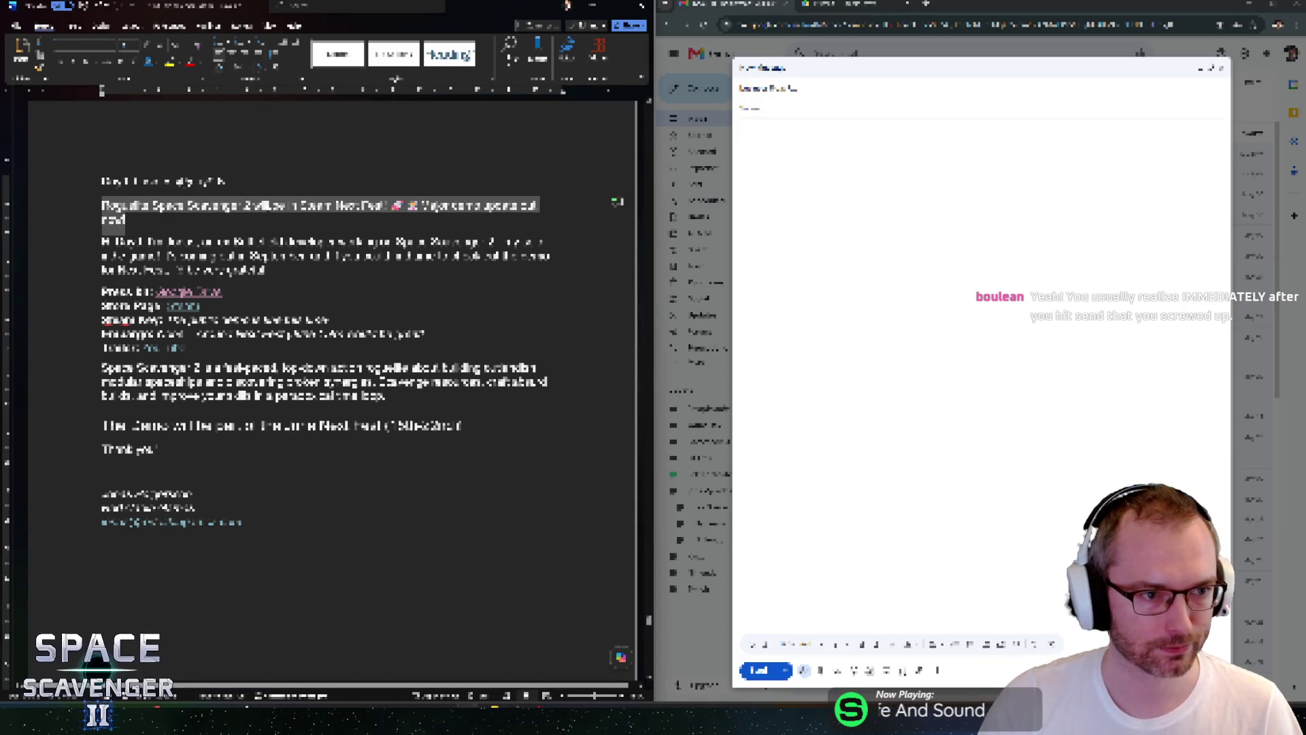
pyautogui.hotkey('alt', 'Tab')
pyautogui.hotkey('ctrl', 'v')
pyautogui.press('Tab')
# Paste the letter from greeting to signature into the message body.
pyautogui.hotkey('alt', 'Tab')
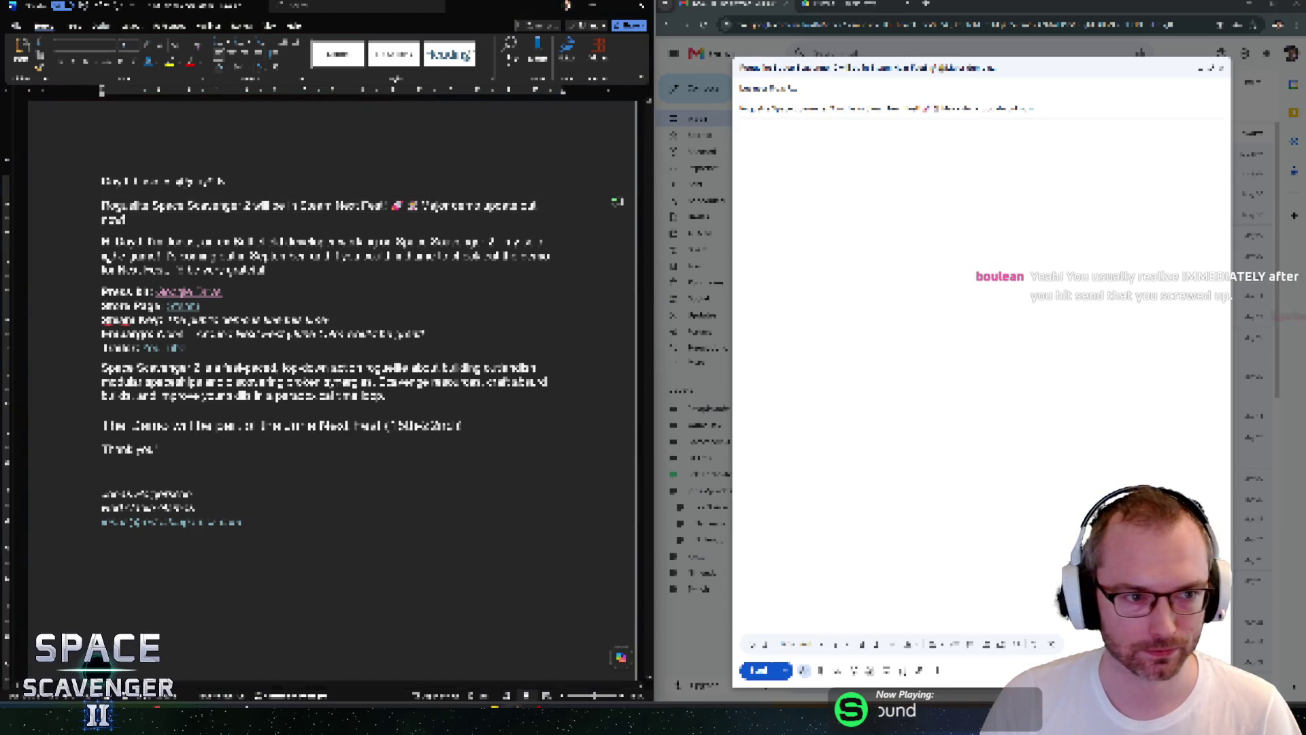
pyautogui.moveTo(102, 241)
pyautogui.mouseDown()
pyautogui.moveTo(272, 300)
pyautogui.moveTo(284, 508)
pyautogui.moveTo(300, 521)
pyautogui.mouseUp()
pyautogui.hotkey('ctrl', 'c')
pyautogui.hotkey('alt', 'Tab')
pyautogui.hotkey('ctrl', 'v')
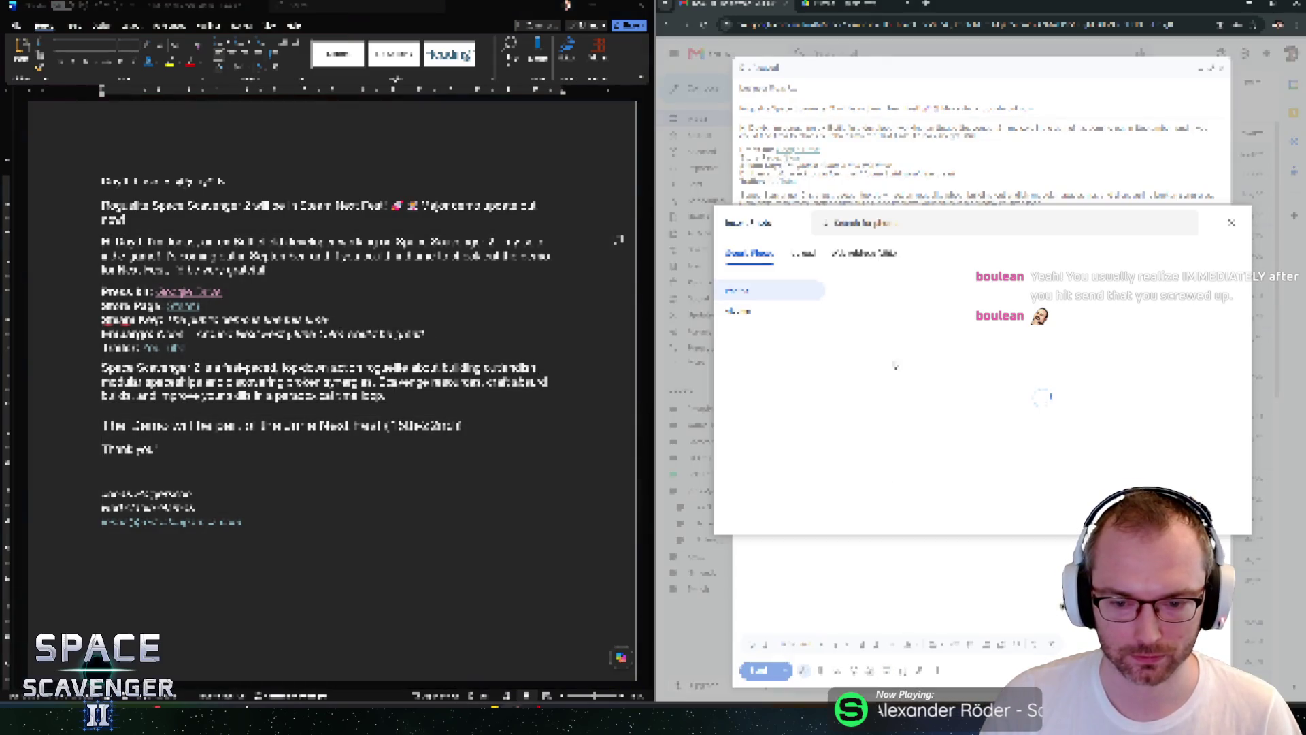
# Upload the gameplay image into the body, remove the blank line, and check the recipients.
pyautogui.click(981, 433)
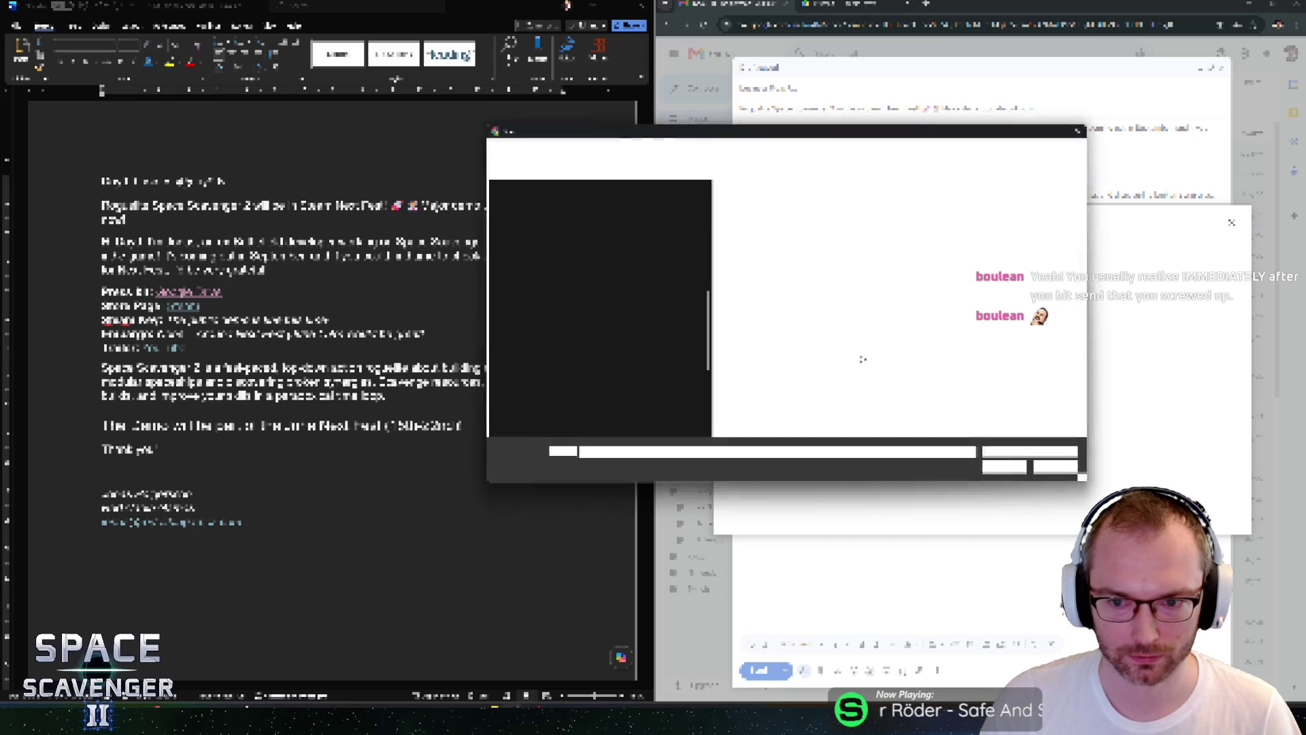
pyautogui.doubleClick(748, 216)
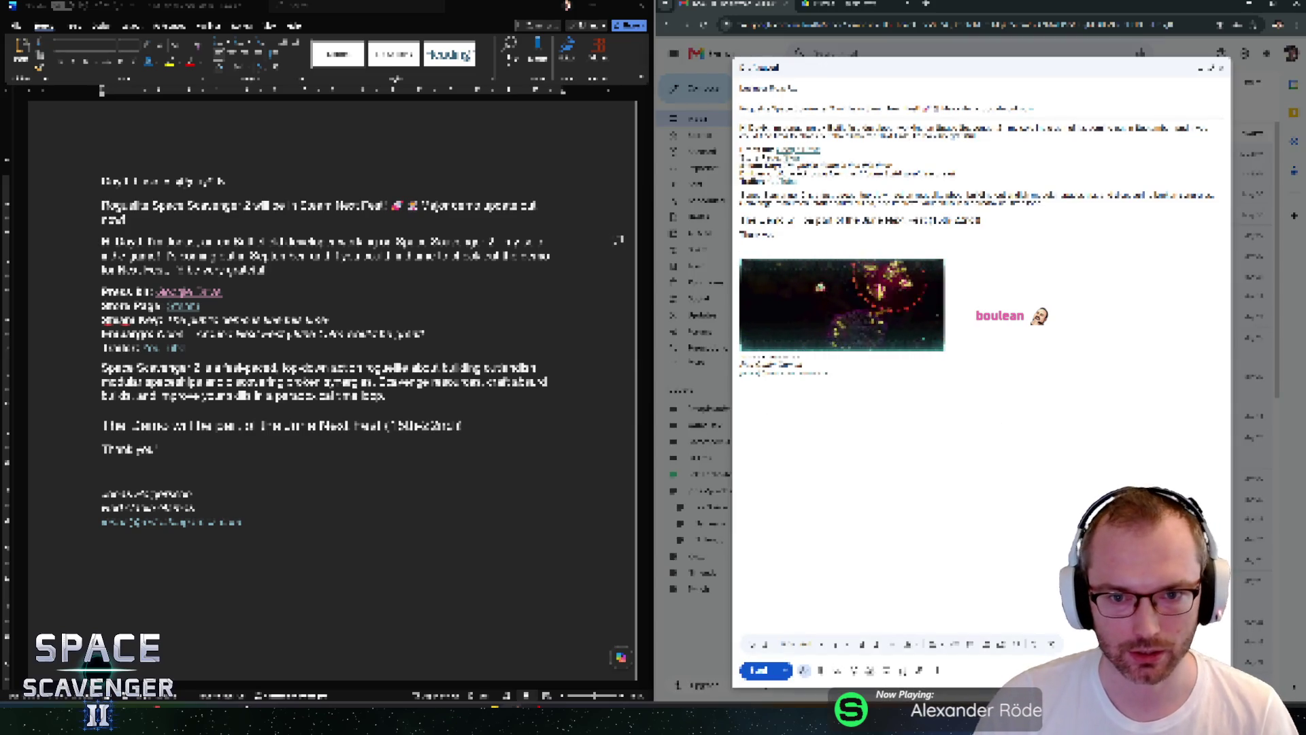
pyautogui.press('BackSpace')
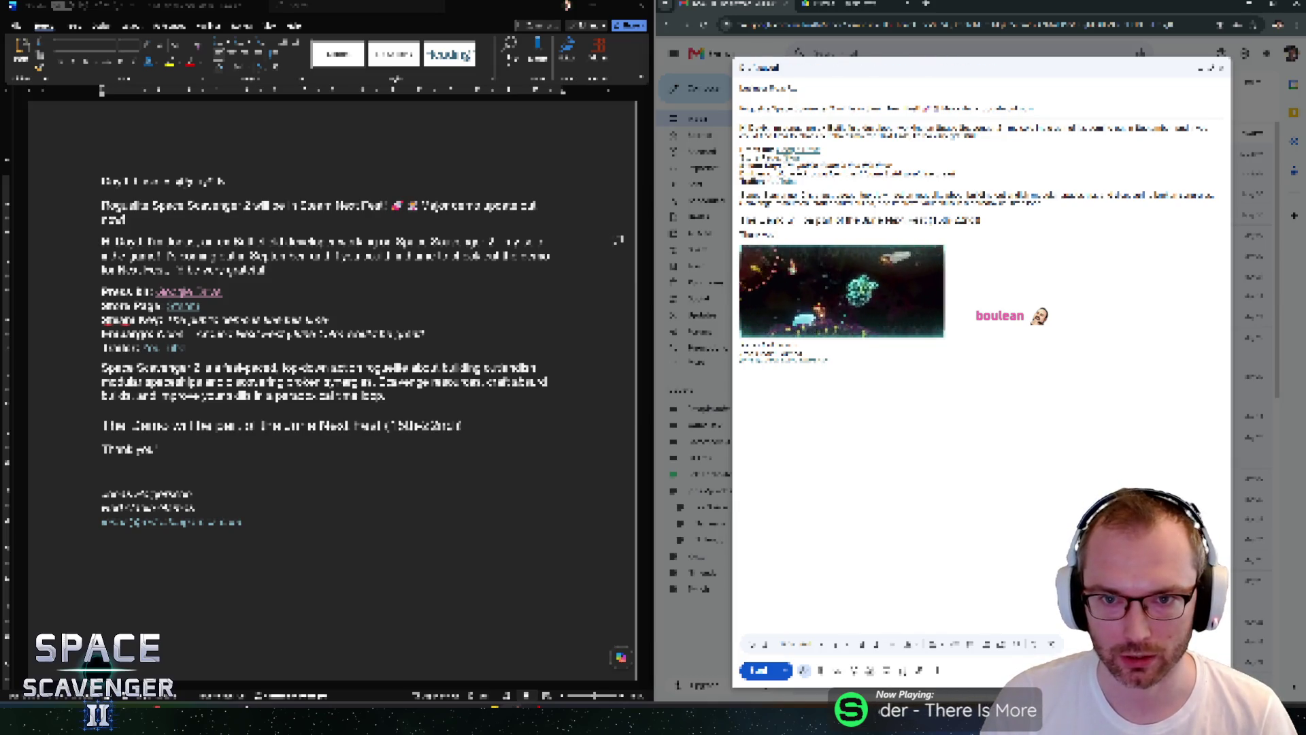
pyautogui.click(769, 89)
pyautogui.moveTo(741, 157); pyautogui.dragTo(796, 183)
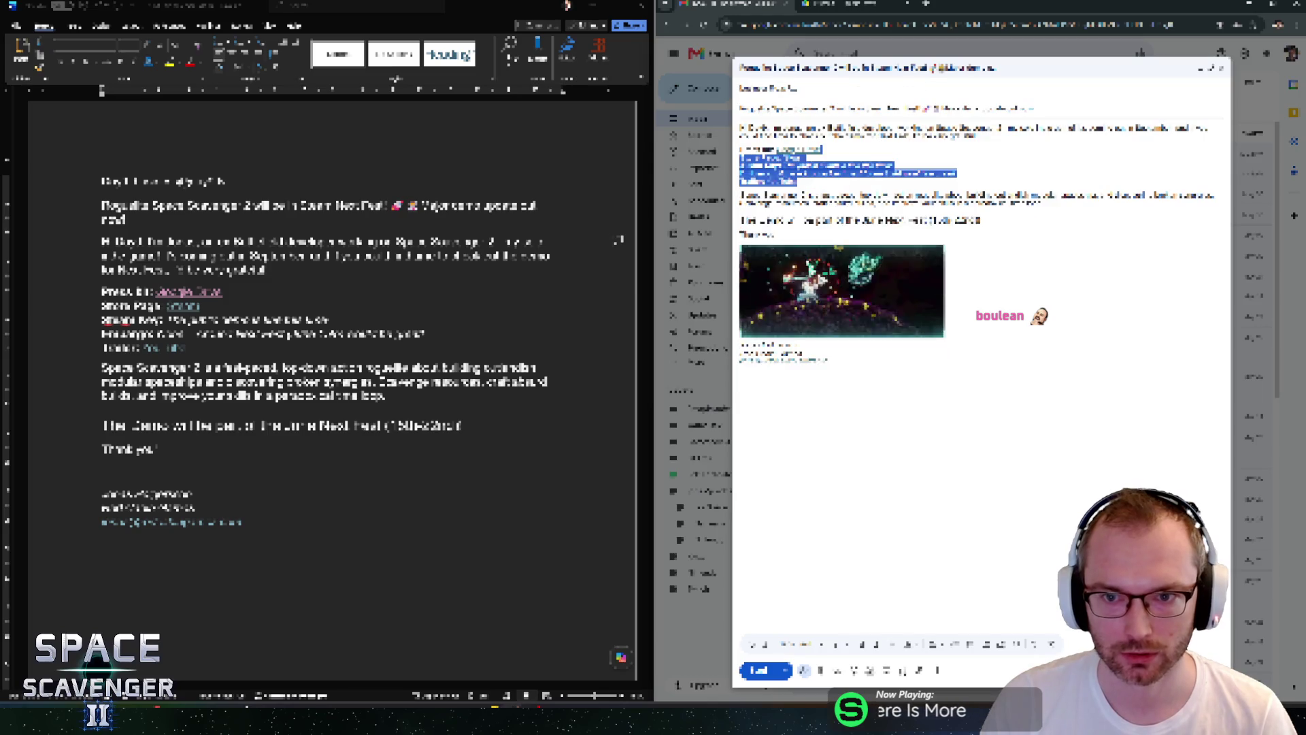
pyautogui.click(796, 182)
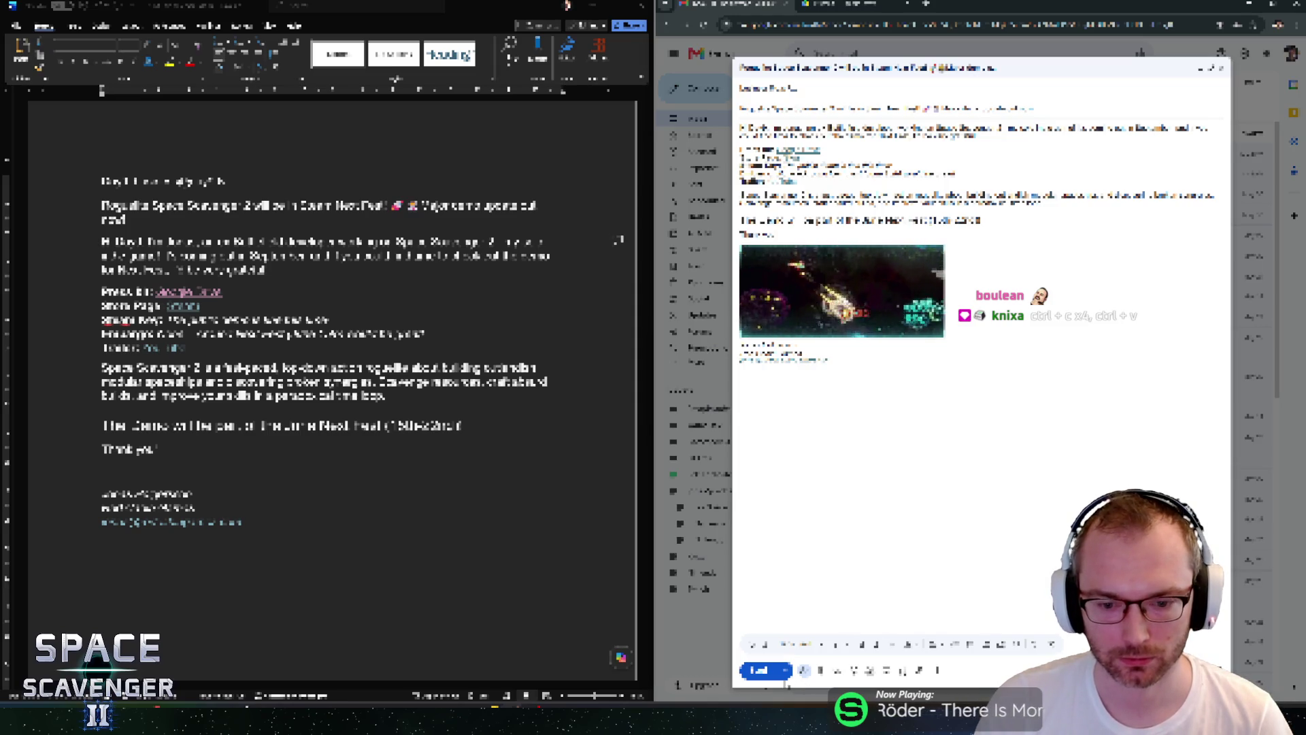
# Schedule the Space Scavenger 2 email for a picked date and time.
pyautogui.click(786, 670)
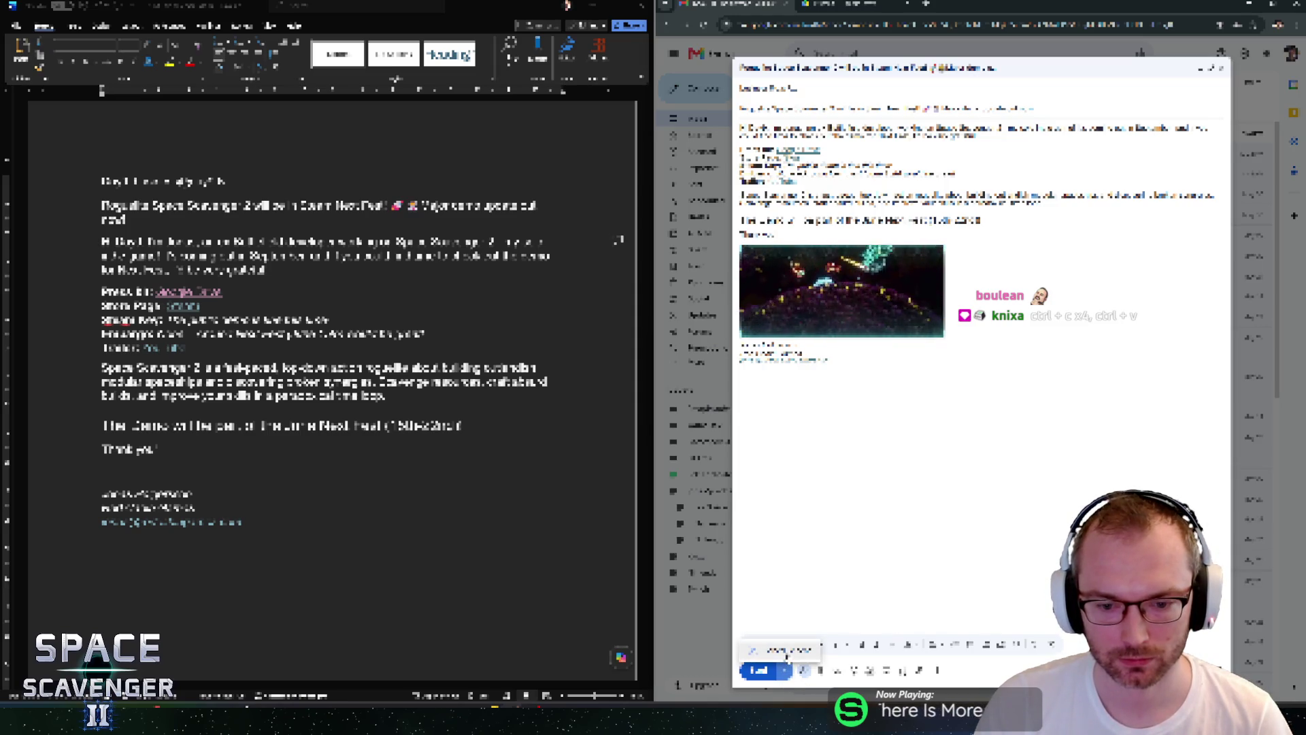
pyautogui.click(781, 651)
pyautogui.click(953, 421)
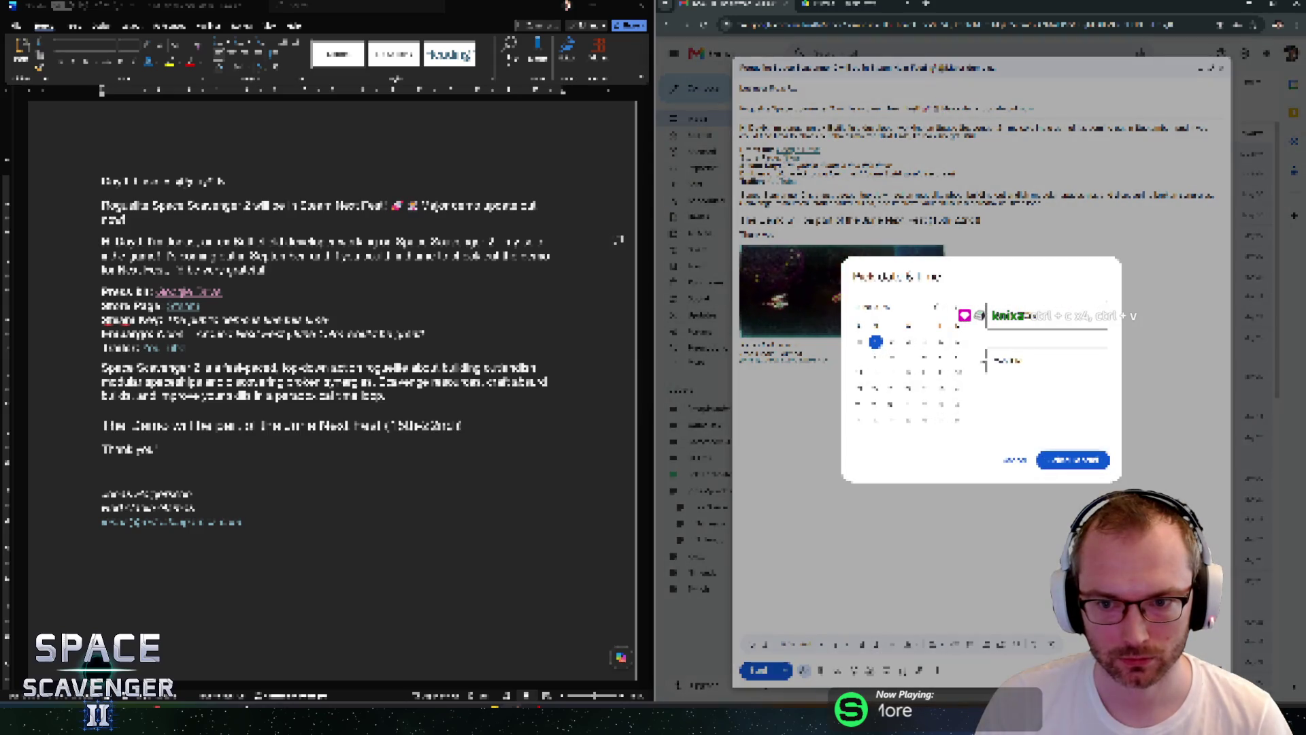
pyautogui.click(1068, 460)
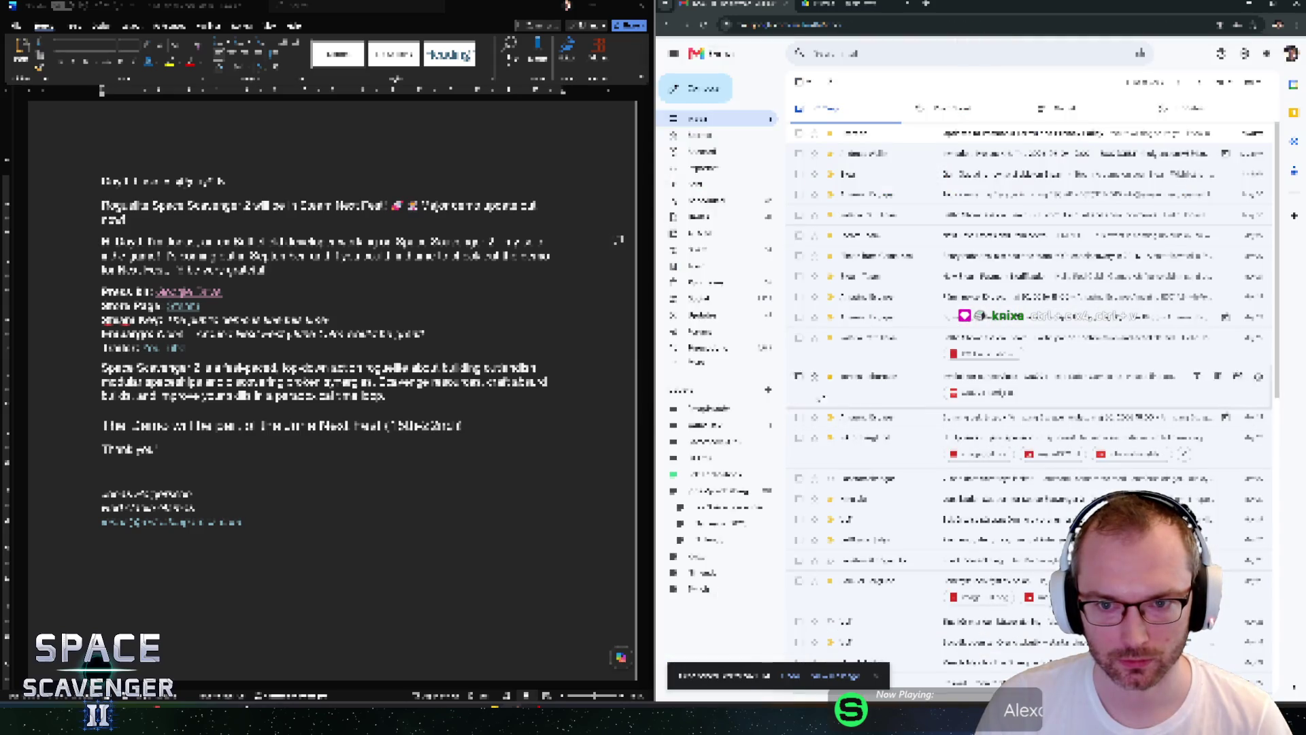
# Return to the Word document and scroll down to the next letter.
pyautogui.click(251, 495)
pyautogui.scroll(-1, 251, 496)
pyautogui.scroll(-5, 333, 341)
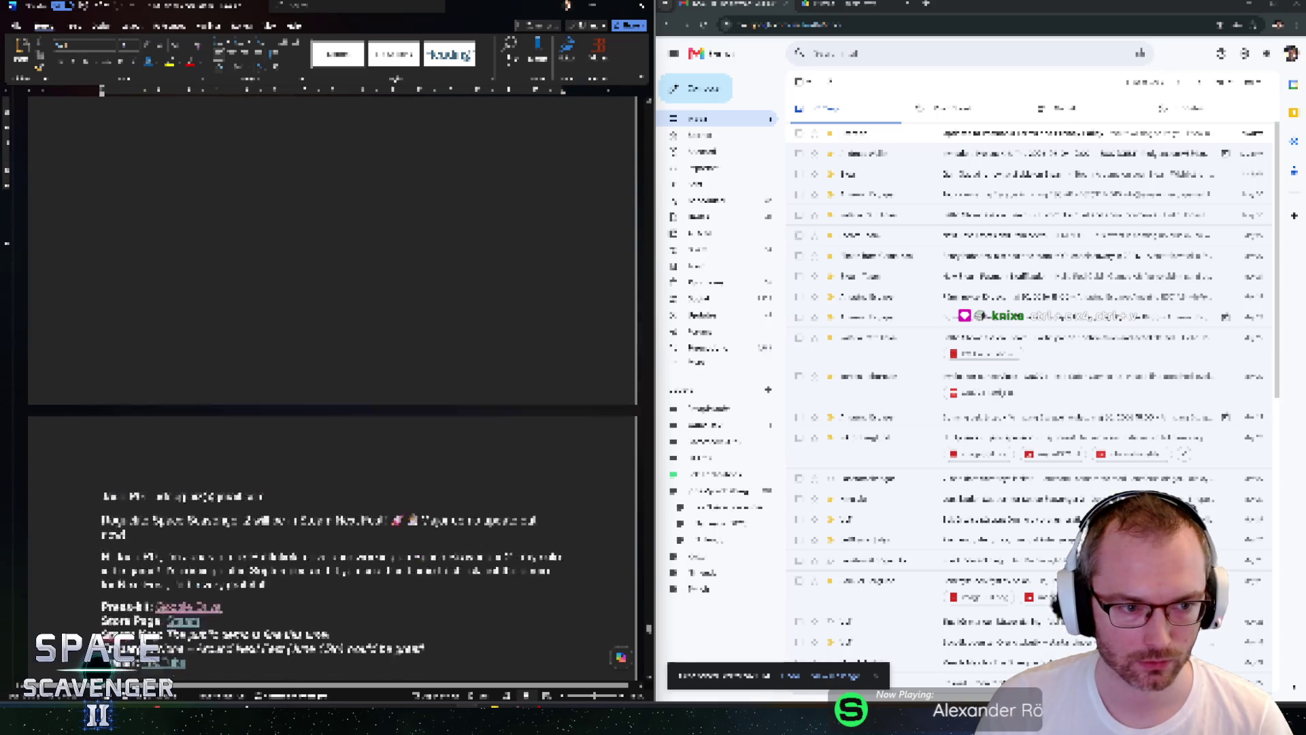
# Copy the Word document's opening announcement paragraph into the new draft's subject.
pyautogui.press('Return')
pyautogui.write('Bob')
pyautogui.press('BackSpace')
pyautogui.press('BackSpace')
pyautogui.press('BackSpace')
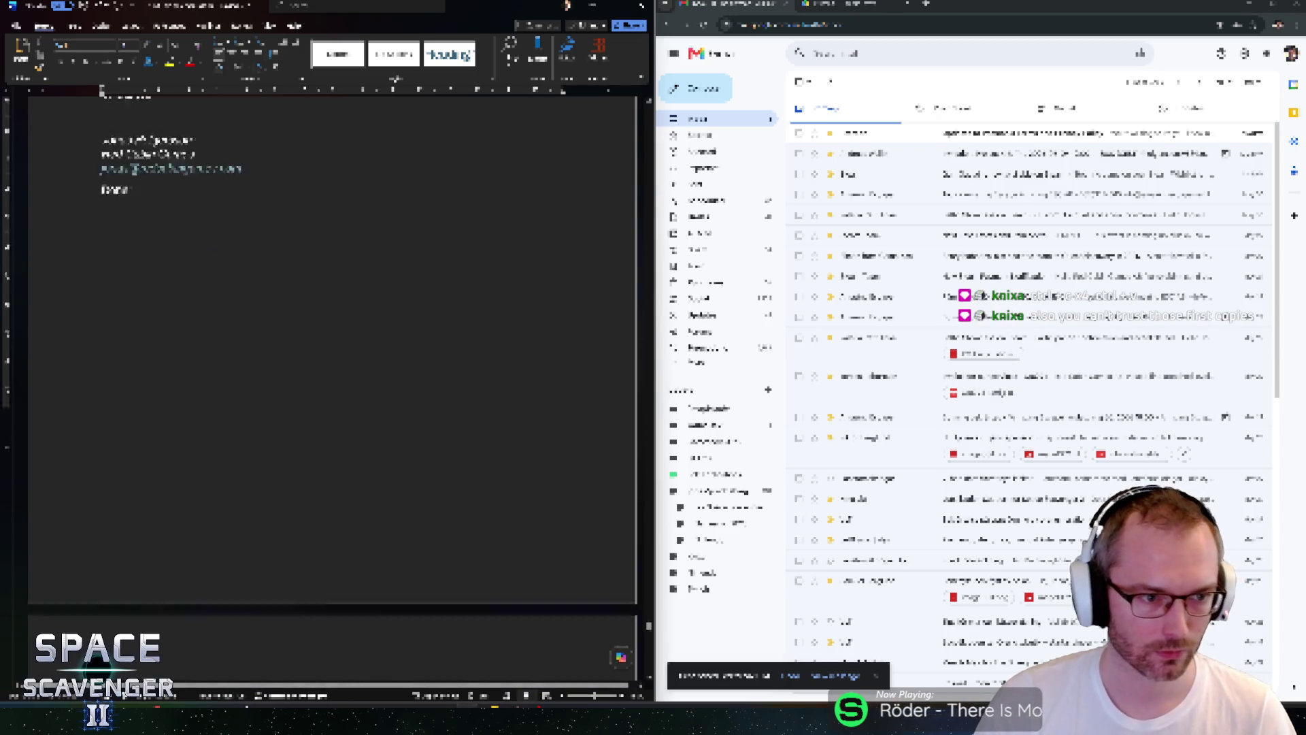
pyautogui.scroll(5, 334, 340)
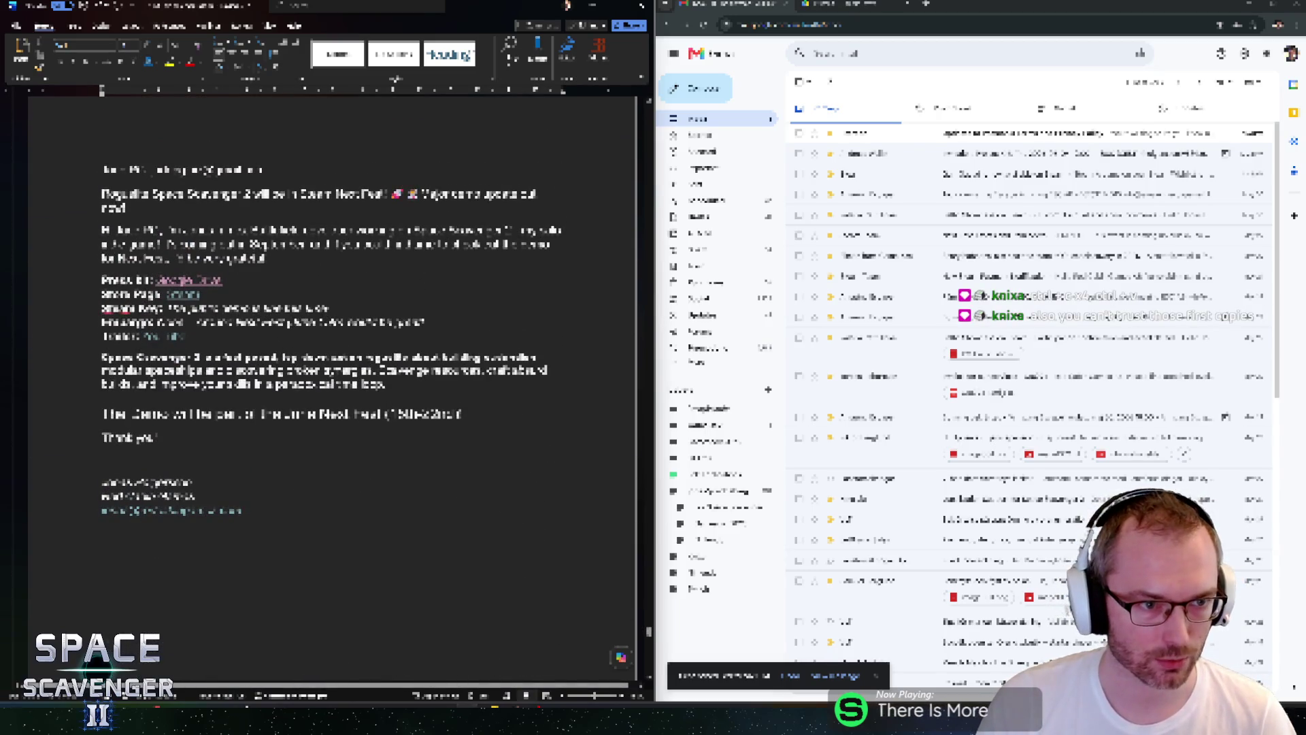
pyautogui.scroll(6, 333, 340)
pyautogui.scroll(-6, 333, 340)
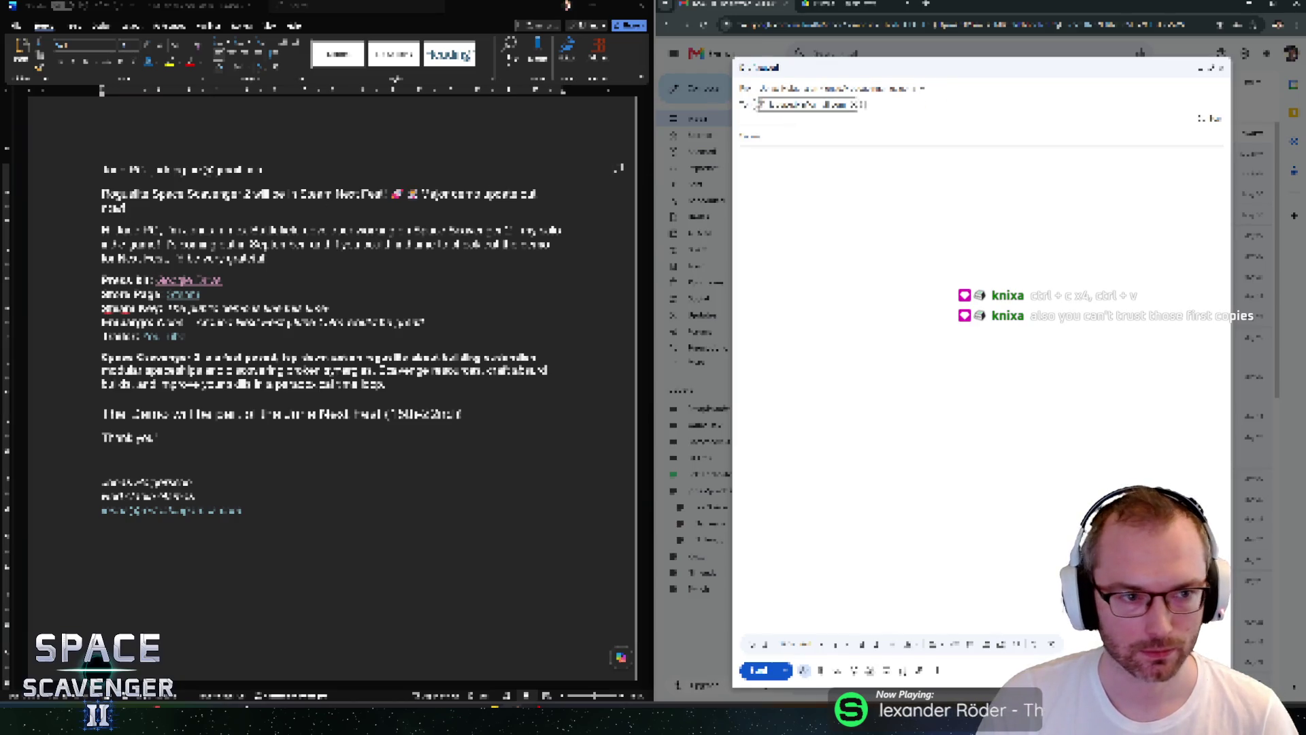
pyautogui.click(105, 195)
pyautogui.moveTo(126, 196); pyautogui.dragTo(128, 211)
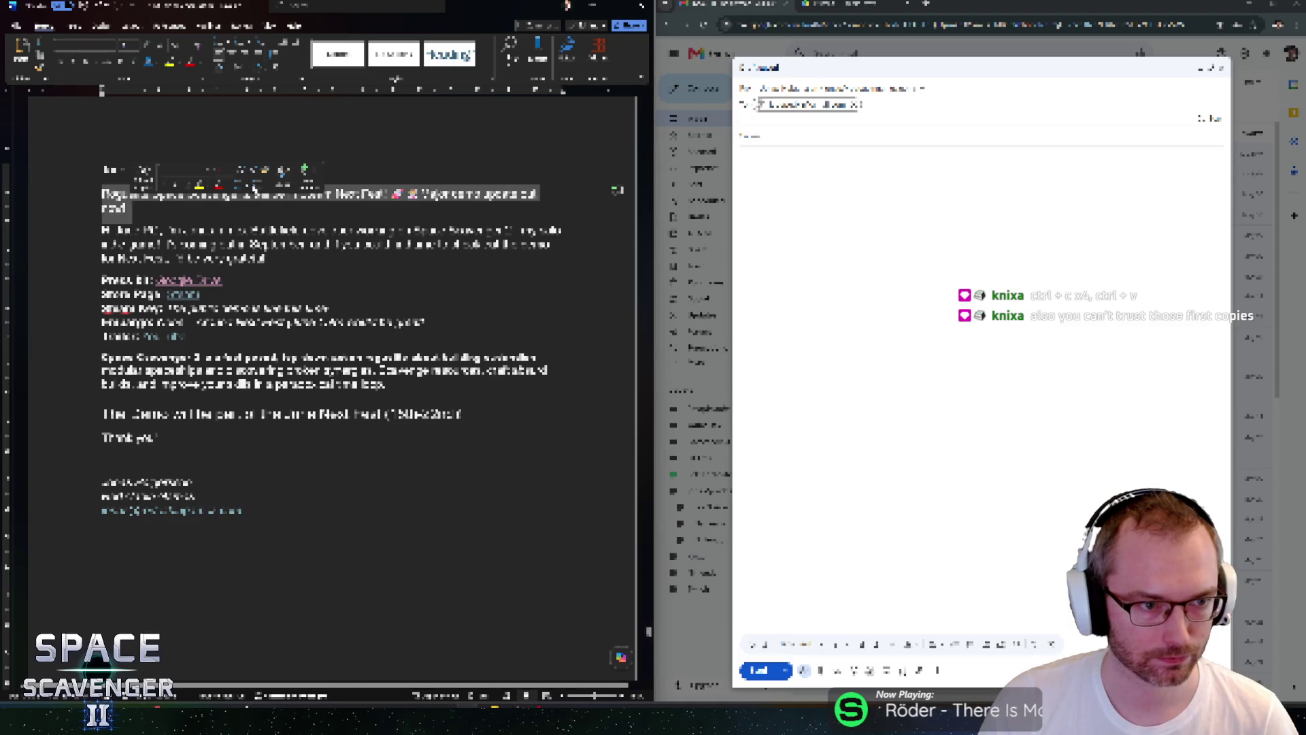
pyautogui.hotkey('ctrl', 'c')
pyautogui.hotkey('alt', 'Tab')
pyautogui.hotkey('ctrl', 'v')
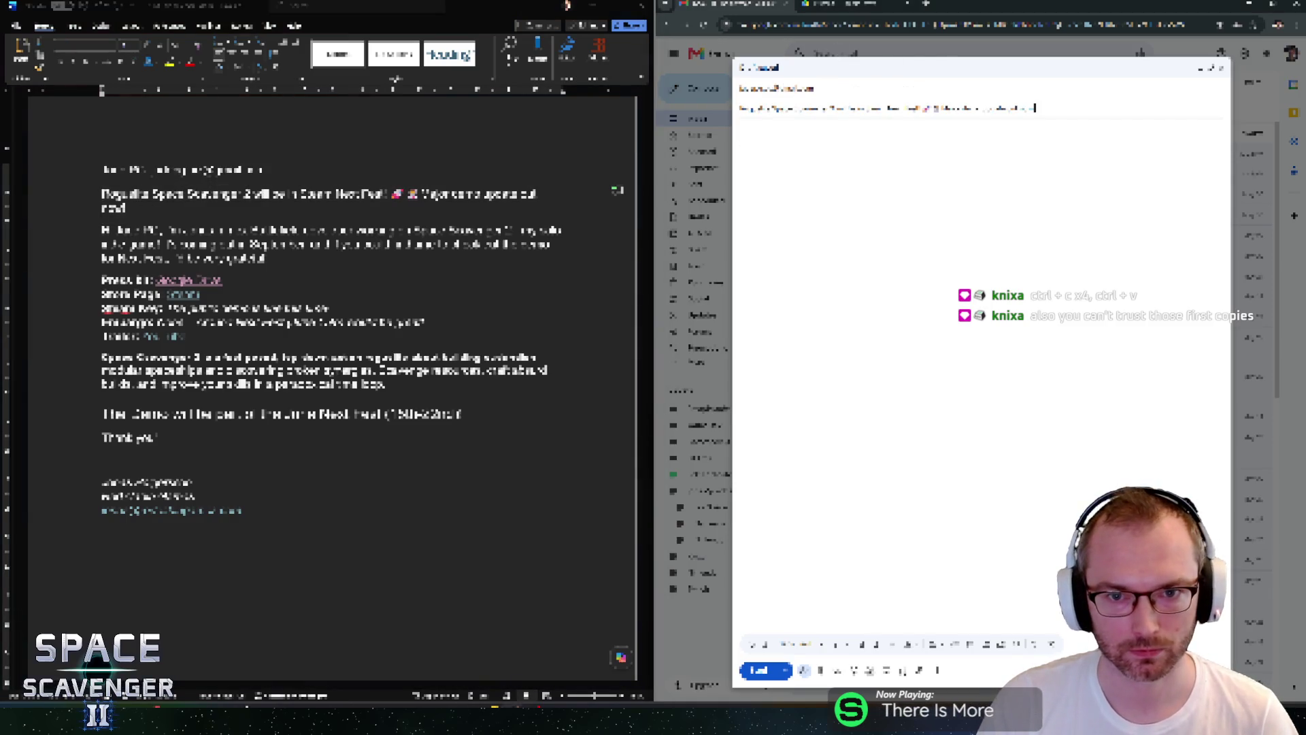
# Paste the rest of the announcement text, to the document's end, into the email body.
pyautogui.hotkey('alt', 'Tab')
pyautogui.press('Right')
pyautogui.hotkey('ctrl', 'shift', 'End')
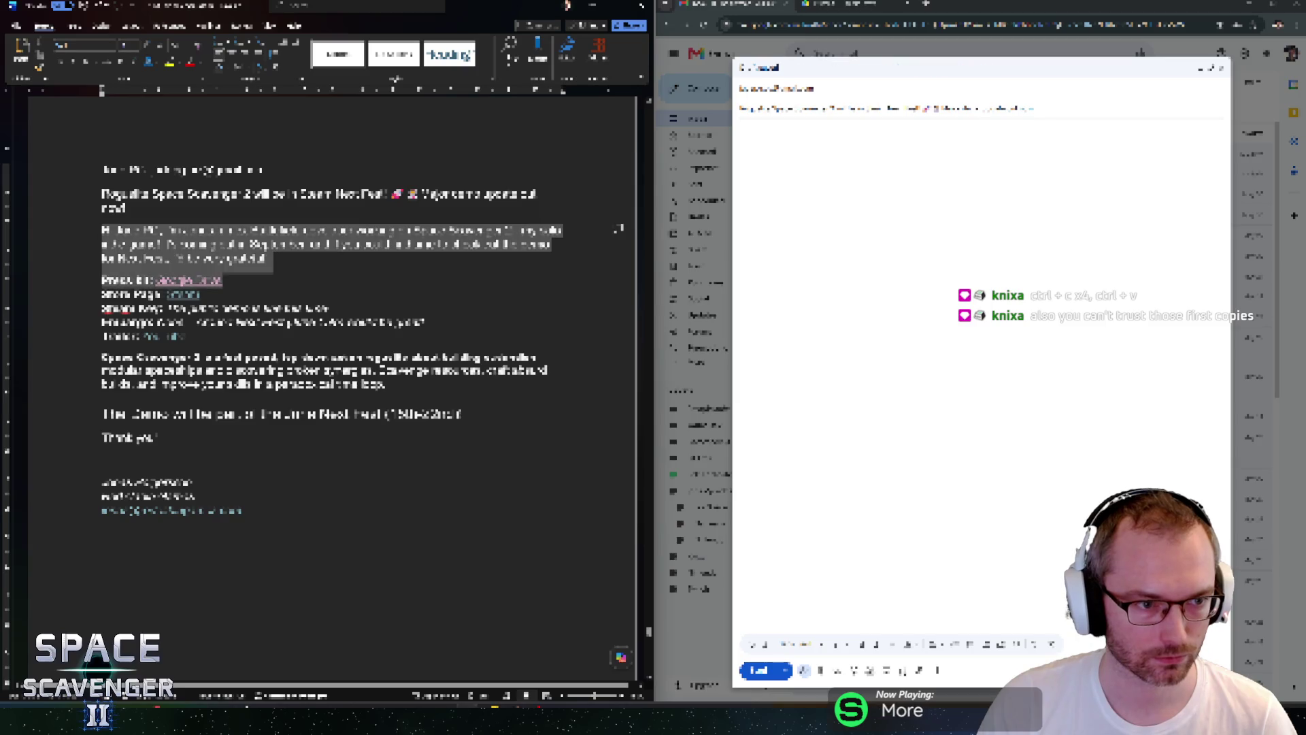
pyautogui.hotkey('ctrl', 'c')
pyautogui.hotkey('alt', 'Tab')
pyautogui.press('Tab')
pyautogui.hotkey('ctrl', 'v')
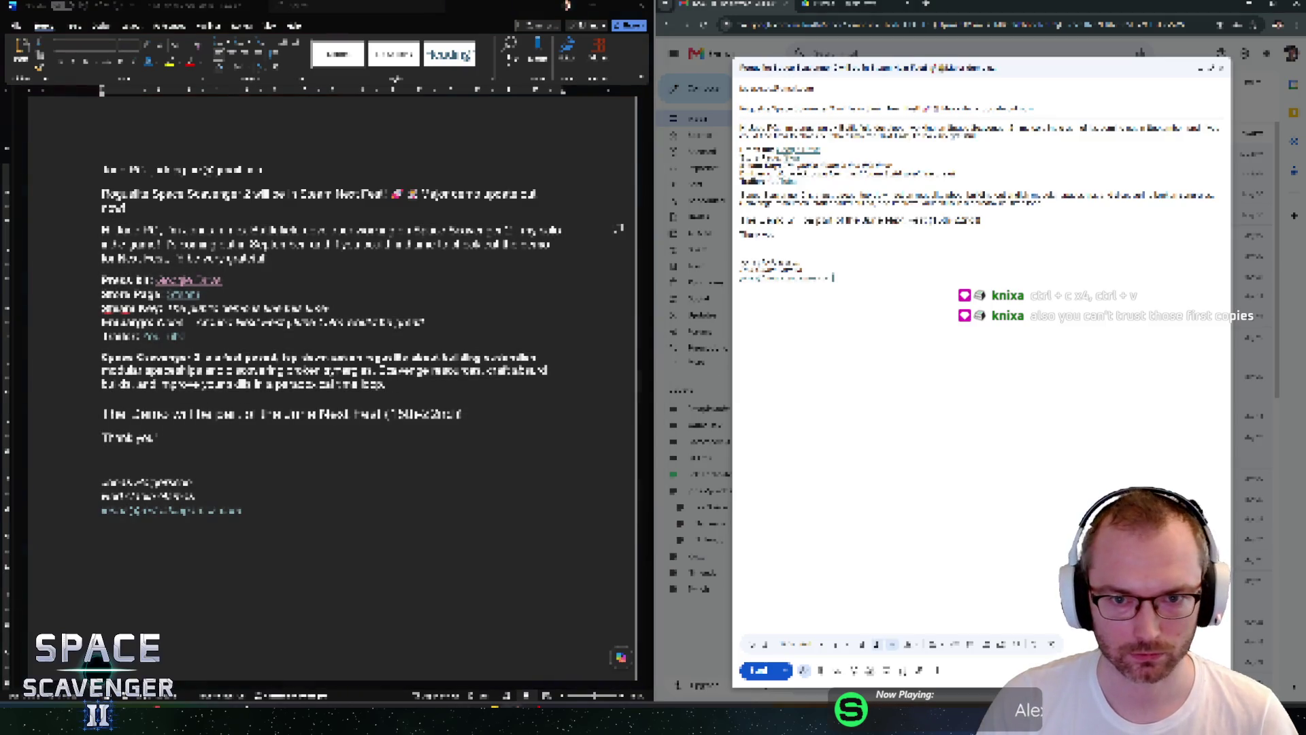
# Bring up photo uploading to browse for an image file.
pyautogui.click(888, 671)
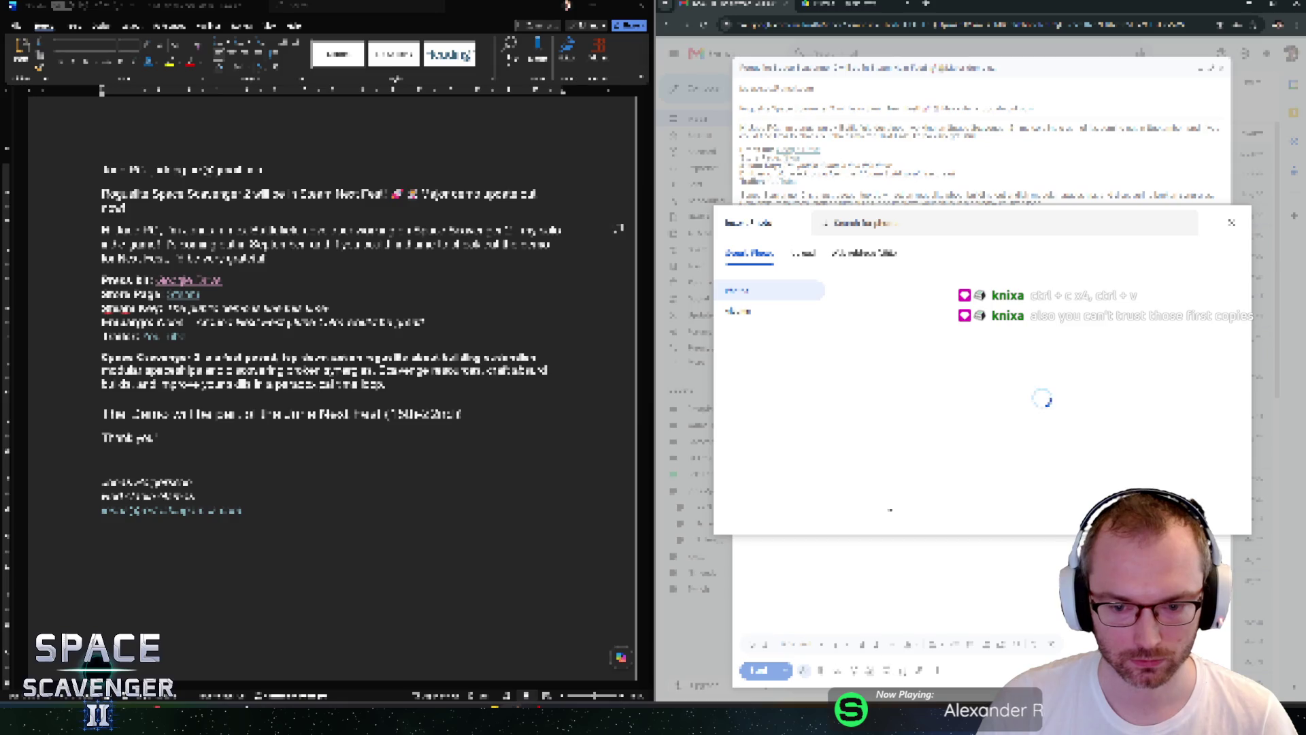
pyautogui.click(804, 253)
pyautogui.click(993, 433)
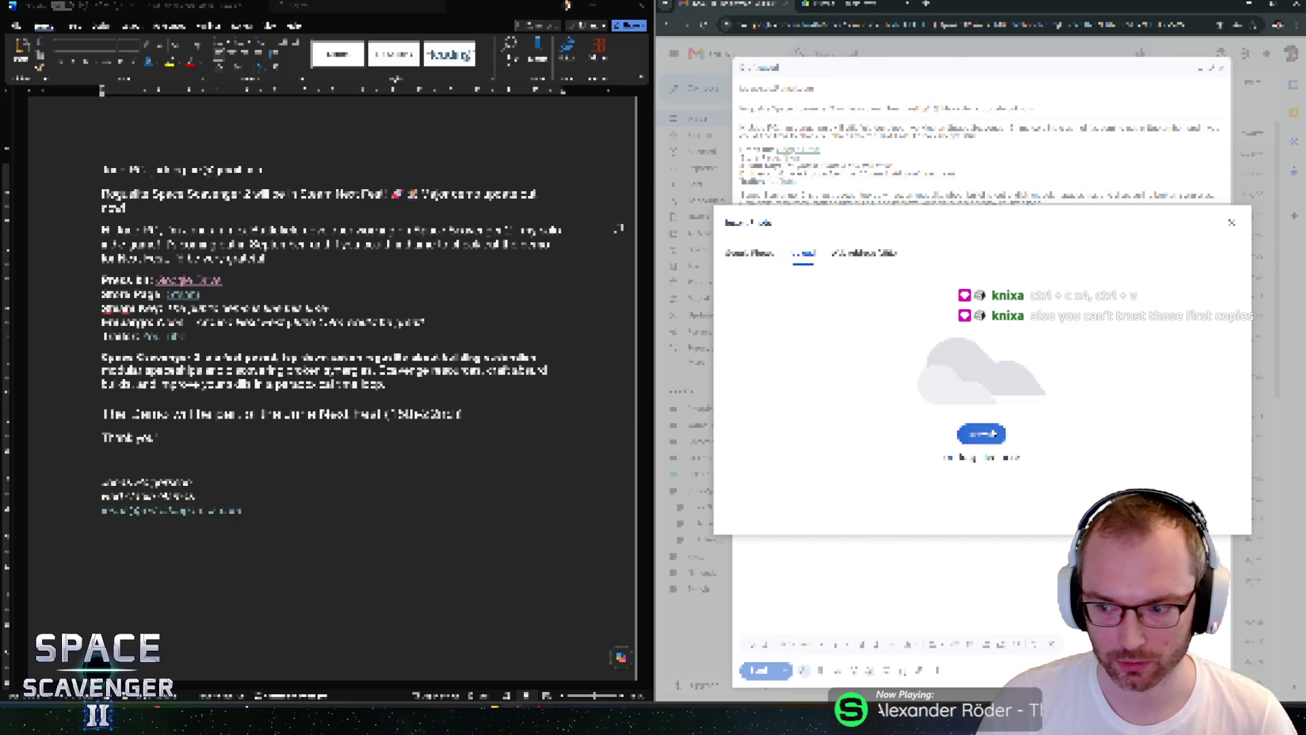
# Upload the gameplay GIF into the email.
pyautogui.click(762, 229)
pyautogui.doubleClick(761, 229)
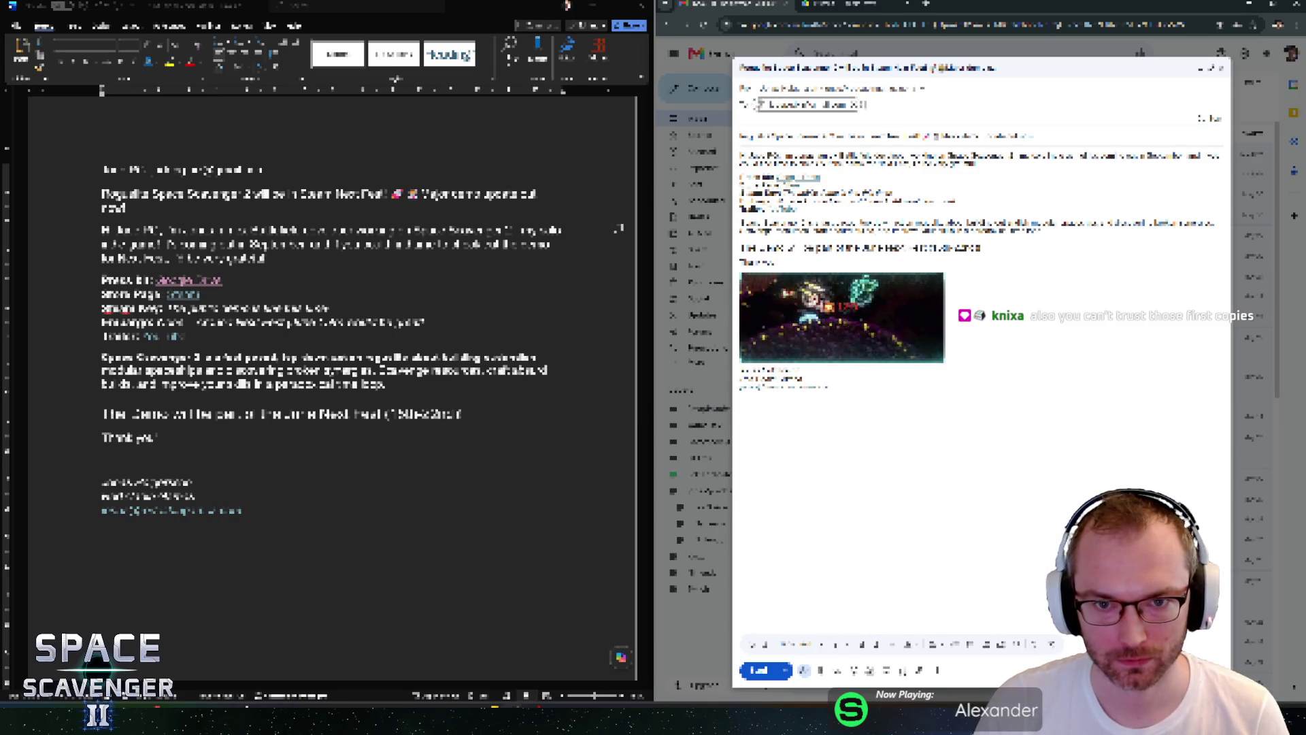
pyautogui.press('Tab')
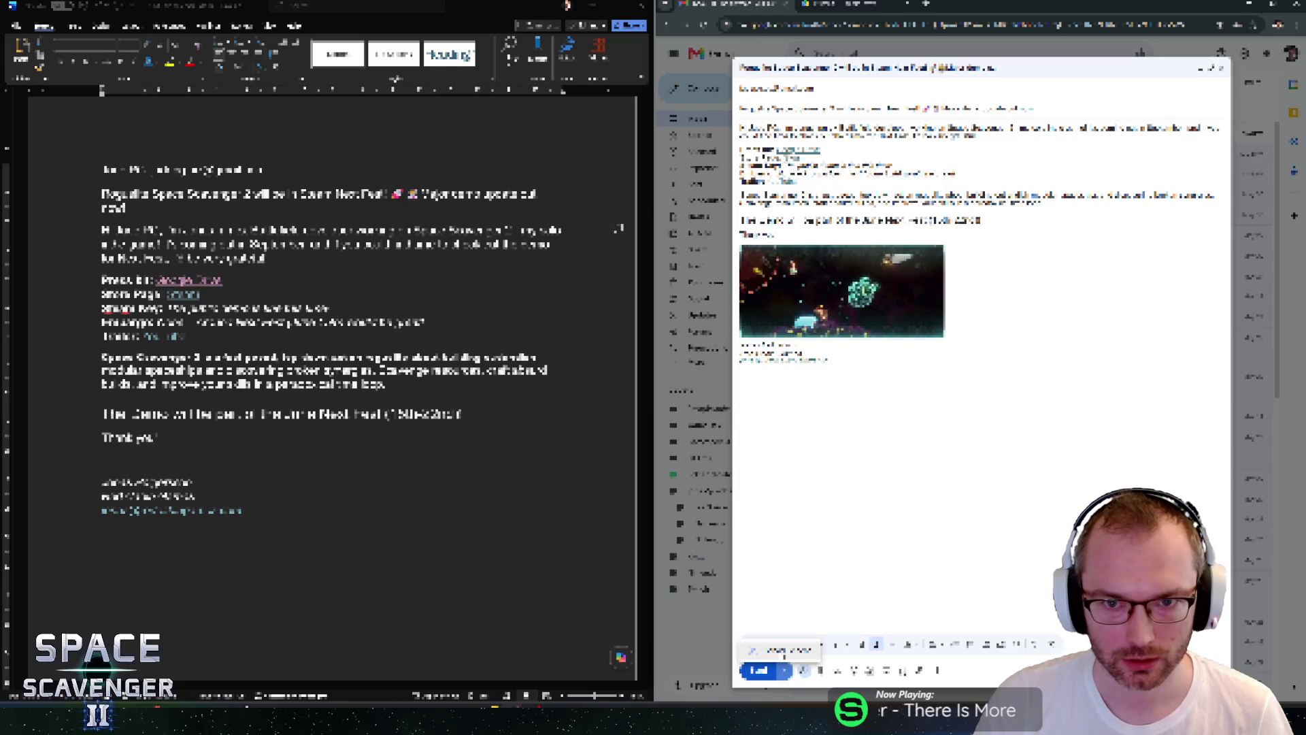
# Schedule the fourth Next Fest email for a picked date and time.
pyautogui.click(784, 653)
pyautogui.click(940, 418)
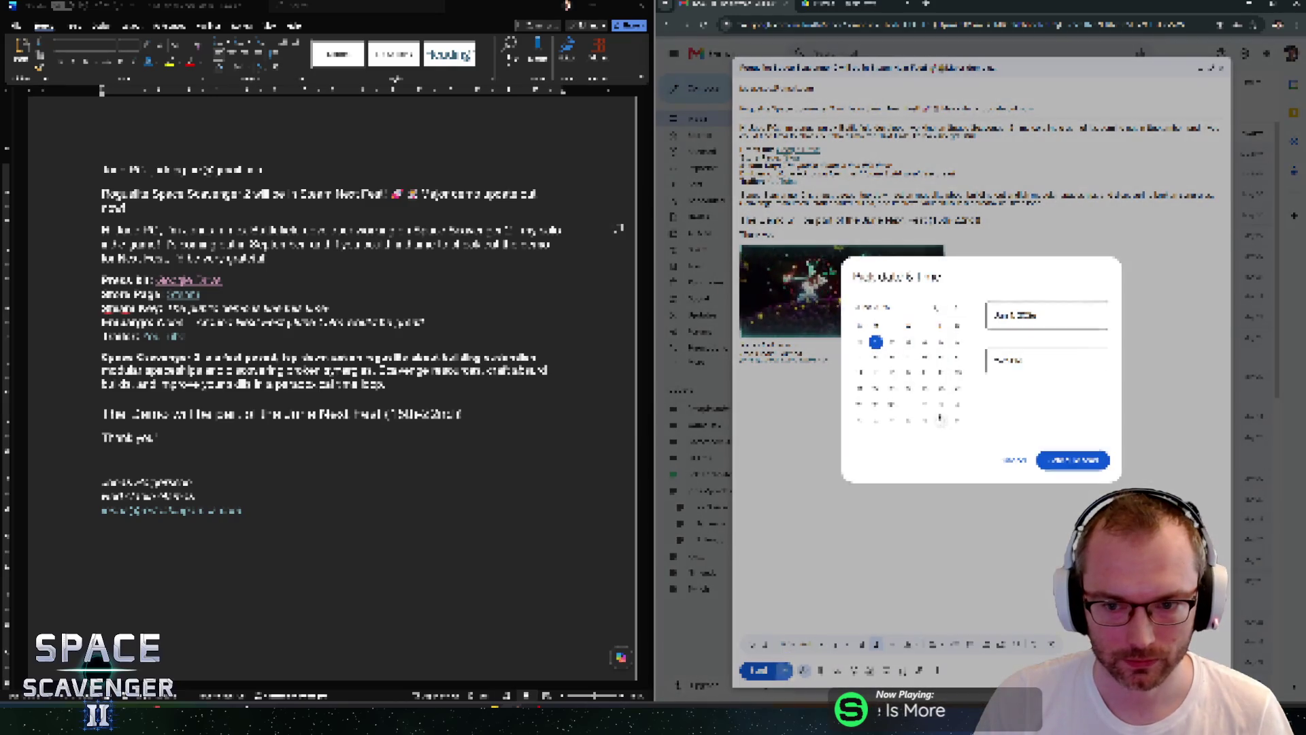
pyautogui.click(1072, 461)
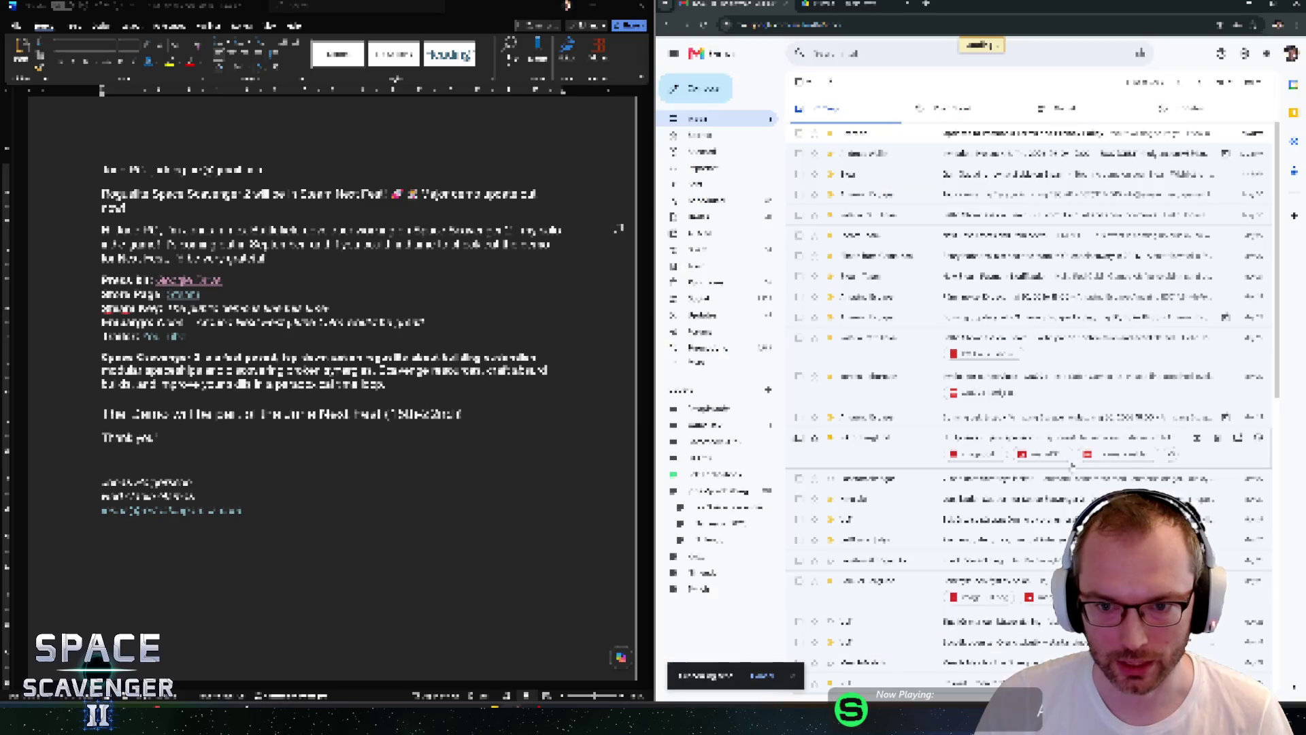
# Undo a stray 'Done!' line in Word, then start a new email with To and Cc recipients.
pyautogui.keyDown('shift'); pyautogui.click(136, 540); pyautogui.keyUp('shift')
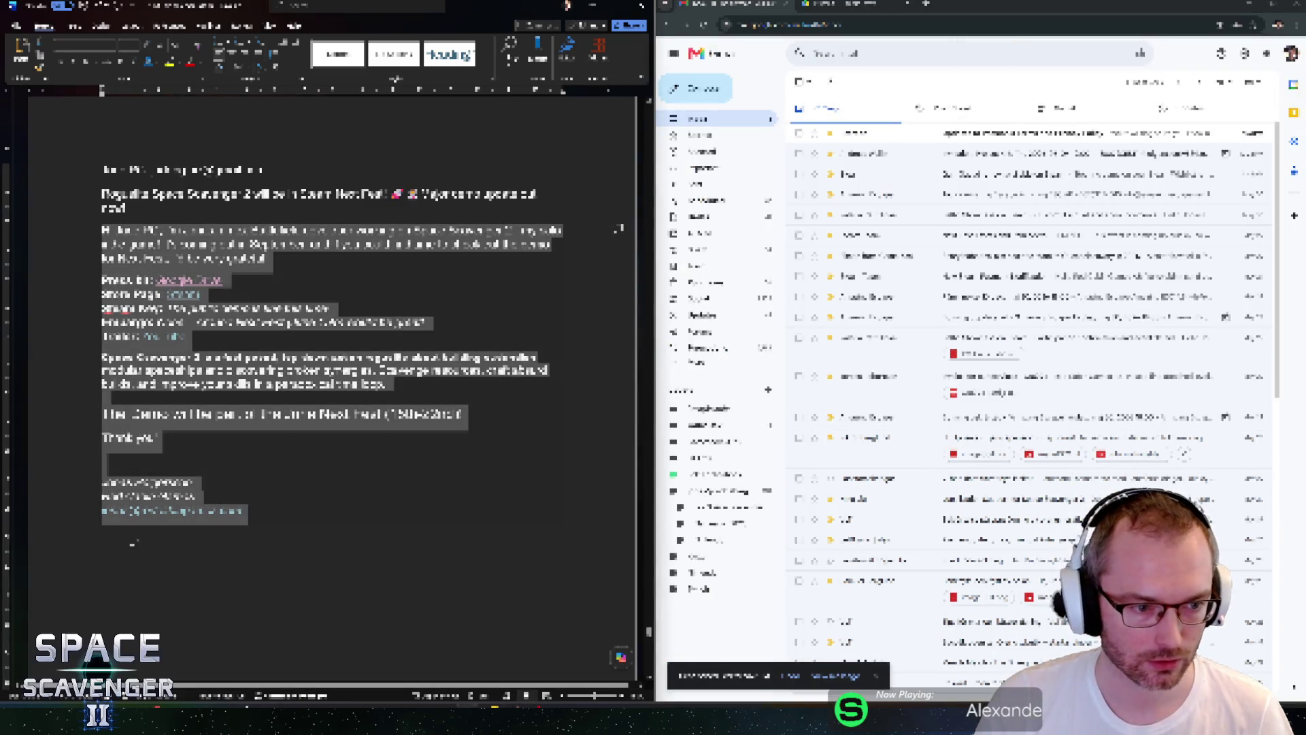
pyautogui.click(136, 539)
pyautogui.write('Done!')
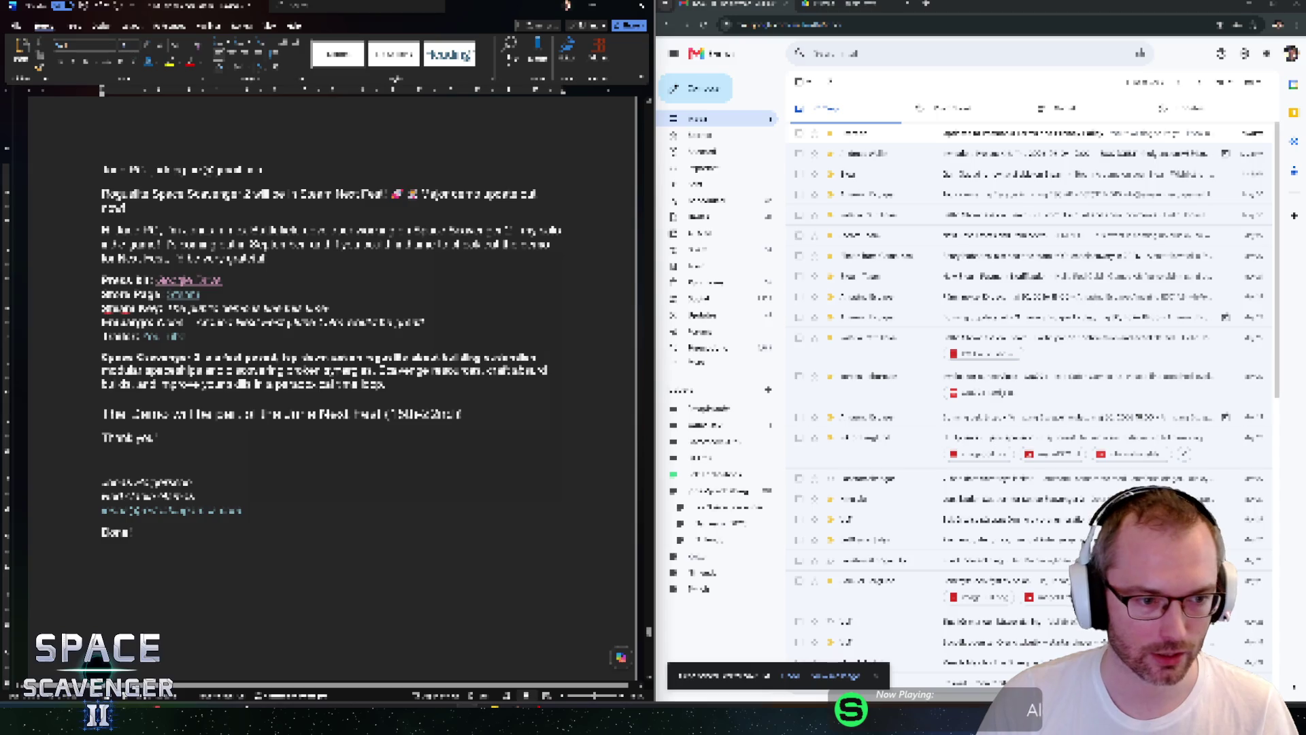
pyautogui.hotkey('ctrl', 'z')
pyautogui.hotkey('ctrl', 'z')
pyautogui.hotkey('ctrl', 'z')
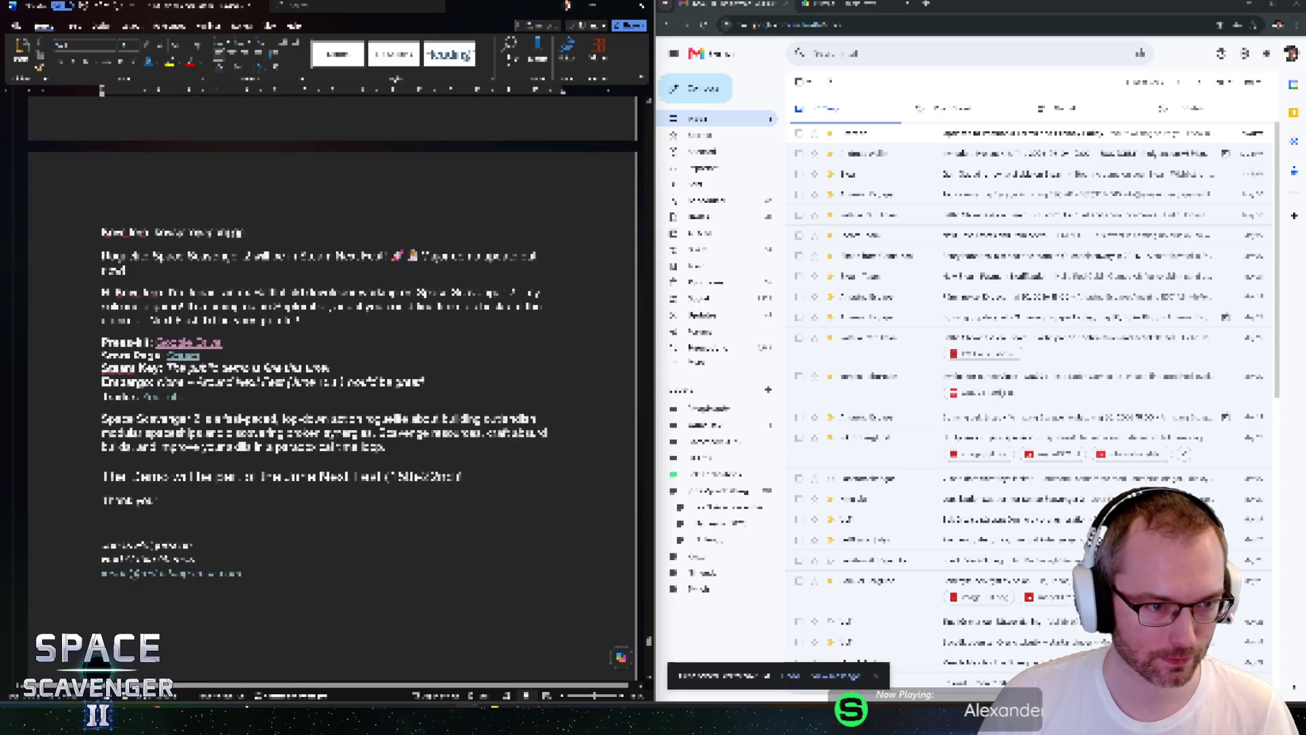
pyautogui.hotkey('ctrl', 'z')
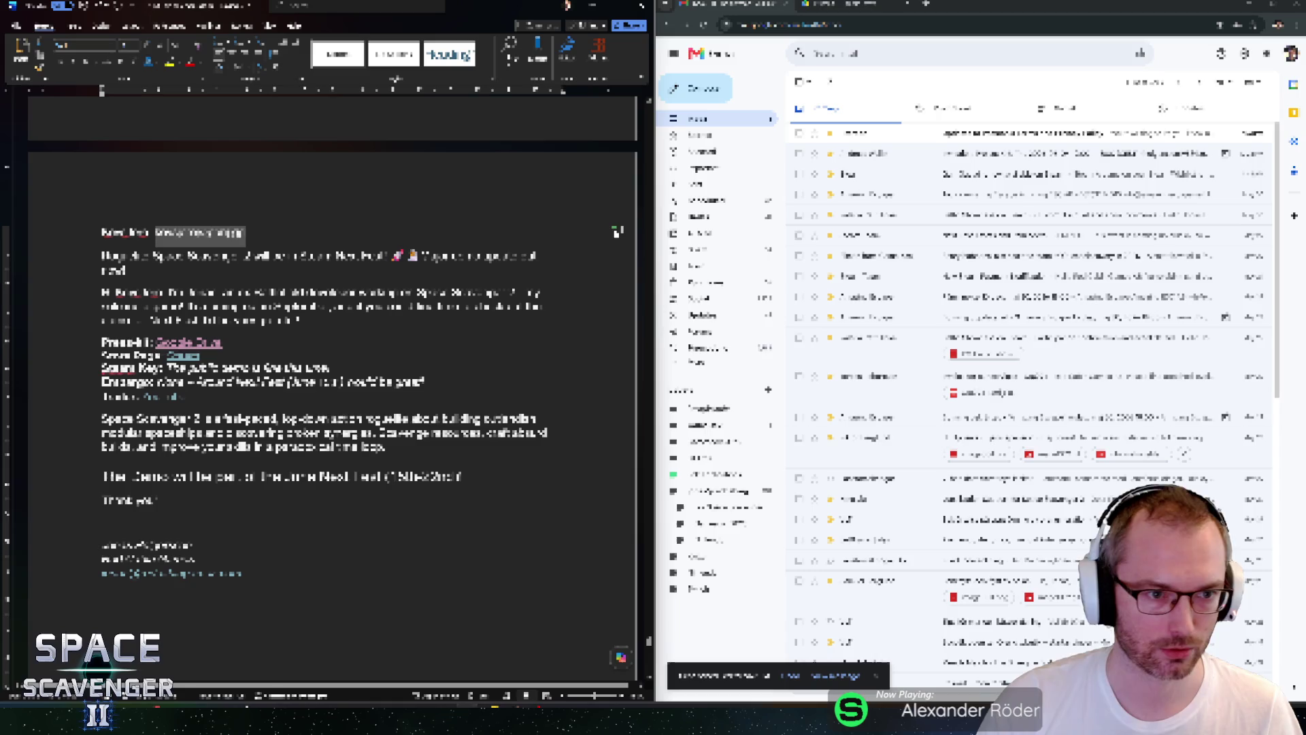
pyautogui.press('c')
pyautogui.hotkey('ctrl', 'v')
pyautogui.hotkey('ctrl', 'shift', 'c')
pyautogui.hotkey('ctrl', 'v')
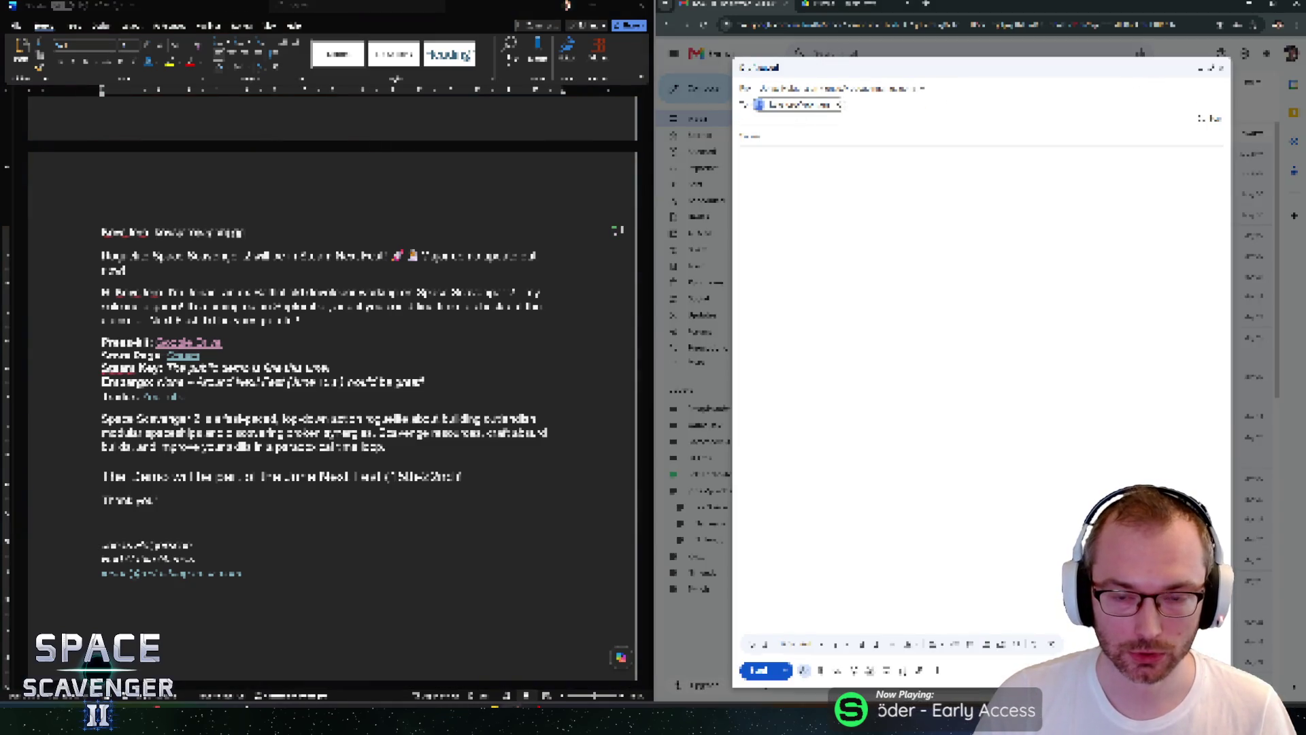
pyautogui.click(783, 136)
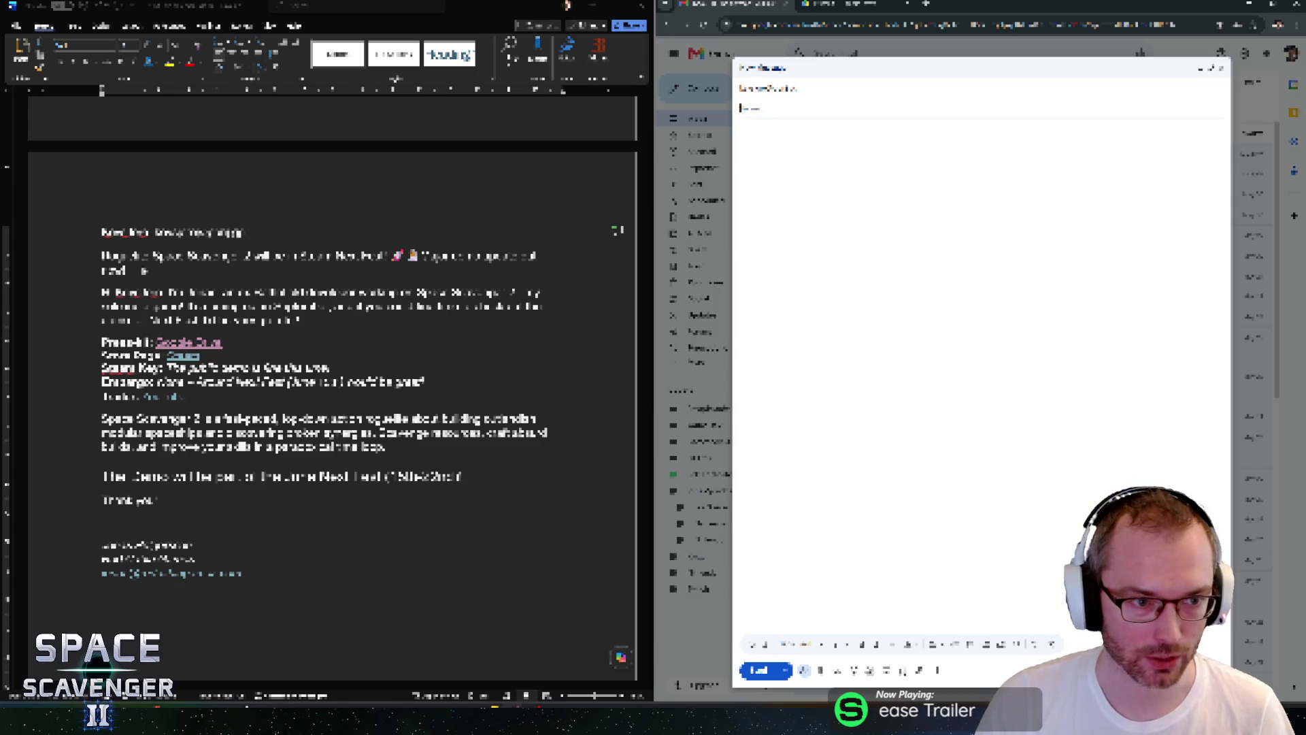
# Copy the Word announcement paragraph into the email subject.
pyautogui.click(409, 239)
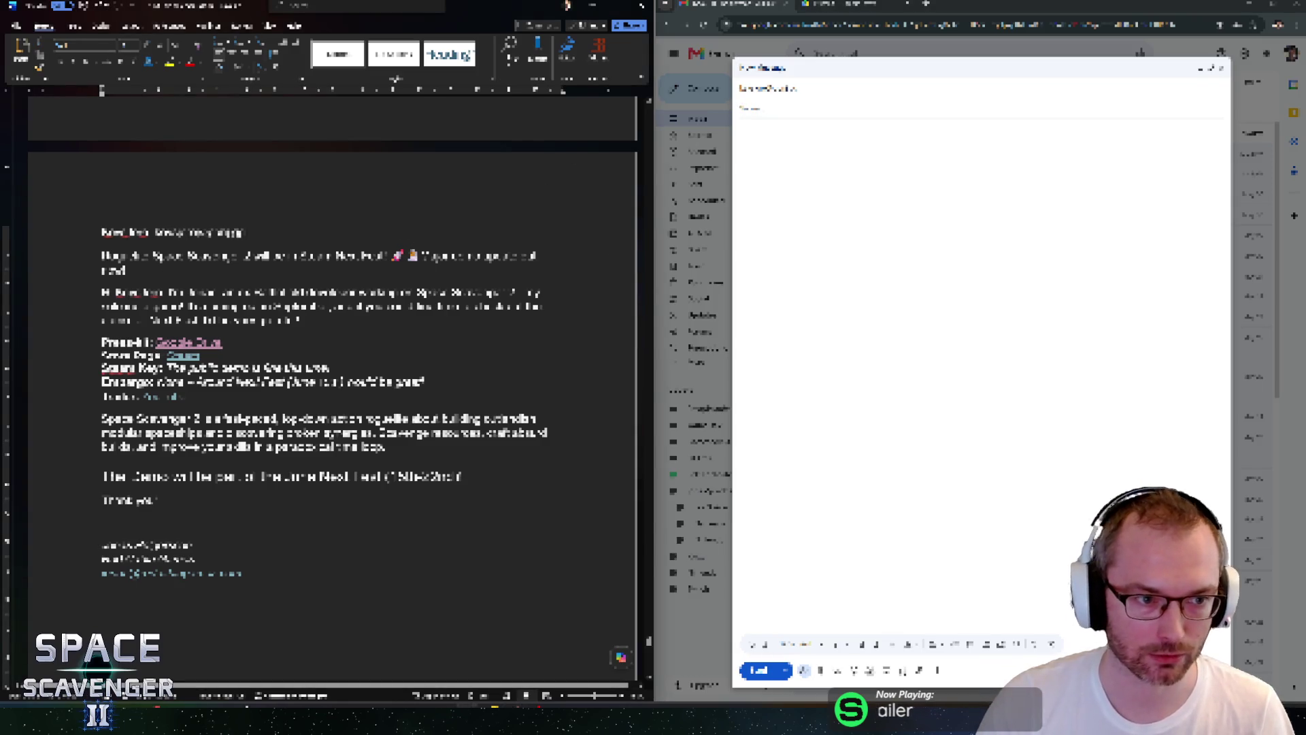
pyautogui.tripleClick(224, 269)
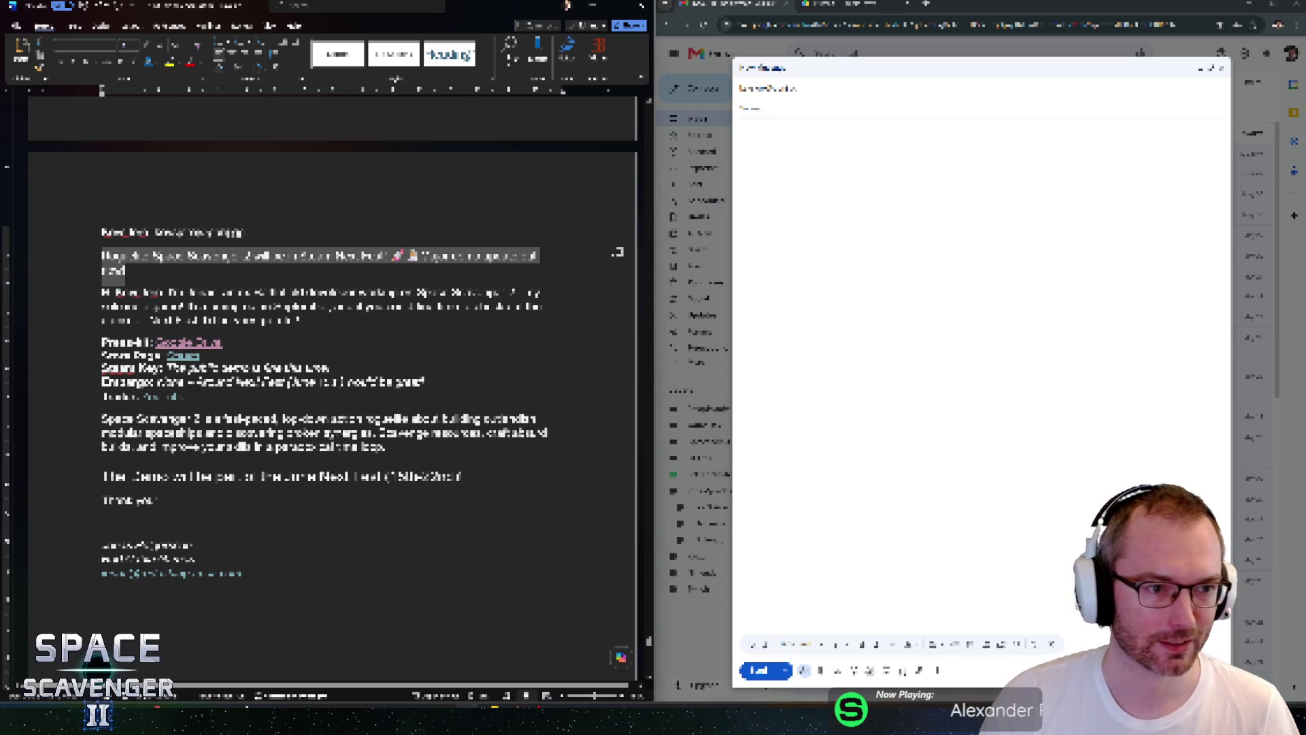
pyautogui.hotkey('ctrl', 'c')
pyautogui.hotkey('alt', 'Tab')
pyautogui.hotkey('ctrl', 'v')
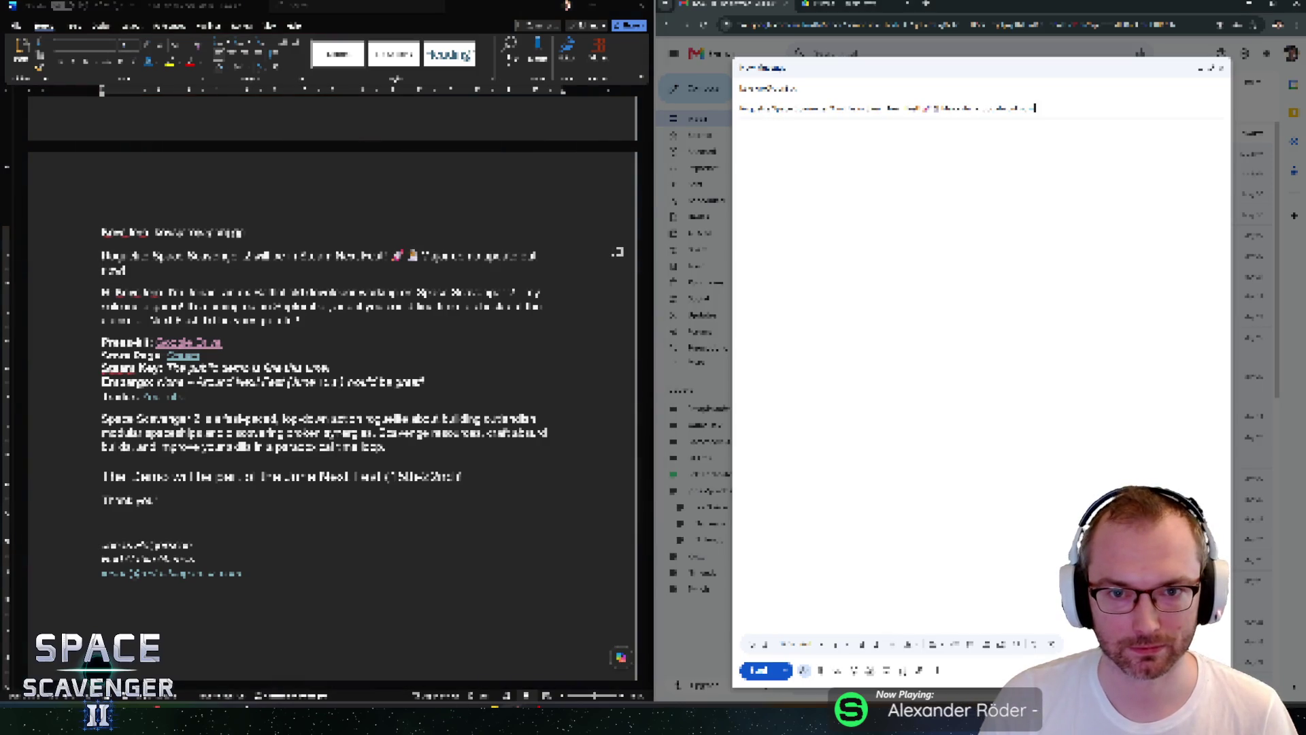
pyautogui.press('Tab')
# Paste the pitch text through the signature lines into the message body.
pyautogui.click(835, 96)
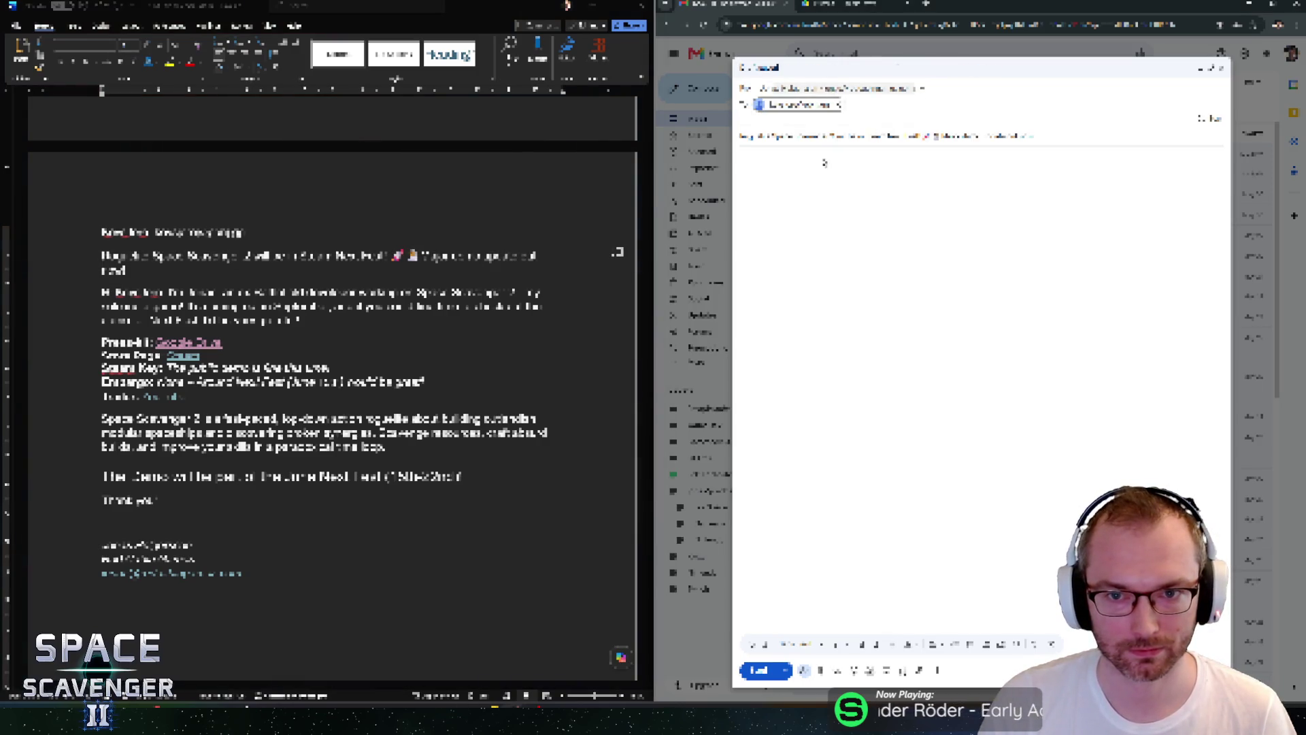
pyautogui.press('Tab')
pyautogui.hotkey('alt', 'Tab')
pyautogui.press('Right')
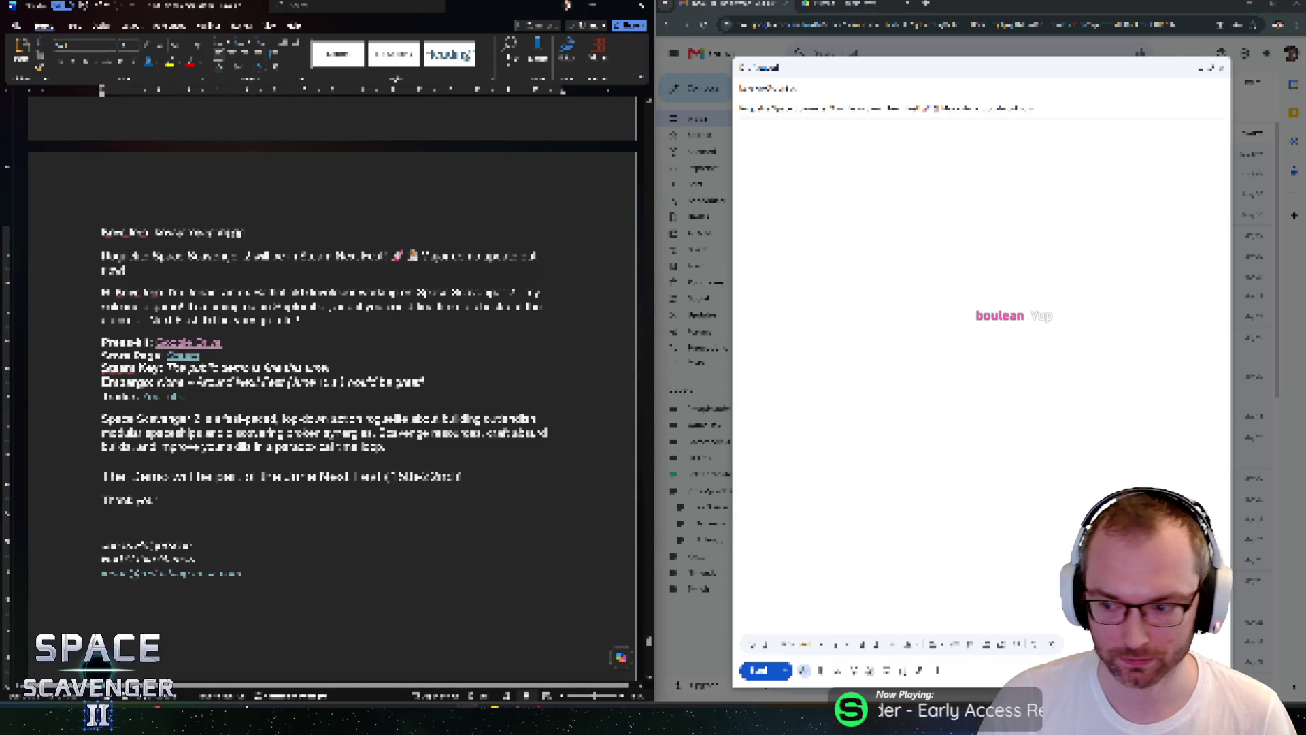
pyautogui.hotkey('shift', 'Down')
pyautogui.hotkey('shift', 'Down')
pyautogui.hotkey('shift', 'Down')
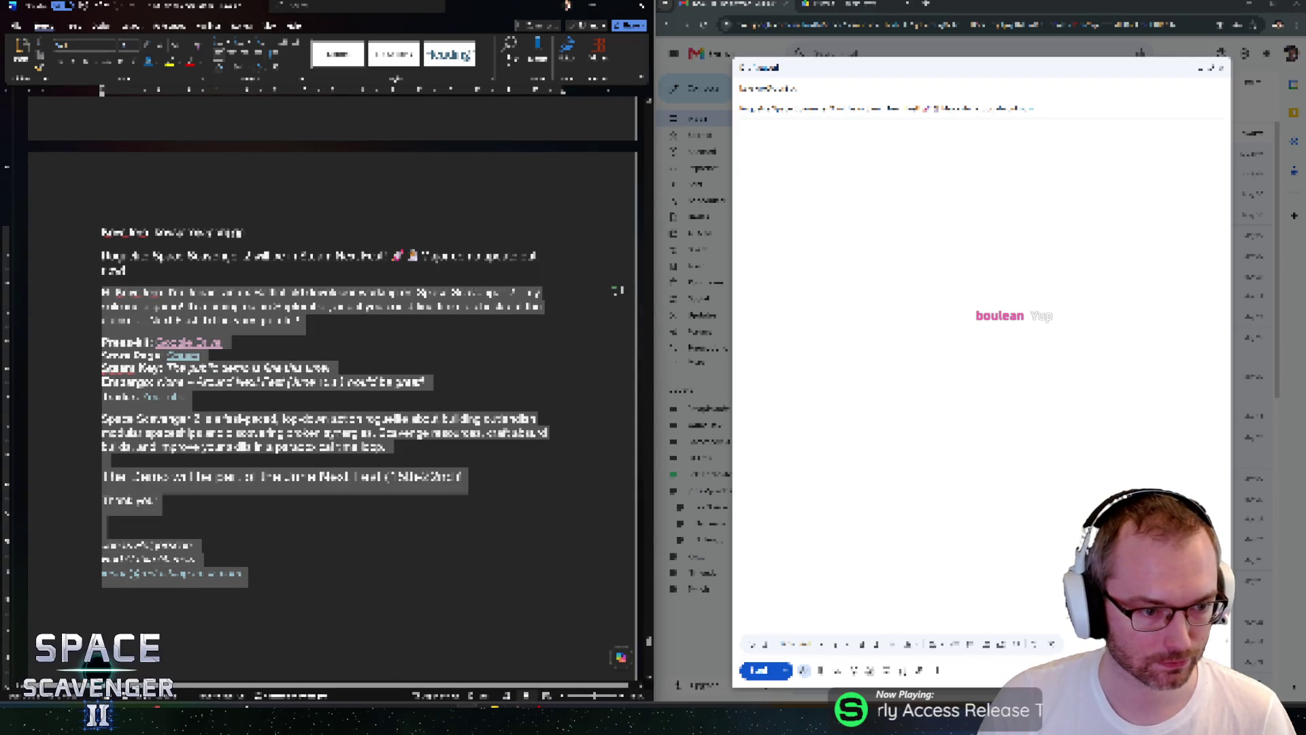
pyautogui.hotkey('ctrl', 'c')
pyautogui.hotkey('alt', 'Tab')
pyautogui.hotkey('ctrl', 'v')
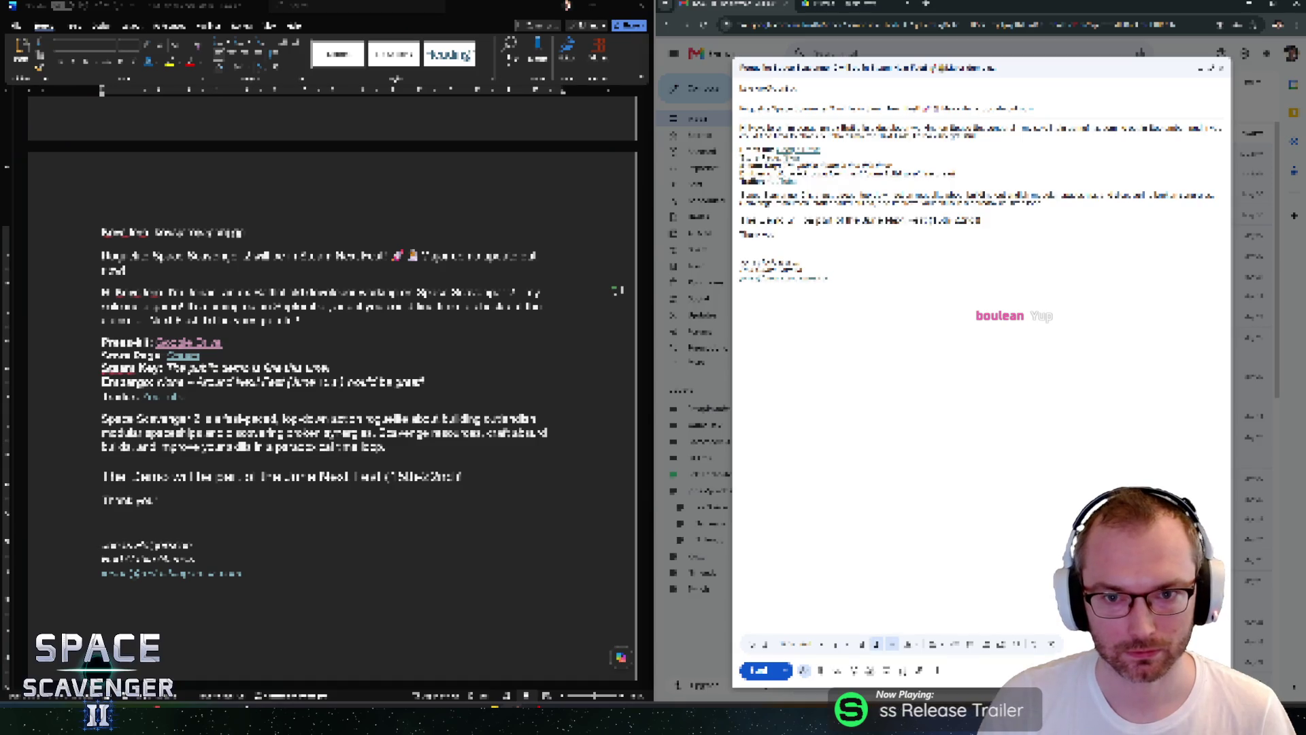
# Check the draft's To and Cc recipient details.
pyautogui.click(978, 136)
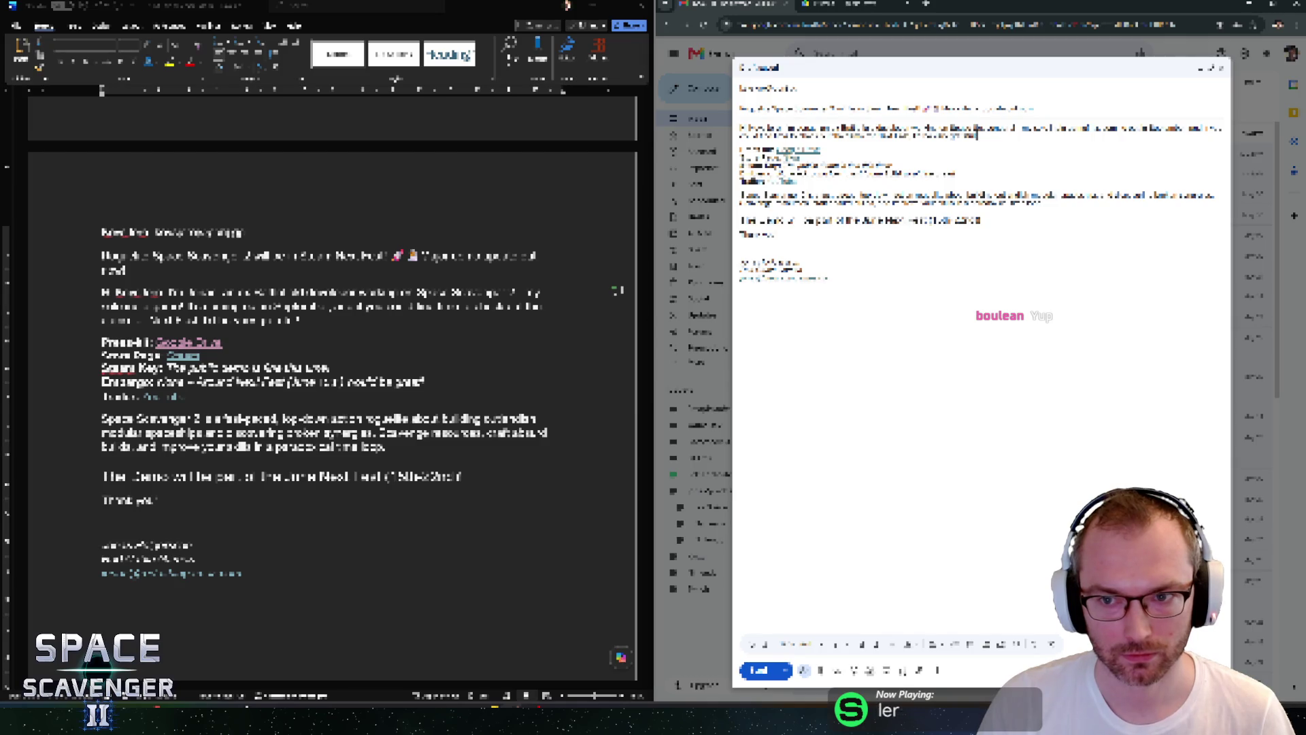
pyautogui.click(768, 88)
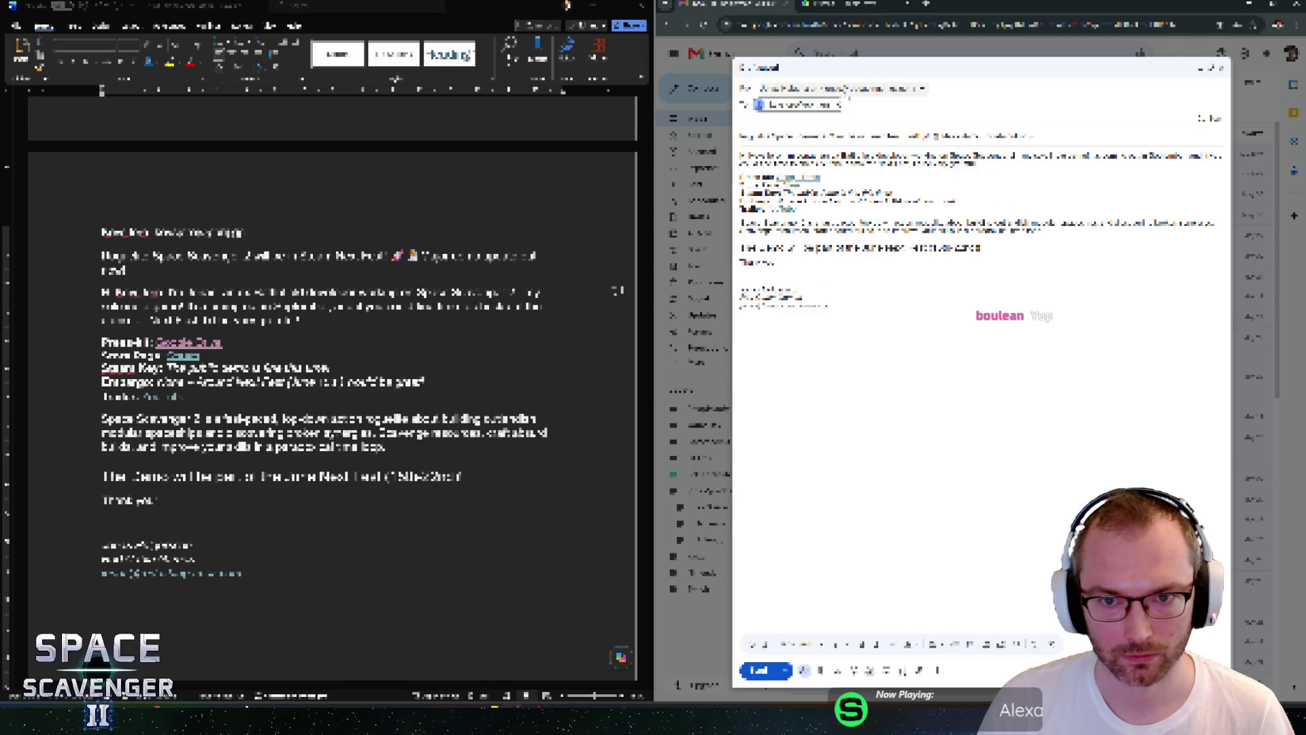
pyautogui.press('Tab')
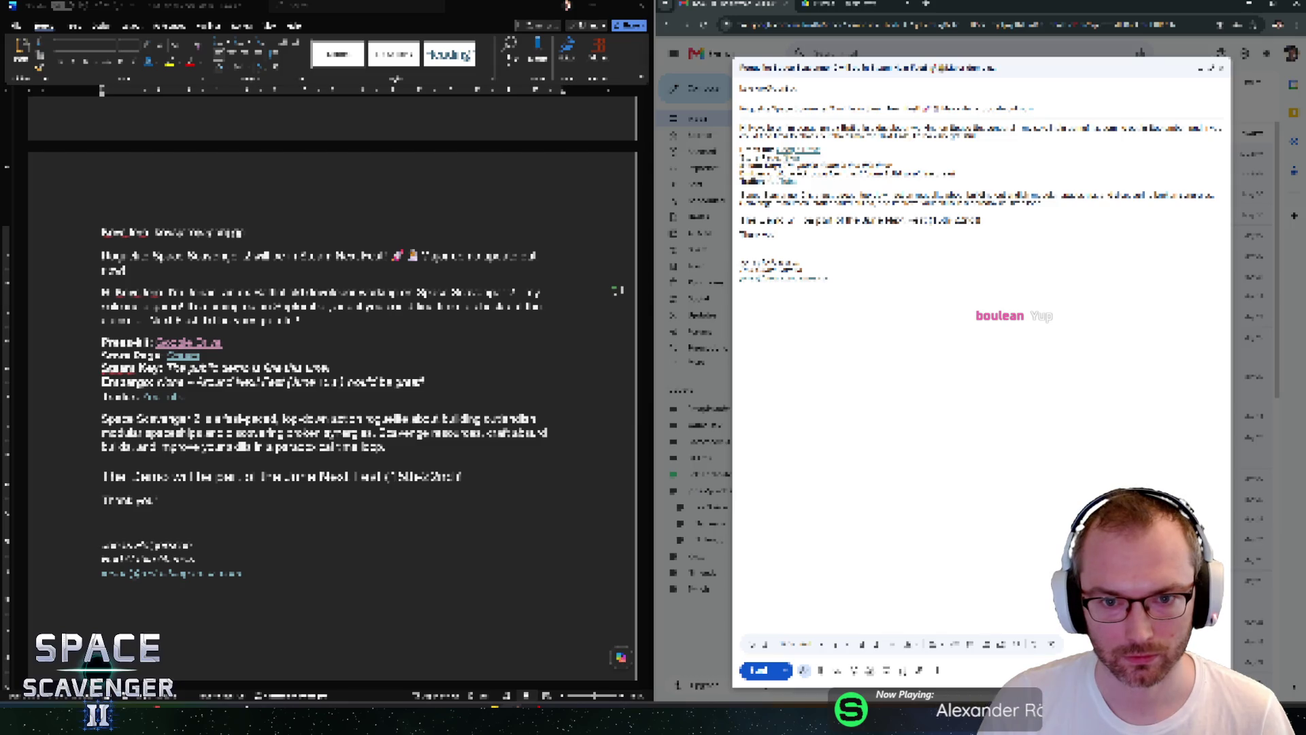
pyautogui.click(887, 670)
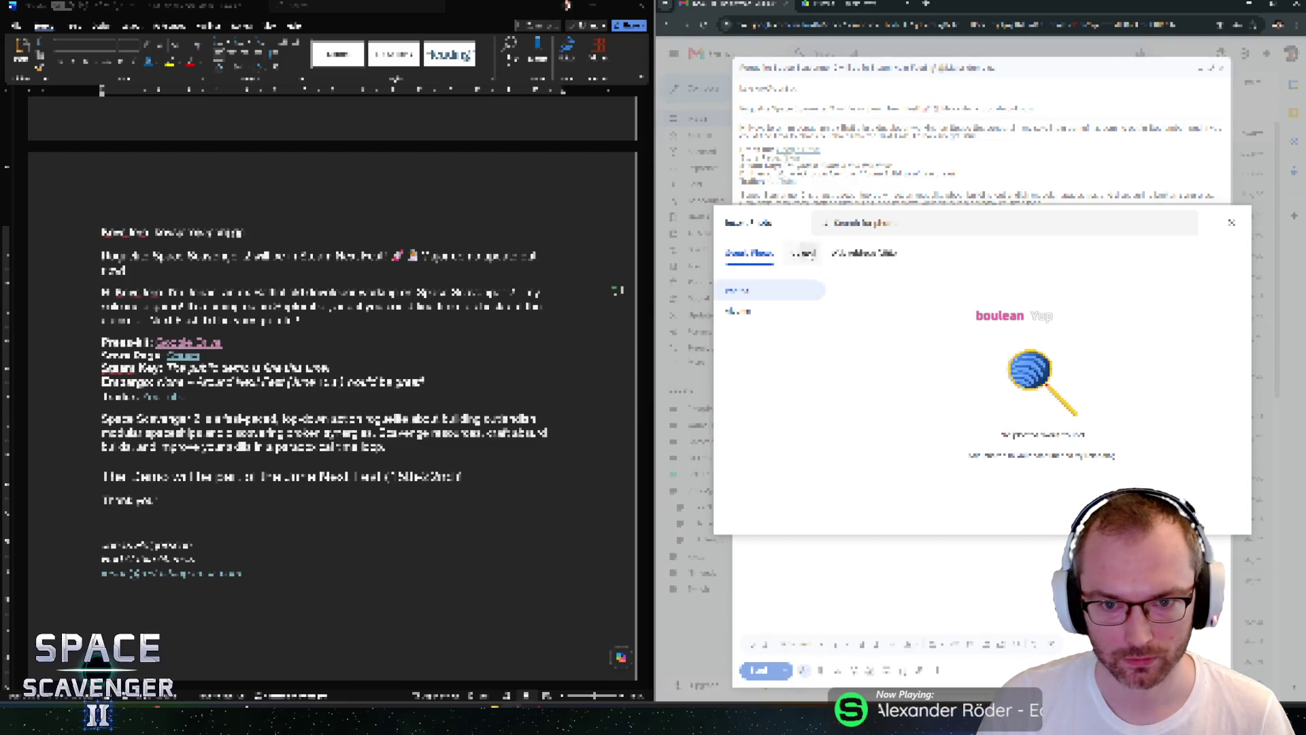
# Upload the gameplay image under the thank-you line and remove the blank line above it.
pyautogui.click(981, 433)
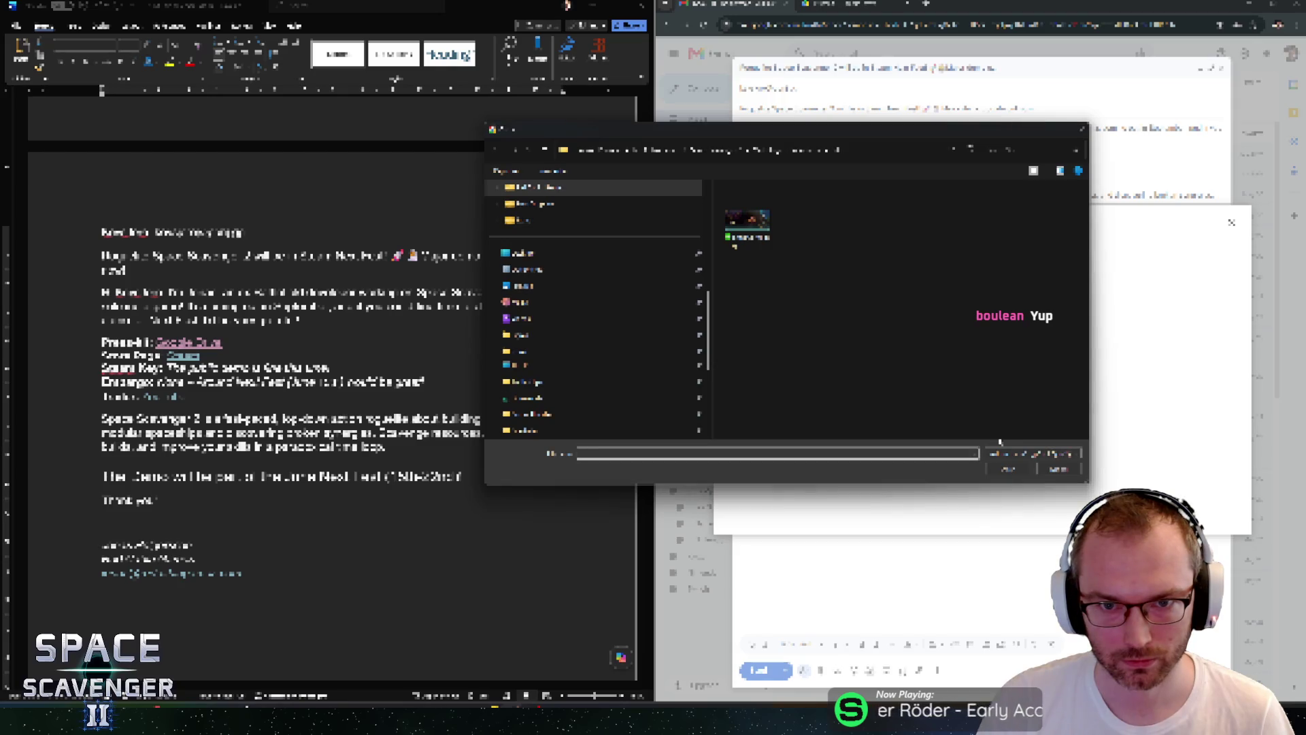
pyautogui.doubleClick(763, 219)
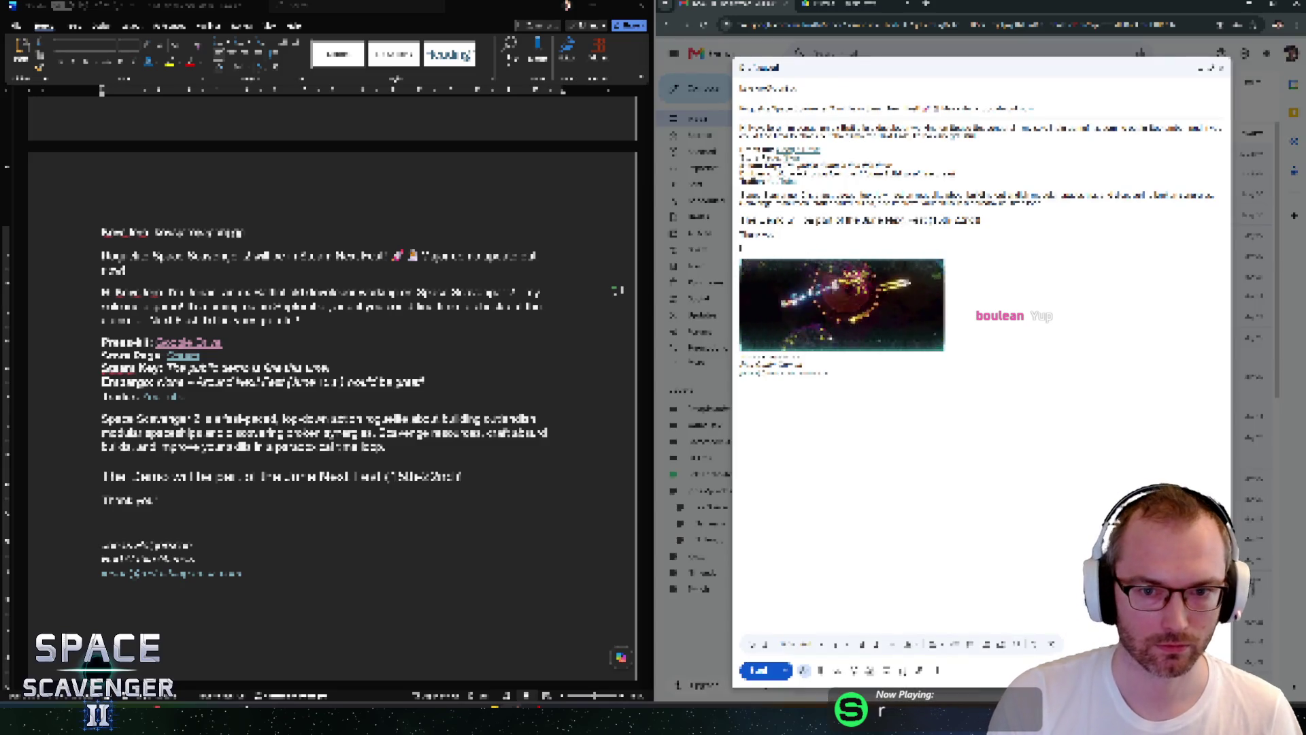
pyautogui.press('BackSpace')
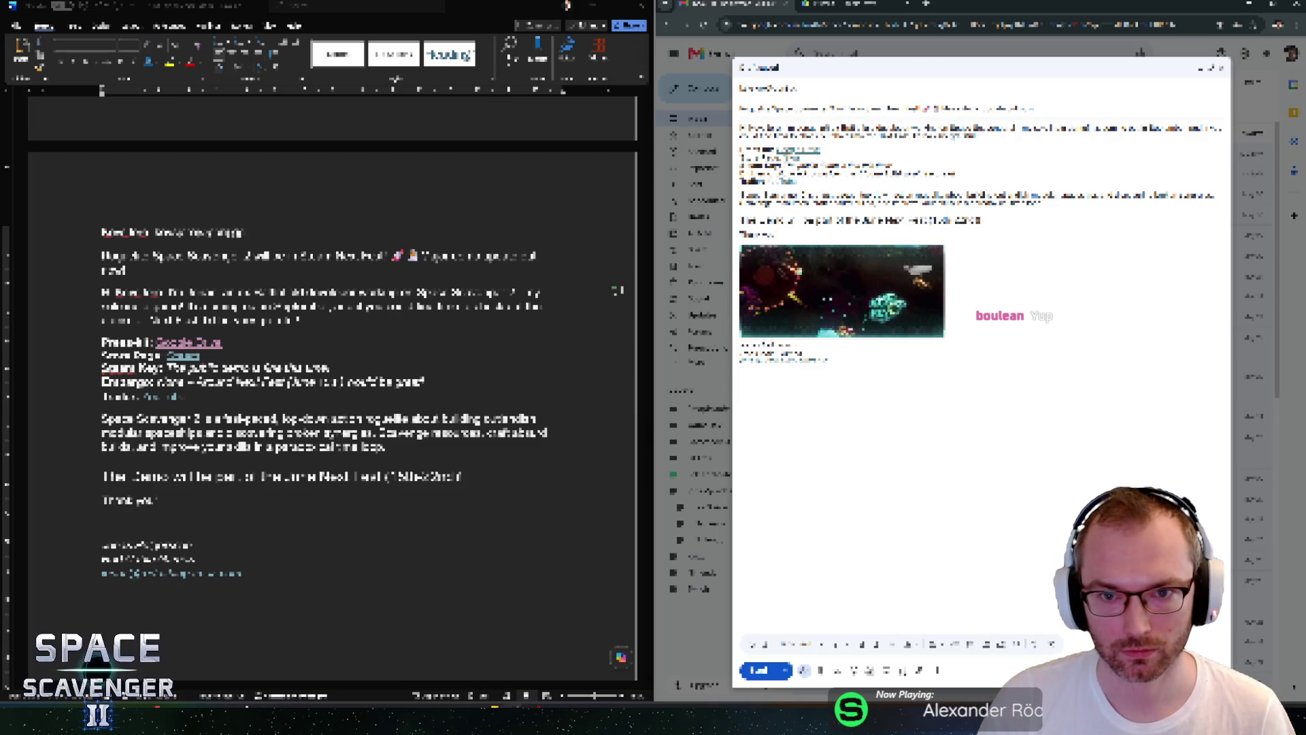
pyautogui.press('Tab')
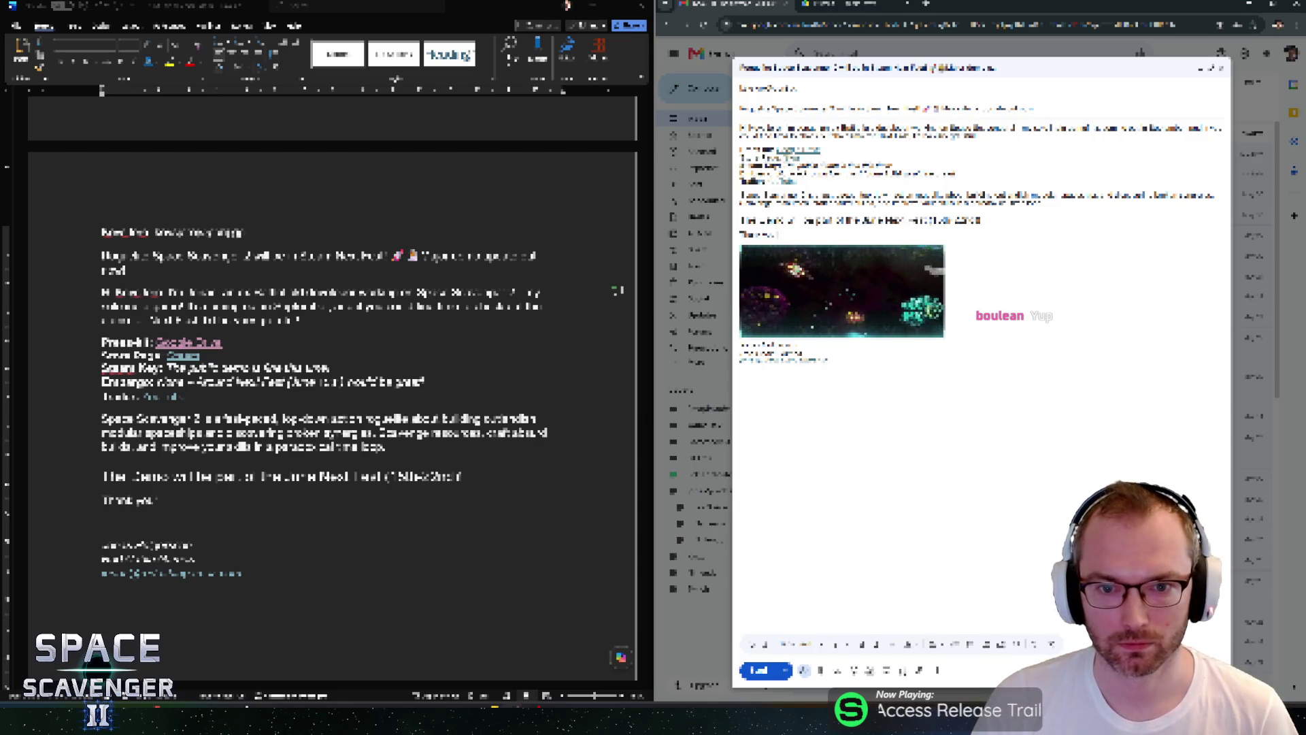
# Schedule the pitch email for a picked date and time and view the Scheduled folder.
pyautogui.click(782, 649)
pyautogui.click(949, 422)
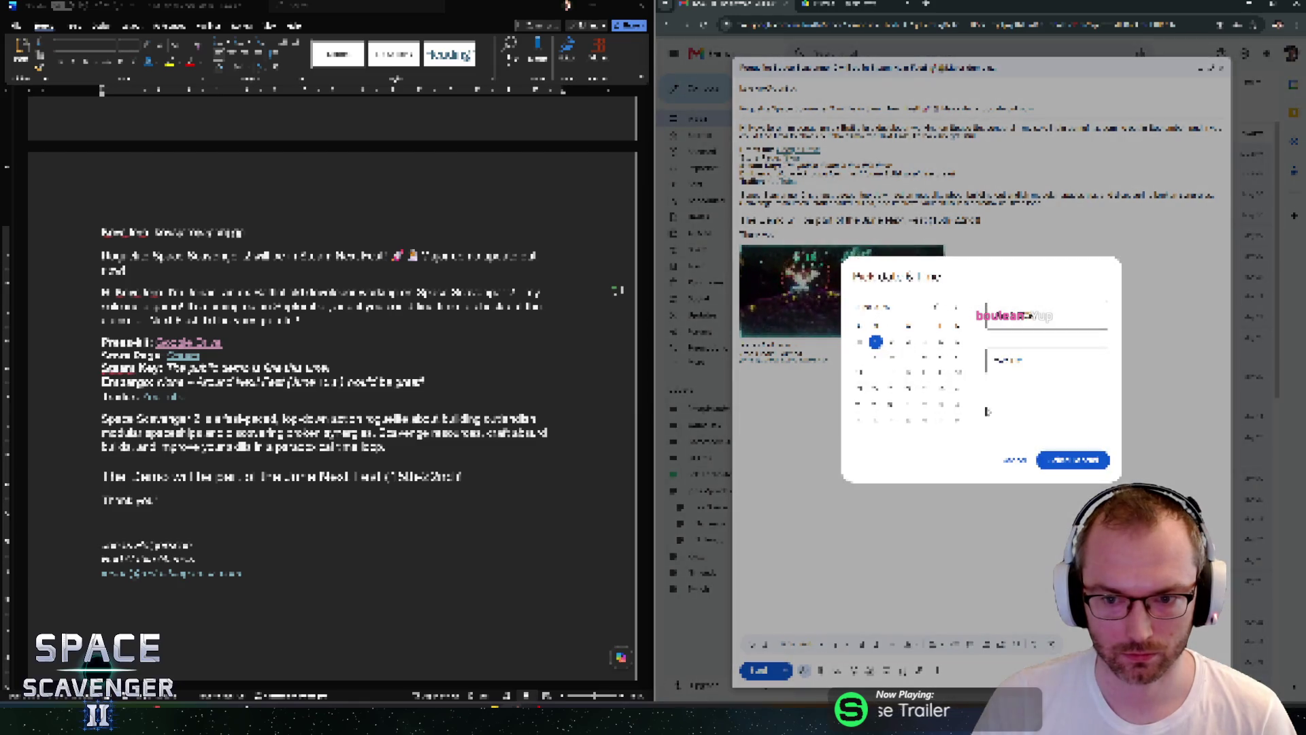
pyautogui.click(1056, 467)
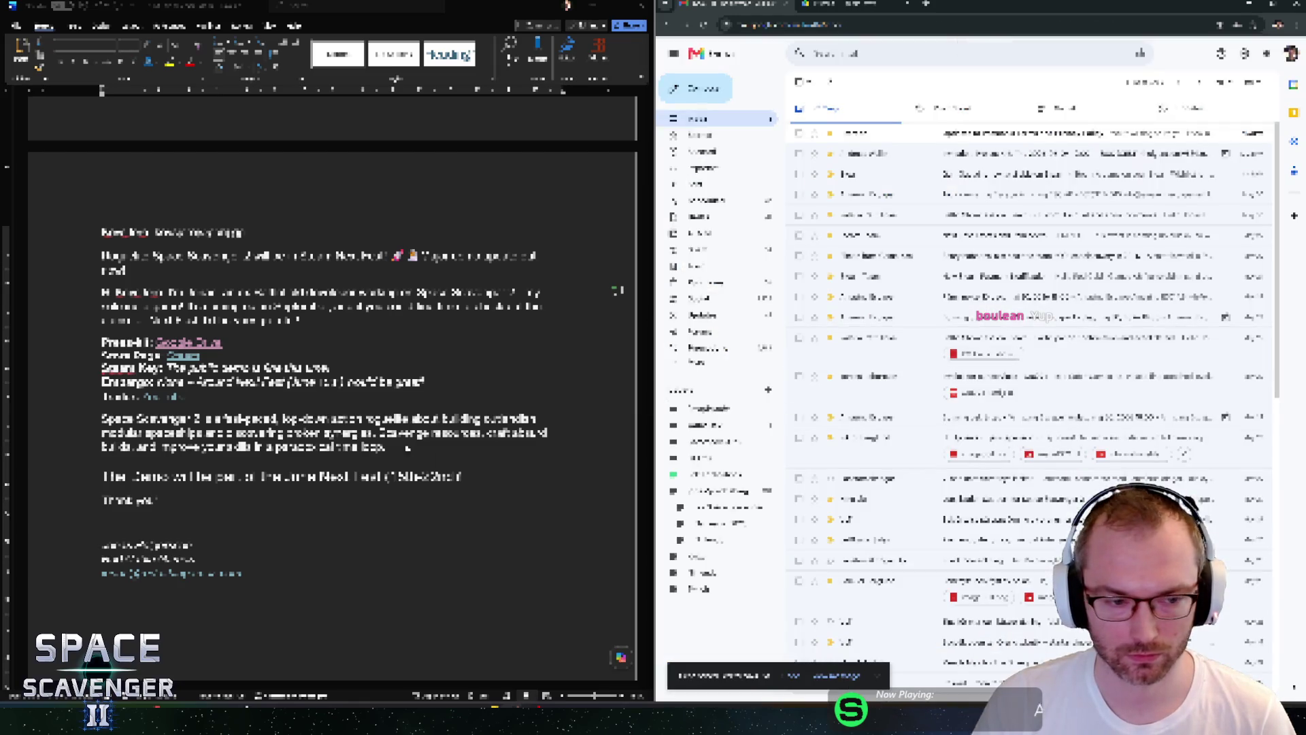
pyautogui.scroll(10, 394, 436)
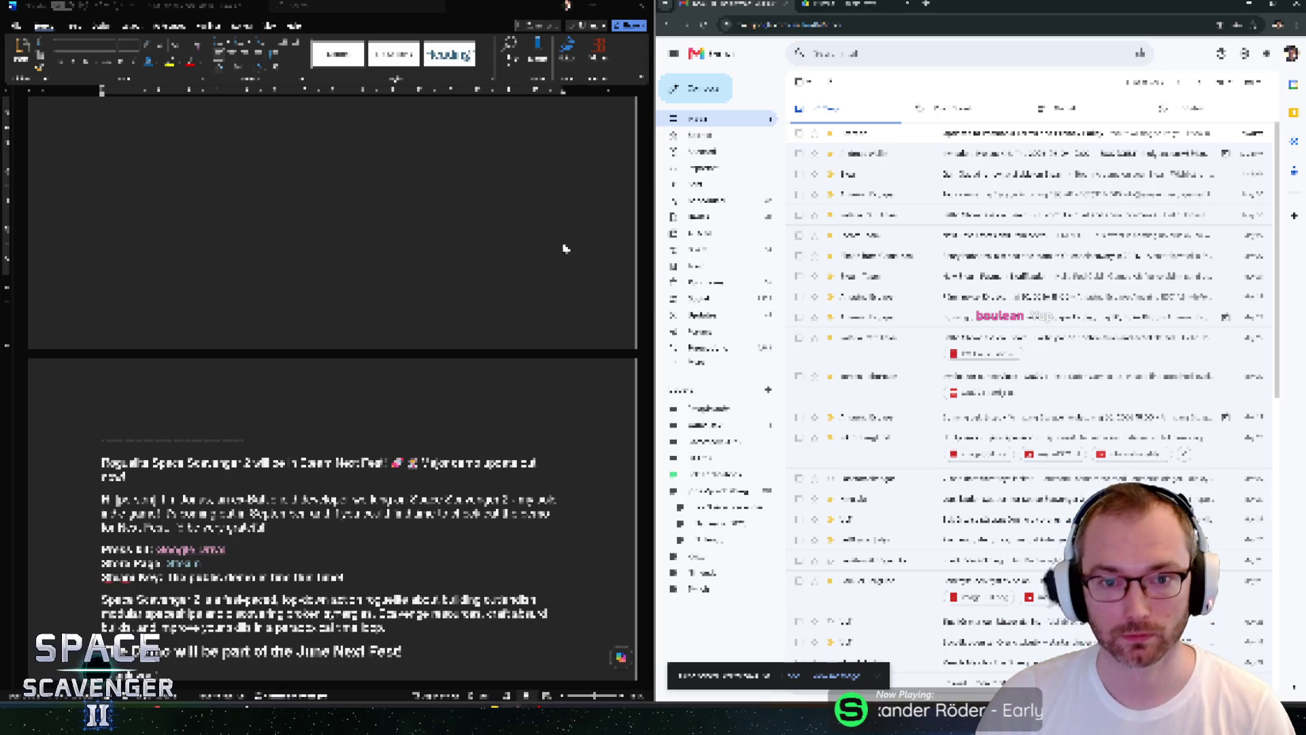
pyautogui.click(746, 204)
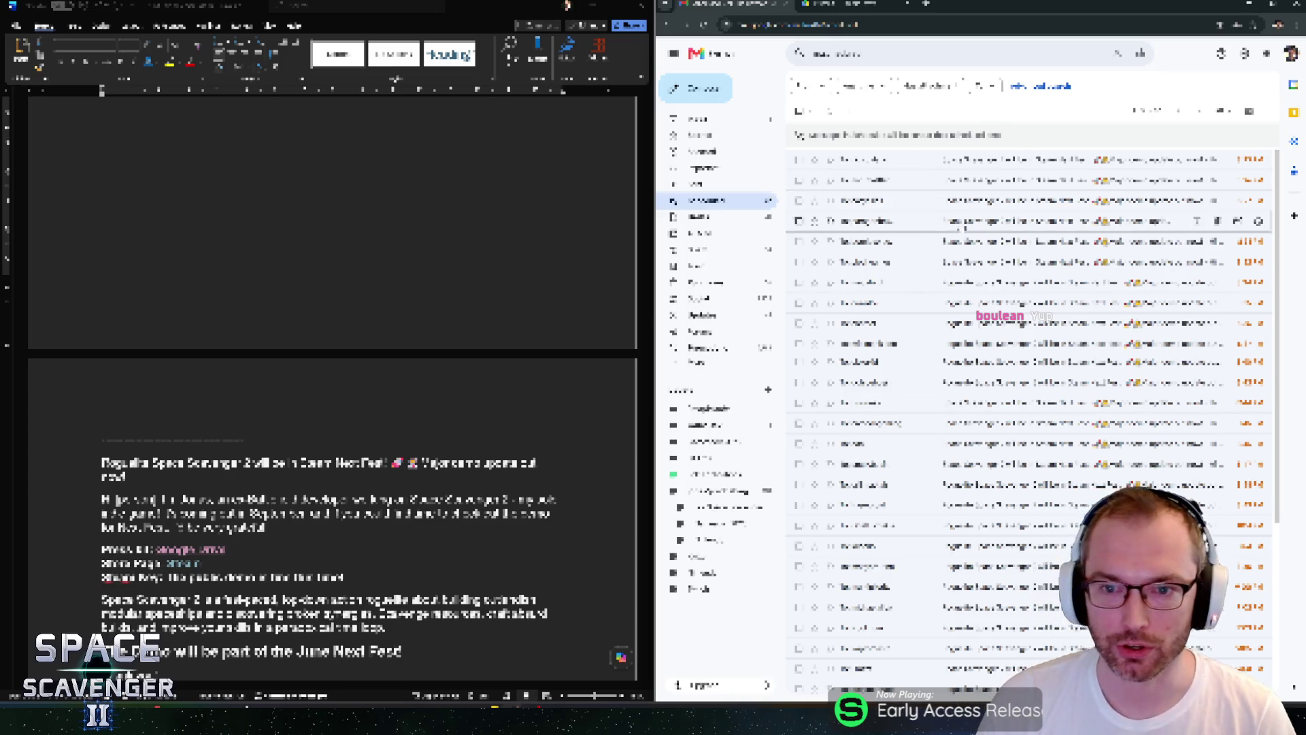
# Switch from the Scheduled queue to another mail folder and scroll through its messages.
pyautogui.moveTo(883, 182)
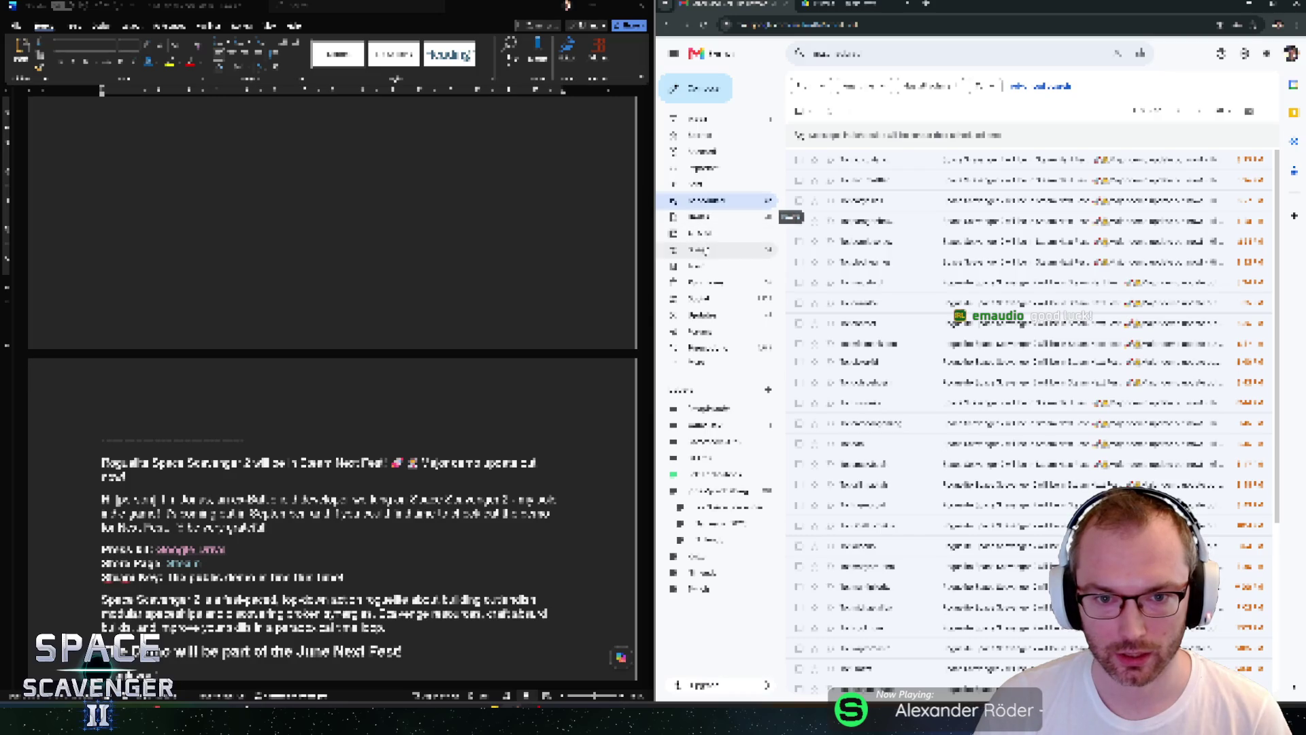
pyautogui.click(697, 184)
pyautogui.scroll(-5, 890, 306)
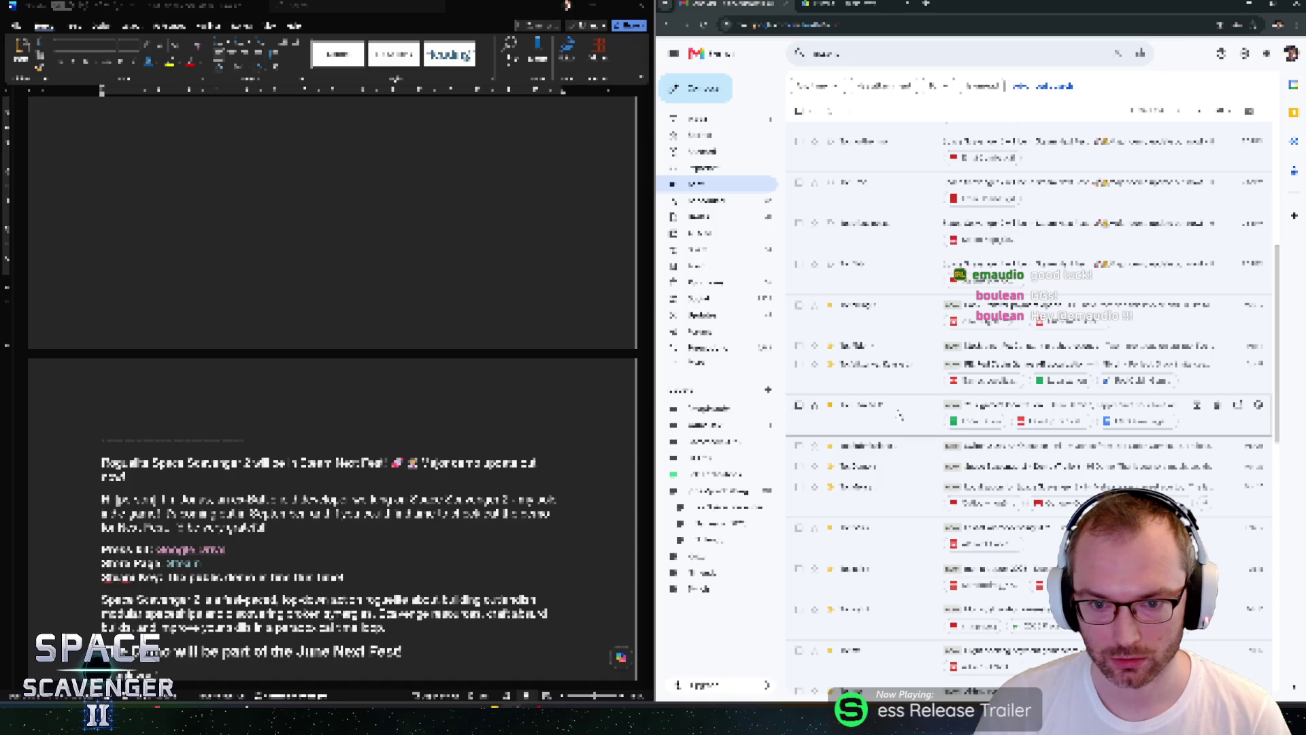
pyautogui.scroll(5, 899, 415)
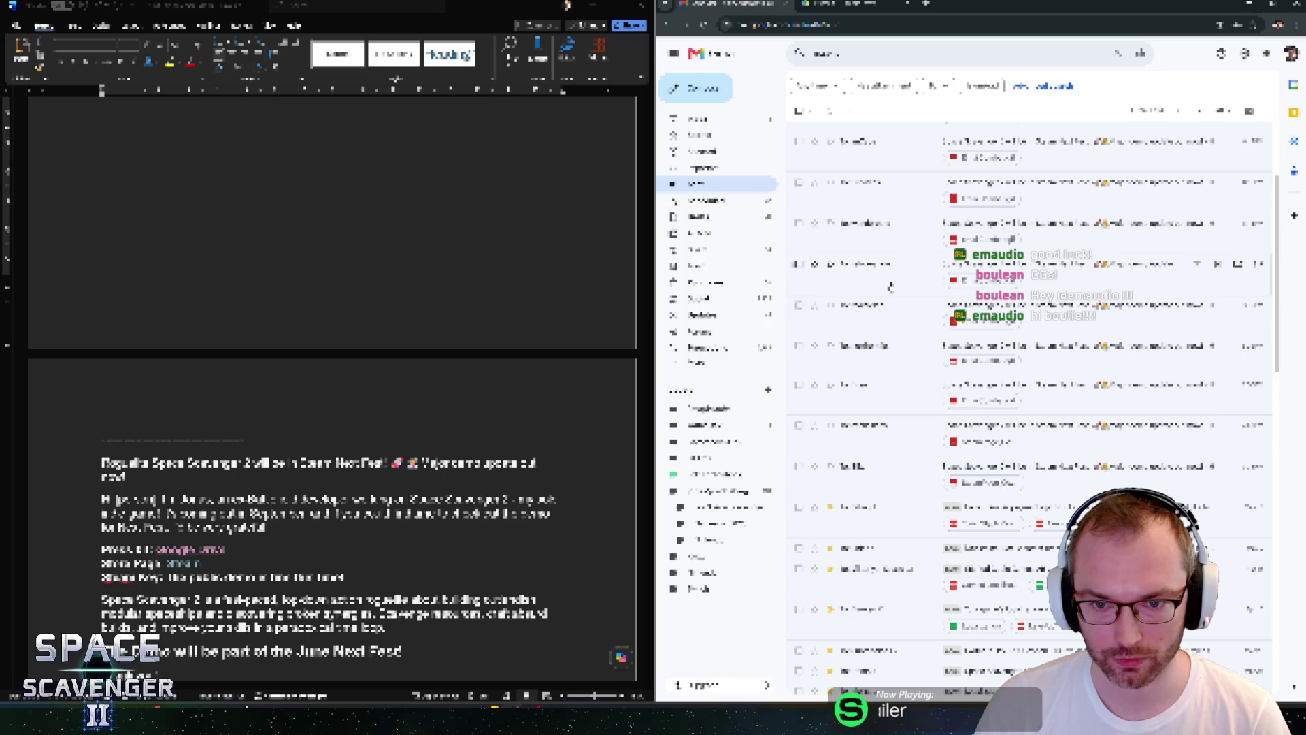
pyautogui.scroll(1, 892, 225)
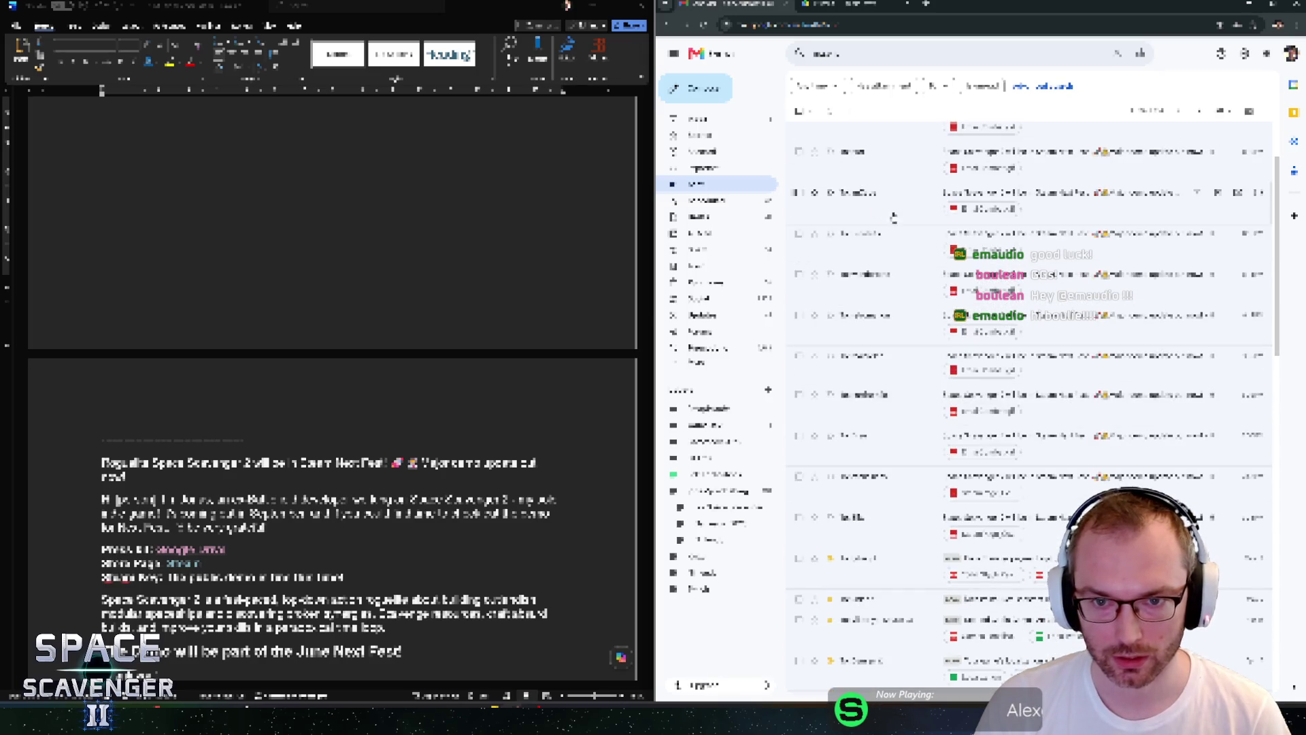
pyautogui.scroll(2, 894, 219)
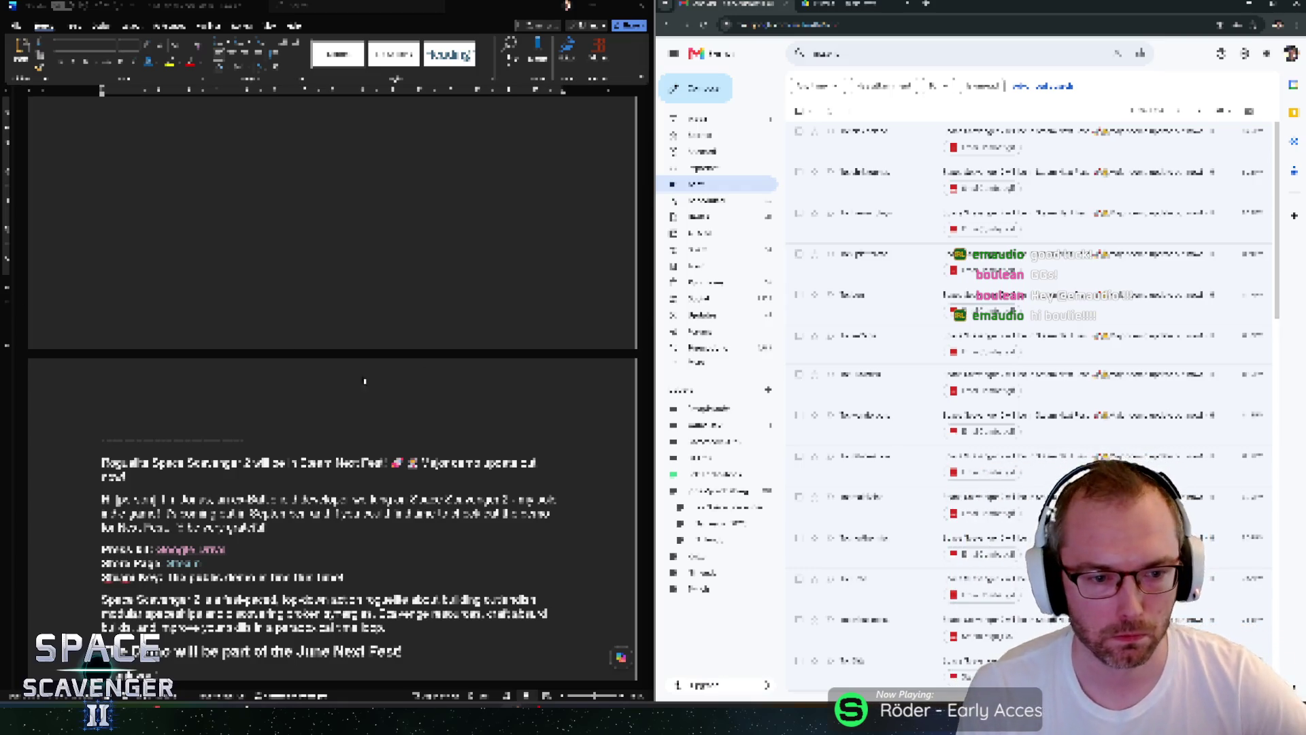
pyautogui.scroll(-5, 365, 379)
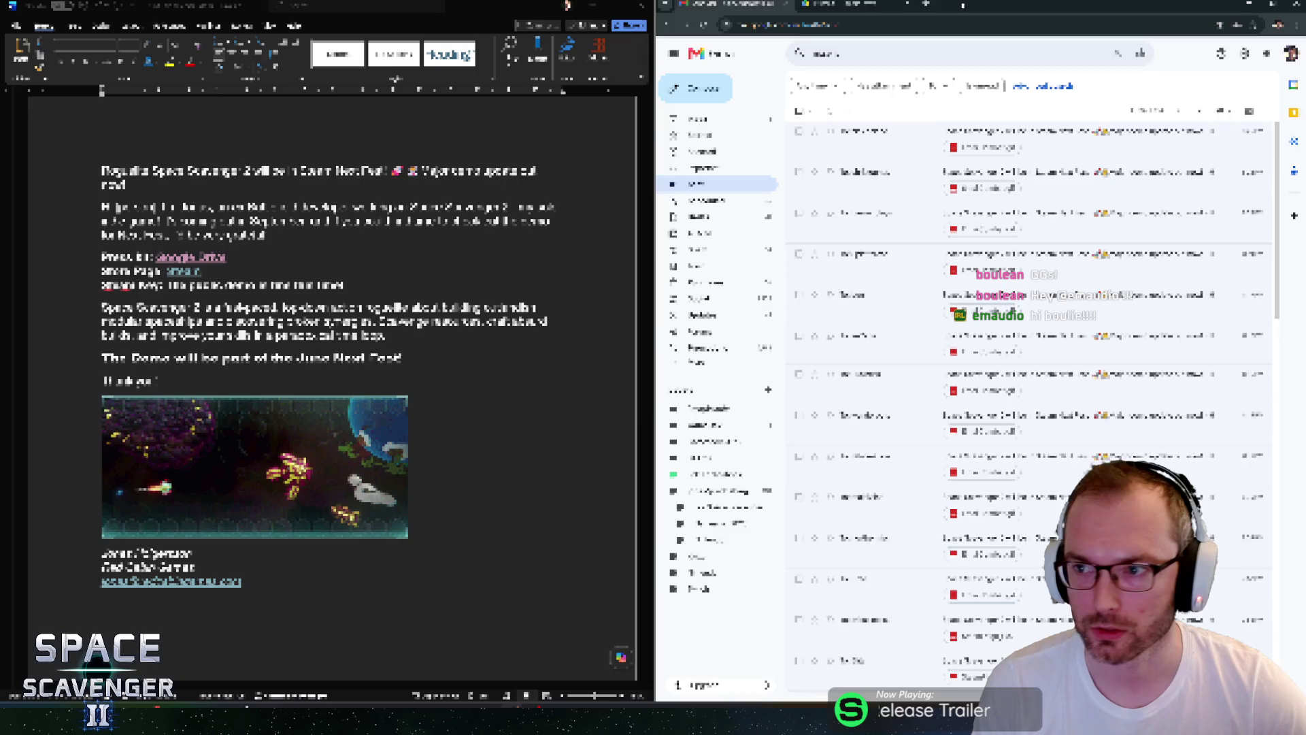
# Minimise the Gmail browser window and enlarge Word to fill the screen.
pyautogui.click(1250, 4)
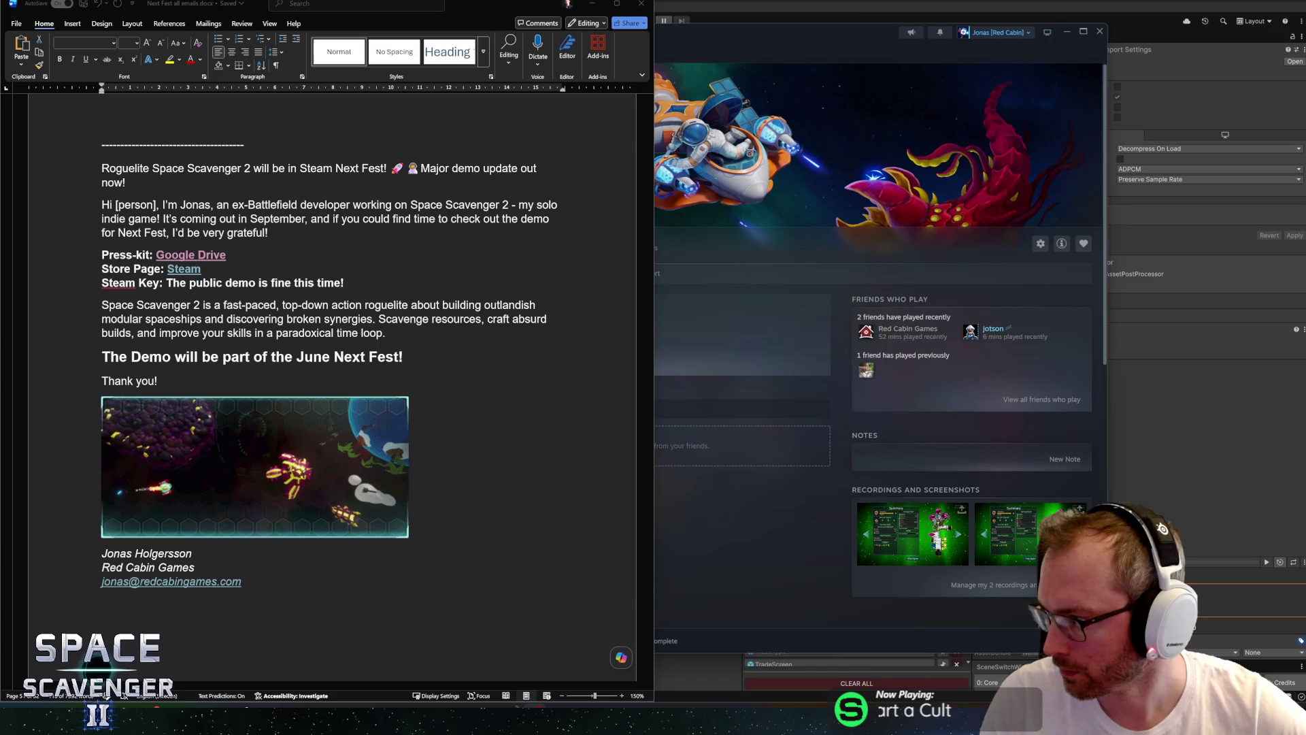
pyautogui.moveTo(476, 4); pyautogui.dragTo(603, 88)
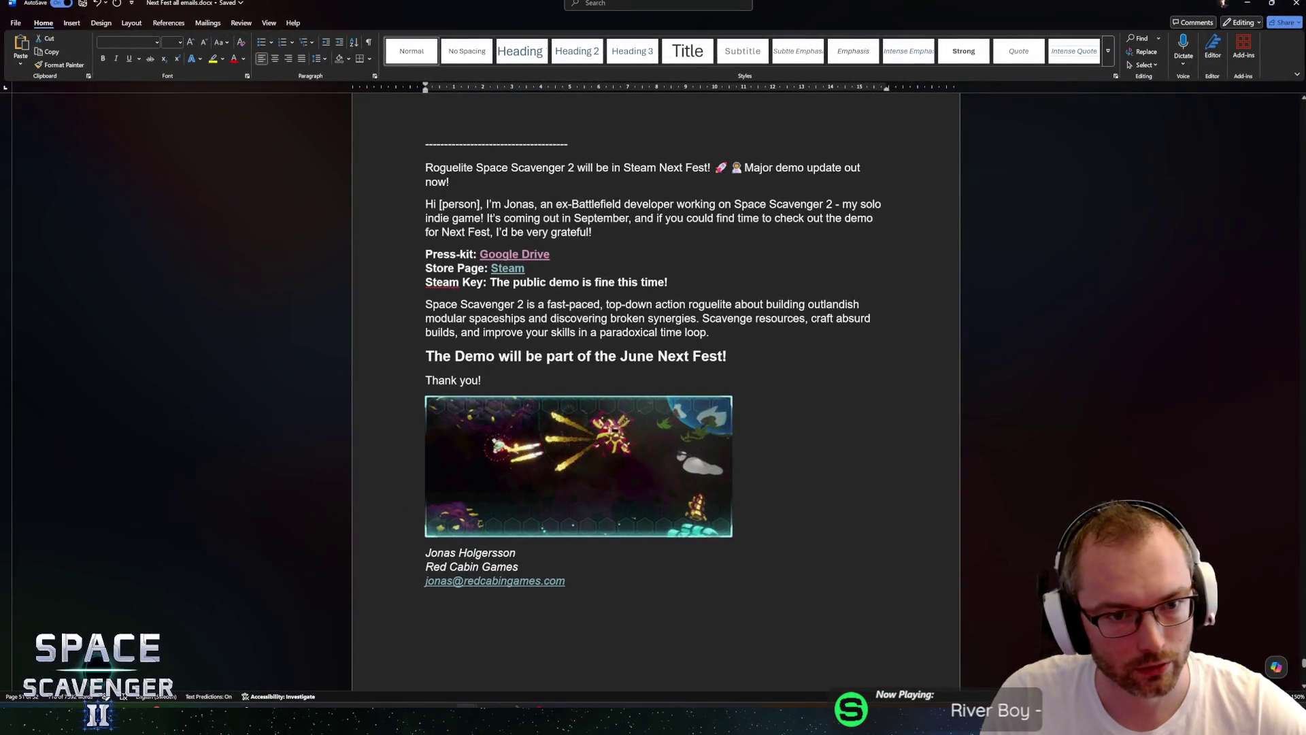
# Review the email headline, the [person] placeholder and the introduction about the September release.
pyautogui.hotkey('ctrl', 'shift', 'Down')
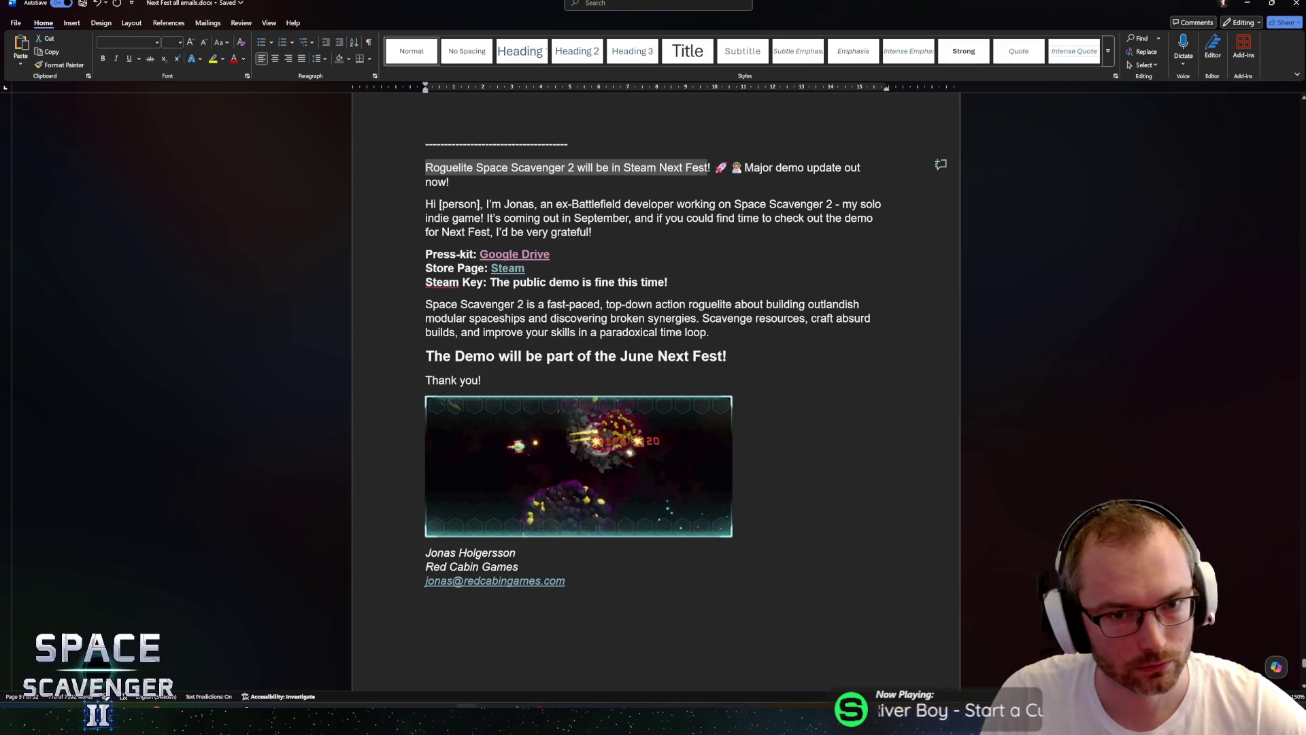
pyautogui.press('Right')
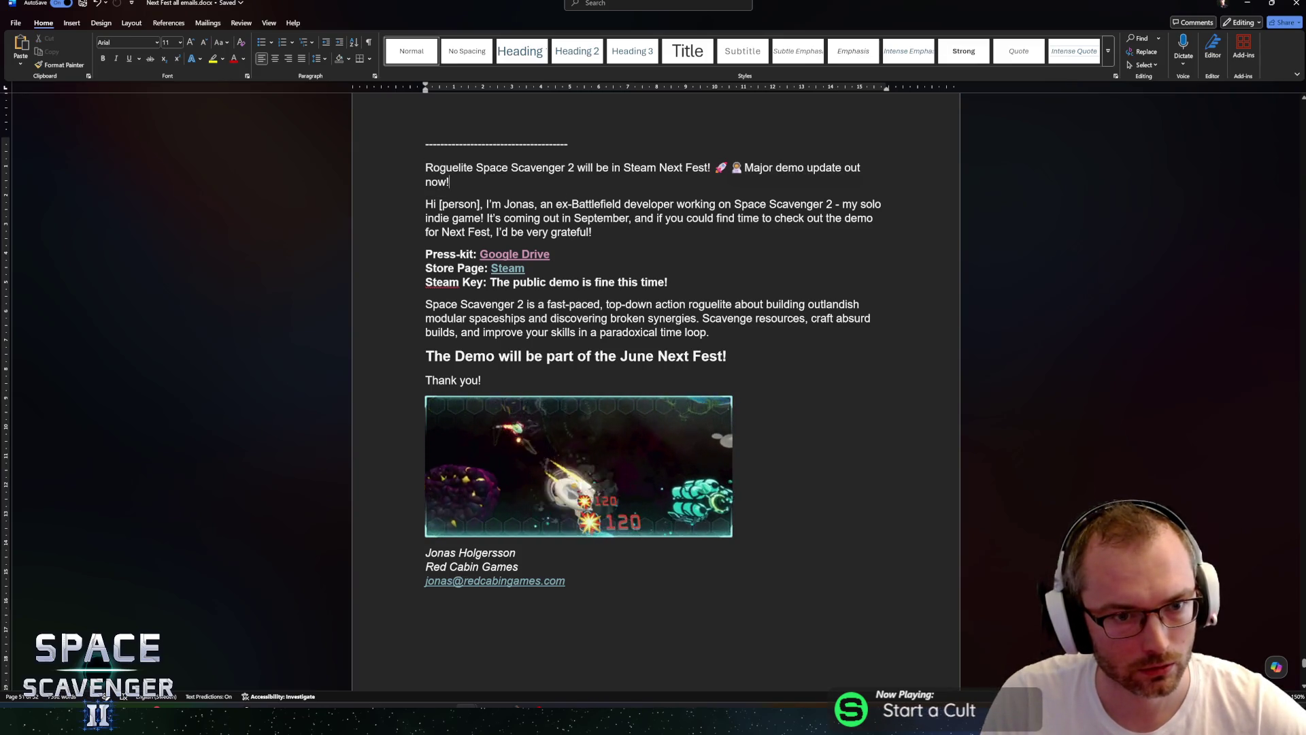
pyautogui.click(440, 204)
pyautogui.moveTo(440, 204); pyautogui.dragTo(487, 204)
pyautogui.click(479, 204)
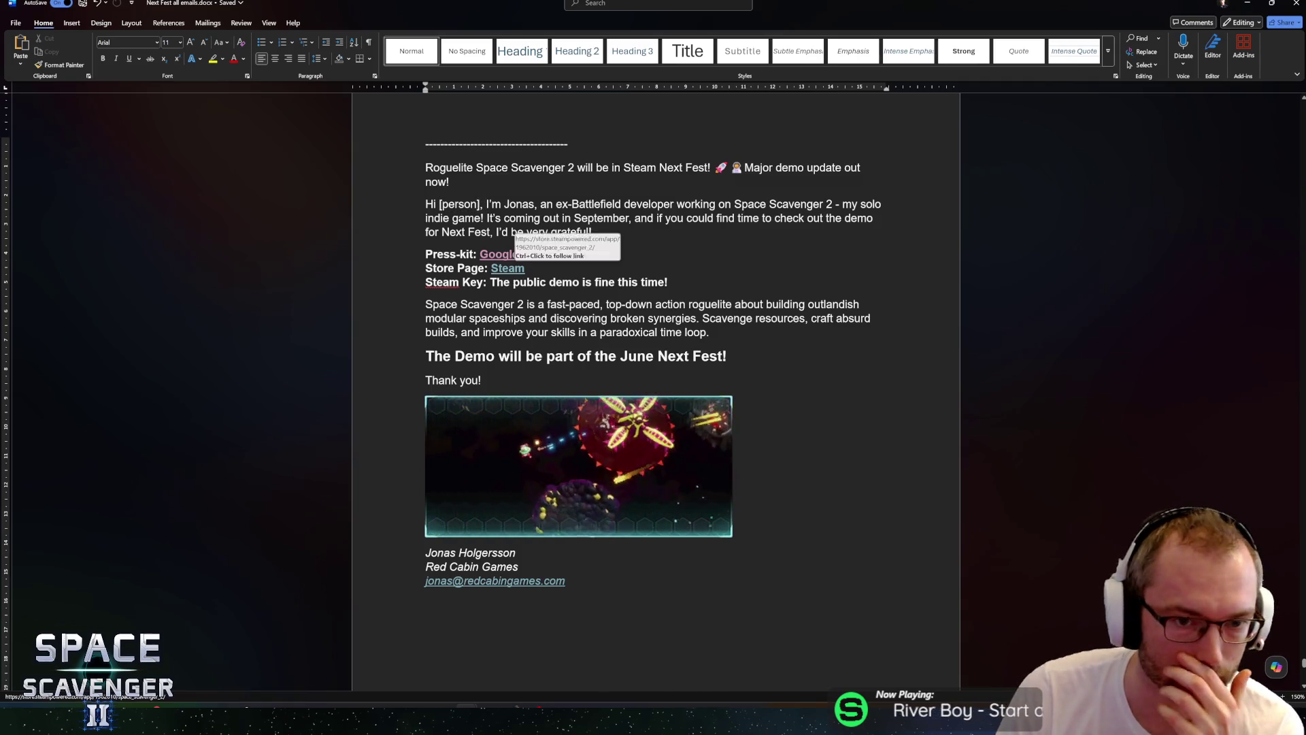
pyautogui.moveTo(486, 204); pyautogui.dragTo(805, 219)
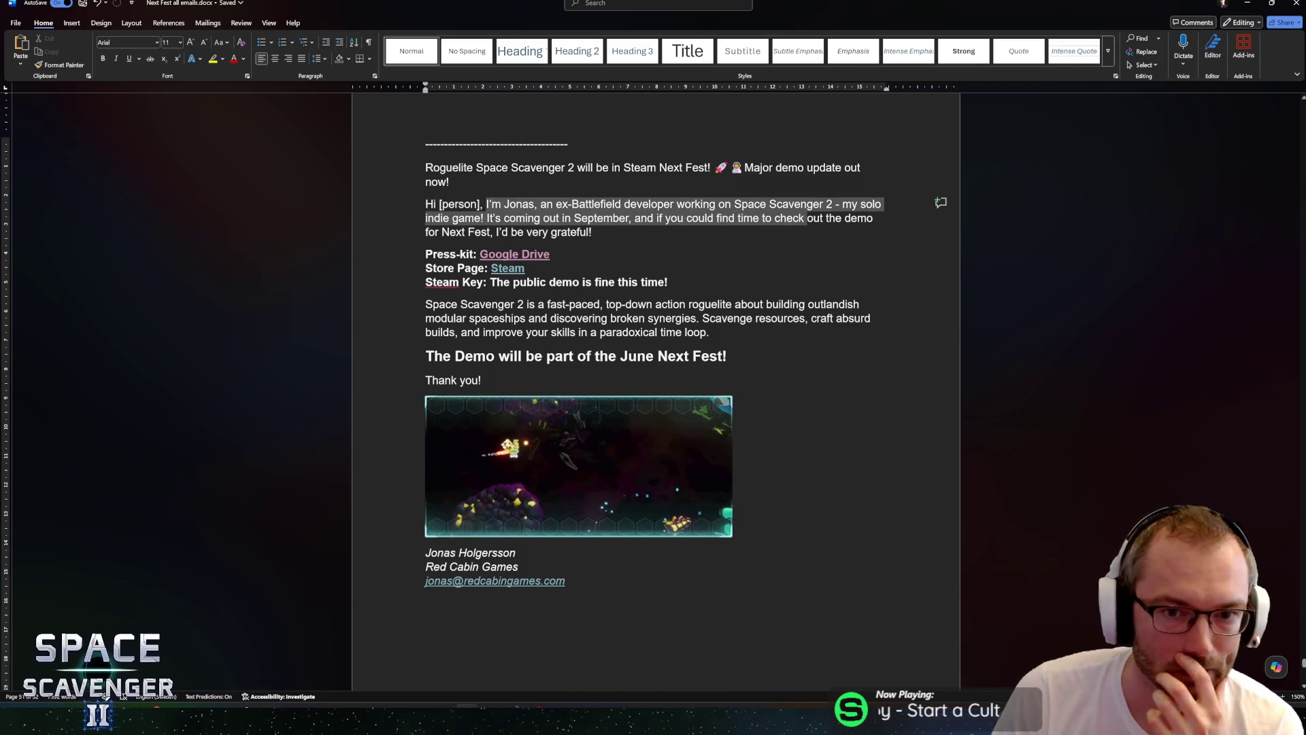
pyautogui.moveTo(487, 218)
pyautogui.mouseDown()
pyautogui.moveTo(700, 218)
pyautogui.moveTo(691, 226)
pyautogui.mouseUp()
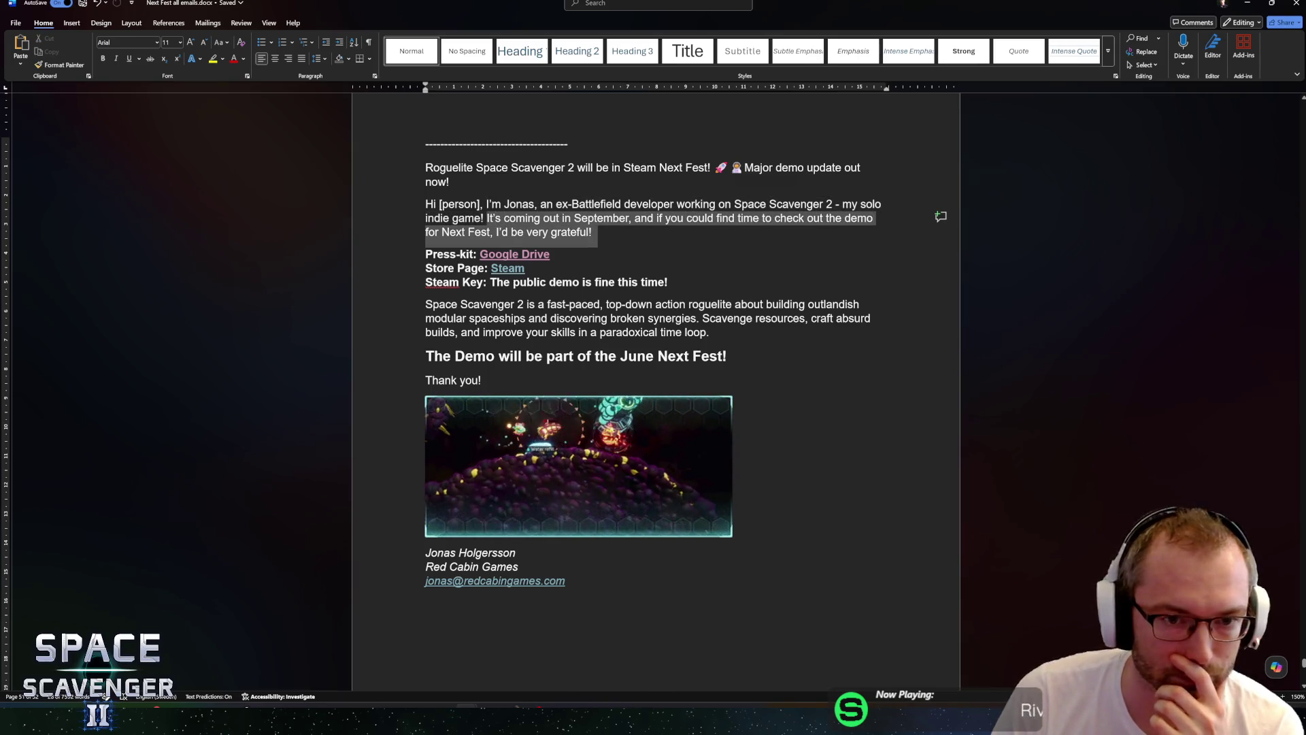
pyautogui.click(692, 226)
pyautogui.moveTo(425, 204)
pyautogui.mouseDown()
pyautogui.moveTo(616, 204)
pyautogui.moveTo(597, 234)
pyautogui.mouseUp()
pyautogui.click(638, 232)
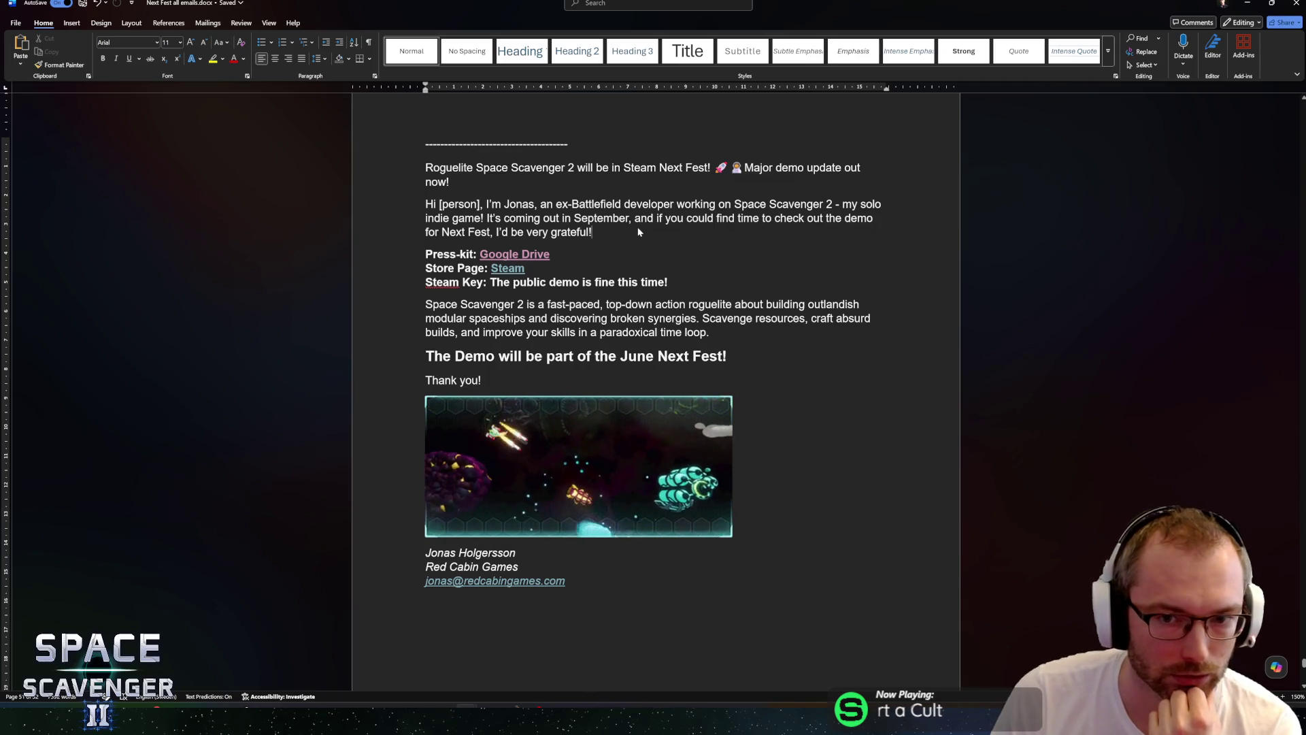
pyautogui.moveTo(487, 218)
pyautogui.mouseDown()
pyautogui.moveTo(629, 218)
pyautogui.moveTo(592, 232)
pyautogui.mouseUp()
pyautogui.click(592, 232)
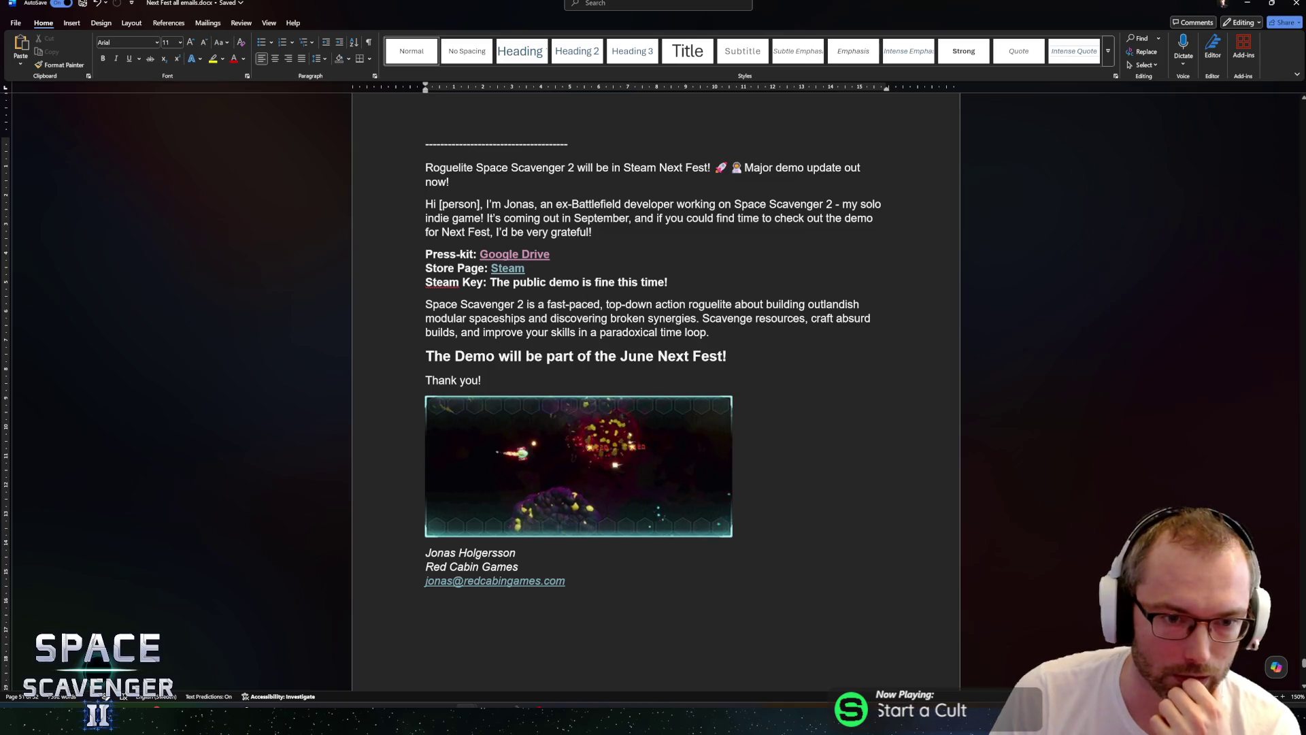
# Replace the old Press-kit lines with the pasted link block containing the Embargo and Trailer lines.
pyautogui.moveTo(425, 304); pyautogui.dragTo(859, 304)
pyautogui.click(433, 253)
pyautogui.scroll(3, 656, 340)
pyautogui.scroll(15, 655, 391)
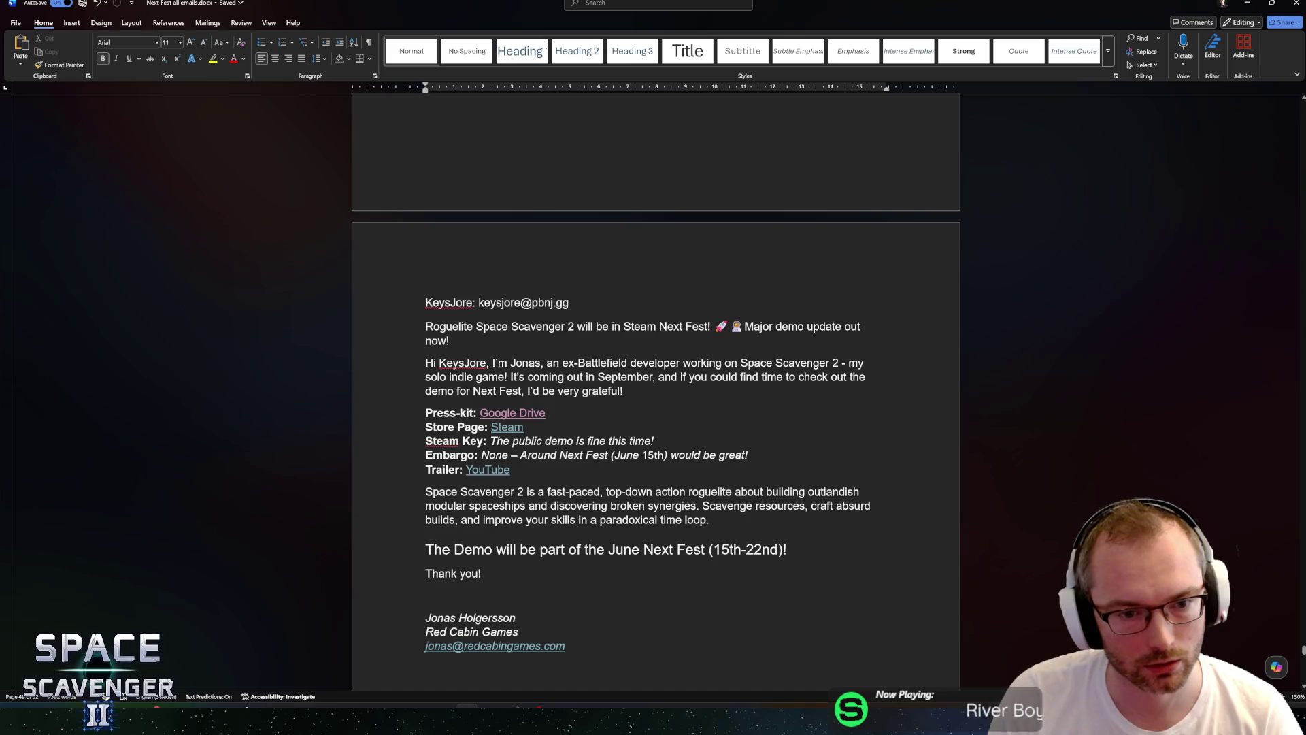
pyautogui.hotkey('shift', 'Down')
pyautogui.hotkey('shift', 'Down')
pyautogui.hotkey('shift', 'Down')
pyautogui.hotkey('ctrl', 'c')
pyautogui.scroll(-5, 656, 391)
pyautogui.scroll(-7, 656, 391)
pyautogui.moveTo(425, 291)
pyautogui.mouseDown()
pyautogui.moveTo(640, 318)
pyautogui.moveTo(905, 398)
pyautogui.mouseUp()
pyautogui.hotkey('ctrl', 'v')
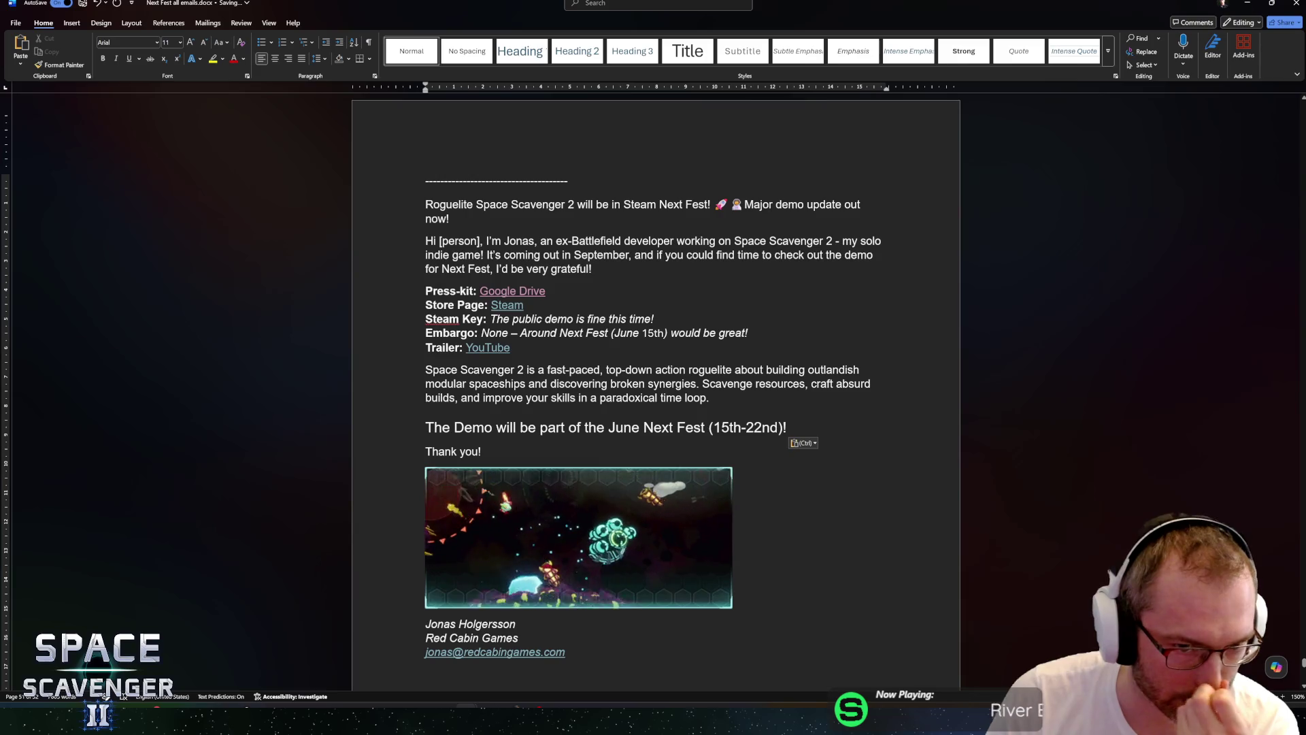
# Check the Steam Key, Embargo and Trailer lines, the game description and the Next Fest demo heading.
pyautogui.click(450, 291)
pyautogui.moveTo(426, 319); pyautogui.dragTo(640, 320)
pyautogui.click(640, 320)
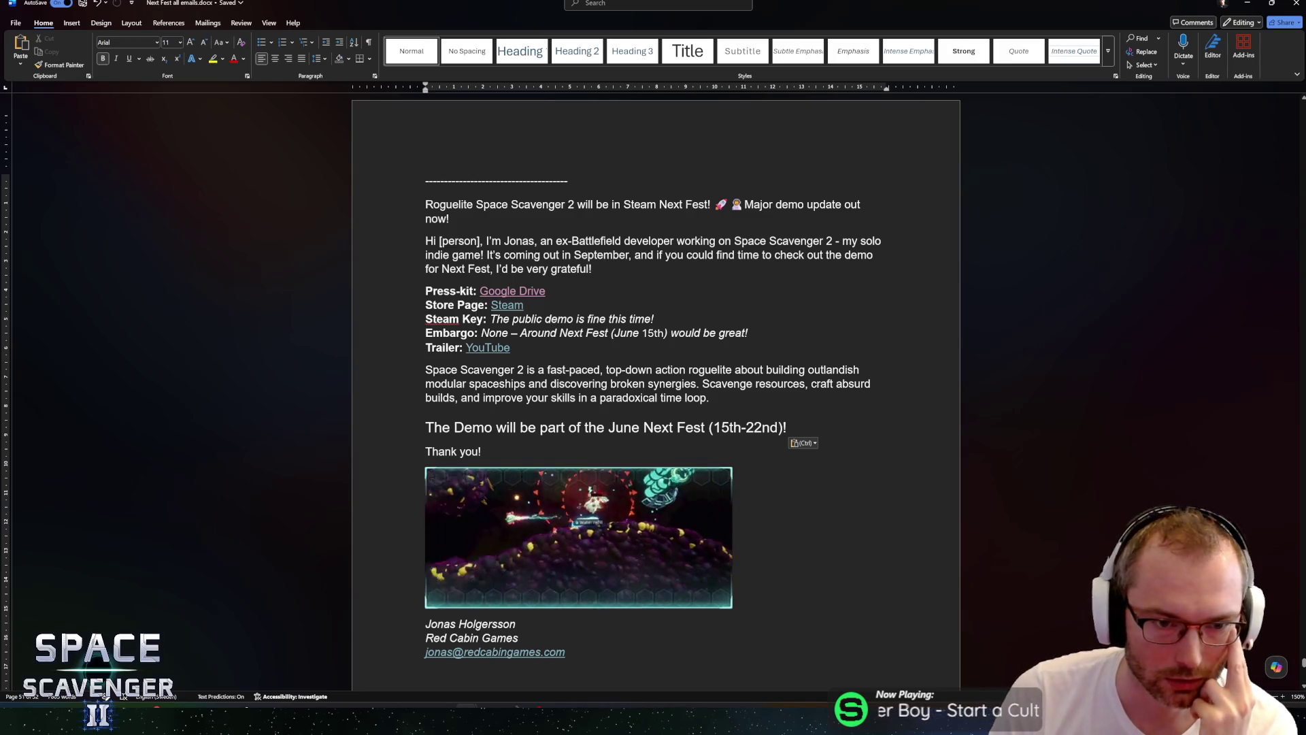
pyautogui.moveTo(481, 333); pyautogui.dragTo(614, 333)
pyautogui.moveTo(488, 333)
pyautogui.mouseDown()
pyautogui.moveTo(746, 333)
pyautogui.moveTo(544, 330)
pyautogui.mouseUp()
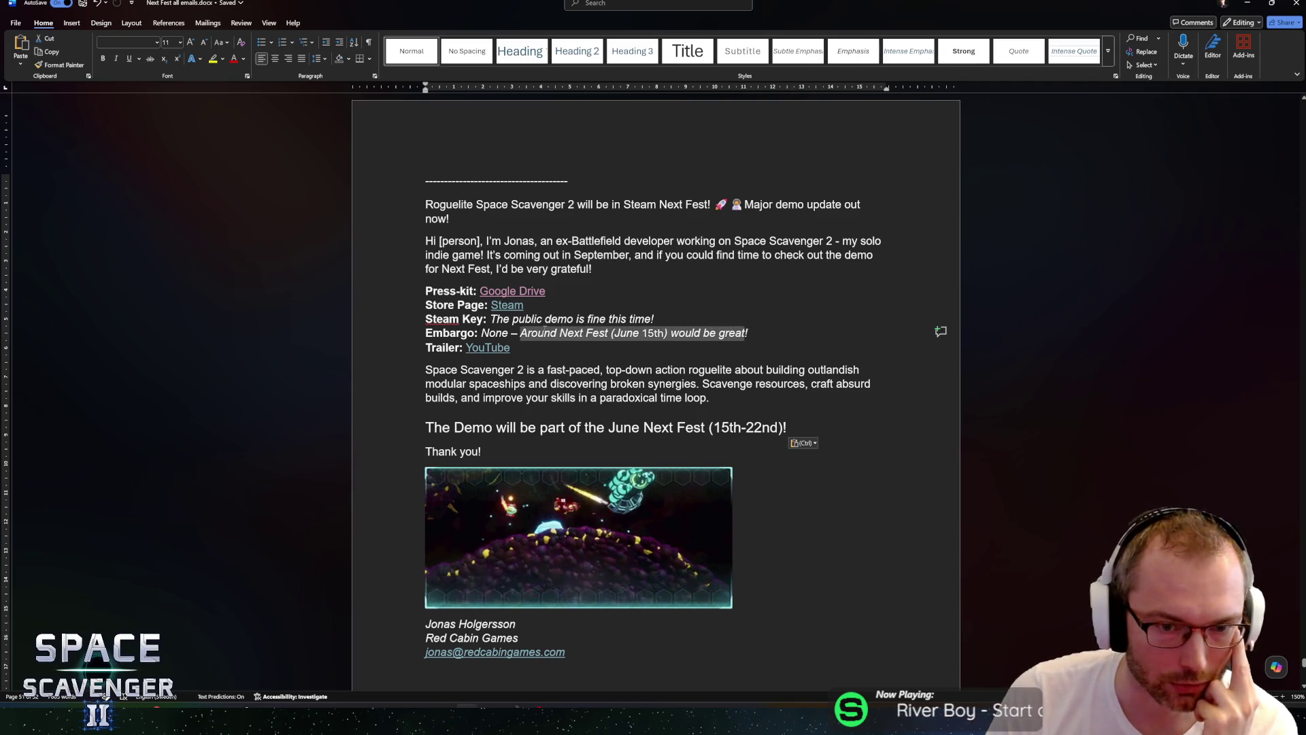
pyautogui.click(528, 333)
pyautogui.click(436, 347)
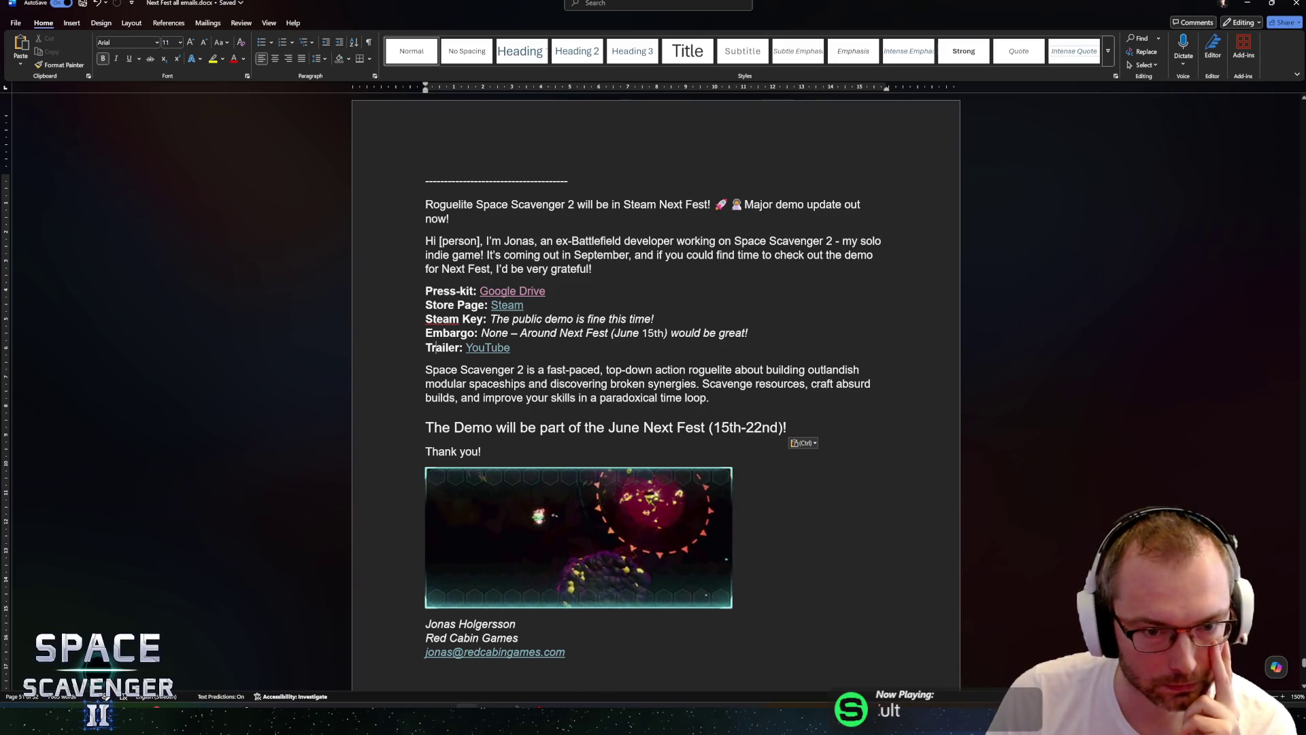
pyautogui.tripleClick(708, 397)
pyautogui.click(709, 397)
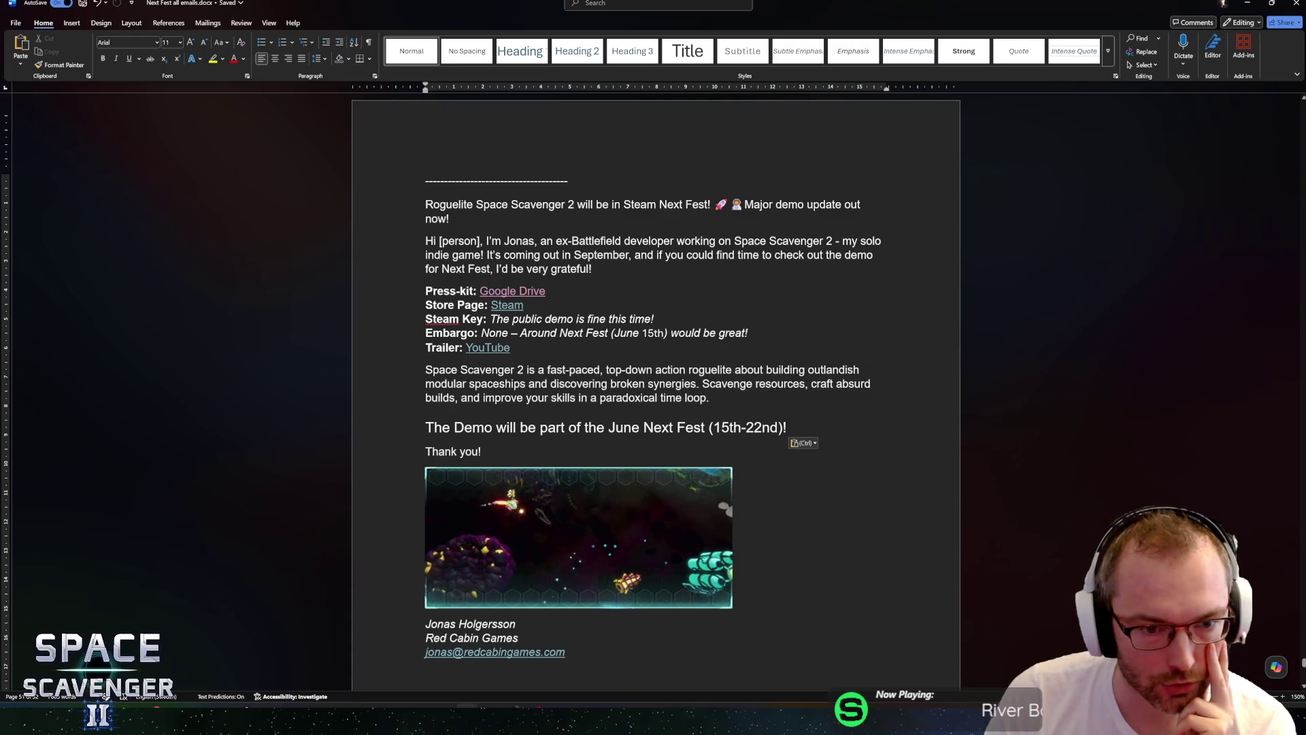
pyautogui.moveTo(426, 427)
pyautogui.mouseDown()
pyautogui.moveTo(787, 427)
pyautogui.moveTo(445, 432)
pyautogui.moveTo(835, 450)
pyautogui.moveTo(484, 430)
pyautogui.mouseUp()
pyautogui.click(443, 428)
pyautogui.click(485, 430)
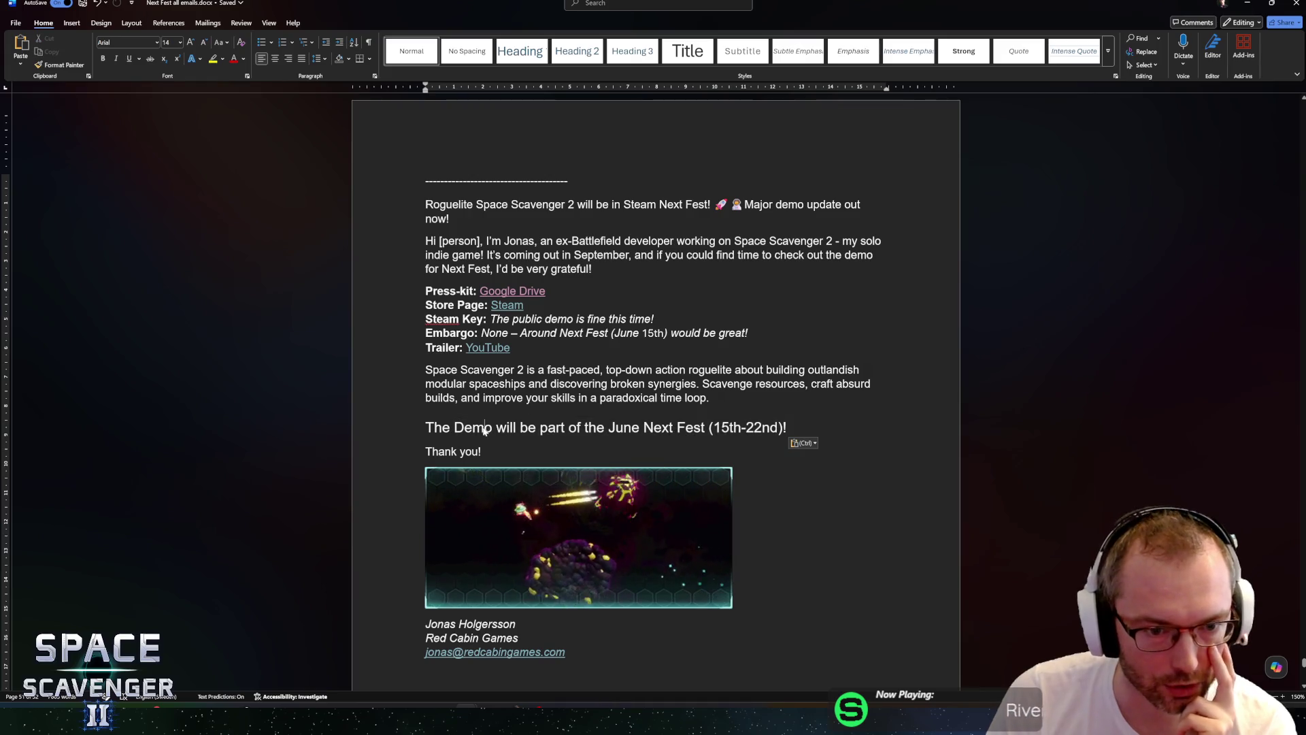
# Bring the HacknPlan May 26B board full-screen over Word.
pyautogui.scroll(-2, 655, 395)
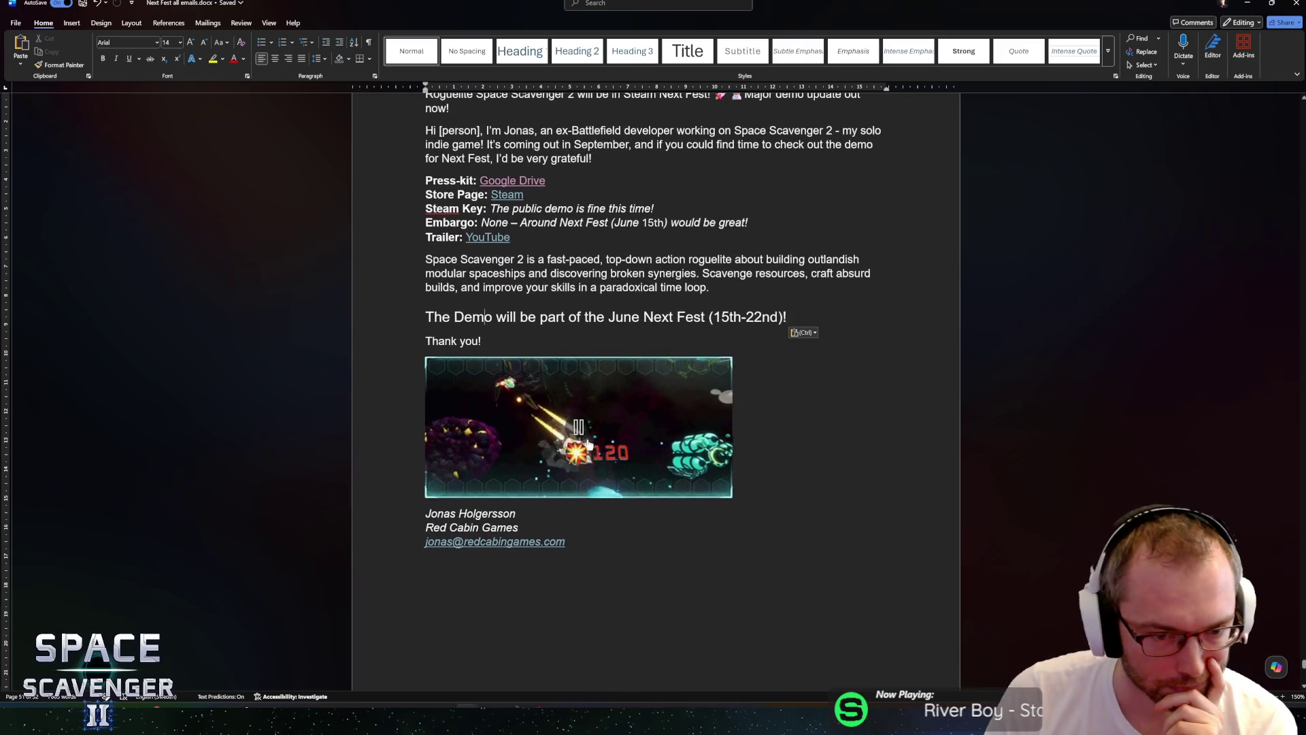
pyautogui.scroll(-5, 655, 394)
pyautogui.scroll(6, 656, 395)
pyautogui.scroll(1, 655, 395)
pyautogui.scroll(-2, 655, 395)
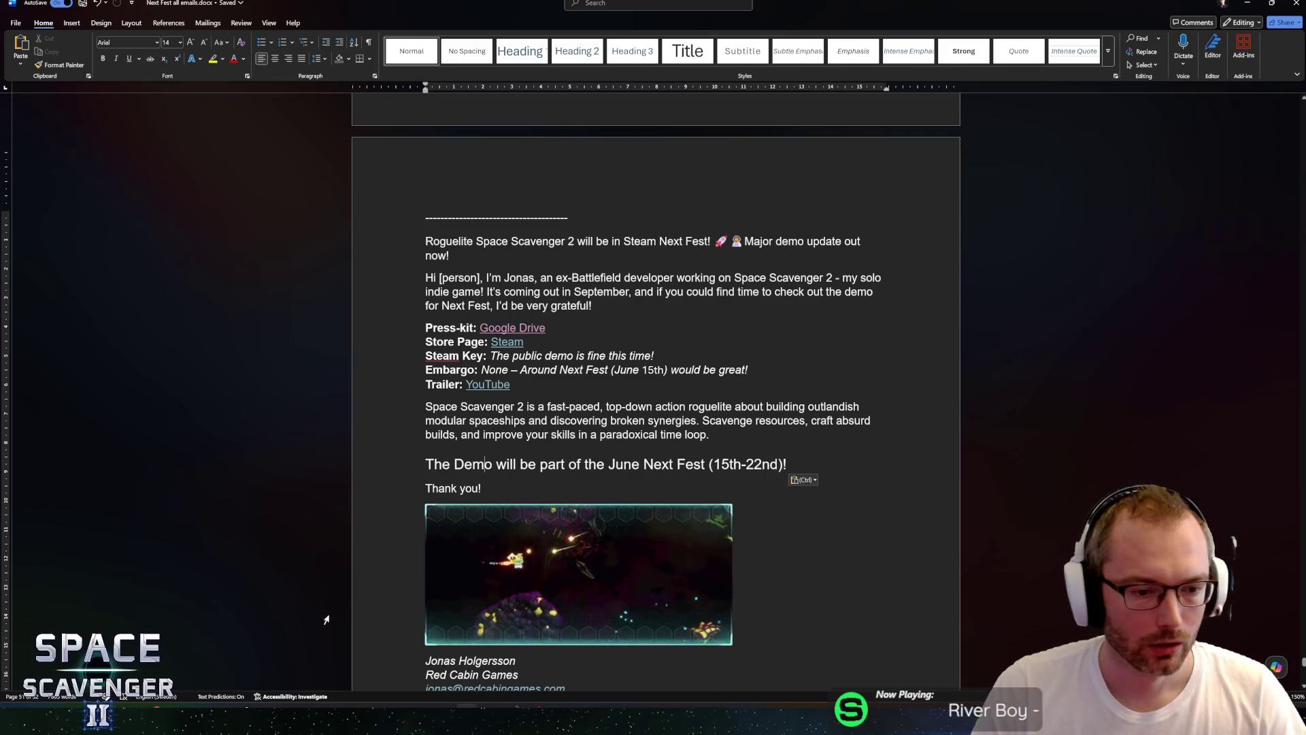
pyautogui.moveTo(242, 721)
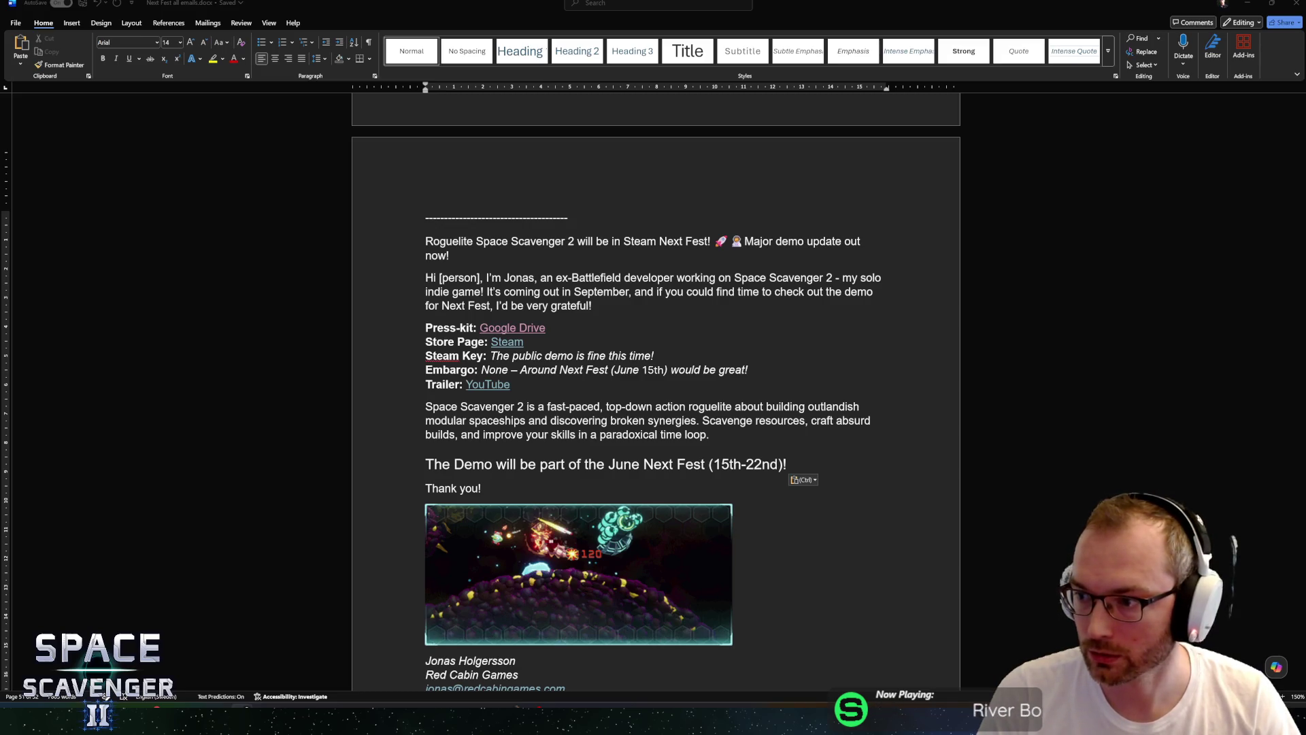
pyautogui.moveTo(0, 95)
pyautogui.mouseDown()
pyautogui.moveTo(498, 96)
pyautogui.moveTo(365, 47)
pyautogui.moveTo(364, 2)
pyautogui.mouseUp()
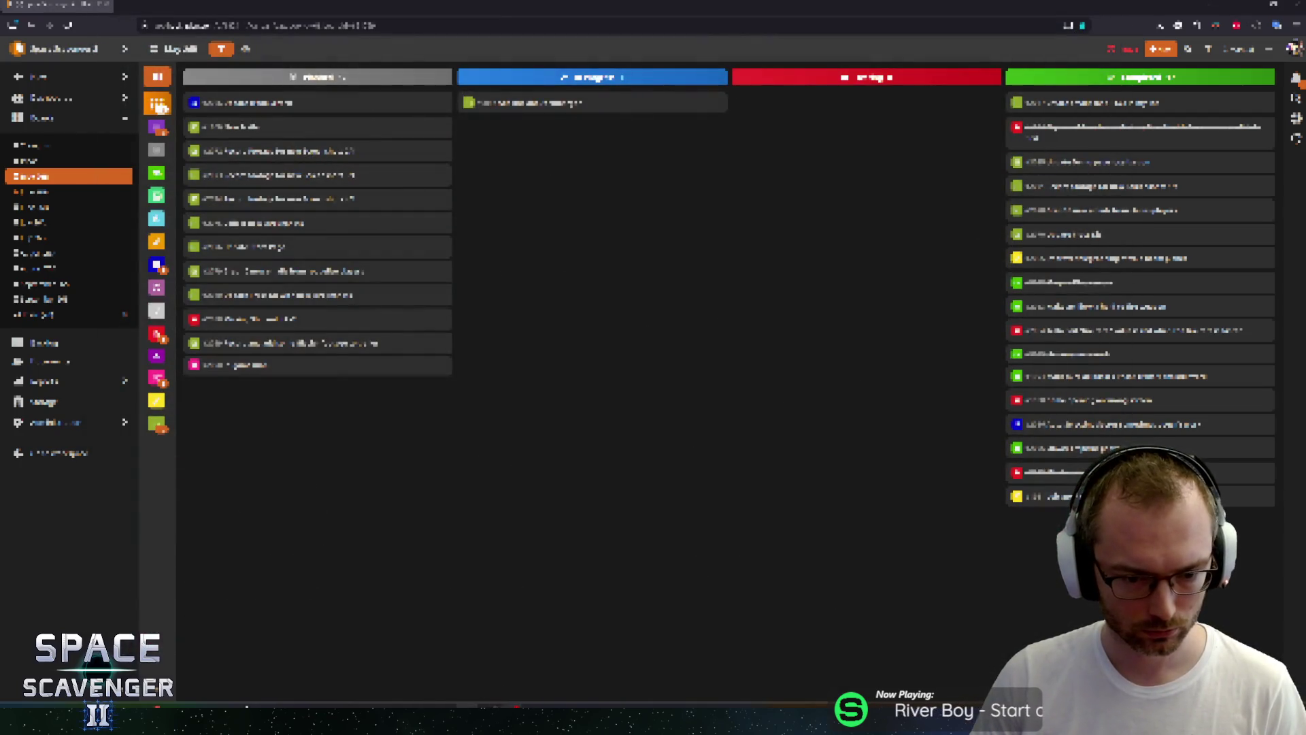
# Close the Red Cabin Games Excel workbook from its taskbar preview.
pyautogui.moveTo(468, 704)
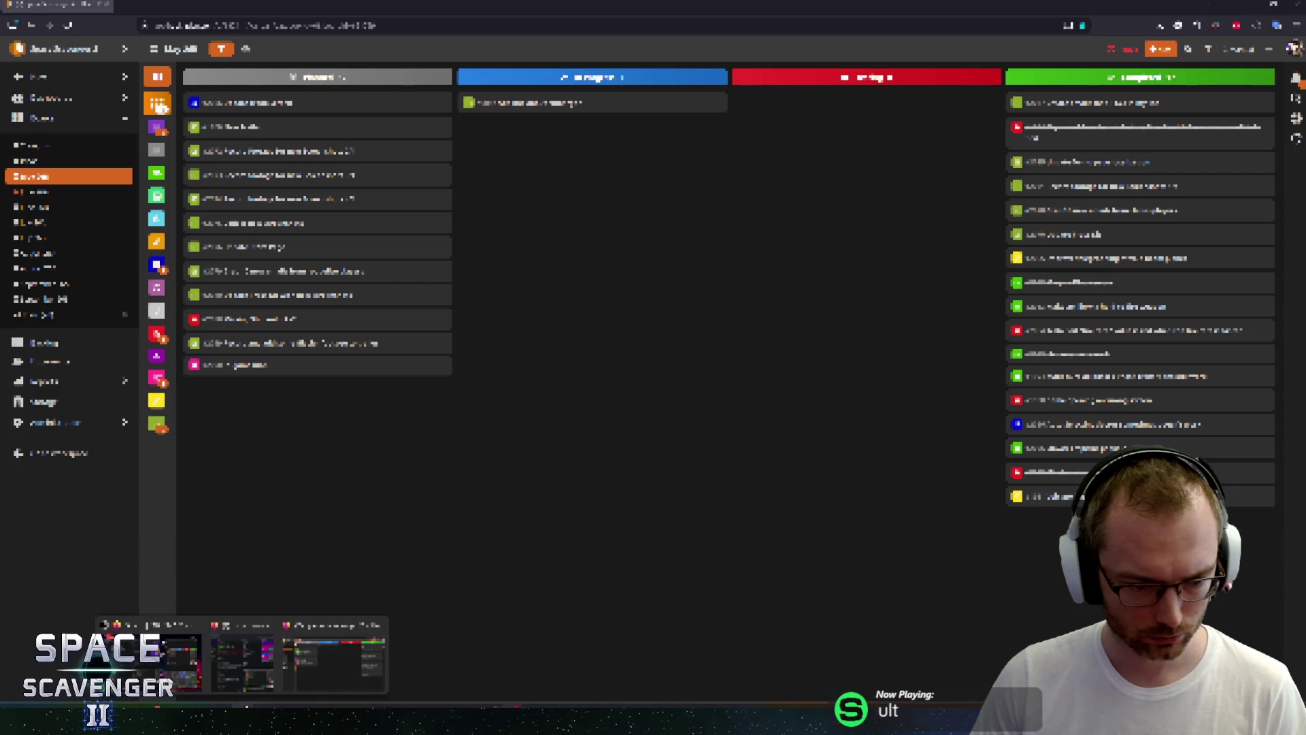
pyautogui.moveTo(174, 705)
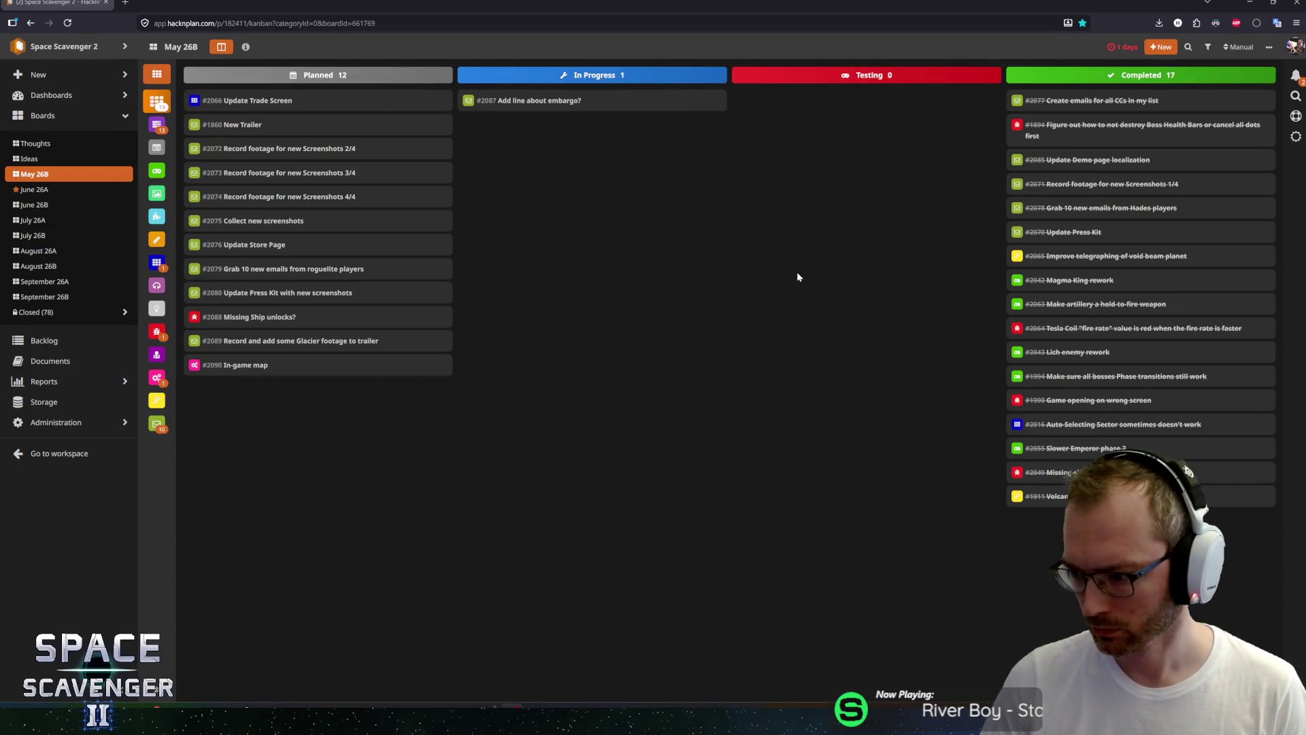
pyautogui.moveTo(400, 706)
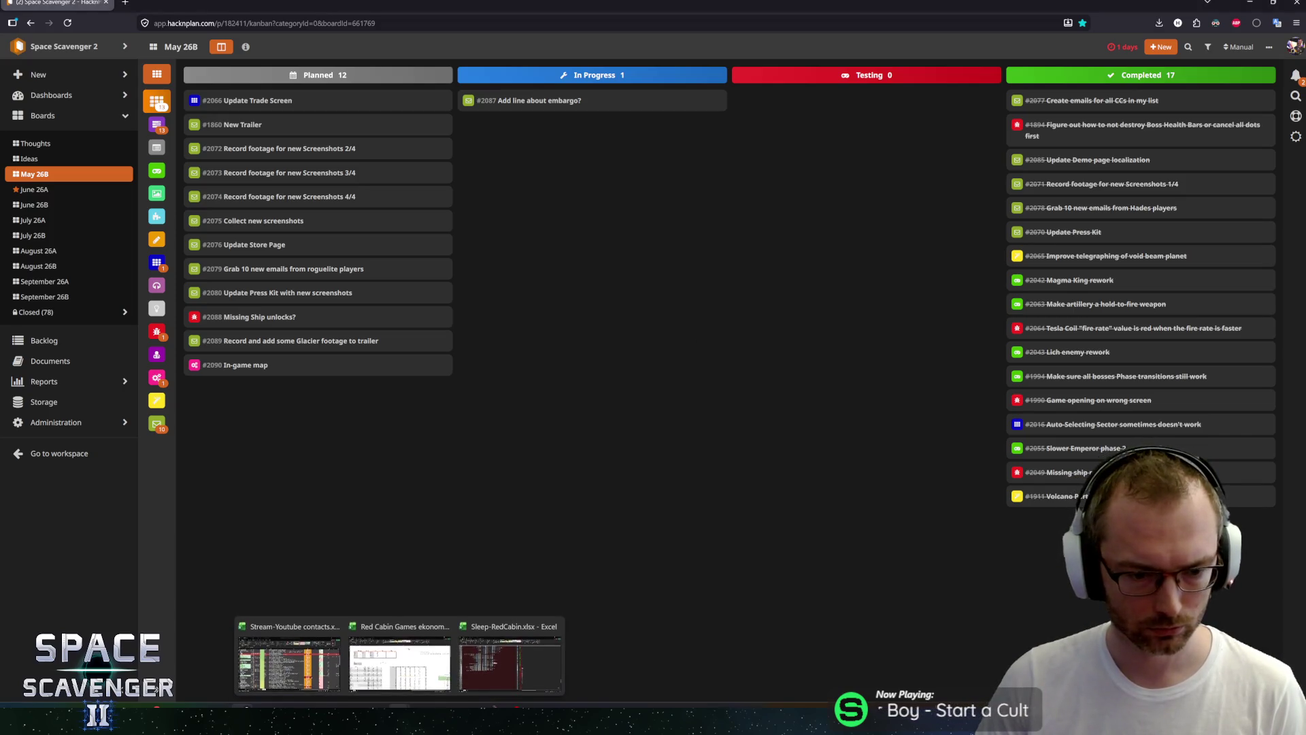
pyautogui.click(446, 626)
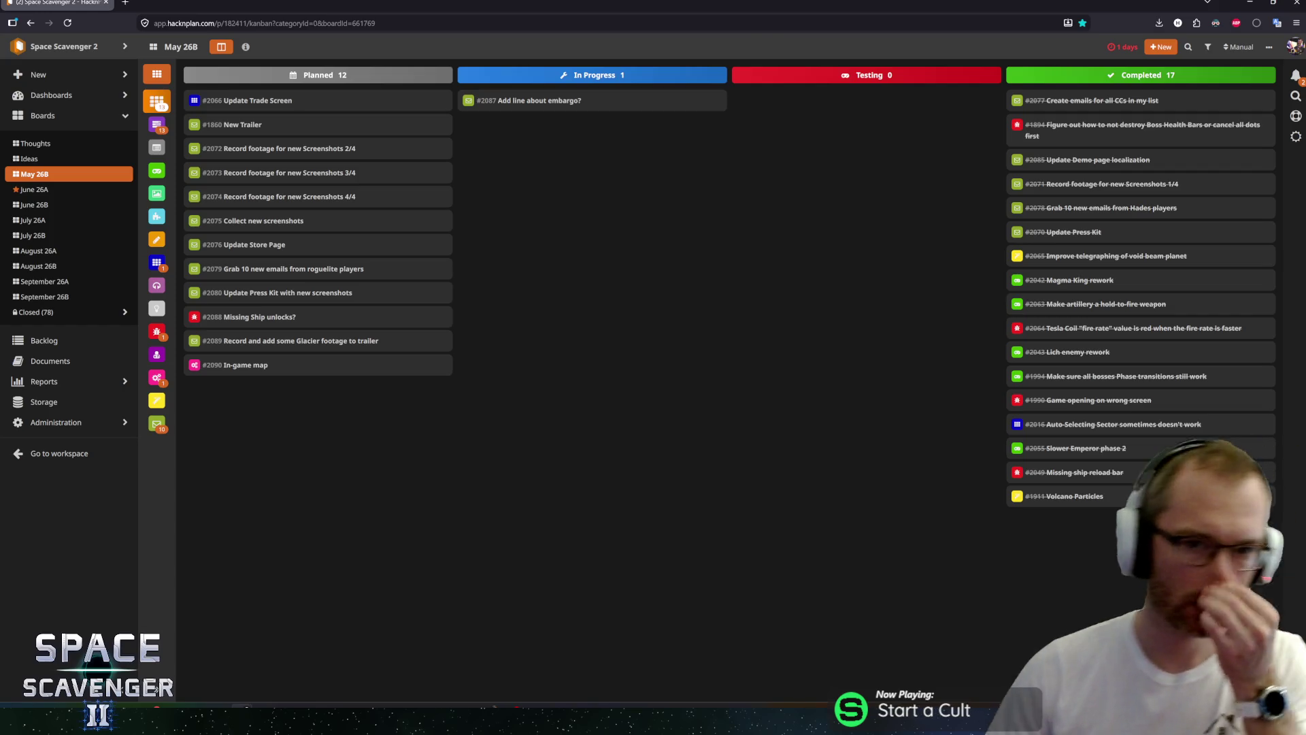
# Move the embargo, trailer, footage, store page and roguelite email cards to Completed, and Update Press Kit to In Progress.
pyautogui.click(707, 100)
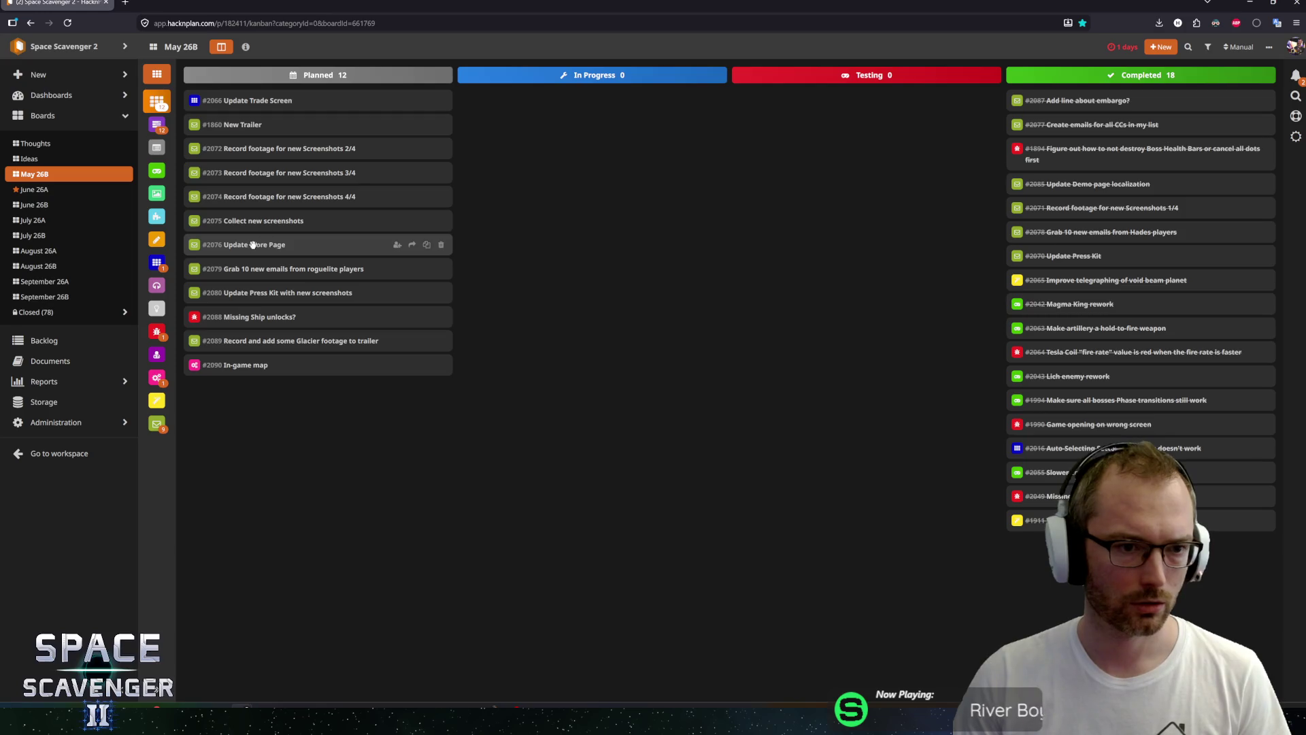
pyautogui.moveTo(227, 247)
pyautogui.mouseDown()
pyautogui.moveTo(474, 151)
pyautogui.moveTo(227, 233)
pyautogui.moveTo(231, 219)
pyautogui.mouseUp()
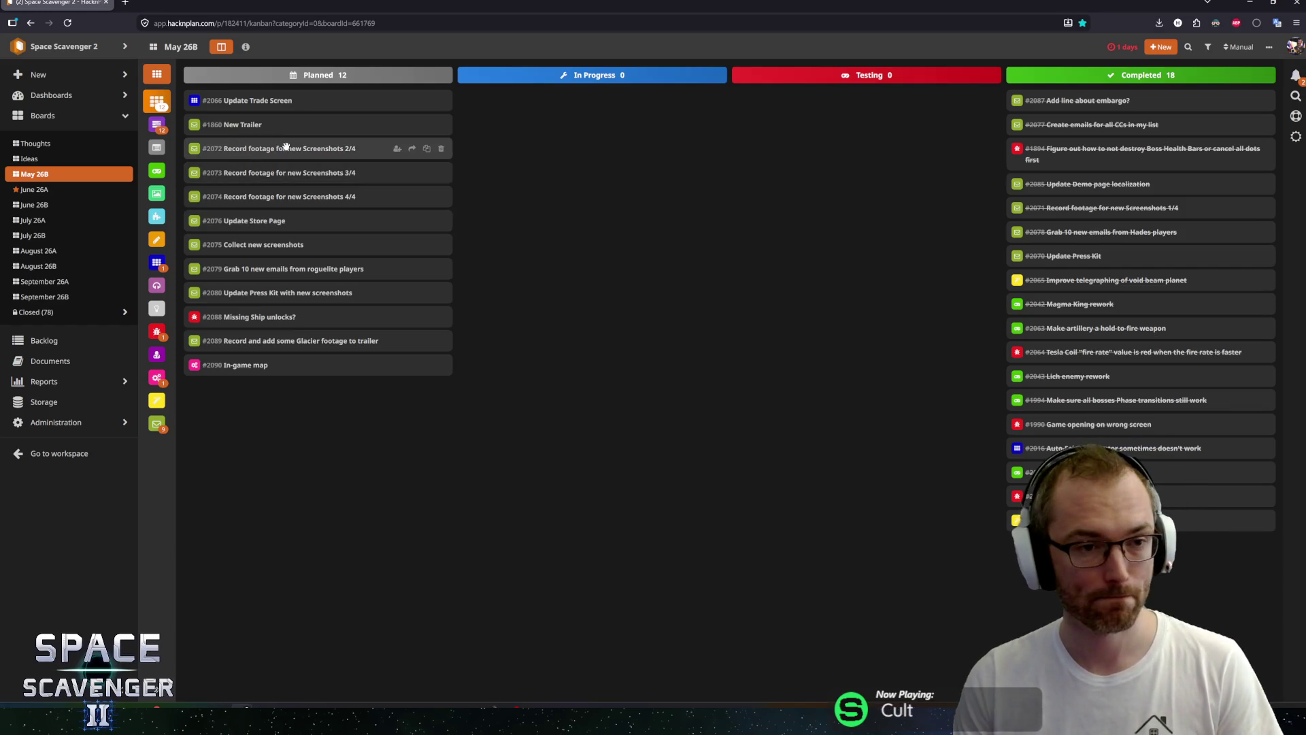
pyautogui.moveTo(301, 134)
pyautogui.mouseDown()
pyautogui.moveTo(584, 129)
pyautogui.moveTo(560, 109)
pyautogui.moveTo(1038, 79)
pyautogui.moveTo(1054, 96)
pyautogui.mouseUp()
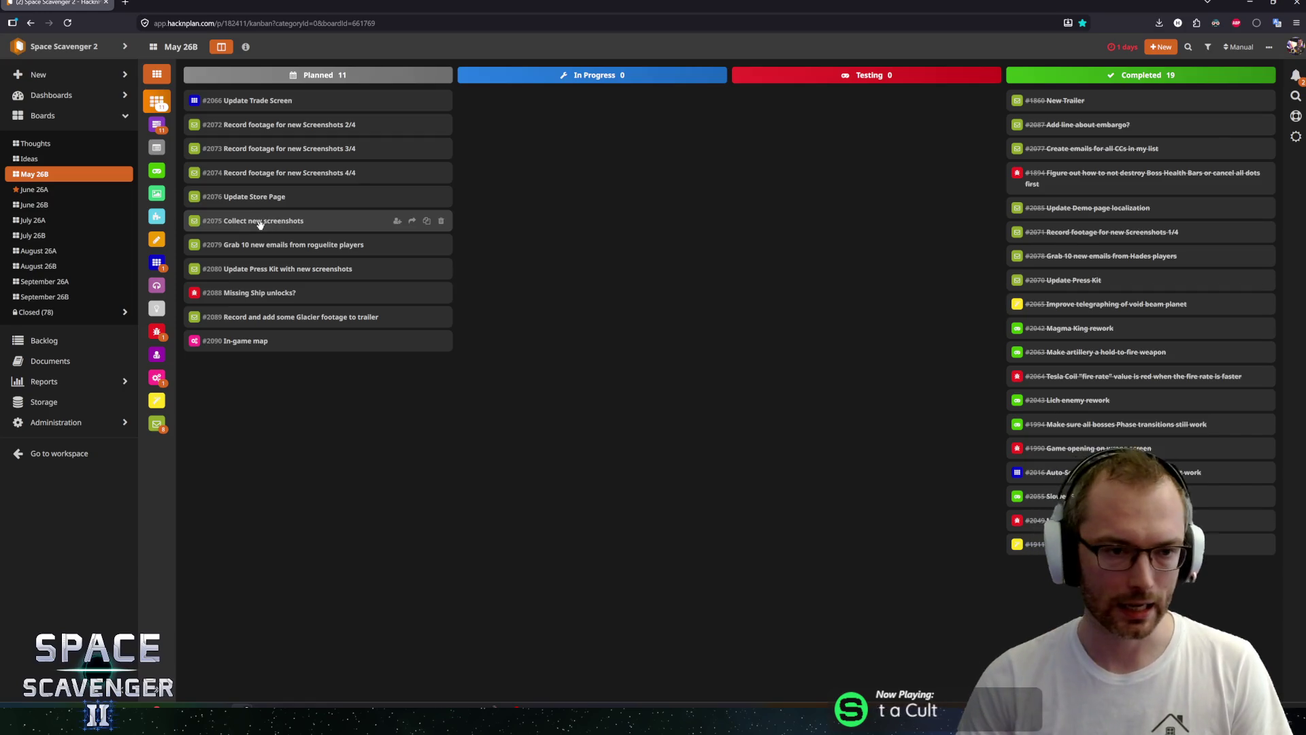
pyautogui.moveTo(272, 124)
pyautogui.mouseDown()
pyautogui.moveTo(558, 102)
pyautogui.moveTo(592, 149)
pyautogui.mouseUp()
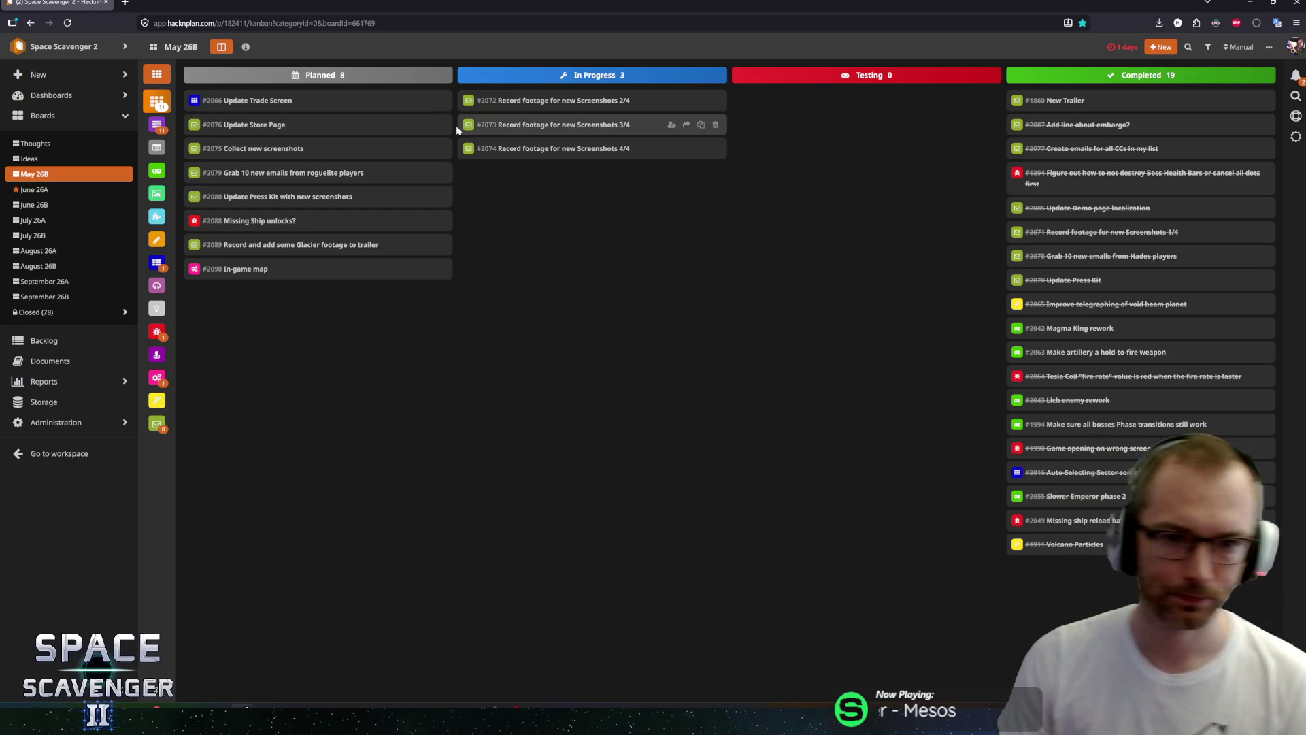
pyautogui.moveTo(271, 128)
pyautogui.mouseDown()
pyautogui.moveTo(571, 163)
pyautogui.moveTo(531, 177)
pyautogui.moveTo(544, 171)
pyautogui.mouseUp()
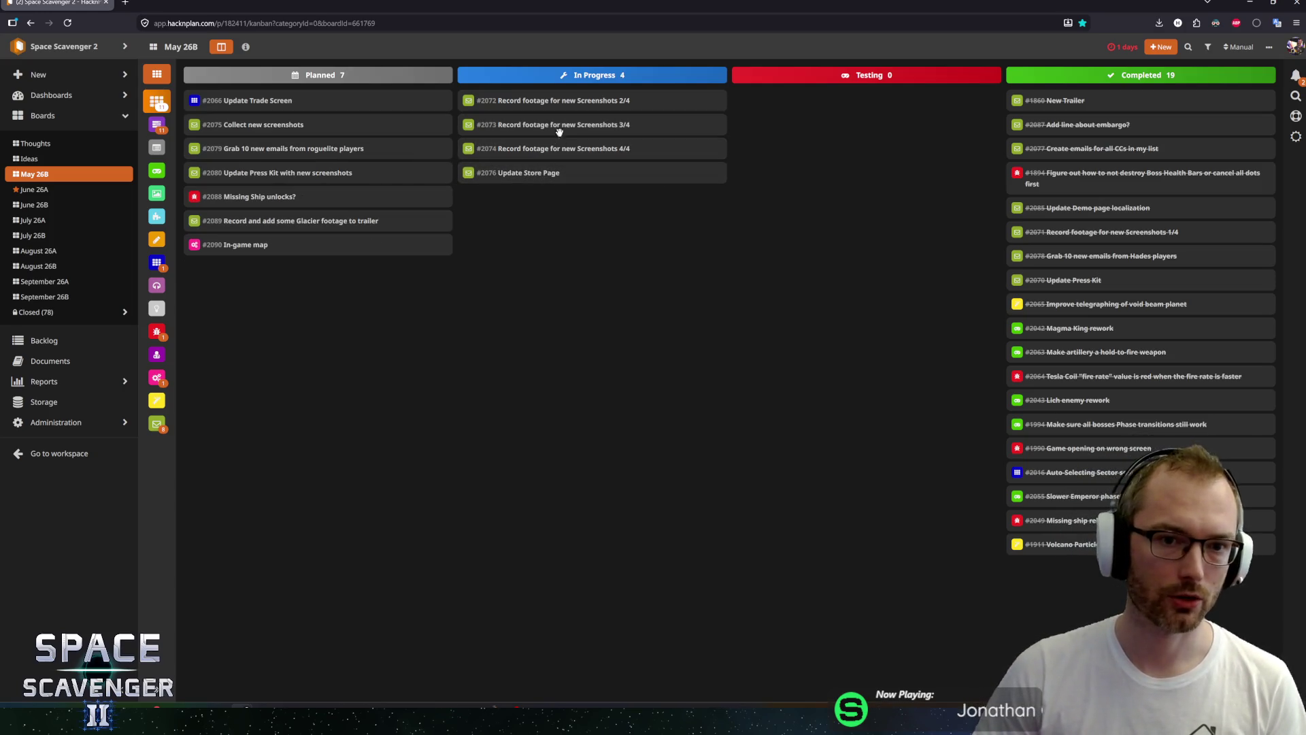
pyautogui.moveTo(538, 104); pyautogui.dragTo(1102, 102)
pyautogui.moveTo(542, 104)
pyautogui.mouseDown()
pyautogui.moveTo(1129, 103)
pyautogui.moveTo(1122, 125)
pyautogui.moveTo(1136, 103)
pyautogui.moveTo(1122, 102)
pyautogui.mouseUp()
pyautogui.moveTo(228, 149)
pyautogui.mouseDown()
pyautogui.moveTo(501, 103)
pyautogui.moveTo(1069, 104)
pyautogui.mouseUp()
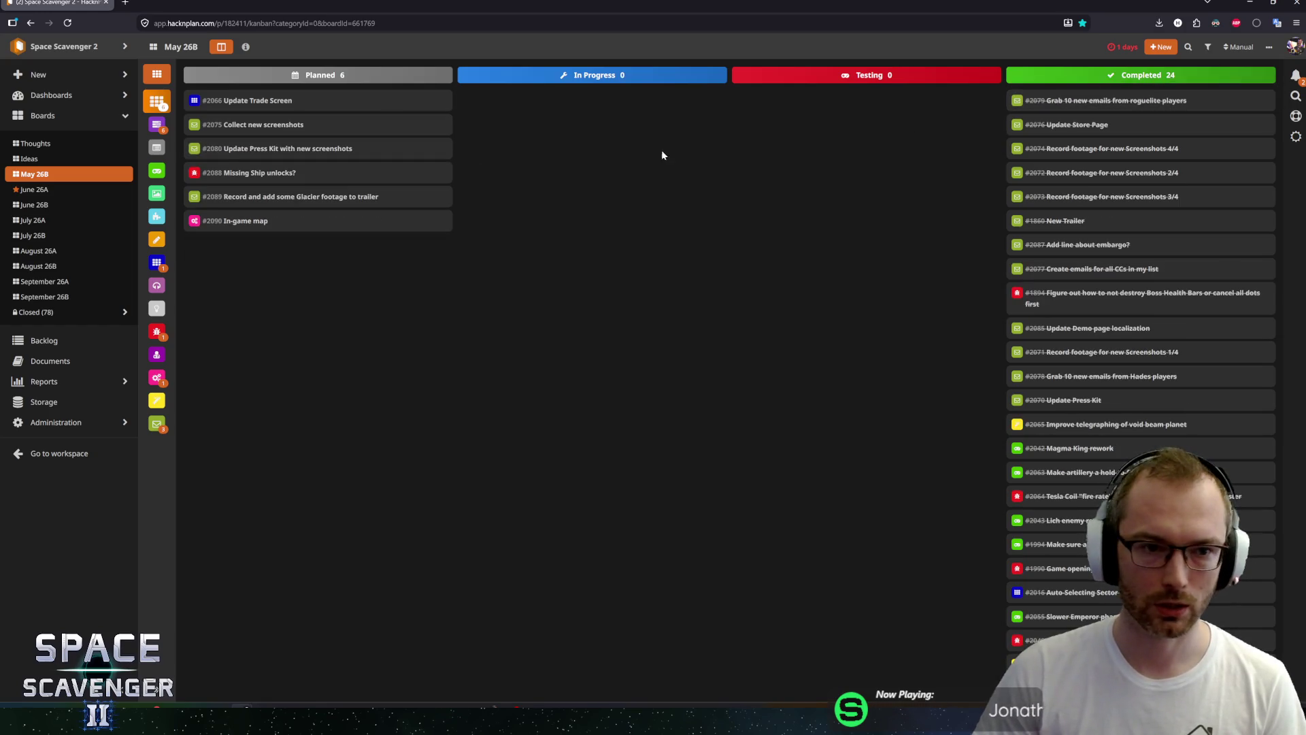
pyautogui.moveTo(250, 148)
pyautogui.mouseDown()
pyautogui.moveTo(524, 131)
pyautogui.moveTo(539, 167)
pyautogui.mouseUp()
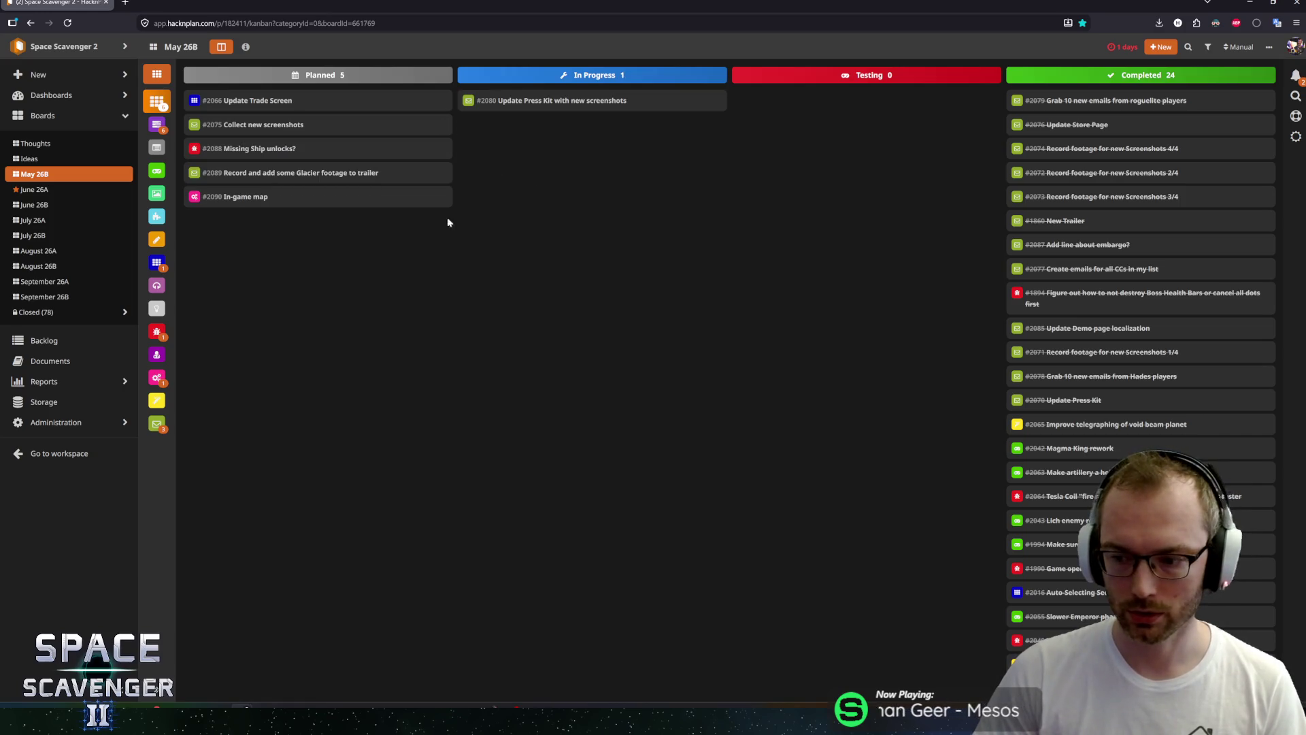
pyautogui.press('super')
# Dismiss the Start menu and switch to File Explorer on the Press Kit Screenshots folder.
pyautogui.moveTo(163, 720)
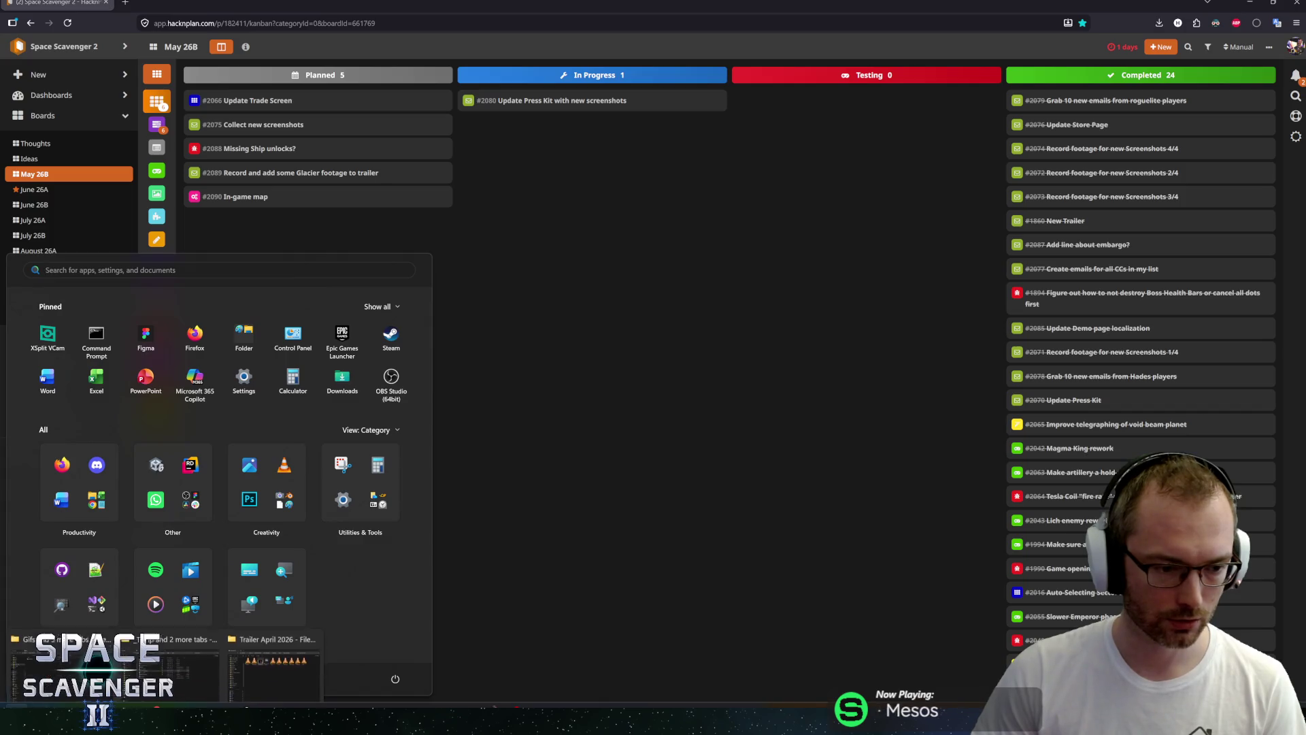
pyautogui.press('Escape')
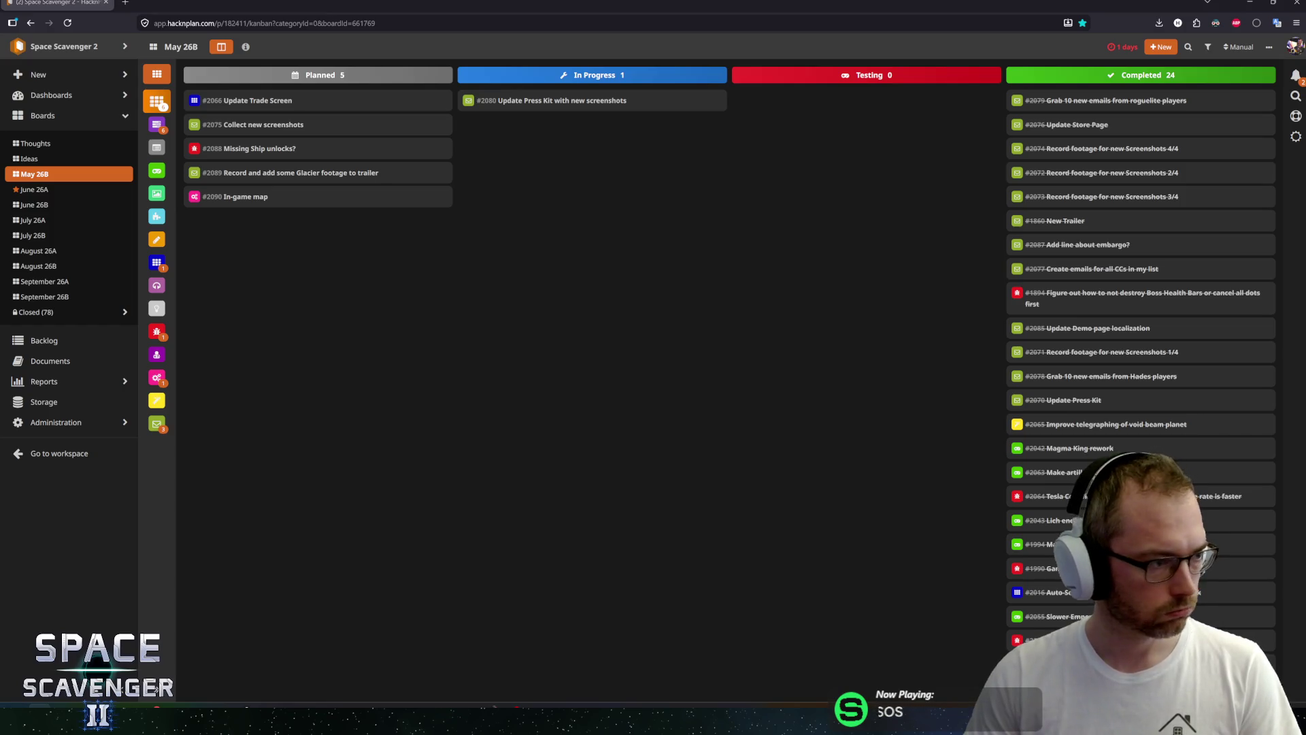
pyautogui.hotkey('alt', 'Tab')
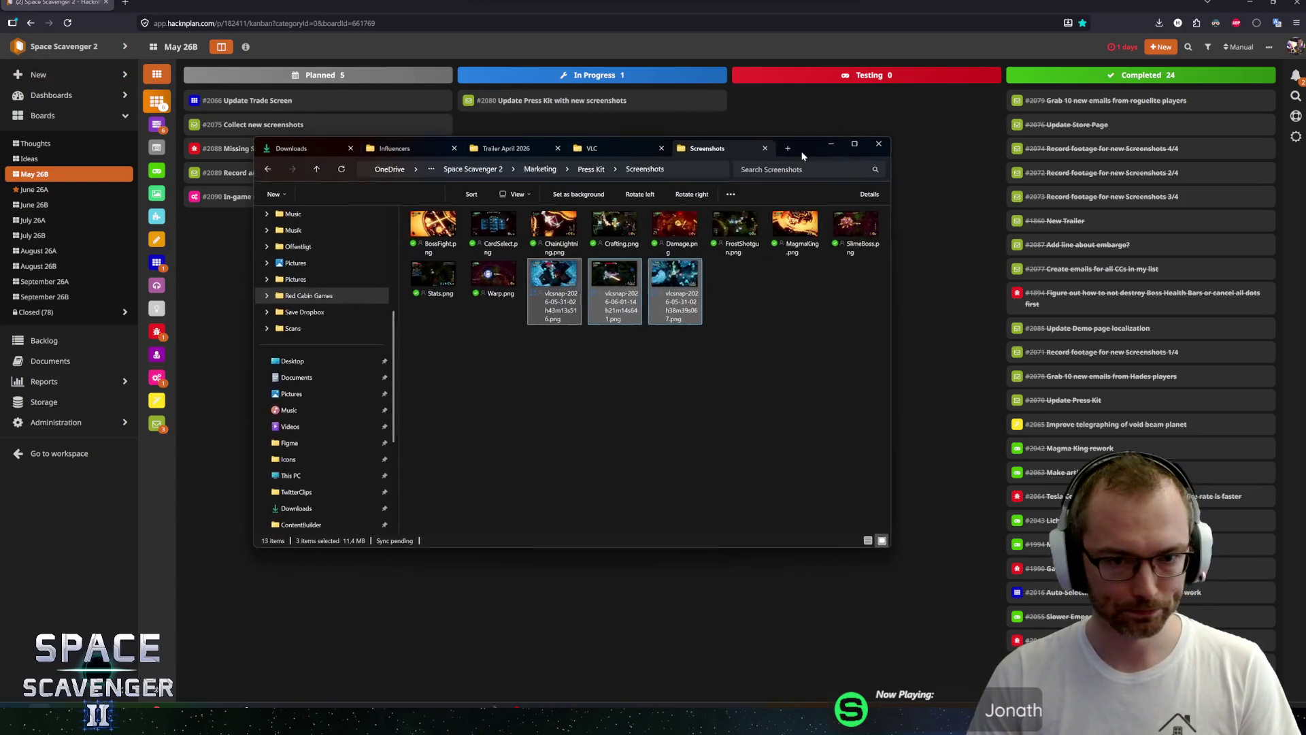
# Rename the first two vlcsnap captures to GlacierBoss.png and GlacierFight.png.
pyautogui.click(566, 297)
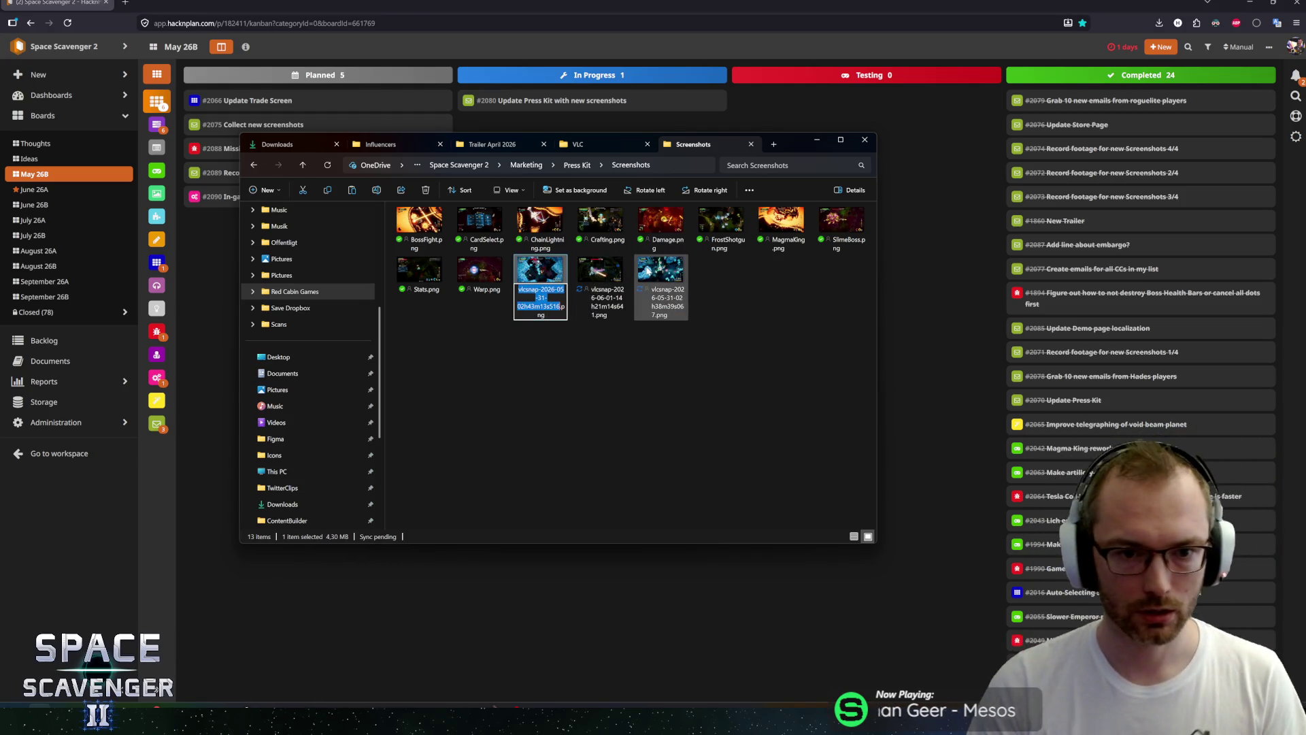
pyautogui.write('C')
pyautogui.press('BackSpace')
pyautogui.write('GlacierBos')
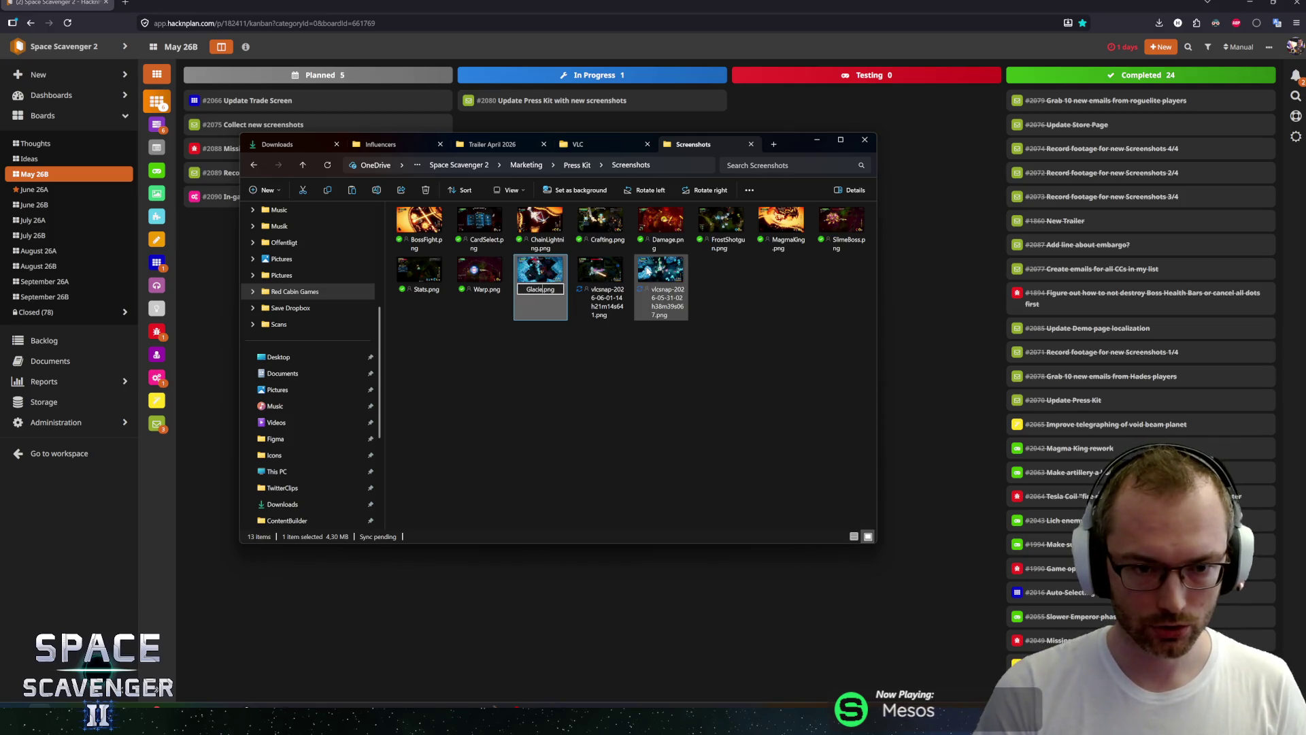
pyautogui.write('s')
pyautogui.press('Tab')
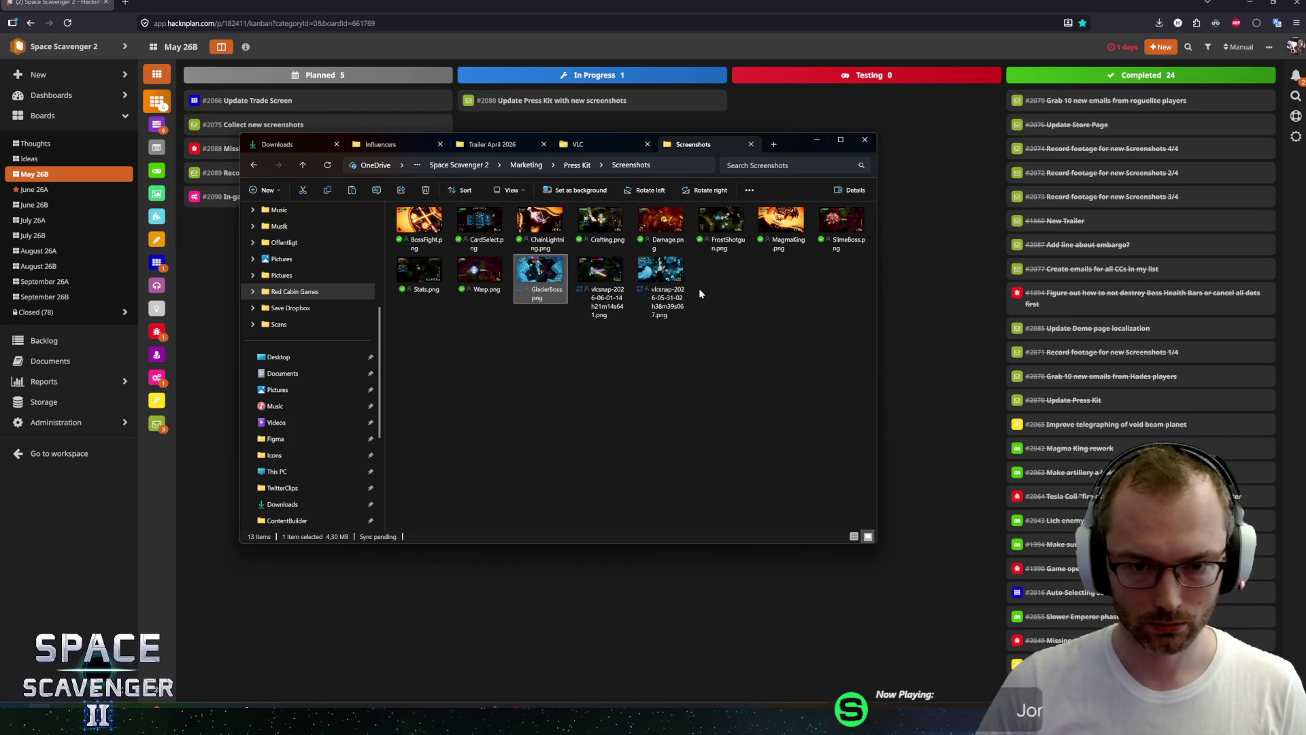
pyautogui.write('Glacier')
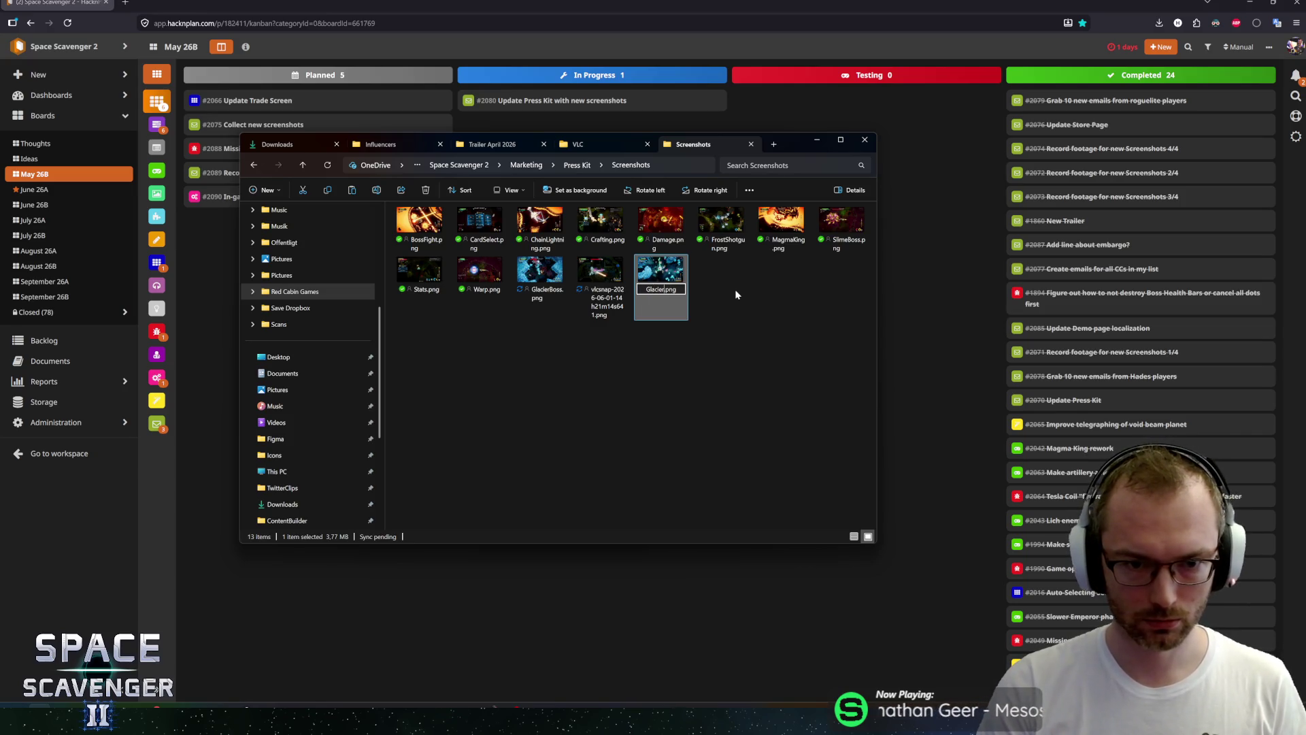
pyautogui.write('F')
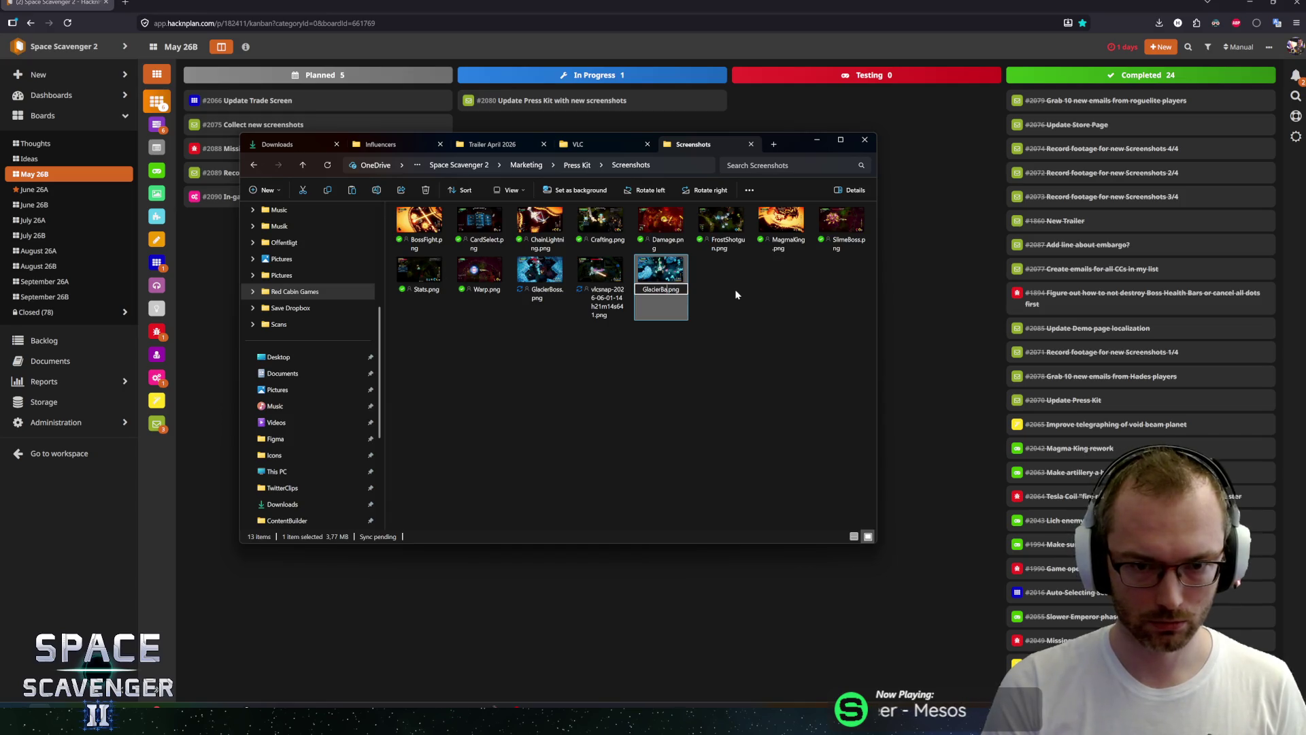
pyautogui.write('ight')
pyautogui.press('Return')
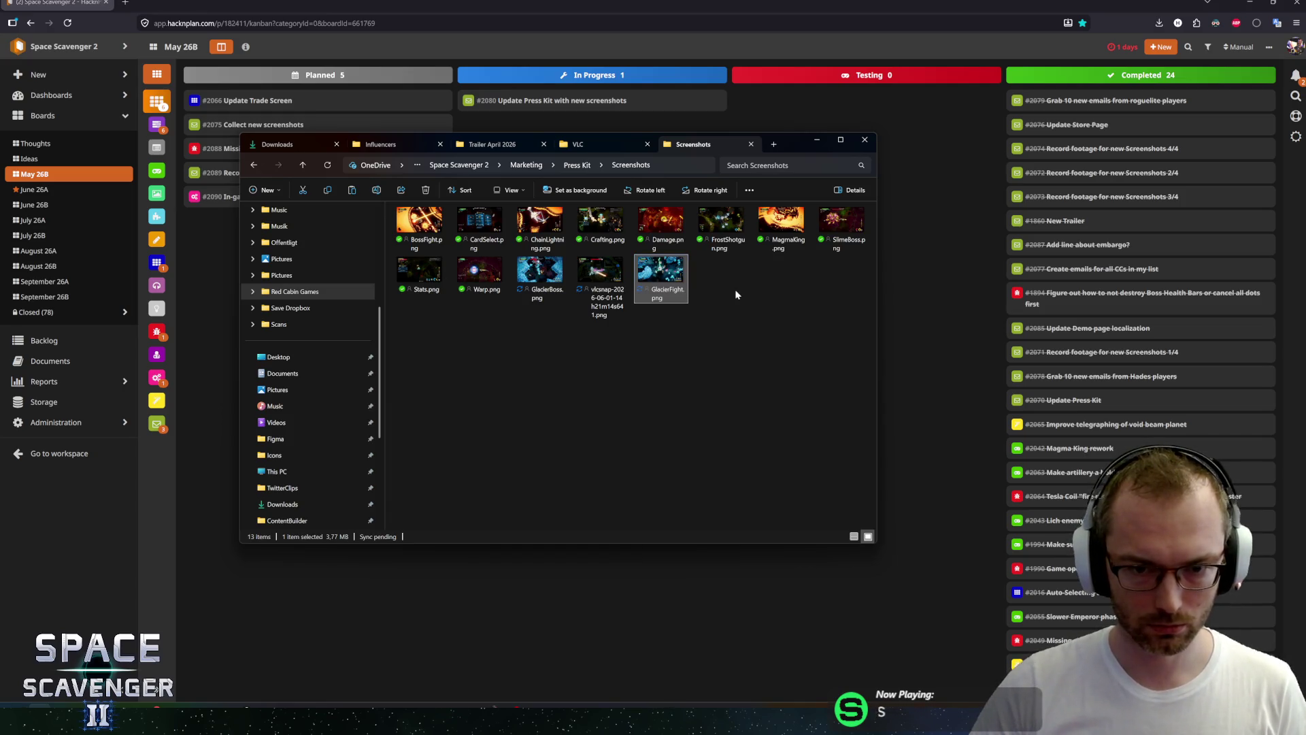
# Rename the last vlcsnap capture to CargoShip_Miniboss.png.
pyautogui.click(580, 291)
pyautogui.click(601, 298)
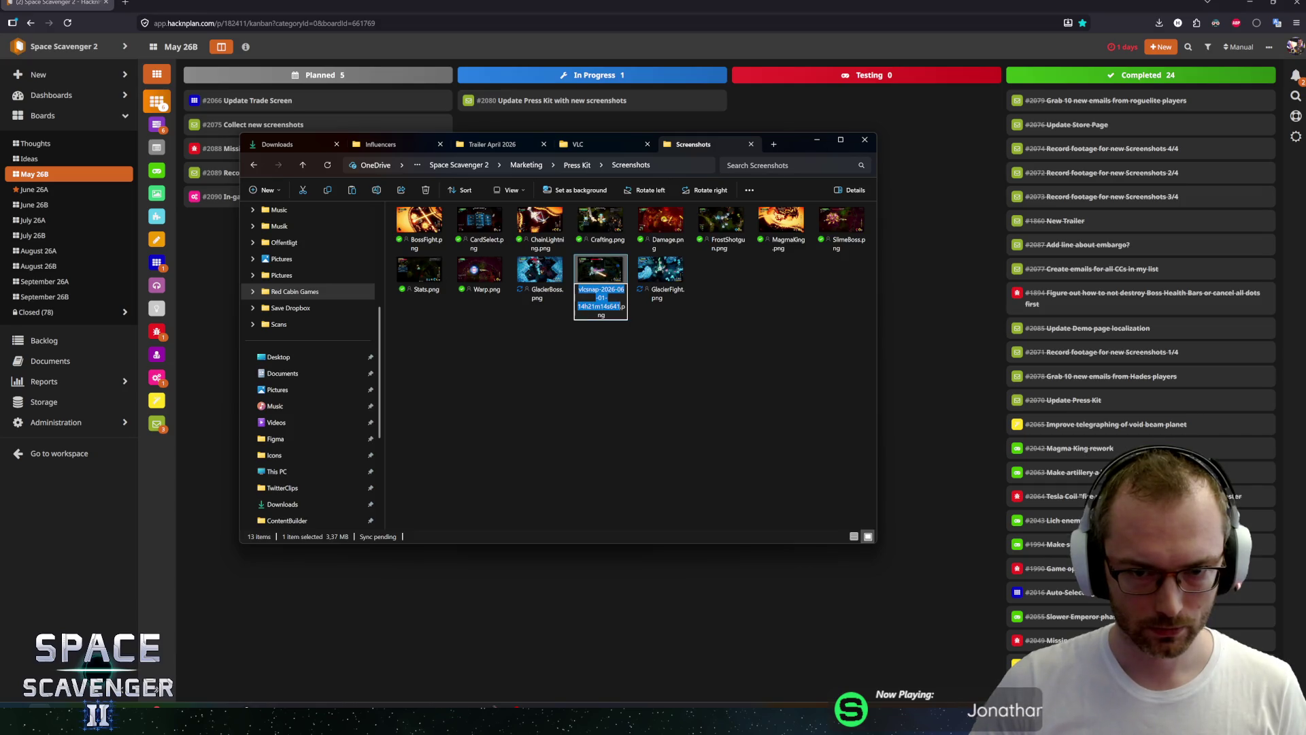
pyautogui.press('BackSpace')
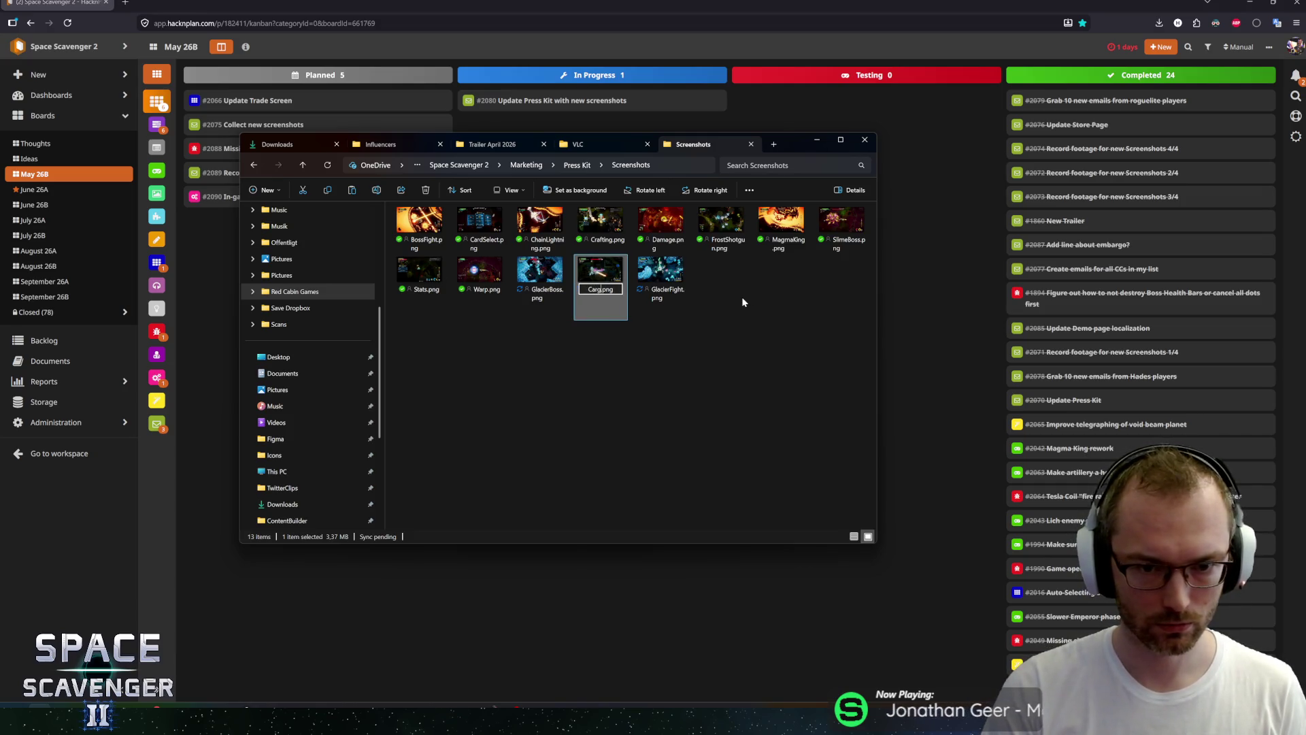
pyautogui.write('CargoShip')
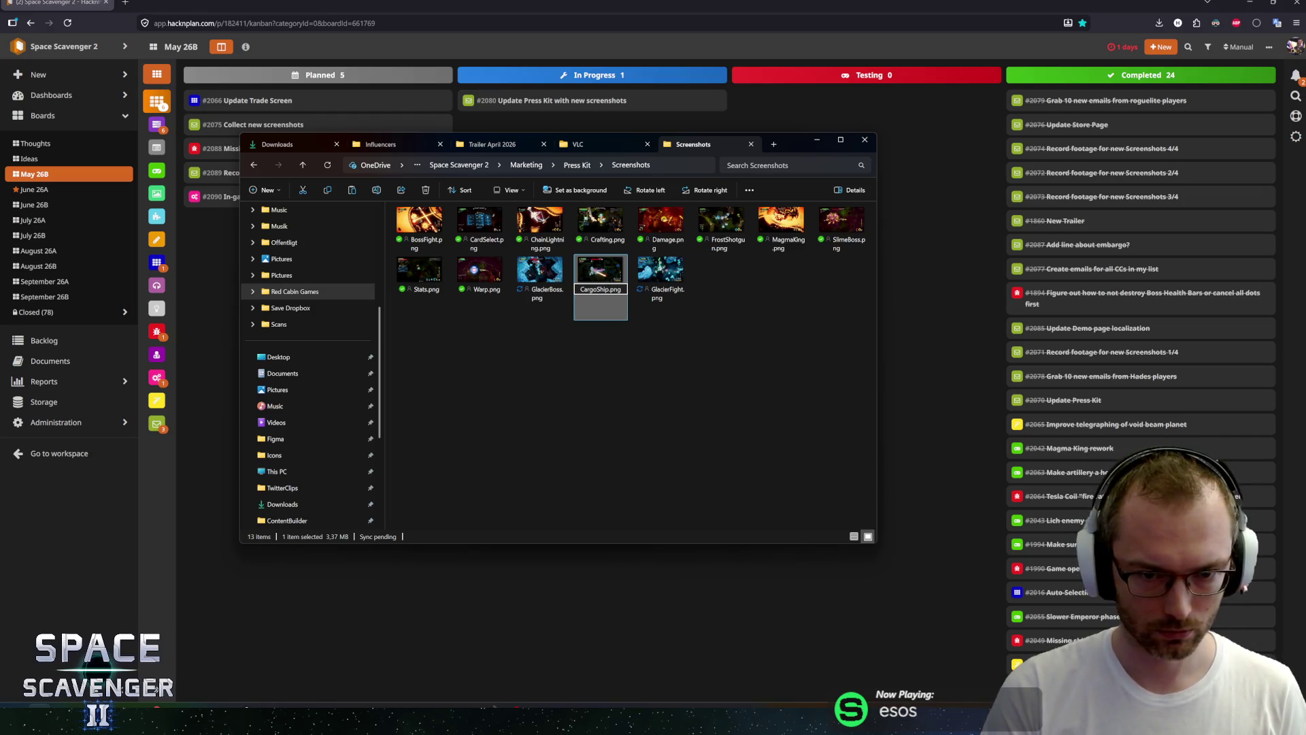
pyautogui.write('_Miniboss')
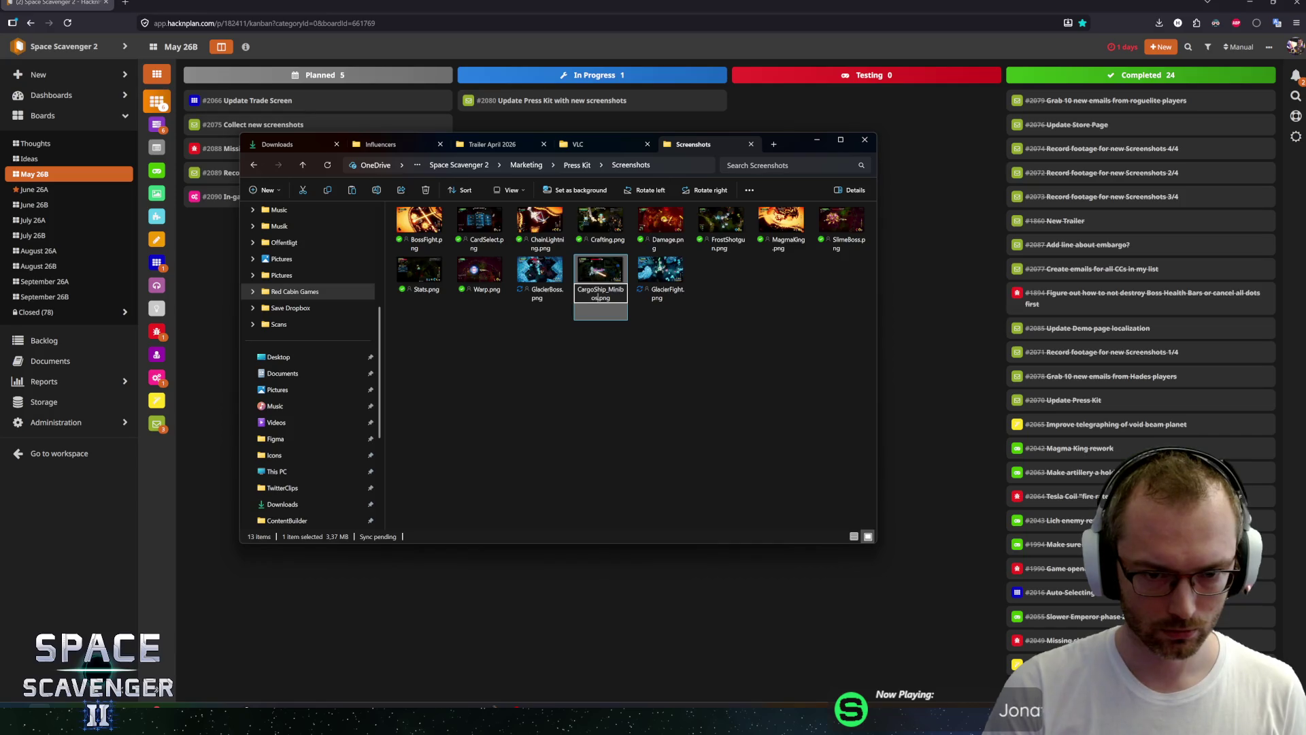
pyautogui.press('Return')
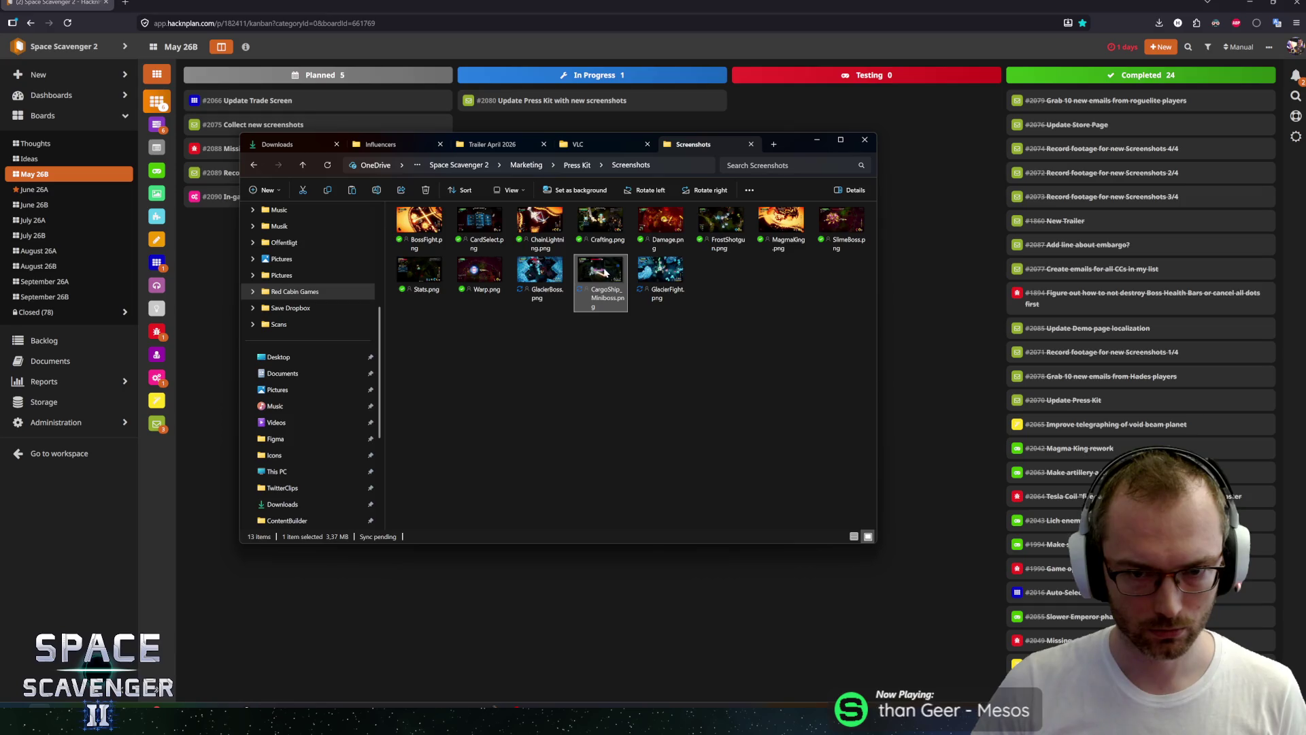
pyautogui.press('Left')
pyautogui.press('Return')
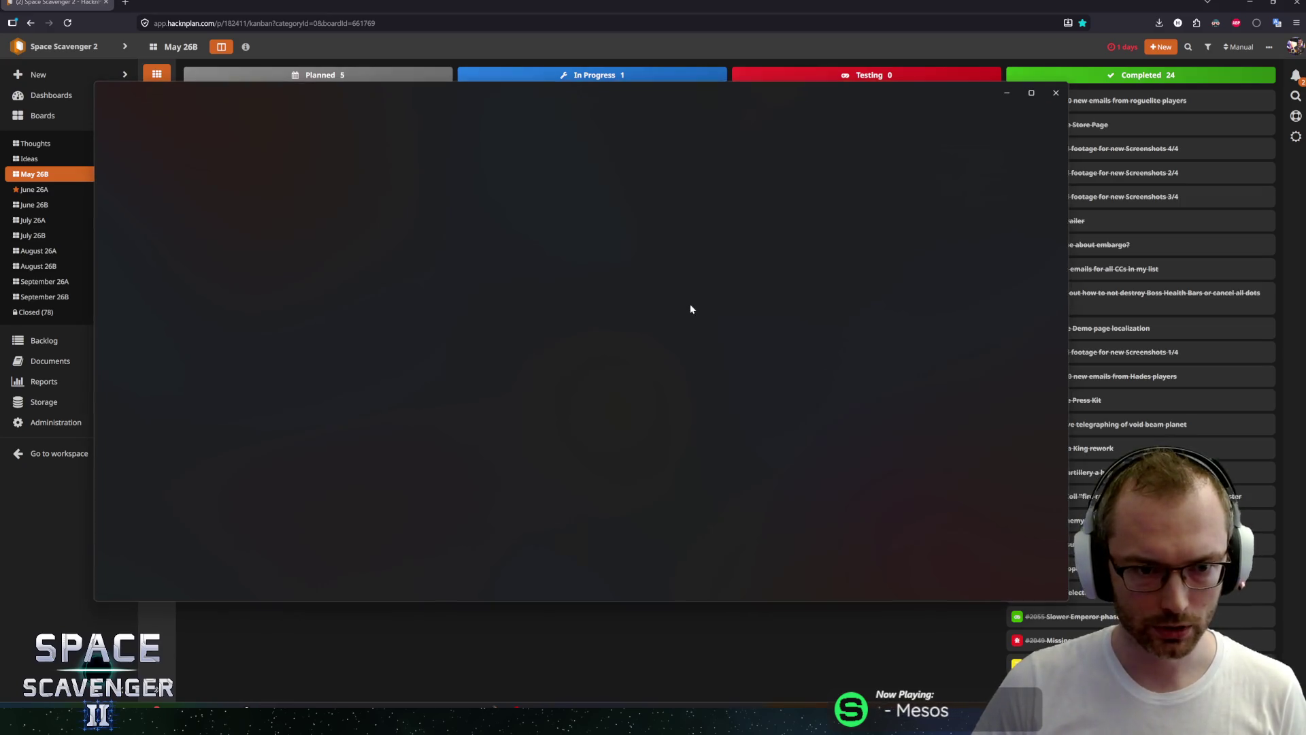
# Flip through the press-kit screenshots from Stats.png past Warp.png in Photos, then close the viewer.
pyautogui.press('Left')
pyautogui.press('Right')
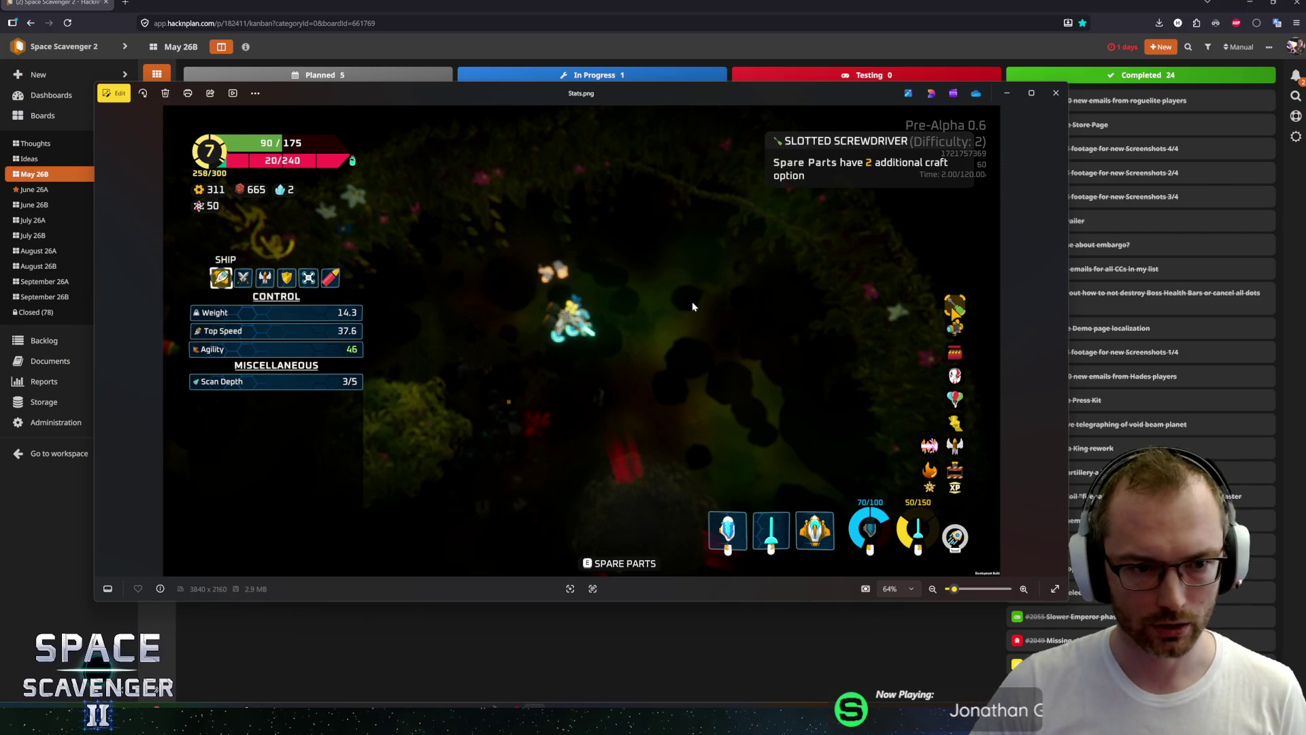
pyautogui.press('Right')
pyautogui.press('Right')
pyautogui.press('Right')
pyautogui.press('Right')
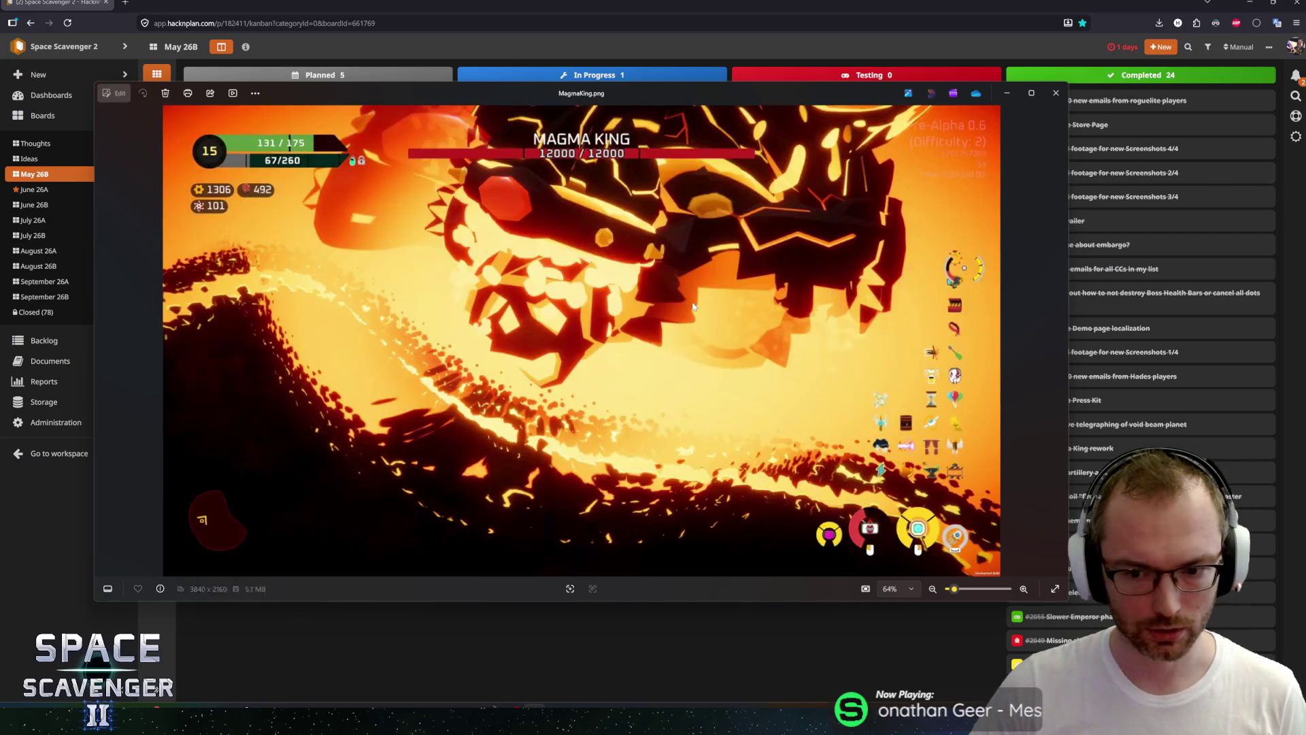
pyautogui.press('Right')
pyautogui.press('Right')
pyautogui.press('Right')
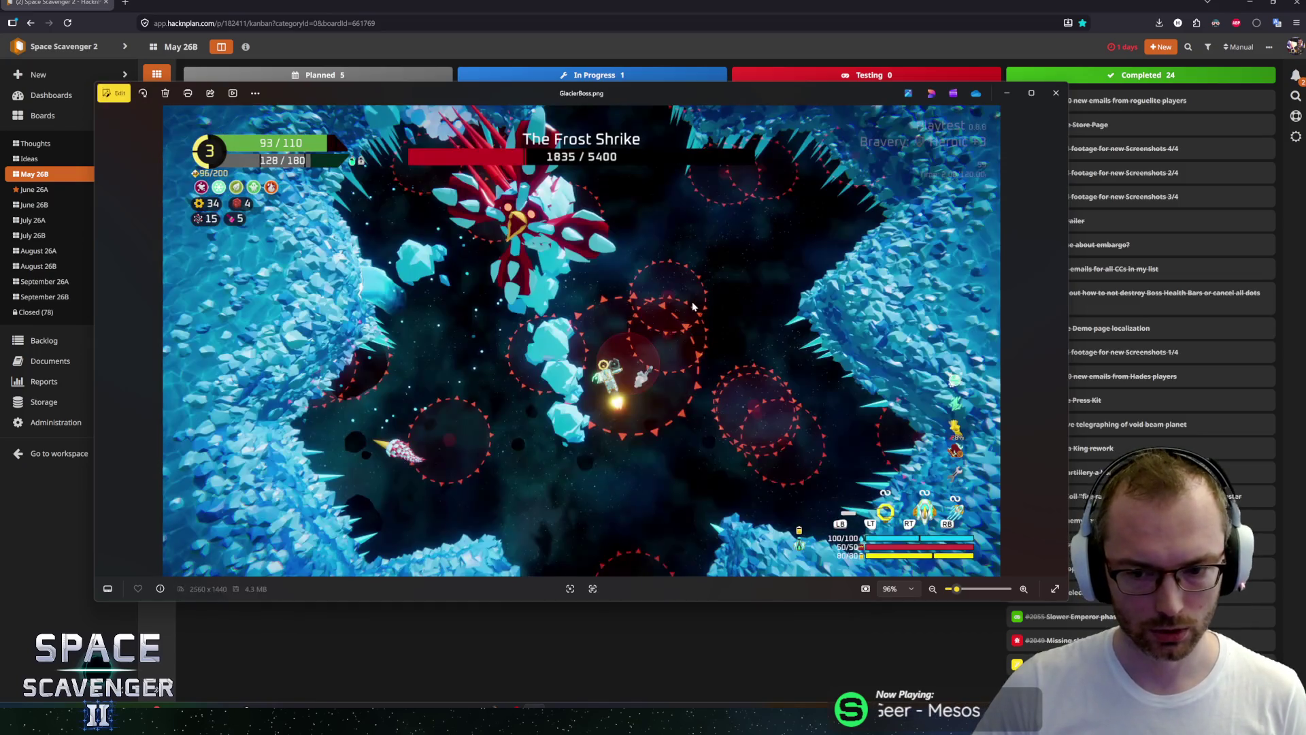
pyautogui.press('Right')
pyautogui.press('Escape')
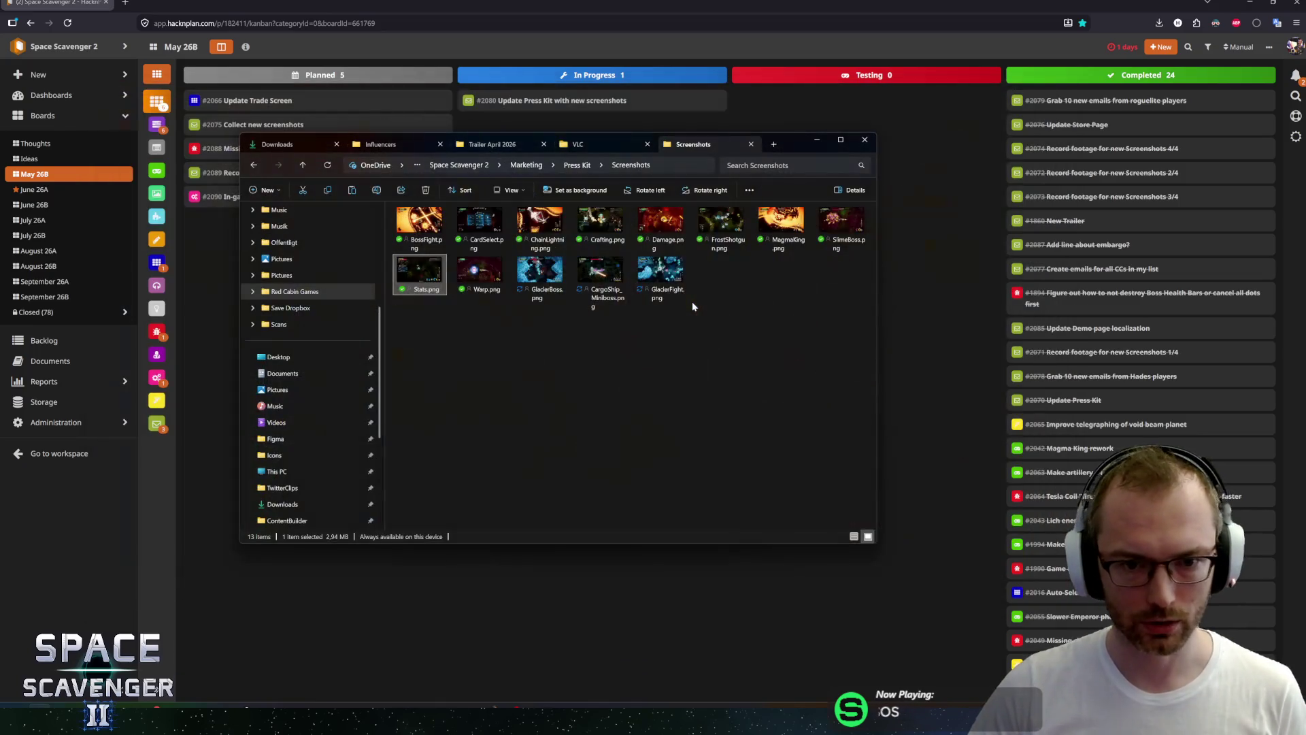
# Select CargoShip_Miniboss, GlacierFight and GlacierBoss in Explorer and switch to the Google Drive Screenshots folder.
pyautogui.moveTo(546, 322); pyautogui.dragTo(669, 290)
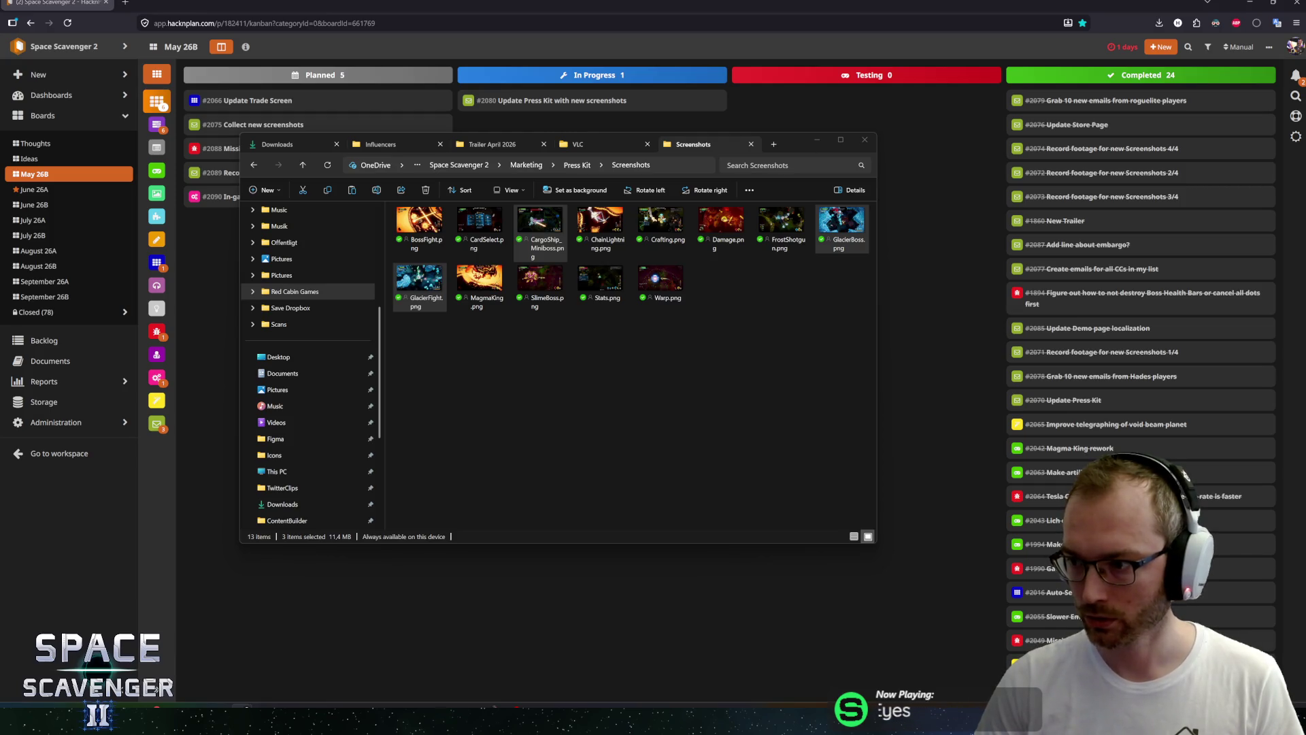
pyautogui.click(550, 249)
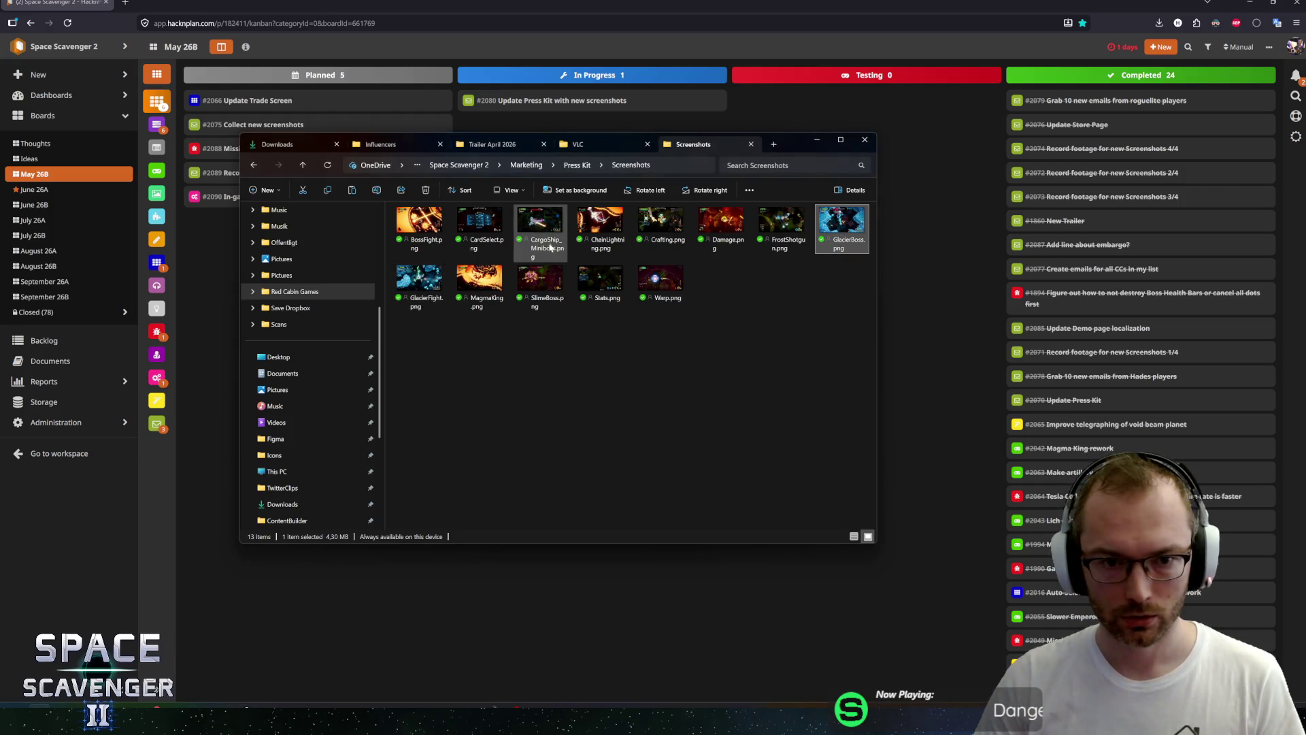
pyautogui.keyDown('ctrl'); pyautogui.click(550, 248); pyautogui.keyUp('ctrl')
pyautogui.keyDown('ctrl'); pyautogui.click(418, 282); pyautogui.keyUp('ctrl')
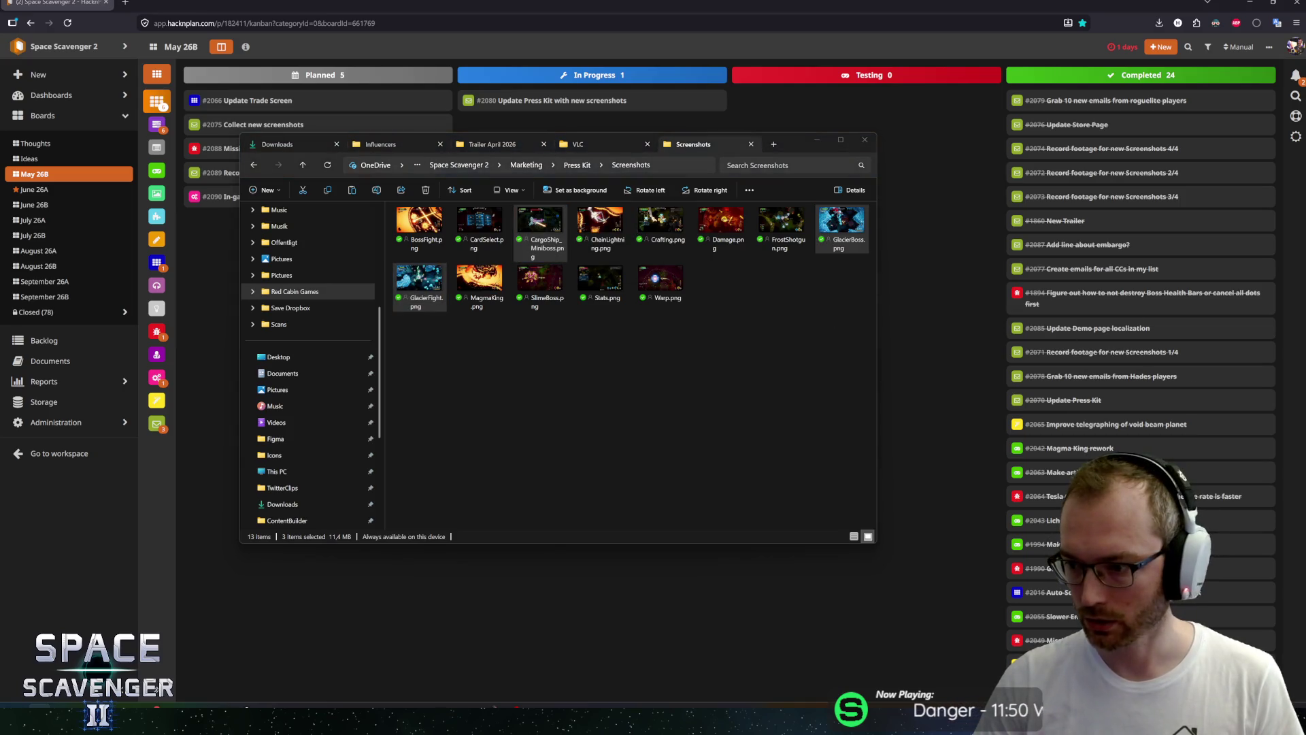
pyautogui.hotkey('alt', 'Tab')
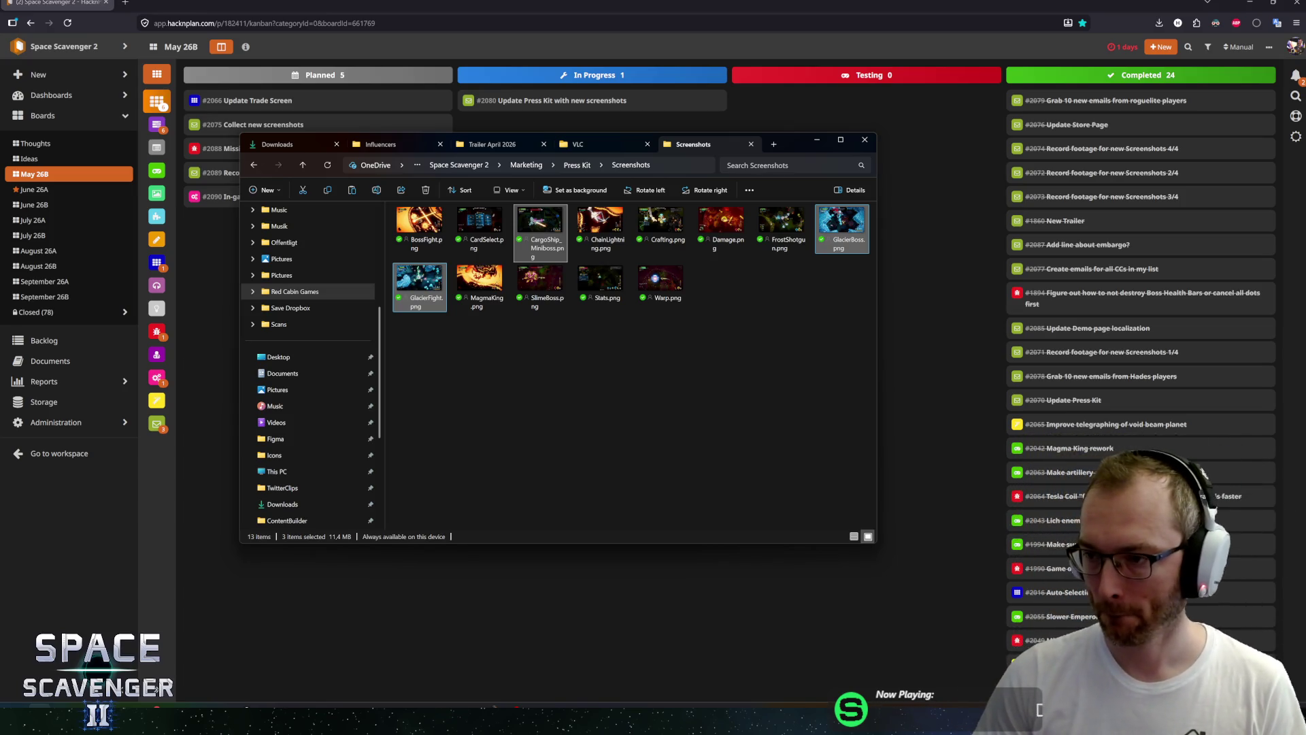
pyautogui.hotkey('alt', 'Tab')
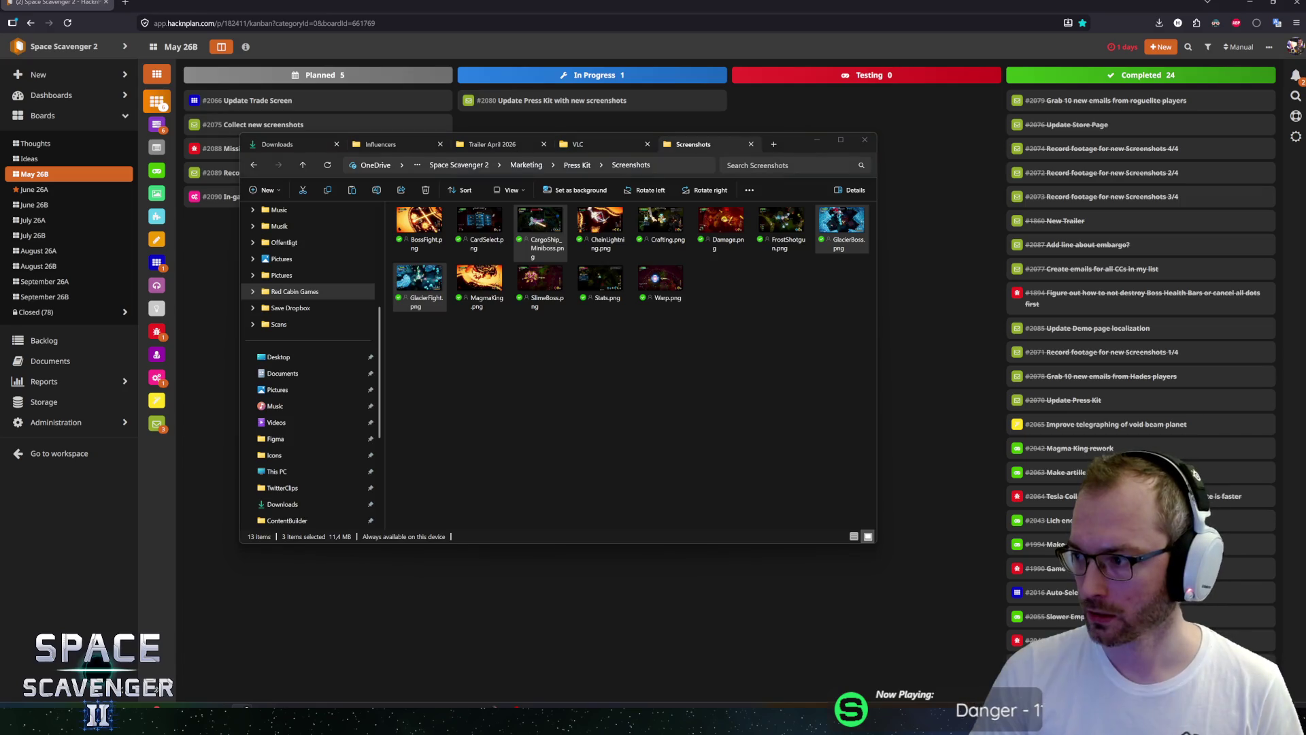
pyautogui.hotkey('alt', 'Tab')
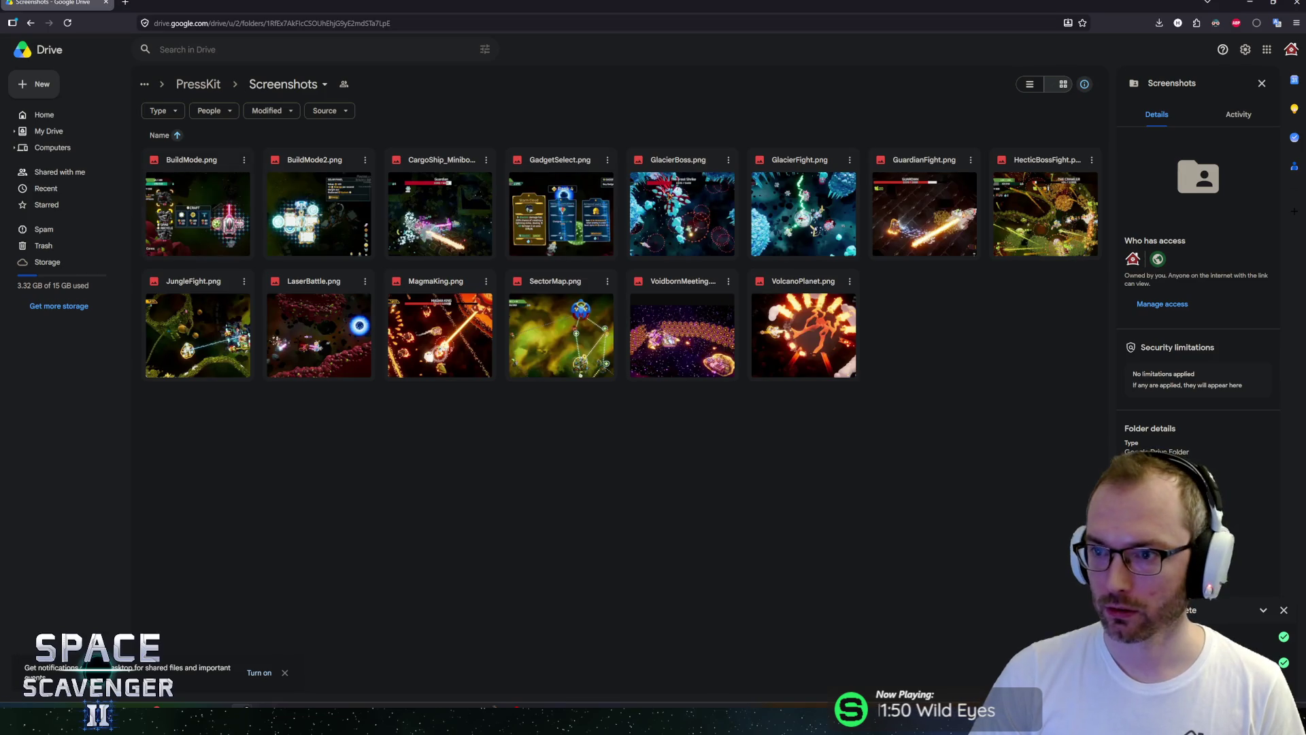
# Preview BuildMode.png full-size from Drive's PressKit Screenshots folder.
pyautogui.doubleClick(208, 215)
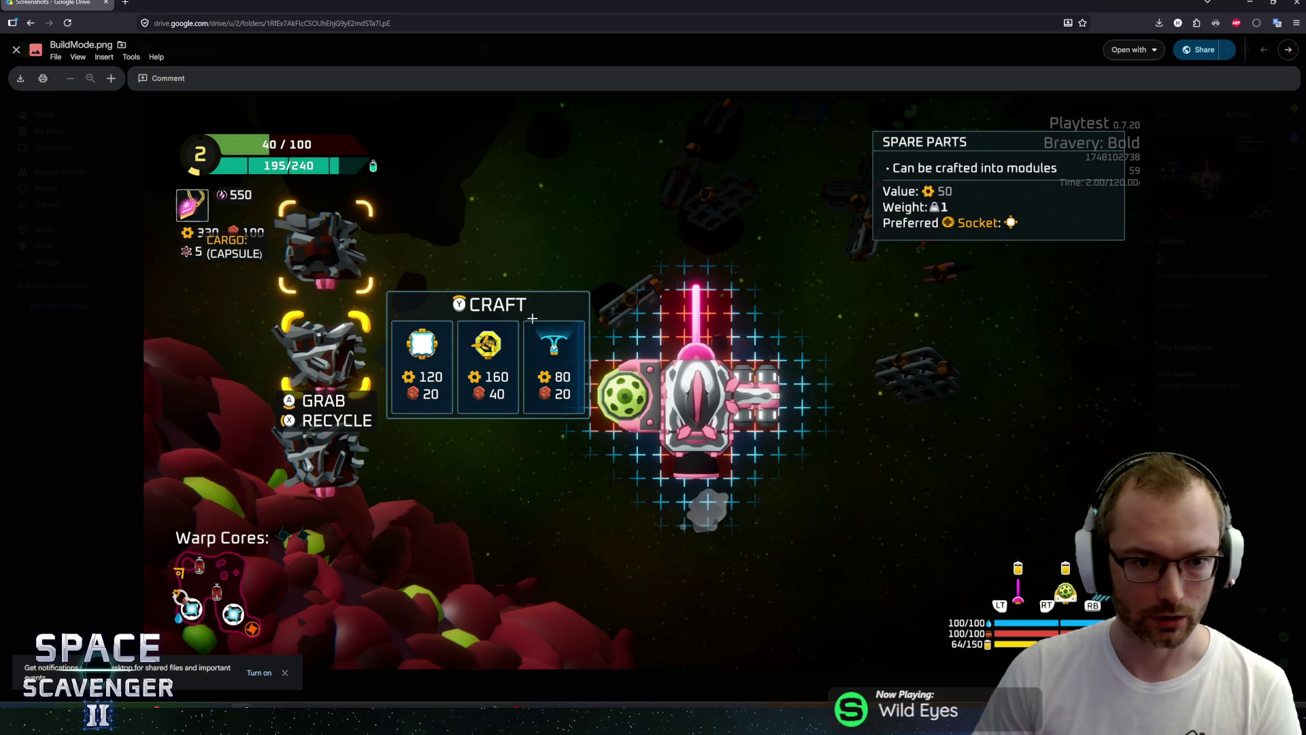
# Step through the Drive previews from BuildMode2.png to VolcanoPlanet.png, then close the preview.
pyautogui.press('Right')
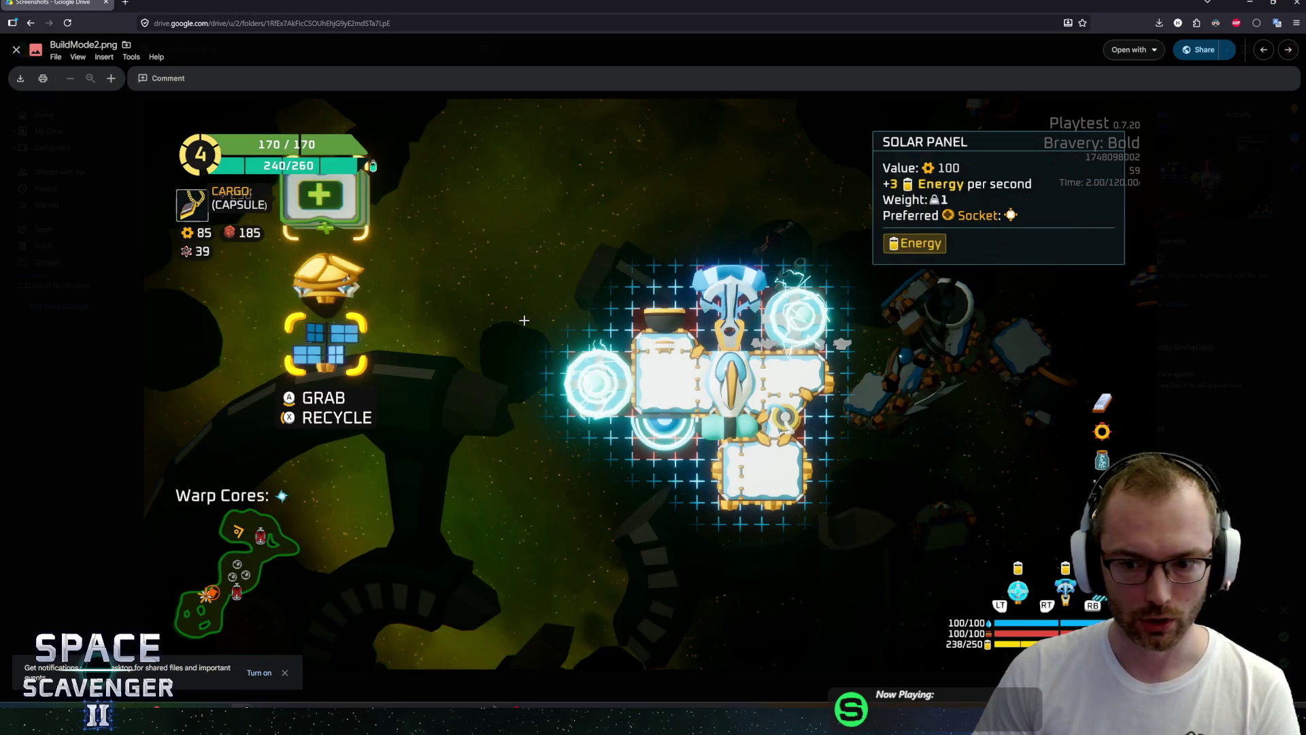
pyautogui.press('Right')
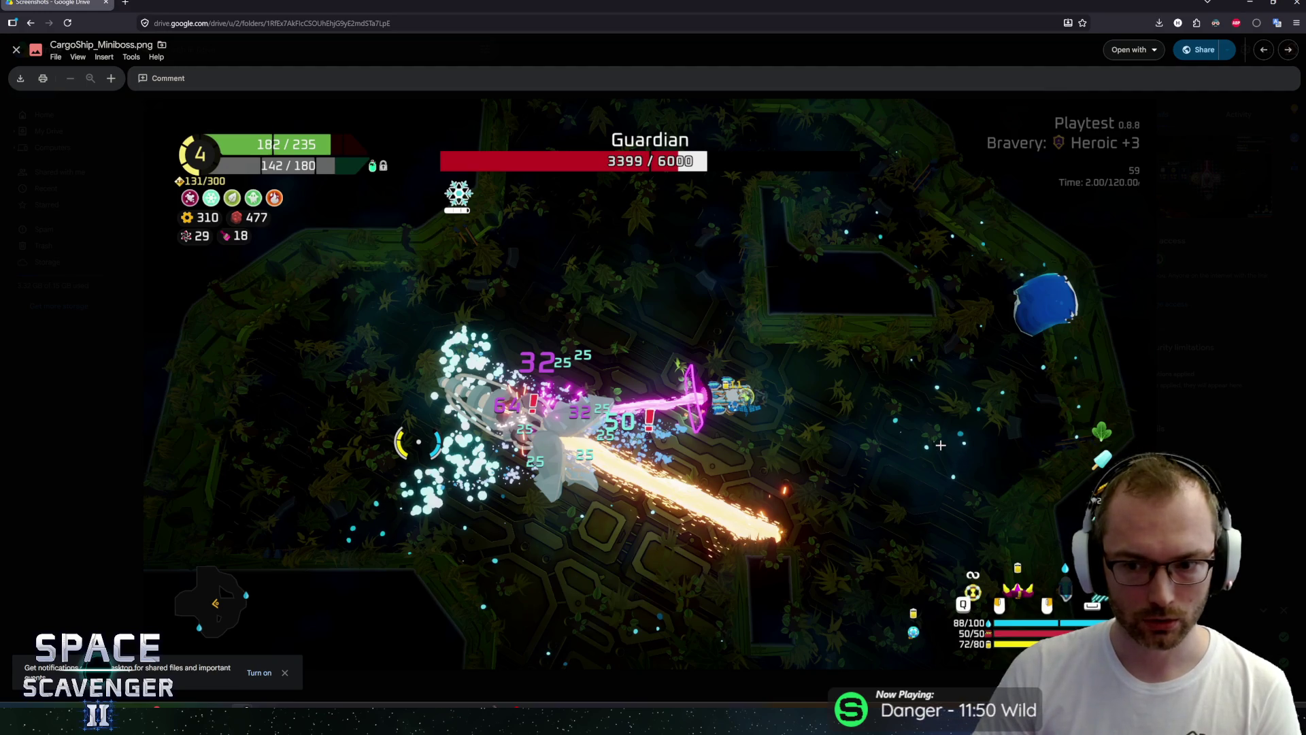
pyautogui.press('Right')
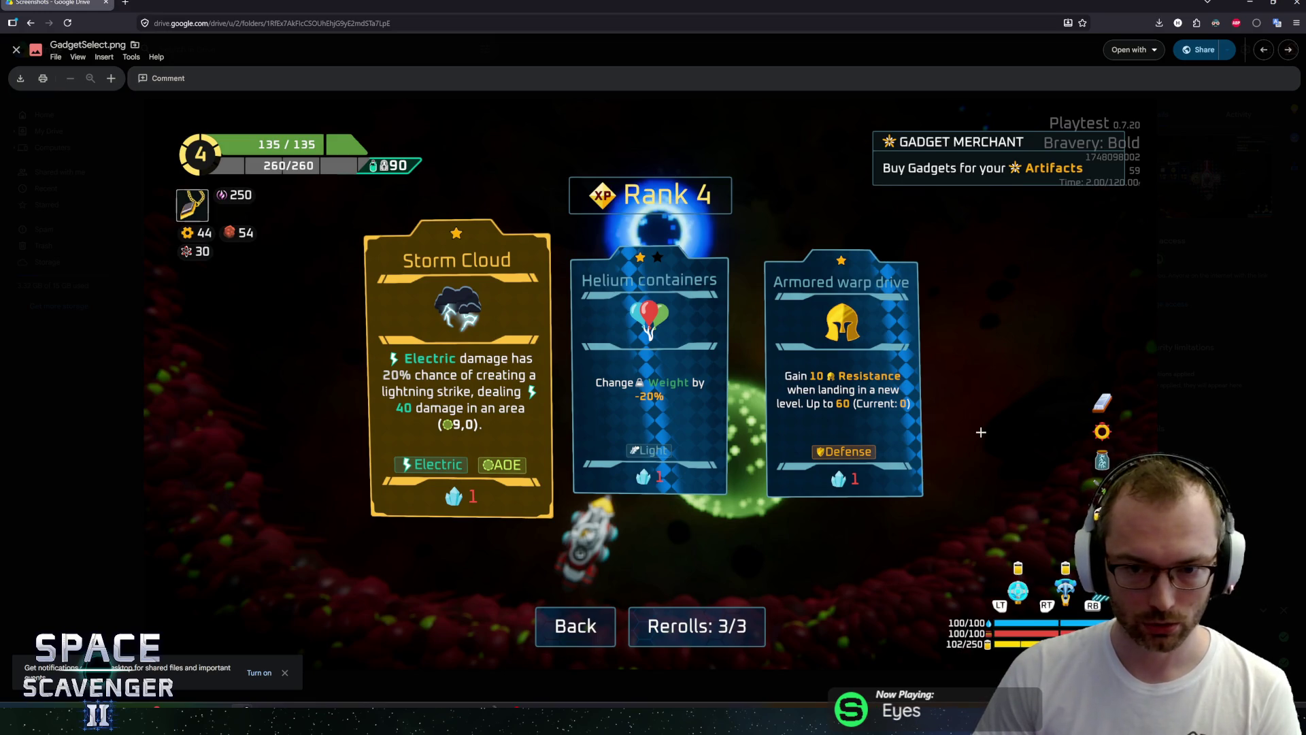
pyautogui.press('Right')
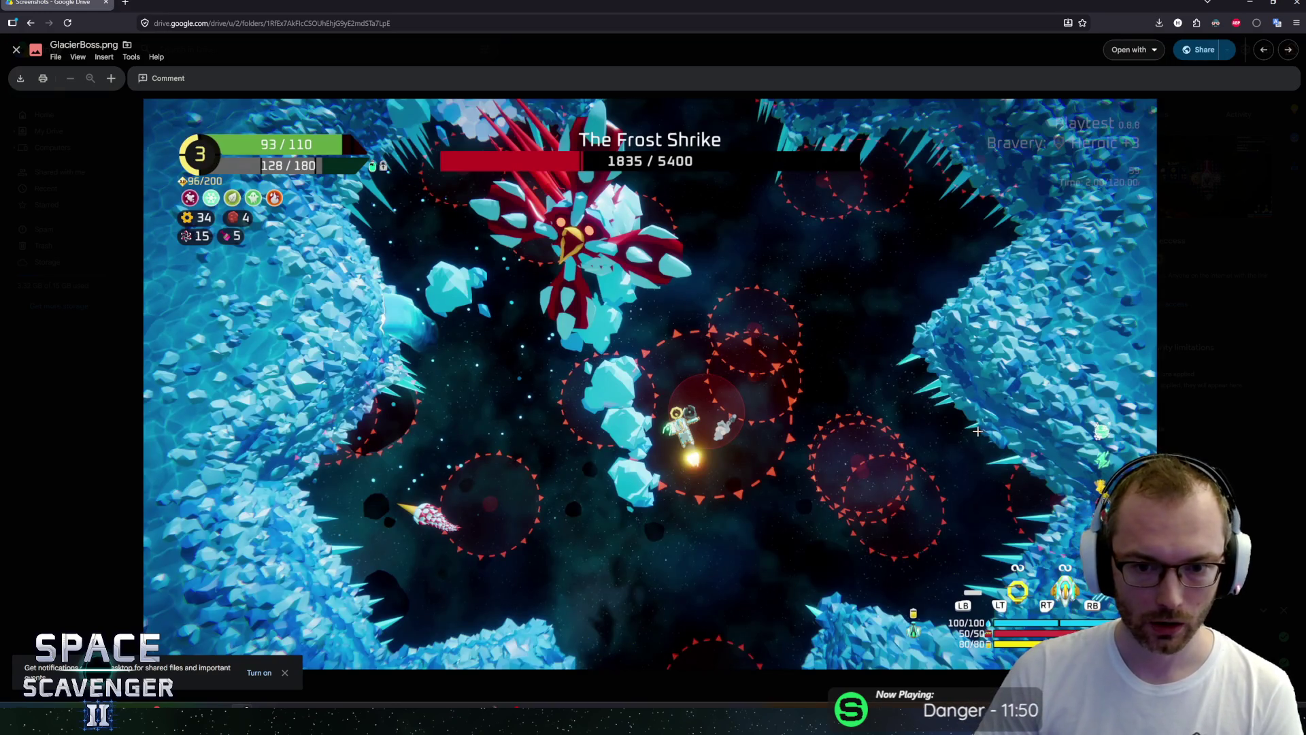
pyautogui.press('Right')
pyautogui.press('Right')
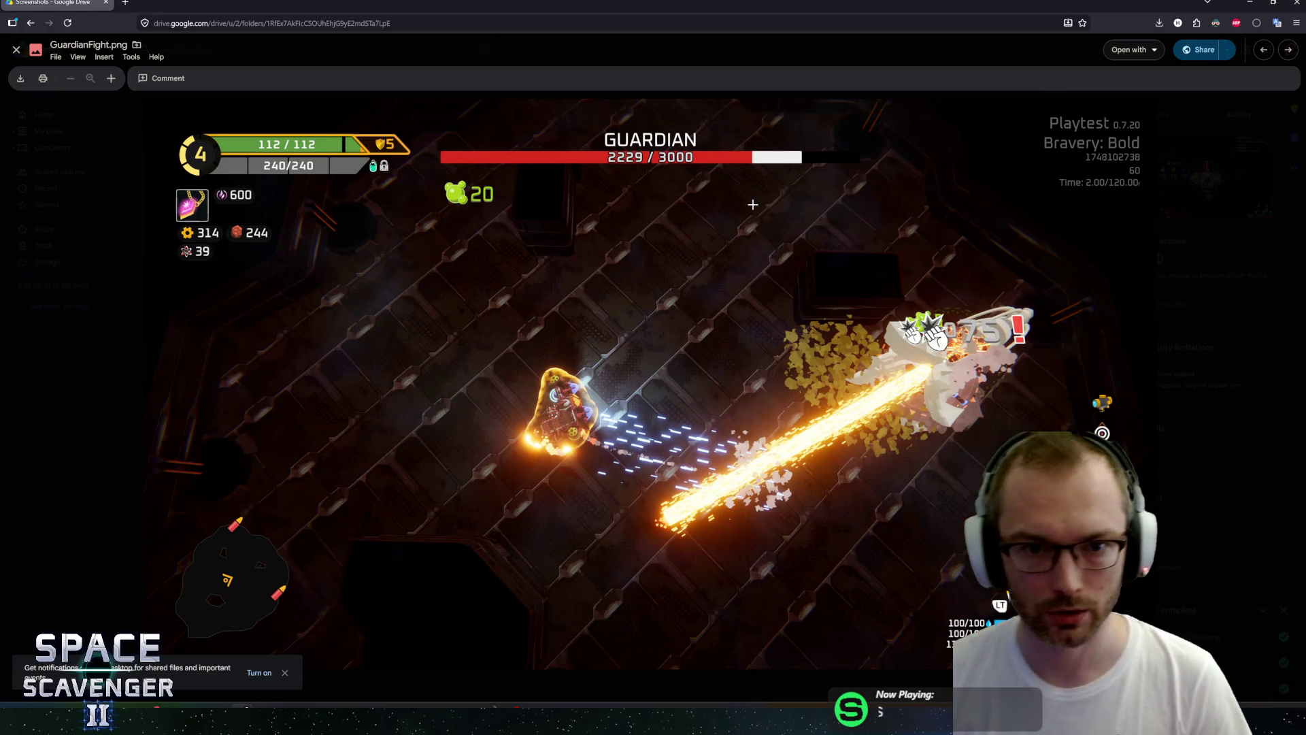
pyautogui.press('Right')
pyautogui.press('Right')
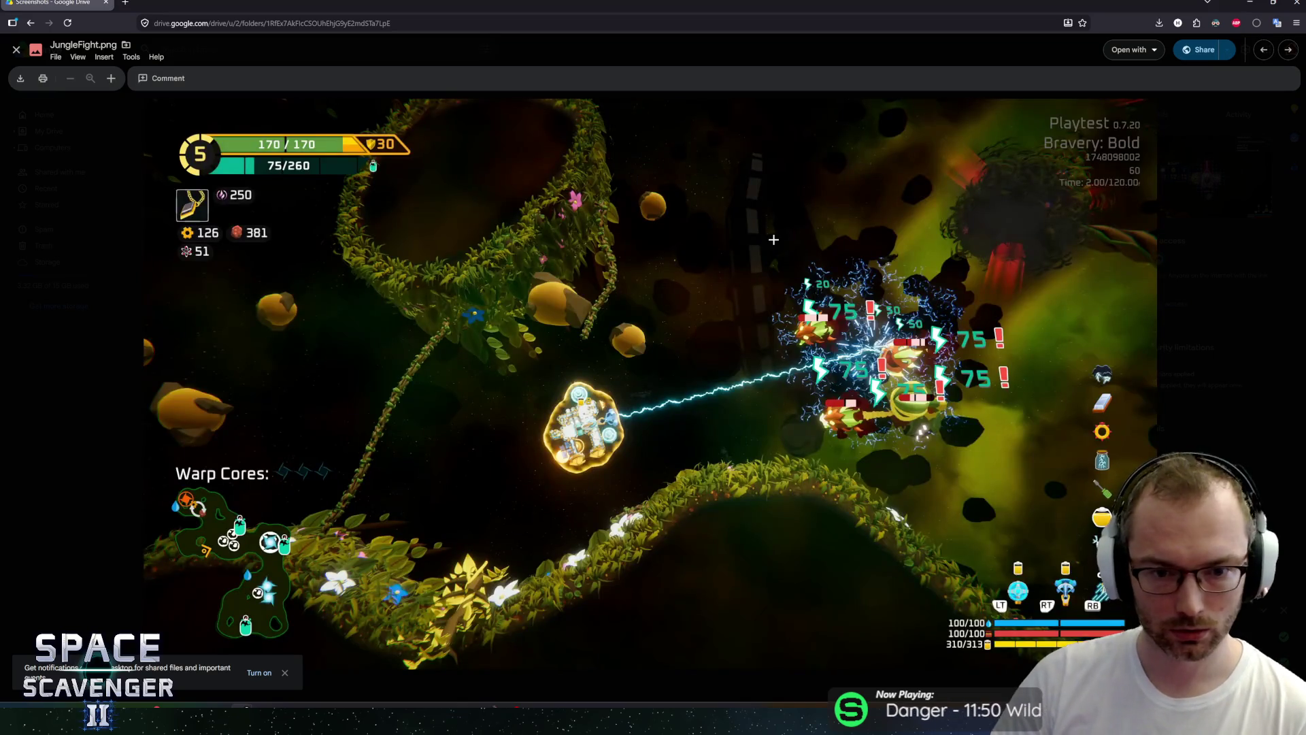
pyautogui.press('Right')
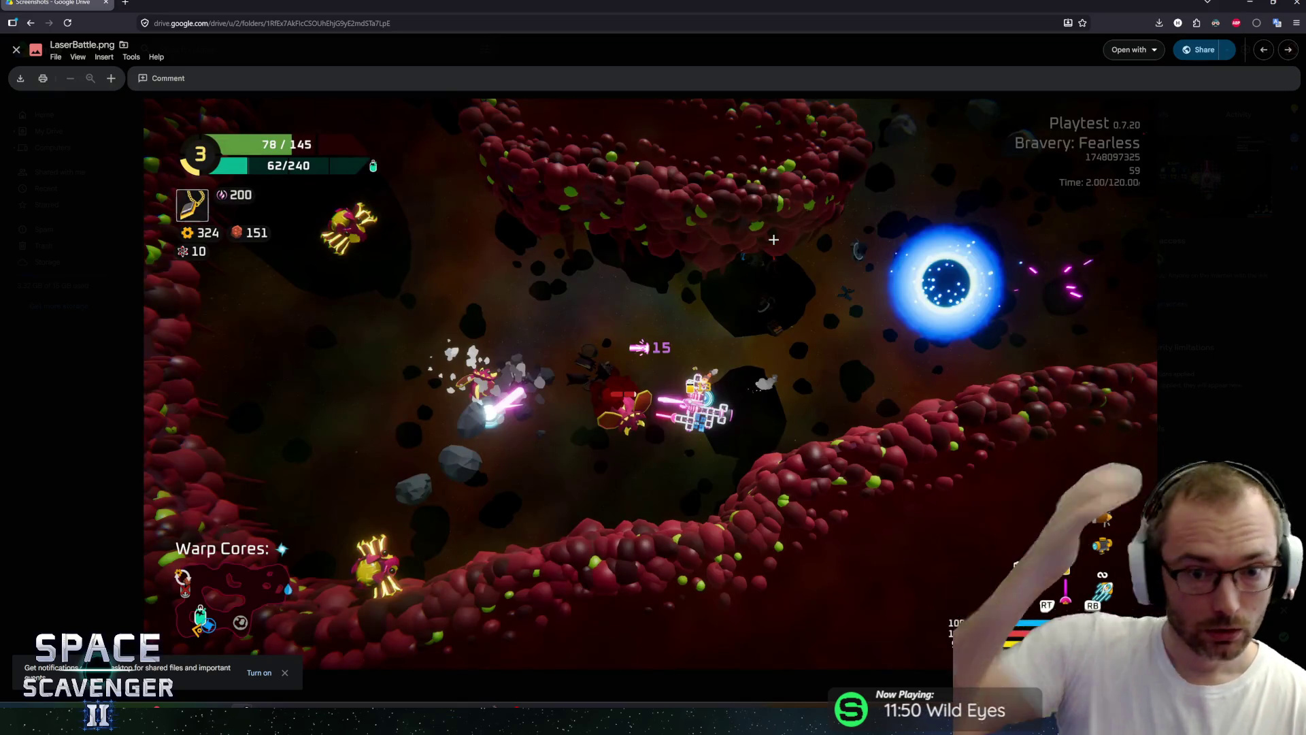
pyautogui.press('Right')
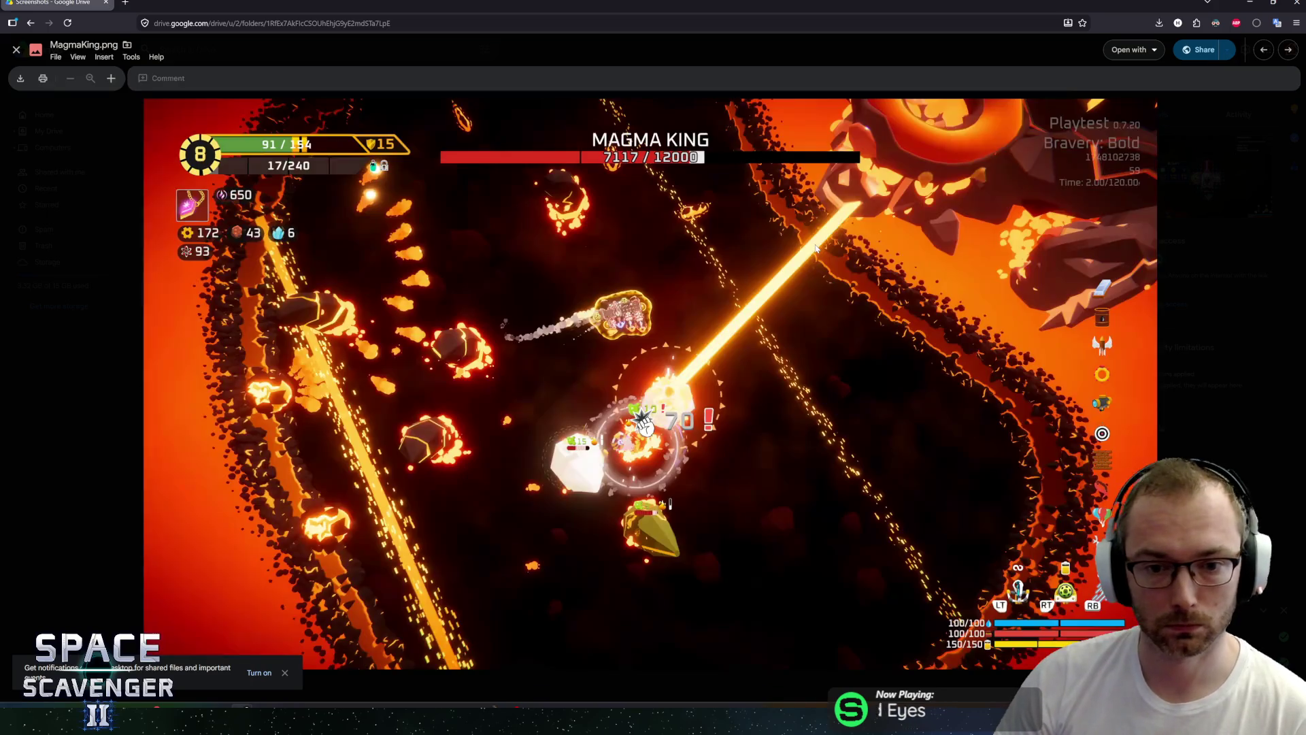
pyautogui.press('Left')
pyautogui.press('Right')
pyautogui.press('Right')
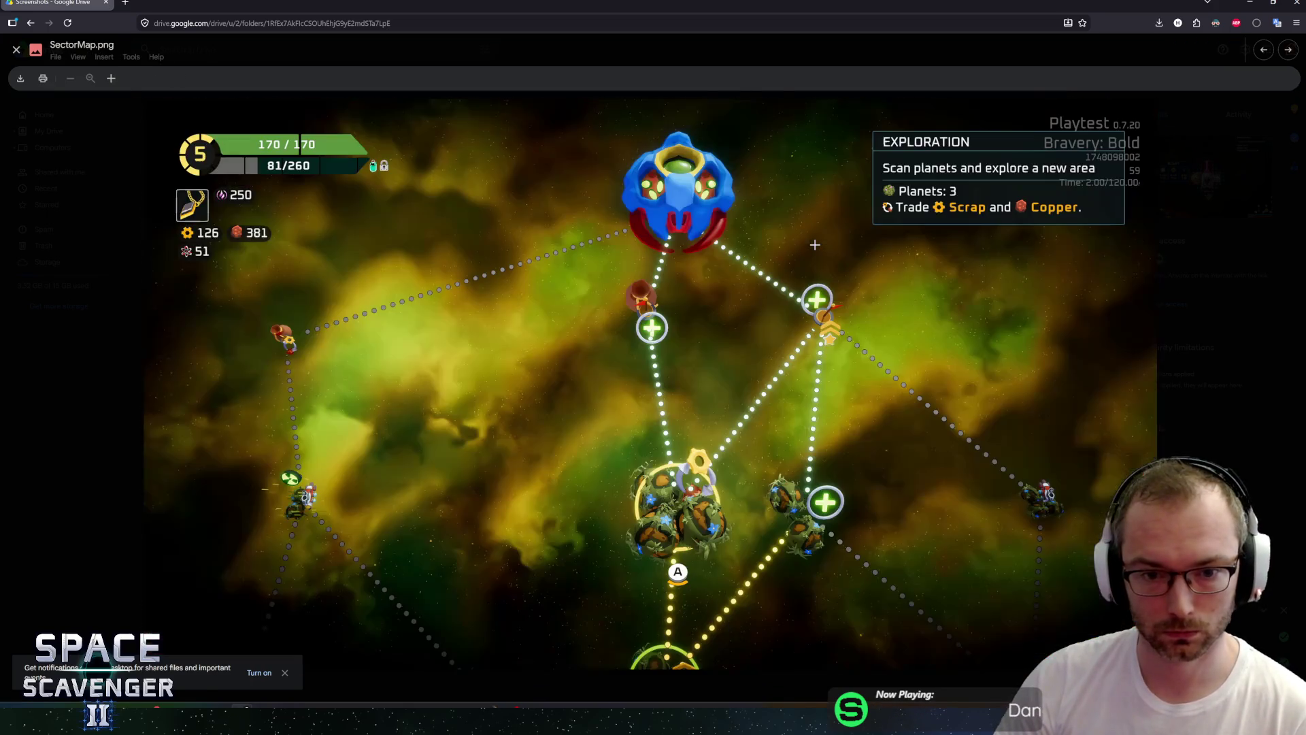
pyautogui.press('Right')
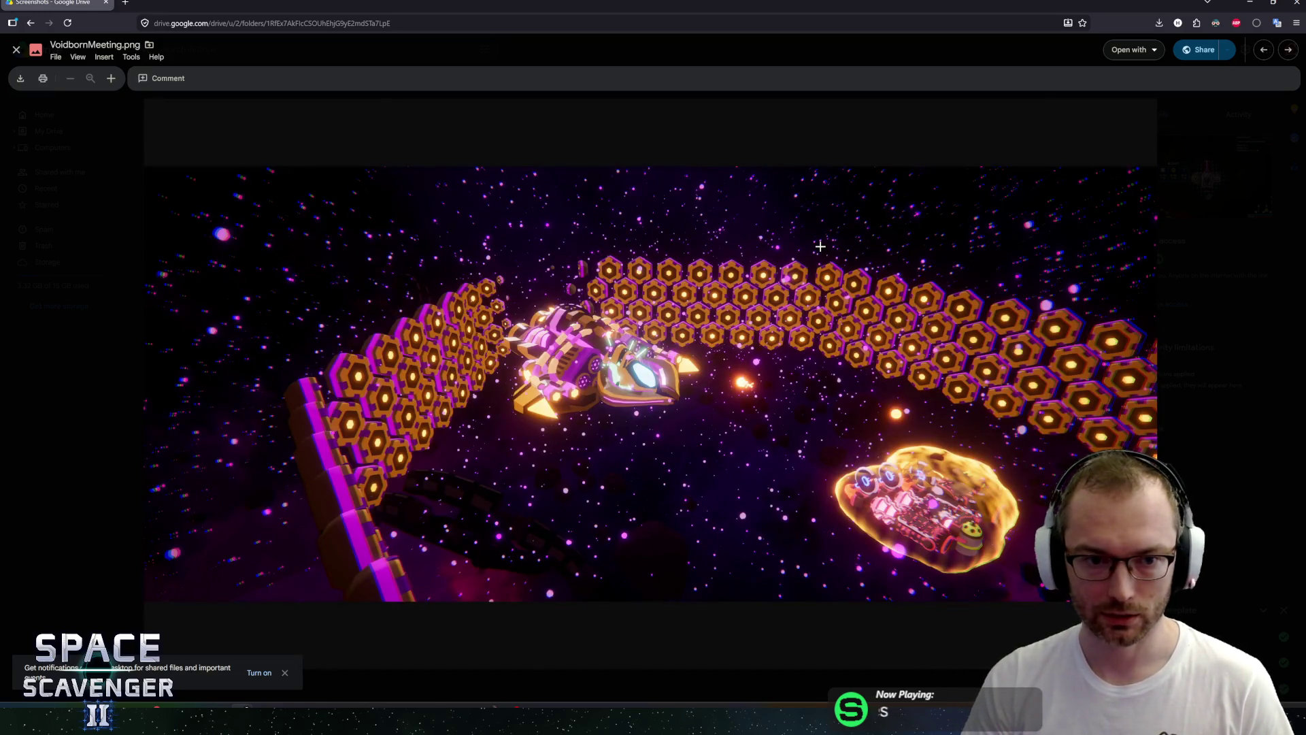
pyautogui.press('Right')
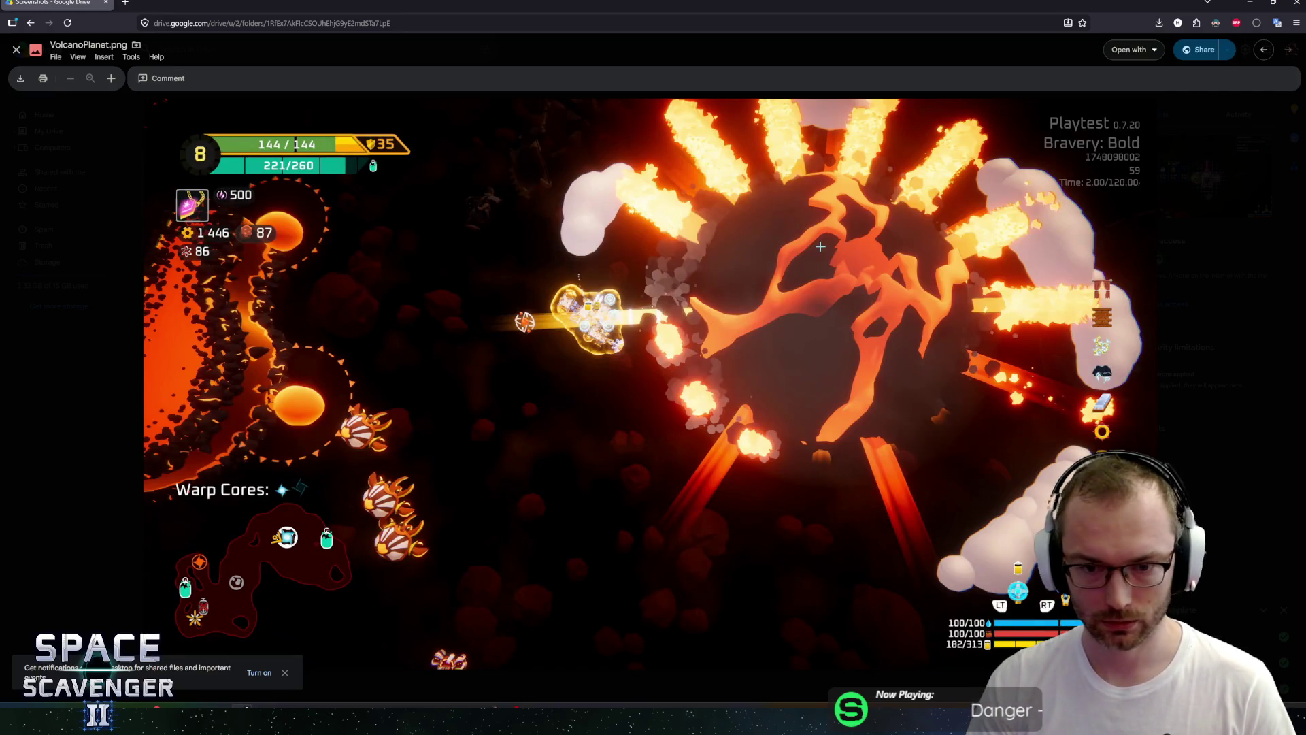
pyautogui.press('Escape')
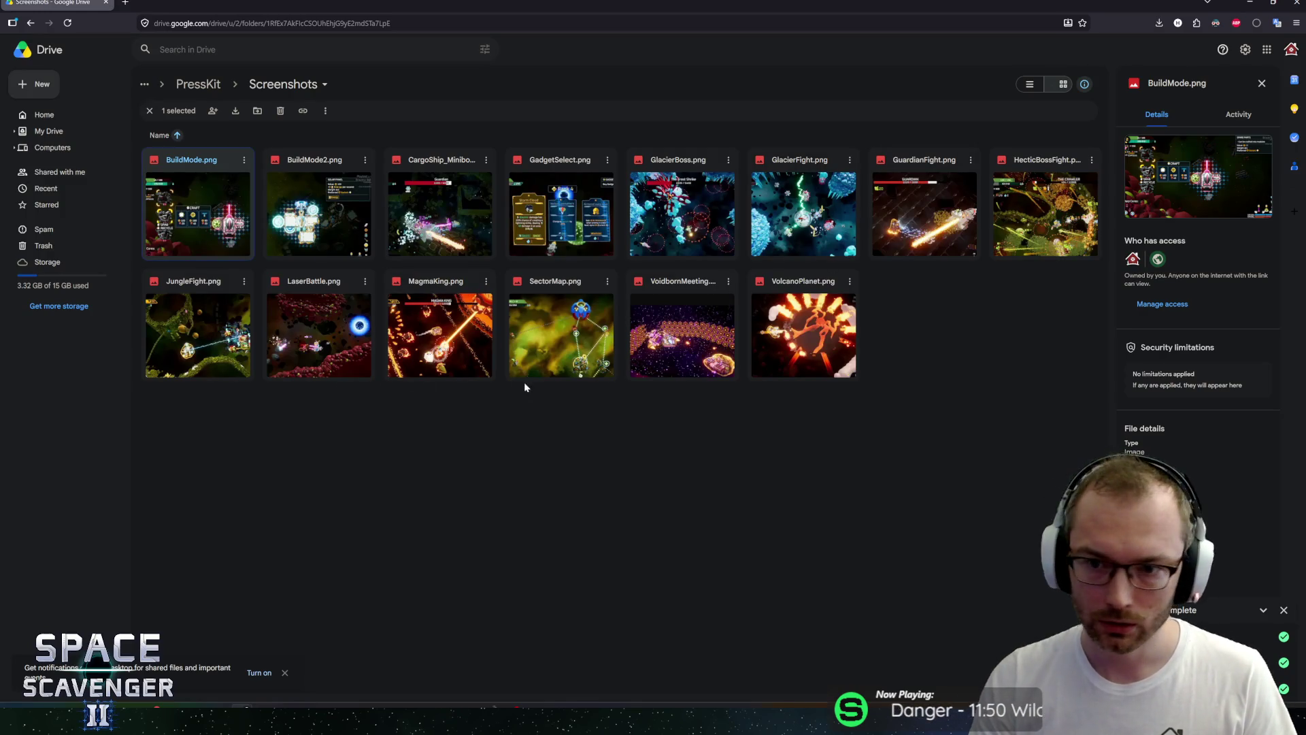
# Move GuardianFight.png to the Google Drive trash and return to File Explorer.
pyautogui.click(969, 163)
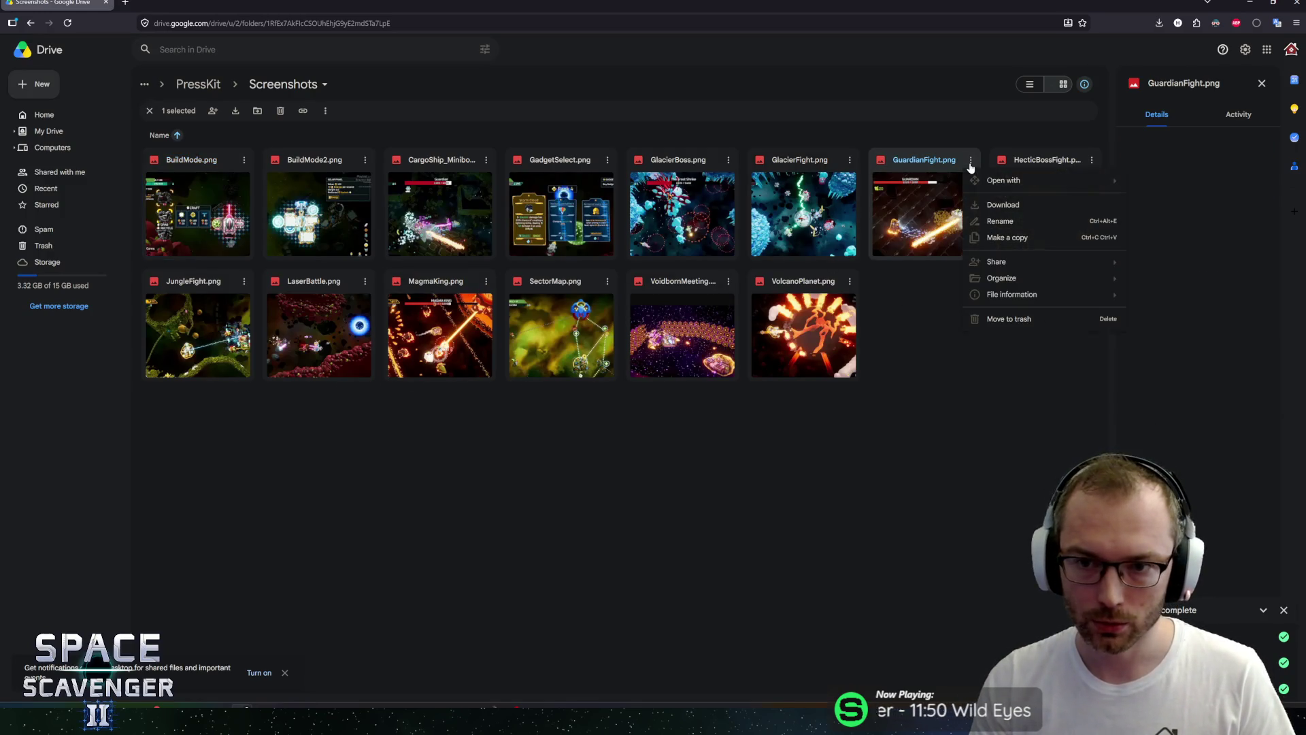
pyautogui.click(1004, 318)
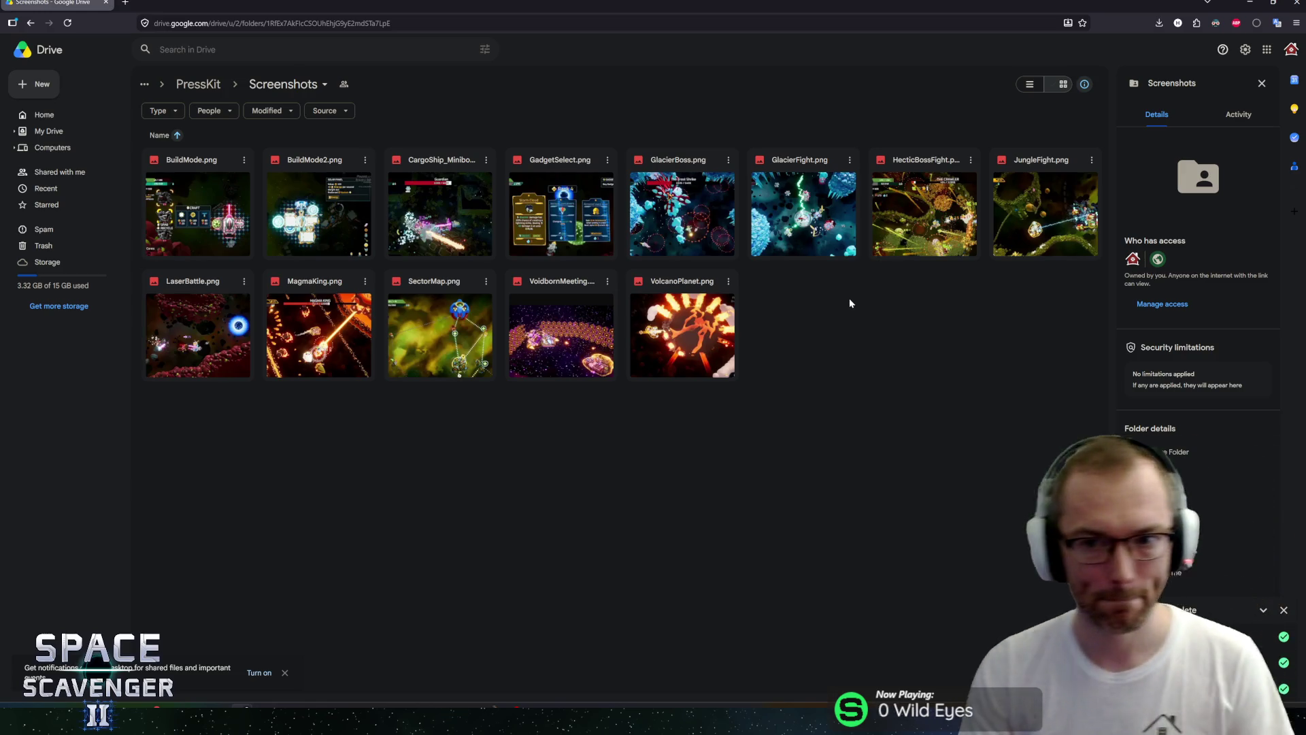
pyautogui.hotkey('ctrl', 'w')
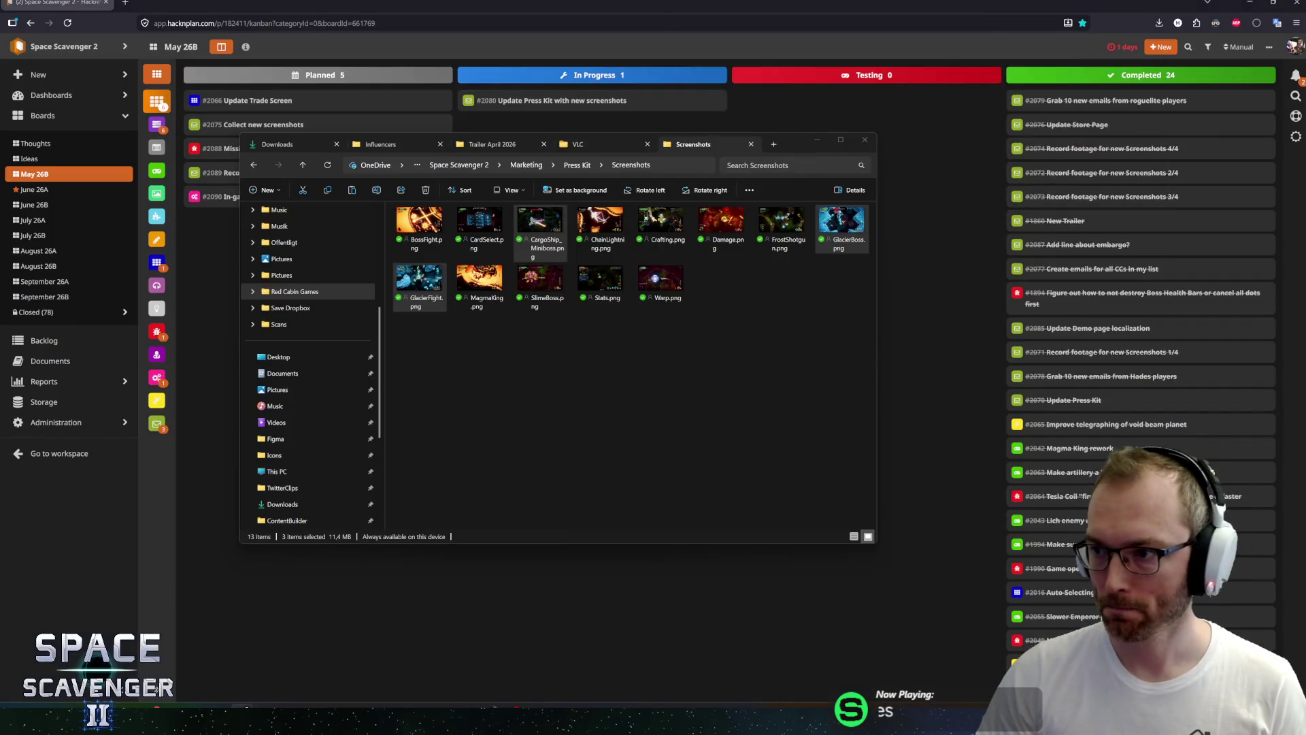
# Move cards #2080, #2088, Collect new screenshots and the Glacier trailer footage task into Completed.
pyautogui.click(557, 102)
pyautogui.moveTo(558, 102)
pyautogui.mouseDown()
pyautogui.moveTo(1075, 85)
pyautogui.moveTo(1079, 99)
pyautogui.mouseUp()
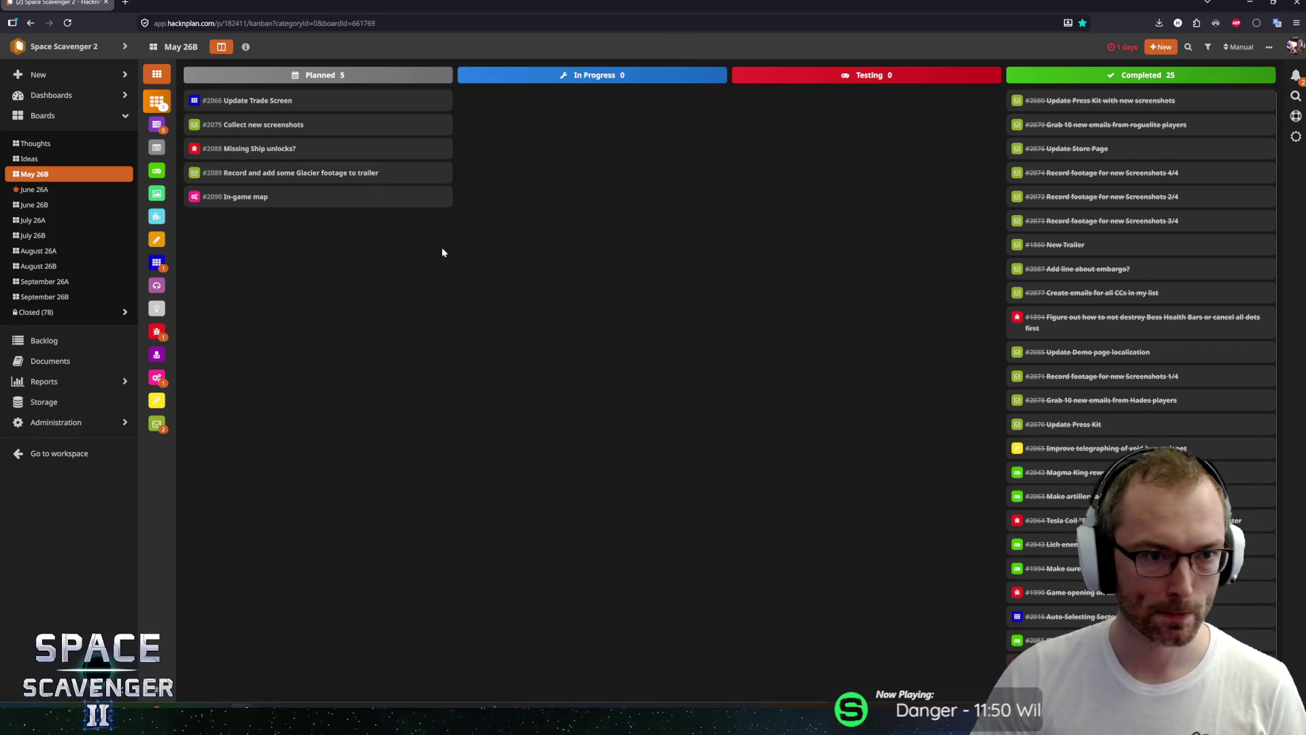
pyautogui.moveTo(316, 148)
pyautogui.mouseDown()
pyautogui.moveTo(496, 100)
pyautogui.moveTo(1074, 99)
pyautogui.mouseUp()
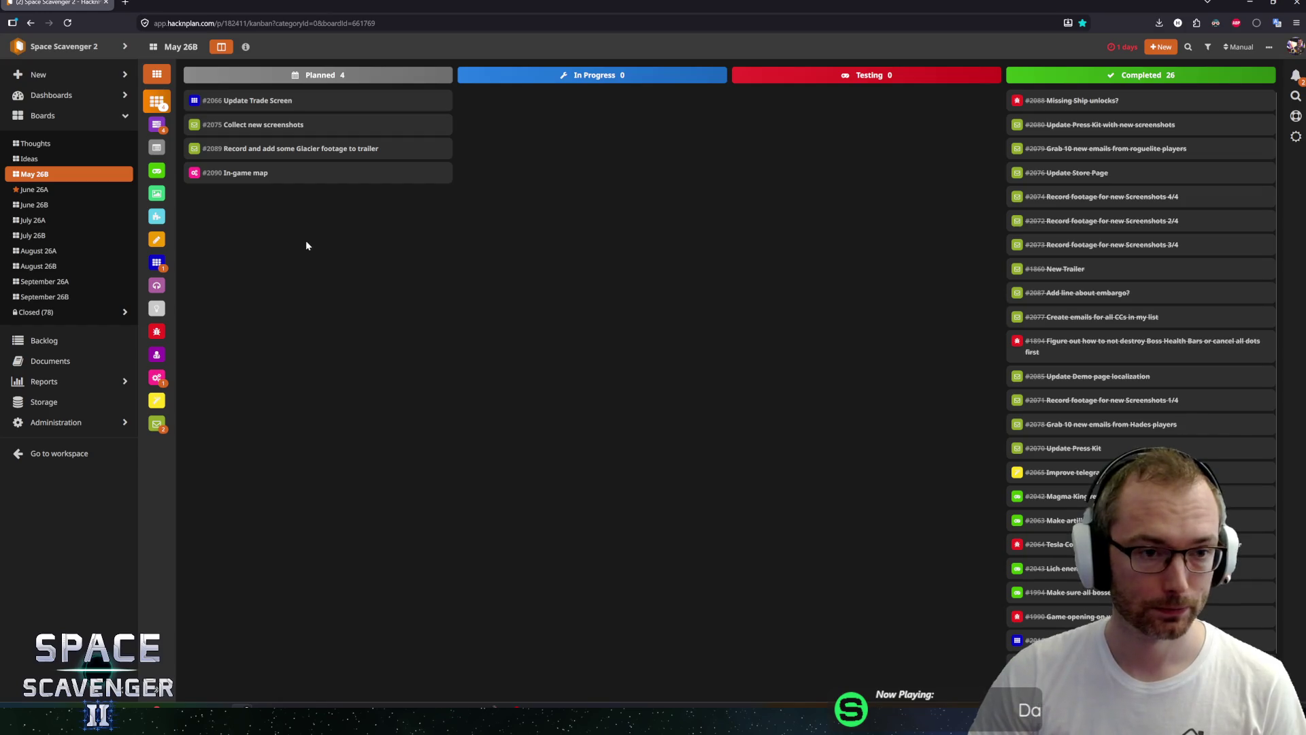
pyautogui.moveTo(248, 126)
pyautogui.mouseDown()
pyautogui.moveTo(1092, 122)
pyautogui.moveTo(1084, 96)
pyautogui.moveTo(1067, 106)
pyautogui.mouseUp()
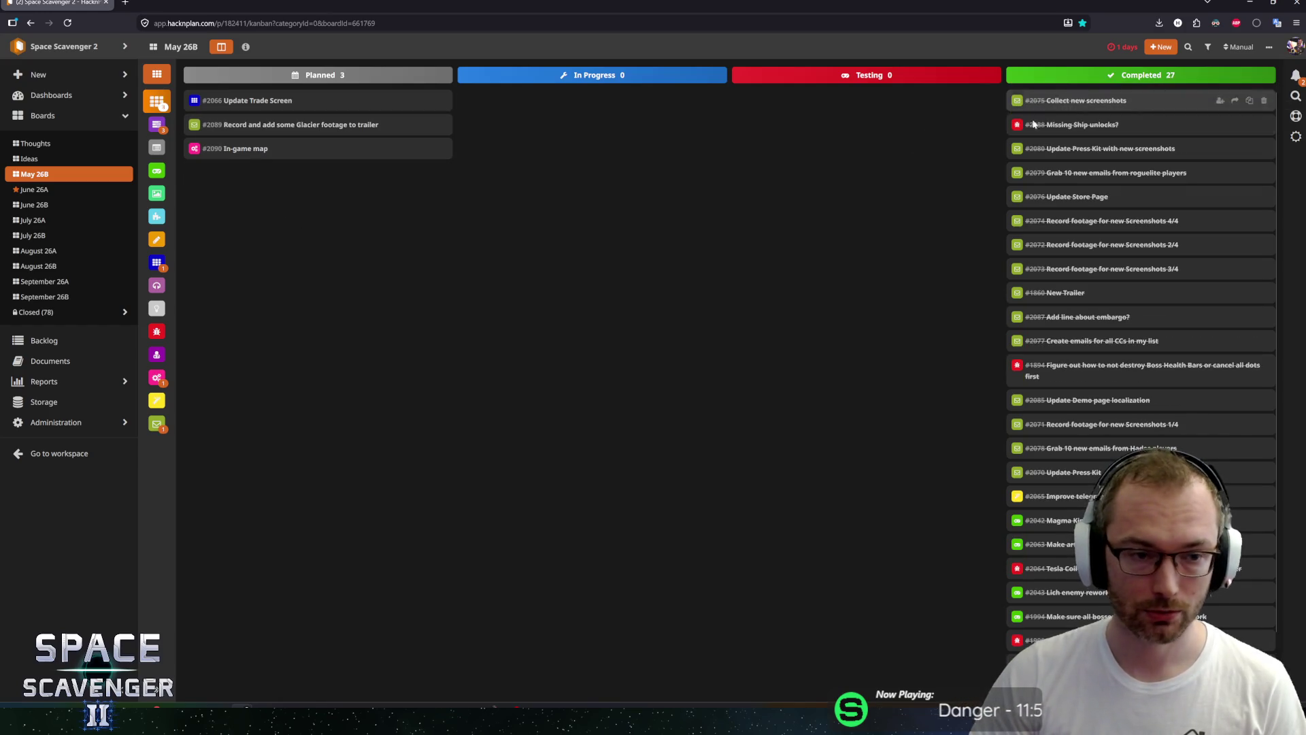
pyautogui.moveTo(249, 125); pyautogui.dragTo(1088, 102)
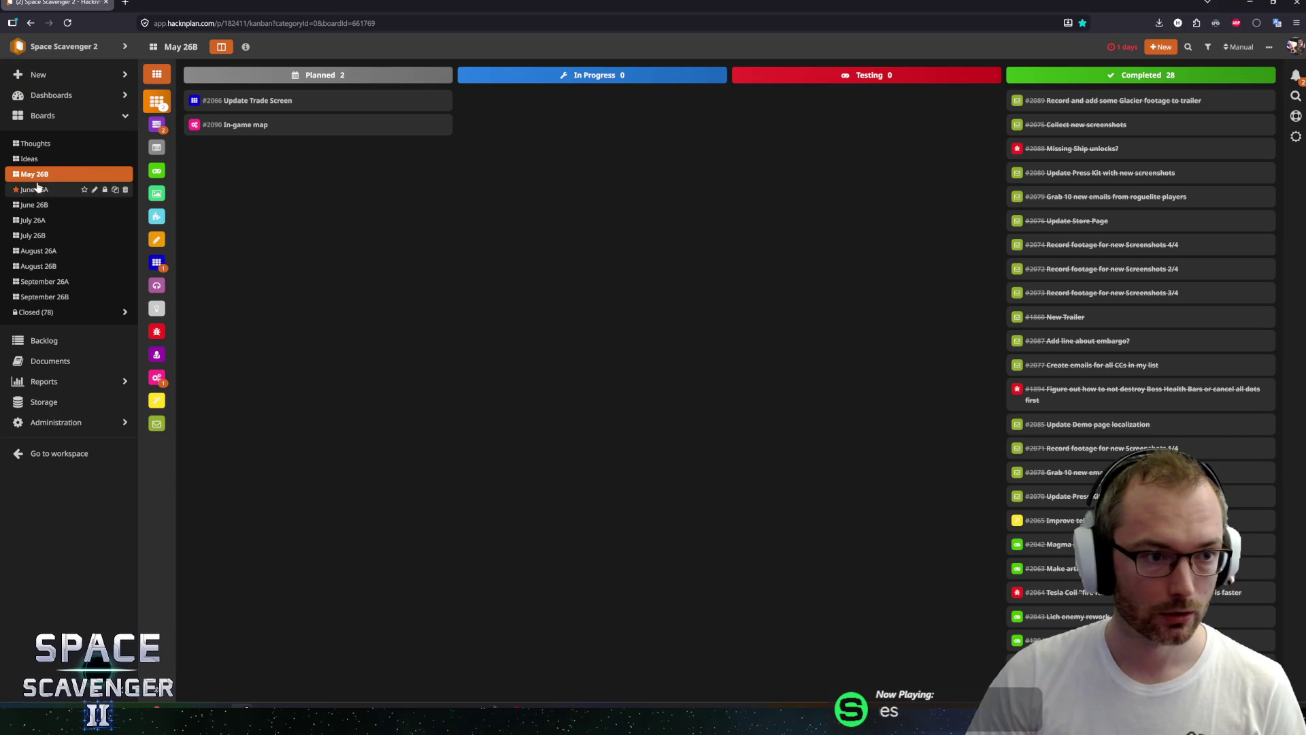
pyautogui.click(105, 175)
# Close May 26B, choosing 'Move to June 26A' for its unfinished tasks, then open June 26A.
pyautogui.click(631, 111)
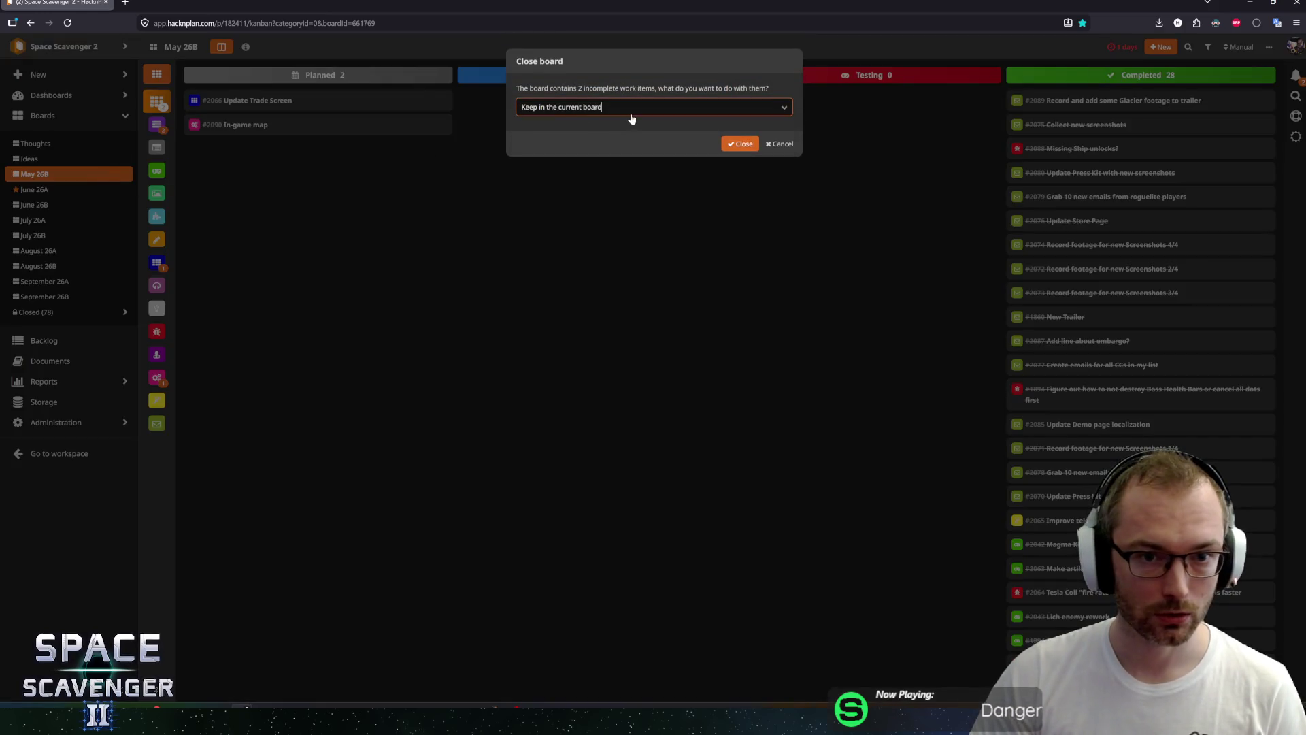
pyautogui.click(538, 174)
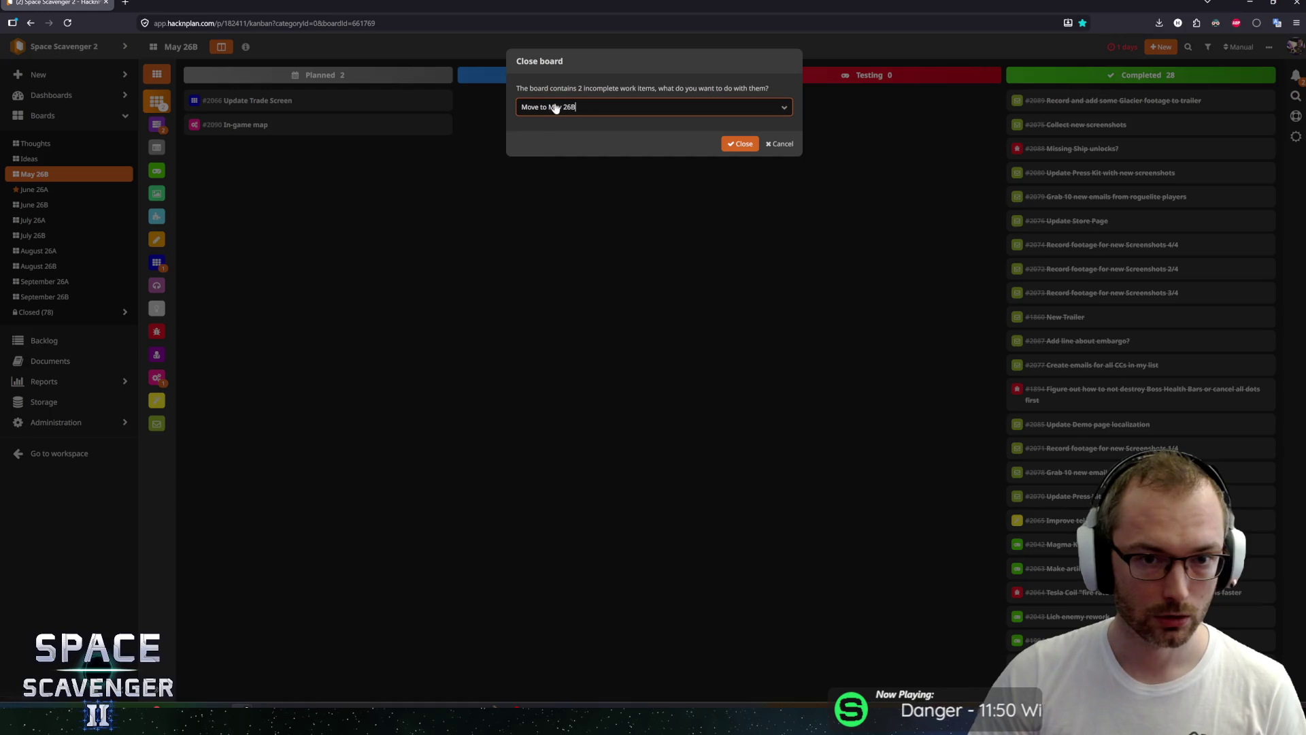
pyautogui.click(781, 108)
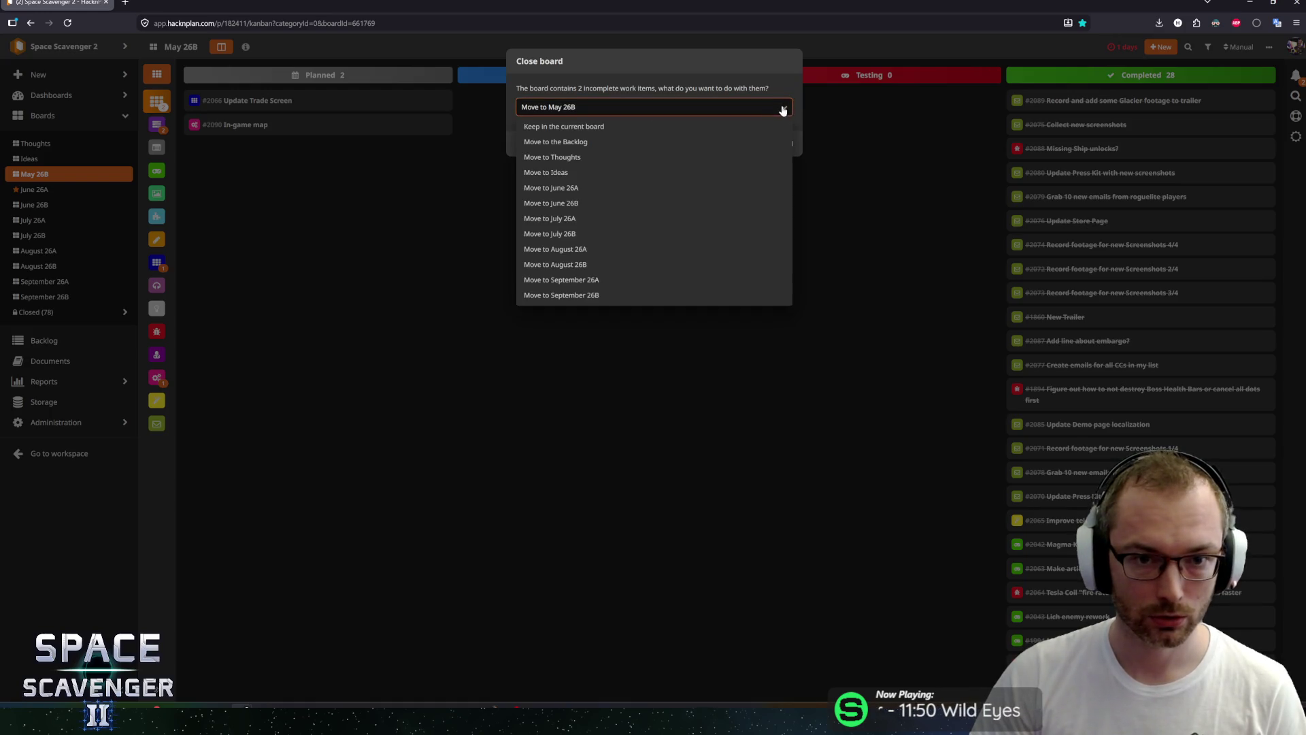
pyautogui.click(570, 188)
pyautogui.click(746, 142)
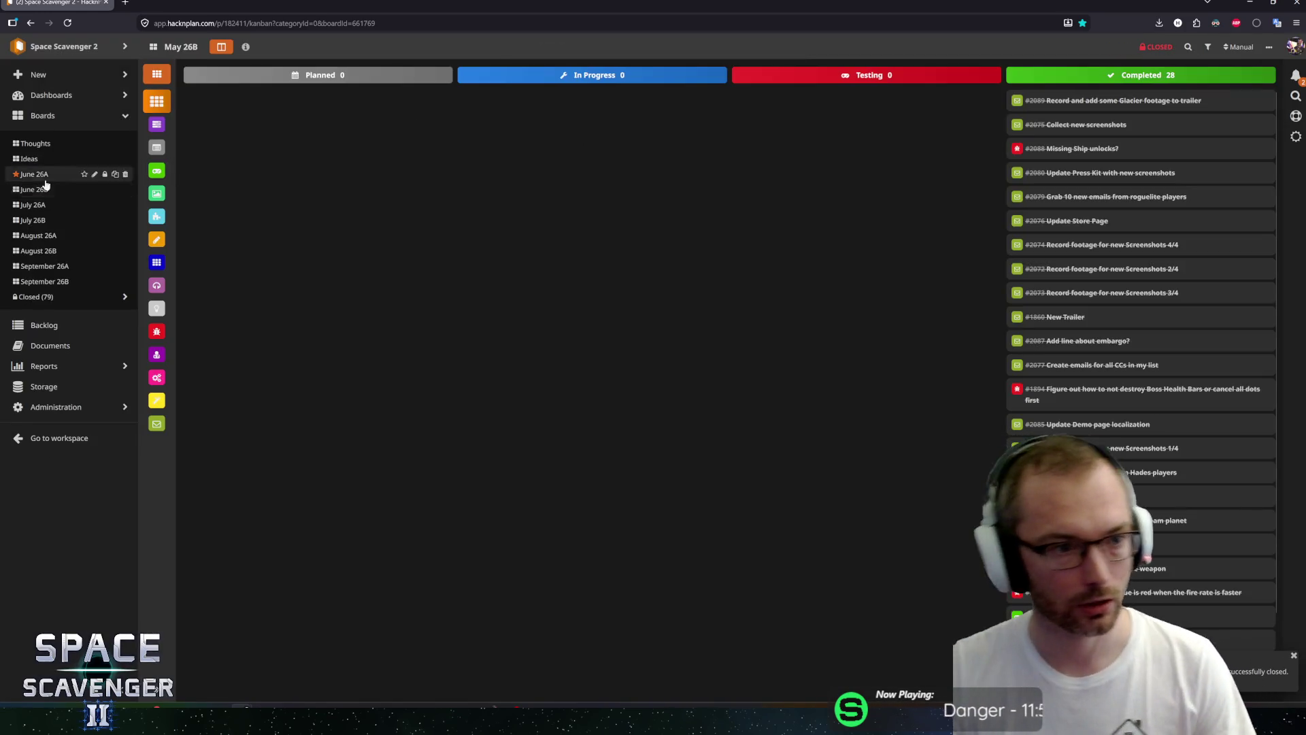
pyautogui.click(58, 179)
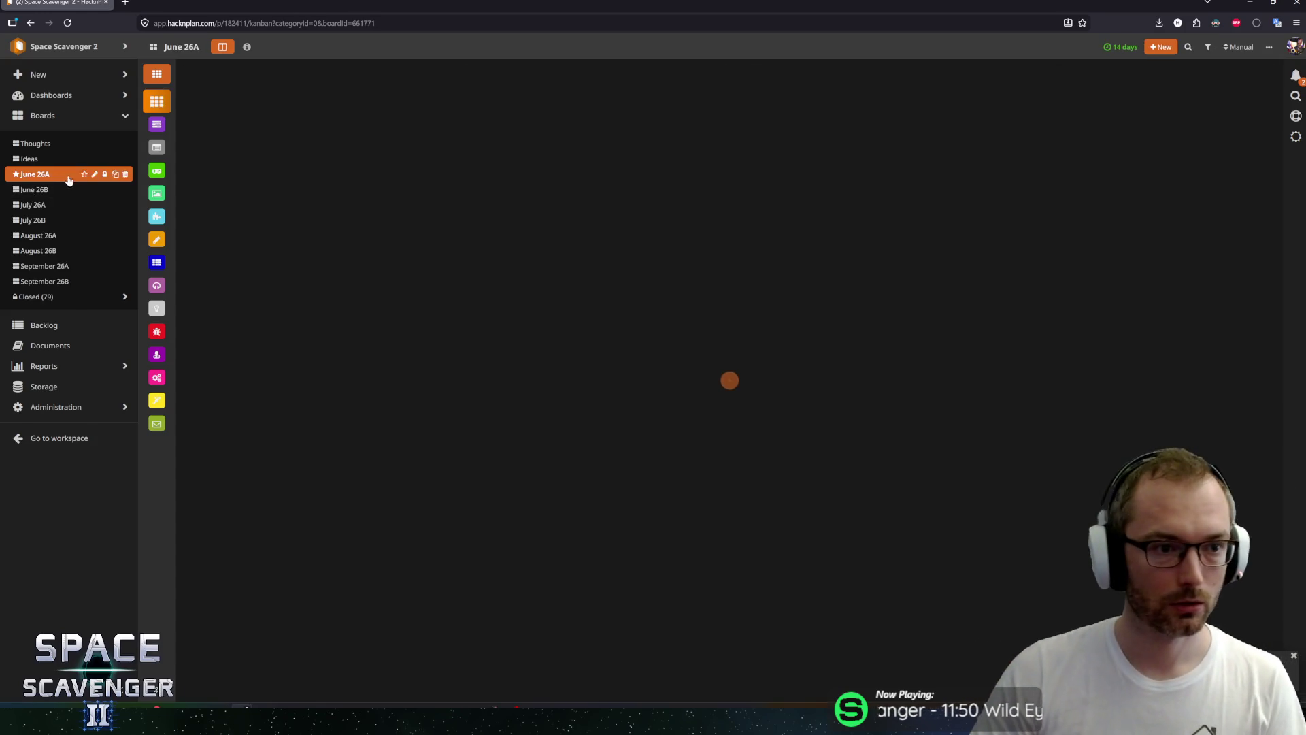
# Paste the June 26A board address into the SS2 bookmark, save it, and close the spare tab.
pyautogui.hotkey('ctrl', 'l')
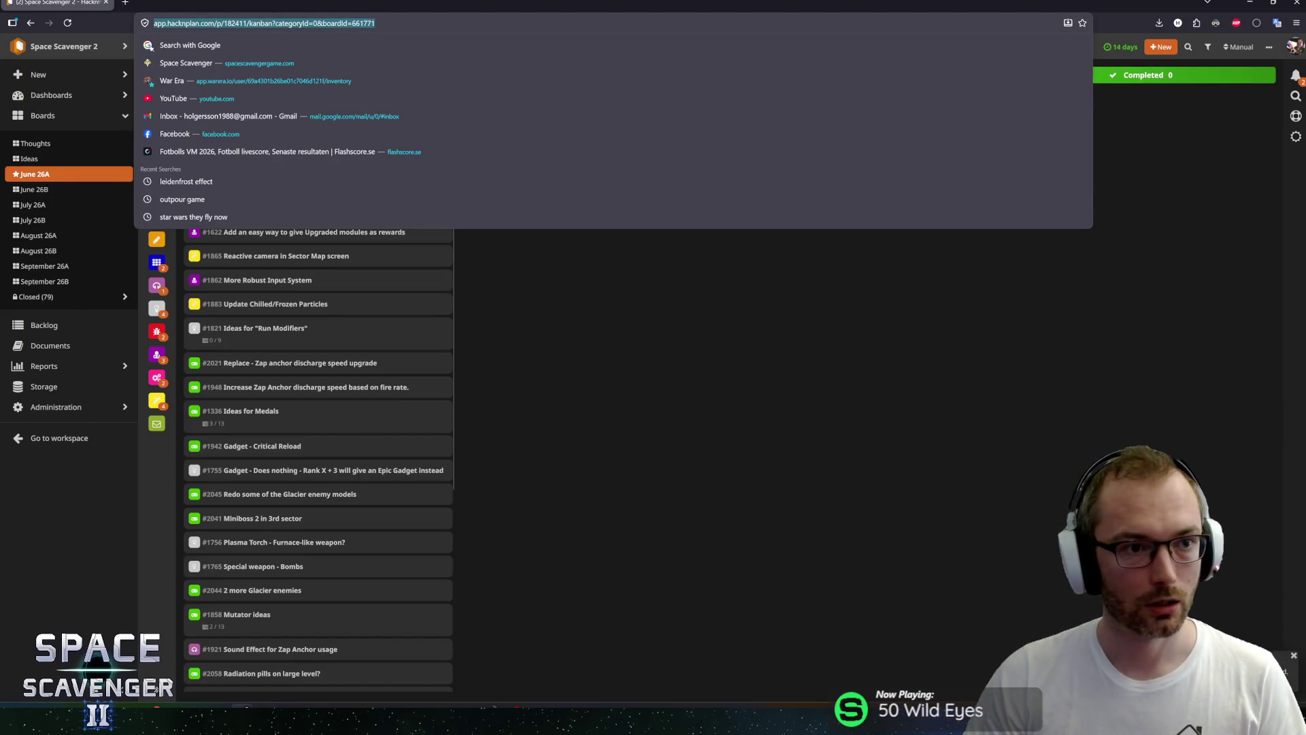
pyautogui.click(125, 5)
pyautogui.click(171, 40)
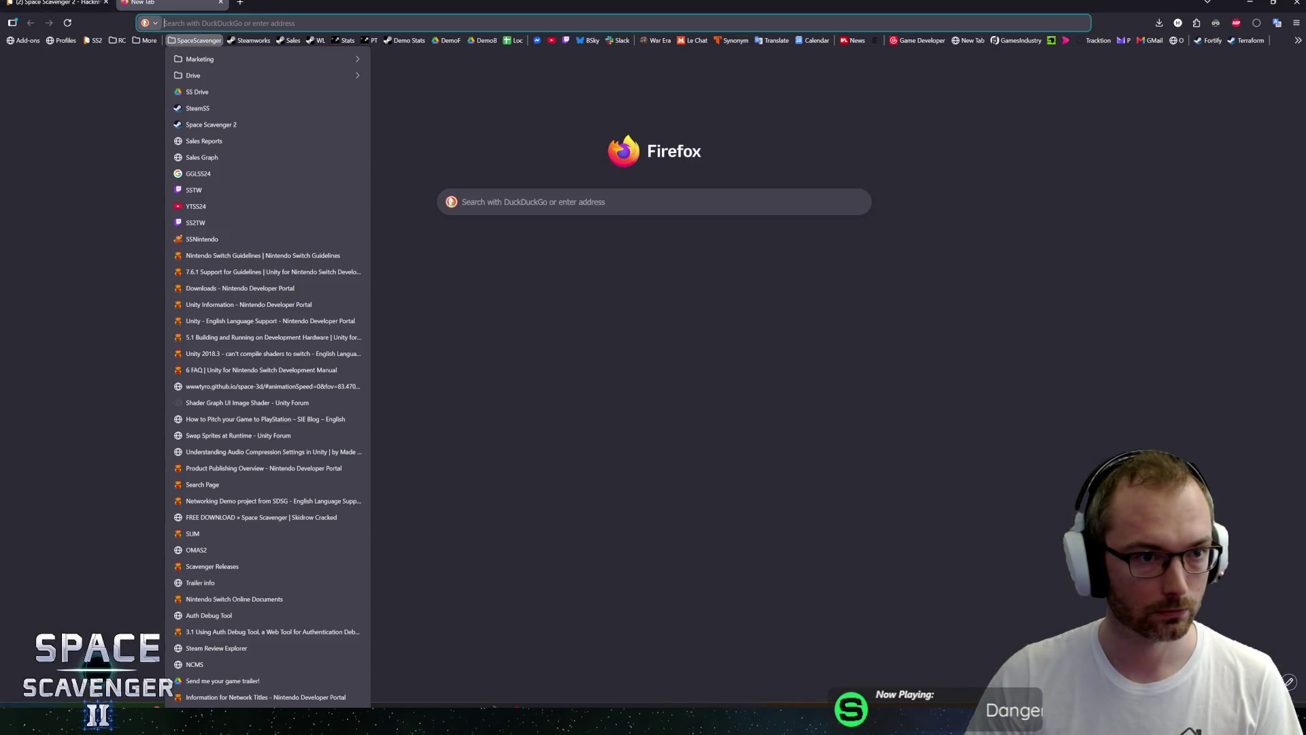
pyautogui.rightClick(87, 43)
pyautogui.click(116, 106)
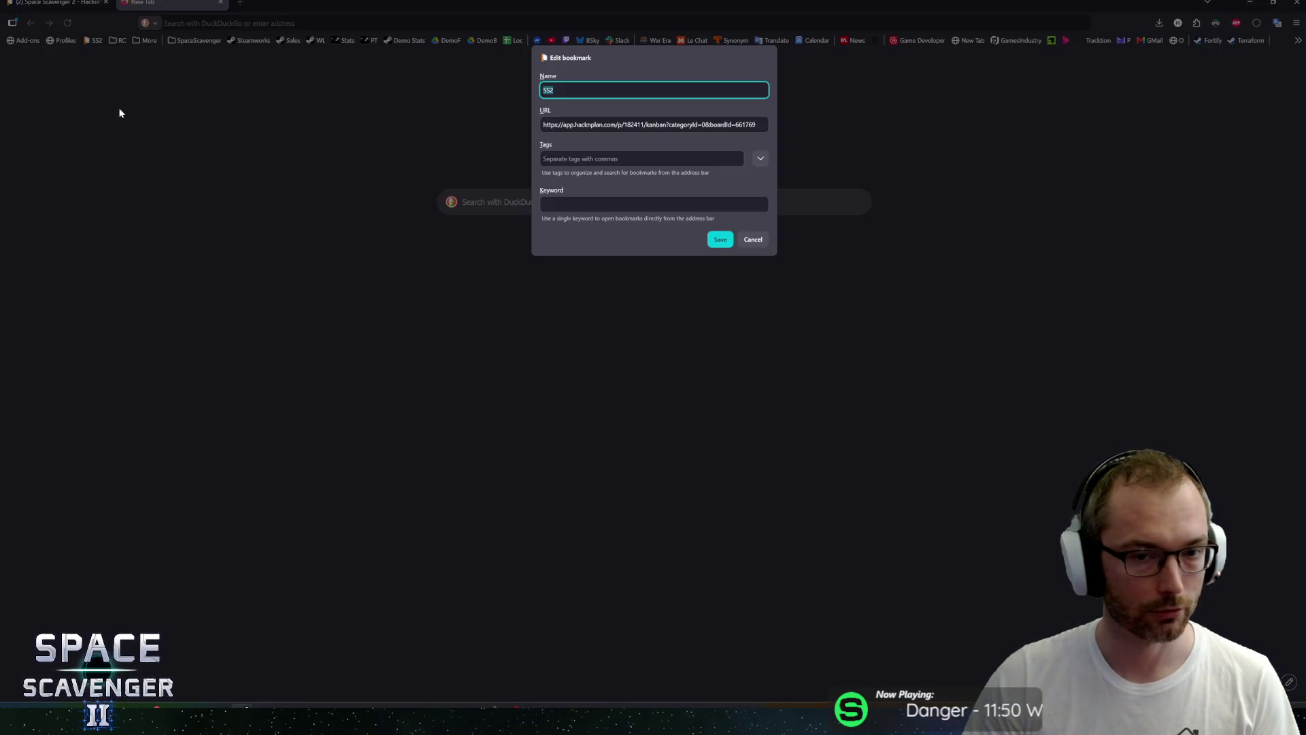
pyautogui.press('Tab')
pyautogui.write('https://app.hacknplan.com/p/182411/kanban?categoryId=0&boardId=661771')
pyautogui.click(712, 239)
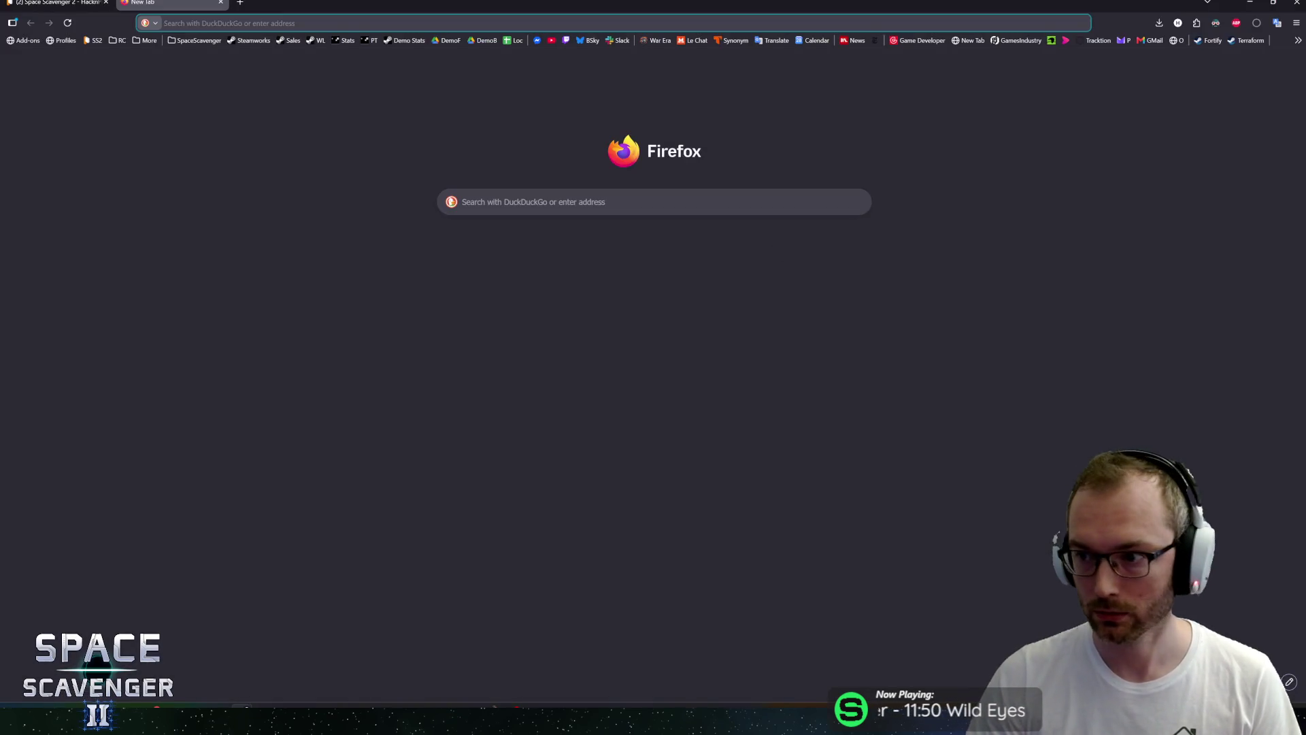
pyautogui.click(1002, 184)
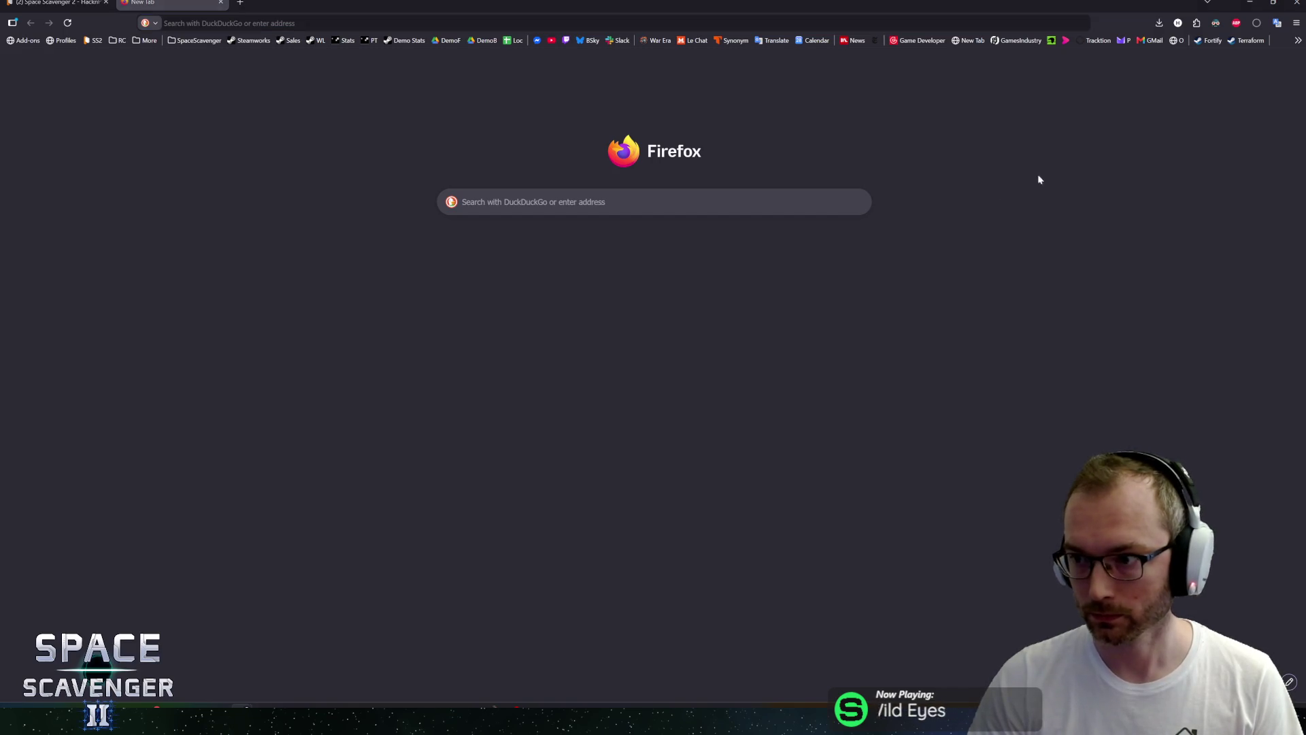
pyautogui.click(220, 2)
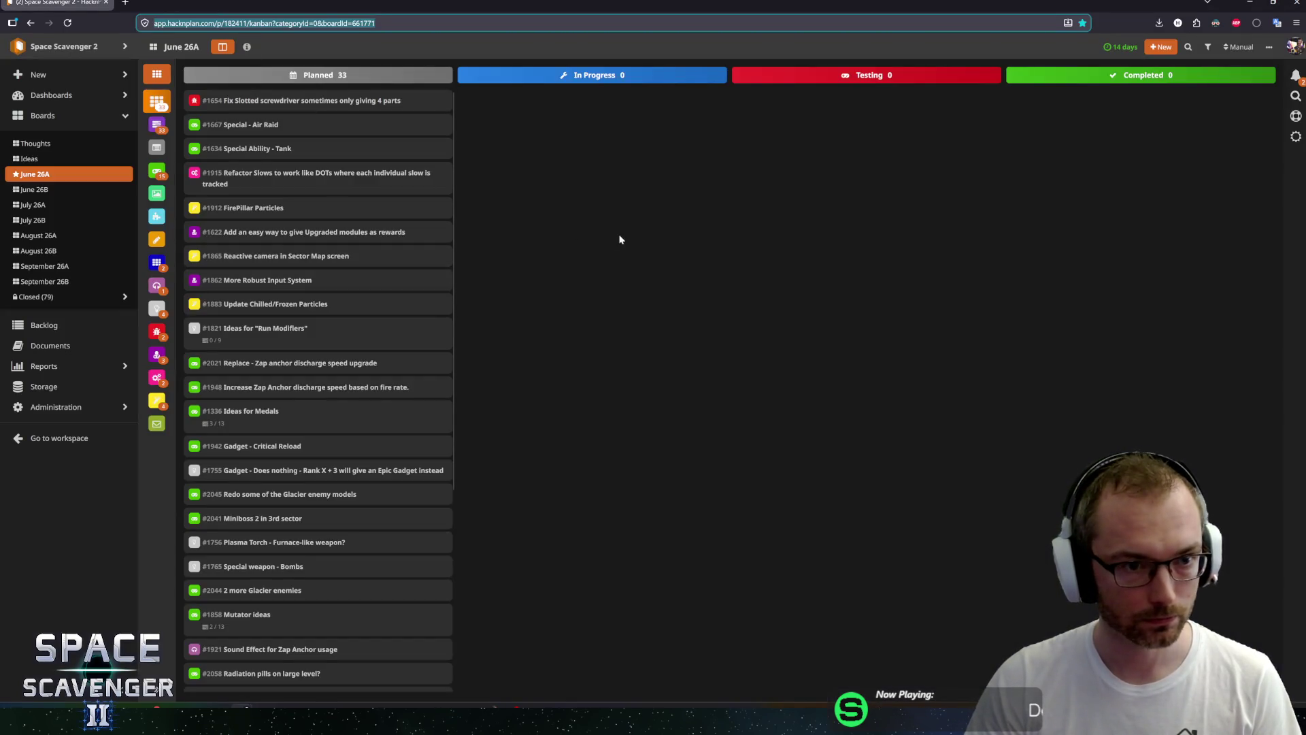
pyautogui.click(1295, 76)
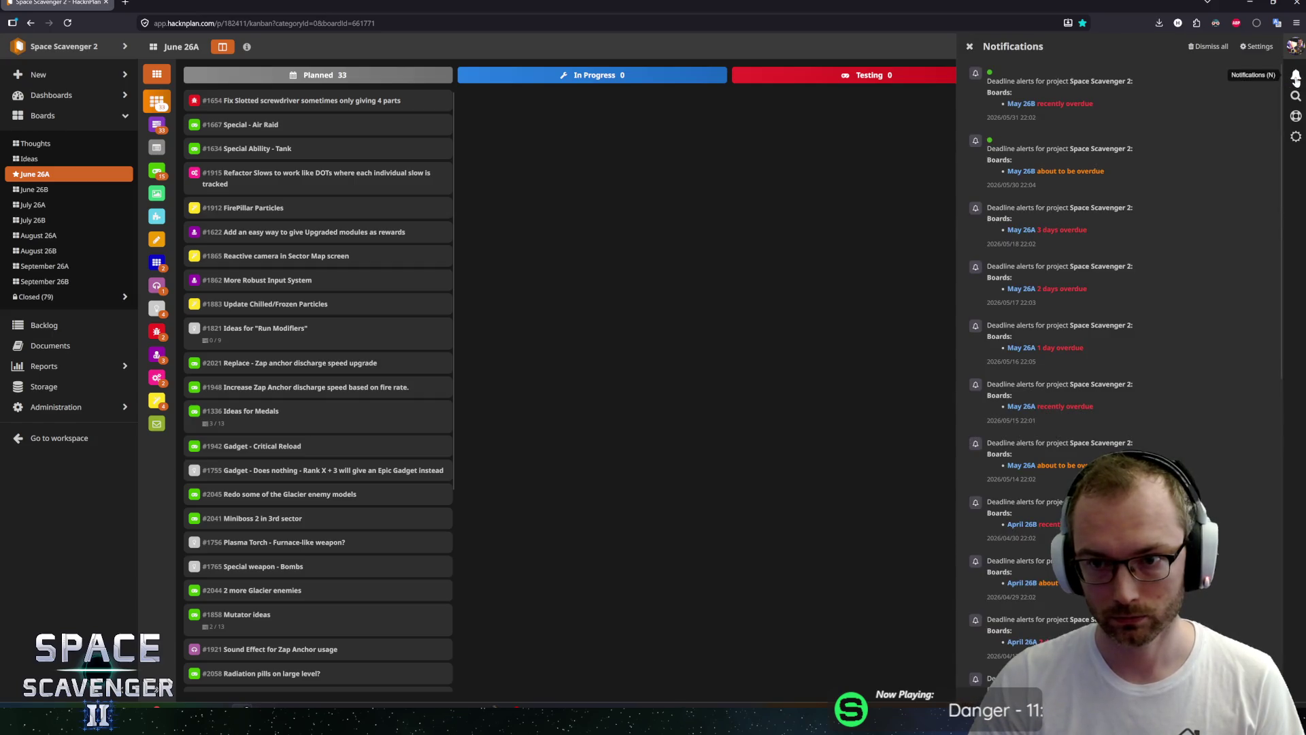
pyautogui.click(1296, 76)
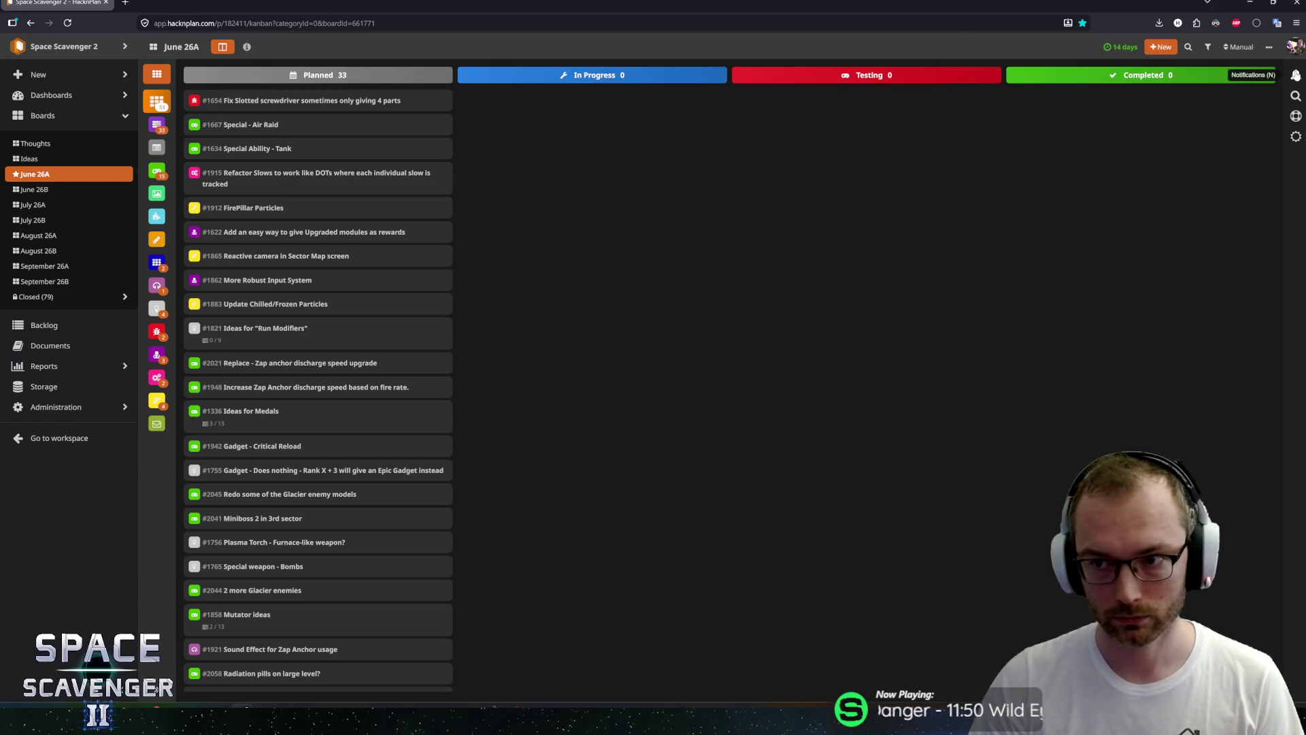
pyautogui.click(1296, 76)
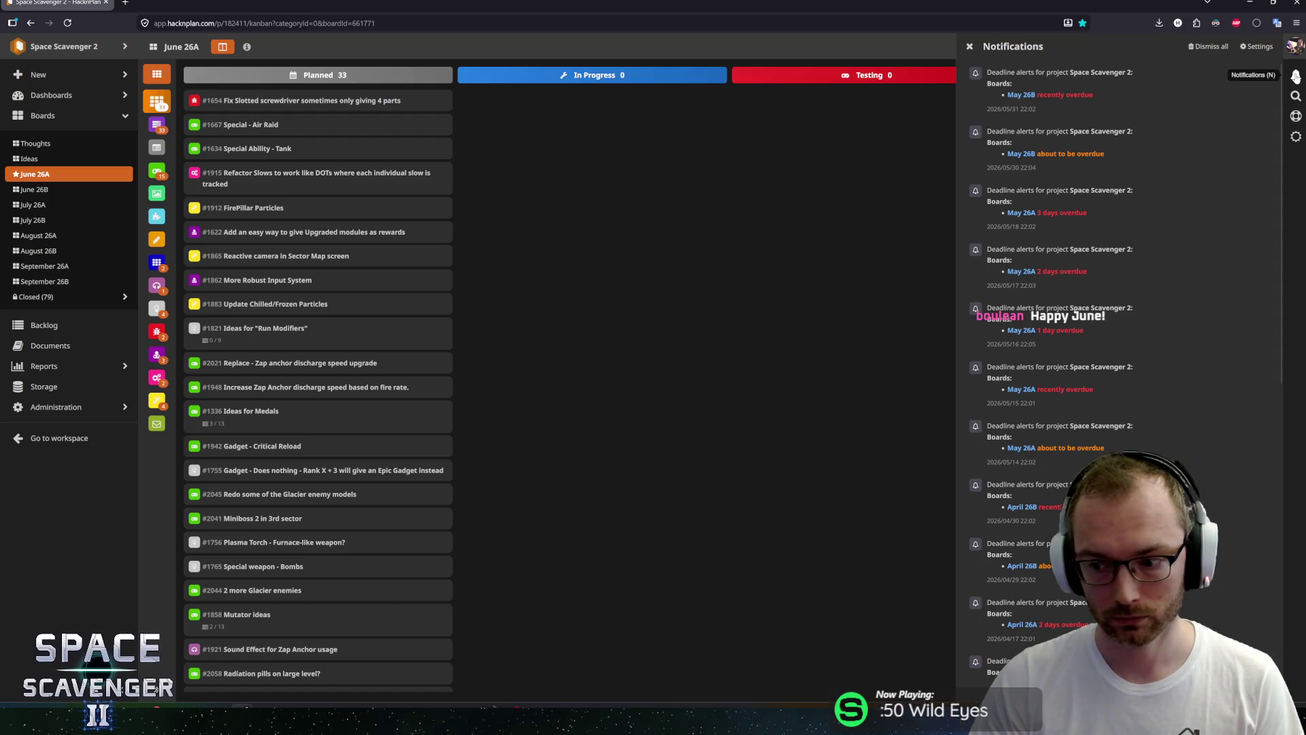
pyautogui.click(843, 240)
pyautogui.scroll(-4, 289, 347)
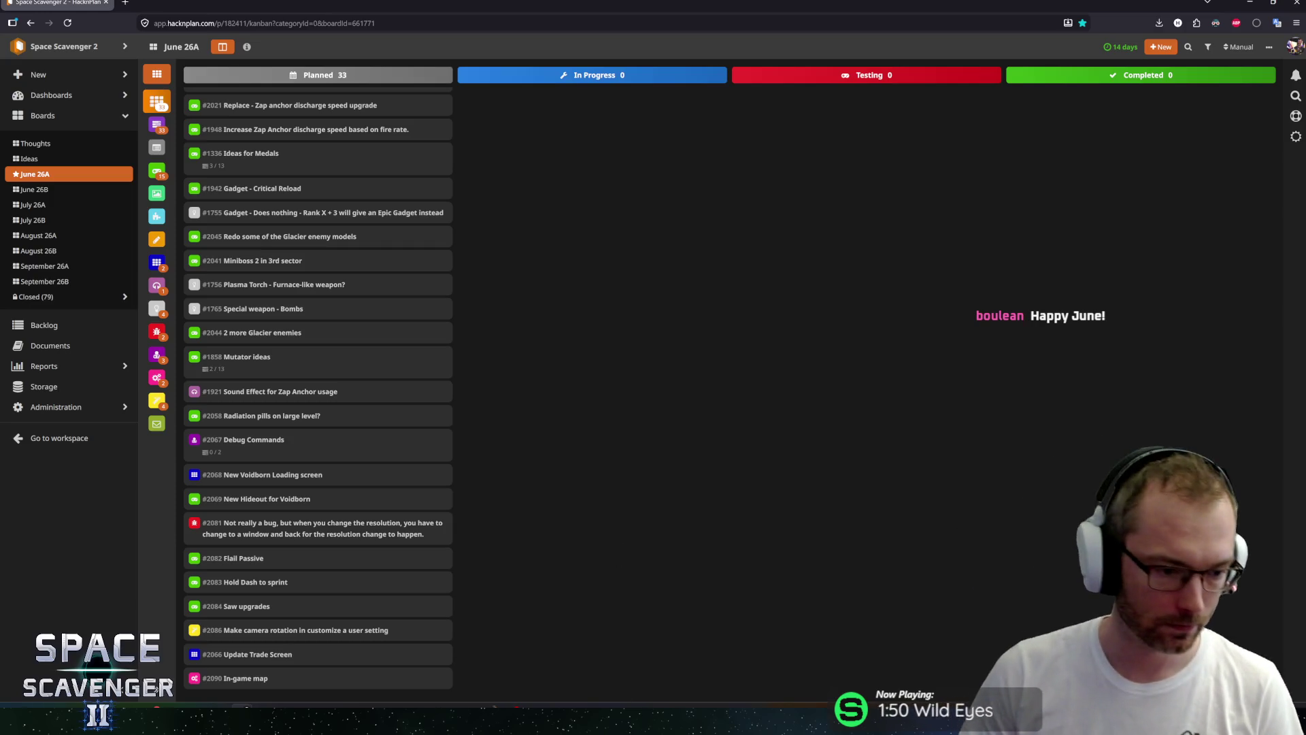
# Find the Unlock Tree asset in Unity by searching 'tree' and page through its unlockables.
pyautogui.hotkey('alt', 'Tab')
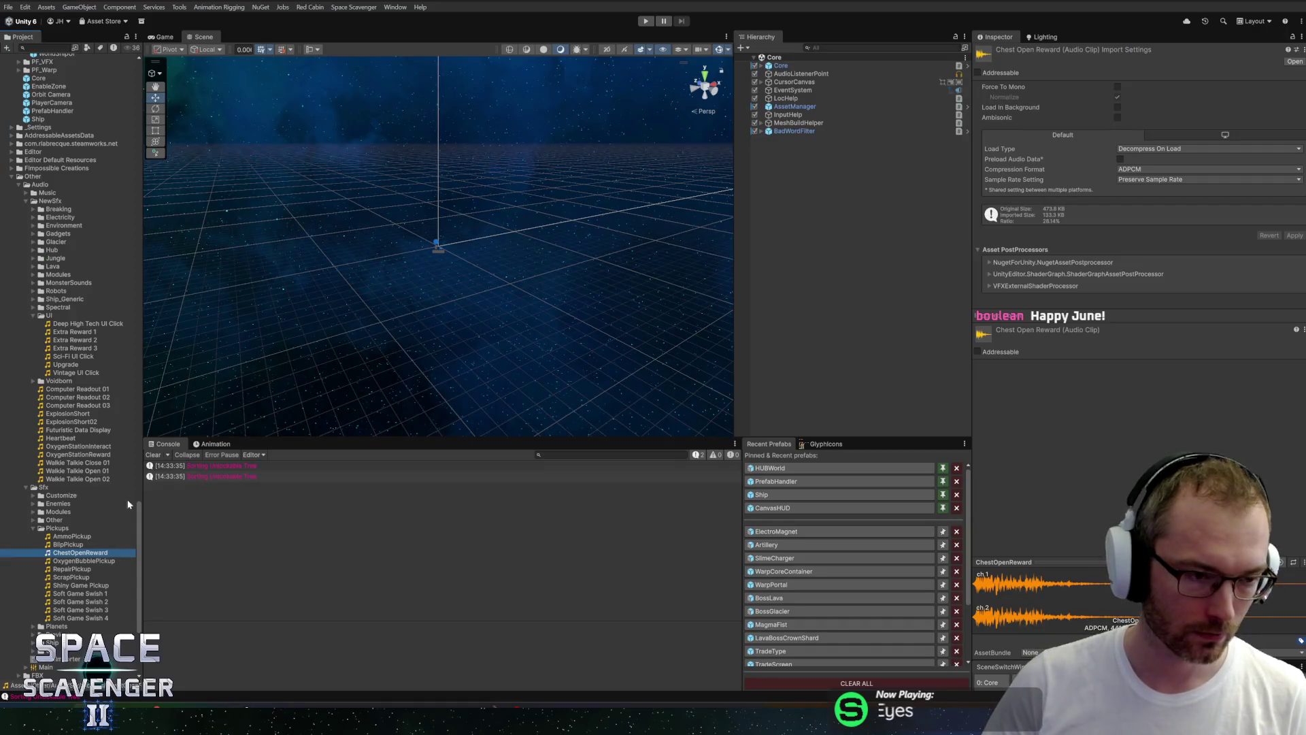
pyautogui.hotkey('ctrl', 'f')
pyautogui.write('tre')
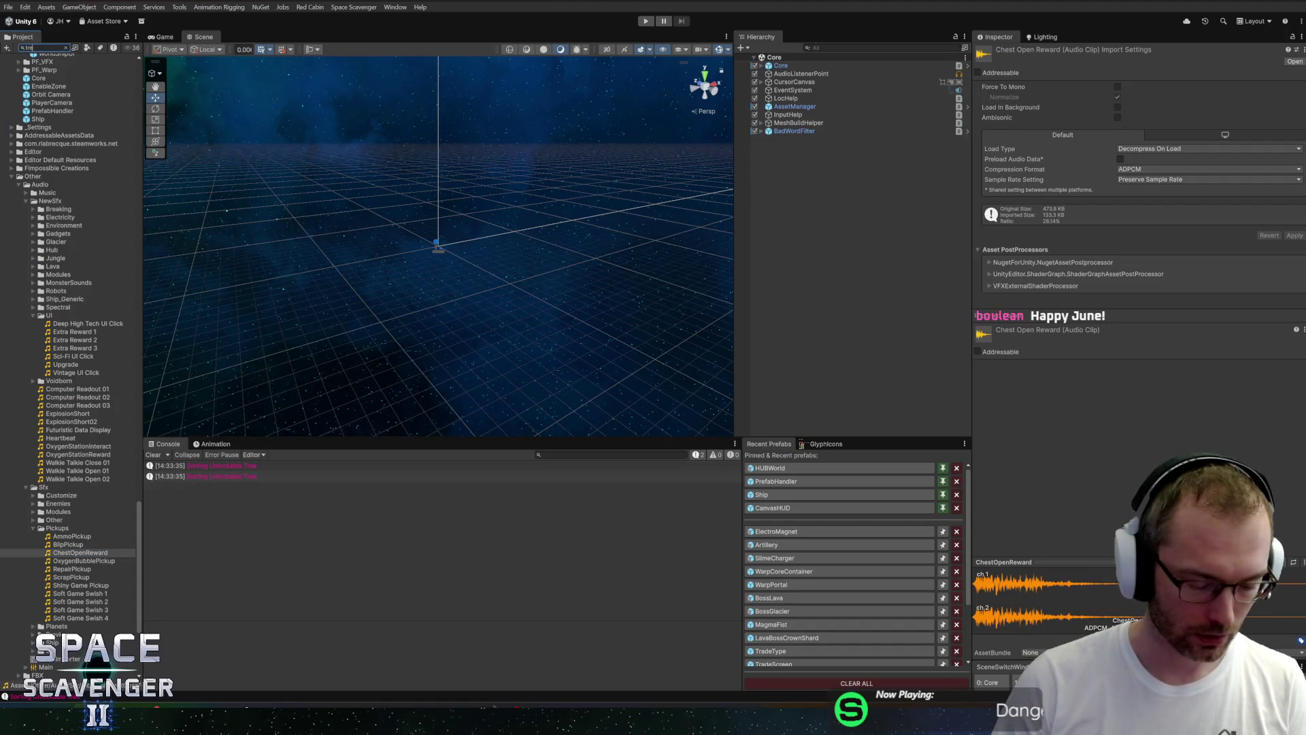
pyautogui.write('e')
pyautogui.click(53, 77)
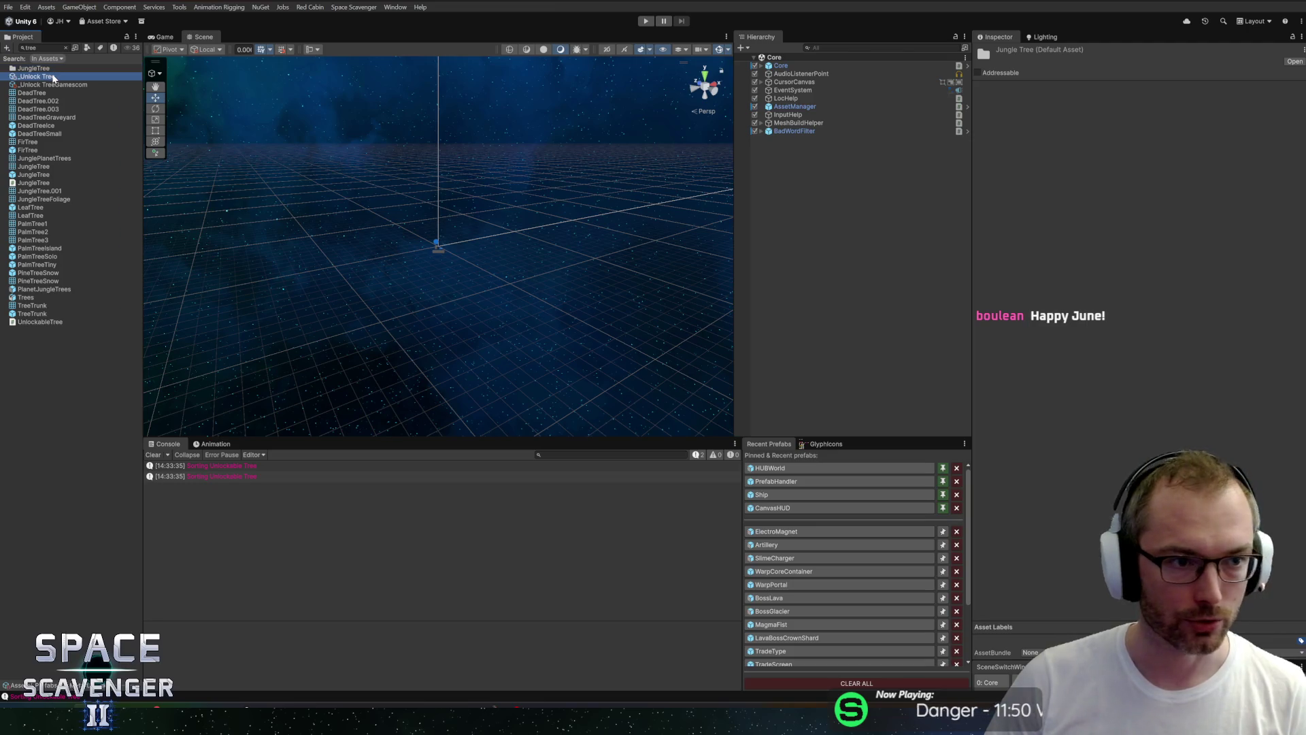
pyautogui.click(65, 48)
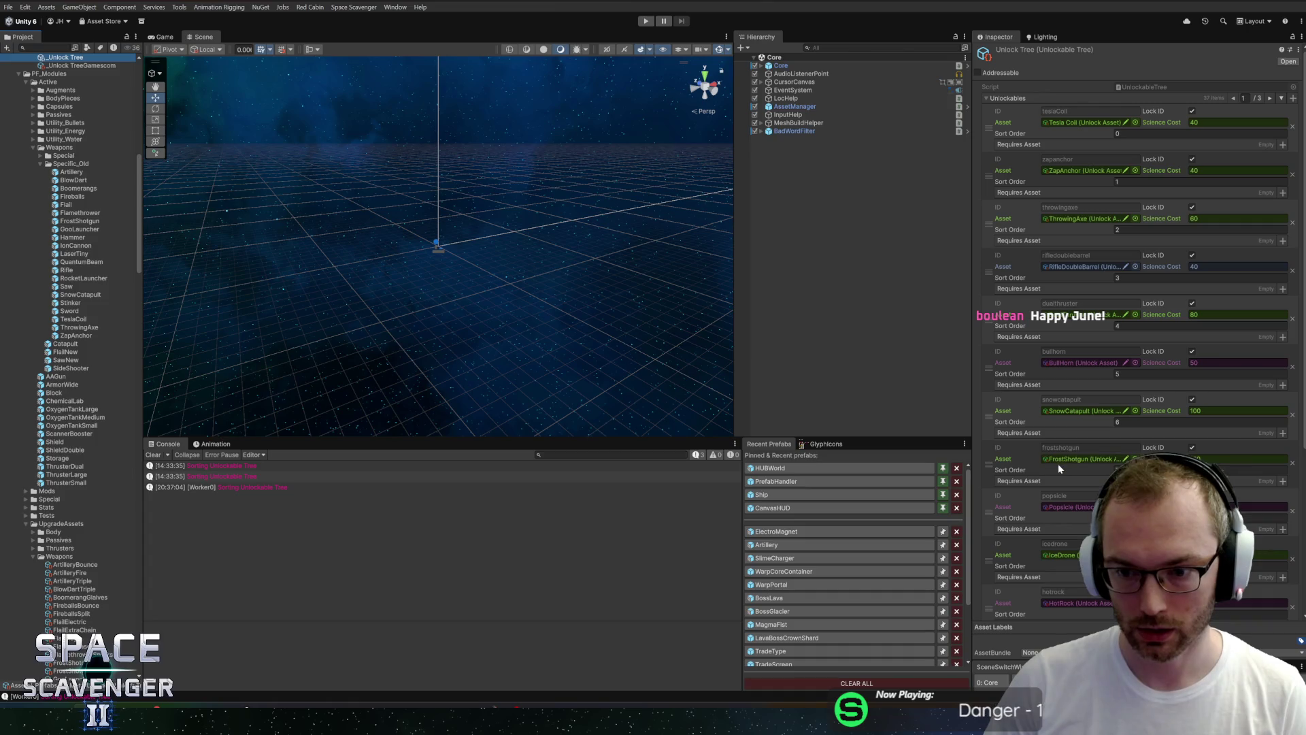
pyautogui.scroll(-5, 1066, 560)
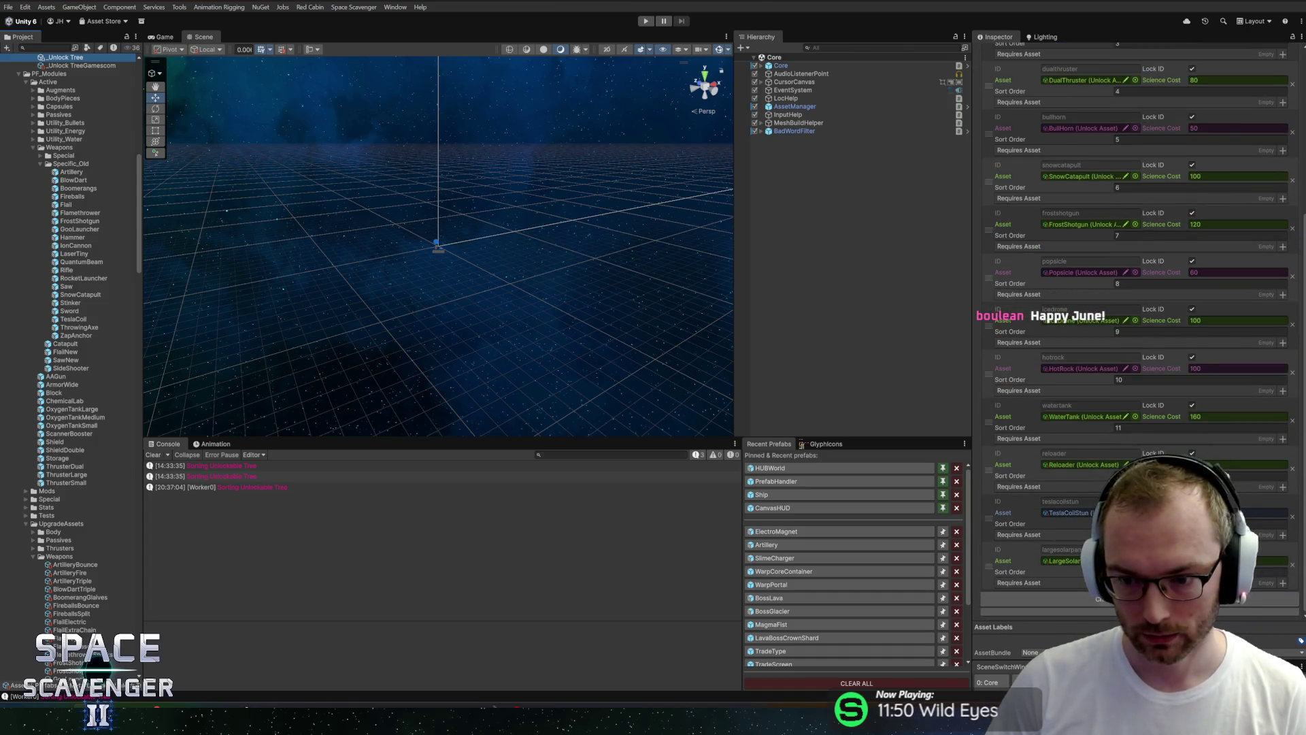
pyautogui.scroll(6, 1197, 381)
pyautogui.click(1270, 99)
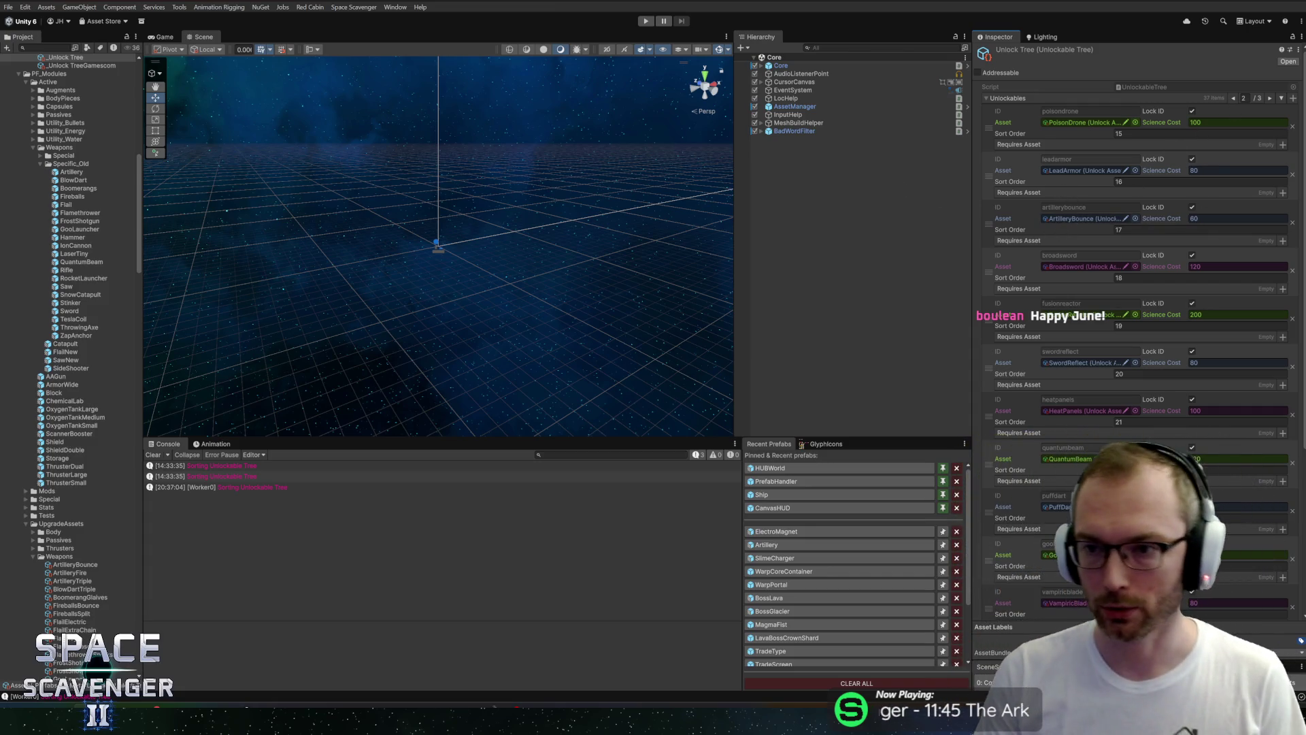
pyautogui.click(1234, 97)
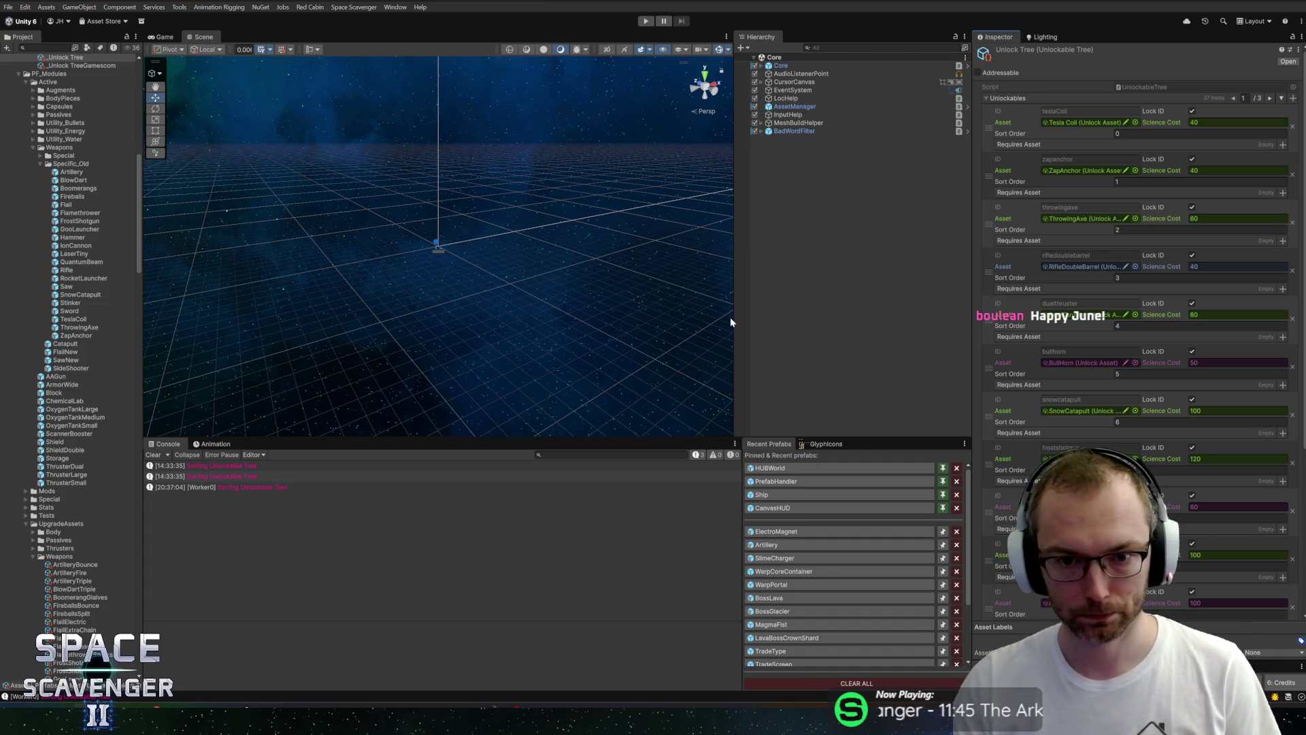
# Widen the Scene view and asset list slightly, collapse PF_Modules, then switch to Rider.
pyautogui.moveTo(733, 318); pyautogui.dragTo(735, 319)
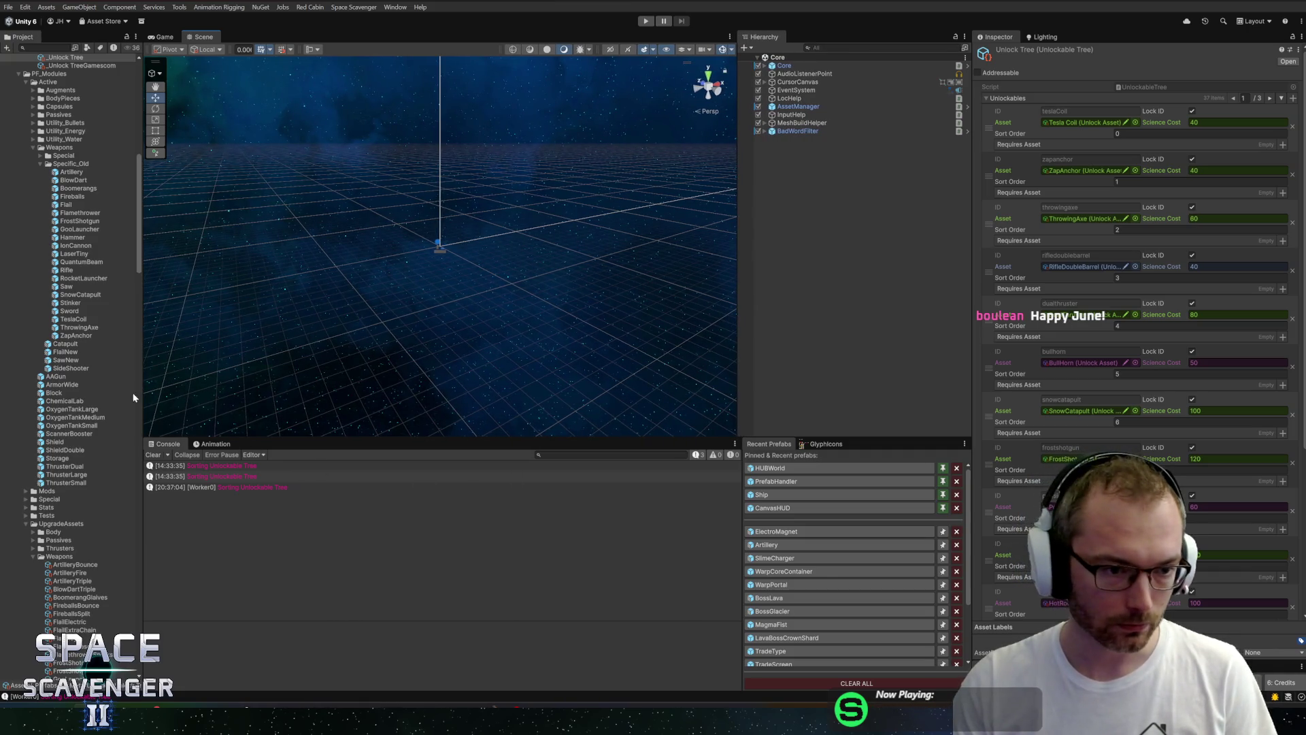
pyautogui.moveTo(142, 395); pyautogui.dragTo(153, 395)
pyautogui.scroll(3, 31, 223)
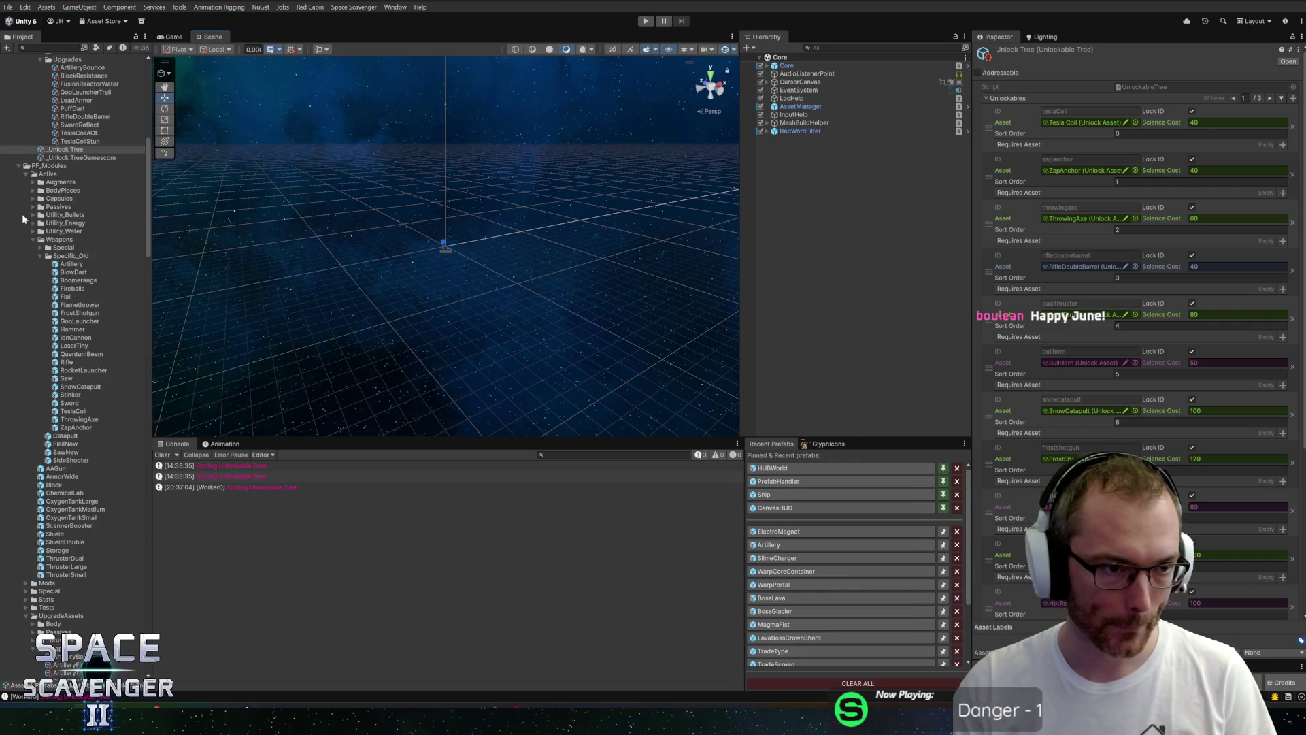
pyautogui.click(19, 166)
pyautogui.scroll(6, 46, 201)
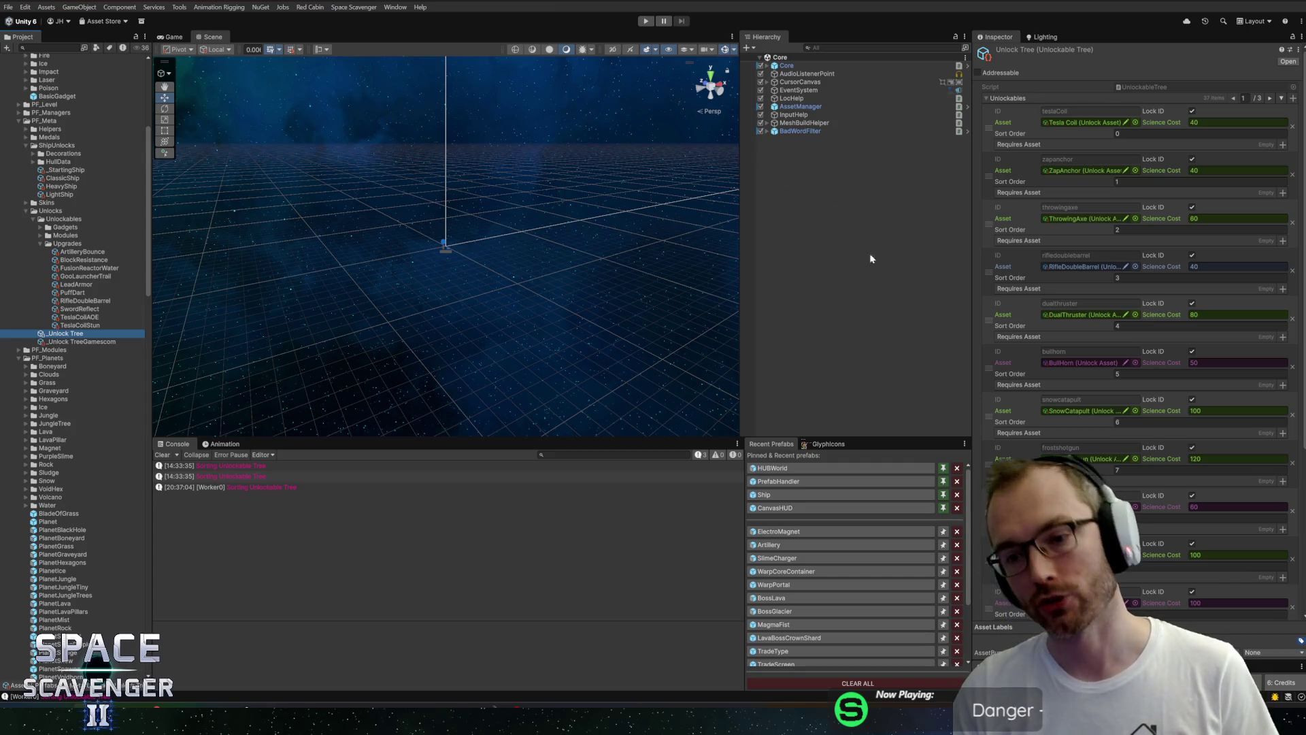
pyautogui.hotkey('alt', 'Tab')
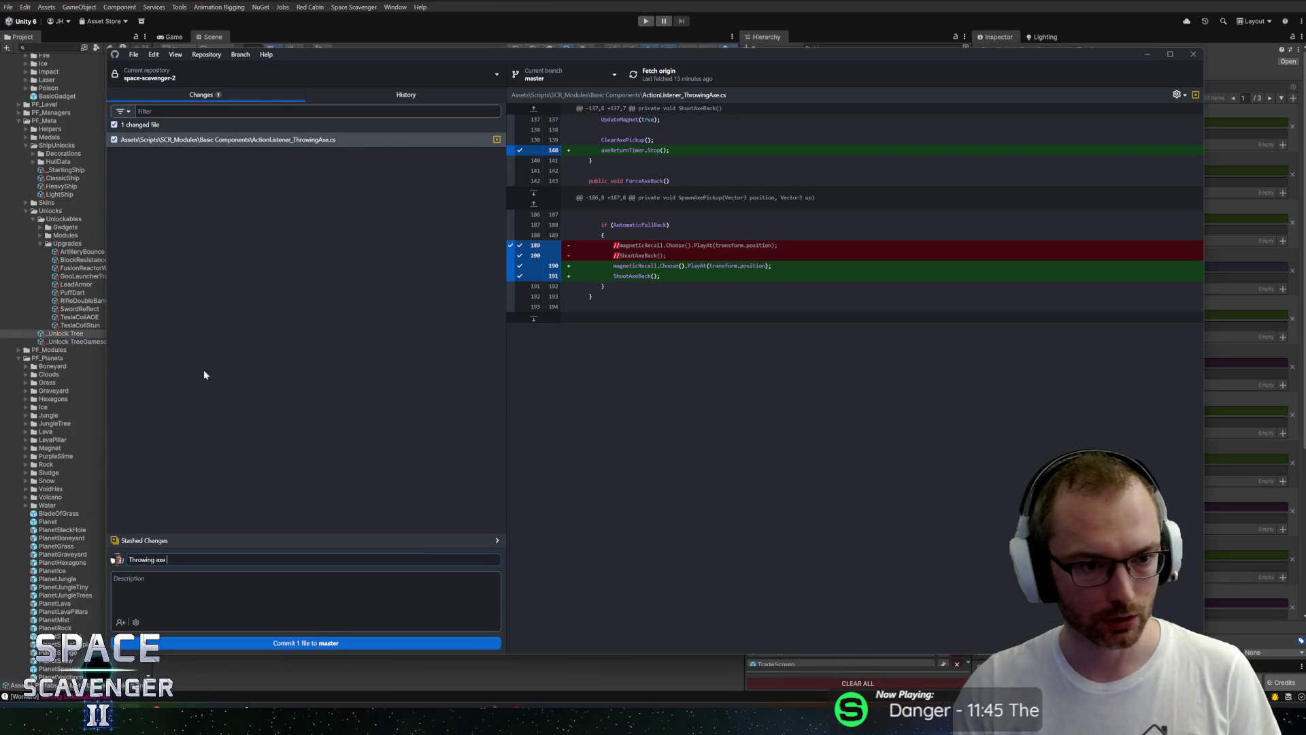
pyautogui.hotkey('alt', 'Tab')
pyautogui.hotkey('ctrl', 'n')
# Open the ScavUtil class, search it for 'demo', scroll through the demo constants, then return to Unity.
pyautogui.write('scavu')
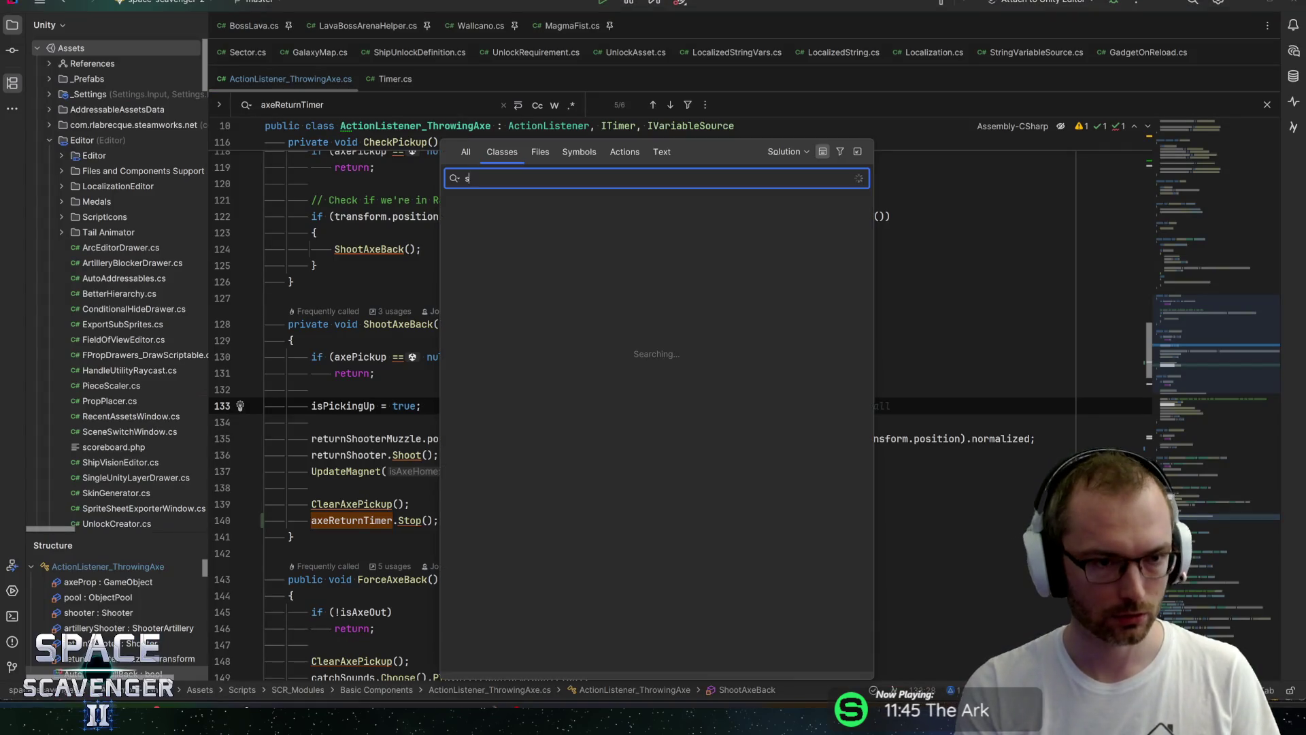
pyautogui.press('Return')
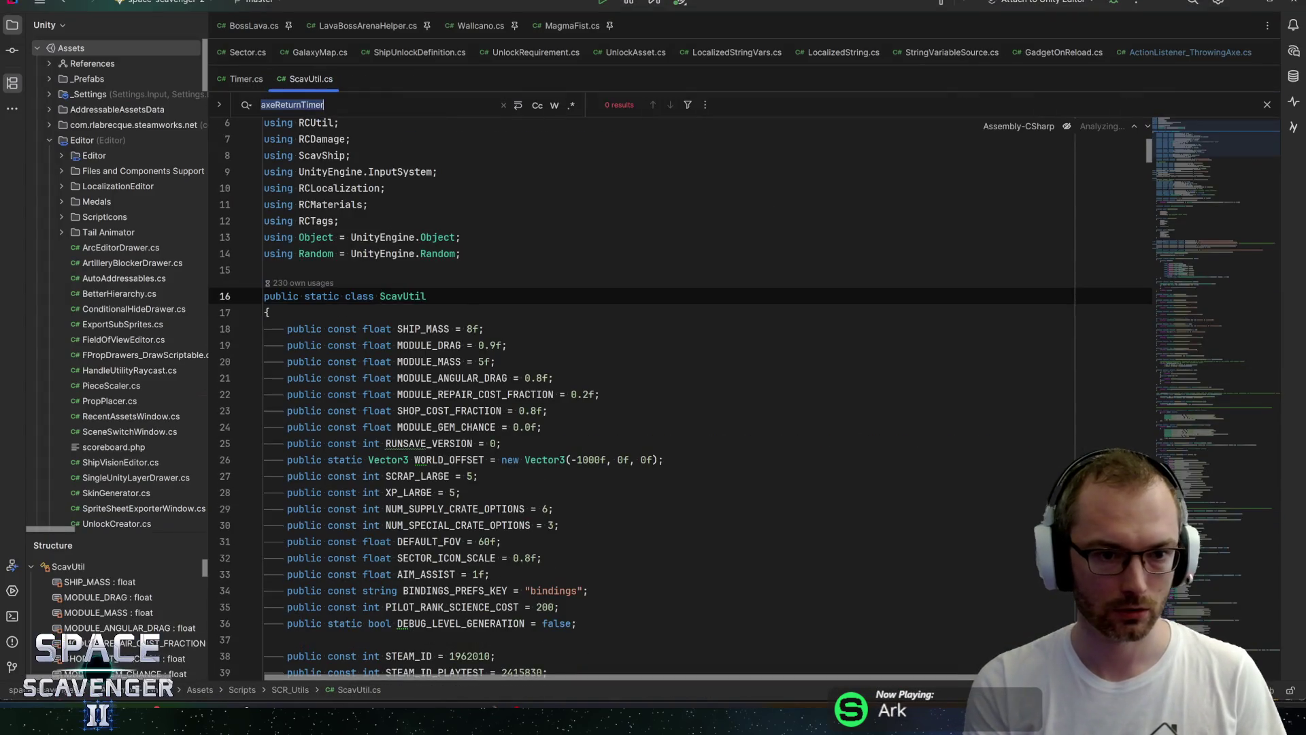
pyautogui.hotkey('ctrl', 'f')
pyautogui.write('demo')
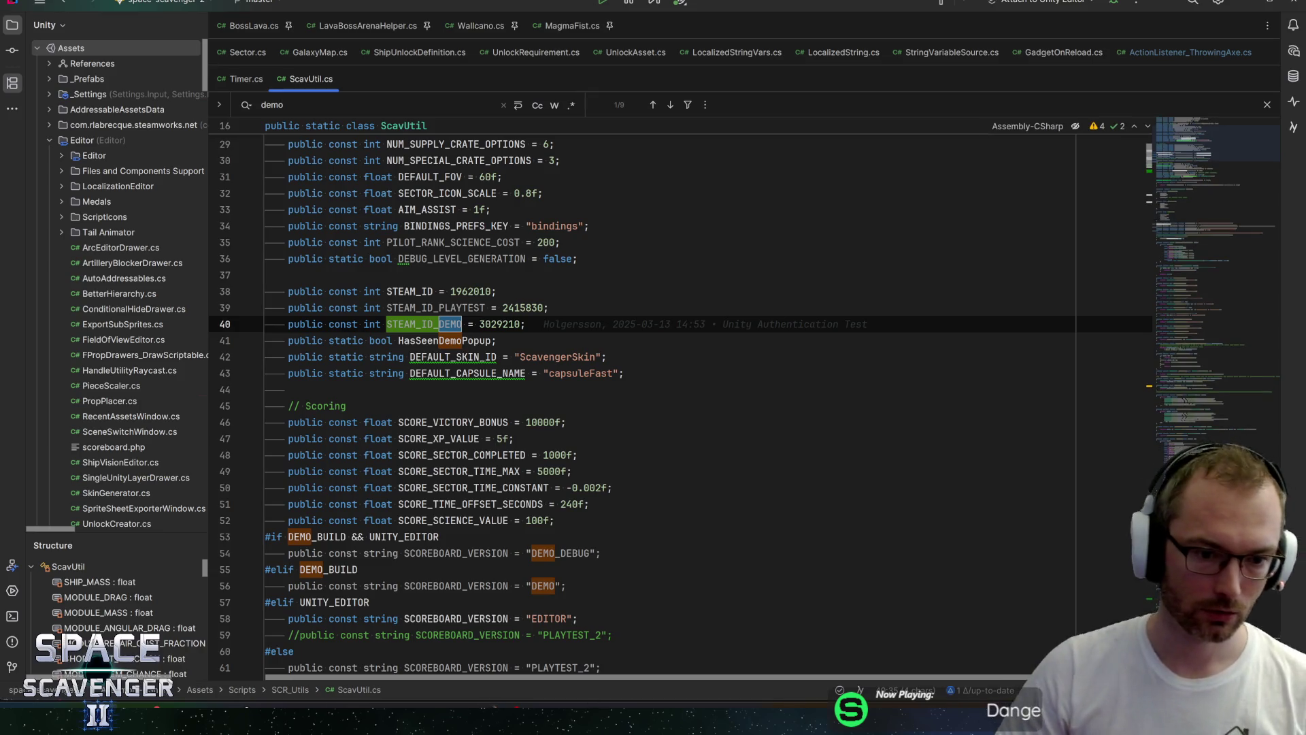
pyautogui.scroll(-3, 680, 401)
pyautogui.scroll(-5, 591, 433)
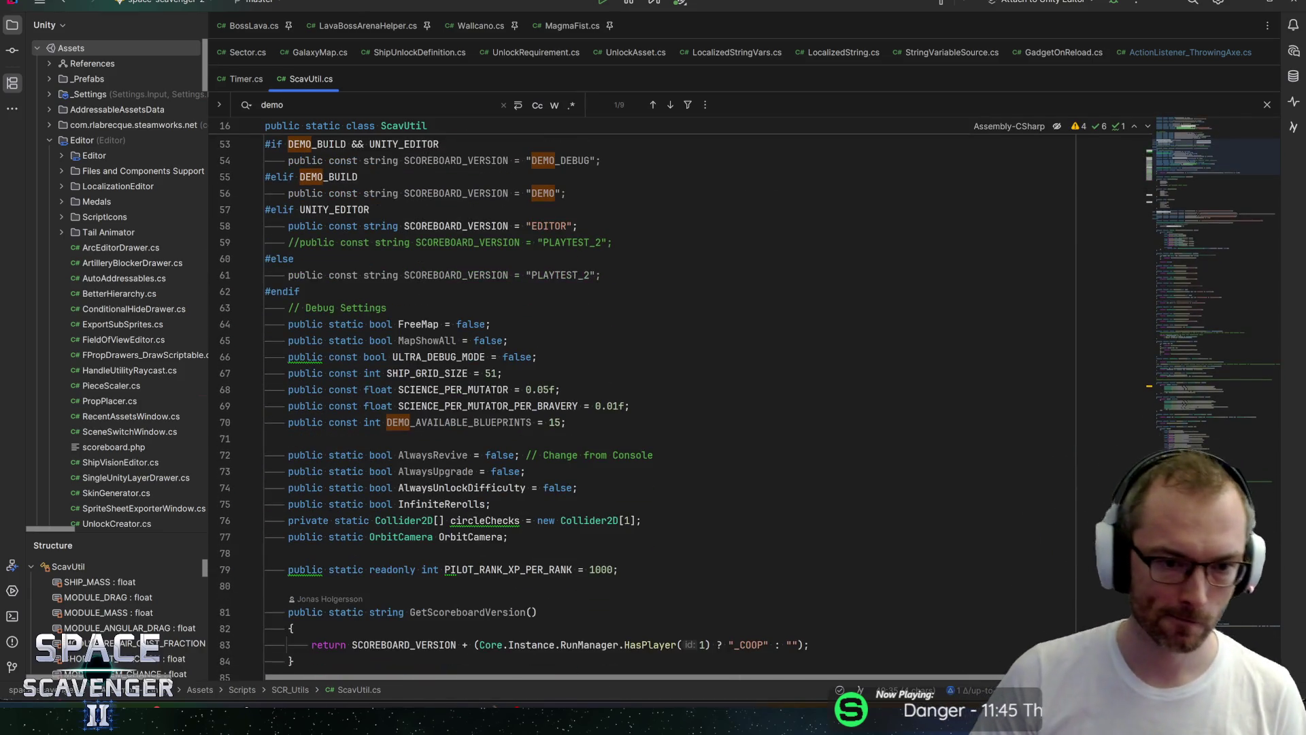
pyautogui.hotkey('alt', 'Tab')
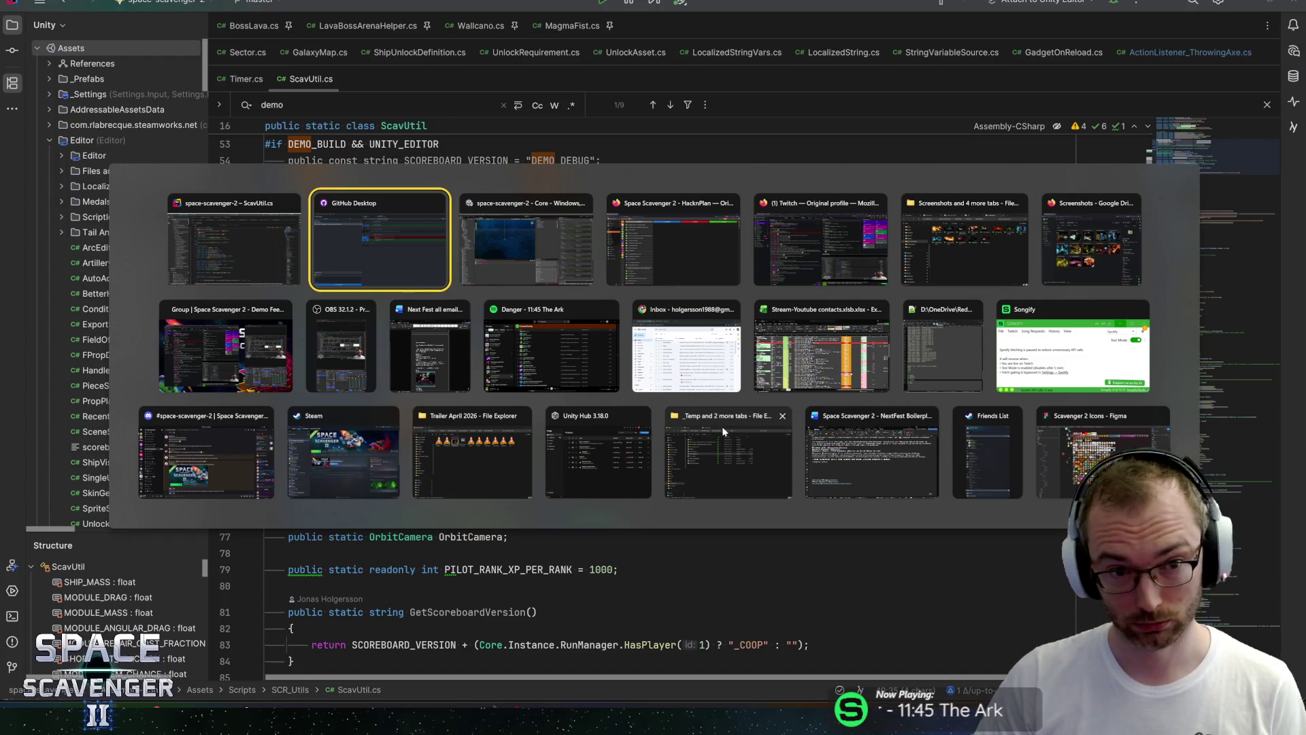
pyautogui.hotkey('alt', 'Tab')
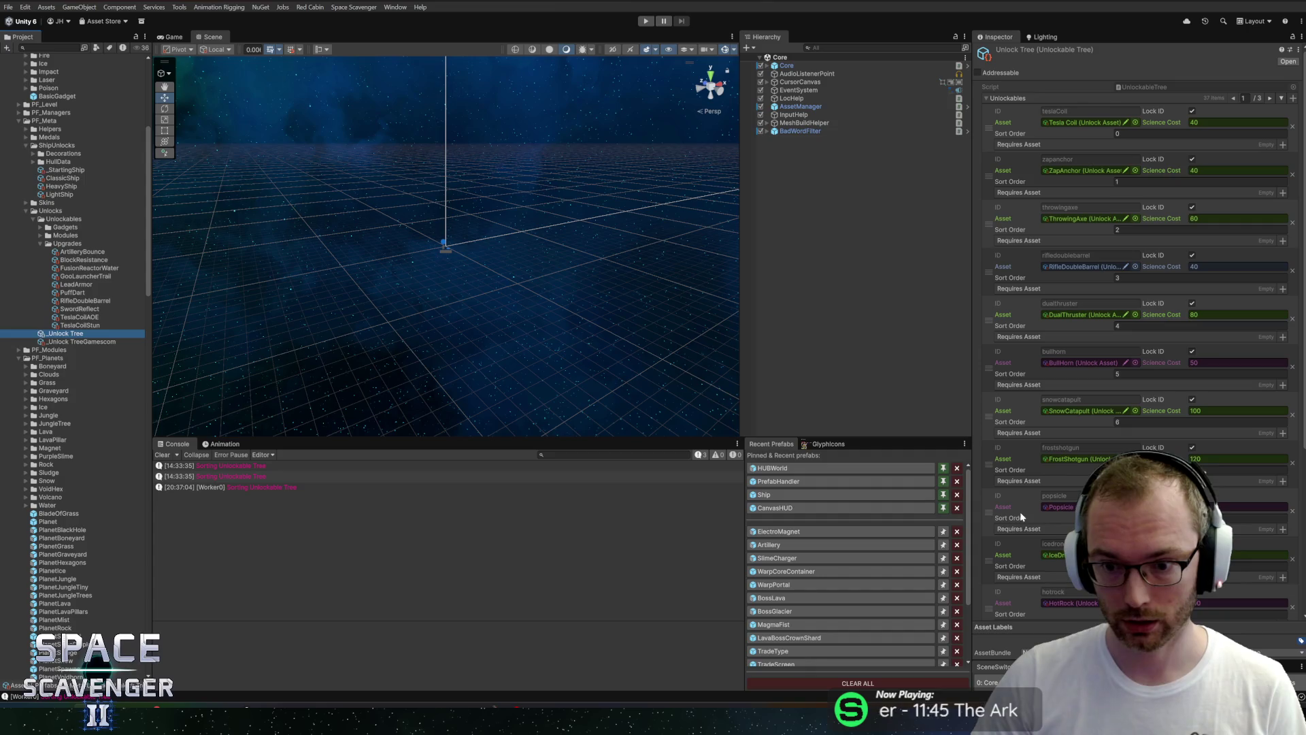
# Page through the Unlock Tree's unlockables to the last page, 3/3.
pyautogui.scroll(-5, 1027, 599)
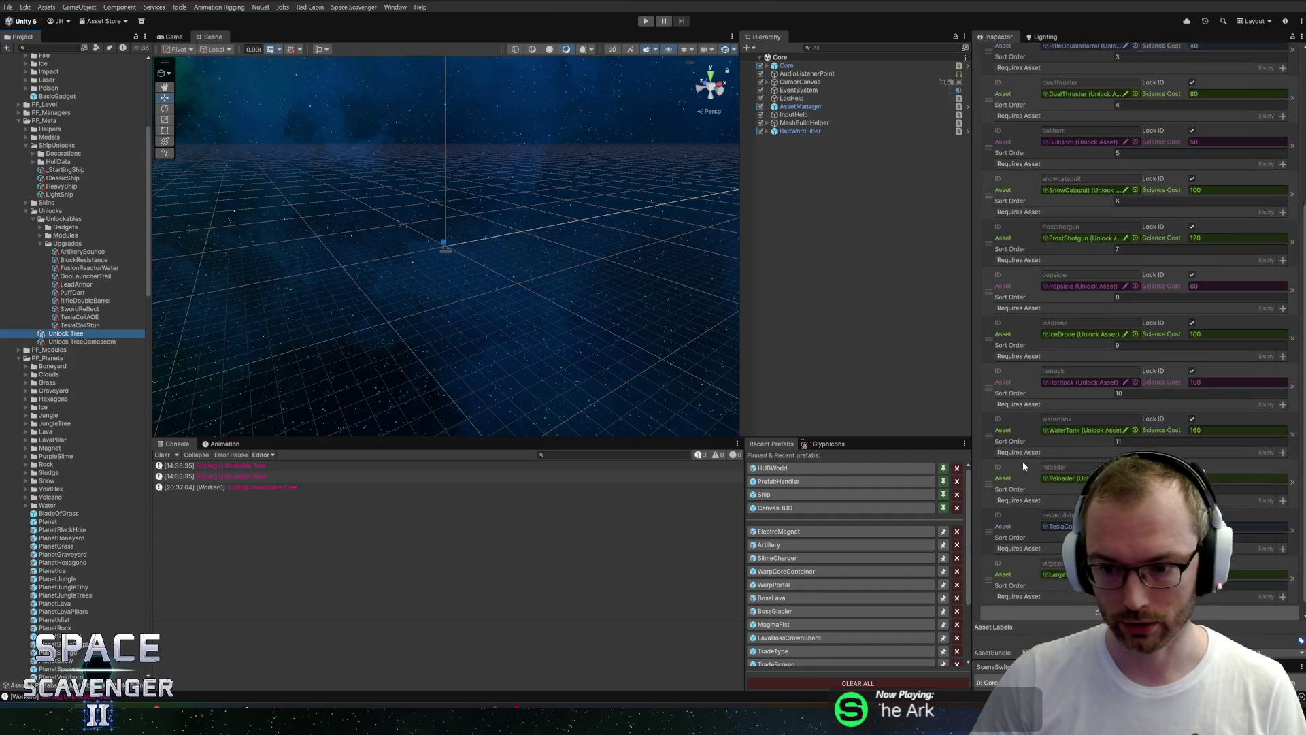
pyautogui.scroll(5, 1070, 124)
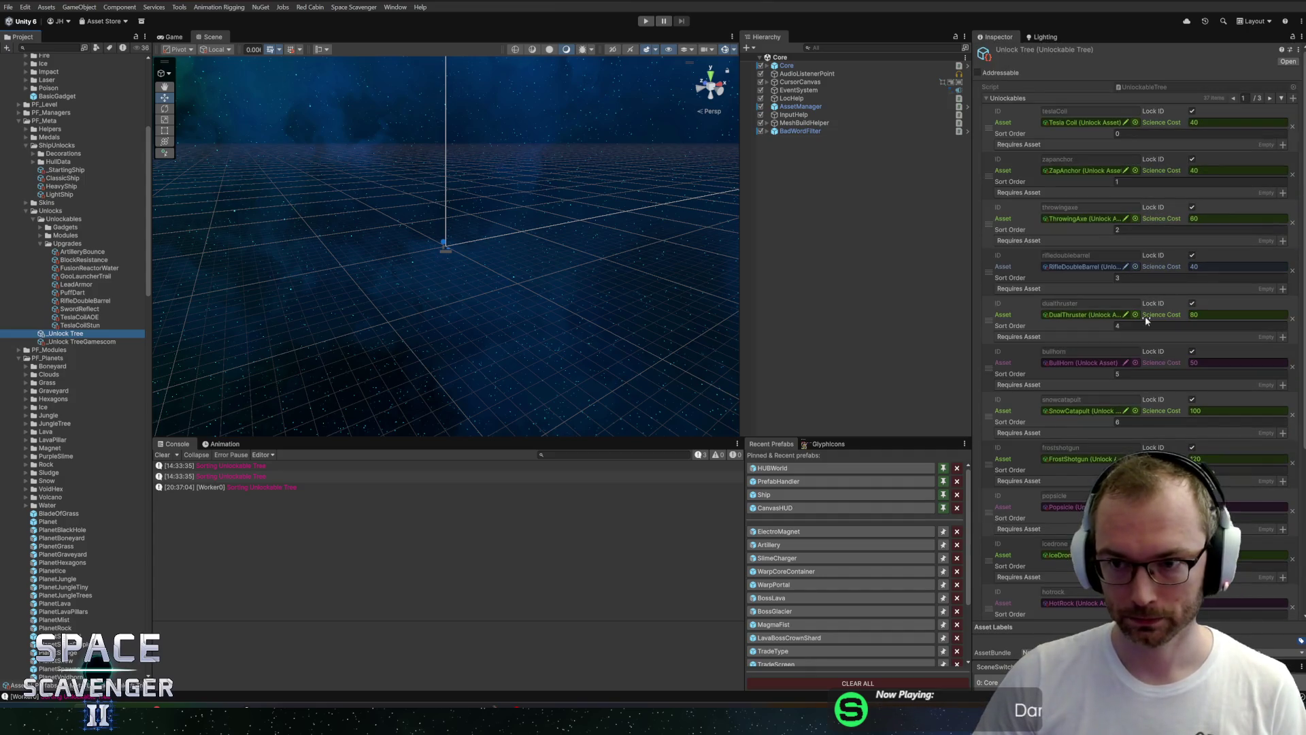
pyautogui.click(1269, 98)
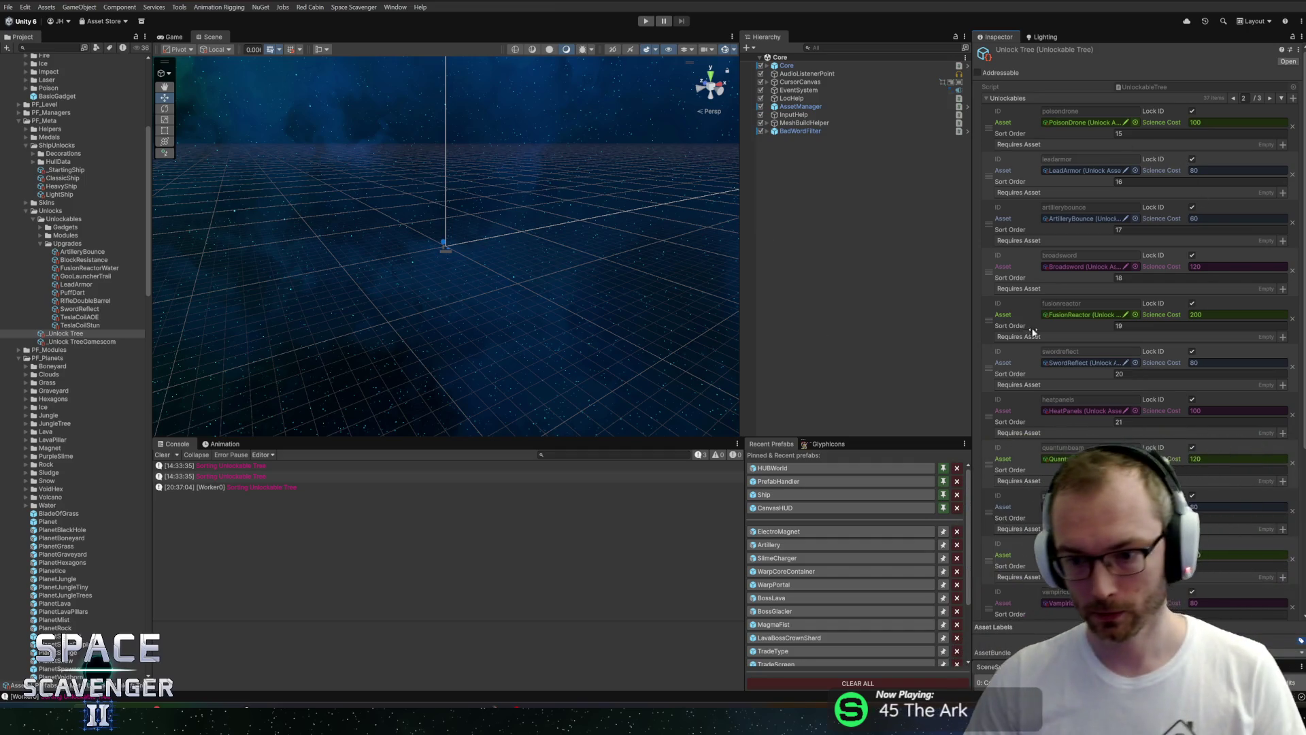
pyautogui.scroll(-3, 1081, 360)
pyautogui.scroll(-5, 1087, 375)
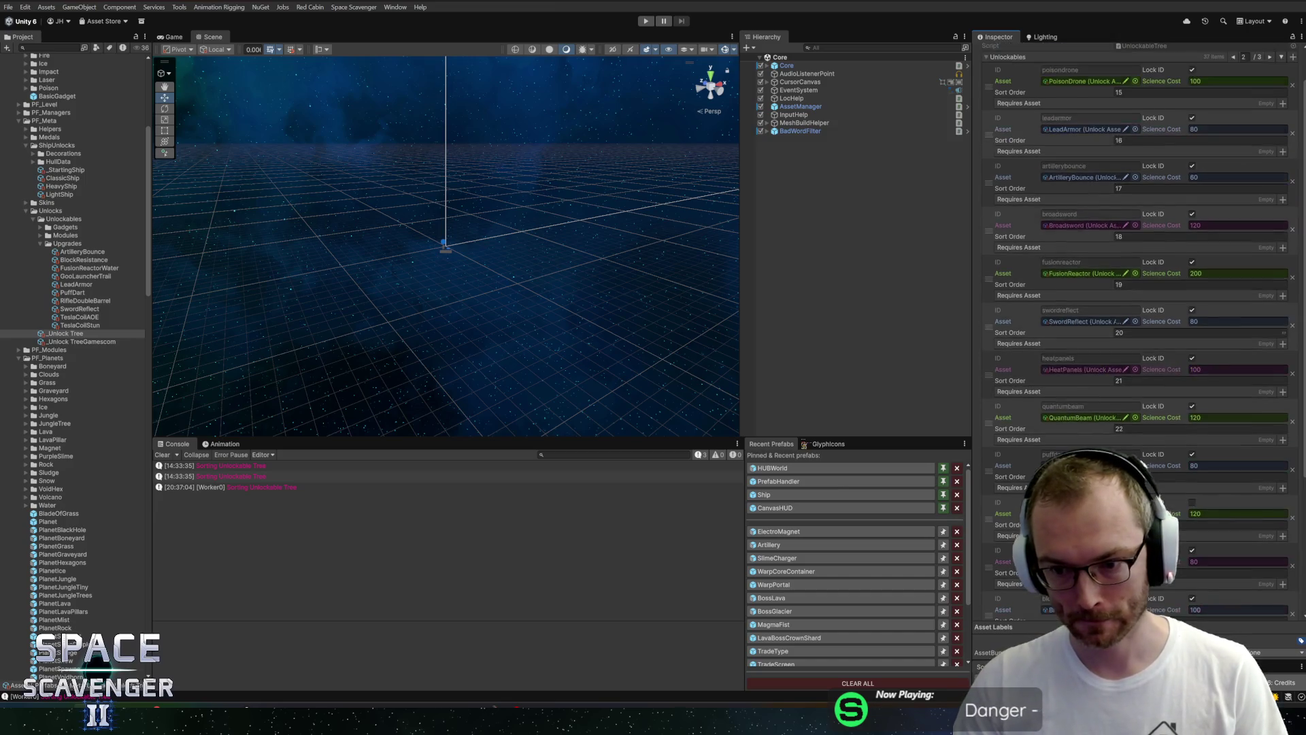
pyautogui.scroll(8, 1263, 104)
pyautogui.click(1268, 99)
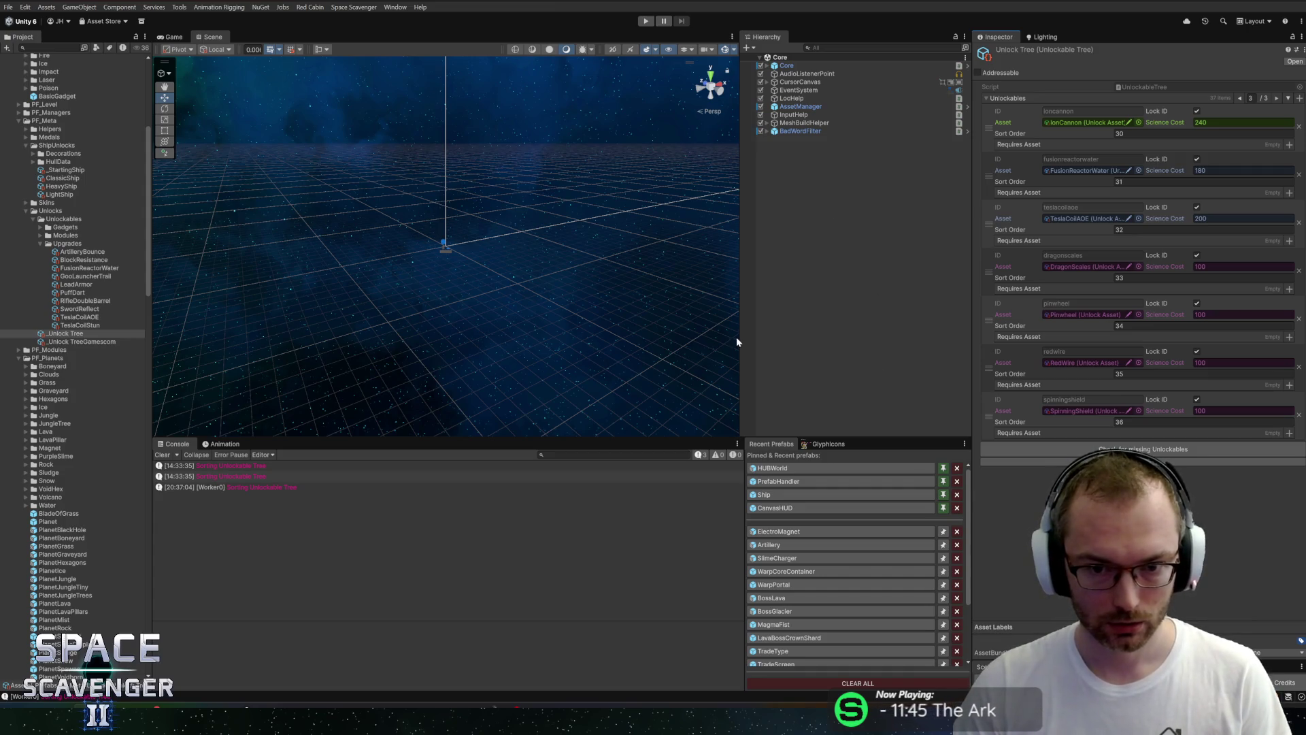
# Enlarge the Scene view and collapse the Upgrades, Unlockables, Unlocks, ShipUnlocks, PF_Meta, Epic, PF_Gadgets and PF_Planets folders.
pyautogui.moveTo(740, 338); pyautogui.dragTo(756, 338)
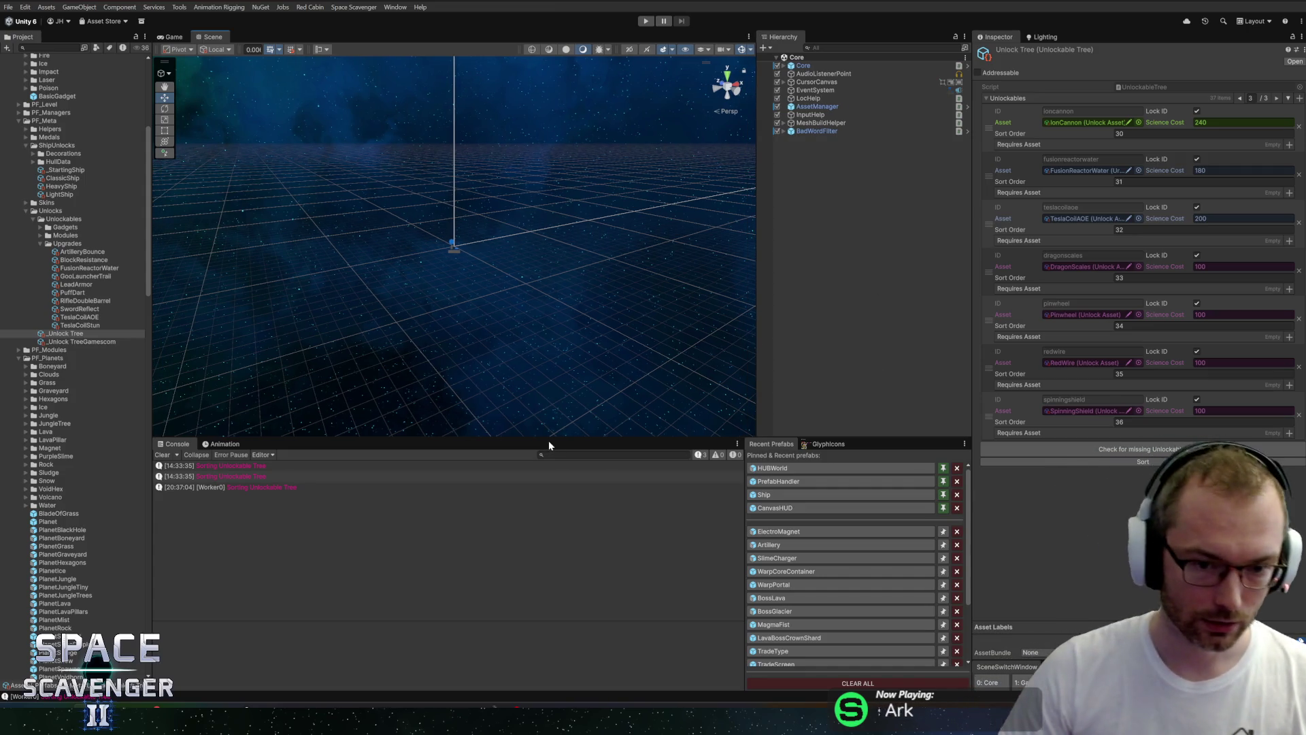
pyautogui.moveTo(550, 439); pyautogui.dragTo(552, 473)
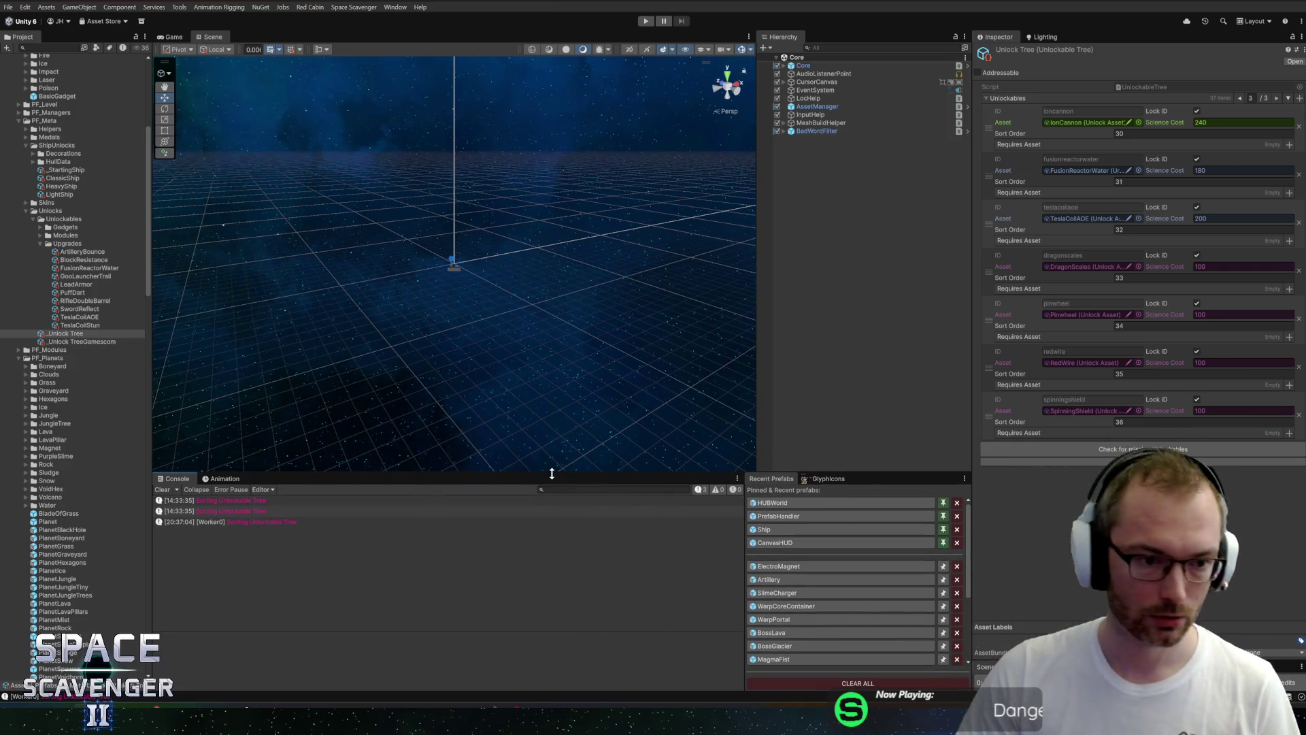
pyautogui.click(40, 243)
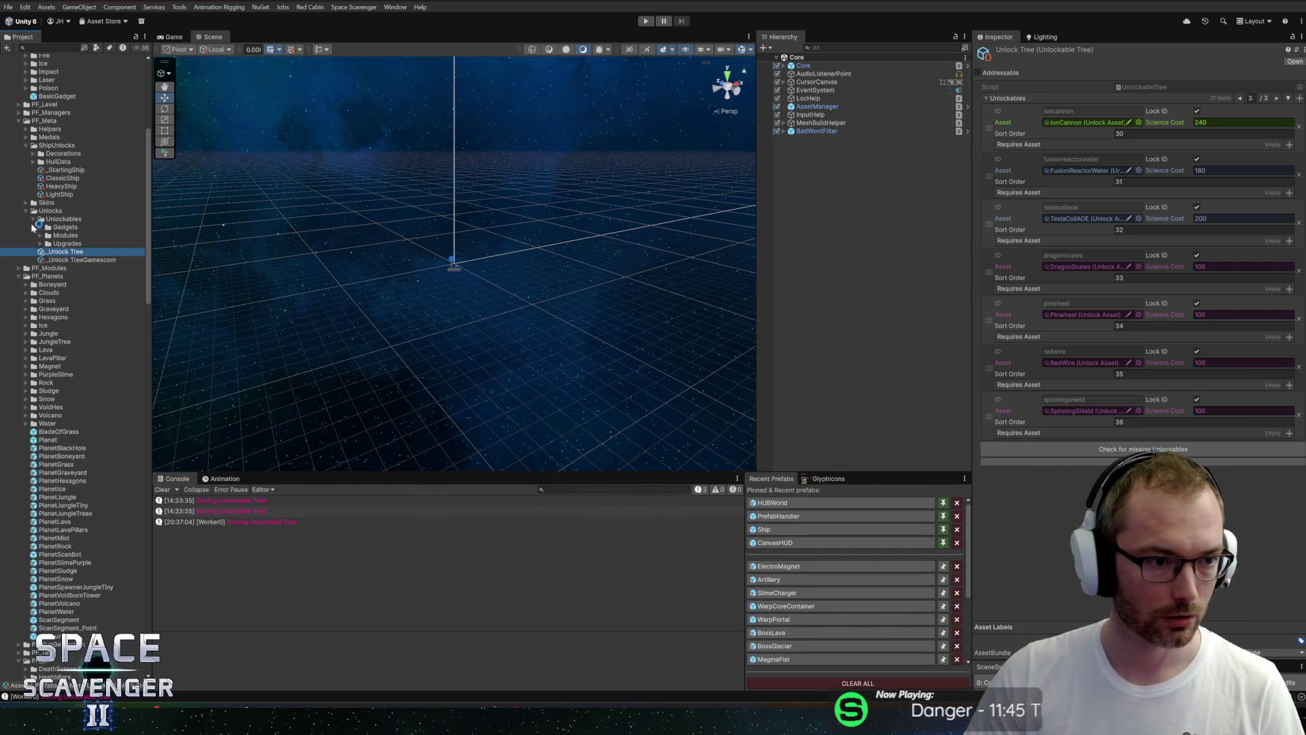
pyautogui.click(32, 219)
pyautogui.click(27, 211)
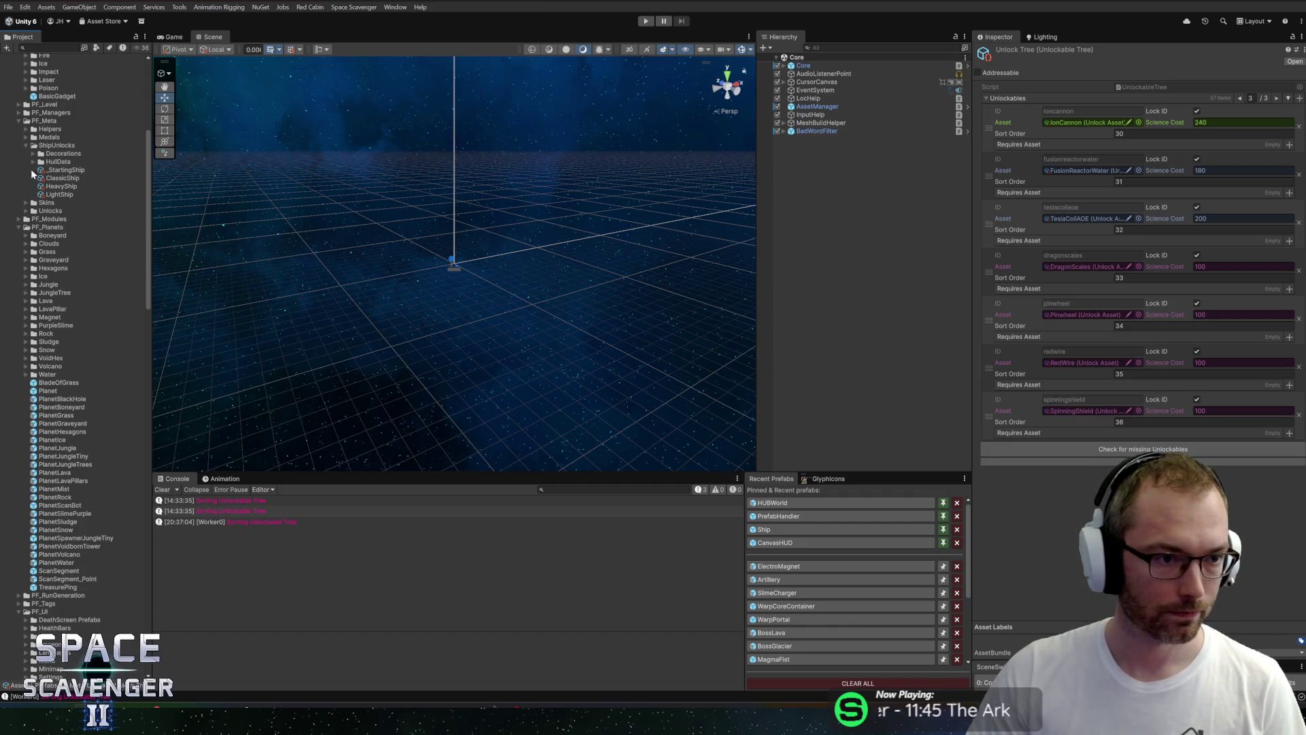
pyautogui.click(27, 145)
pyautogui.click(18, 121)
pyautogui.scroll(5, 15, 178)
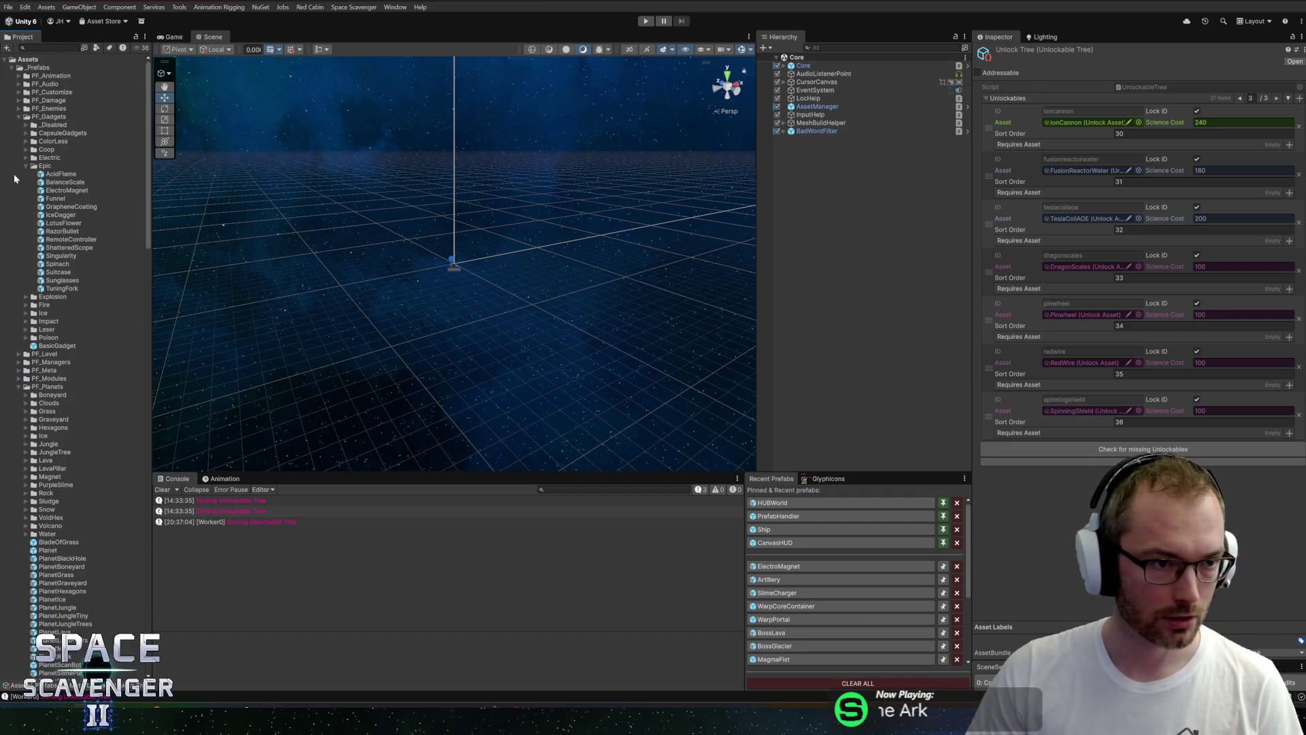
pyautogui.click(26, 166)
pyautogui.click(18, 116)
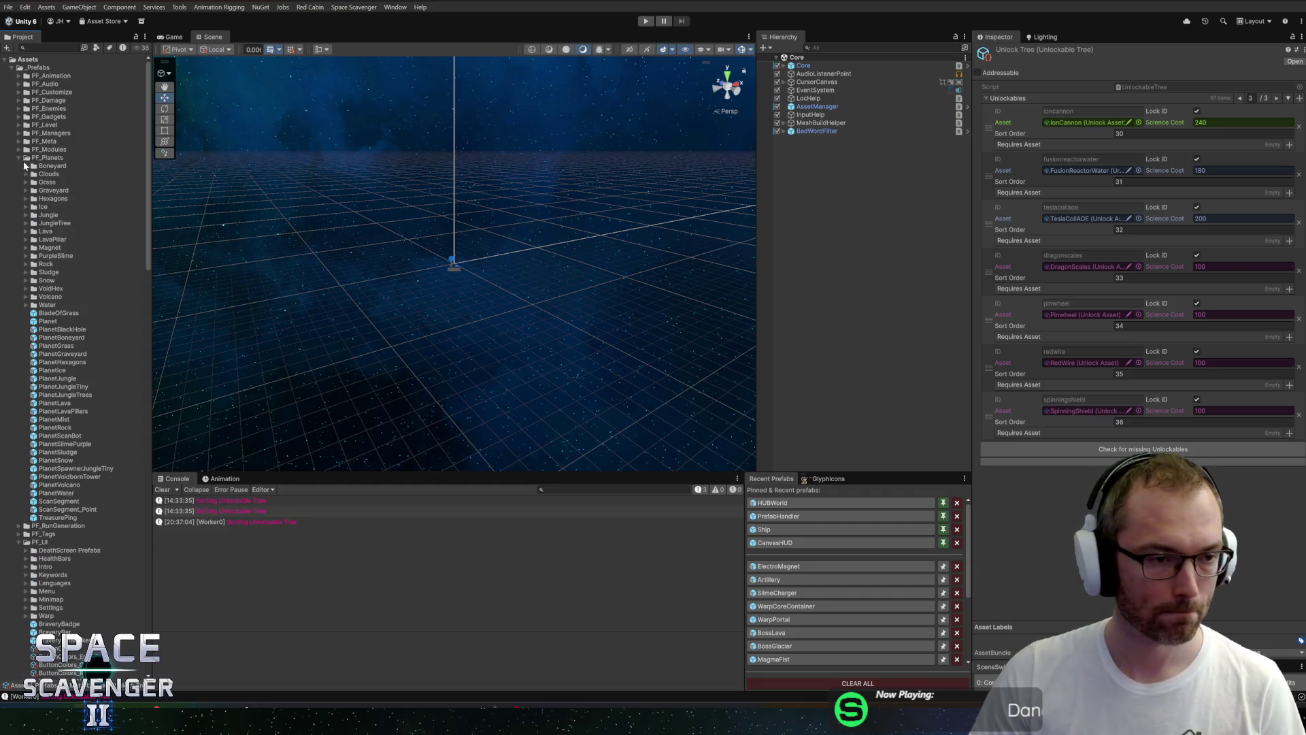
pyautogui.click(19, 158)
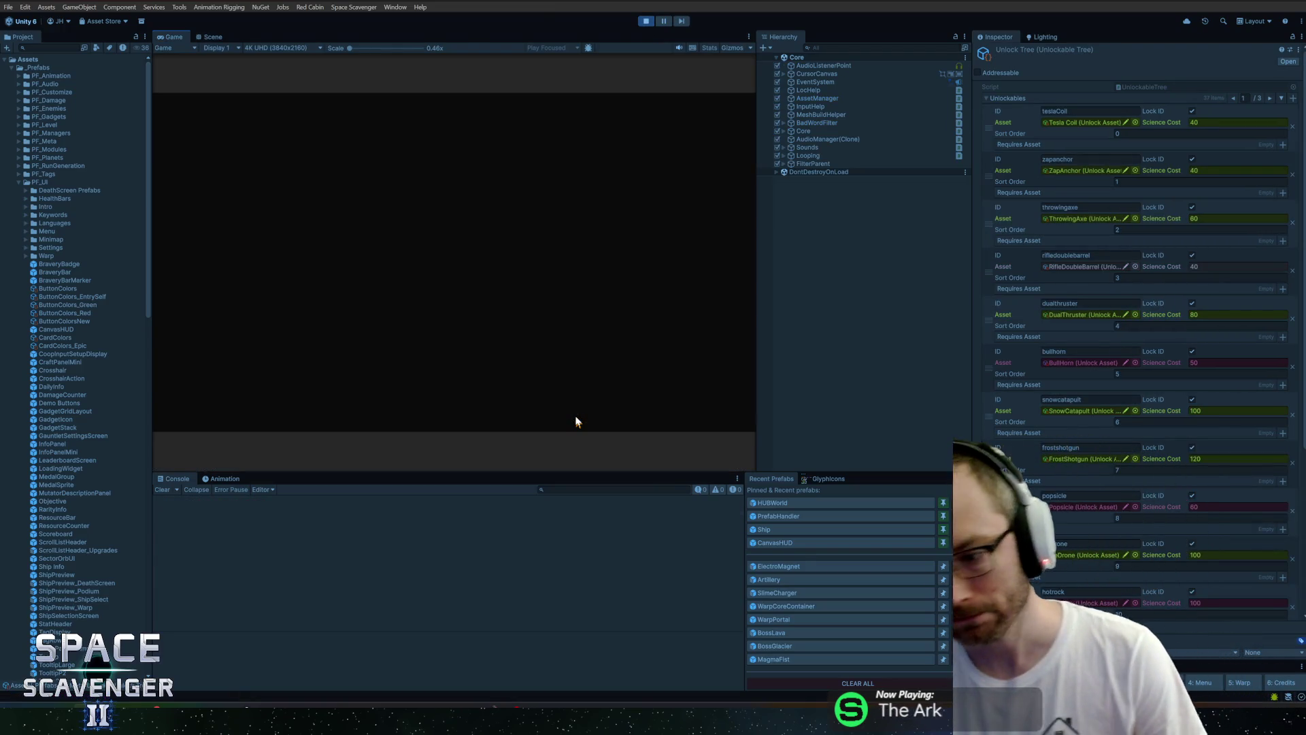
# Set the Game view to Full HD 1920x1080, enter play mode, and widen the game view.
pyautogui.click(321, 48)
pyautogui.click(287, 107)
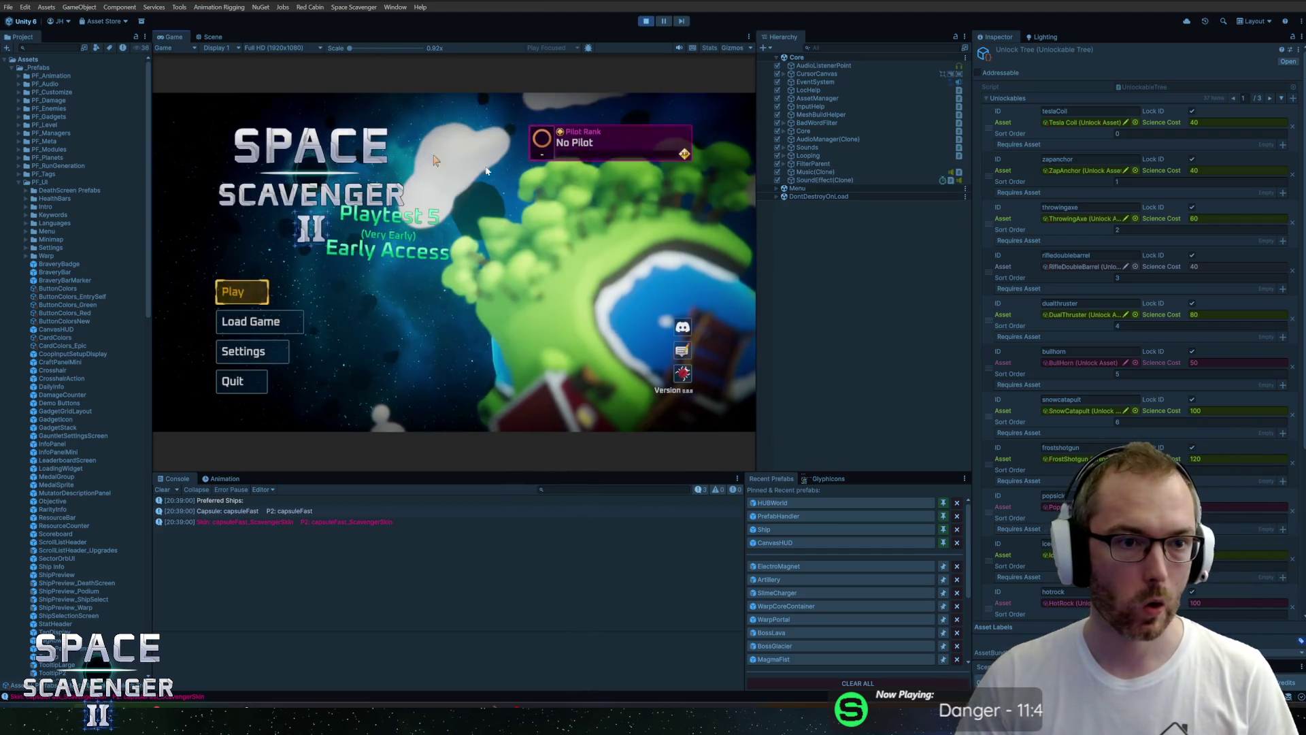
pyautogui.click(242, 291)
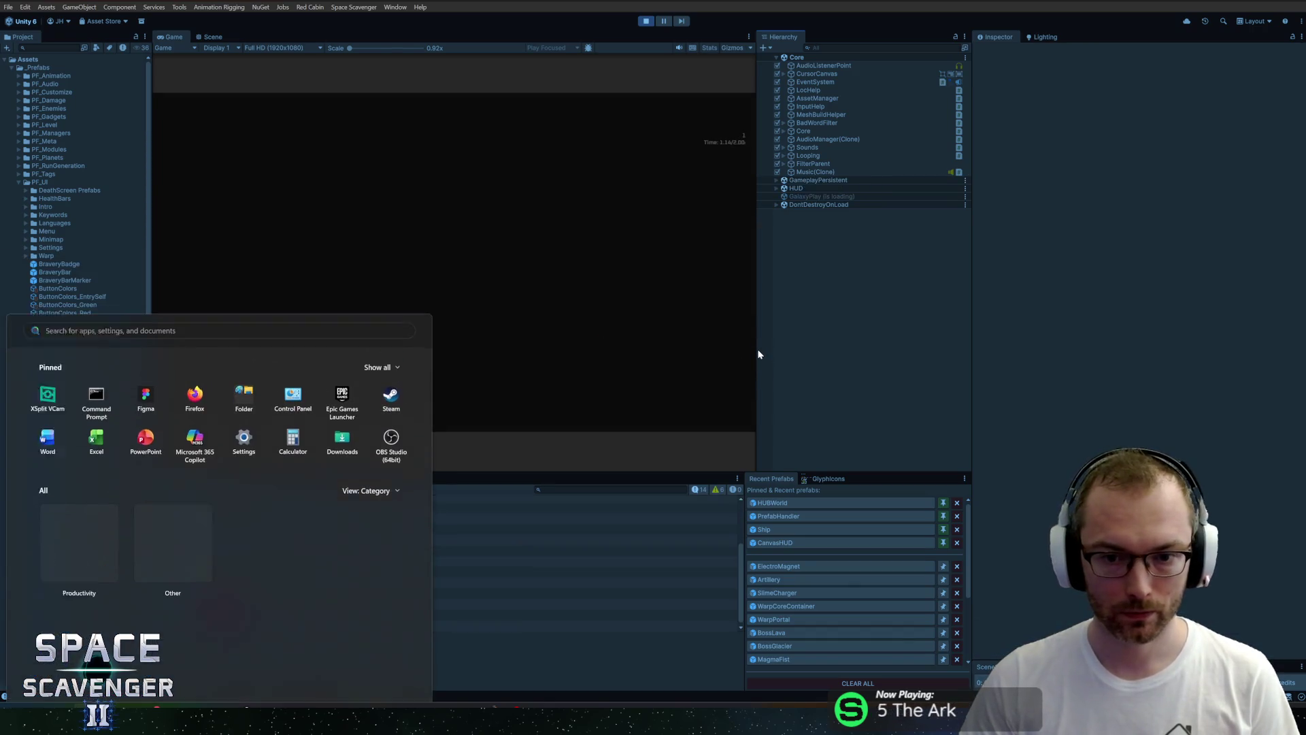
pyautogui.moveTo(754, 349); pyautogui.dragTo(852, 356)
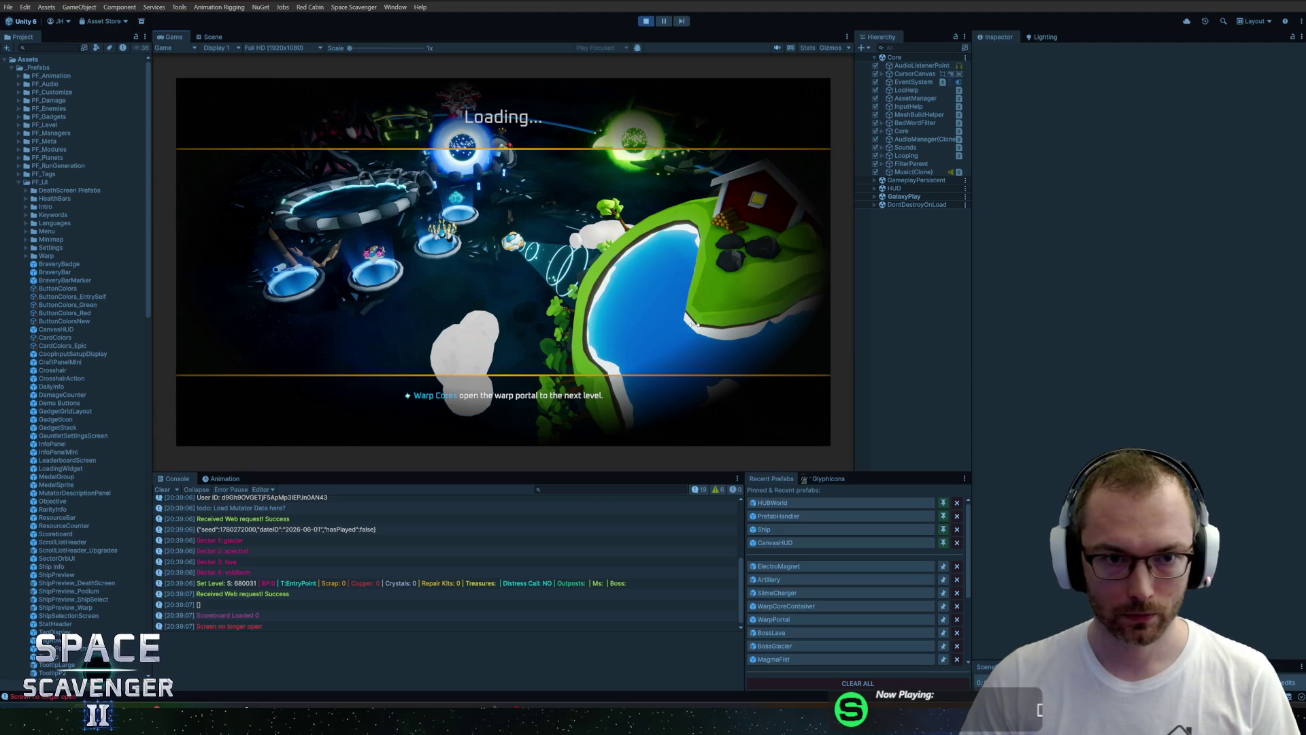
# Start a Quick Recording via Window > General > Recorder, then bring up the Recordings folder.
pyautogui.click(354, 6)
pyautogui.moveTo(395, 7)
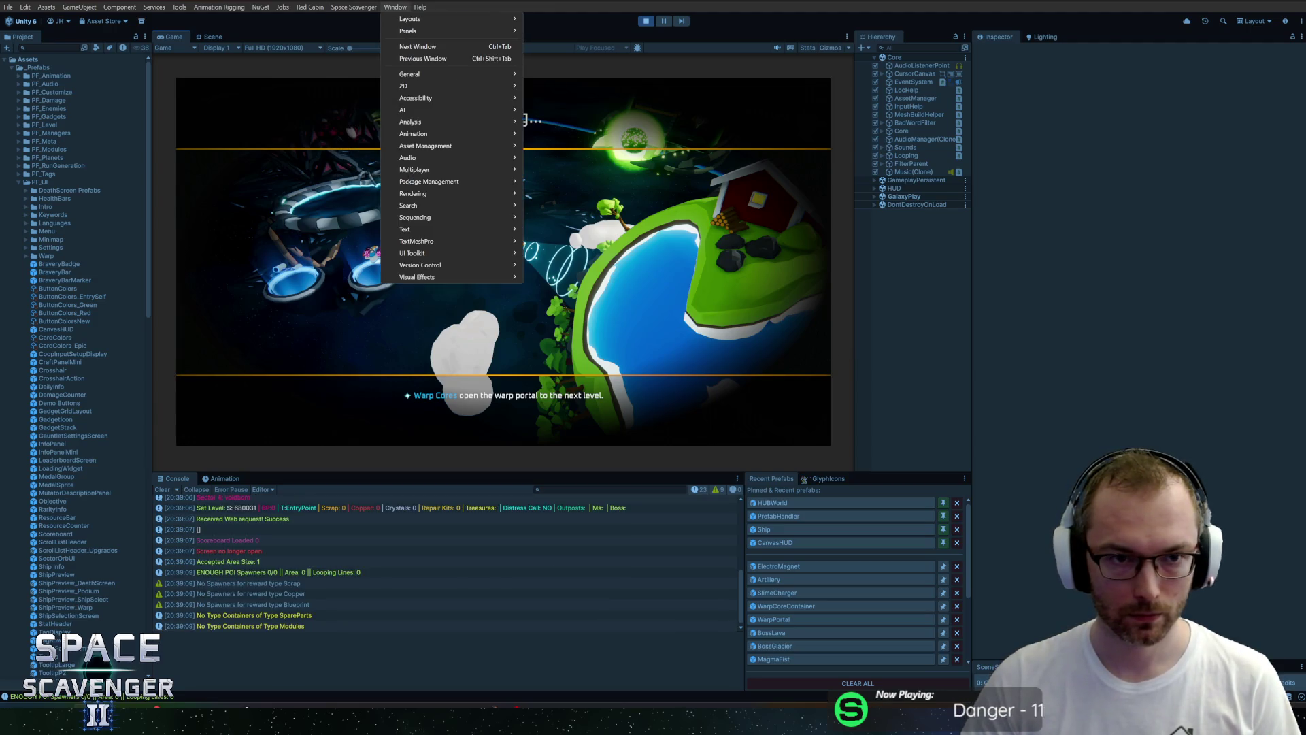
pyautogui.moveTo(449, 74)
pyautogui.moveTo(598, 209)
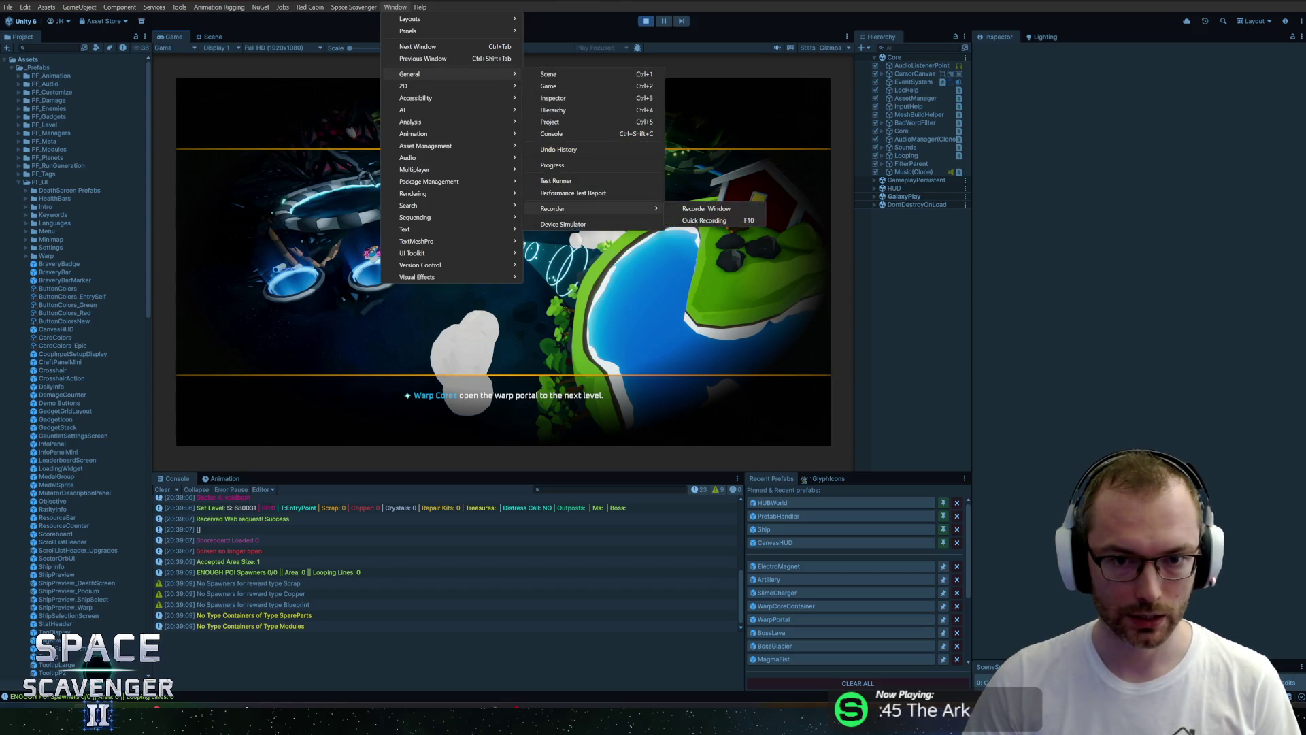
pyautogui.click(706, 208)
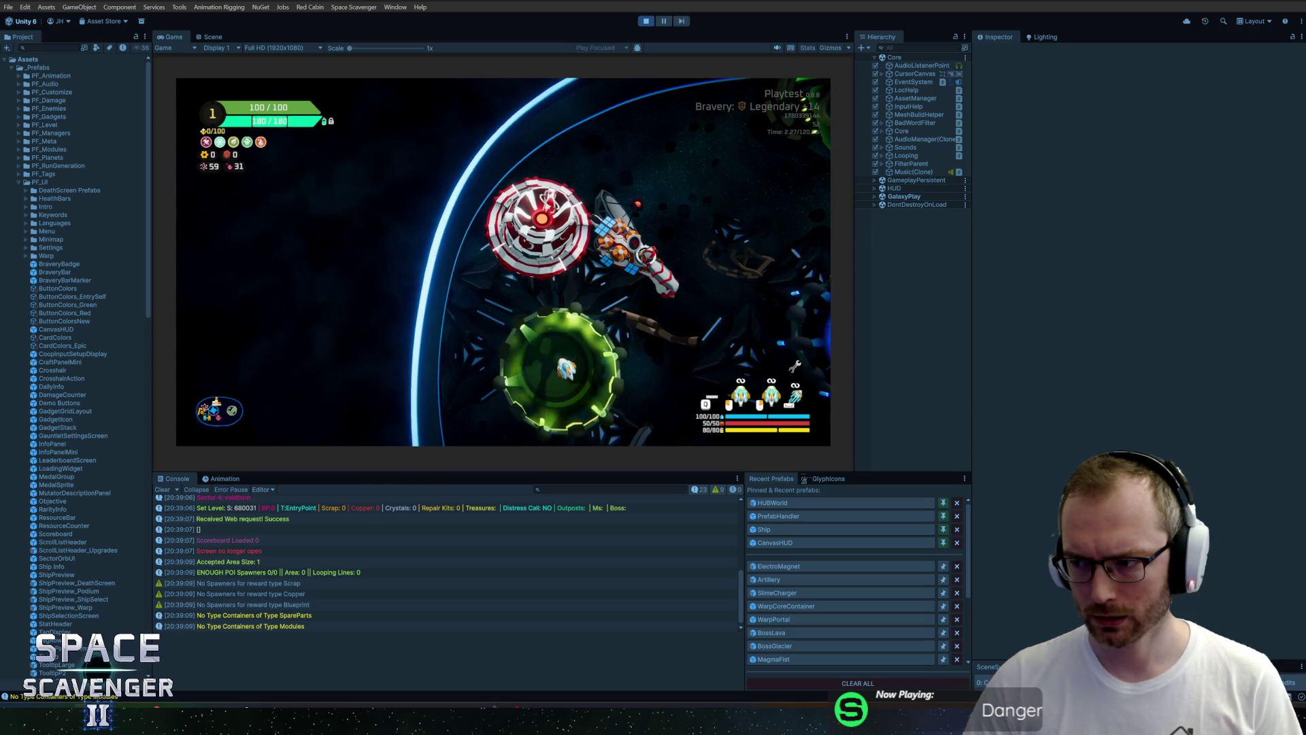
pyautogui.hotkey('alt', 'Tab')
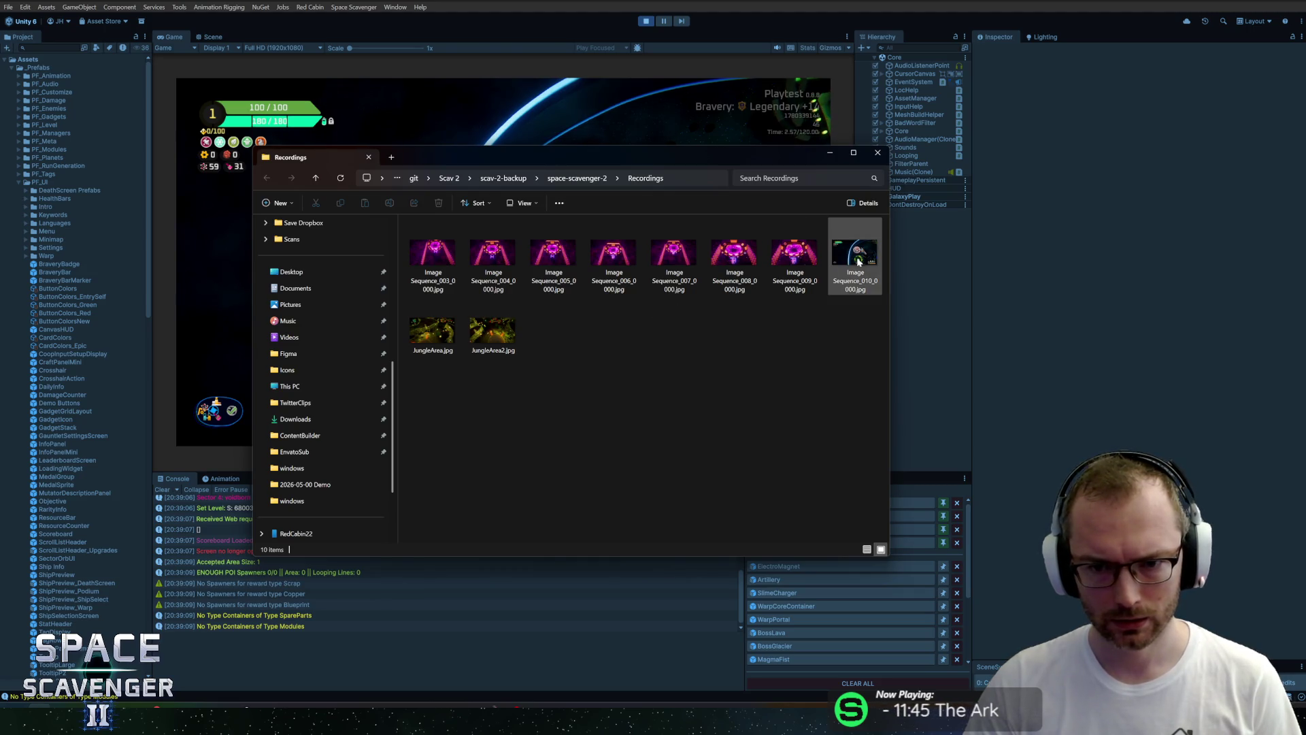
# Capture a frame showing the ship stats panel and open Image Sequence_011 in the image viewer.
pyautogui.click(588, 145)
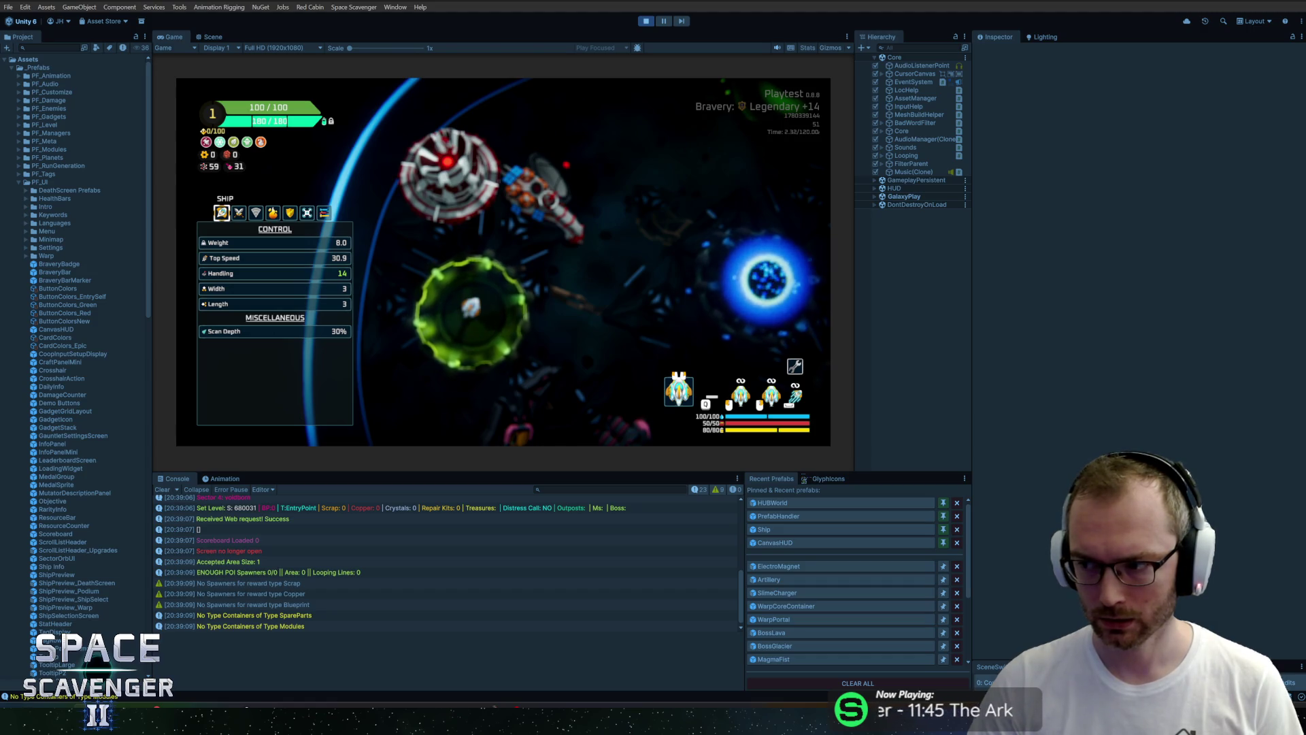
pyautogui.hotkey('alt', 'Tab')
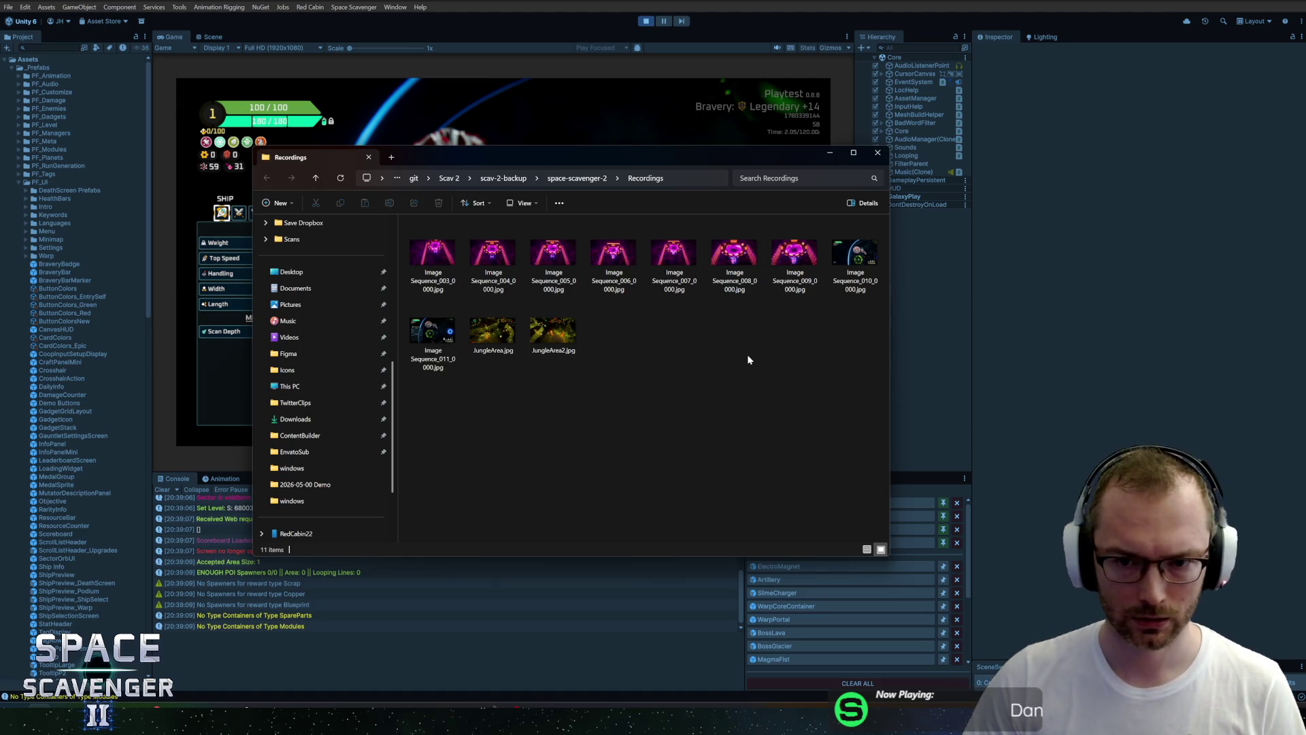
pyautogui.click(440, 342)
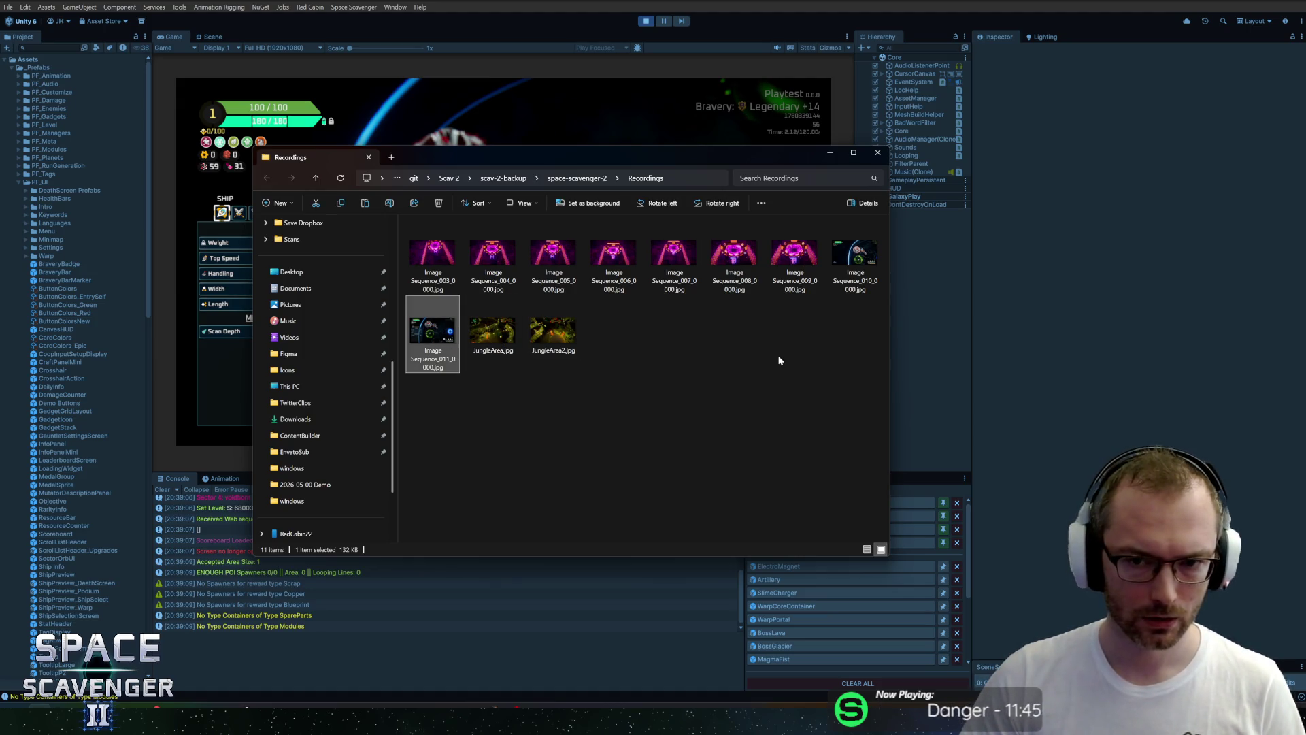
pyautogui.hotkey('alt', 'Tab')
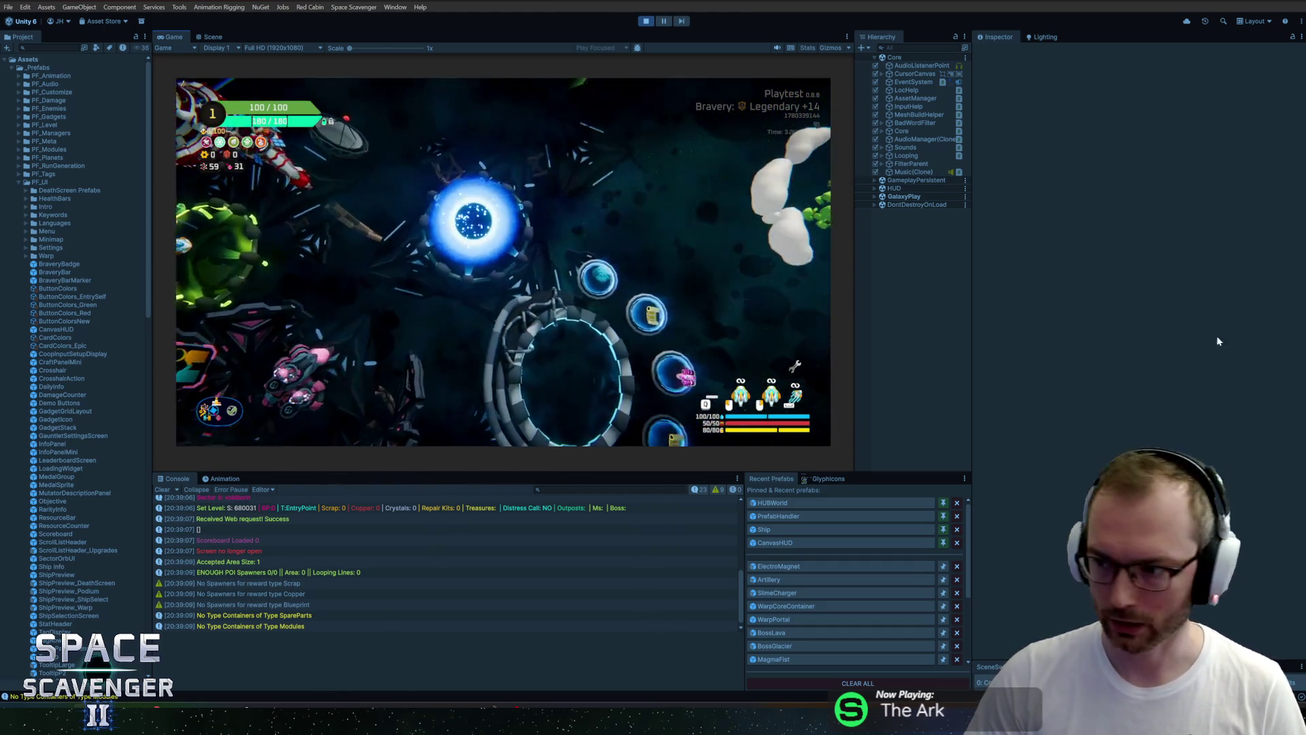
pyautogui.hotkey('alt', 'Tab')
pyautogui.doubleClick(440, 338)
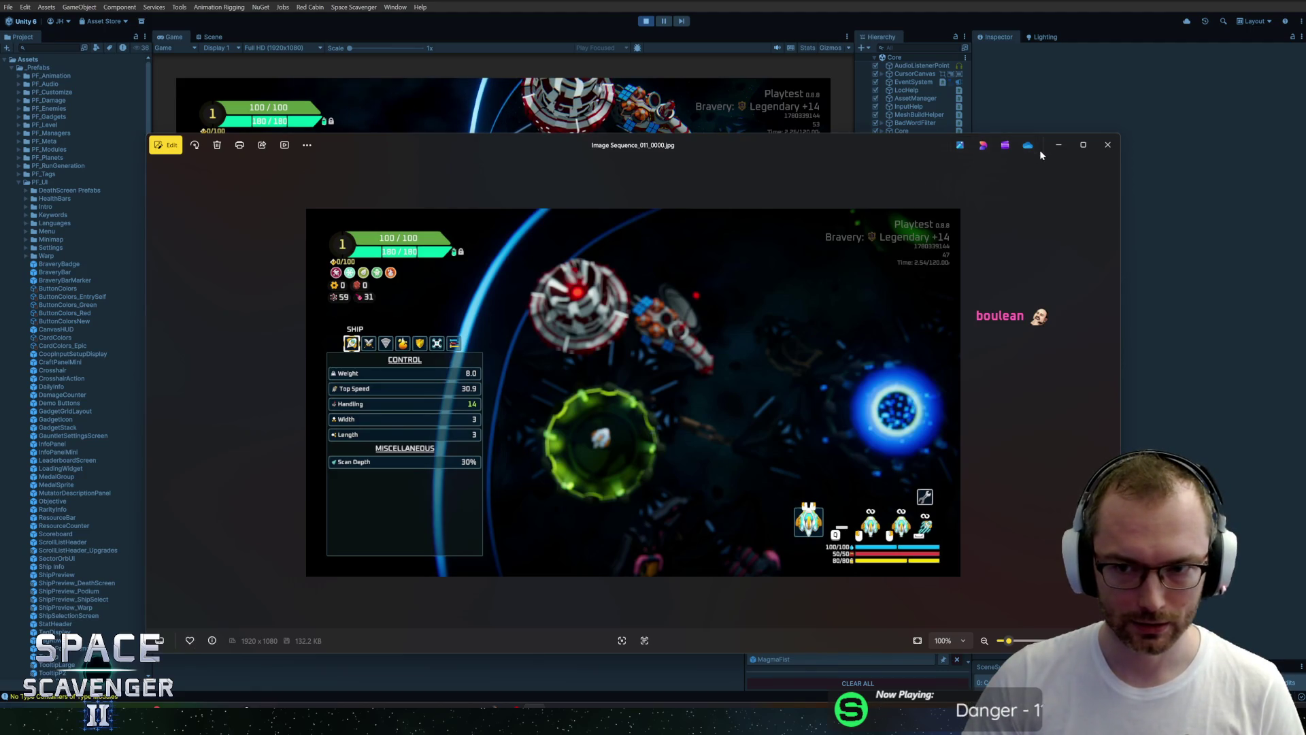
# Copy the Image Sequence_011 frame to the clipboard and close the Photos viewer.
pyautogui.rightClick(788, 398)
pyautogui.click(810, 429)
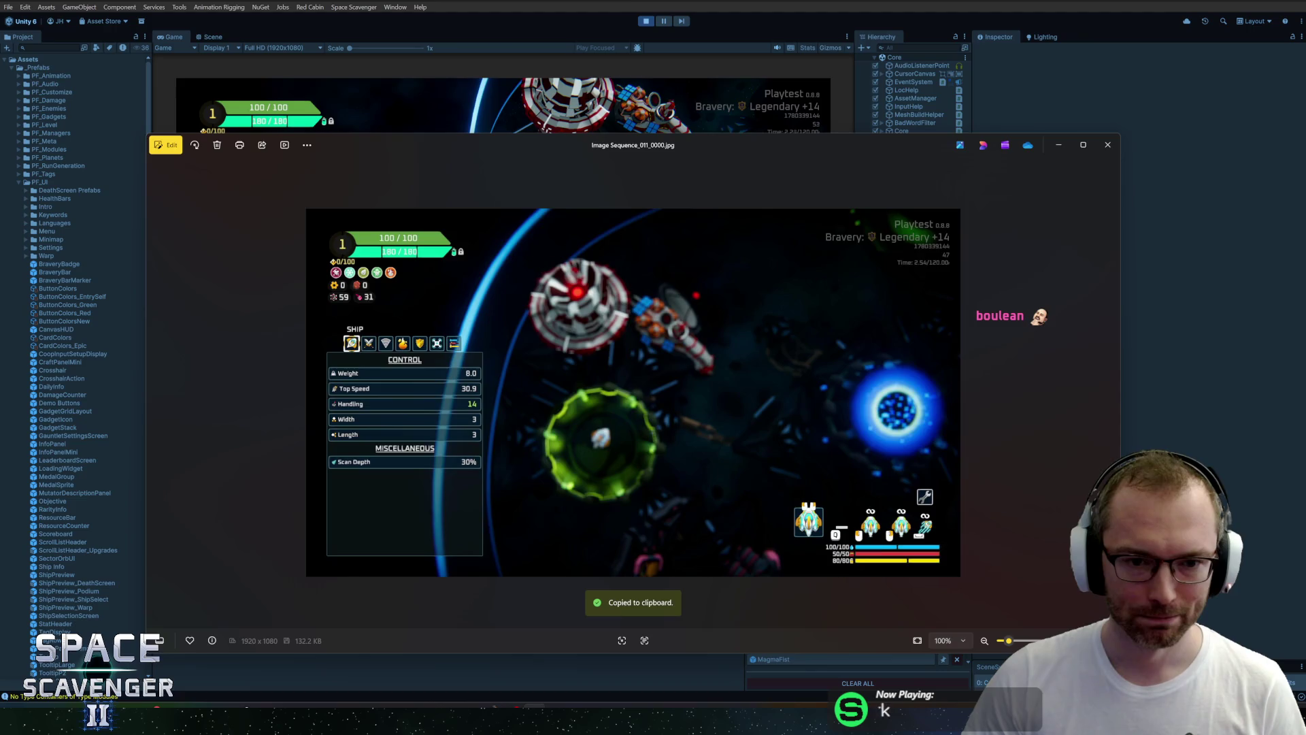
pyautogui.click(645, 188)
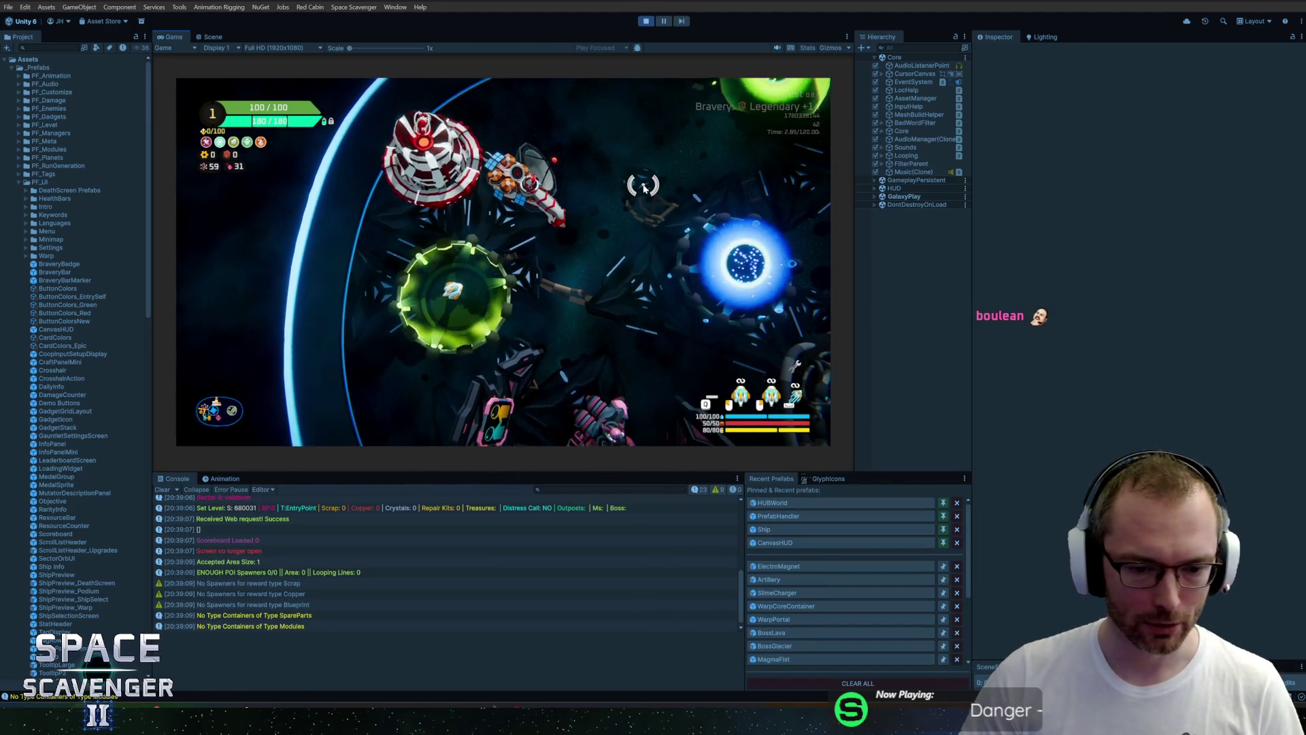
pyautogui.press('Tab')
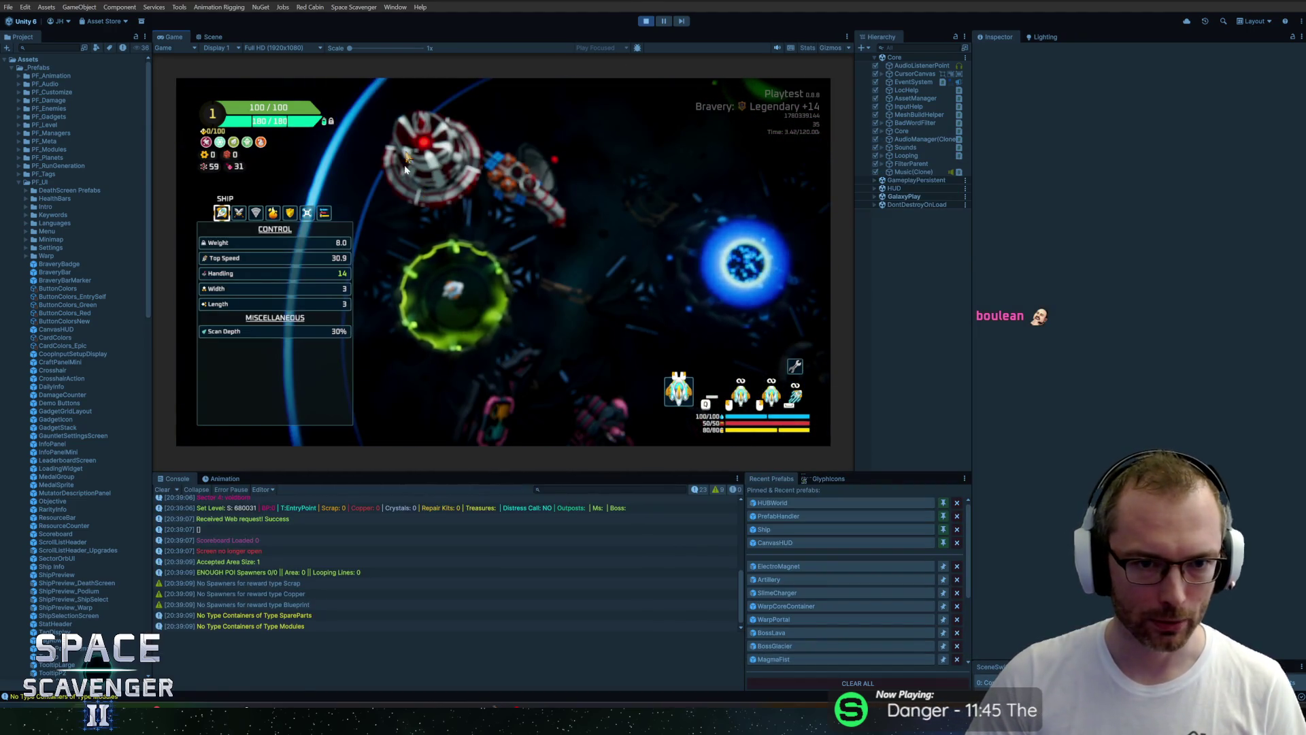
pyautogui.click(304, 703)
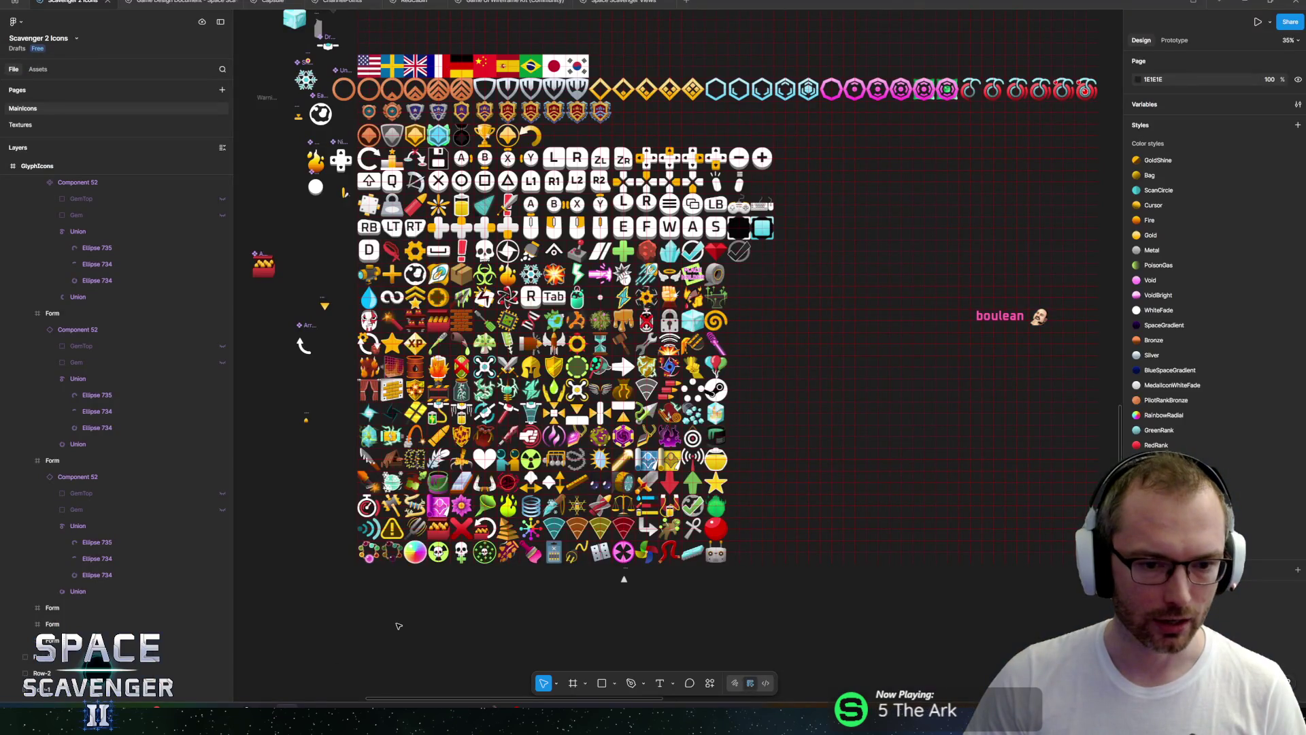
# Paste the new gameplay screenshot onto the Game Design Document canvas below the frames.
pyautogui.click(164, 3)
pyautogui.hscroll(10, 409, 323)
pyautogui.scroll(-3, 409, 323)
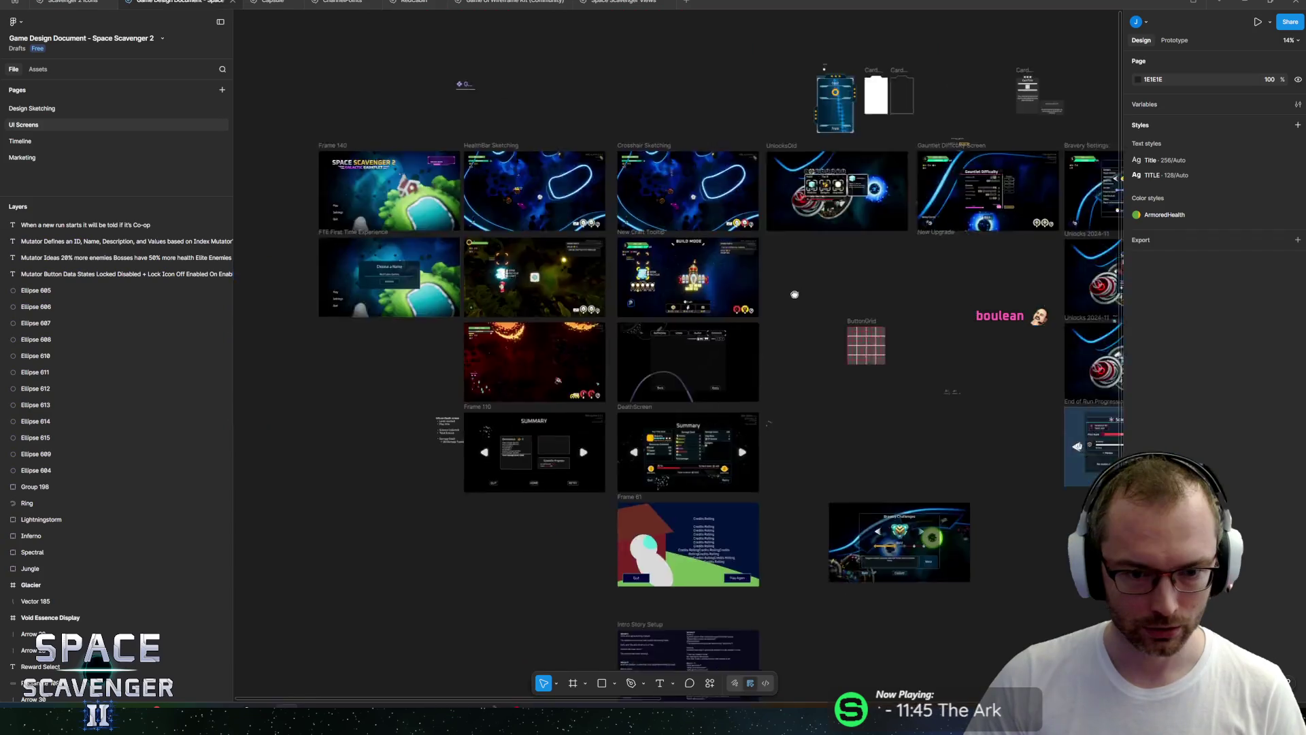
pyautogui.scroll(5, 674, 364)
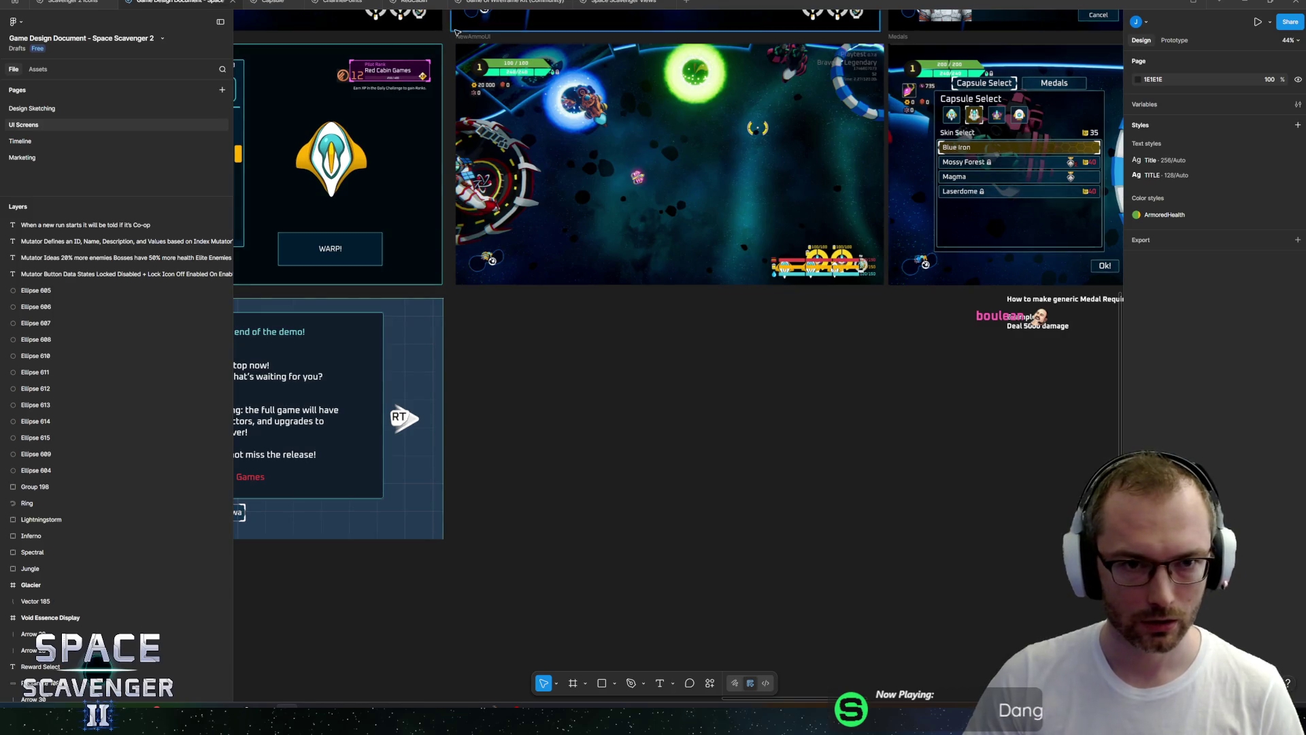
pyautogui.click(455, 31)
pyautogui.click(517, 347)
pyautogui.hotkey('ctrl', 'v')
pyautogui.moveTo(591, 391)
pyautogui.mouseDown()
pyautogui.moveTo(617, 486)
pyautogui.moveTo(542, 724)
pyautogui.moveTo(566, 638)
pyautogui.mouseUp()
pyautogui.scroll(3, 540, 127)
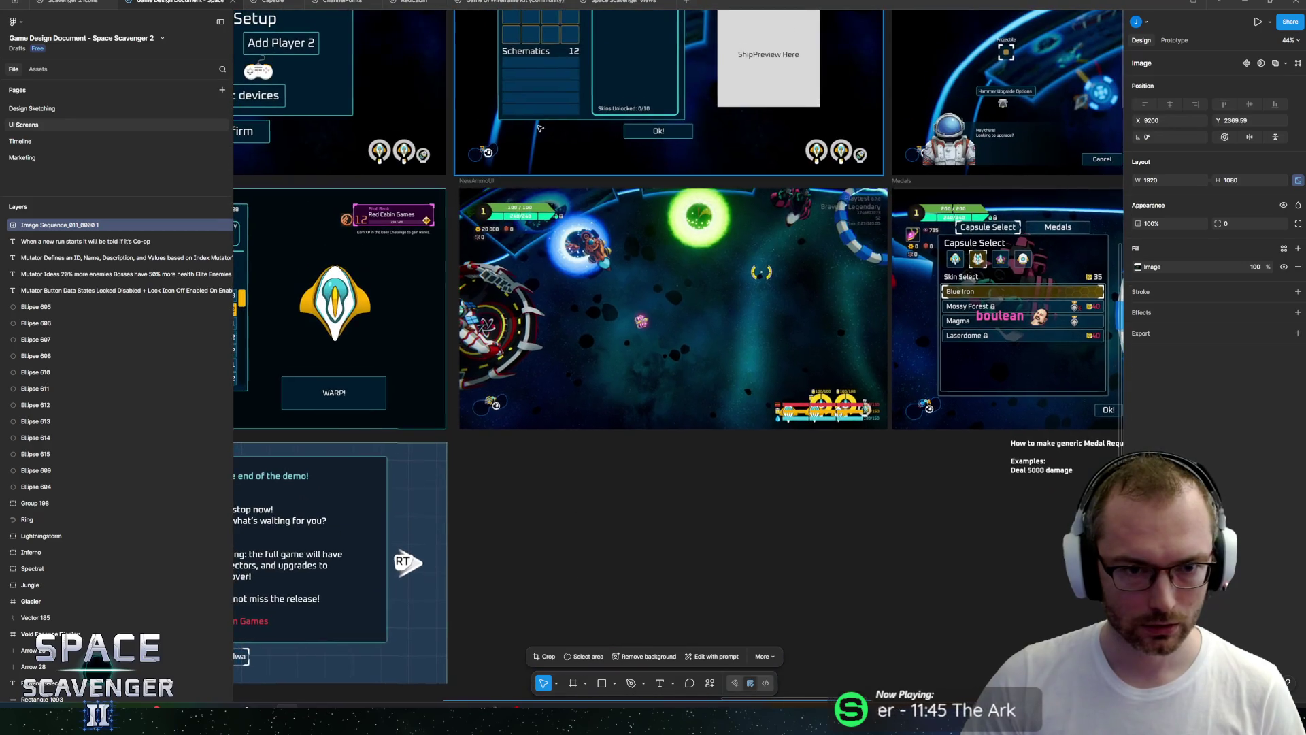
pyautogui.press('Escape')
# Duplicate NewAmmoUI beneath itself as an 'In-Game Map' frame and fit the screenshot flush inside.
pyautogui.rightClick(484, 467)
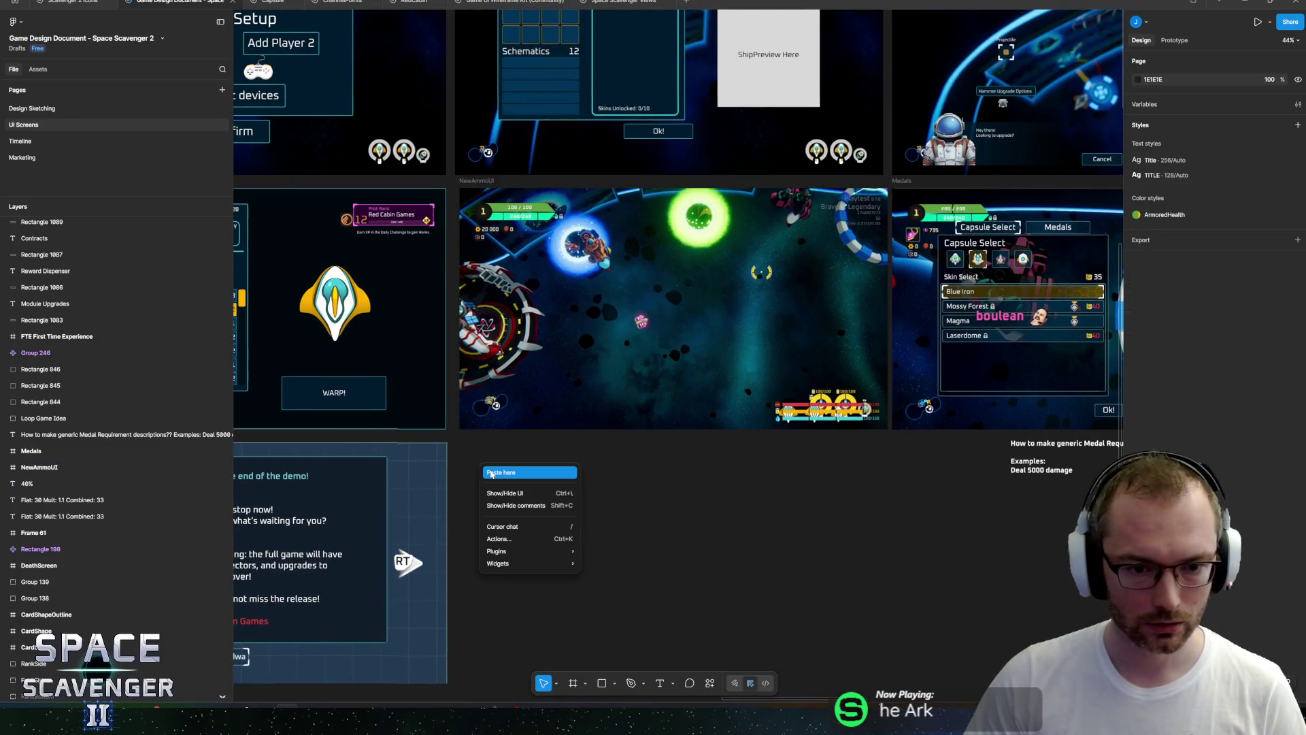
pyautogui.click(491, 472)
pyautogui.moveTo(508, 456); pyautogui.dragTo(485, 439)
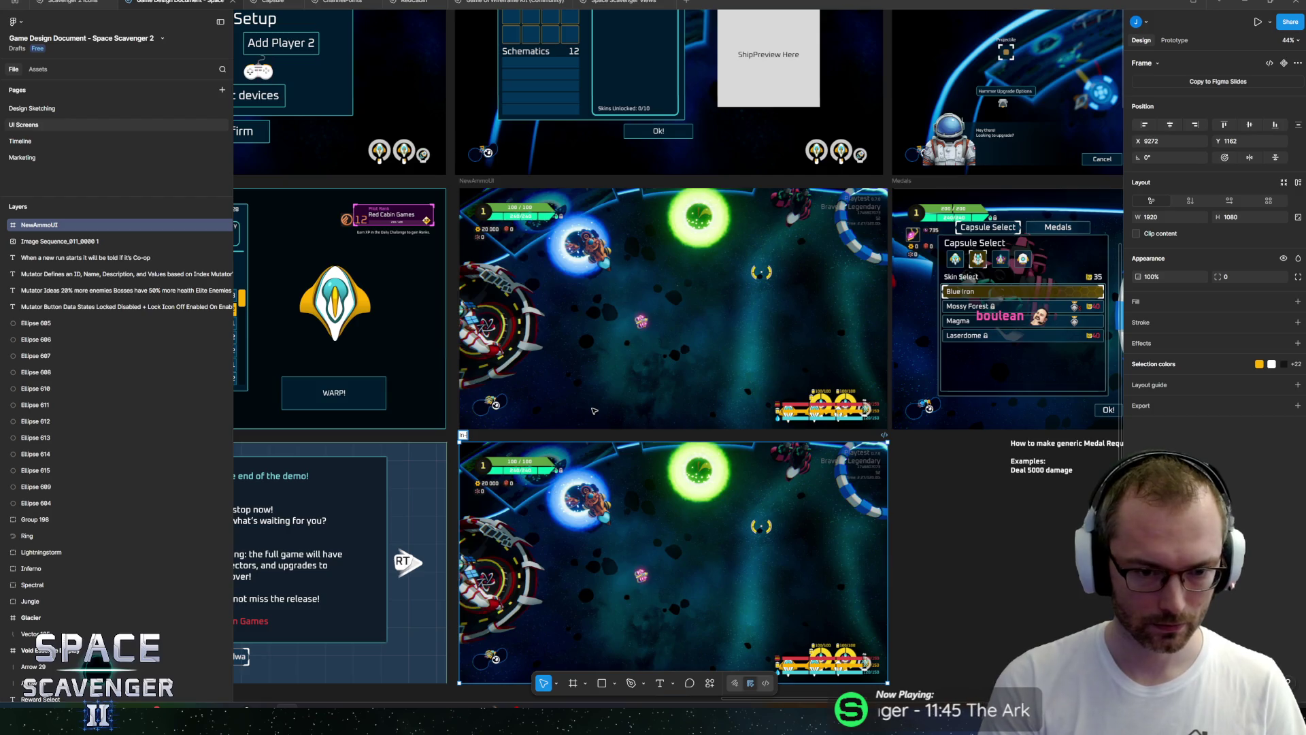
pyautogui.write('In Game Med')
pyautogui.press('Return')
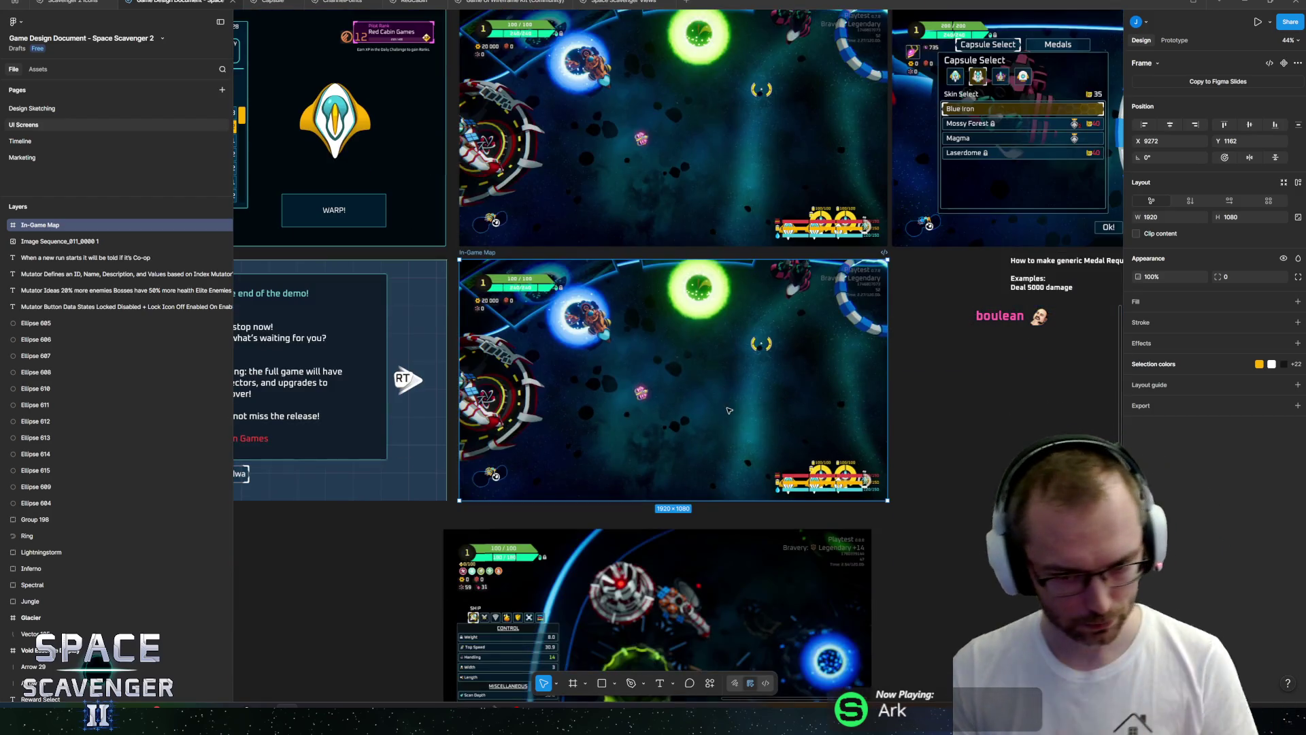
pyautogui.scroll(-3, 612, 589)
pyautogui.moveTo(612, 587)
pyautogui.mouseDown()
pyautogui.moveTo(629, 315)
pyautogui.moveTo(602, 334)
pyautogui.mouseUp()
pyautogui.scroll(5, 535, 375)
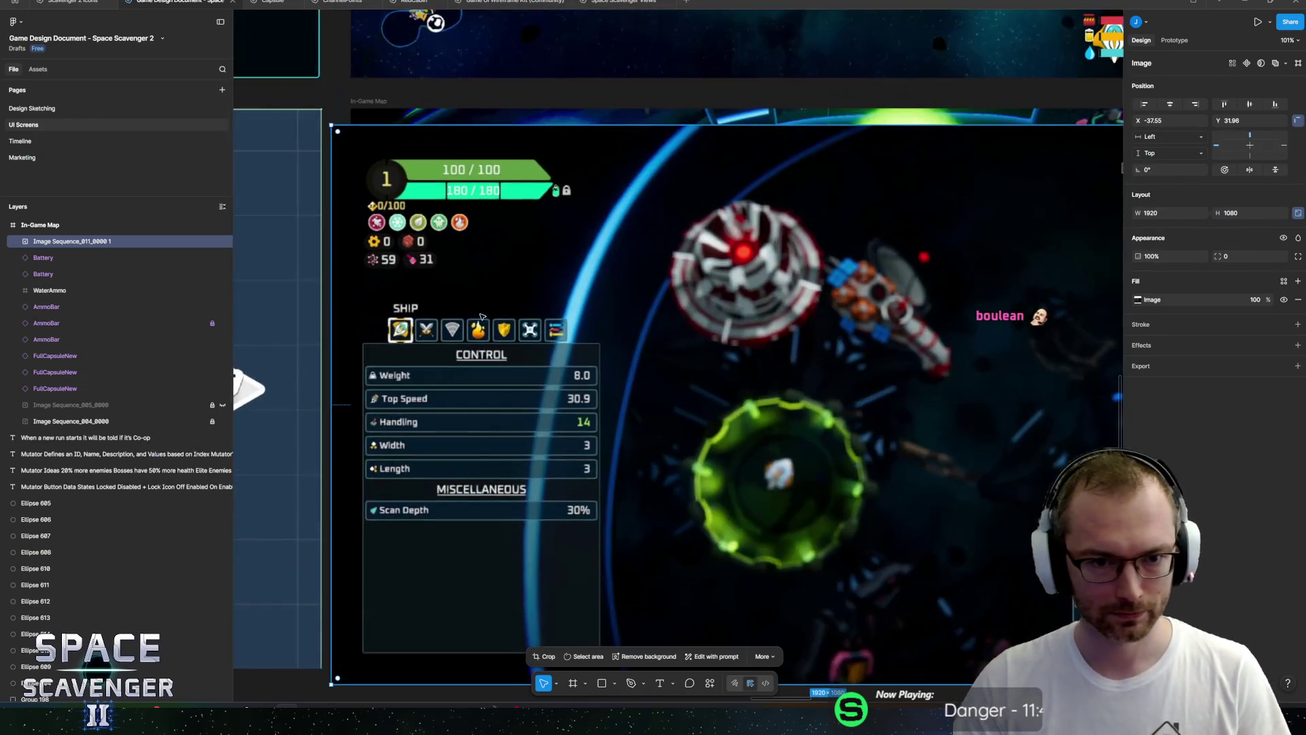
pyautogui.moveTo(495, 296); pyautogui.dragTo(495, 291)
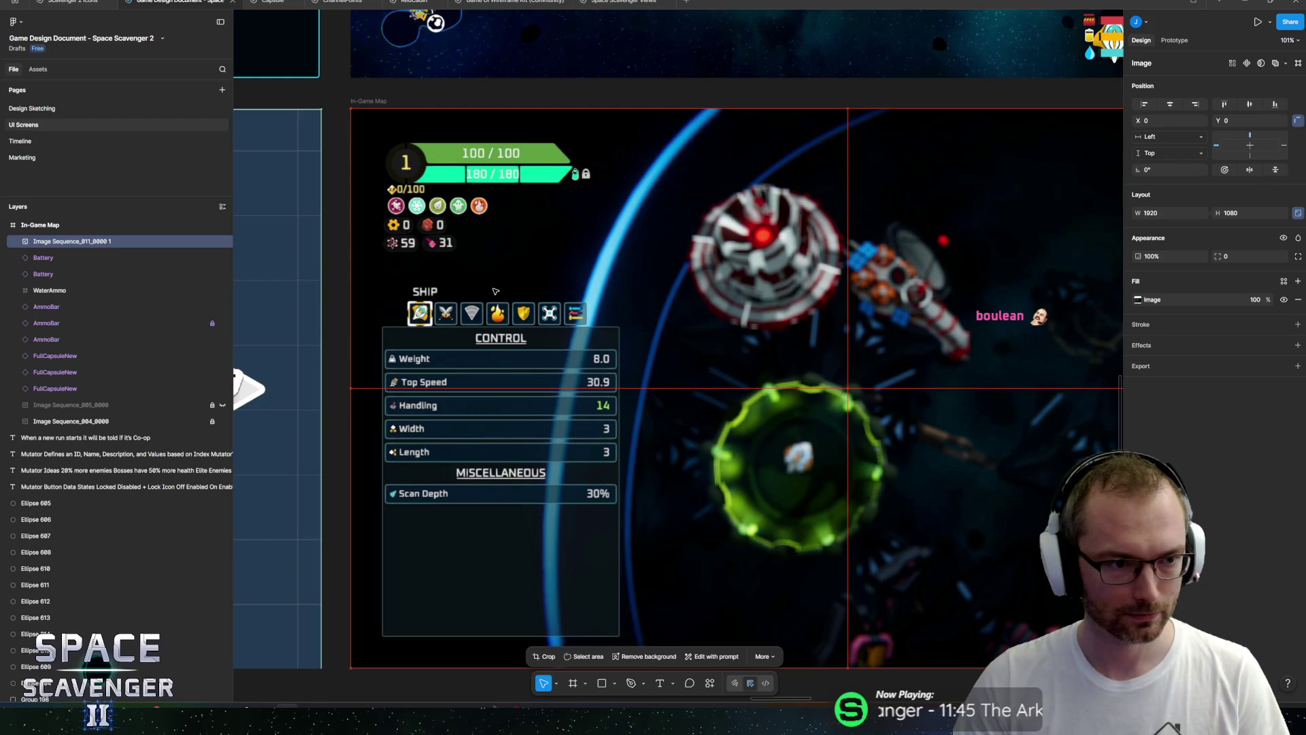
# Delete the old HUD overlay layers, from Battery through Image Sequence_005_0000, from In-Game Map.
pyautogui.scroll(-3, 495, 291)
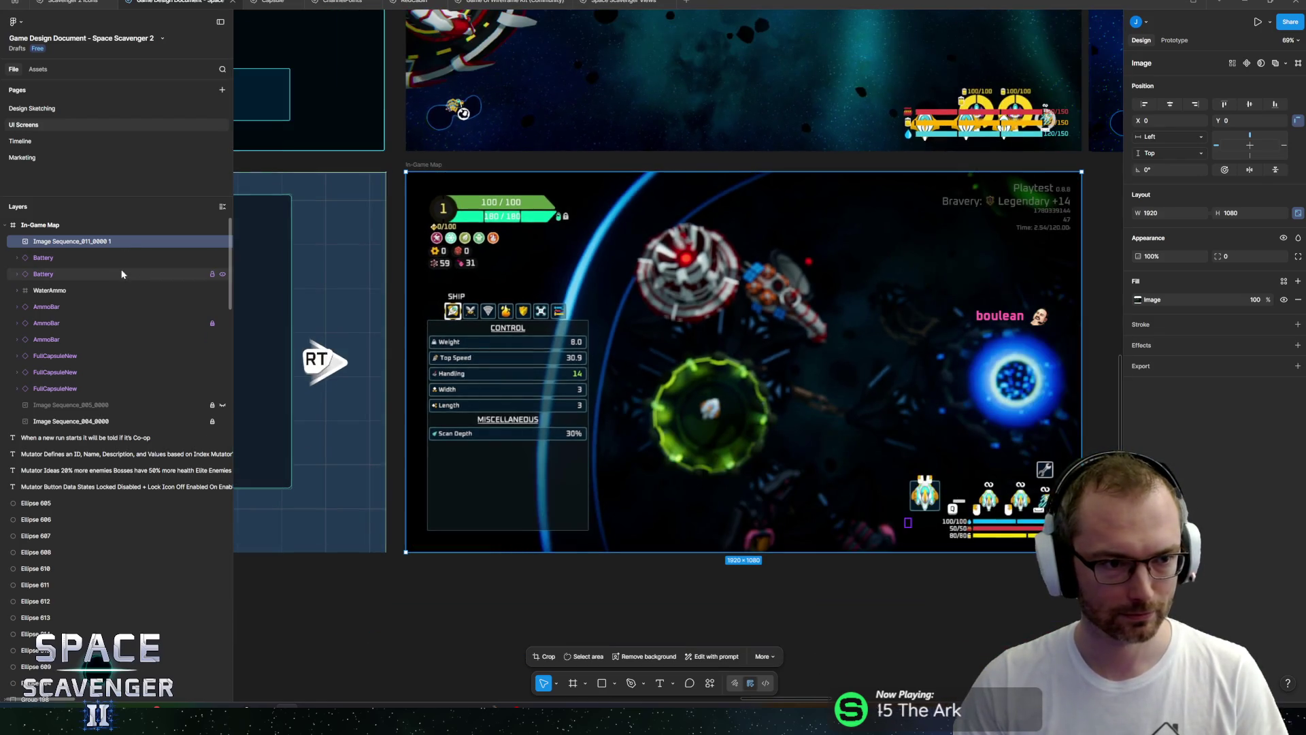
pyautogui.click(65, 257)
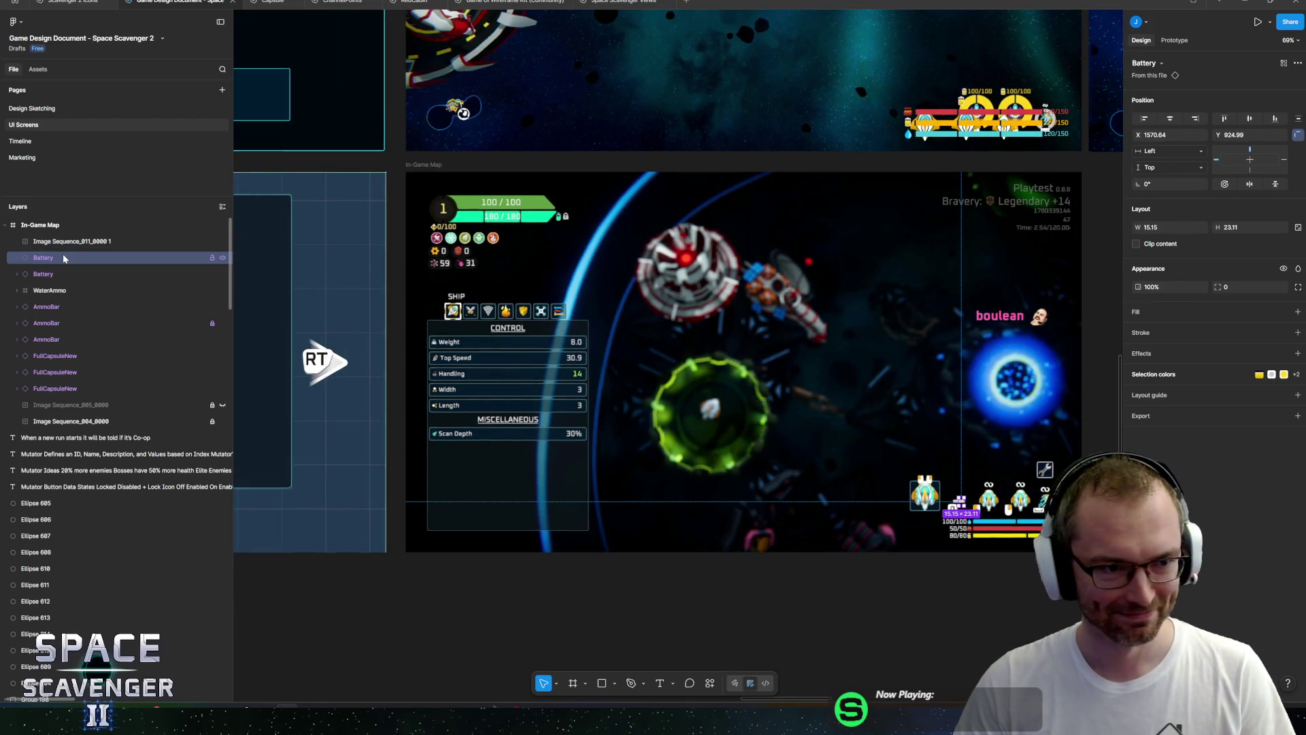
pyautogui.click(102, 224)
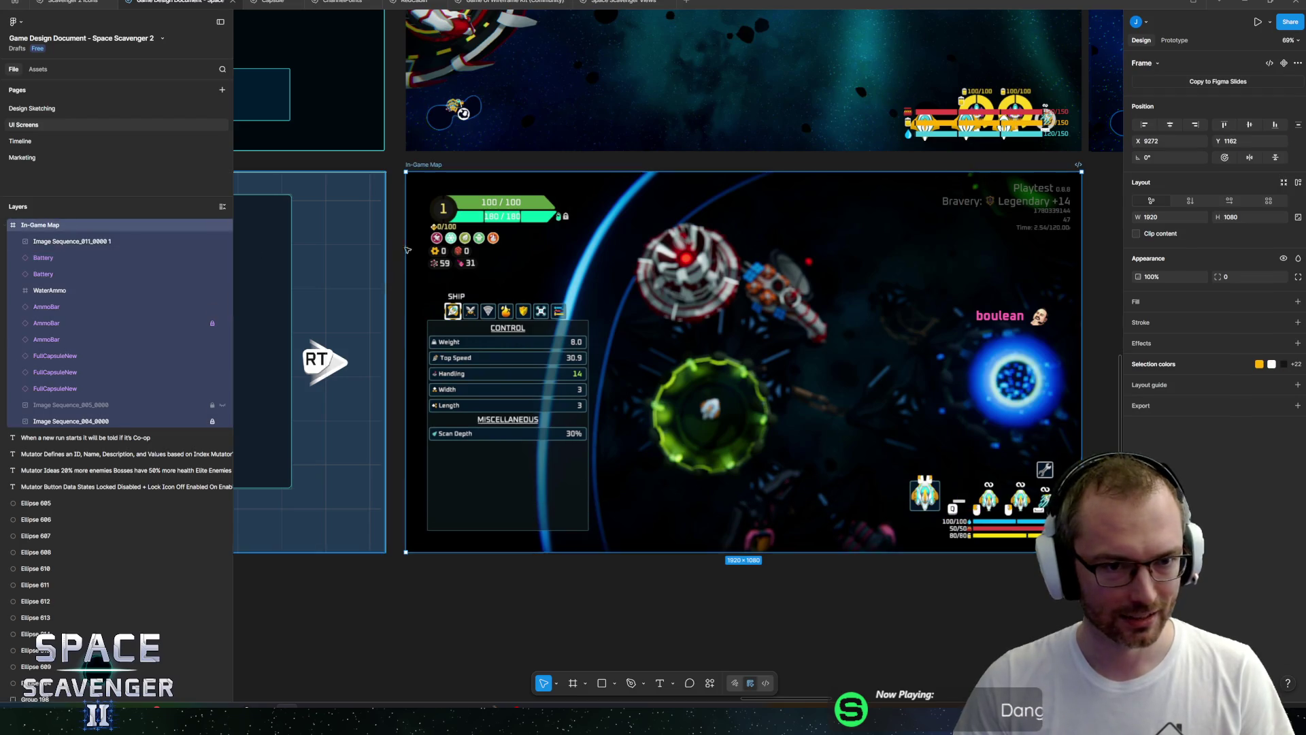
pyautogui.click(65, 256)
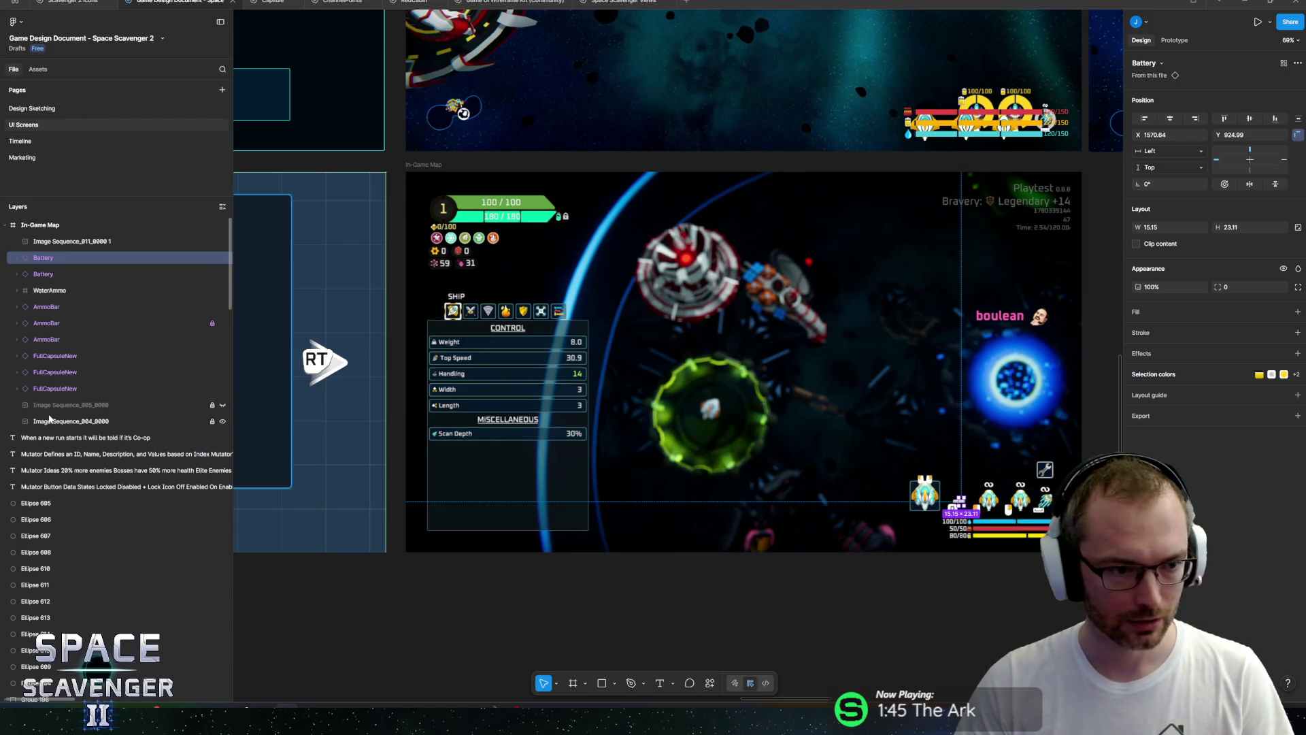
pyautogui.keyDown('shift'); pyautogui.click(50, 408); pyautogui.keyUp('shift')
pyautogui.press('Delete')
pyautogui.click(80, 259)
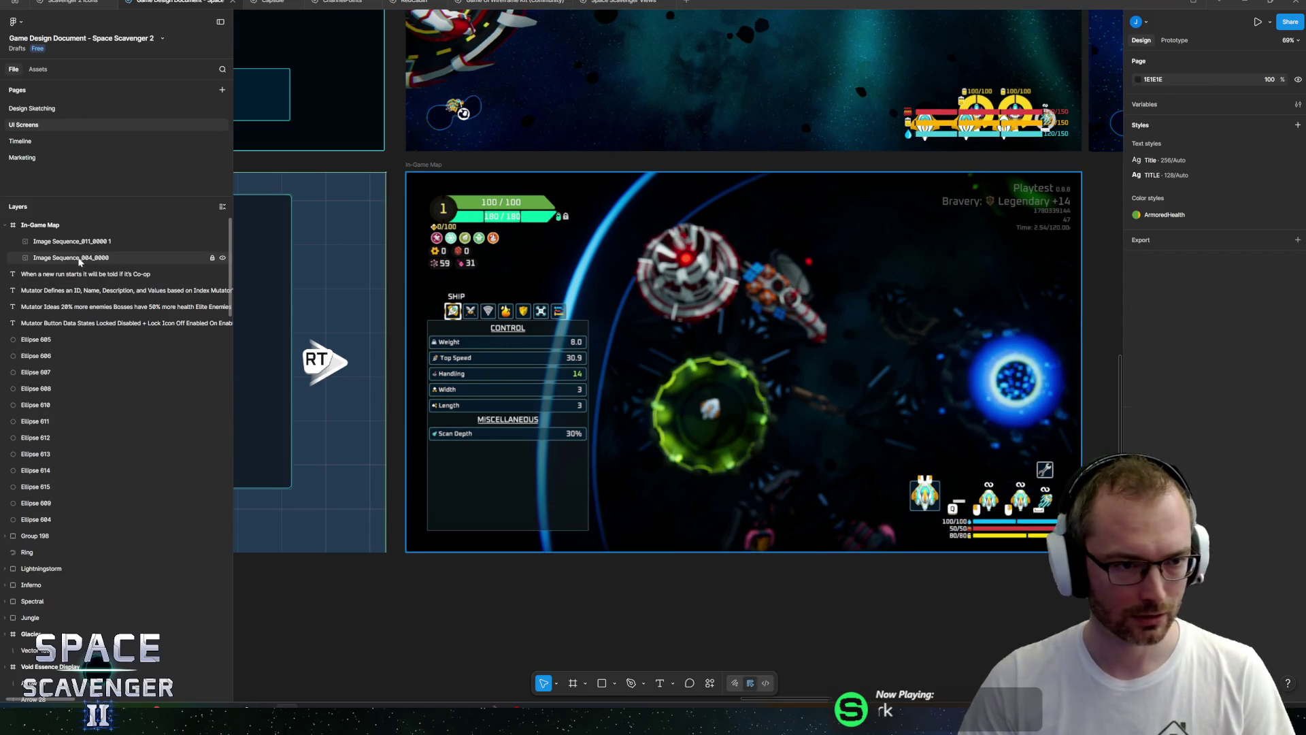
# Delete Image Sequence_004_0000 and lock the new gameplay screenshot layer.
pyautogui.press('Delete')
pyautogui.click(186, 241)
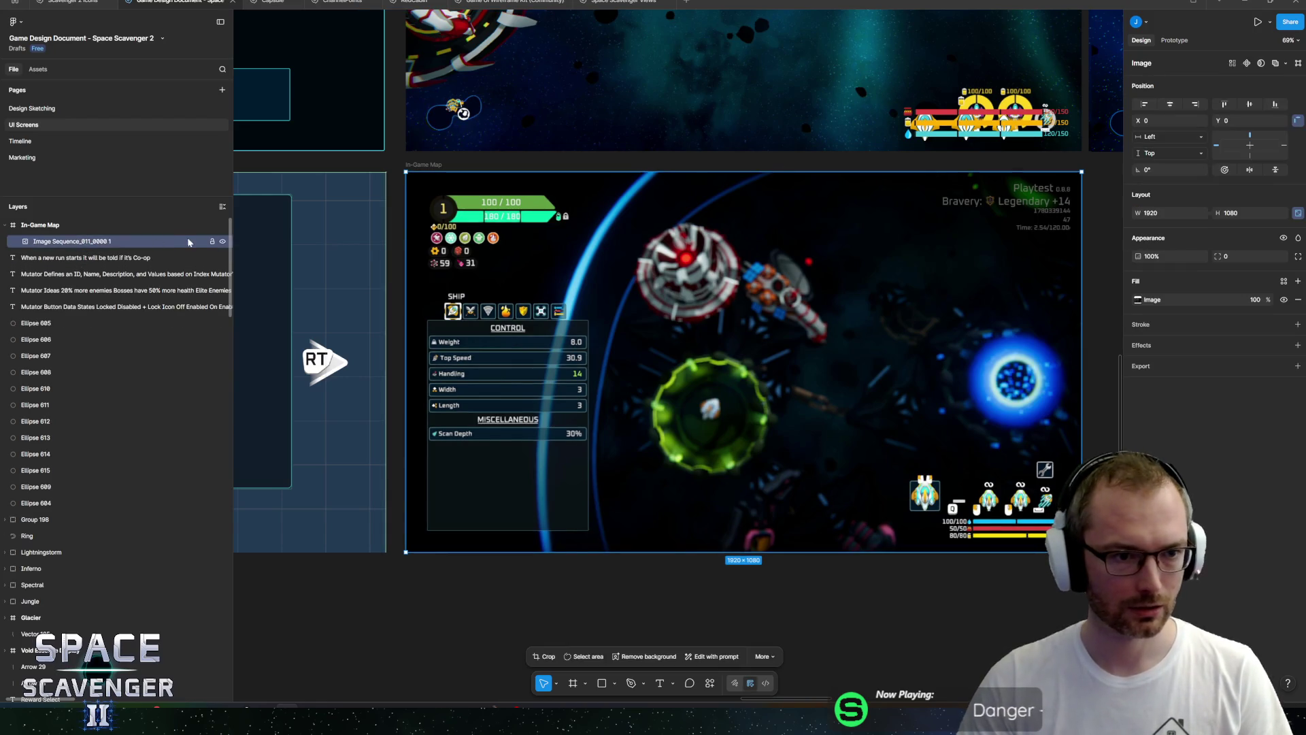
pyautogui.click(210, 241)
pyautogui.scroll(5, 818, 312)
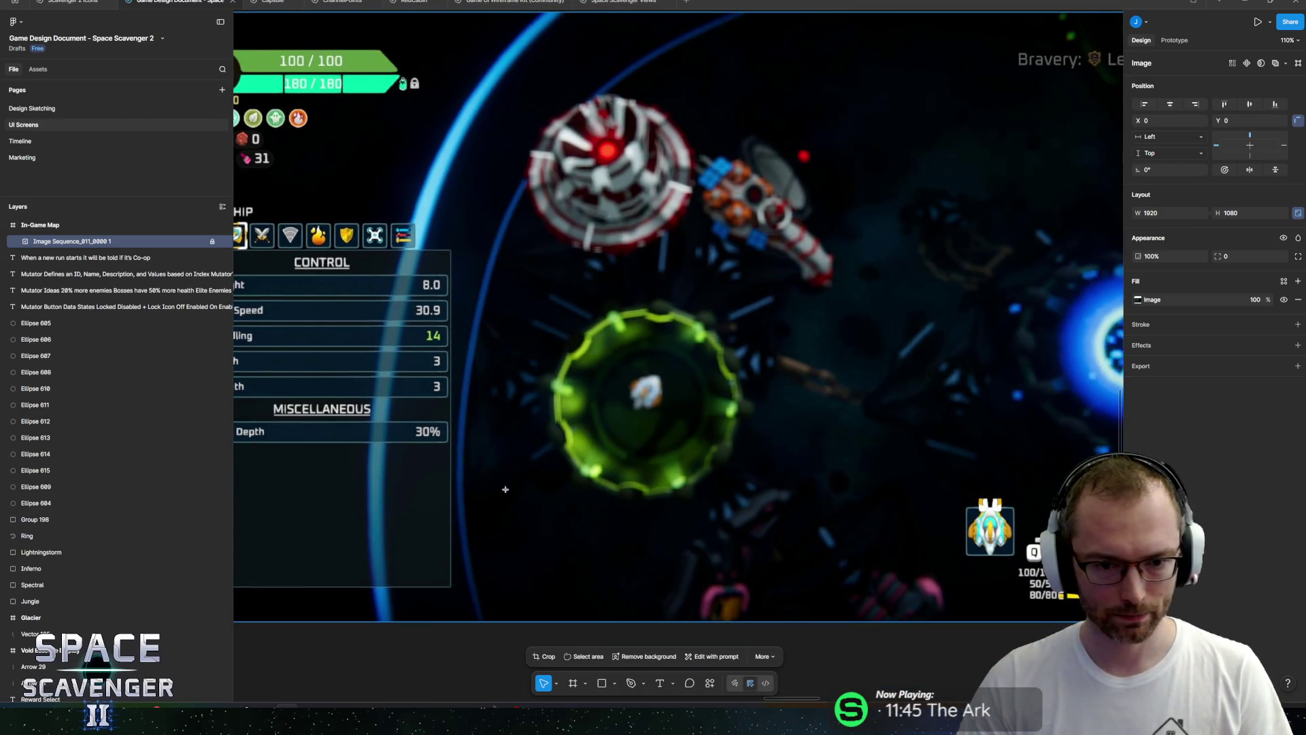
# Draw grey rectangles over the bottom HUD and as a thin bar above the ship panel.
pyautogui.press('r')
pyautogui.moveTo(490, 493); pyautogui.dragTo(979, 603)
pyautogui.moveTo(499, 552)
pyautogui.mouseDown()
pyautogui.moveTo(715, 551)
pyautogui.moveTo(476, 552)
pyautogui.mouseUp()
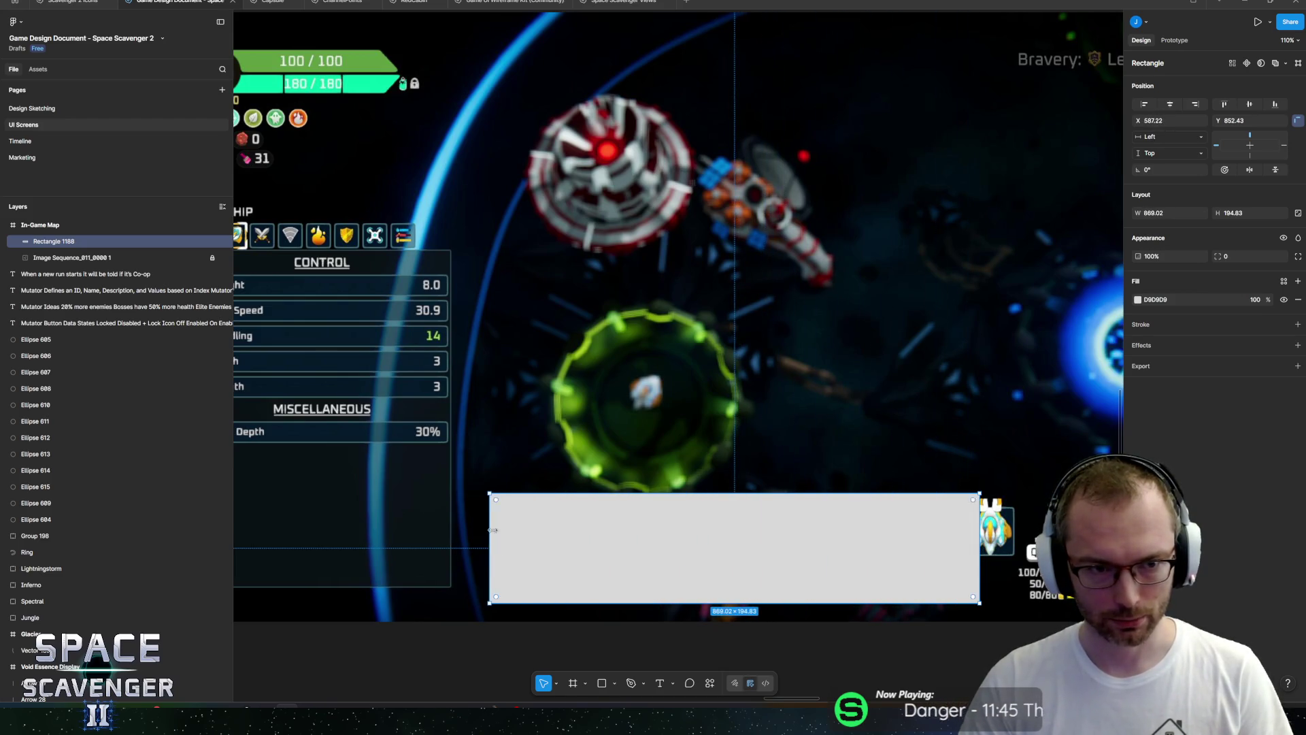
pyautogui.scroll(-3, 426, 338)
pyautogui.press('r')
pyautogui.moveTo(417, 327)
pyautogui.mouseDown()
pyautogui.moveTo(485, 346)
pyautogui.moveTo(751, 346)
pyautogui.moveTo(646, 358)
pyautogui.mouseUp()
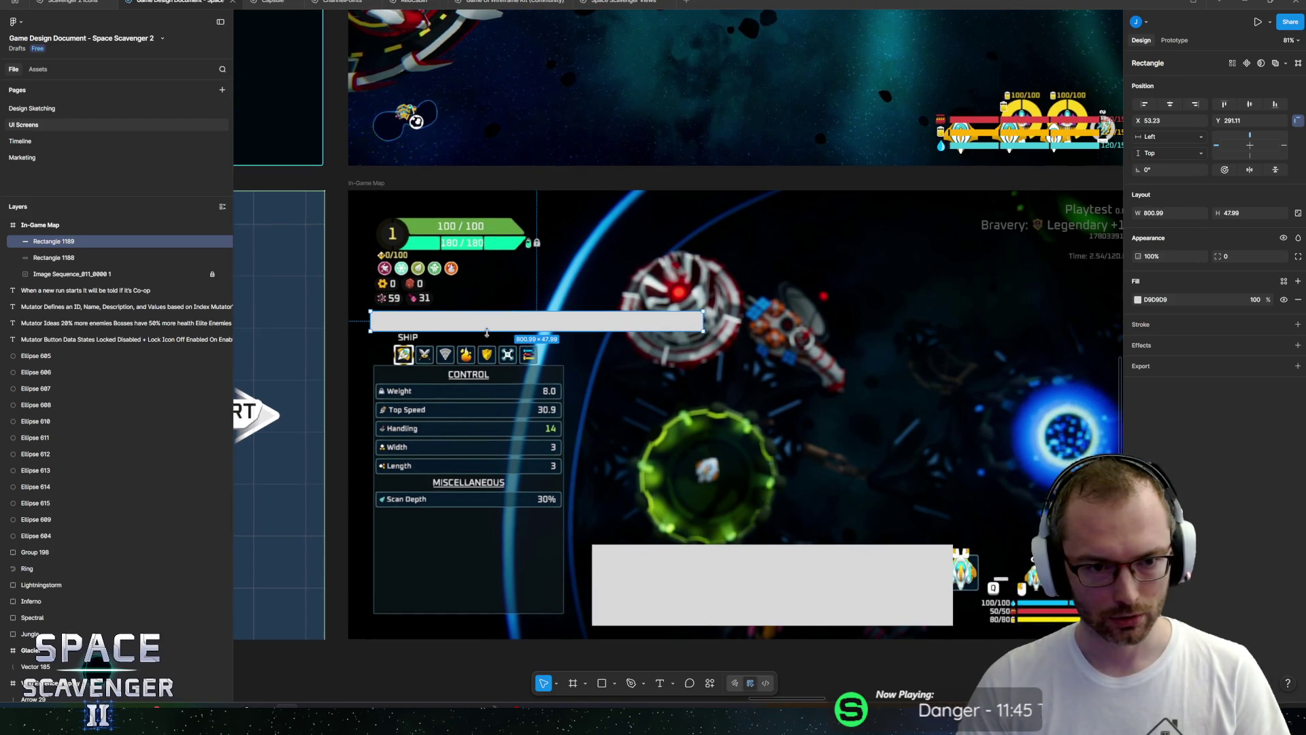
pyautogui.moveTo(487, 332); pyautogui.dragTo(490, 327)
pyautogui.hotkey('alt', 'Tab')
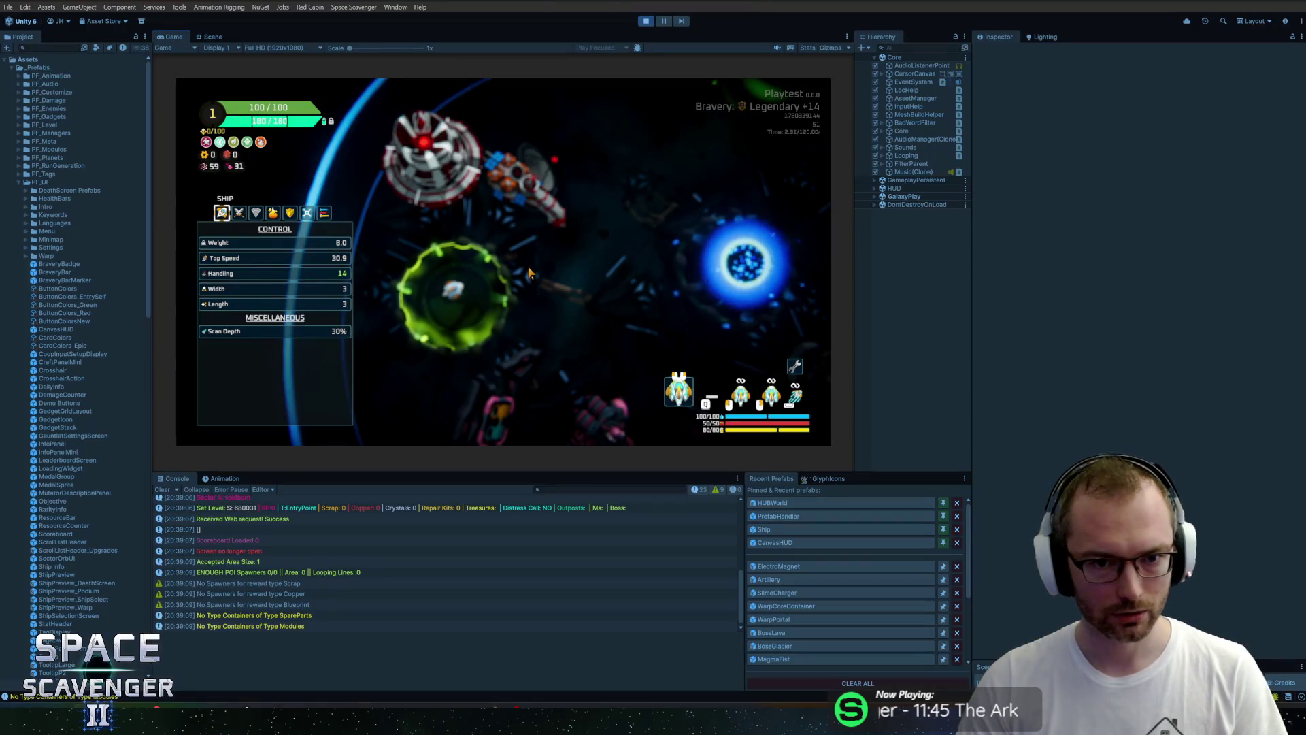
# Start a run in the Slime starting sector and open the ship stats panel.
pyautogui.click(718, 239)
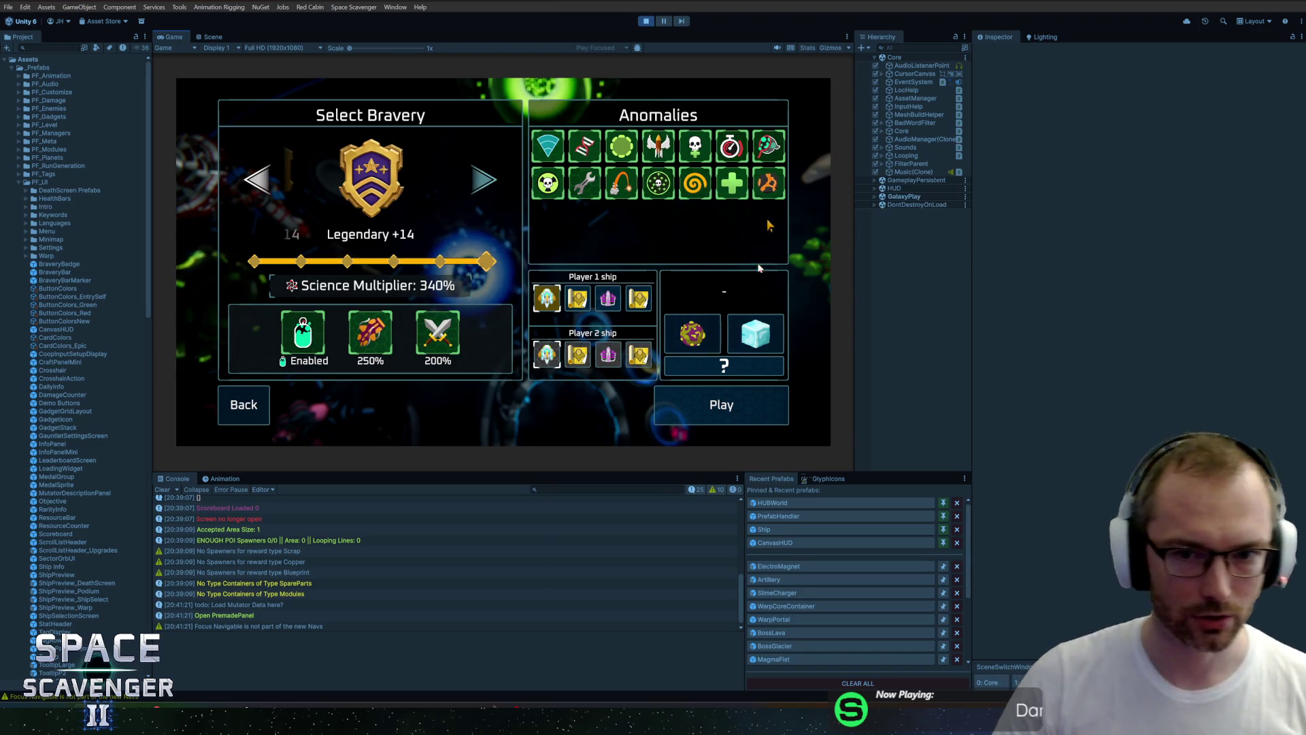
pyautogui.click(713, 332)
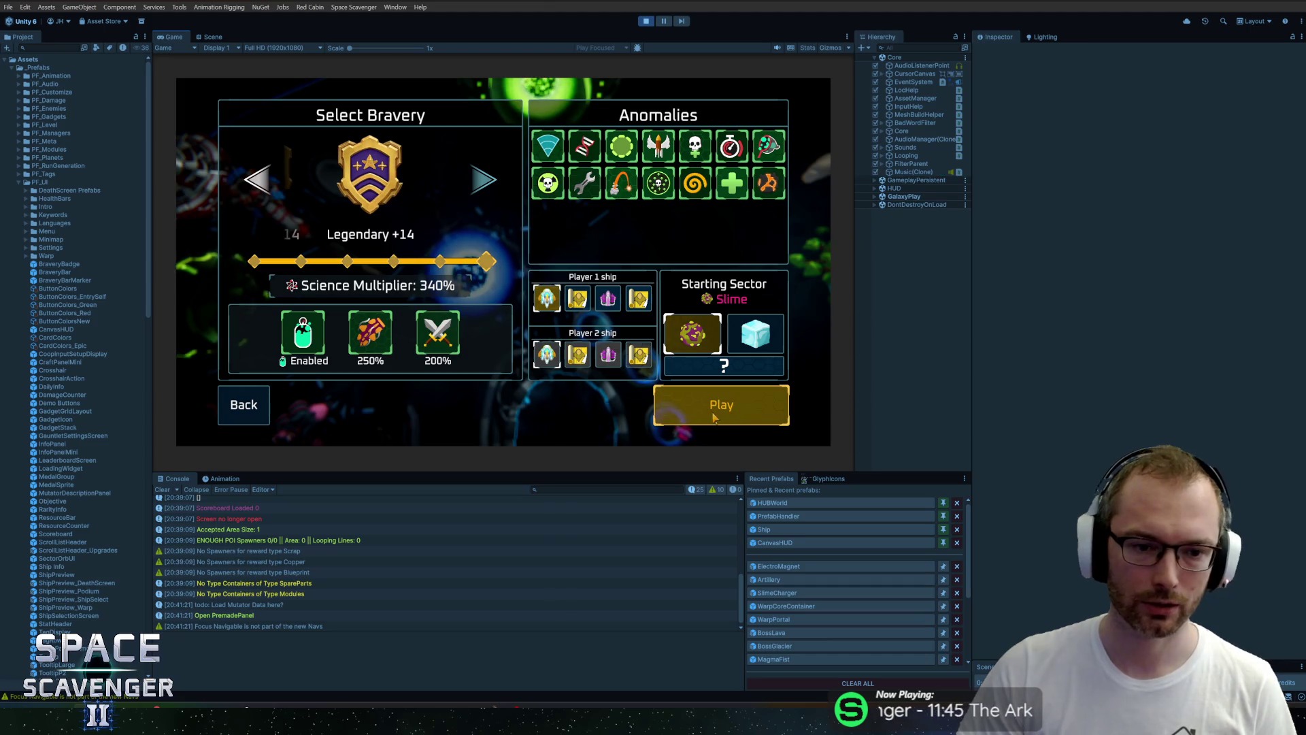
pyautogui.click(719, 412)
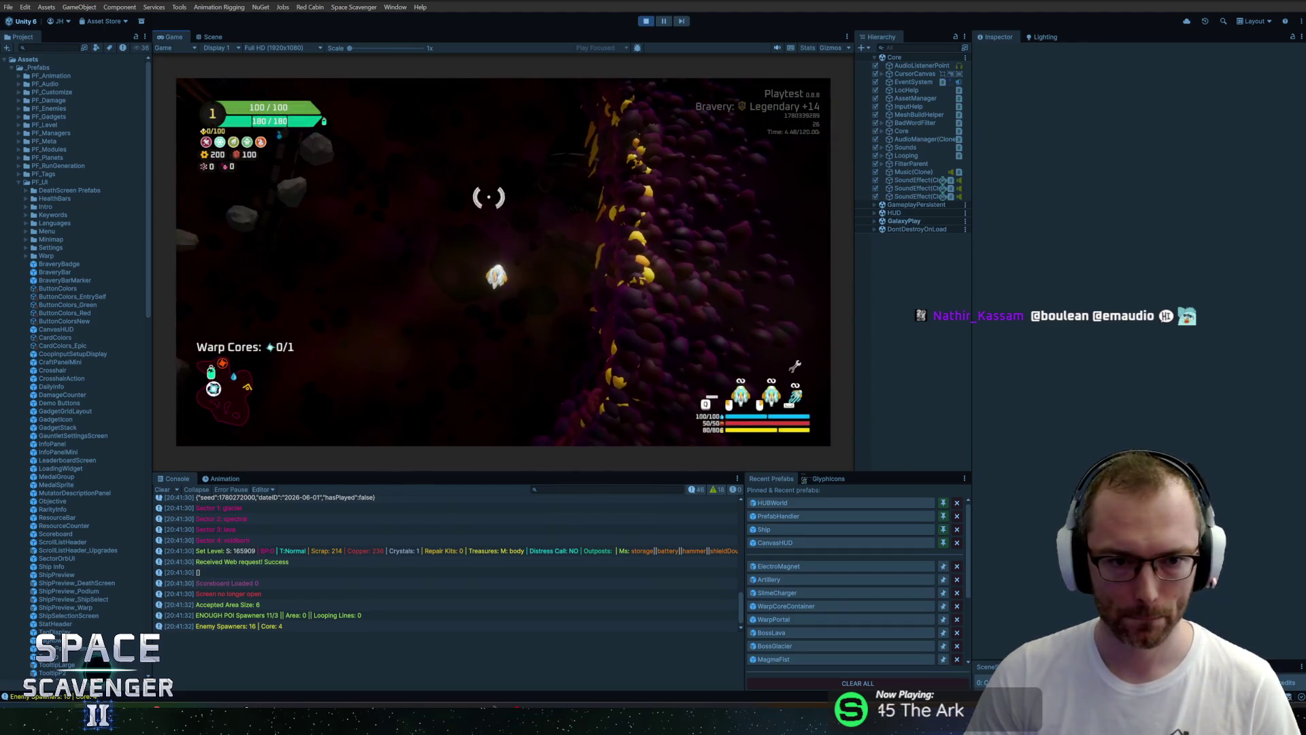
pyautogui.press('Tab')
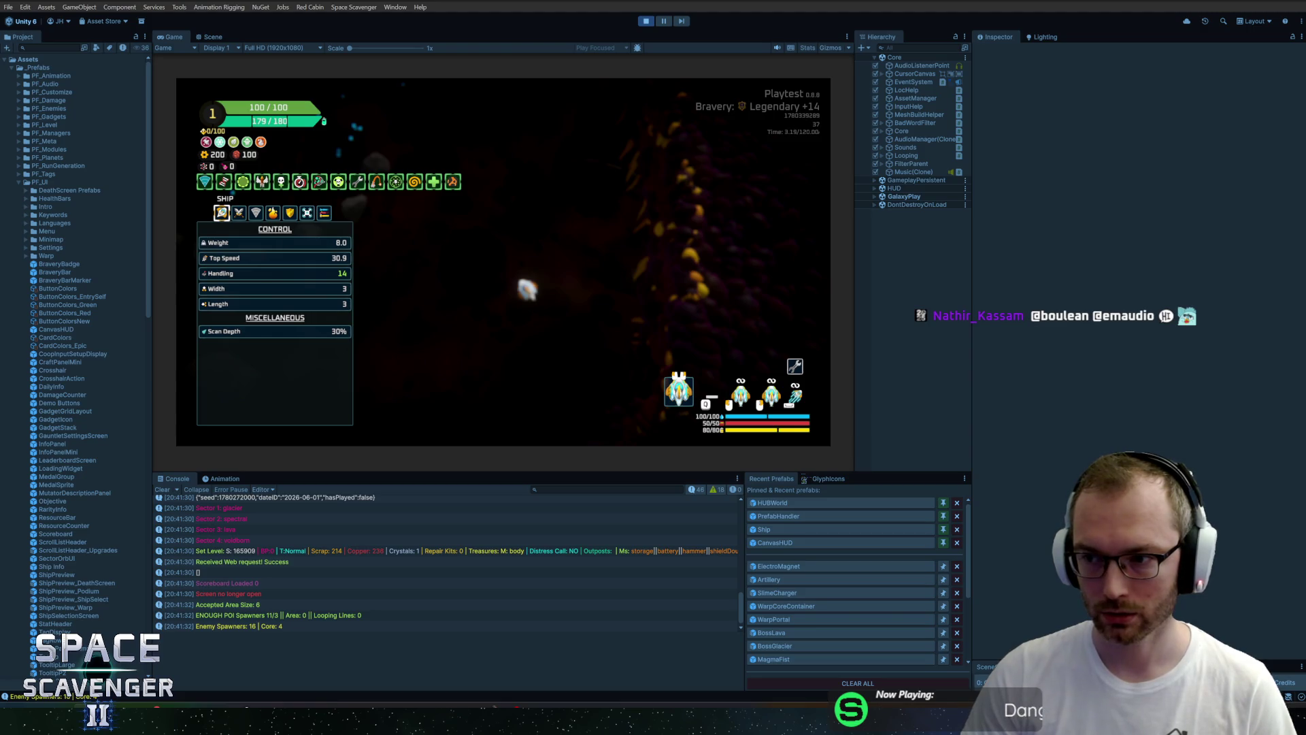
pyautogui.hotkey('alt', 'Tab')
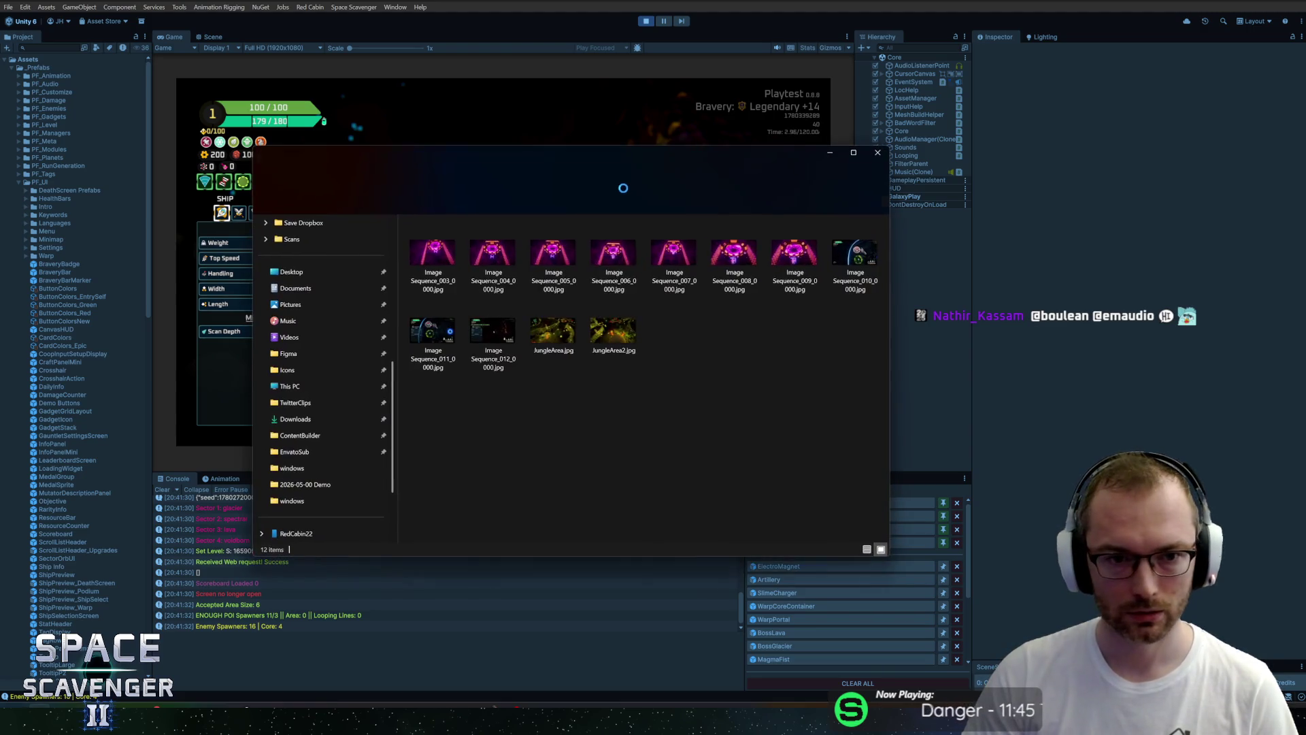
# Open Image Sequence_012 in Photos, copy it to the clipboard, and close the viewer.
pyautogui.click(485, 332)
pyautogui.doubleClick(490, 330)
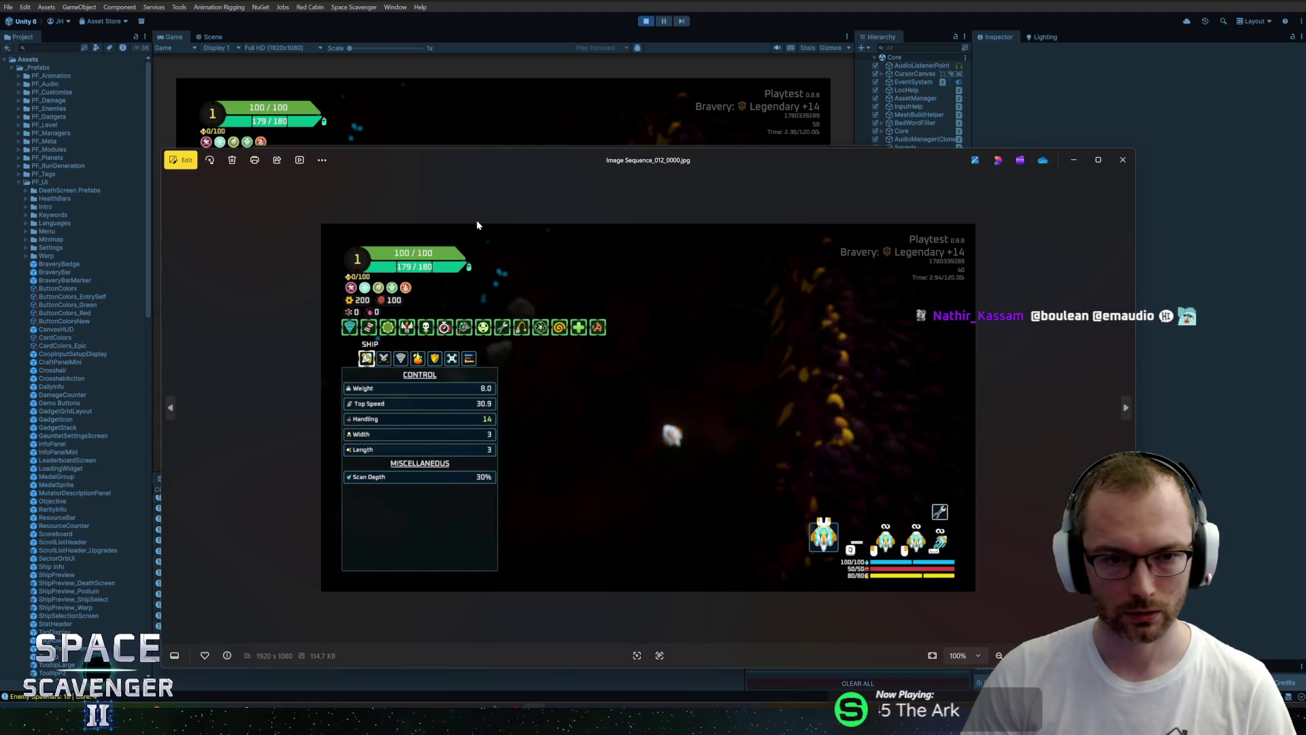
pyautogui.rightClick(586, 278)
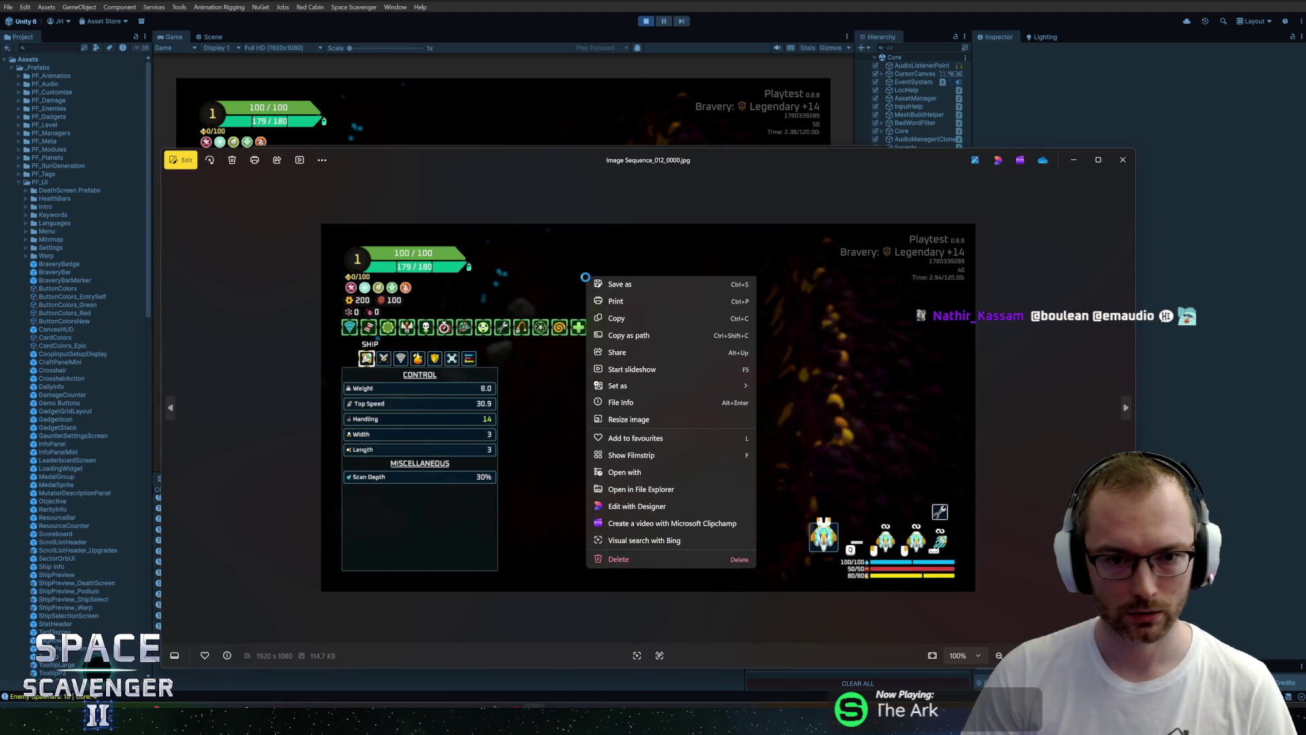
pyautogui.click(604, 321)
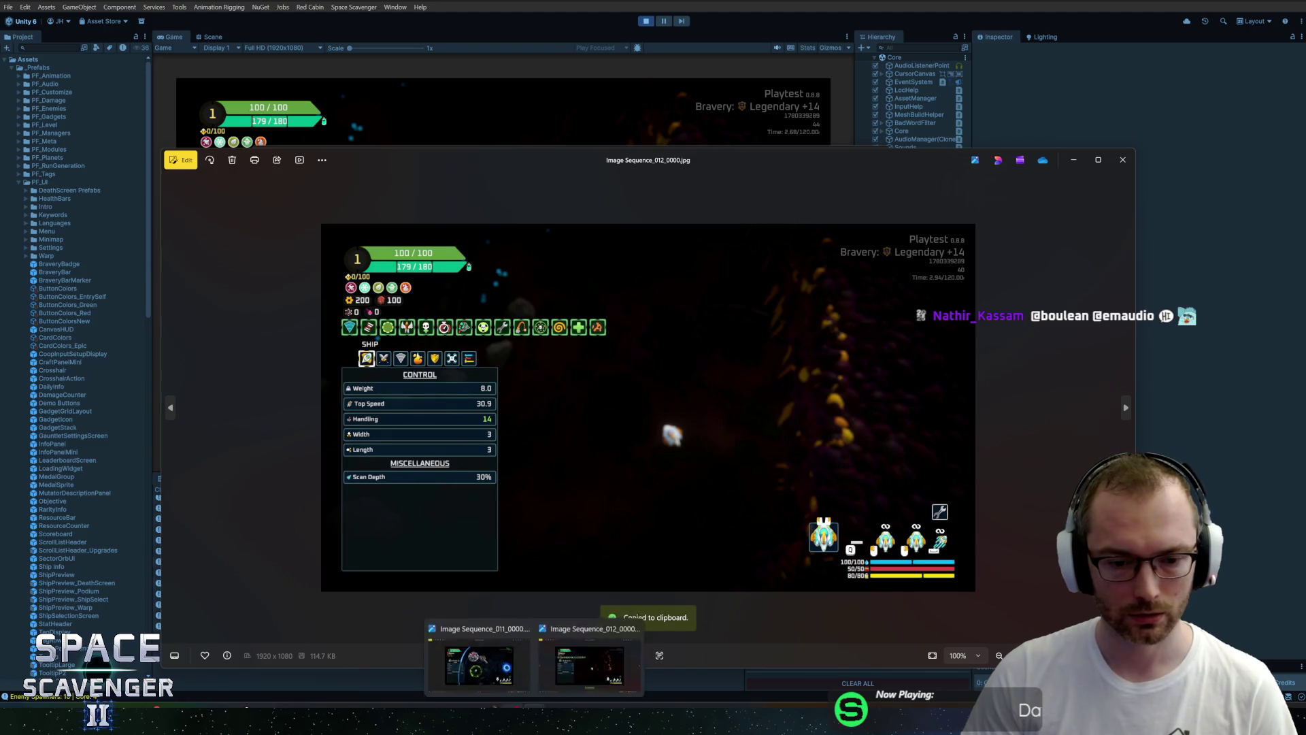
pyautogui.moveTo(399, 720)
pyautogui.click(244, 697)
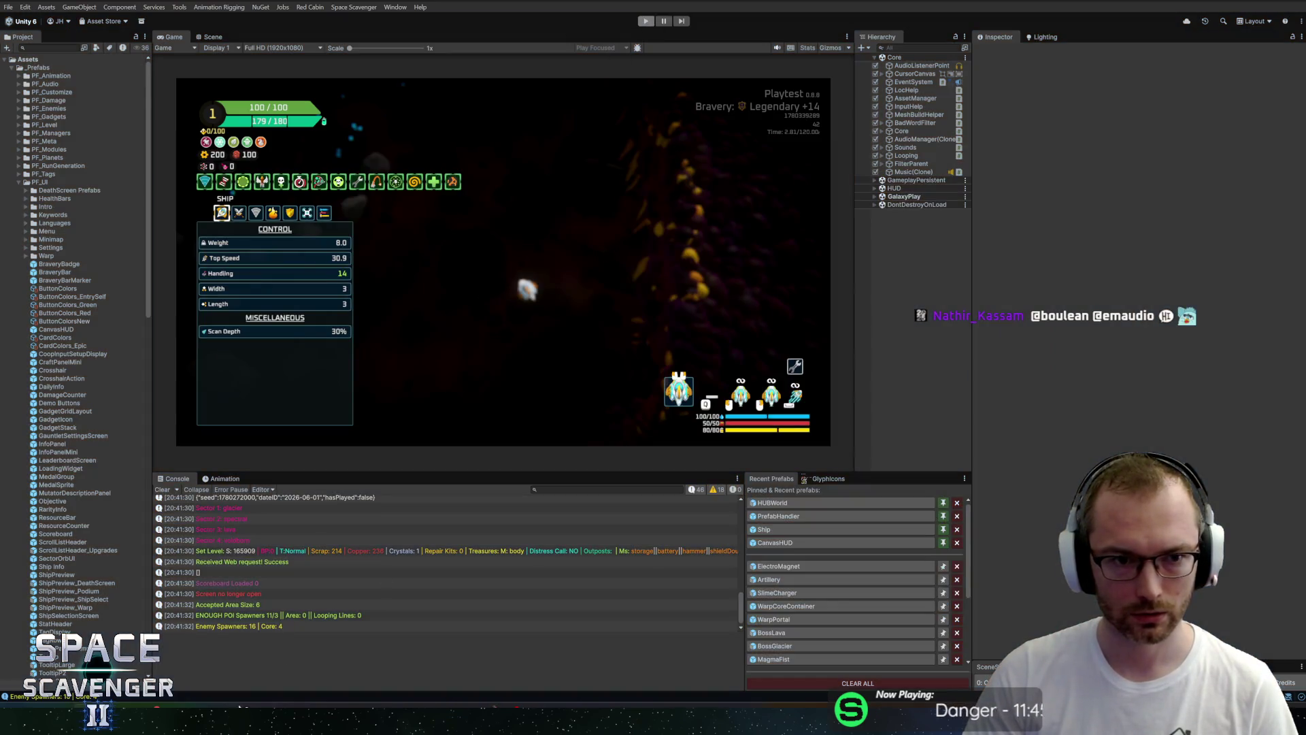
# Stop Play mode in Unity and paste the screenshot onto Figma's thin grey bar.
pyautogui.hotkey('ctrl', 'p')
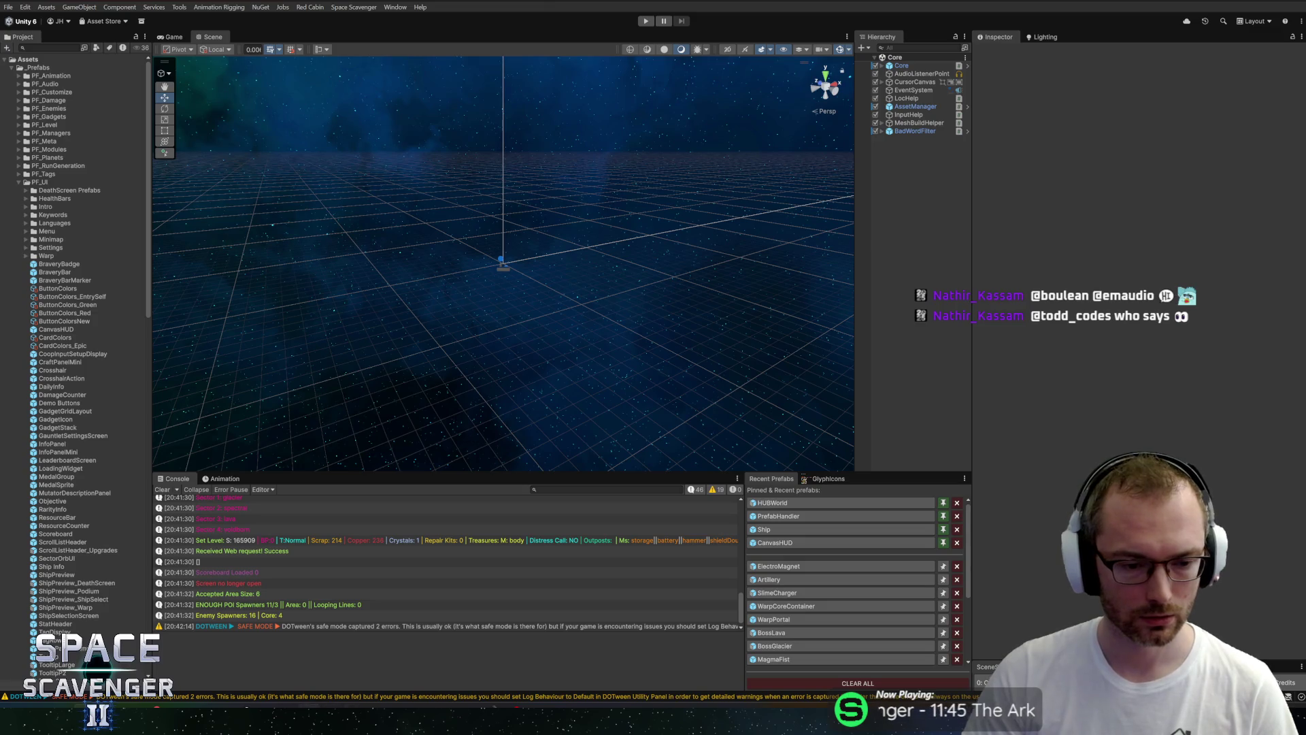
pyautogui.hotkey('alt', 'Tab')
pyautogui.click(746, 339)
pyautogui.click(679, 319)
pyautogui.hotkey('ctrl', 'v')
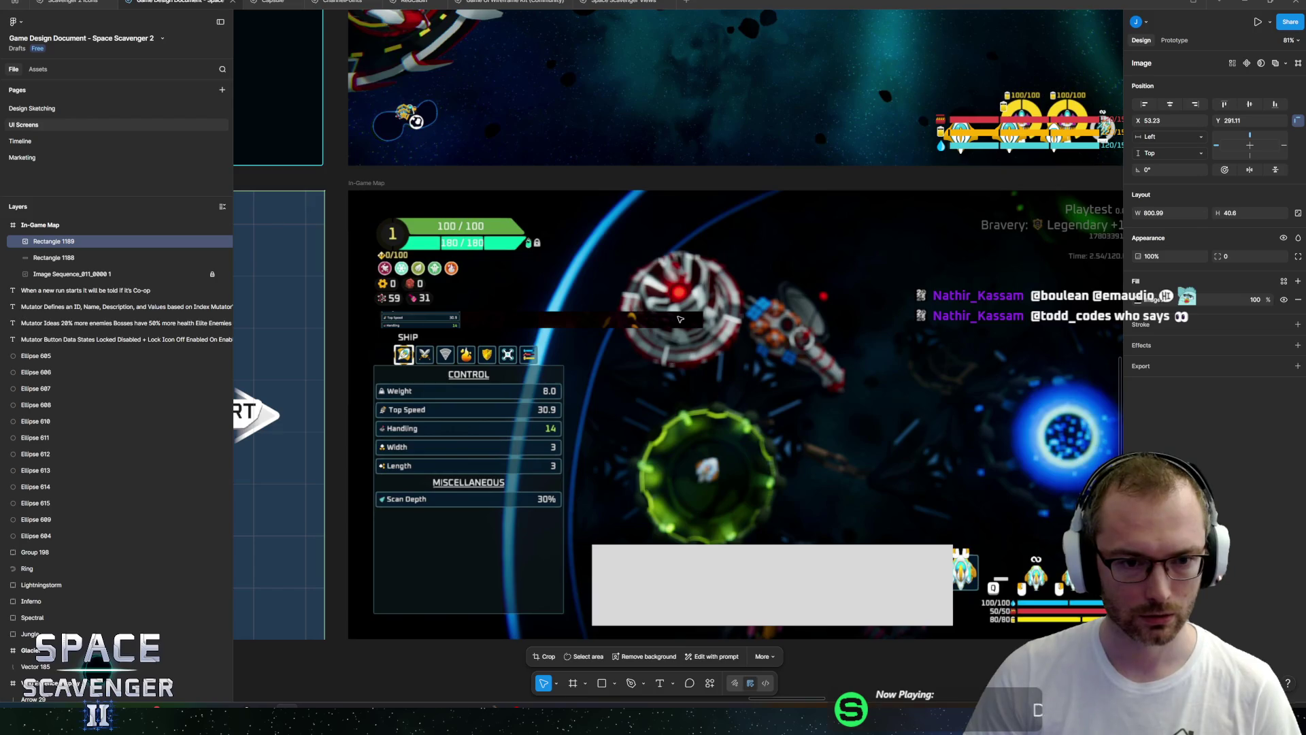
# Undo the bar's image fill and paste the screenshot as a layer inside In-Game Map, under the rectangles.
pyautogui.hotkey('ctrl', 'z')
pyautogui.hotkey('ctrl', 'v')
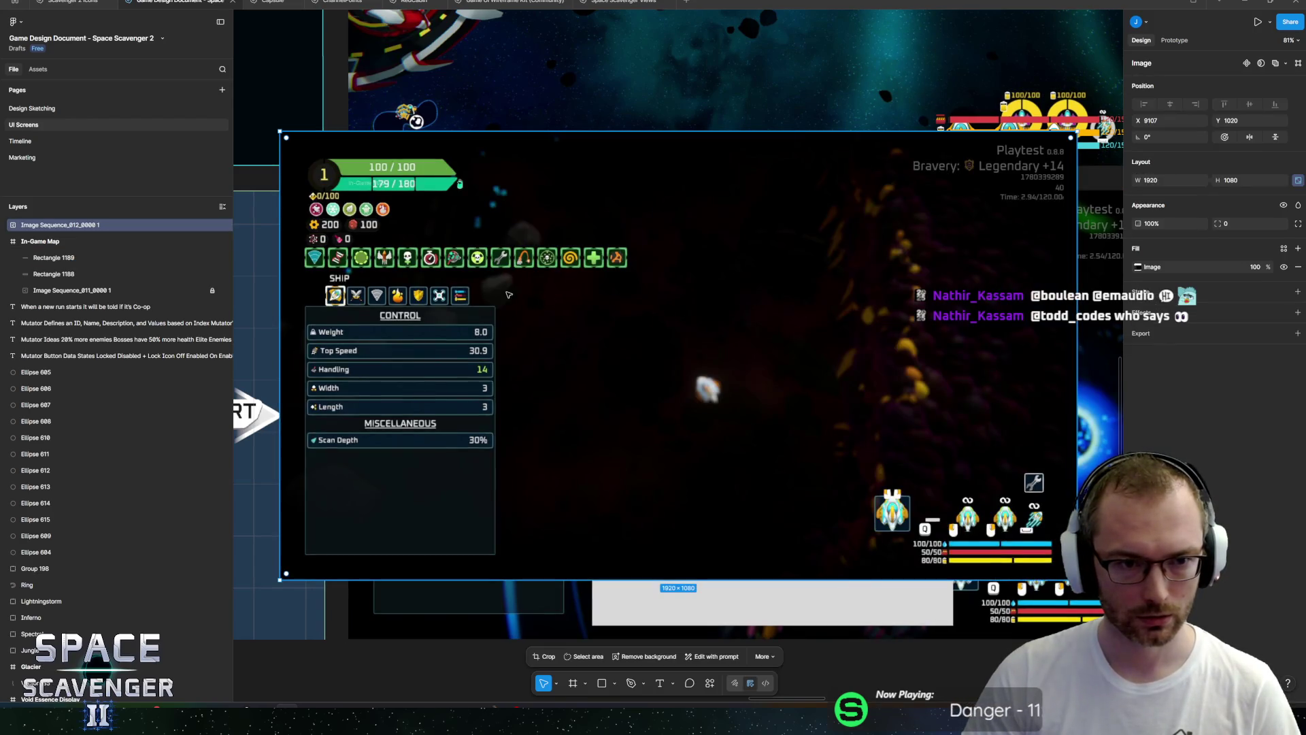
pyautogui.moveTo(412, 225); pyautogui.dragTo(393, 231)
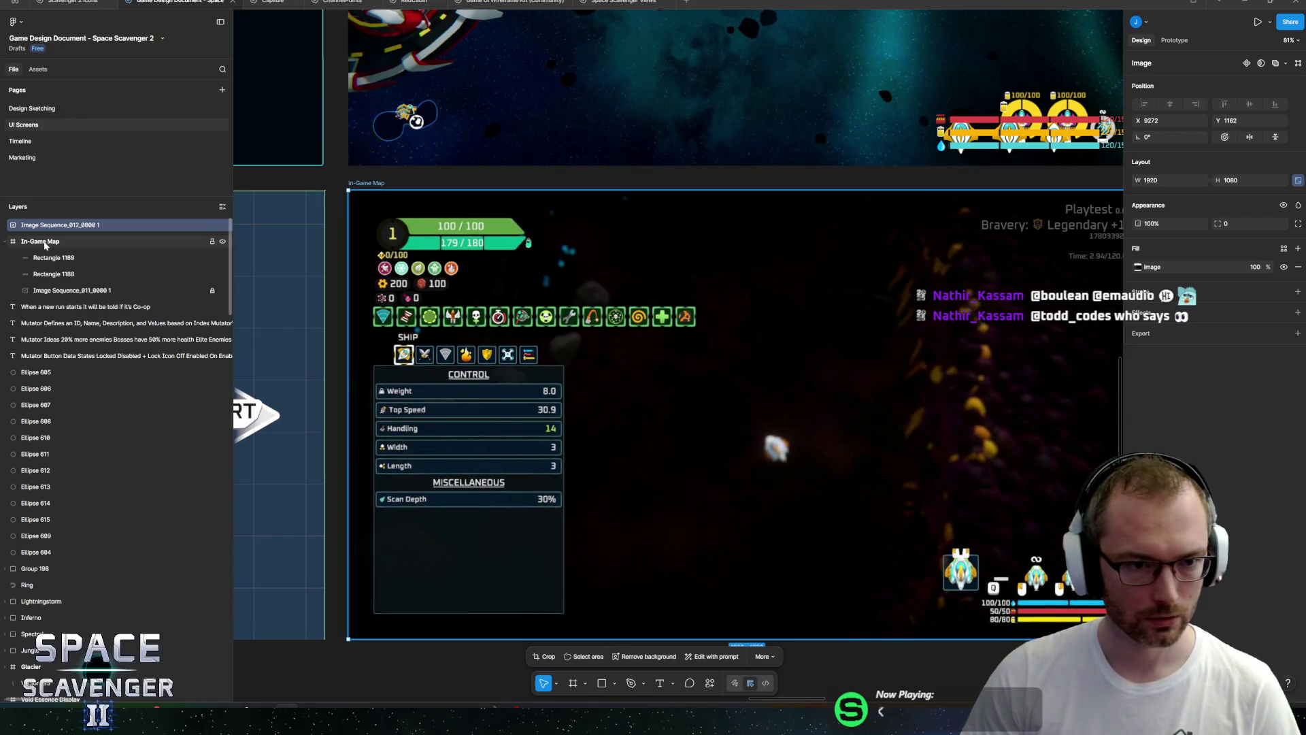
pyautogui.moveTo(42, 225)
pyautogui.mouseDown()
pyautogui.moveTo(72, 280)
pyautogui.moveTo(105, 278)
pyautogui.mouseUp()
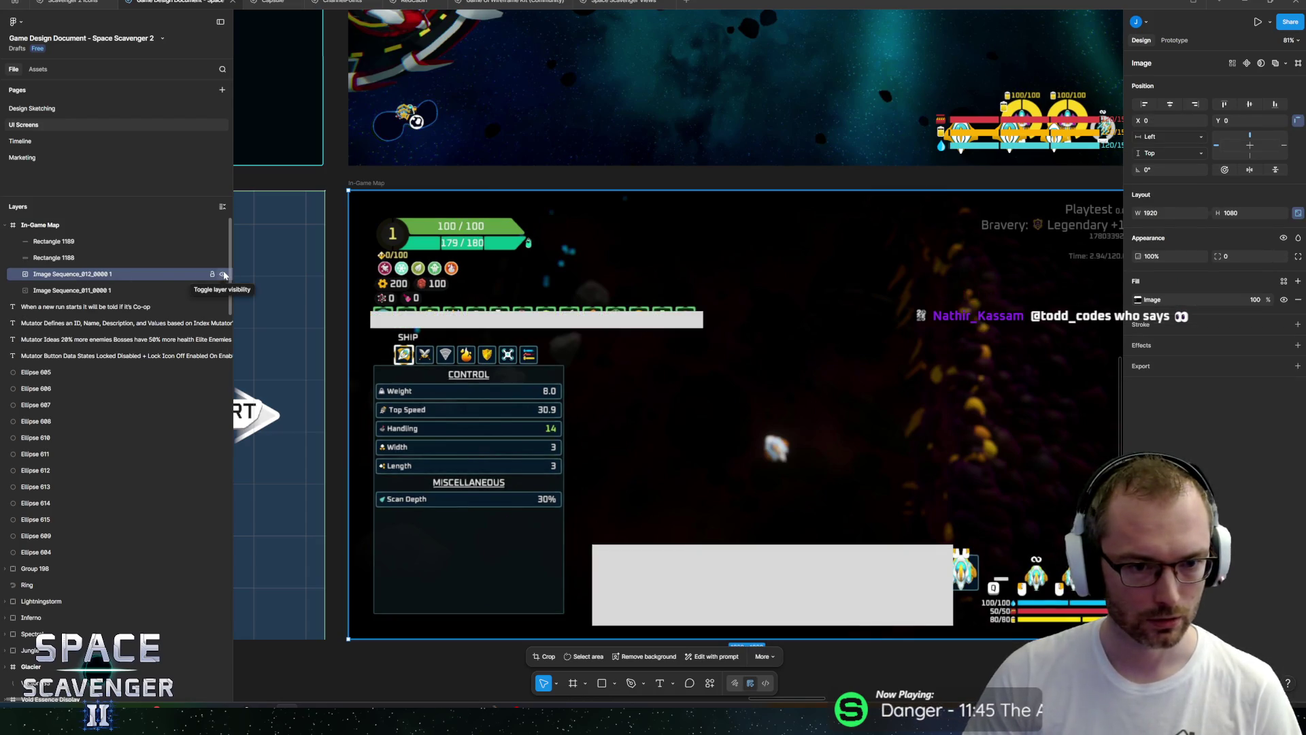
# Move the thin grey bar up onto the green button row and narrow it to W 783.88.
pyautogui.click(53, 241)
pyautogui.scroll(10, 653, 323)
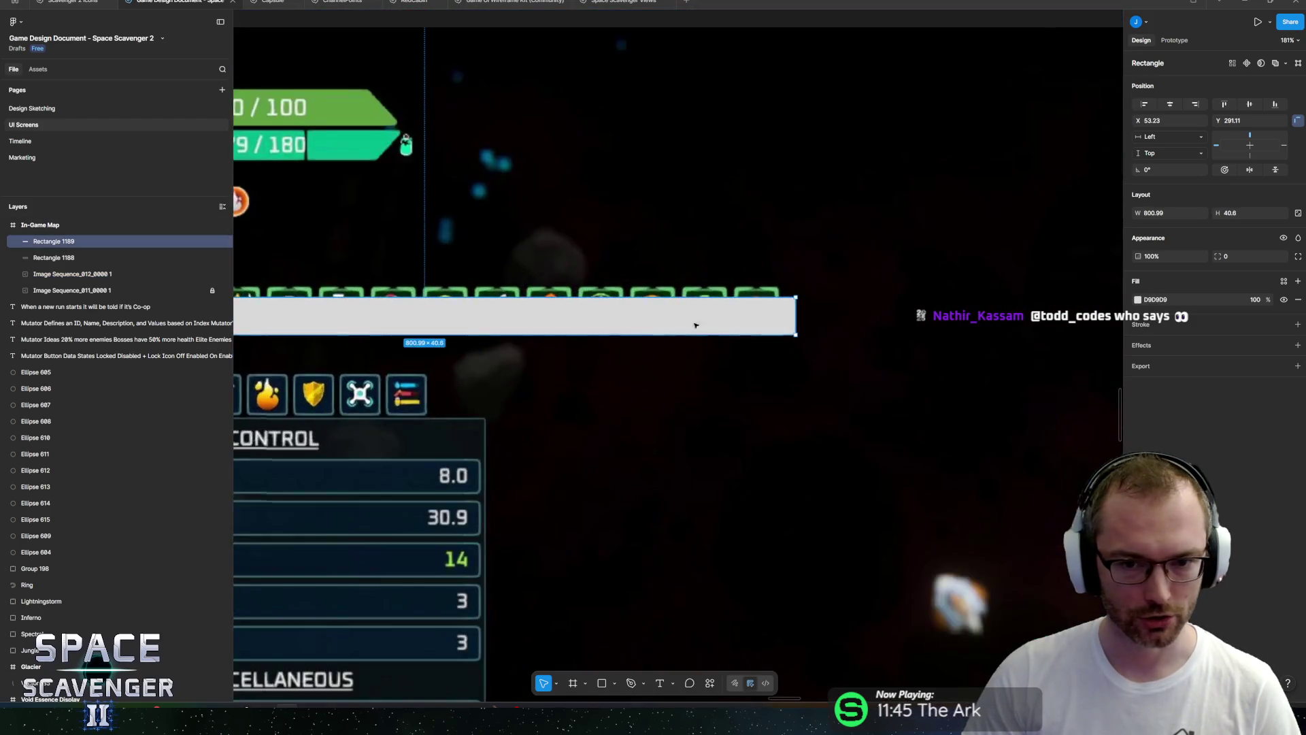
pyautogui.scroll(-8, 680, 299)
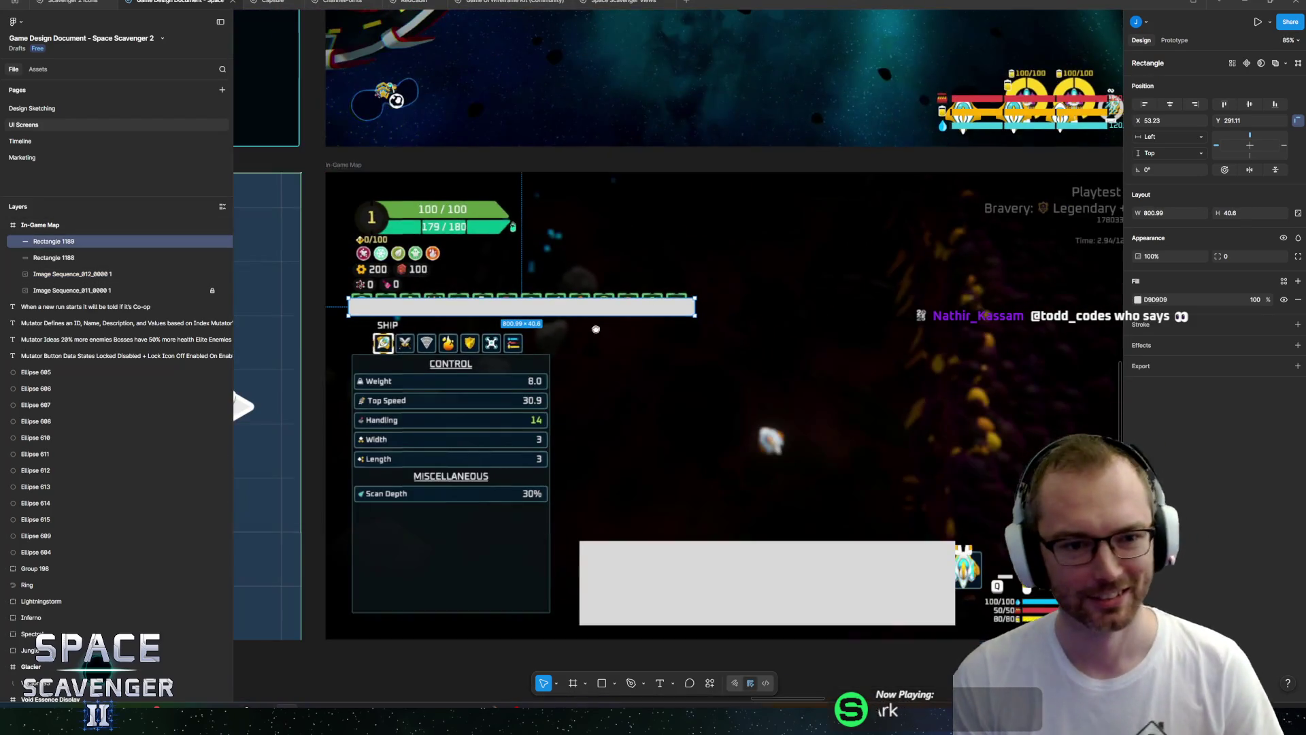
pyautogui.scroll(4, 537, 358)
pyautogui.moveTo(542, 373); pyautogui.dragTo(547, 371)
pyautogui.hscroll(3, 889, 388)
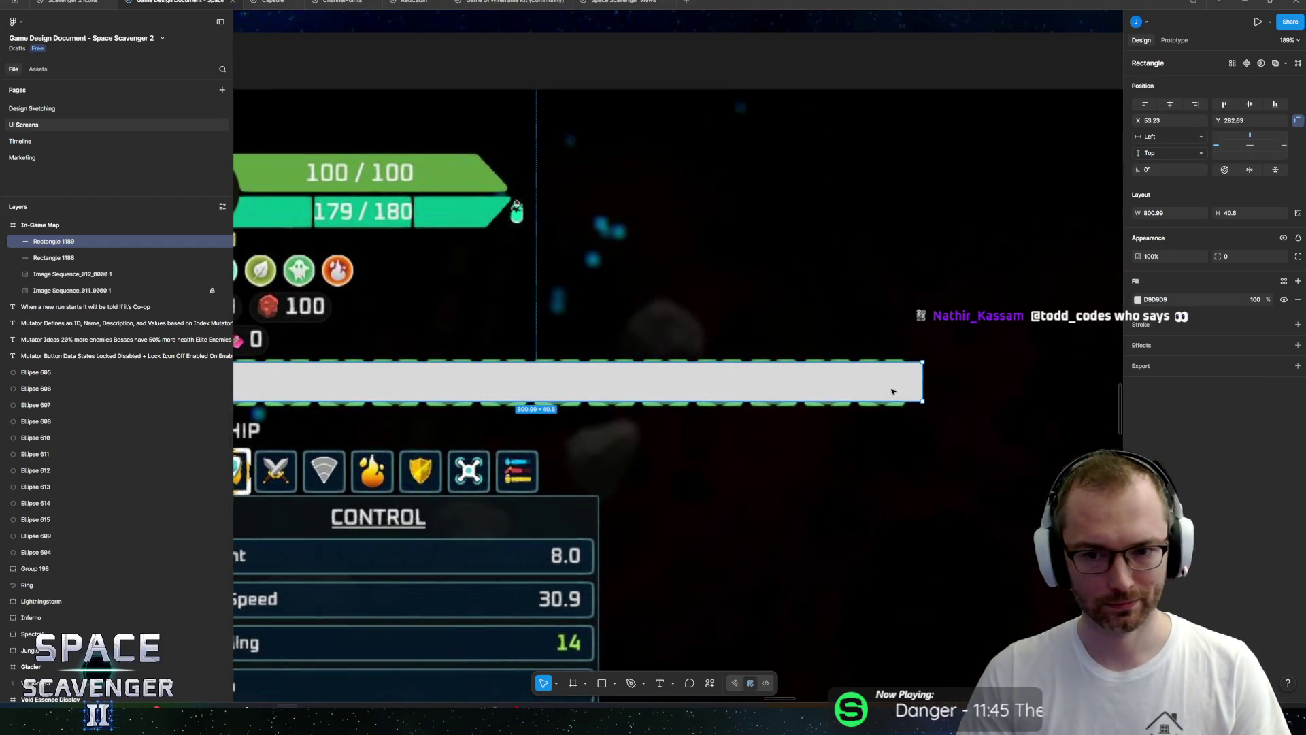
pyautogui.moveTo(921, 381); pyautogui.dragTo(861, 358)
pyautogui.hscroll(5, 914, 373)
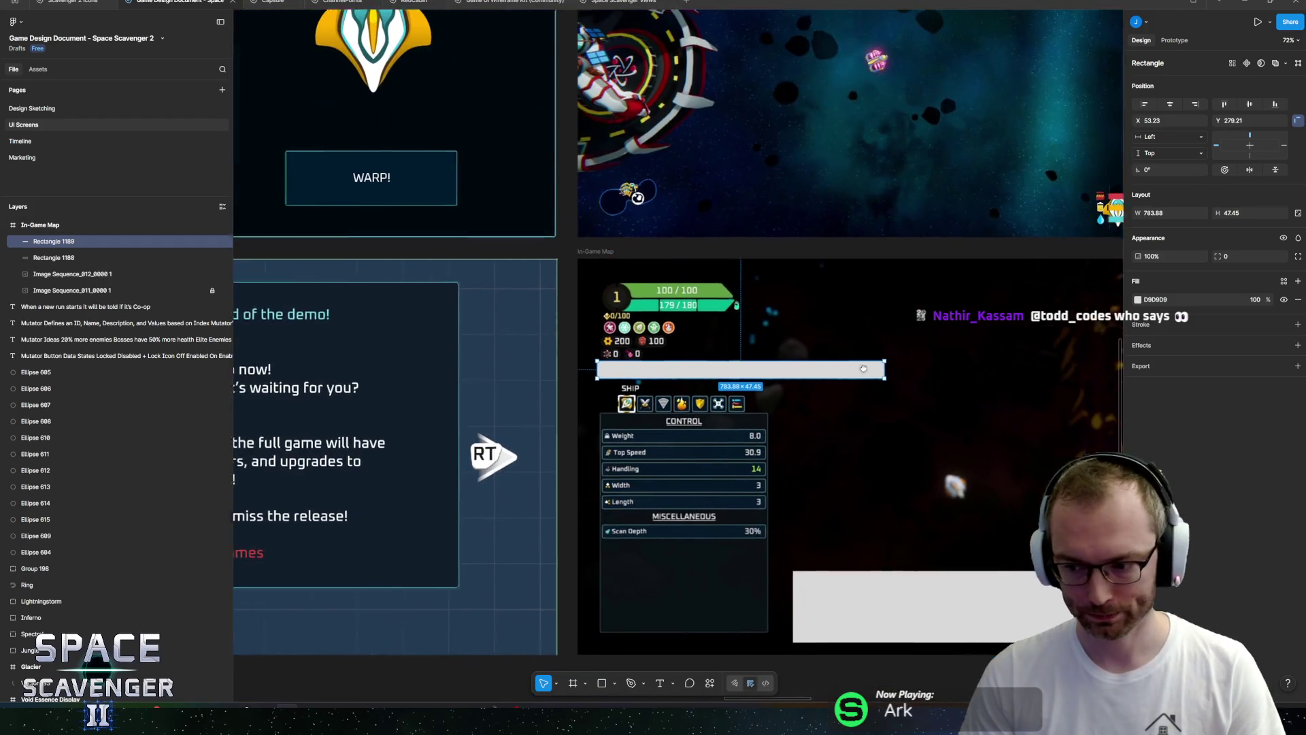
pyautogui.hscroll(-2, 865, 340)
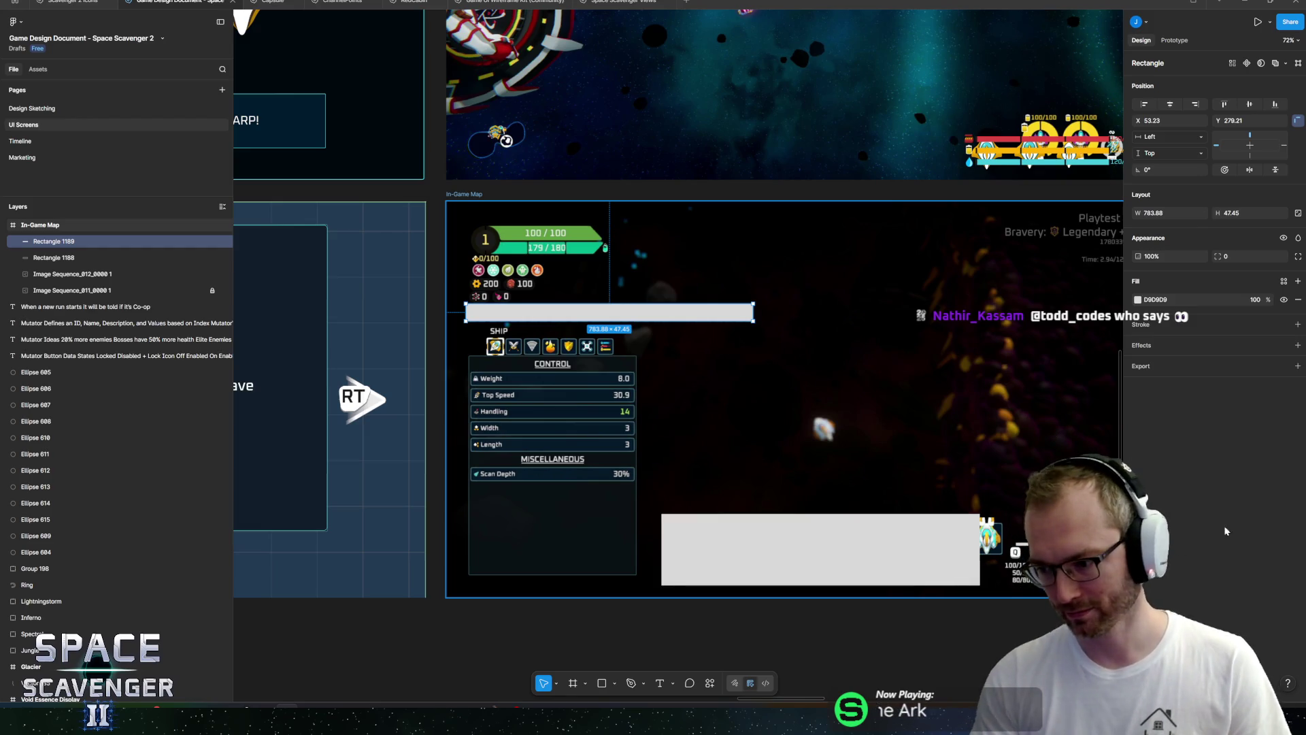
# Check Unity, then return to Figma and select the parent In-Game Map frame.
pyautogui.hotkey('alt', 'Tab')
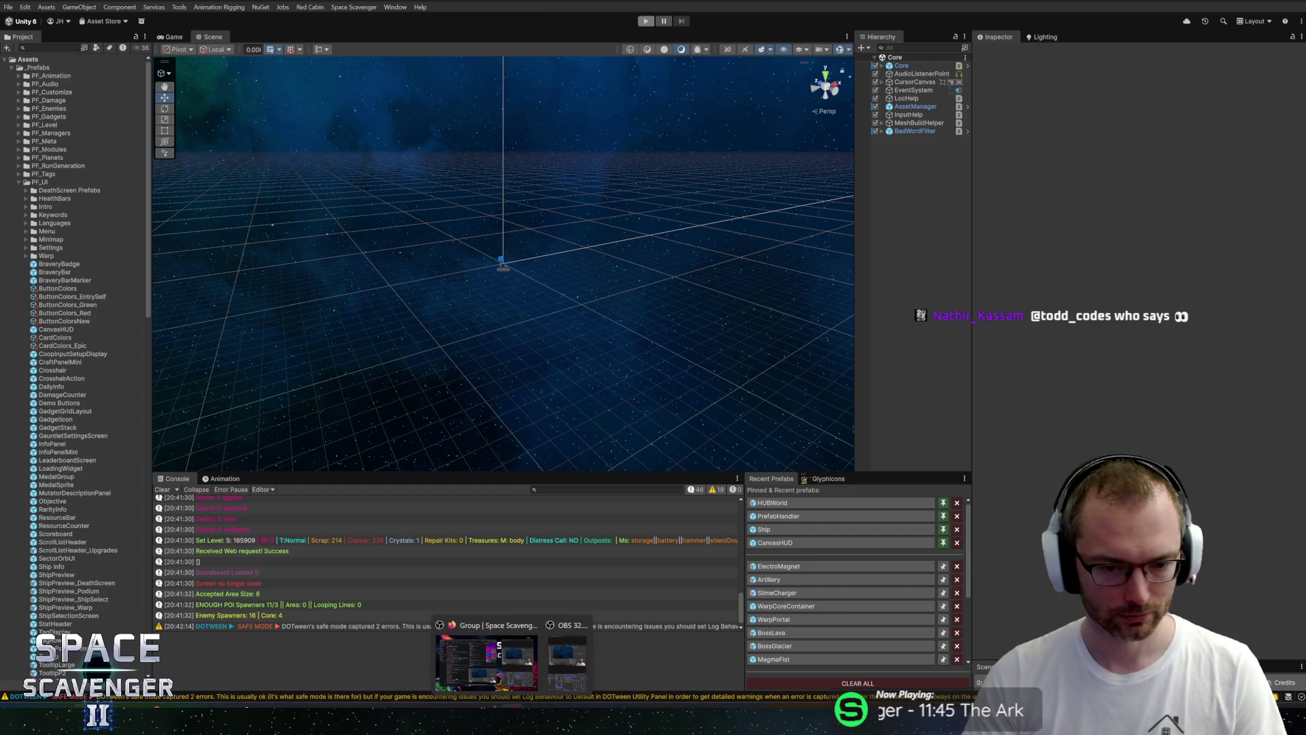
pyautogui.click(281, 703)
pyautogui.hscroll(5, 680, 408)
pyautogui.scroll(-1, 680, 409)
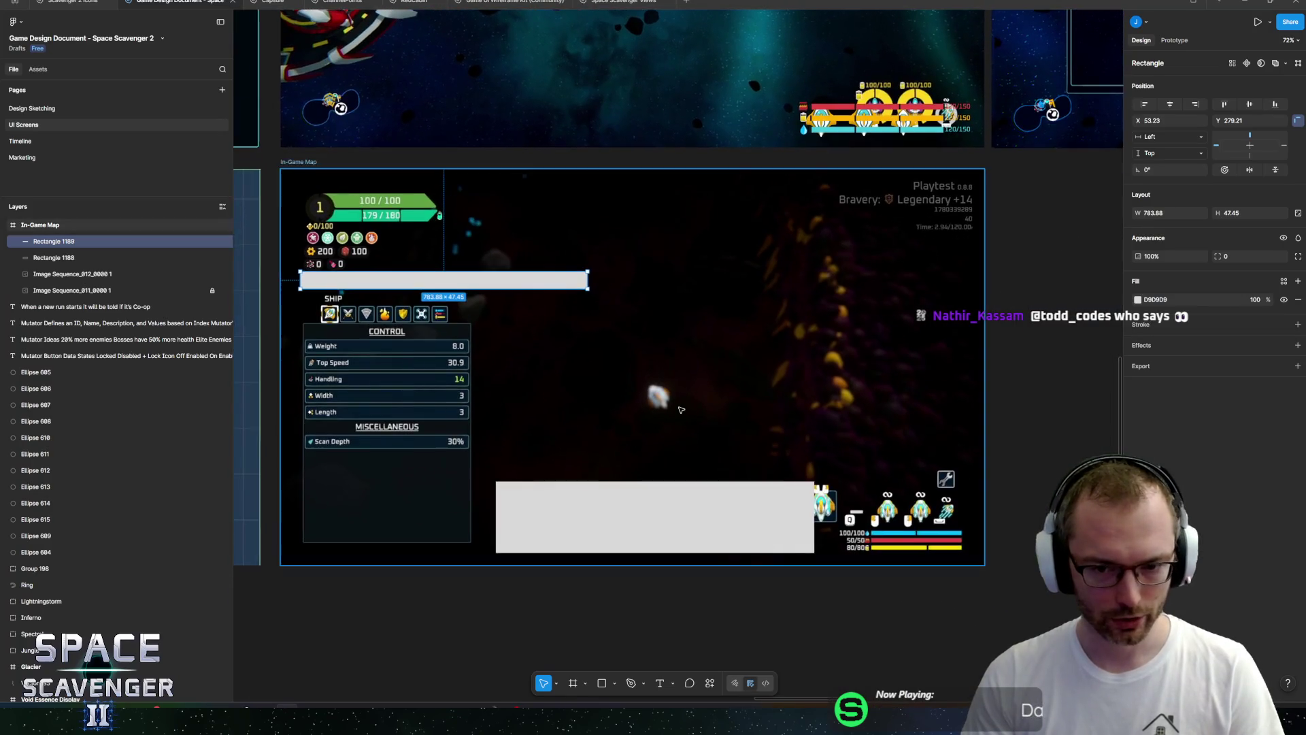
pyautogui.scroll(2, 680, 409)
pyautogui.scroll(-2, 680, 407)
pyautogui.scroll(1, 670, 391)
pyautogui.hscroll(-1, 658, 373)
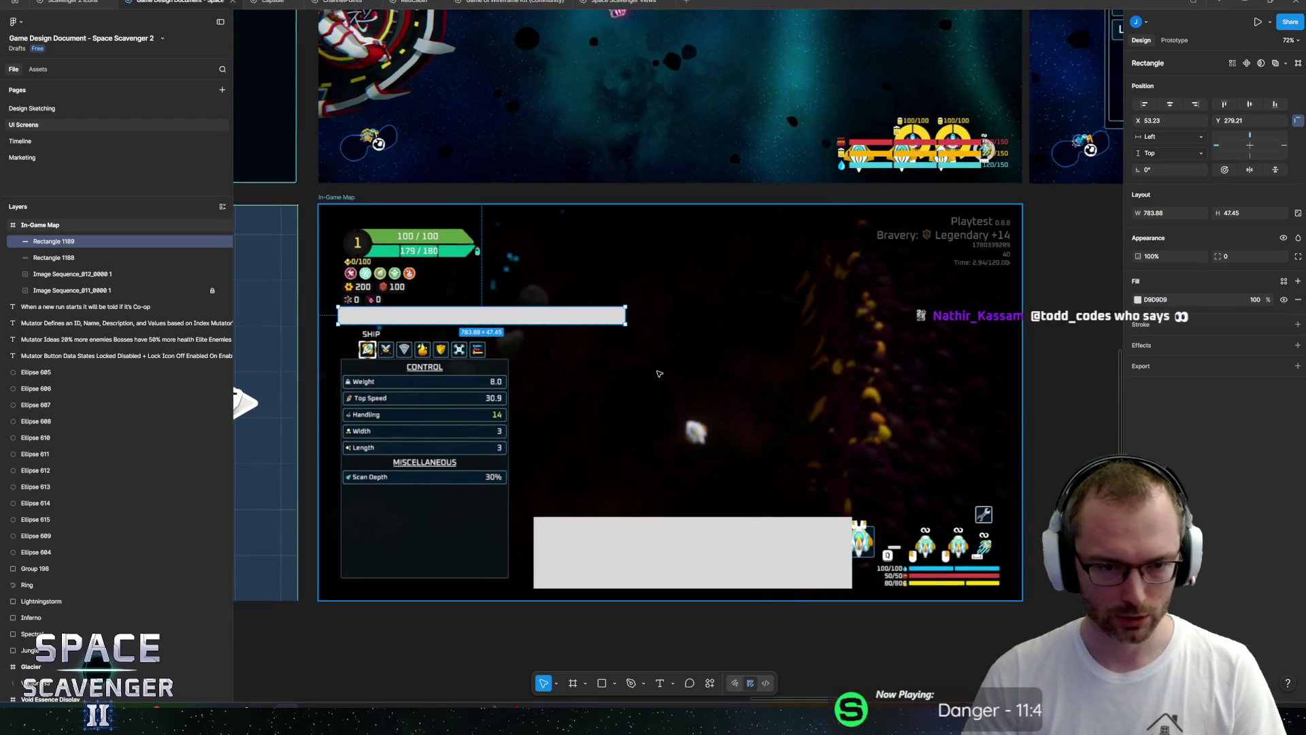
pyautogui.scroll(2, 670, 395)
pyautogui.press('Escape')
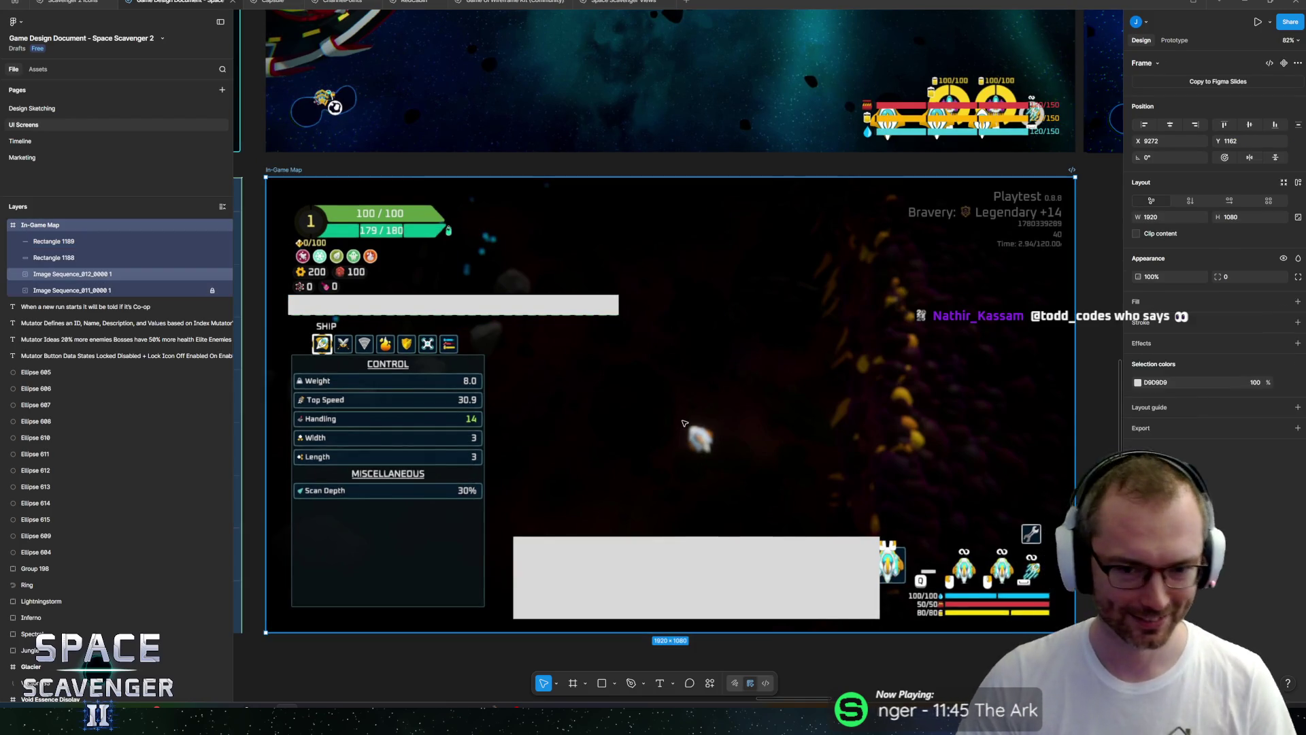
# Draw a grey circle node and Alt-copy it into an upper row of three.
pyautogui.press('o')
pyautogui.moveTo(675, 478)
pyautogui.mouseDown()
pyautogui.moveTo(733, 535)
pyautogui.moveTo(682, 514)
pyautogui.moveTo(714, 478)
pyautogui.moveTo(701, 491)
pyautogui.mouseUp()
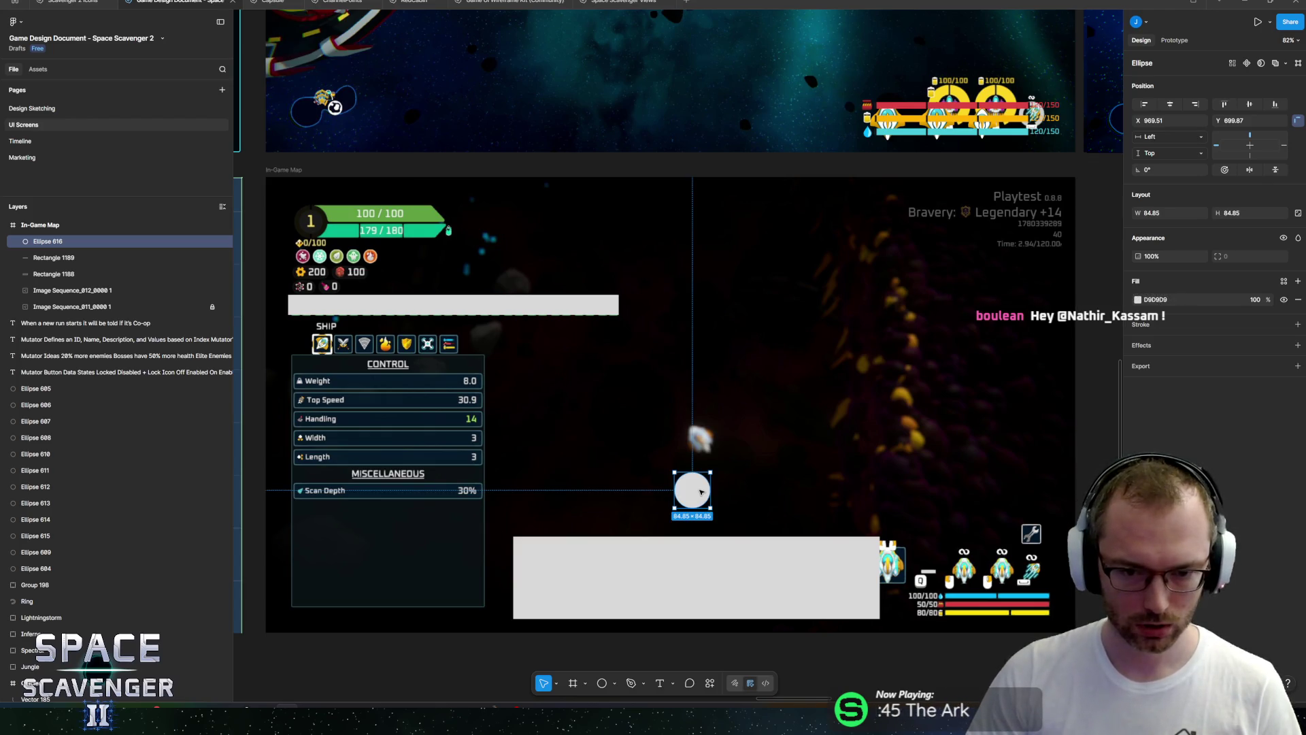
pyautogui.moveTo(702, 491)
pyautogui.keyDown('alt'); pyautogui.mouseDown()
pyautogui.moveTo(636, 421)
pyautogui.moveTo(645, 426)
pyautogui.mouseUp(); pyautogui.keyUp('alt')
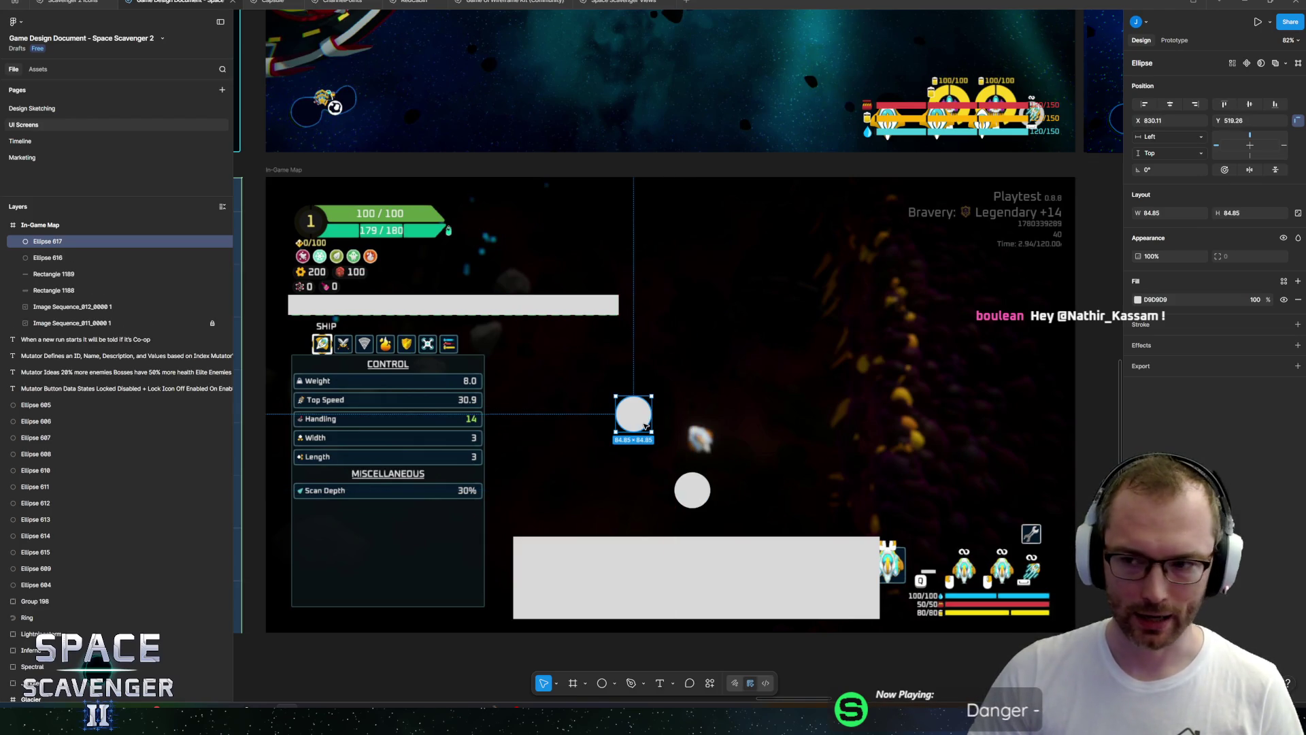
pyautogui.moveTo(692, 495)
pyautogui.keyDown('alt'); pyautogui.mouseDown()
pyautogui.moveTo(711, 452)
pyautogui.moveTo(759, 416)
pyautogui.moveTo(600, 415)
pyautogui.mouseUp(); pyautogui.keyUp('alt')
pyautogui.click(682, 491)
pyautogui.keyDown('alt'); pyautogui.moveTo(682, 491); pyautogui.dragTo(780, 418); pyautogui.keyUp('alt')
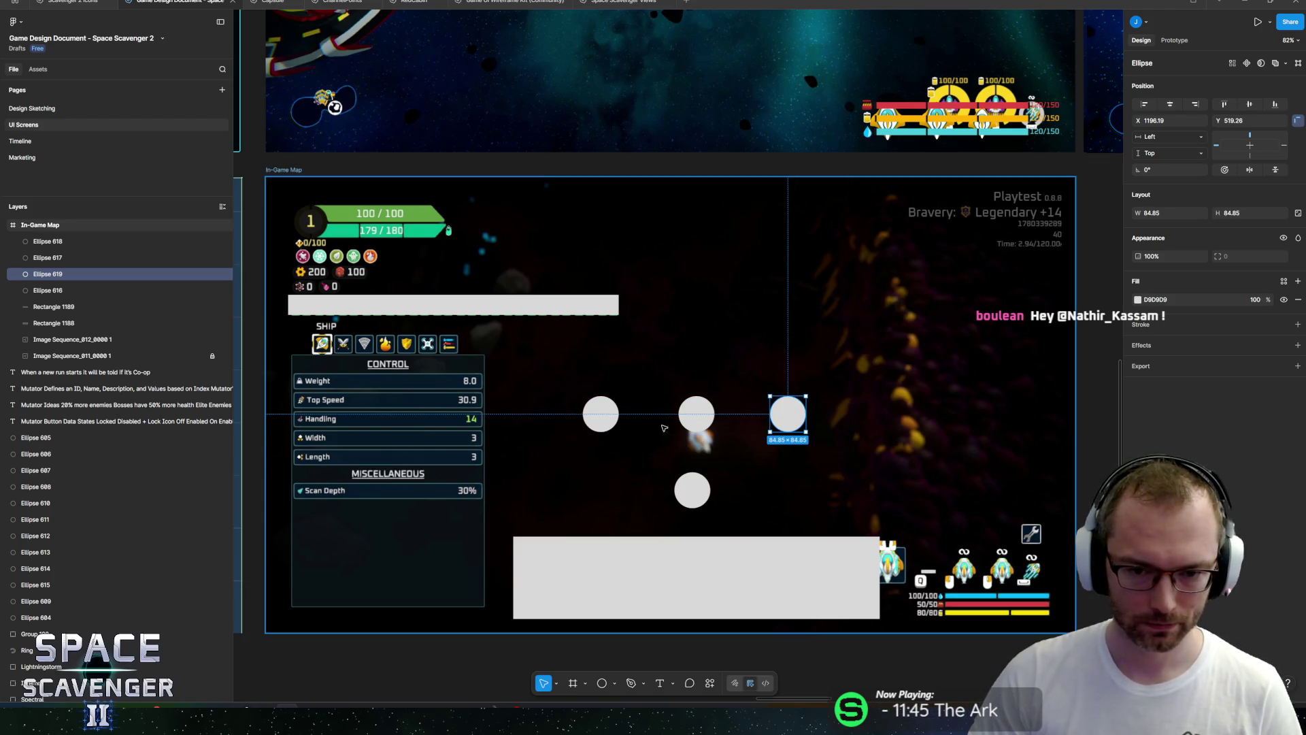
pyautogui.click(700, 422)
pyautogui.hotkey('ctrl', 'd')
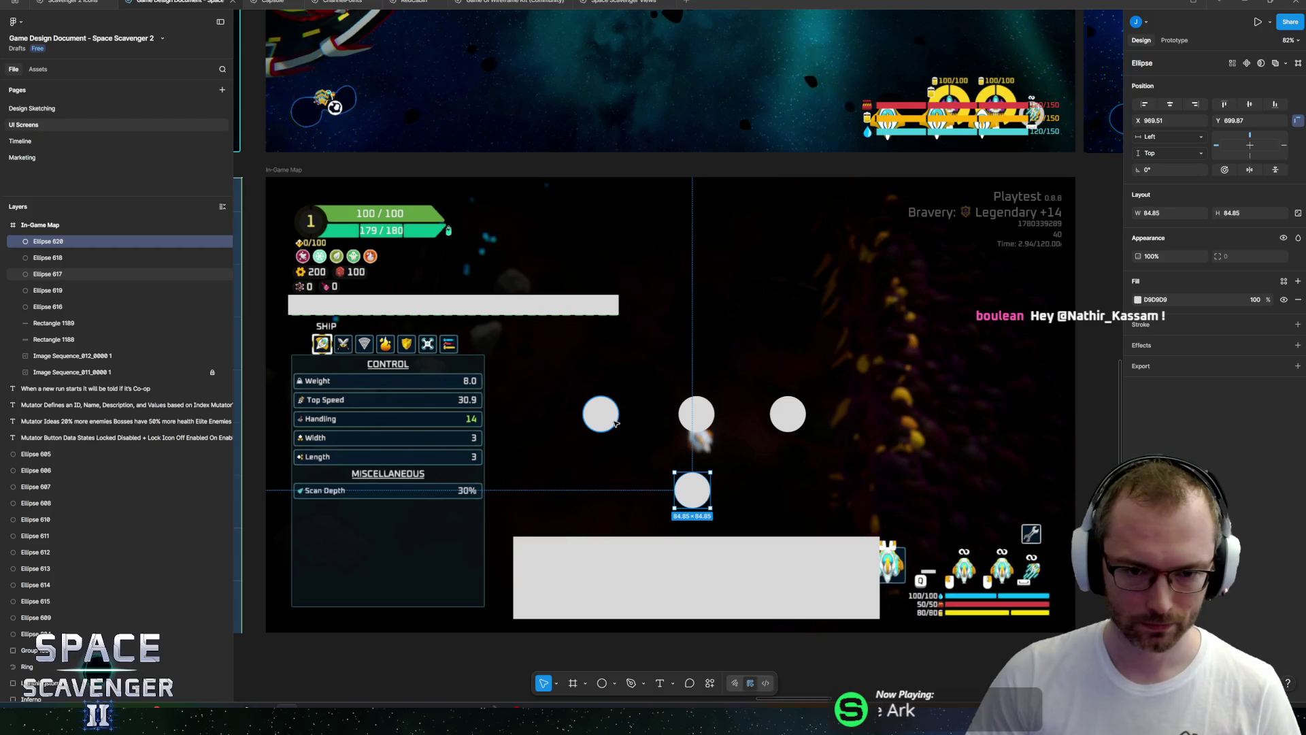
pyautogui.hotkey('ctrl', 'z')
# Copy the row upward into new rows, keeping only the middle circle in the top row.
pyautogui.moveTo(693, 415)
pyautogui.keyDown('alt'); pyautogui.mouseDown()
pyautogui.moveTo(693, 240)
pyautogui.moveTo(694, 262)
pyautogui.mouseUp(); pyautogui.keyUp('alt')
pyautogui.keyDown('alt'); pyautogui.moveTo(624, 420); pyautogui.dragTo(625, 220); pyautogui.keyUp('alt')
pyautogui.click(601, 214)
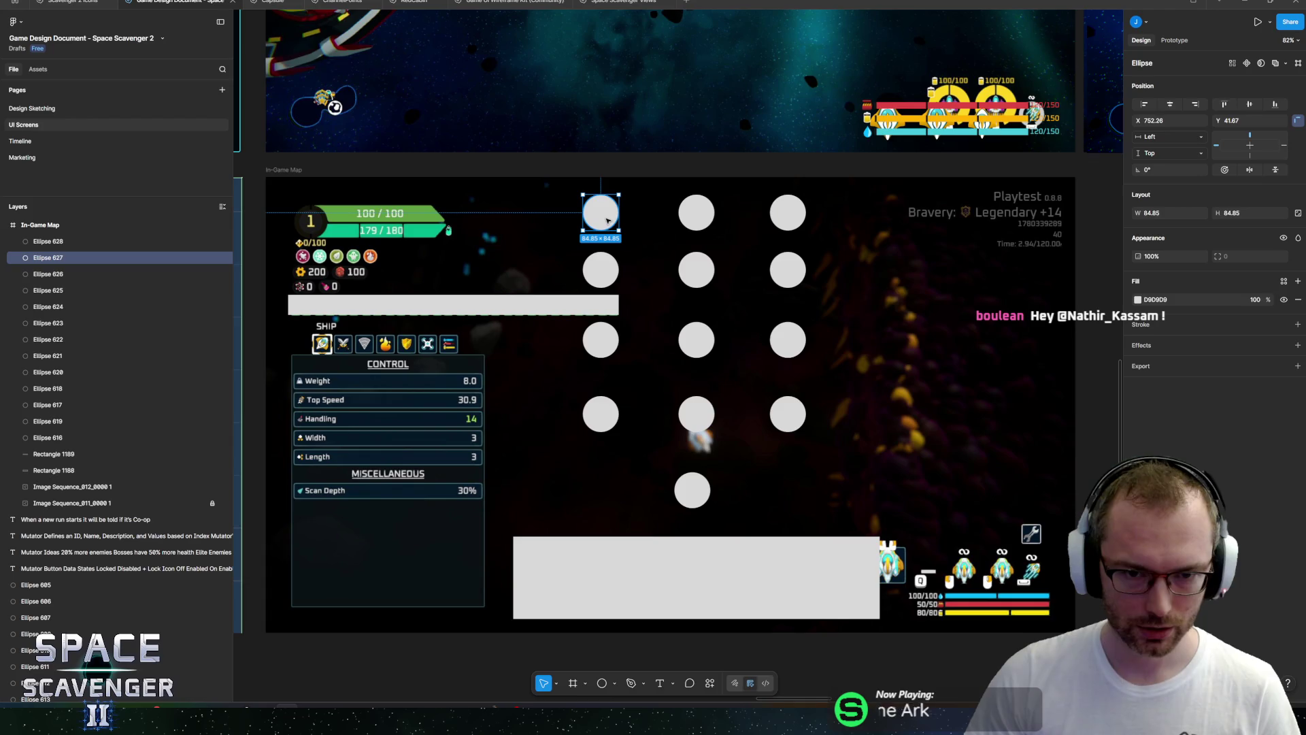
pyautogui.keyDown('shift'); pyautogui.click(789, 216); pyautogui.keyUp('shift')
pyautogui.press('Delete')
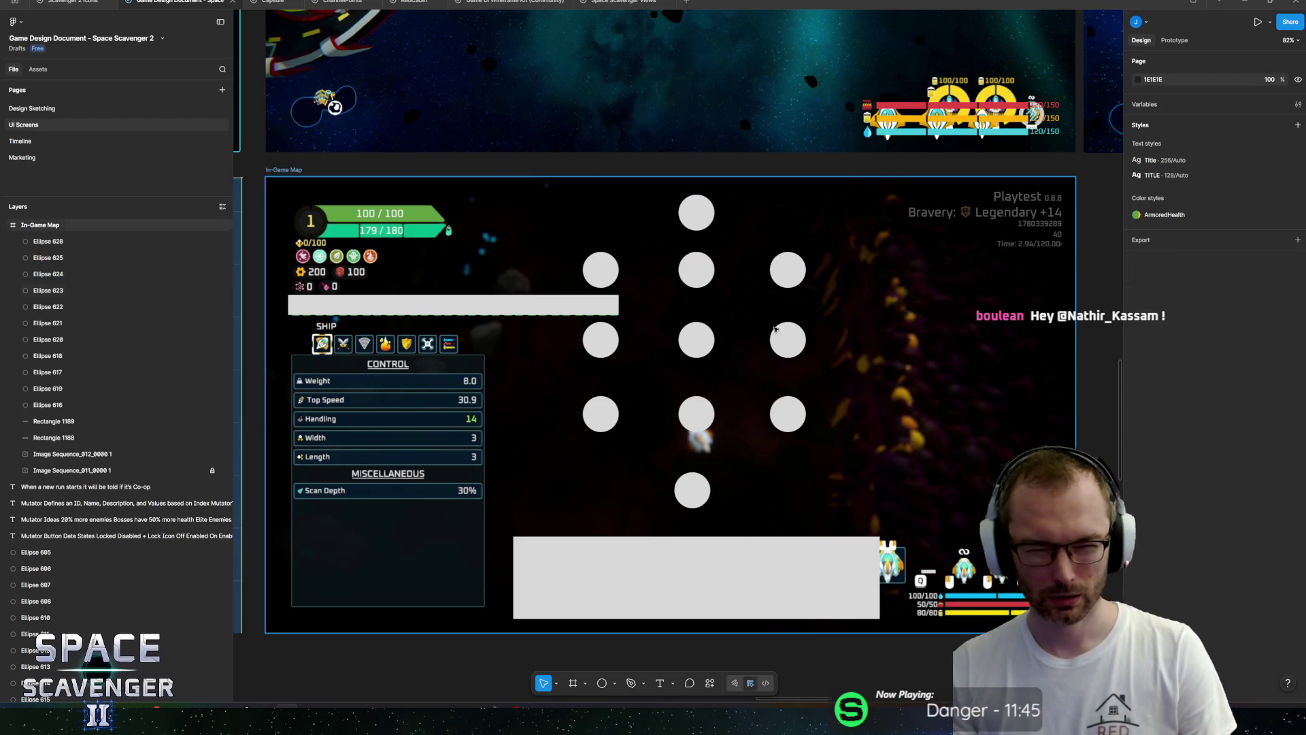
# Copy the second row of three circles downward to add another row.
pyautogui.click(692, 489)
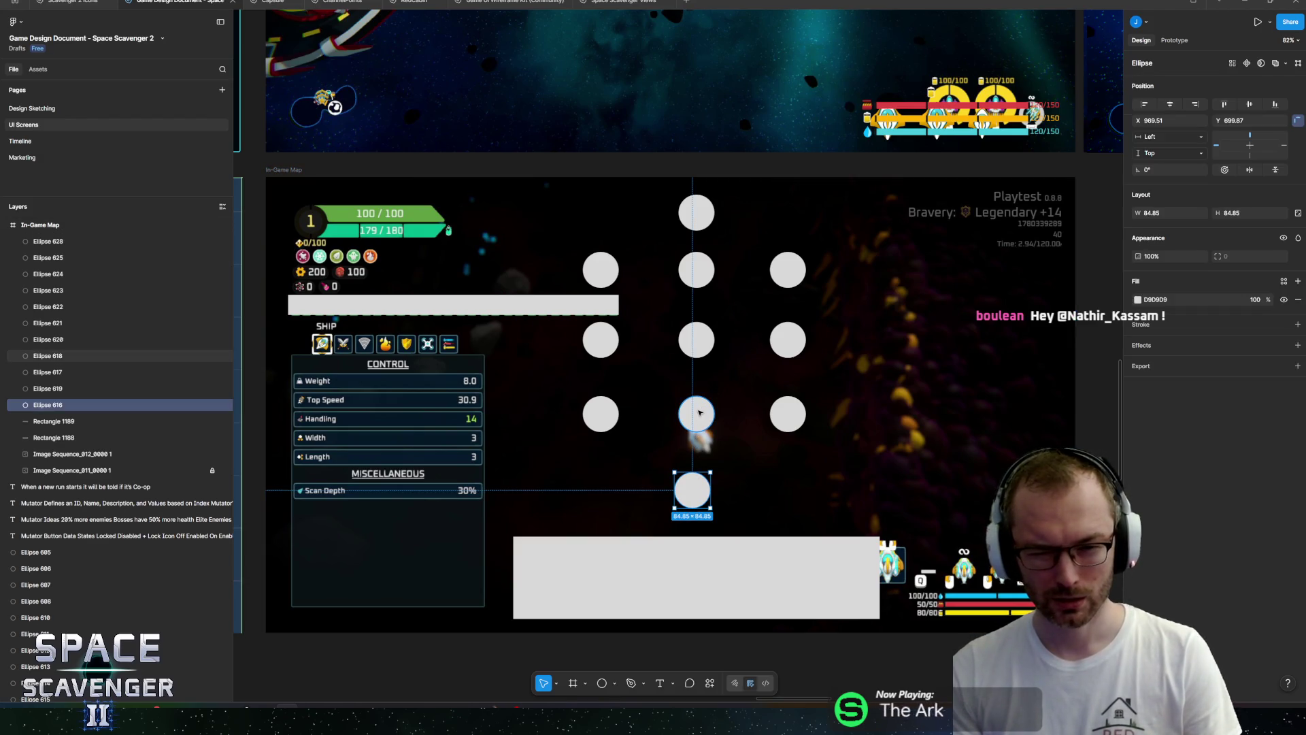
pyautogui.click(600, 270)
pyautogui.keyDown('shift'); pyautogui.click(696, 270); pyautogui.keyUp('shift')
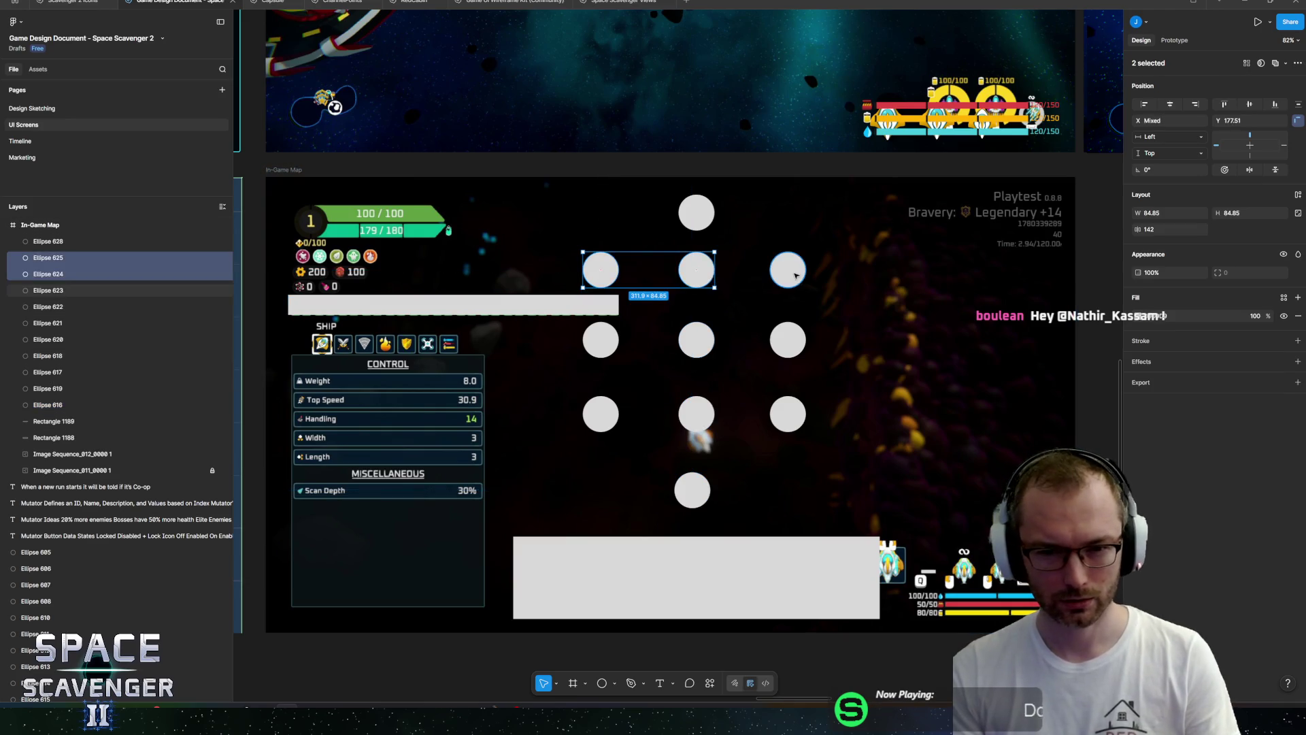
pyautogui.keyDown('shift'); pyautogui.click(796, 276); pyautogui.keyUp('shift')
pyautogui.moveTo(794, 275)
pyautogui.keyDown('alt'); pyautogui.mouseDown()
pyautogui.moveTo(782, 273)
pyautogui.moveTo(783, 323)
pyautogui.mouseUp(); pyautogui.keyUp('alt')
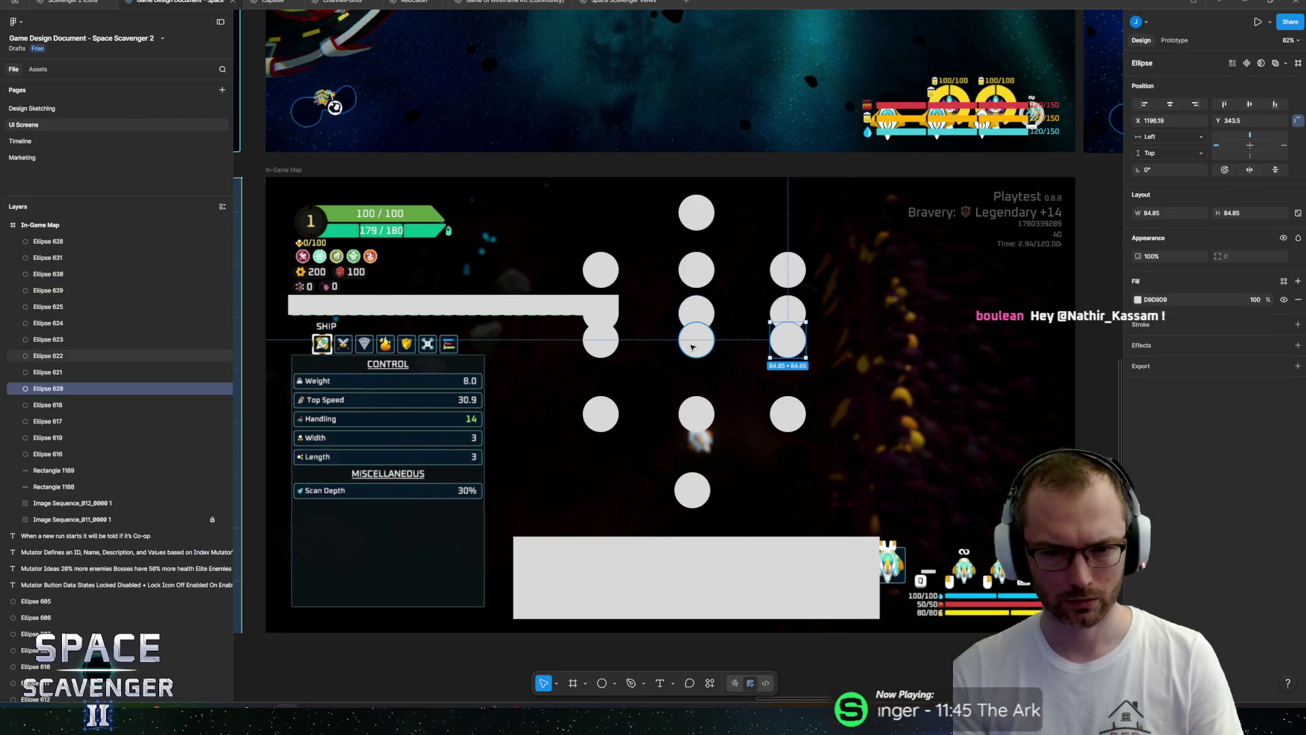
# Nudge the next row of three circles down slightly to even the row spacing.
pyautogui.click(788, 340)
pyautogui.keyDown('shift'); pyautogui.click(696, 340); pyautogui.keyUp('shift')
pyautogui.keyDown('shift'); pyautogui.click(600, 340); pyautogui.keyUp('shift')
pyautogui.click(614, 353)
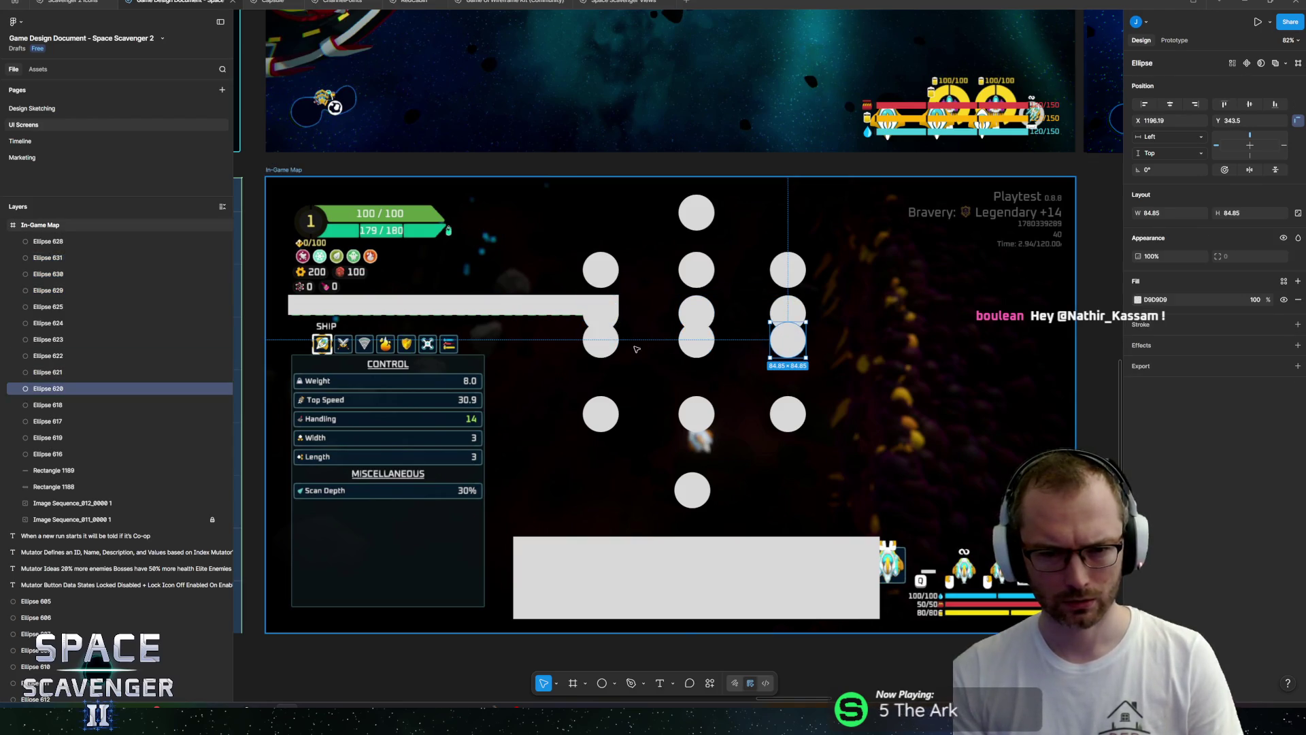
pyautogui.click(696, 340)
pyautogui.click(741, 340)
pyautogui.click(782, 347)
pyautogui.keyDown('shift'); pyautogui.click(696, 340); pyautogui.keyUp('shift')
pyautogui.keyDown('shift'); pyautogui.click(605, 340); pyautogui.keyUp('shift')
pyautogui.moveTo(702, 342); pyautogui.dragTo(704, 366)
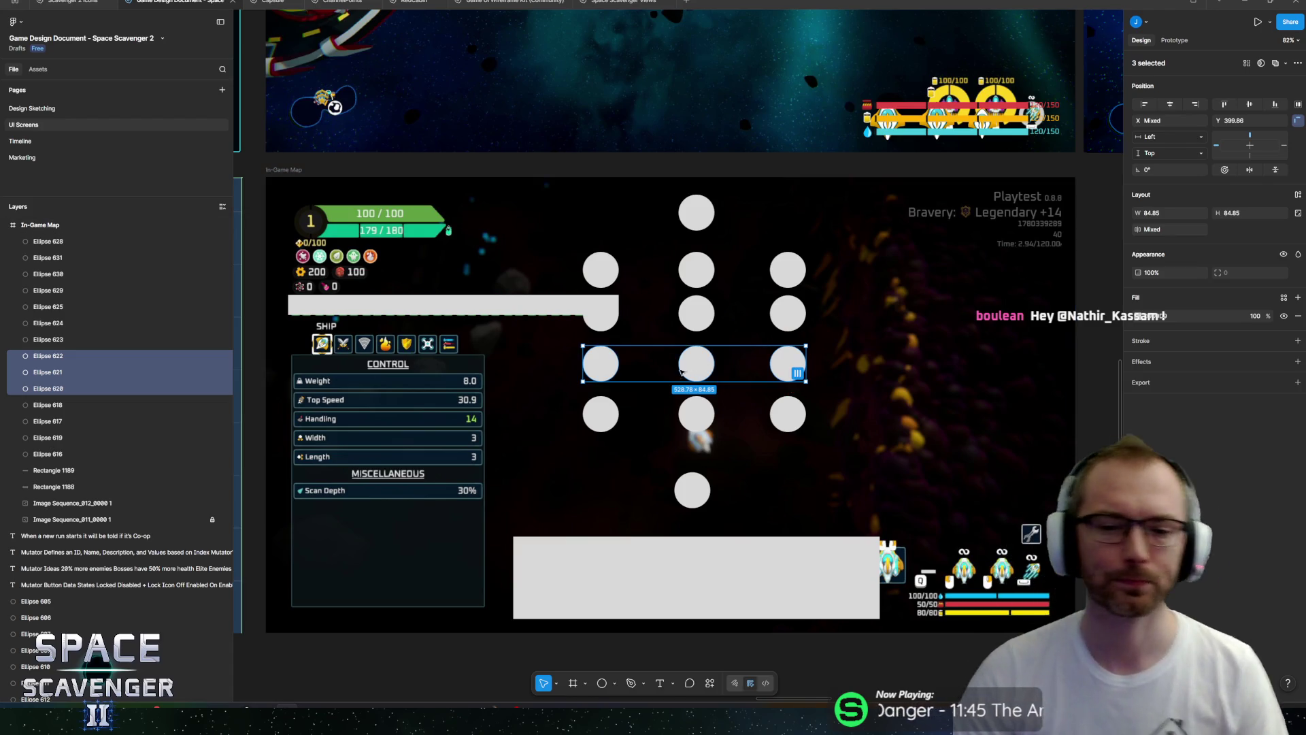
pyautogui.click(693, 484)
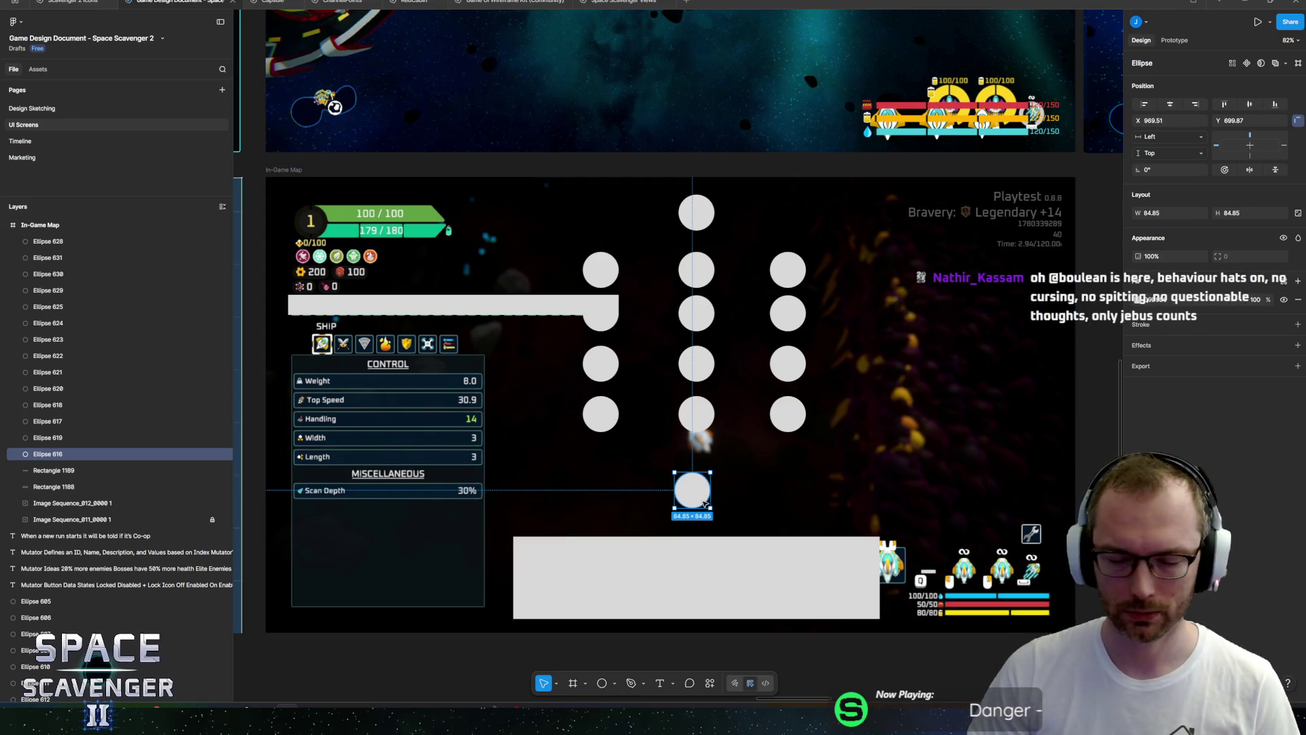
# Turn the bottom circle into a component and shrink it.
pyautogui.rightClick(684, 491)
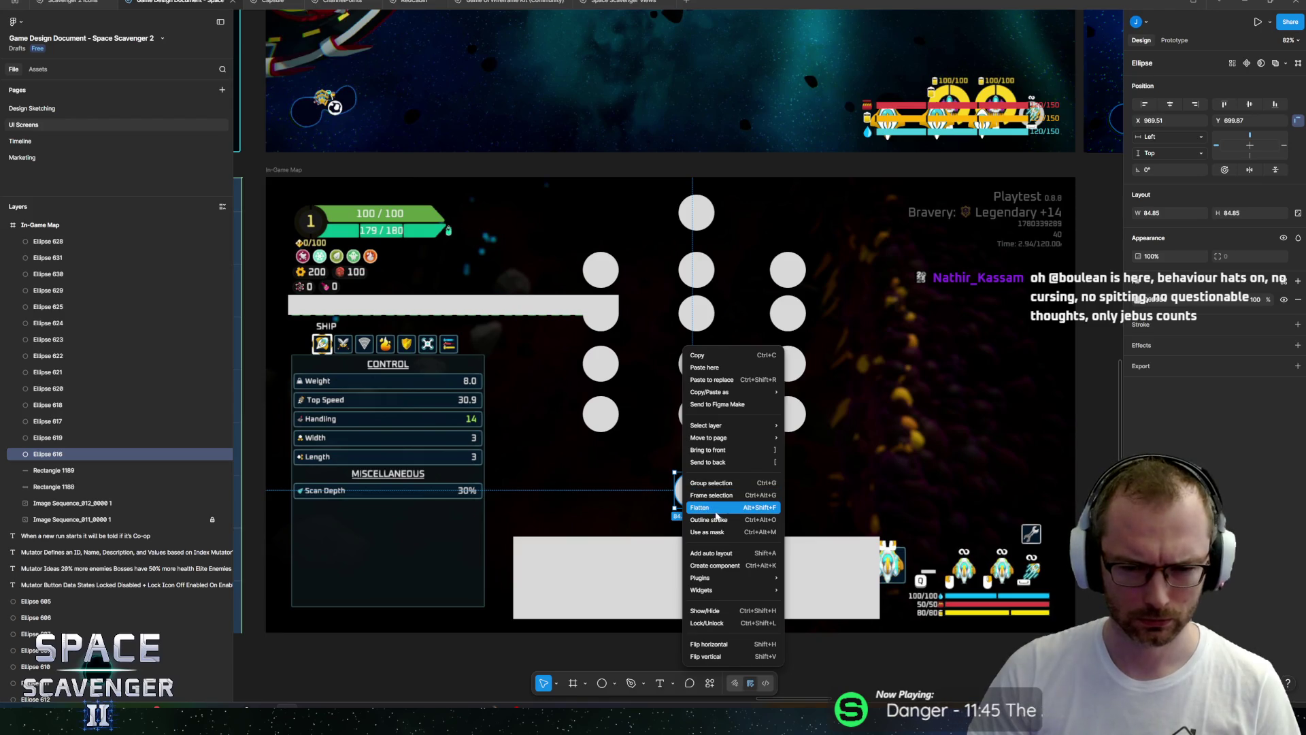
pyautogui.click(714, 565)
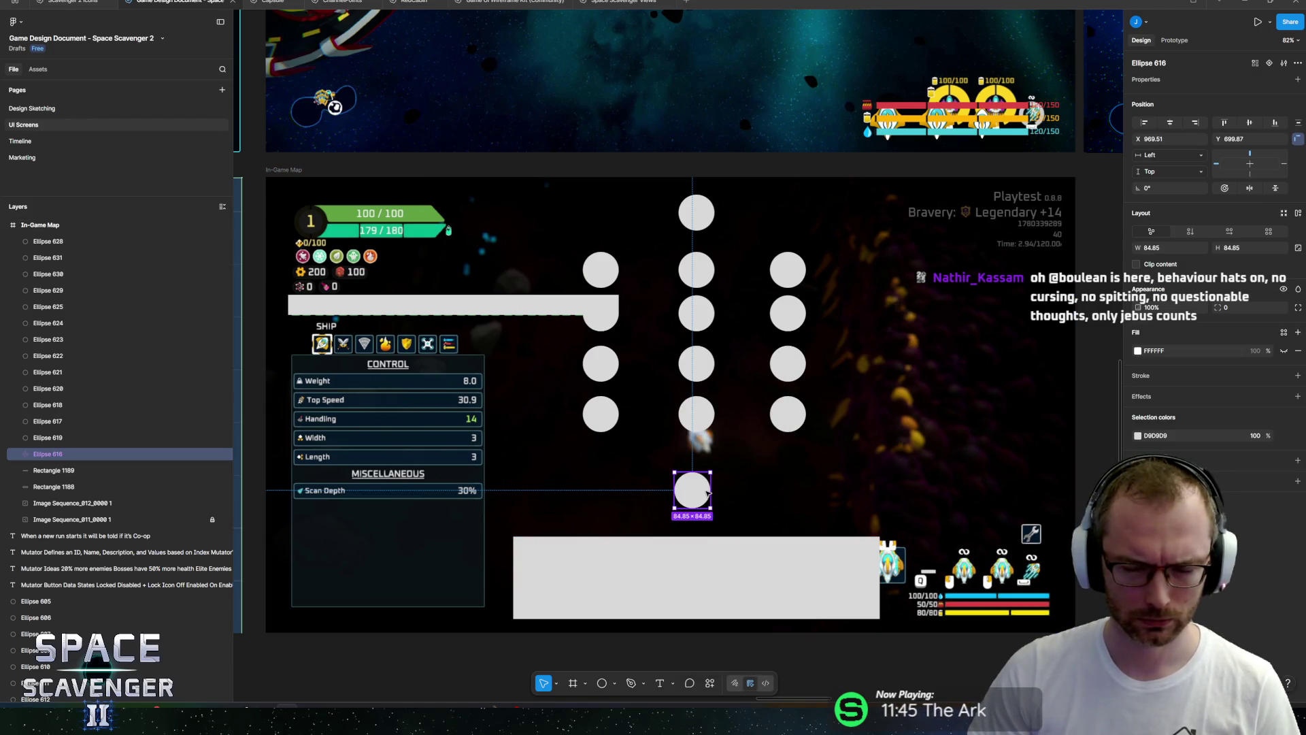
pyautogui.scroll(5, 715, 506)
pyautogui.moveTo(709, 444)
pyautogui.mouseDown()
pyautogui.moveTo(681, 470)
pyautogui.moveTo(687, 461)
pyautogui.moveTo(540, 394)
pyautogui.moveTo(523, 406)
pyautogui.moveTo(813, 421)
pyautogui.moveTo(778, 422)
pyautogui.moveTo(789, 424)
pyautogui.mouseUp()
# Duplicate the component into a row of three small instances within the node grid.
pyautogui.hotkey('ctrl', 'd')
pyautogui.hotkey('ctrl', 'd')
pyautogui.hotkey('ctrl', 'd')
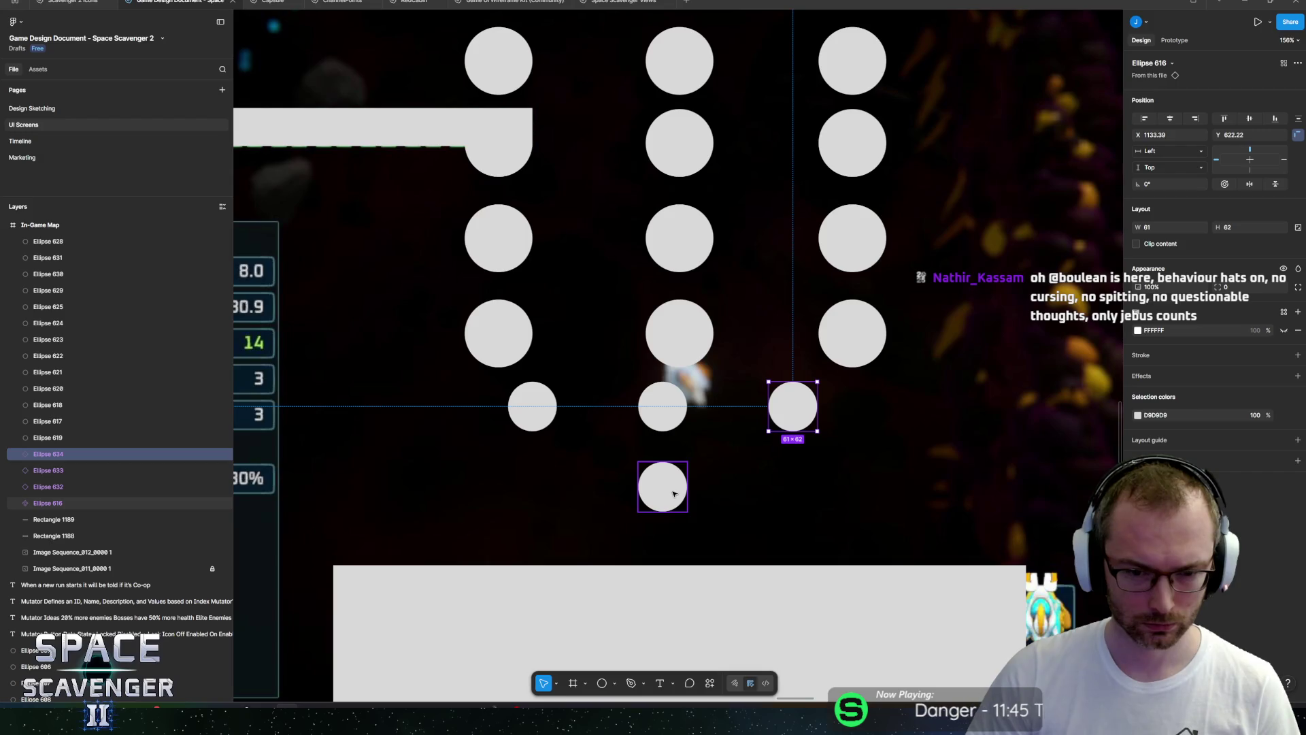
pyautogui.click(663, 412)
pyautogui.keyDown('shift'); pyautogui.click(521, 410); pyautogui.keyUp('shift')
pyautogui.keyDown('shift'); pyautogui.click(792, 408); pyautogui.keyUp('shift')
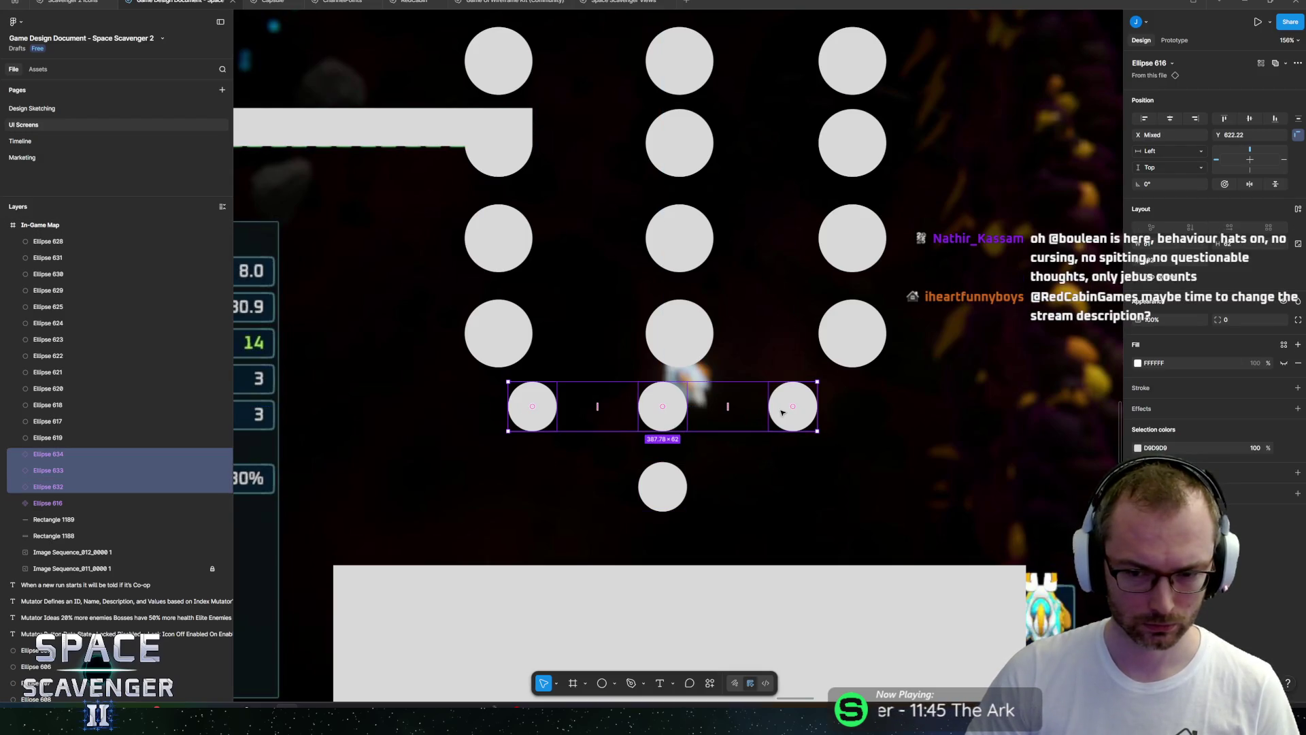
pyautogui.click(704, 350)
pyautogui.keyDown('ctrl'); pyautogui.scroll(-2, 748, 367); pyautogui.keyUp('ctrl')
pyautogui.moveTo(752, 376); pyautogui.dragTo(778, 416)
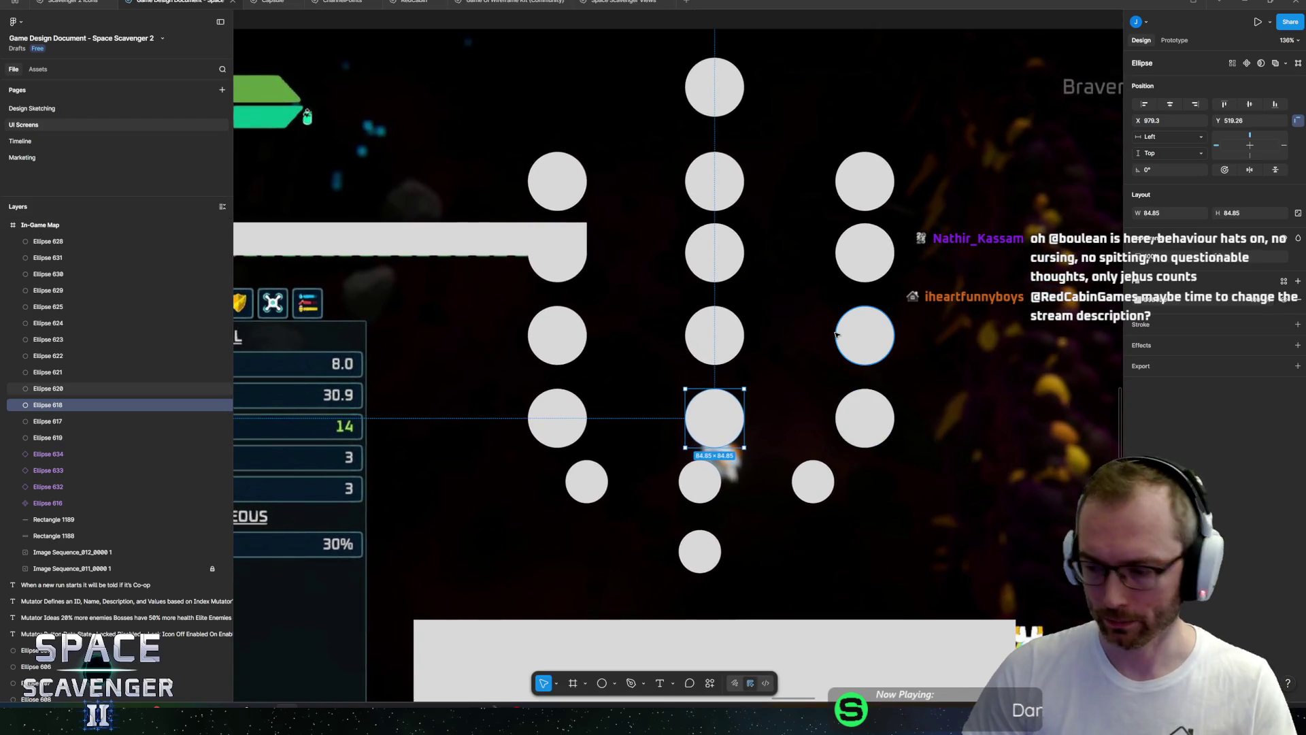
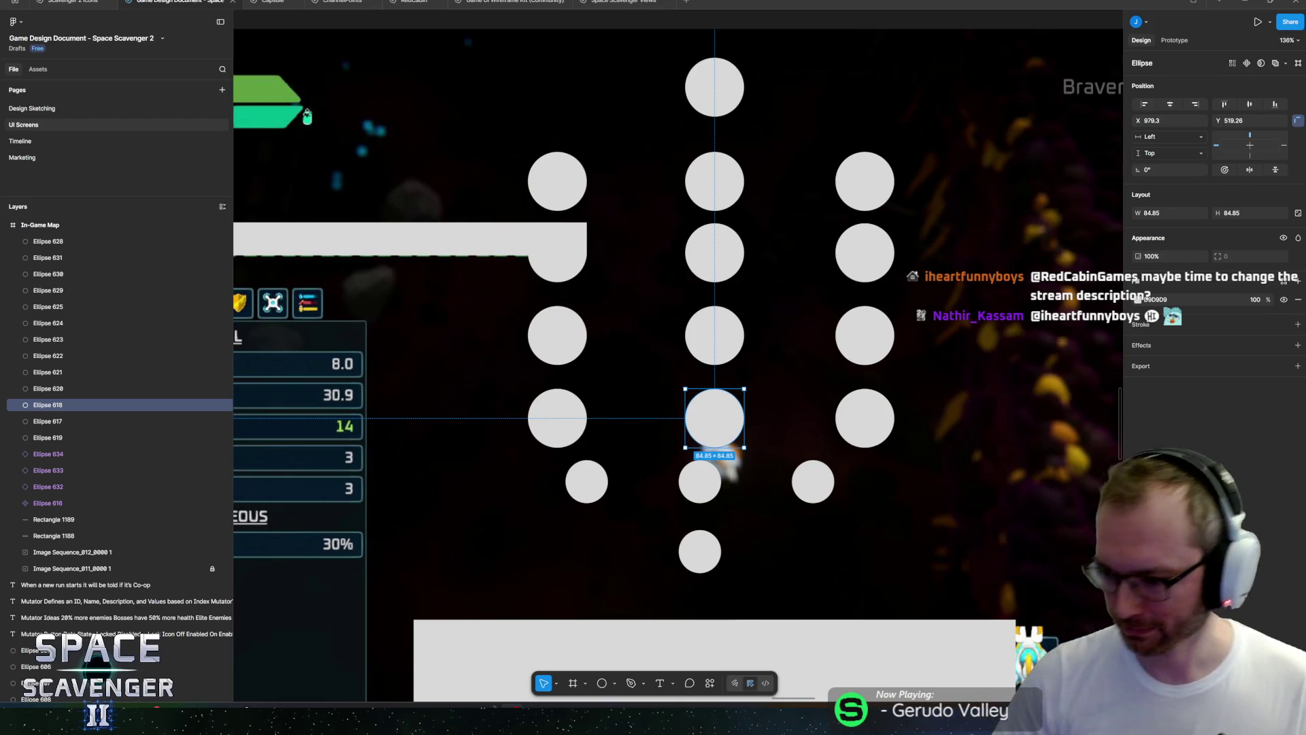
# Delete the twelve old grid circles and the lone top circle.
pyautogui.click(547, 419)
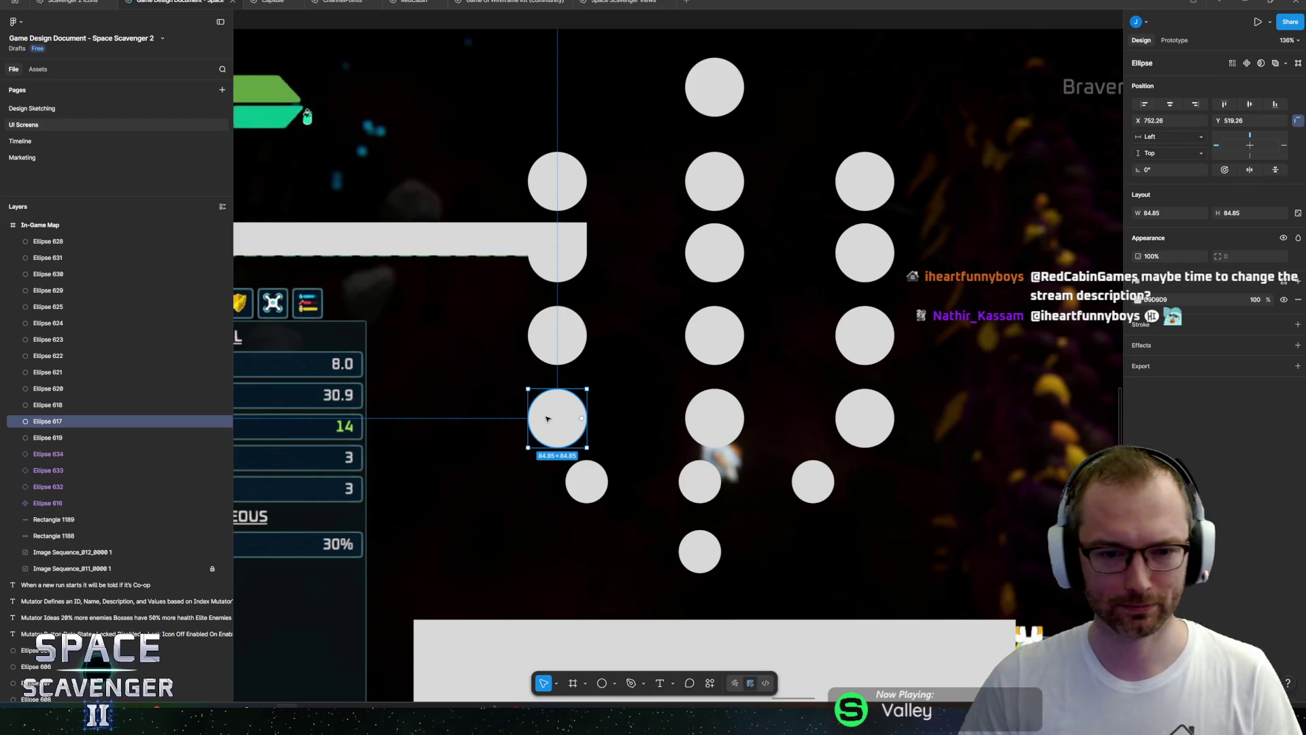
pyautogui.keyDown('shift'); pyautogui.click(557, 335); pyautogui.keyUp('shift')
pyautogui.keyDown('shift'); pyautogui.click(557, 252); pyautogui.keyUp('shift')
pyautogui.keyDown('shift'); pyautogui.click(557, 181); pyautogui.keyUp('shift')
pyautogui.keyDown('shift'); pyautogui.click(727, 243); pyautogui.keyUp('shift')
pyautogui.keyDown('shift'); pyautogui.click(727, 245); pyautogui.keyUp('shift')
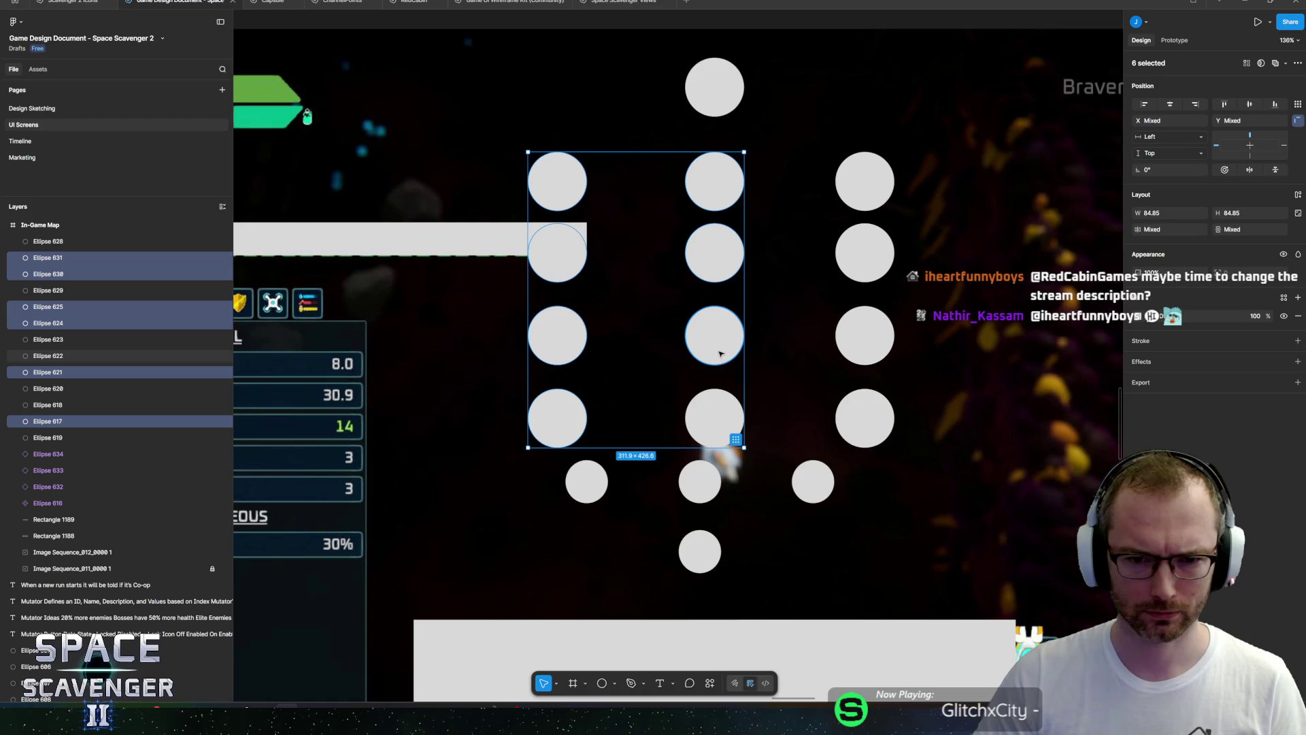
pyautogui.keyDown('shift'); pyautogui.click(720, 353); pyautogui.keyUp('shift')
pyautogui.keyDown('shift'); pyautogui.click(723, 417); pyautogui.keyUp('shift')
pyautogui.keyDown('shift'); pyautogui.click(862, 416); pyautogui.keyUp('shift')
pyautogui.keyDown('shift'); pyautogui.click(863, 340); pyautogui.keyUp('shift')
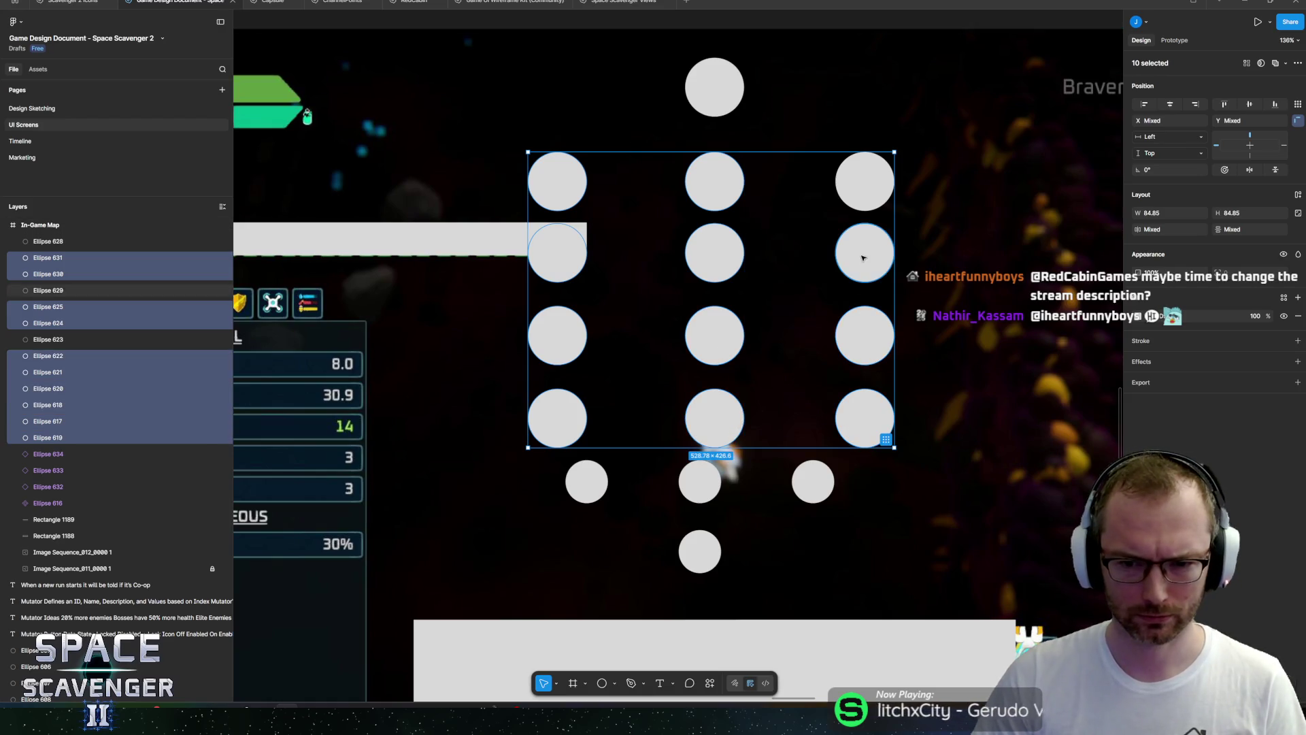
pyautogui.keyDown('shift'); pyautogui.click(862, 260); pyautogui.keyUp('shift')
pyautogui.keyDown('shift'); pyautogui.click(850, 167); pyautogui.keyUp('shift')
pyautogui.press('Delete')
pyautogui.click(704, 94)
pyautogui.press('Delete')
# Duplicate the bottom row of three circles upward into four evenly spaced rows.
pyautogui.click(586, 483)
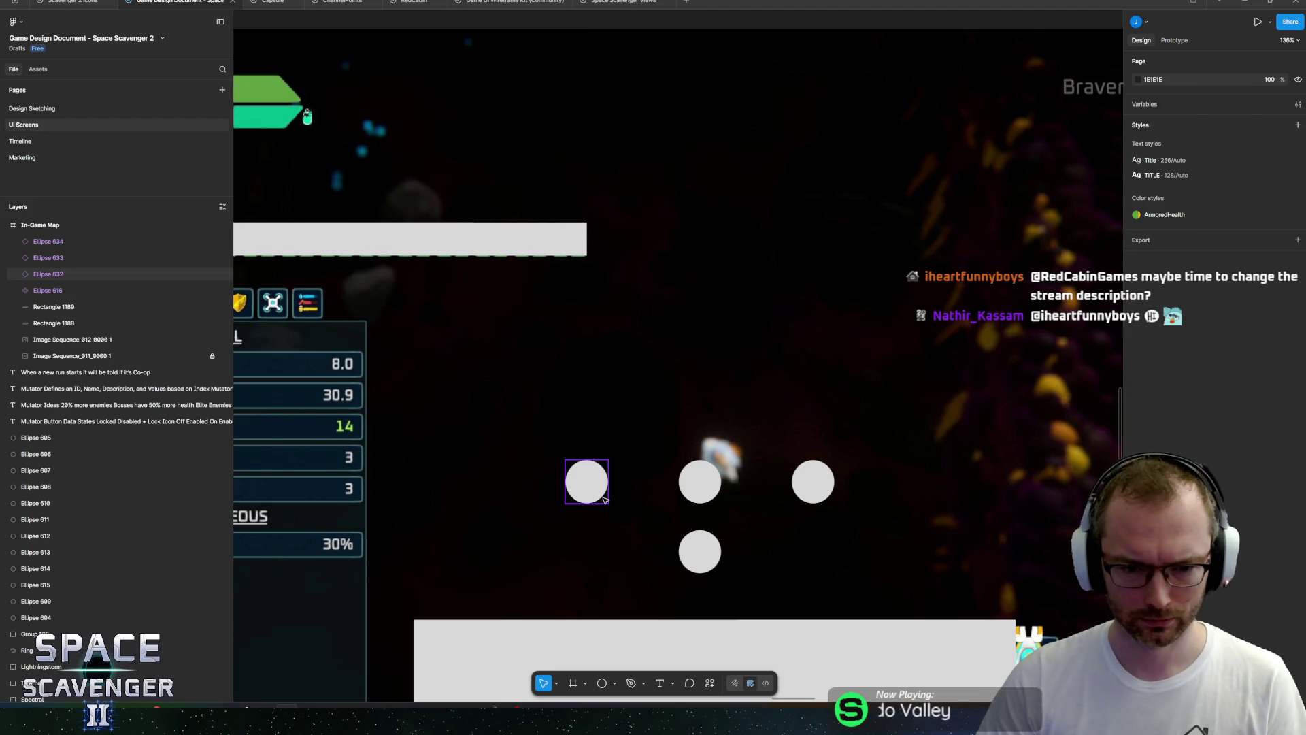
pyautogui.keyDown('shift'); pyautogui.click(688, 492); pyautogui.keyUp('shift')
pyautogui.keyDown('shift'); pyautogui.click(813, 482); pyautogui.keyUp('shift')
pyautogui.hotkey('ctrl', 'd')
pyautogui.moveTo(695, 487); pyautogui.dragTo(693, 307)
pyautogui.hotkey('ctrl', 'd')
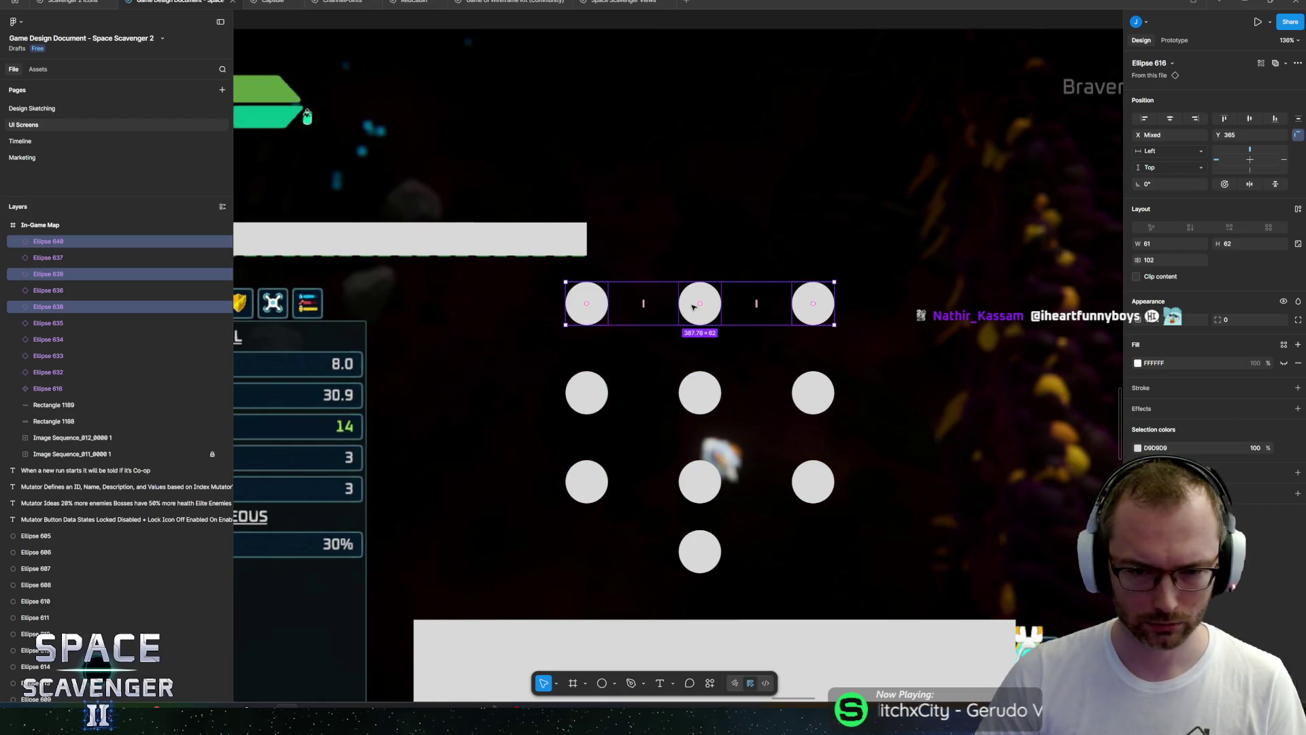
pyautogui.hotkey('ctrl', 'd')
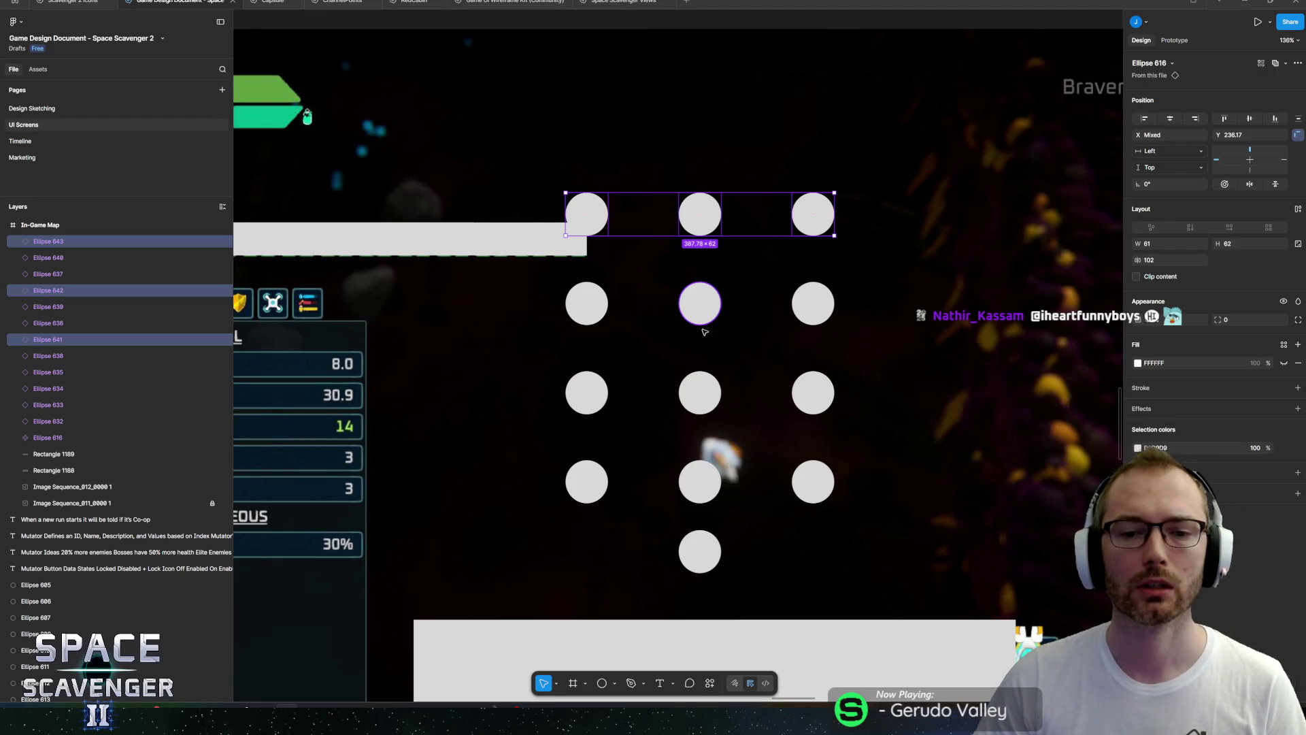
pyautogui.hotkey('ctrl', 'd')
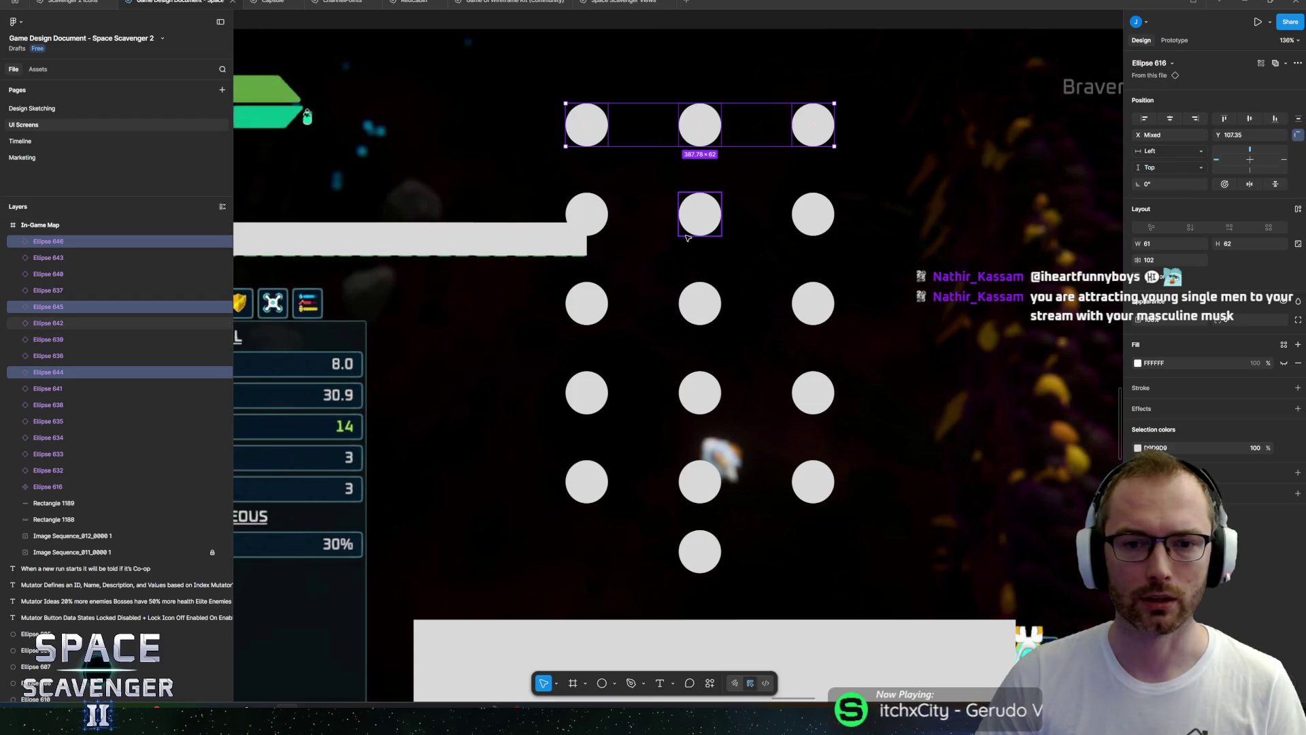
# Remove the top row's outer circles and enlarge the remaining top circle to about 97 × 99.
pyautogui.click(586, 124)
pyautogui.keyDown('shift'); pyautogui.click(817, 125); pyautogui.keyUp('shift')
pyautogui.press('Delete')
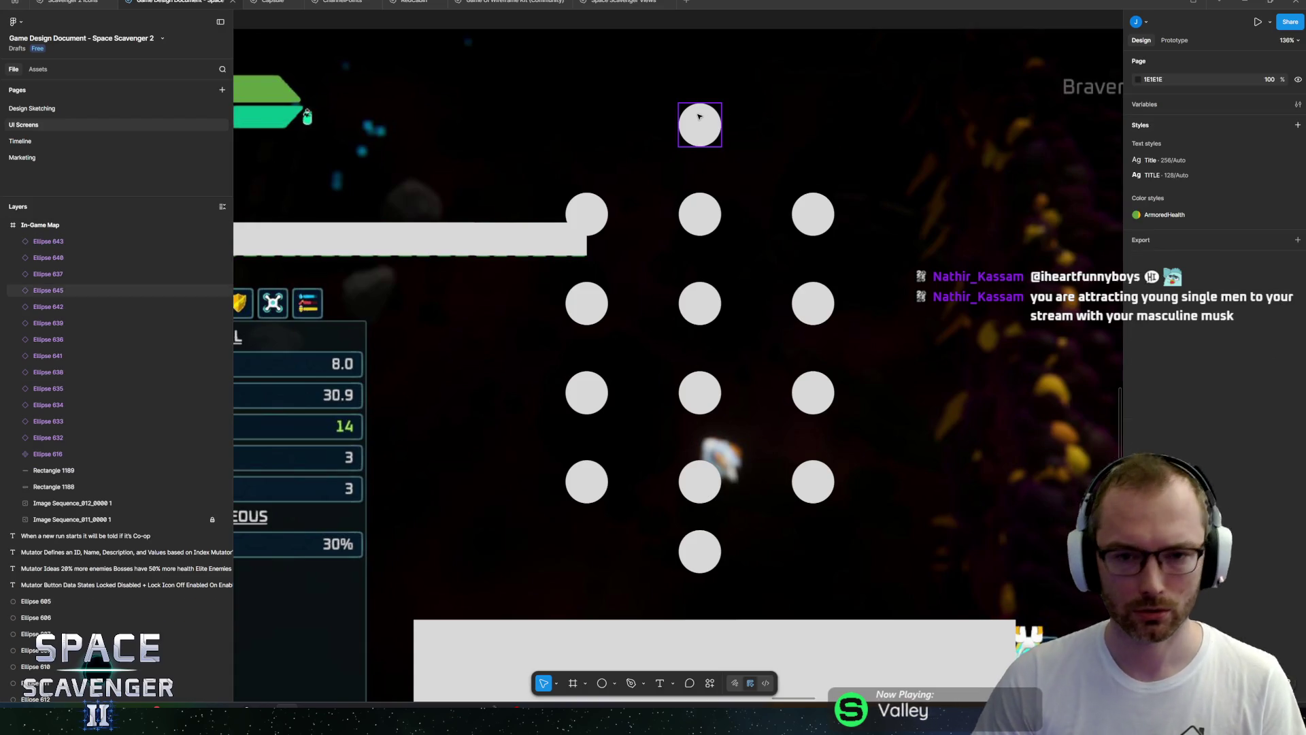
pyautogui.click(699, 117)
pyautogui.moveTo(700, 103); pyautogui.dragTo(700, 78)
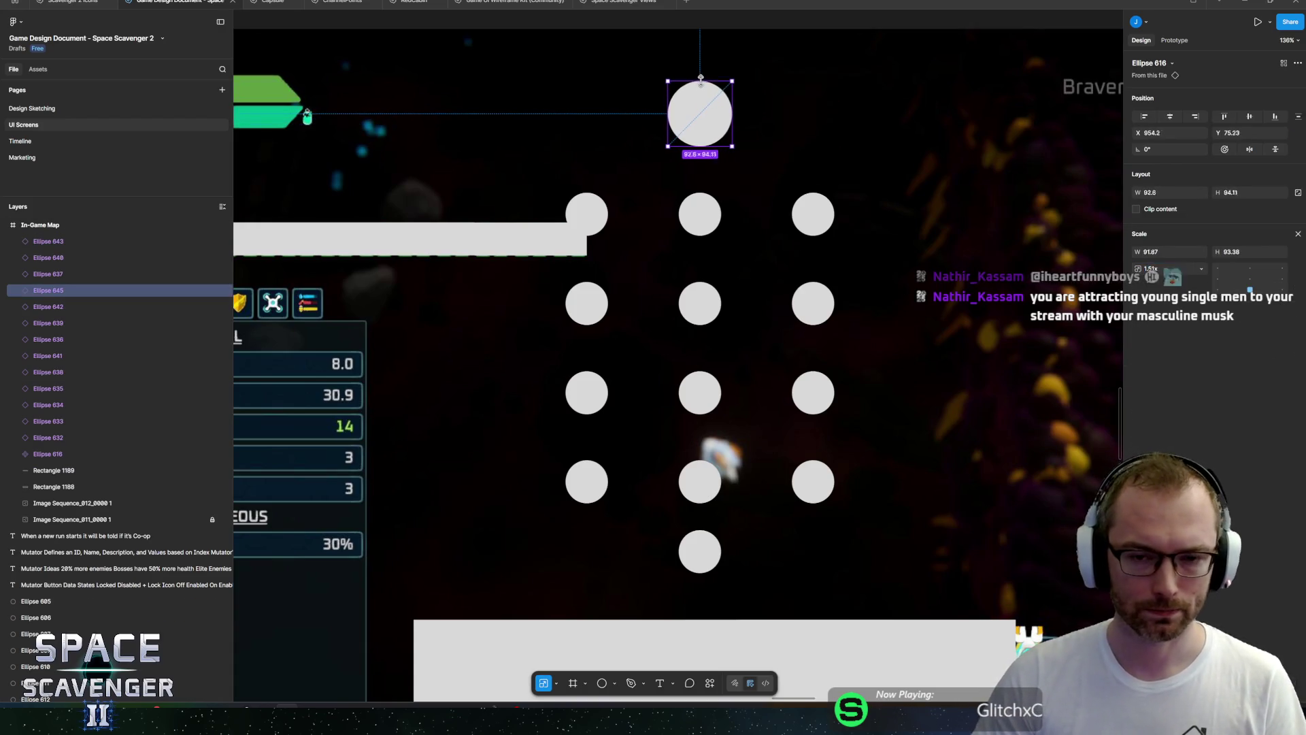
pyautogui.click(707, 545)
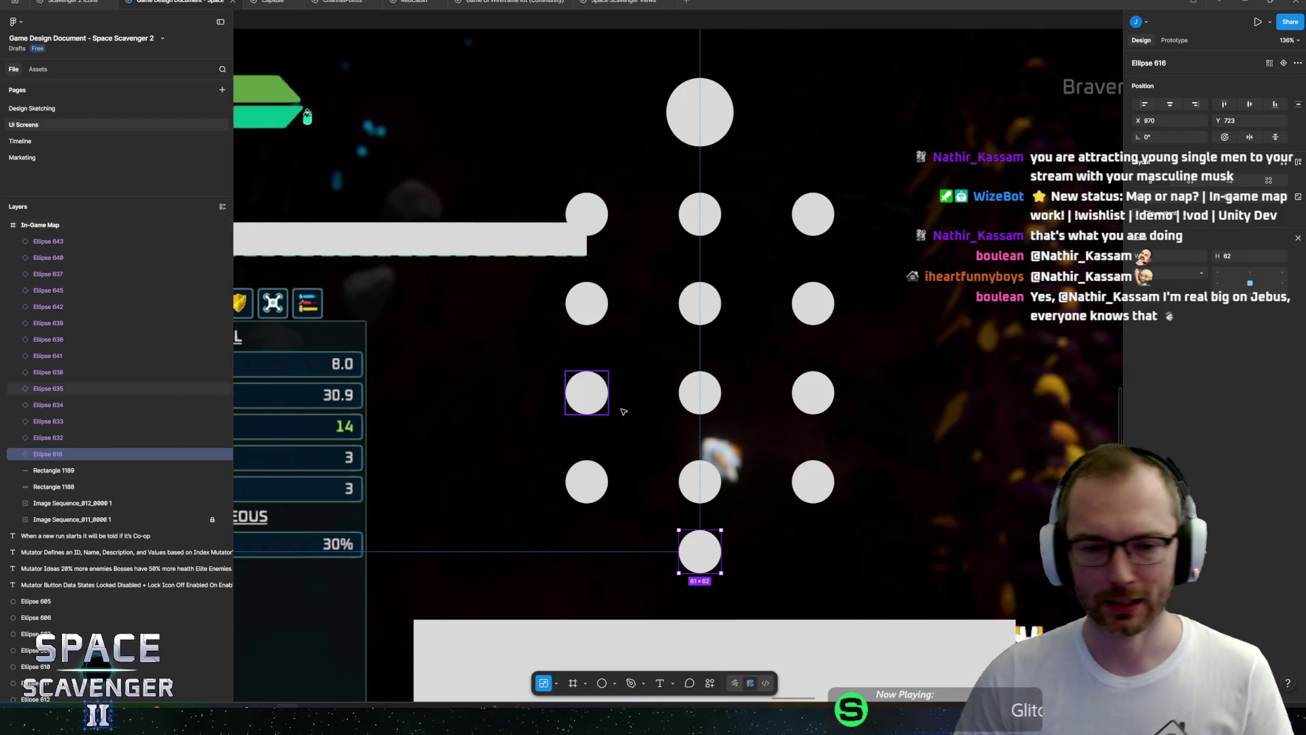
pyautogui.keyDown('ctrl'); pyautogui.scroll(-5, 641, 327); pyautogui.keyUp('ctrl')
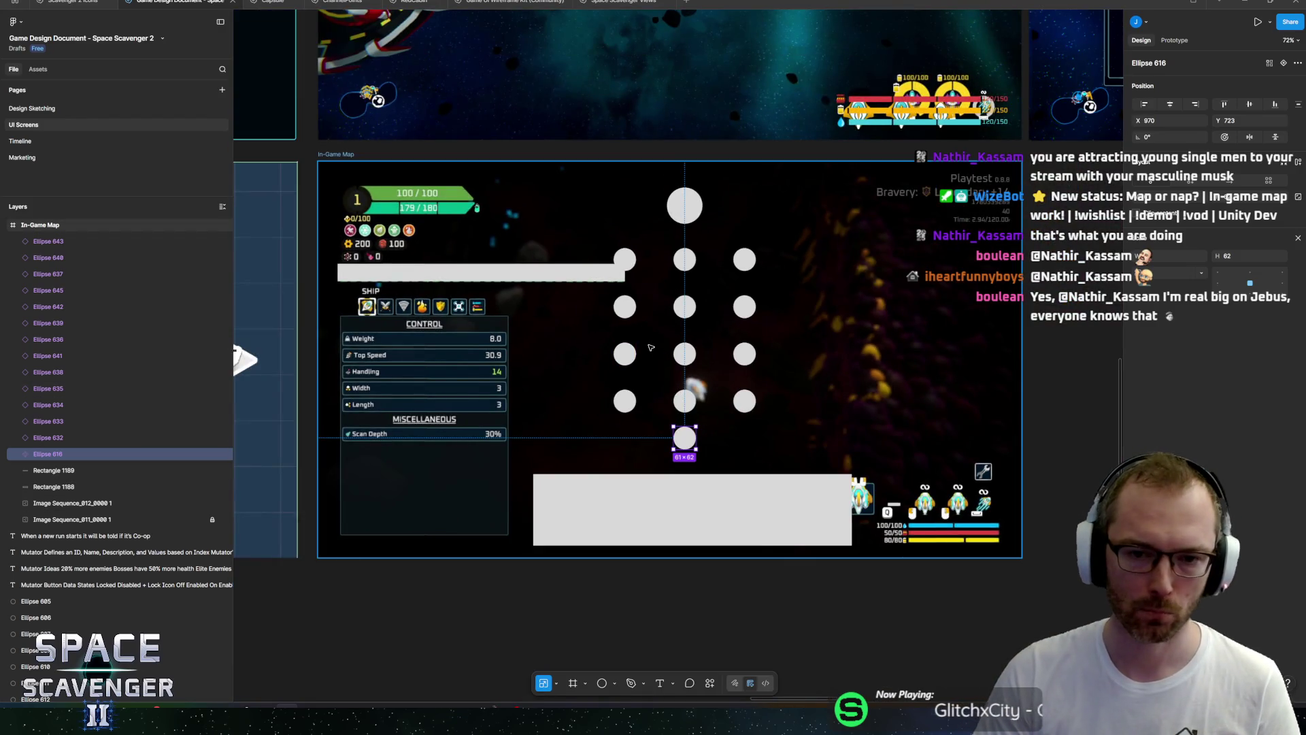
# Spread the lowest row into four nodes and pull the third-row circles inward.
pyautogui.keyDown('ctrl'); pyautogui.scroll(3, 655, 349); pyautogui.keyUp('ctrl')
pyautogui.keyDown('ctrl'); pyautogui.scroll(2, 619, 437); pyautogui.keyUp('ctrl')
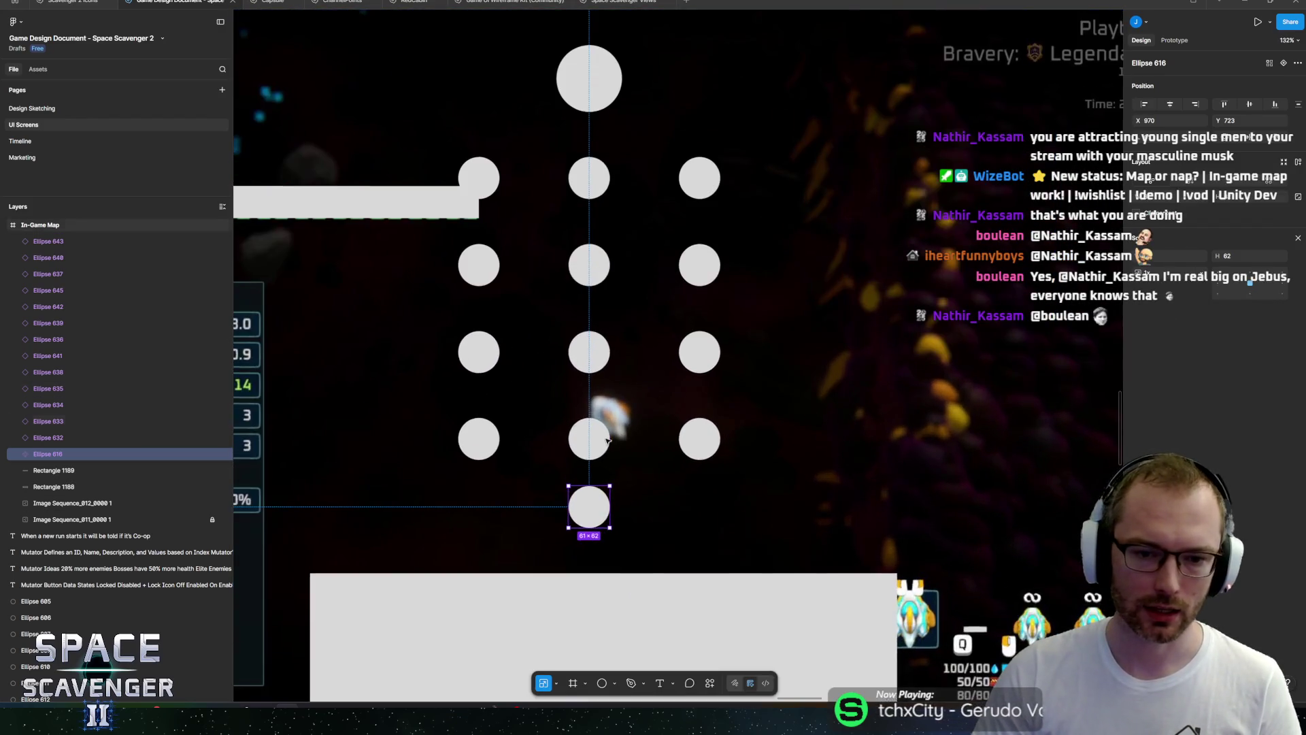
pyautogui.click(604, 441)
pyautogui.moveTo(583, 449)
pyautogui.keyDown('alt'); pyautogui.mouseDown()
pyautogui.moveTo(624, 448)
pyautogui.moveTo(556, 446)
pyautogui.mouseUp(); pyautogui.keyUp('alt')
pyautogui.click(589, 445)
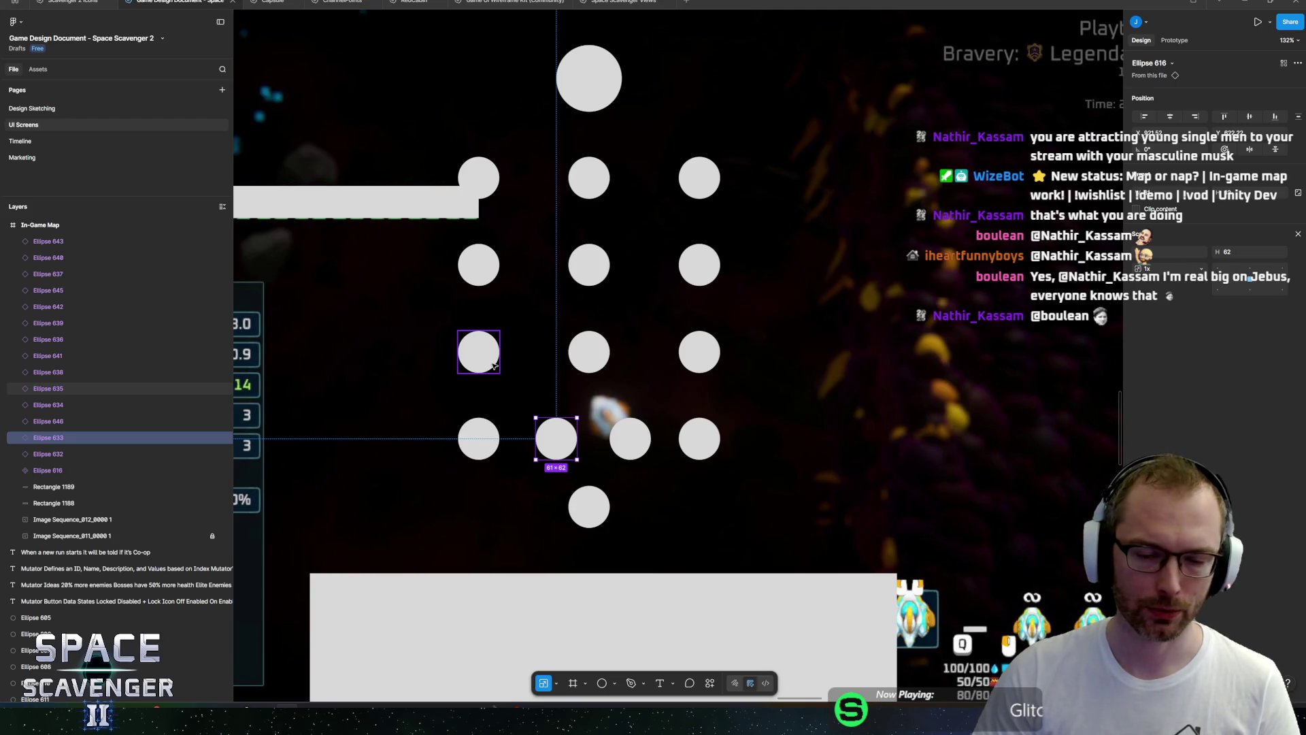
pyautogui.moveTo(494, 365); pyautogui.dragTo(537, 367)
pyautogui.moveTo(707, 366); pyautogui.dragTo(673, 365)
# Duplicate and respace second-row circles into an evenly spaced row of five.
pyautogui.hscroll(-2, 687, 370)
pyautogui.scroll(1, 687, 371)
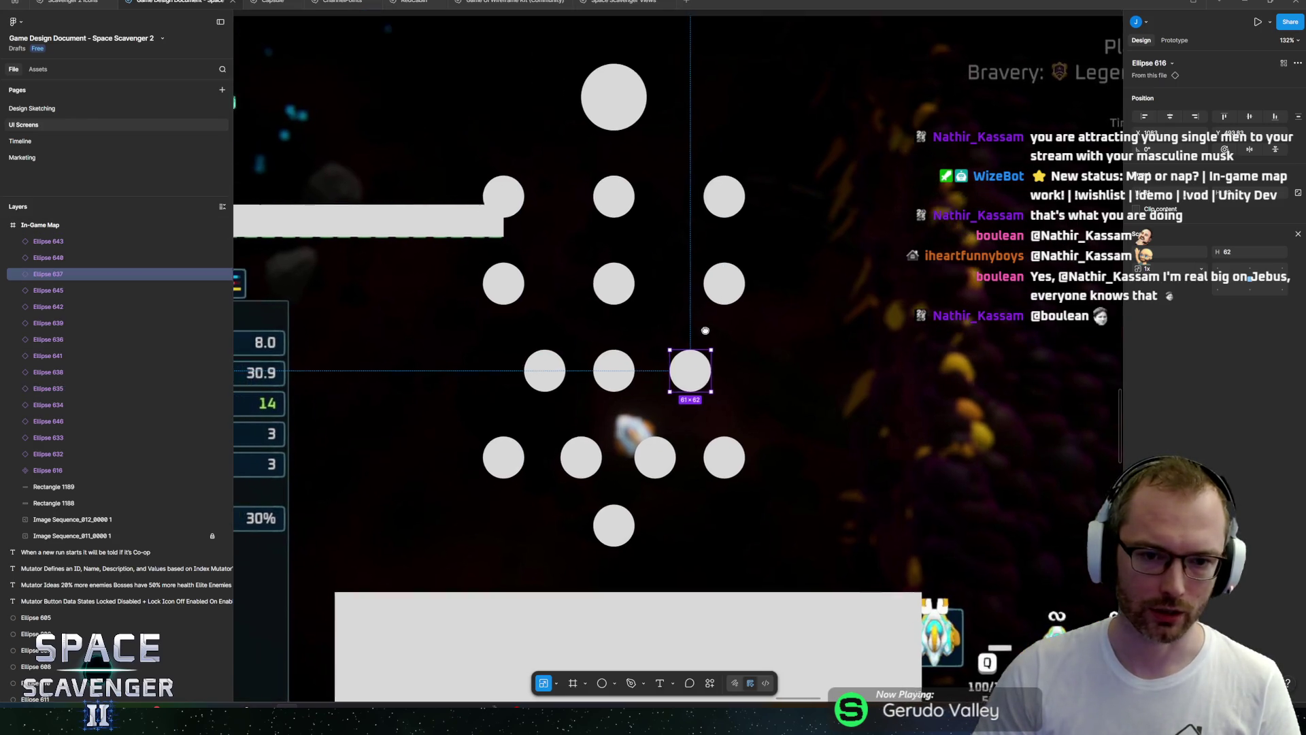
pyautogui.click(521, 299)
pyautogui.moveTo(521, 299)
pyautogui.keyDown('alt'); pyautogui.mouseDown()
pyautogui.moveTo(569, 299)
pyautogui.moveTo(462, 292)
pyautogui.mouseUp(); pyautogui.keyUp('alt')
pyautogui.moveTo(557, 292); pyautogui.dragTo(547, 293)
pyautogui.moveTo(632, 293)
pyautogui.keyDown('alt'); pyautogui.mouseDown()
pyautogui.moveTo(793, 288)
pyautogui.moveTo(762, 290)
pyautogui.mouseUp(); pyautogui.keyUp('alt')
pyautogui.moveTo(674, 290); pyautogui.dragTo(691, 294)
# Move the top row's outer circles inward toward the centre to form a row of three.
pyautogui.hscroll(-3, 690, 294)
pyautogui.scroll(1, 690, 294)
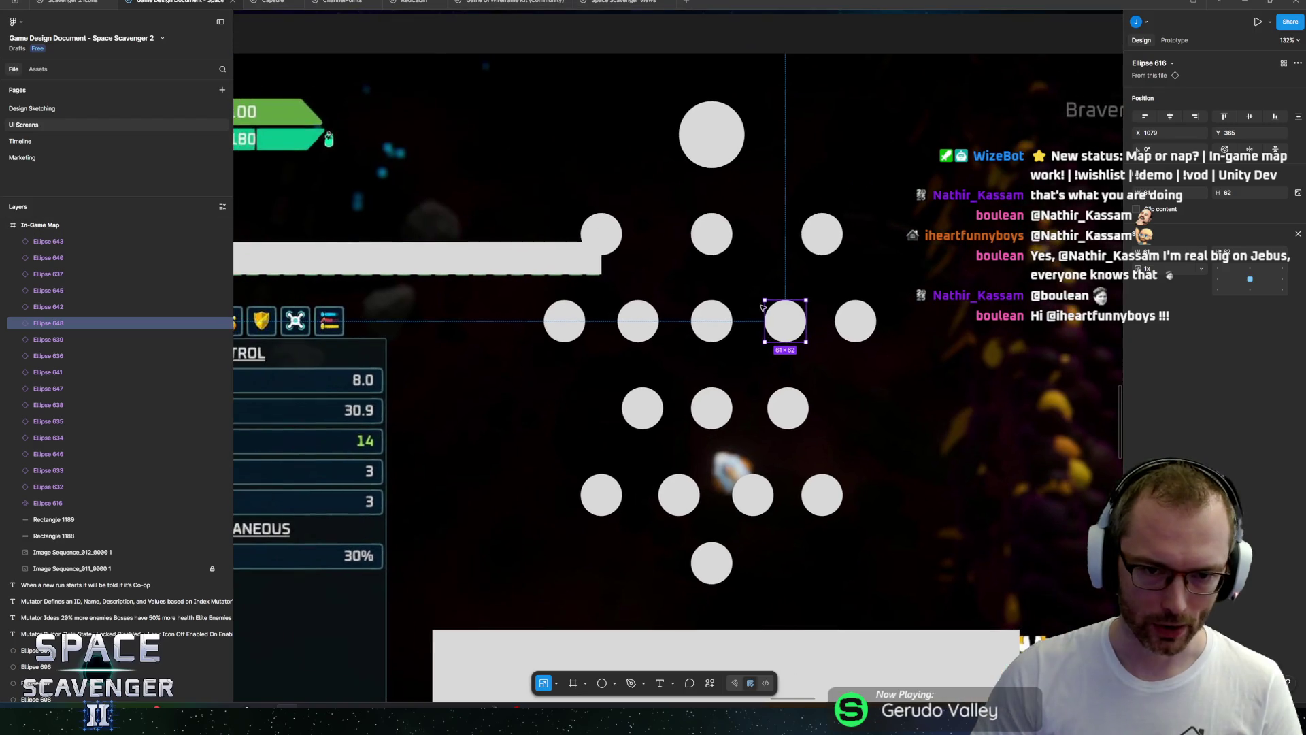
pyautogui.click(570, 270)
pyautogui.click(609, 236)
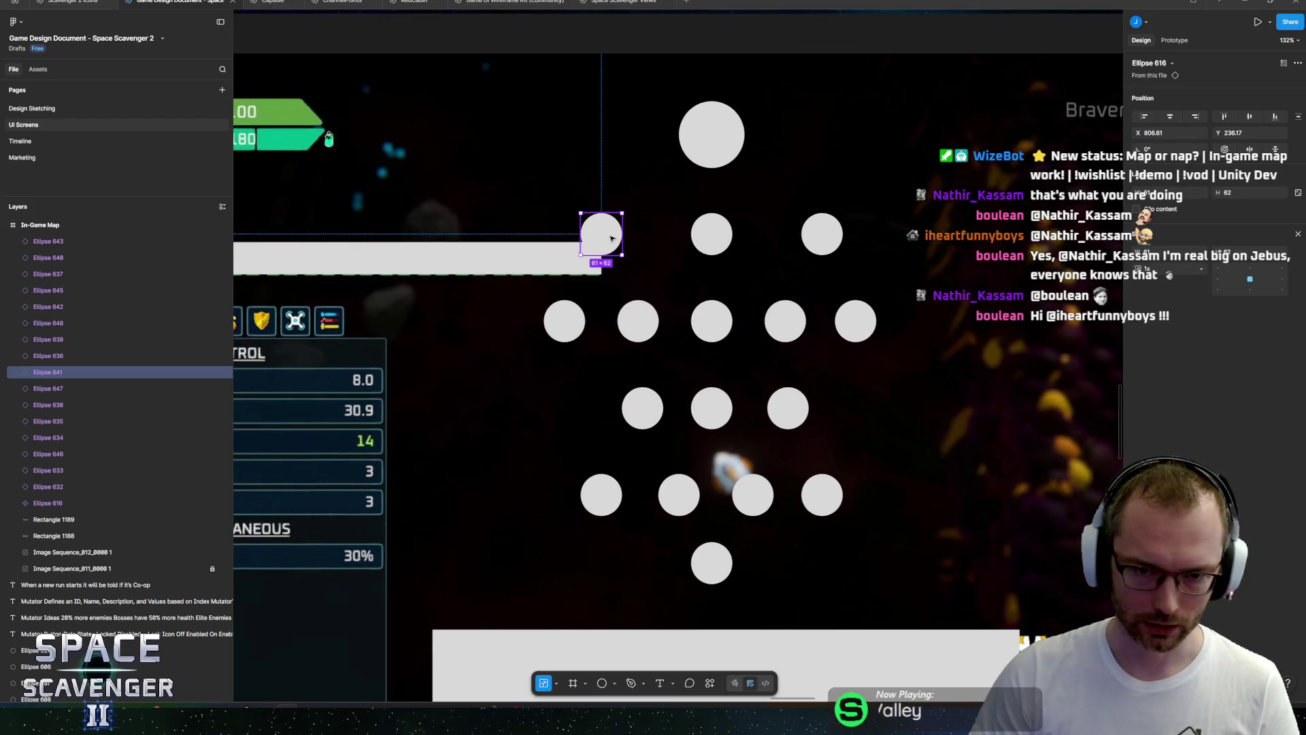
pyautogui.moveTo(612, 238); pyautogui.dragTo(649, 238)
pyautogui.moveTo(820, 240); pyautogui.dragTo(780, 240)
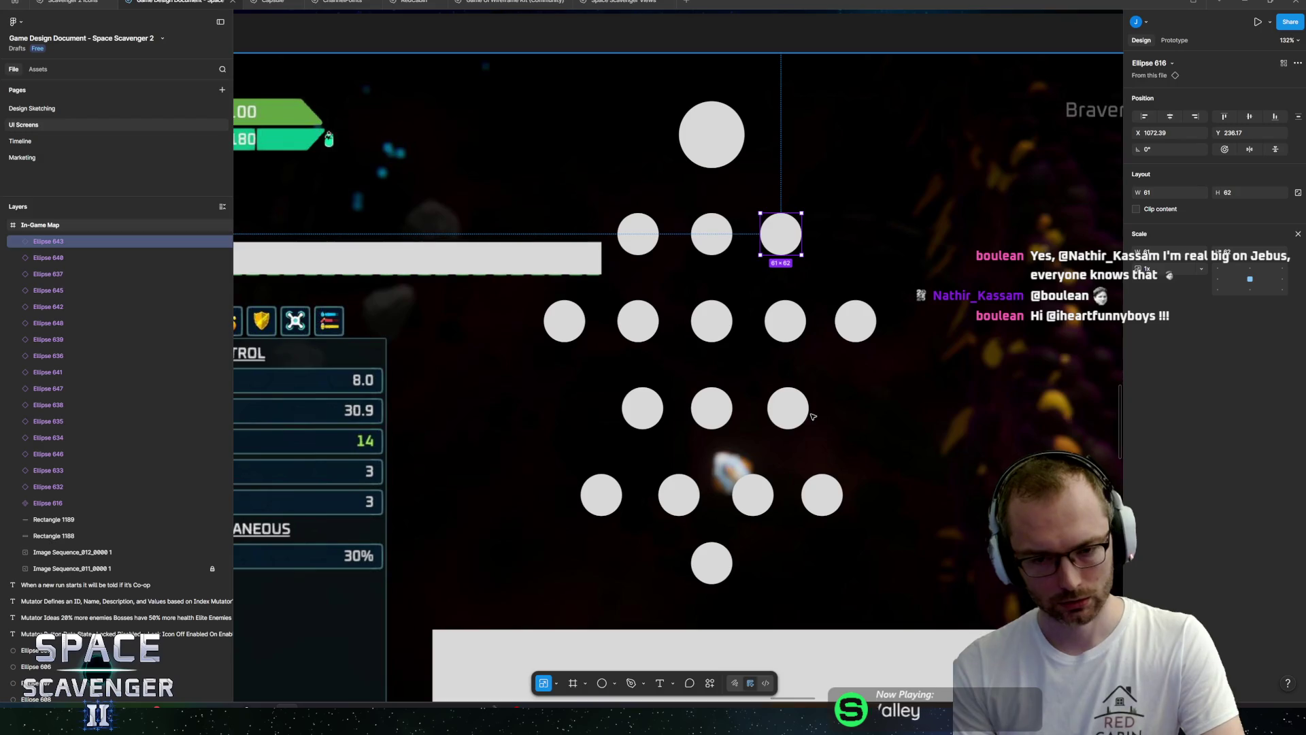
pyautogui.click(789, 410)
pyautogui.click(712, 563)
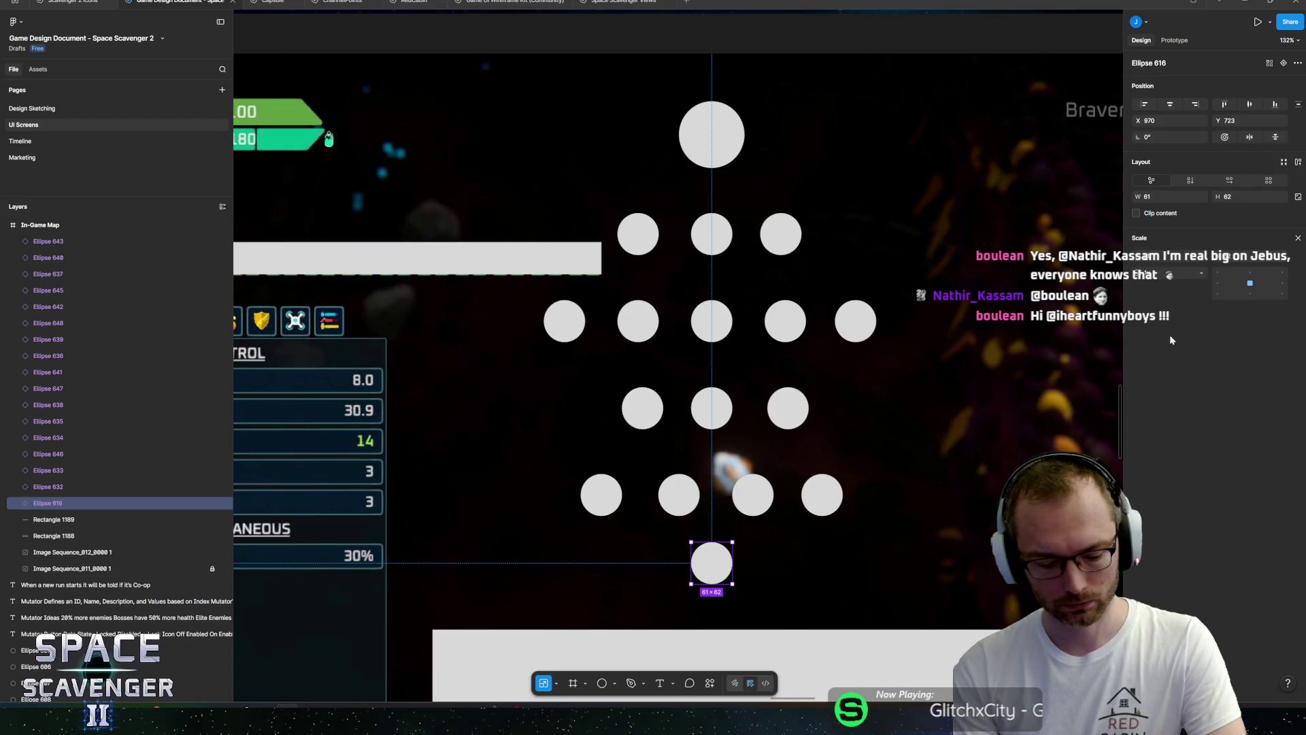
# Give the node component's ellipse a red FF0000 stroke of weight 3.
pyautogui.press('v')
pyautogui.click(1297, 377)
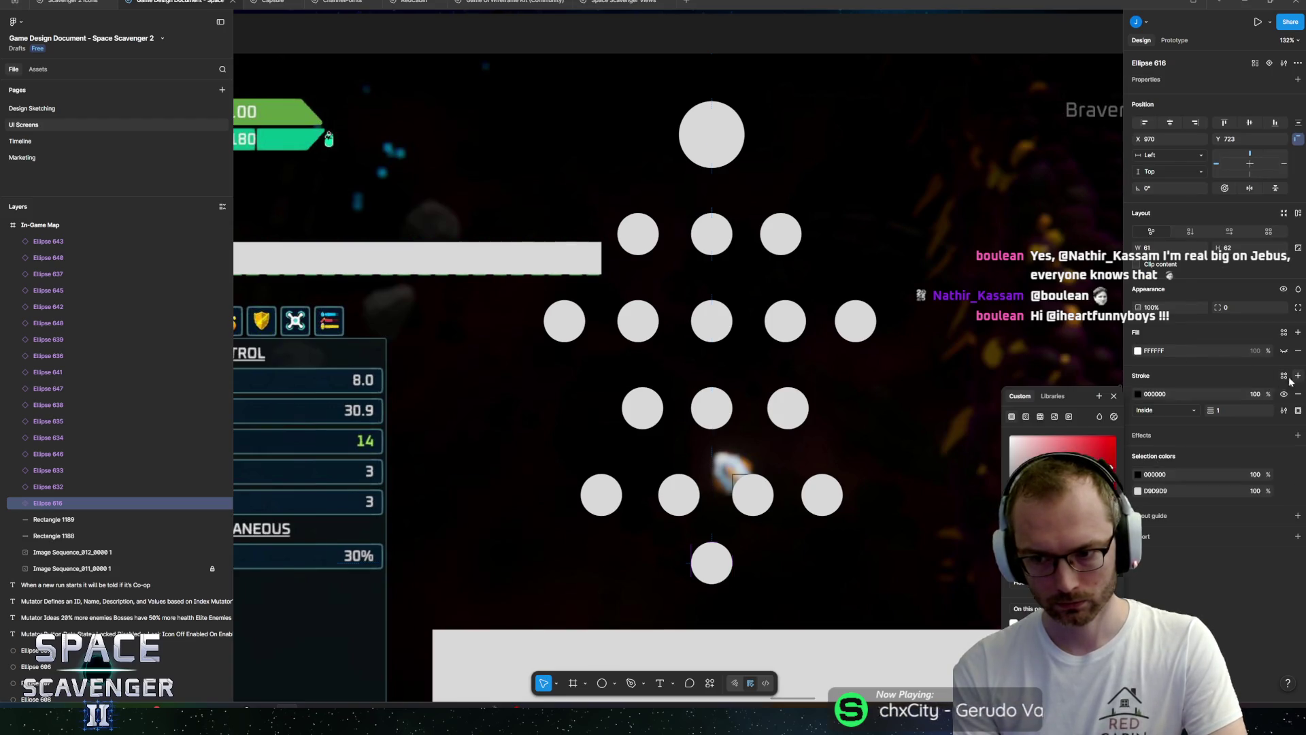
pyautogui.click(1138, 394)
pyautogui.hotkey('ctrl', 'z')
pyautogui.doubleClick(712, 568)
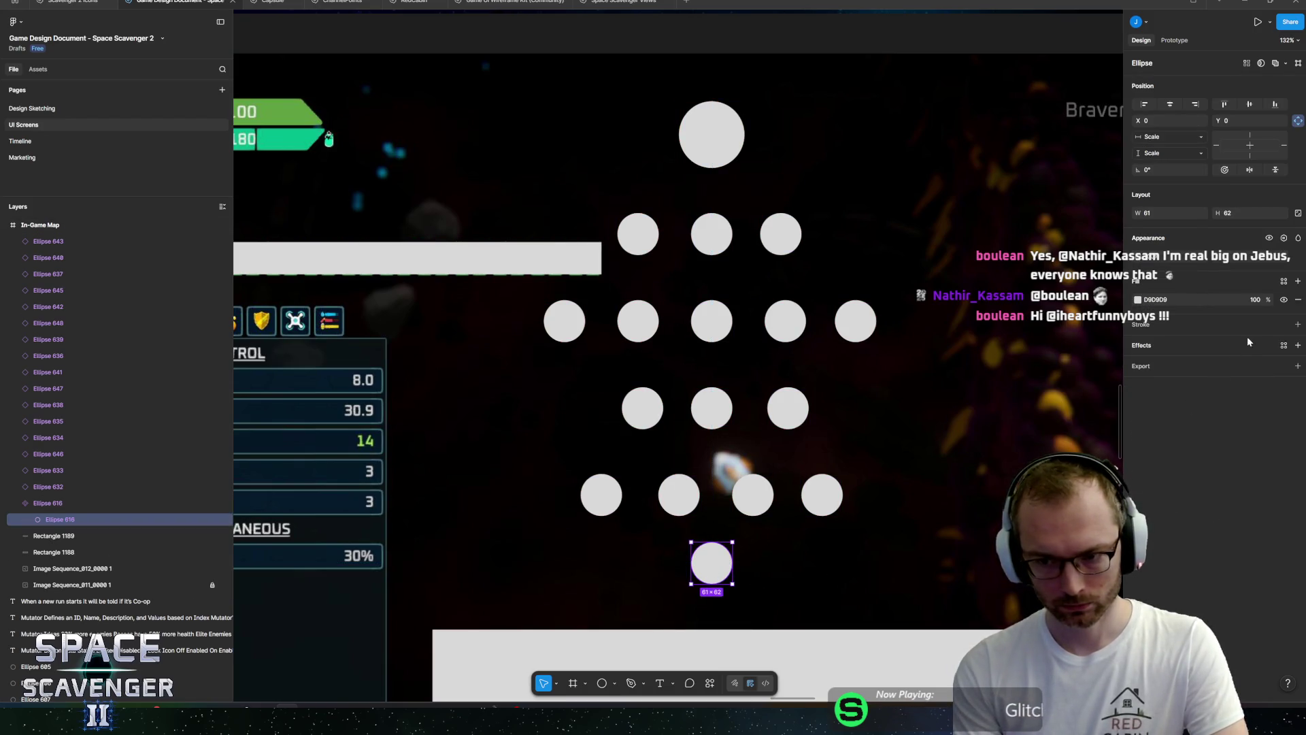
pyautogui.click(1297, 327)
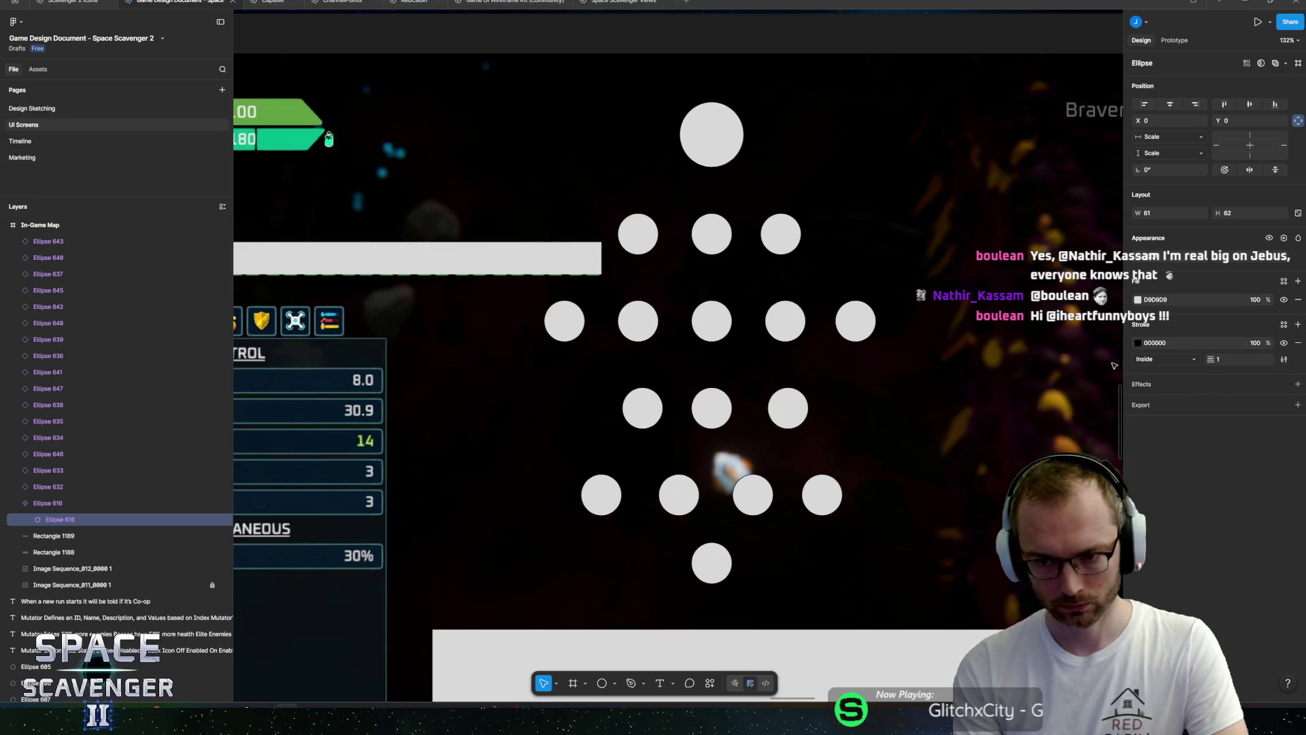
pyautogui.click(1137, 343)
pyautogui.click(1115, 385)
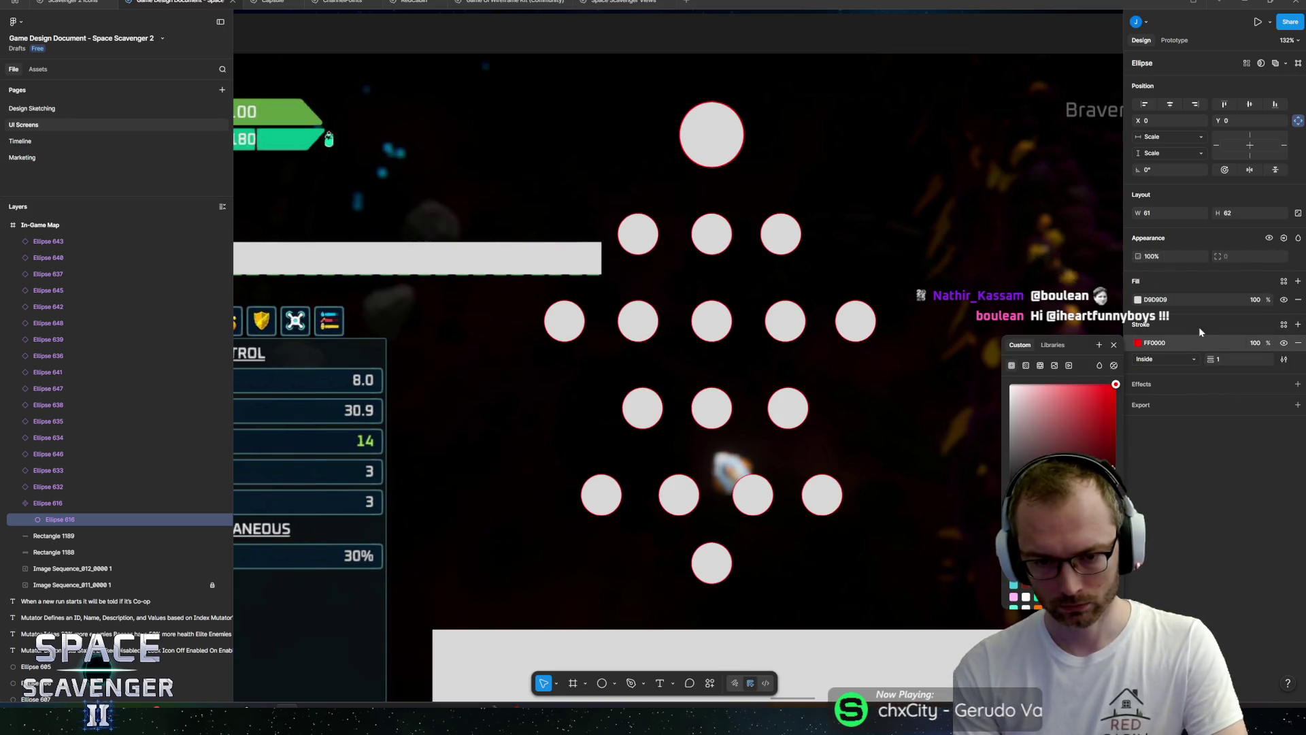
pyautogui.click(1236, 361)
pyautogui.write('3')
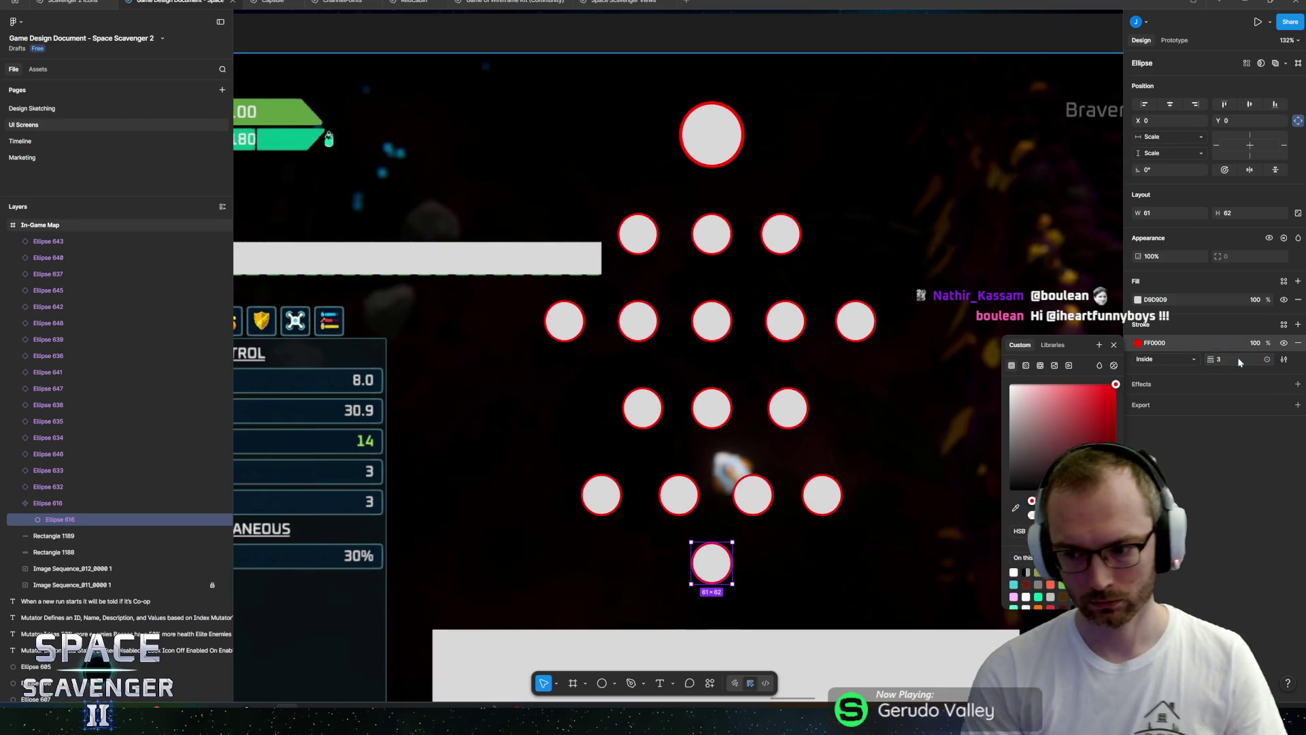
pyautogui.press('Escape')
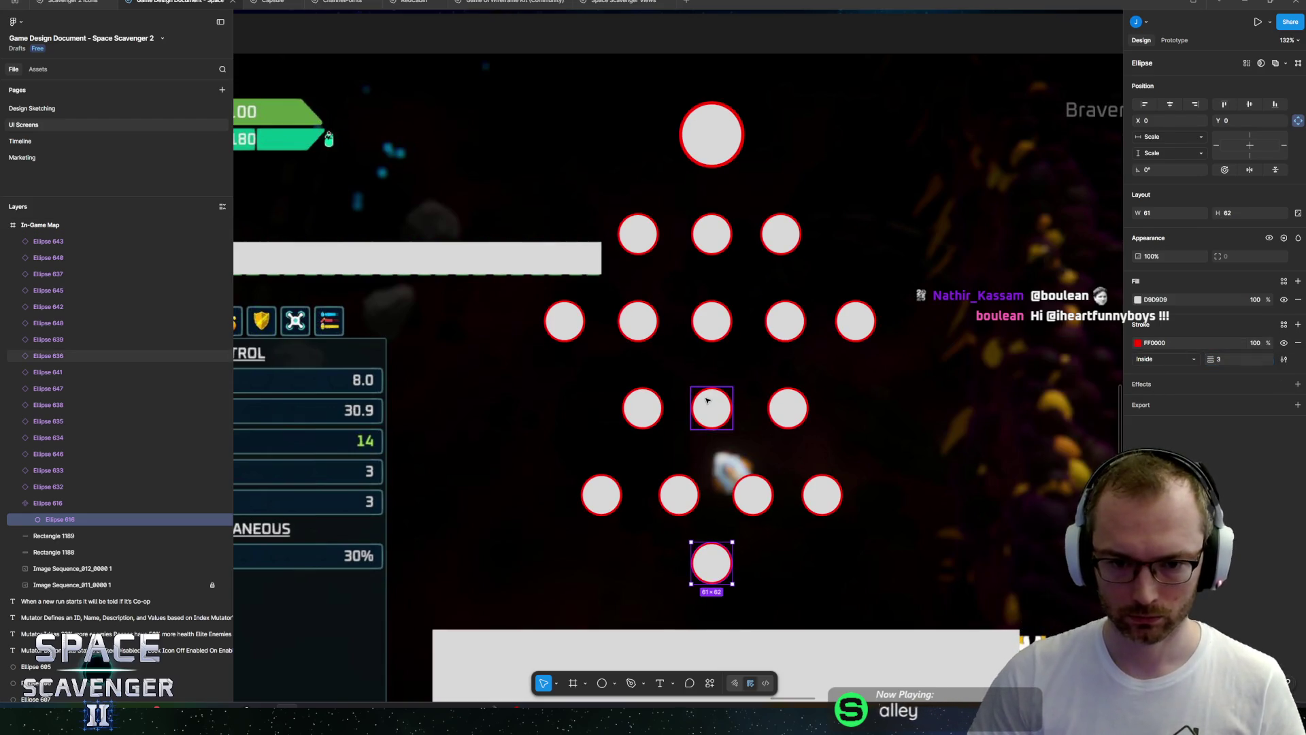
pyautogui.click(712, 405)
# Turn the outline of a node in the row of four green.
pyautogui.click(1137, 432)
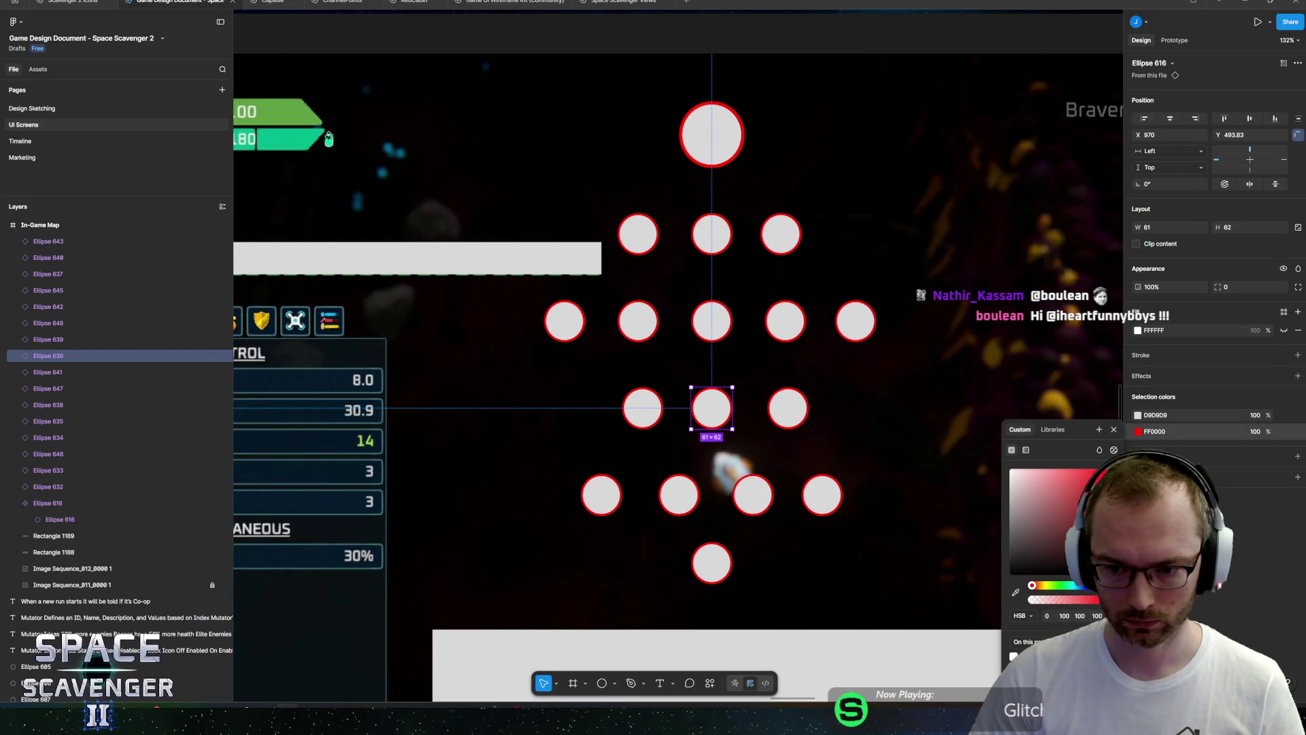
pyautogui.click(1048, 588)
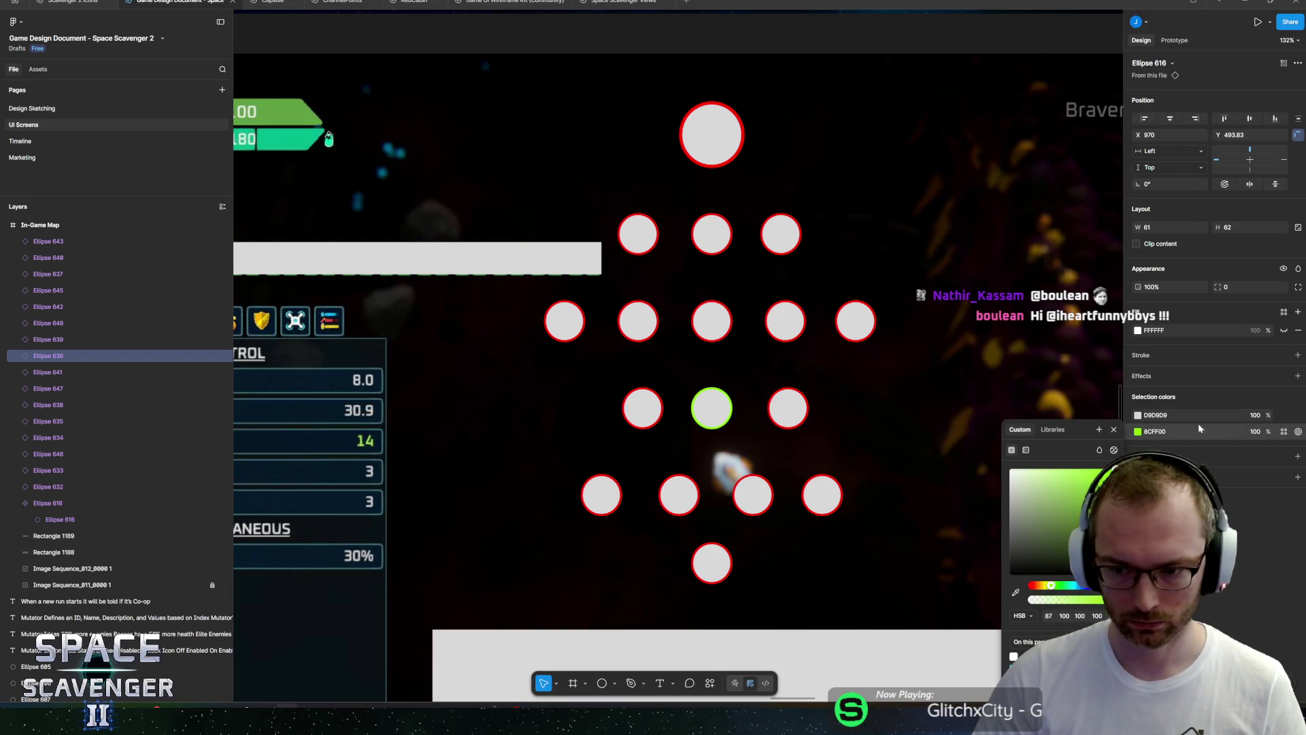
pyautogui.hotkey('ctrl', 'z')
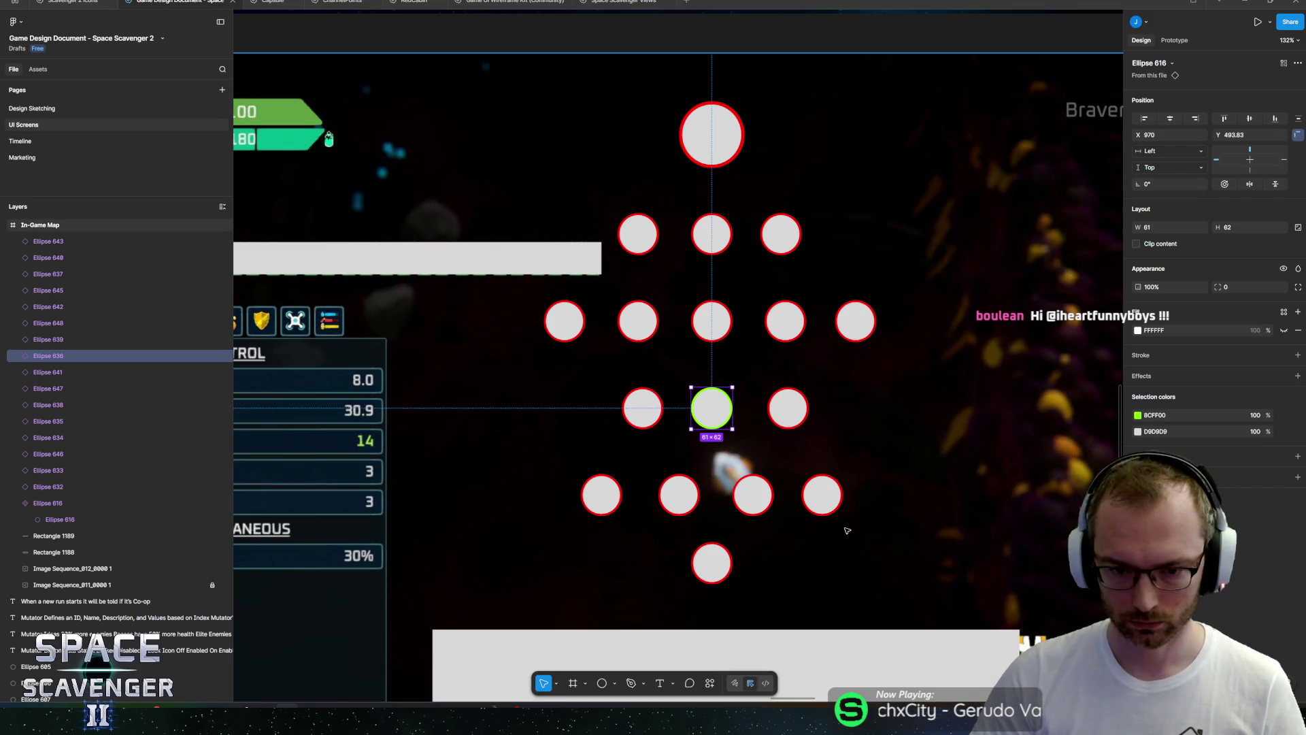
pyautogui.click(757, 487)
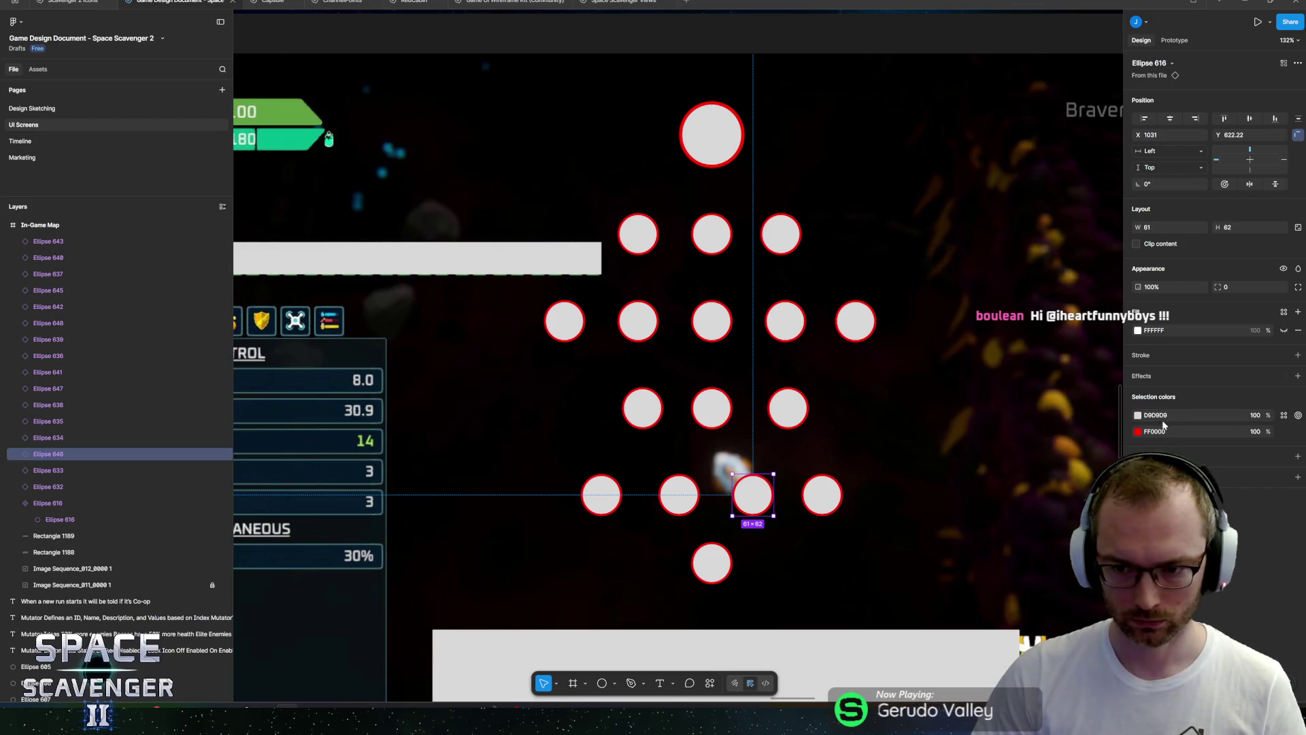
pyautogui.click(1137, 432)
pyautogui.click(1054, 586)
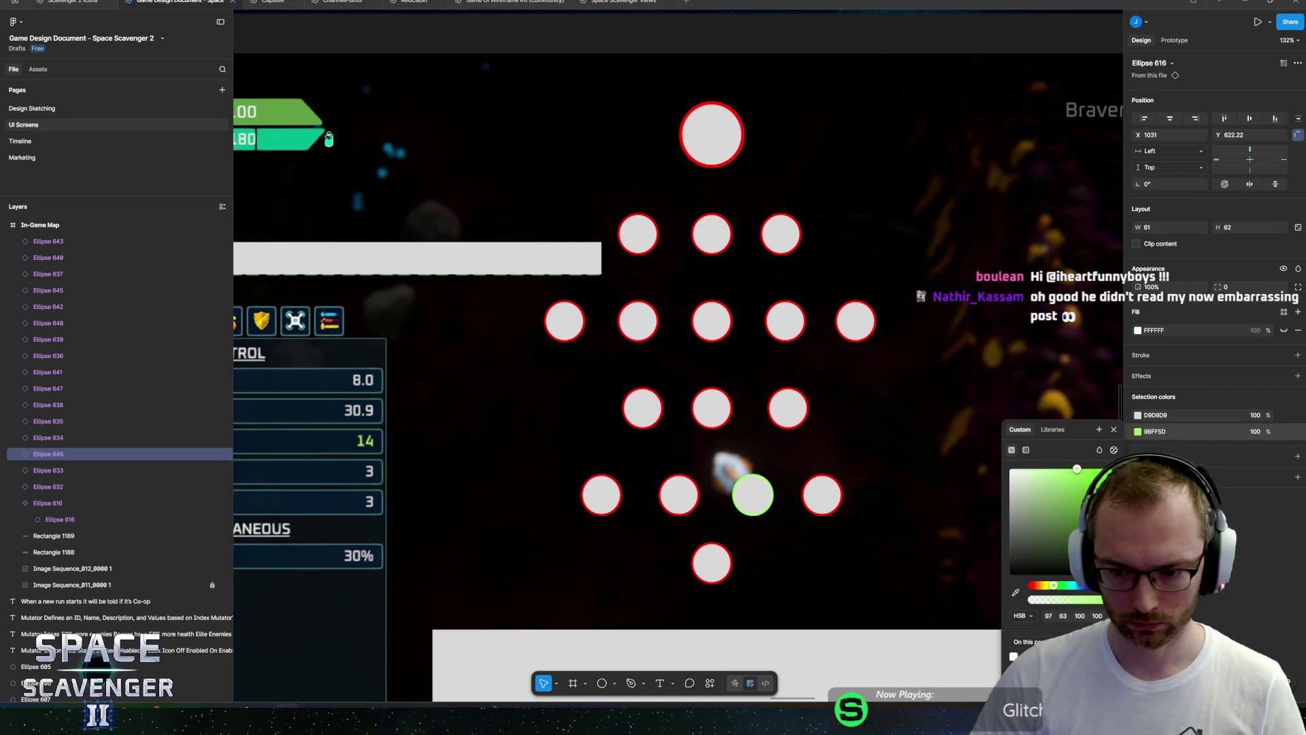
# Give that node's ellipse a weight-5 outline and a solid 758757 green fill.
pyautogui.click(753, 497)
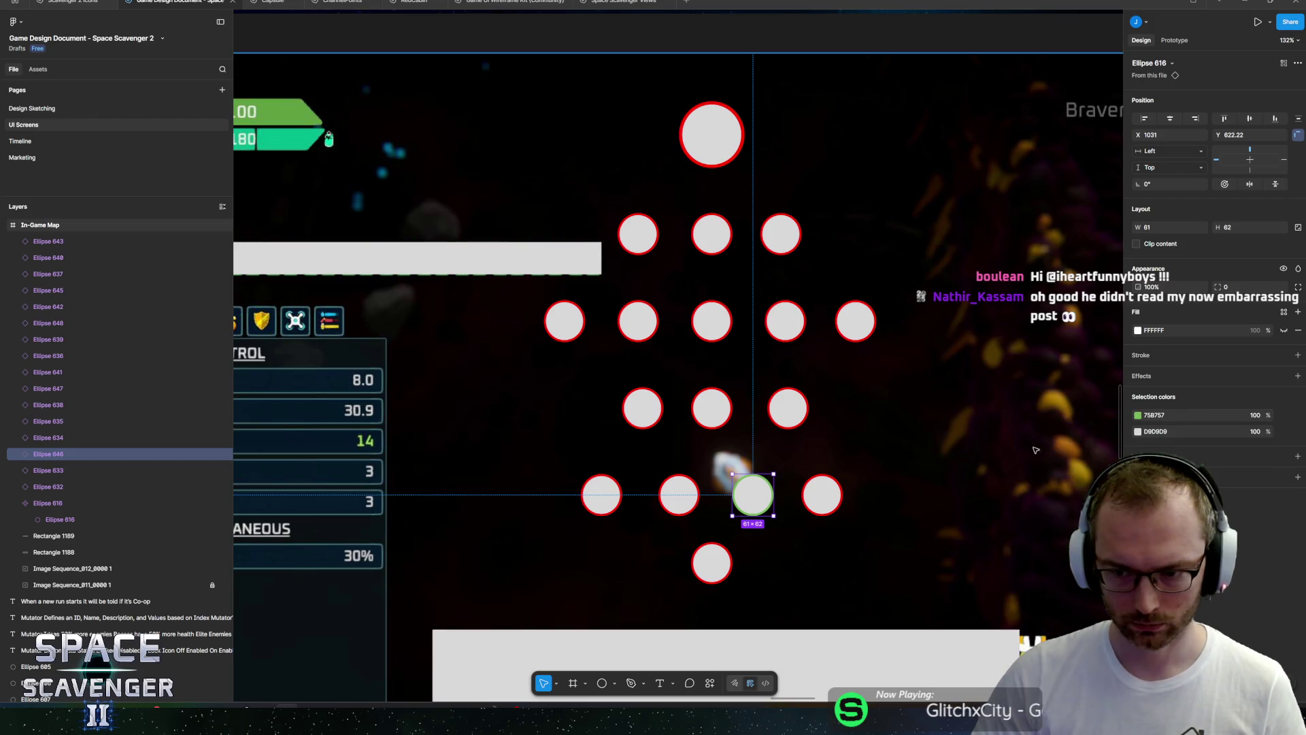
pyautogui.doubleClick(753, 496)
pyautogui.write('5')
pyautogui.press('Return')
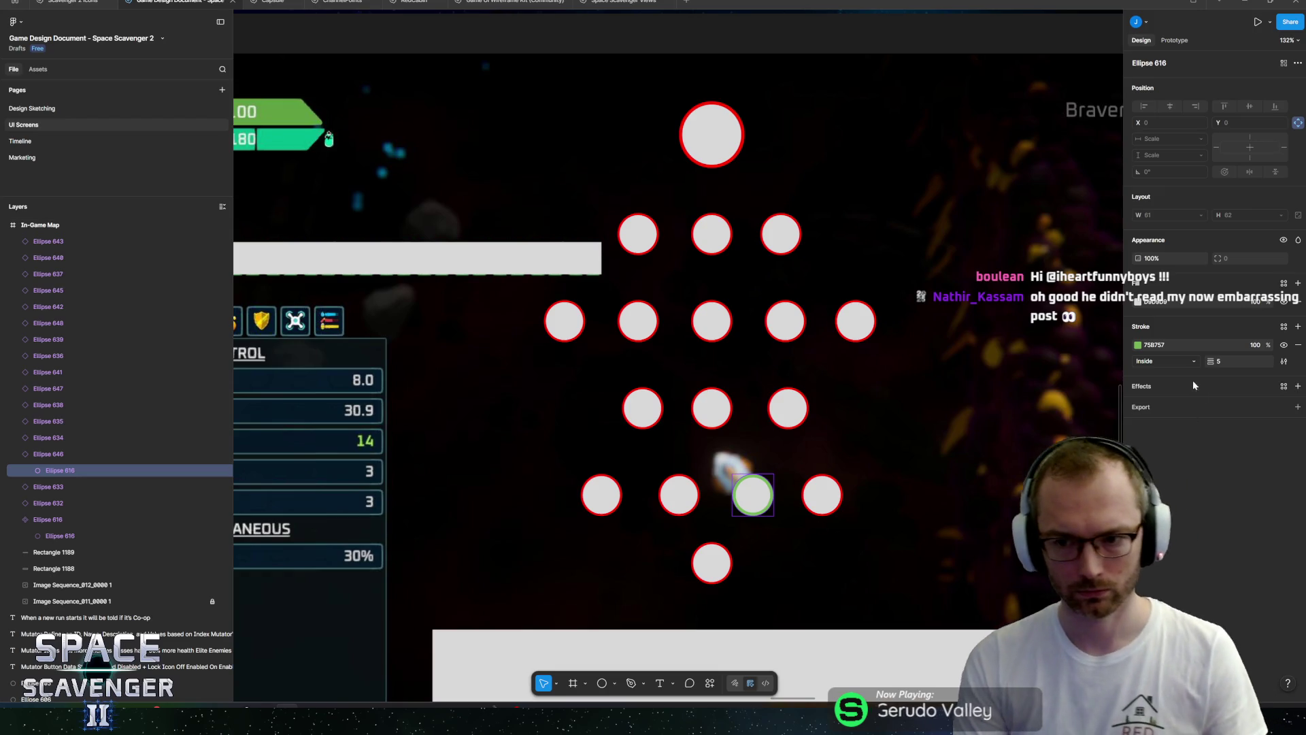
pyautogui.click(1138, 306)
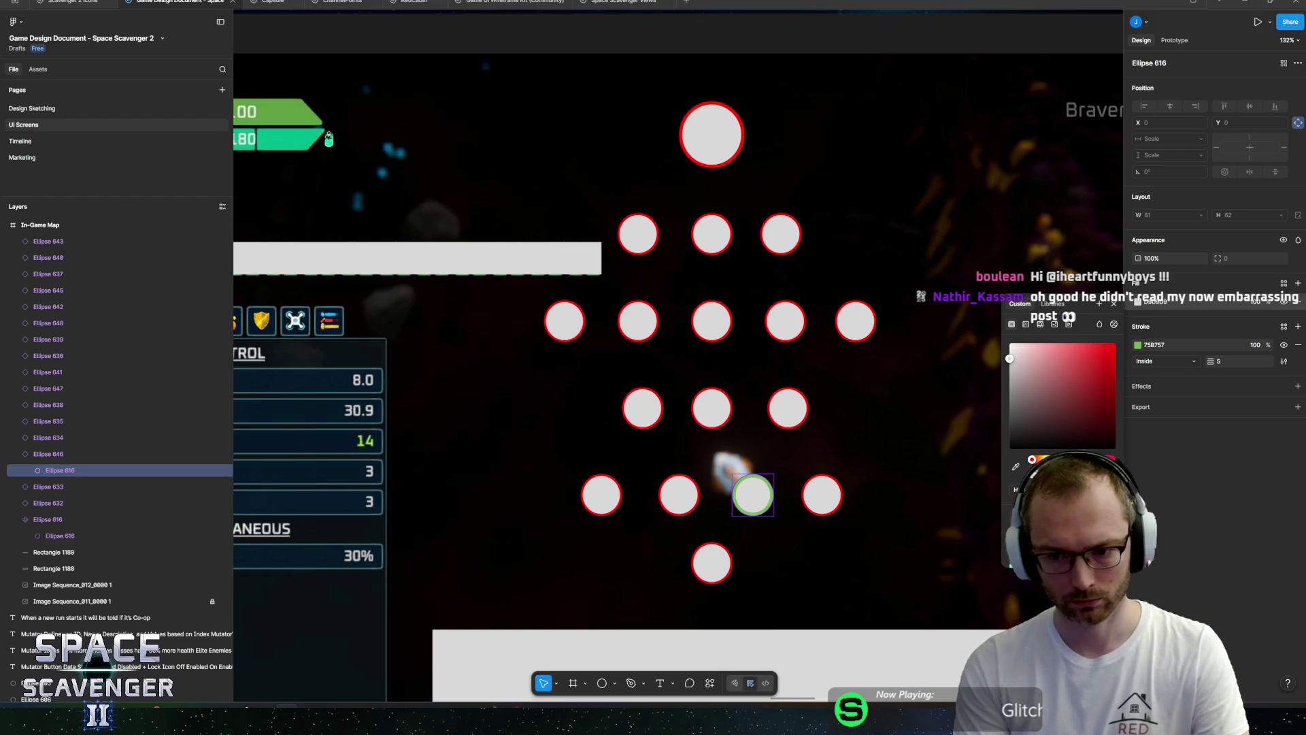
pyautogui.write('758757')
pyautogui.press('Return')
pyautogui.press('Escape')
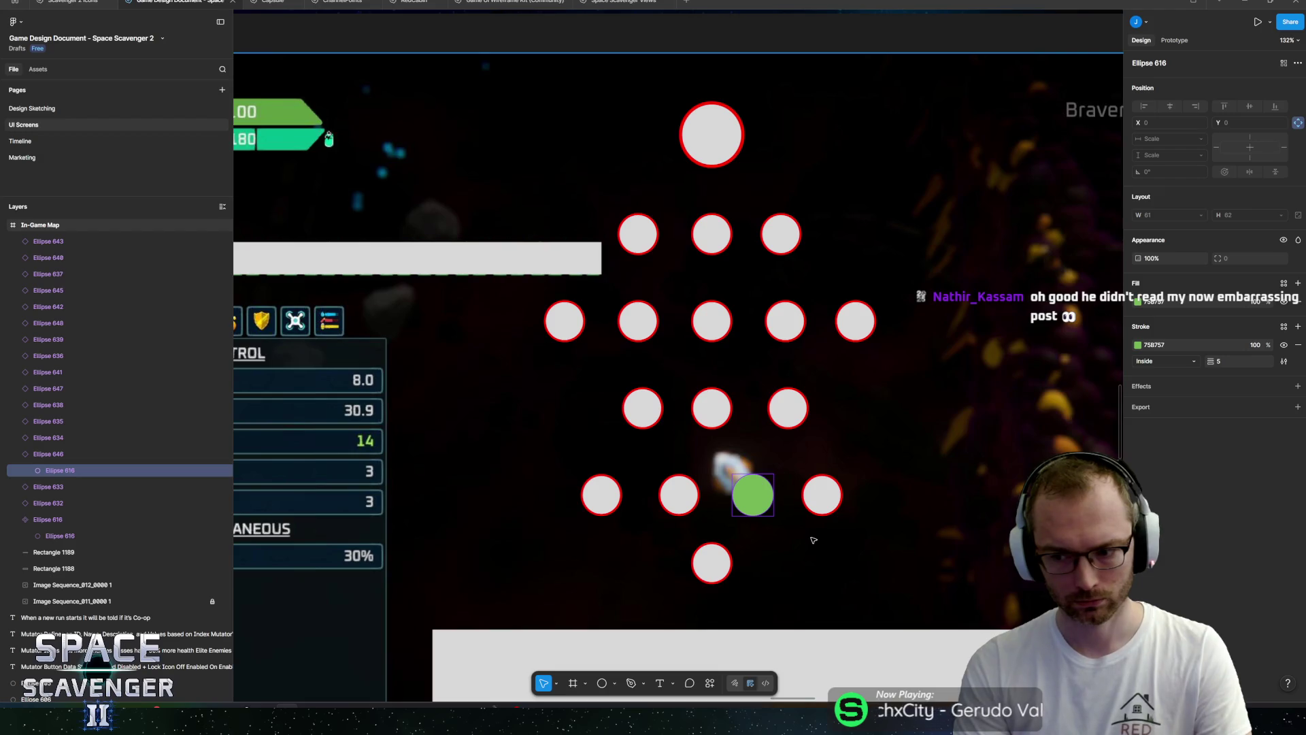
pyautogui.scroll(5, 814, 539)
# Draw a short downward arrow above the green node.
pyautogui.press('t')
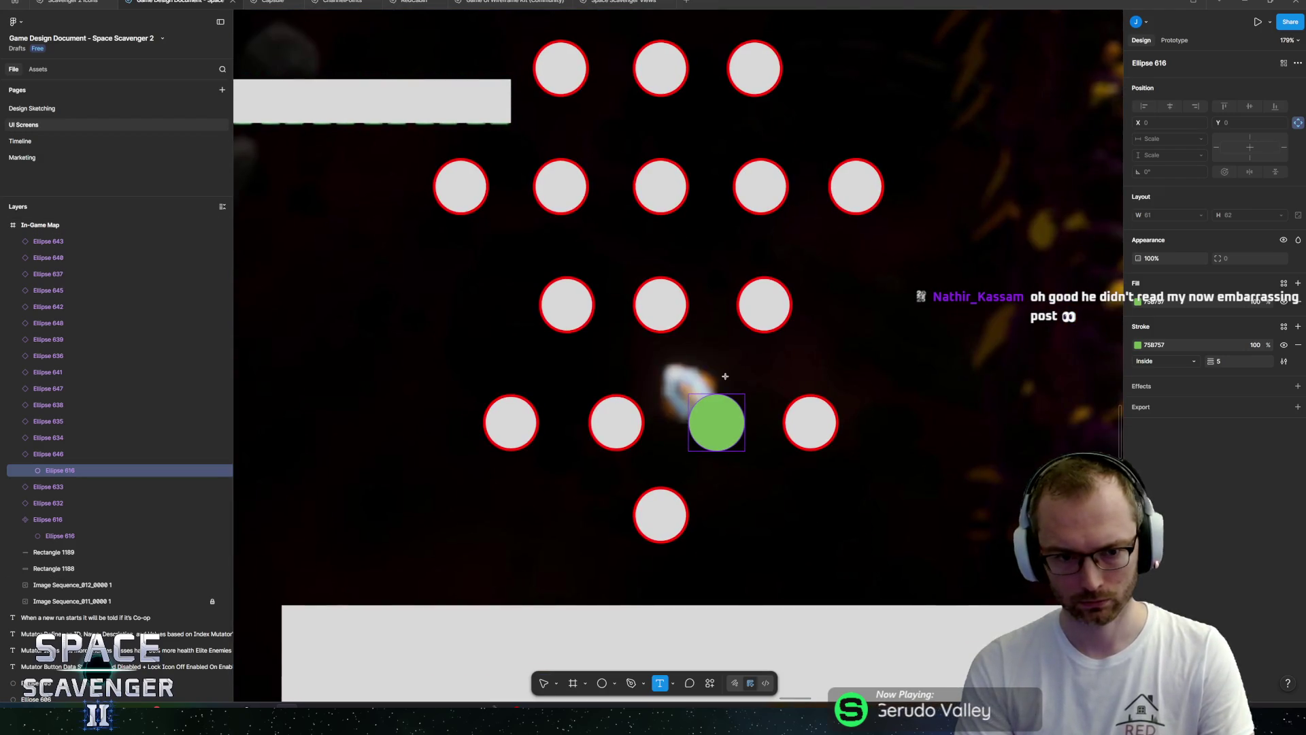
pyautogui.moveTo(704, 357); pyautogui.dragTo(726, 384)
pyautogui.press('Escape')
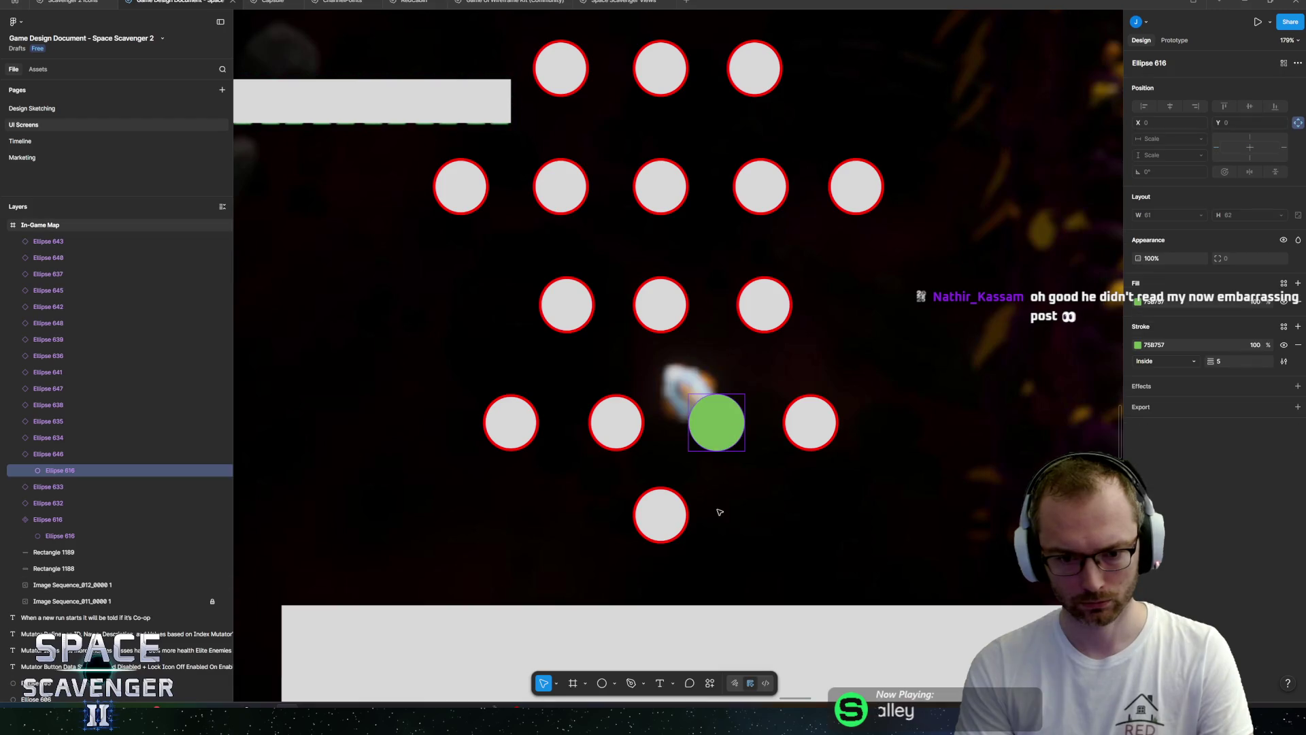
pyautogui.click(614, 683)
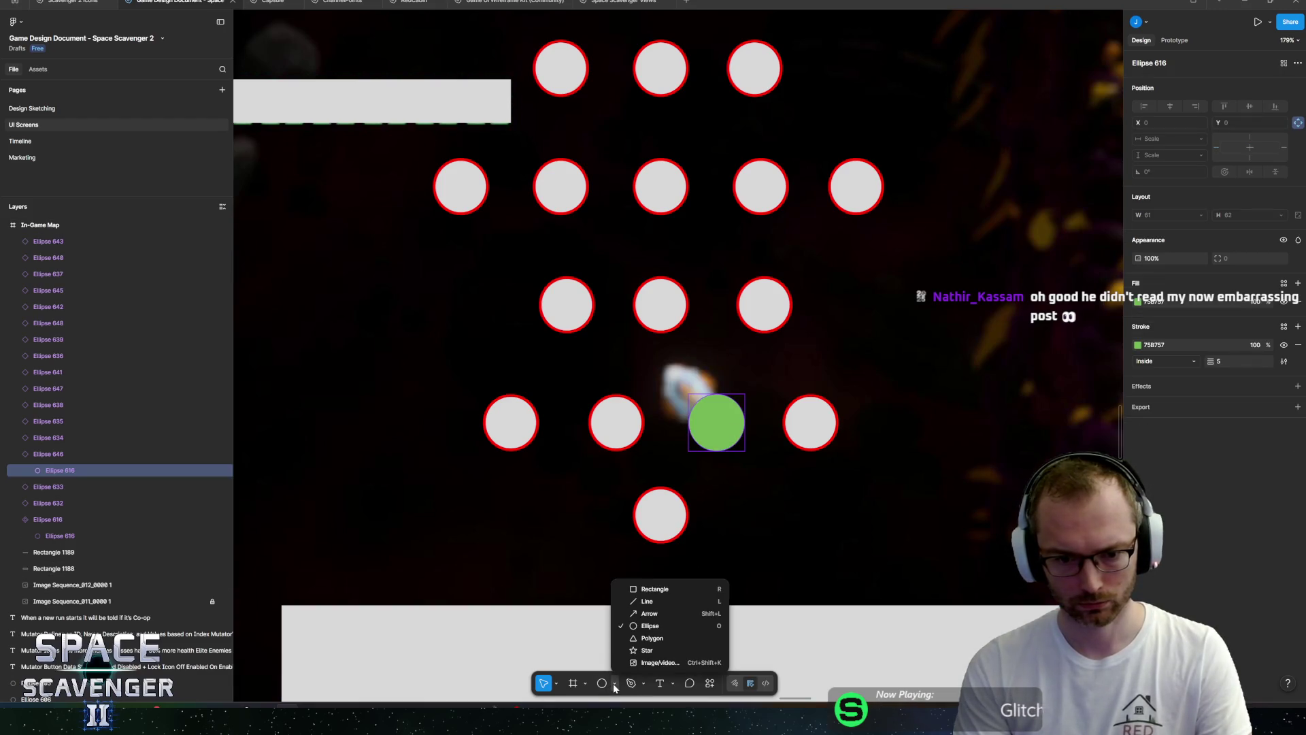
pyautogui.click(633, 617)
pyautogui.moveTo(721, 349); pyautogui.dragTo(710, 380)
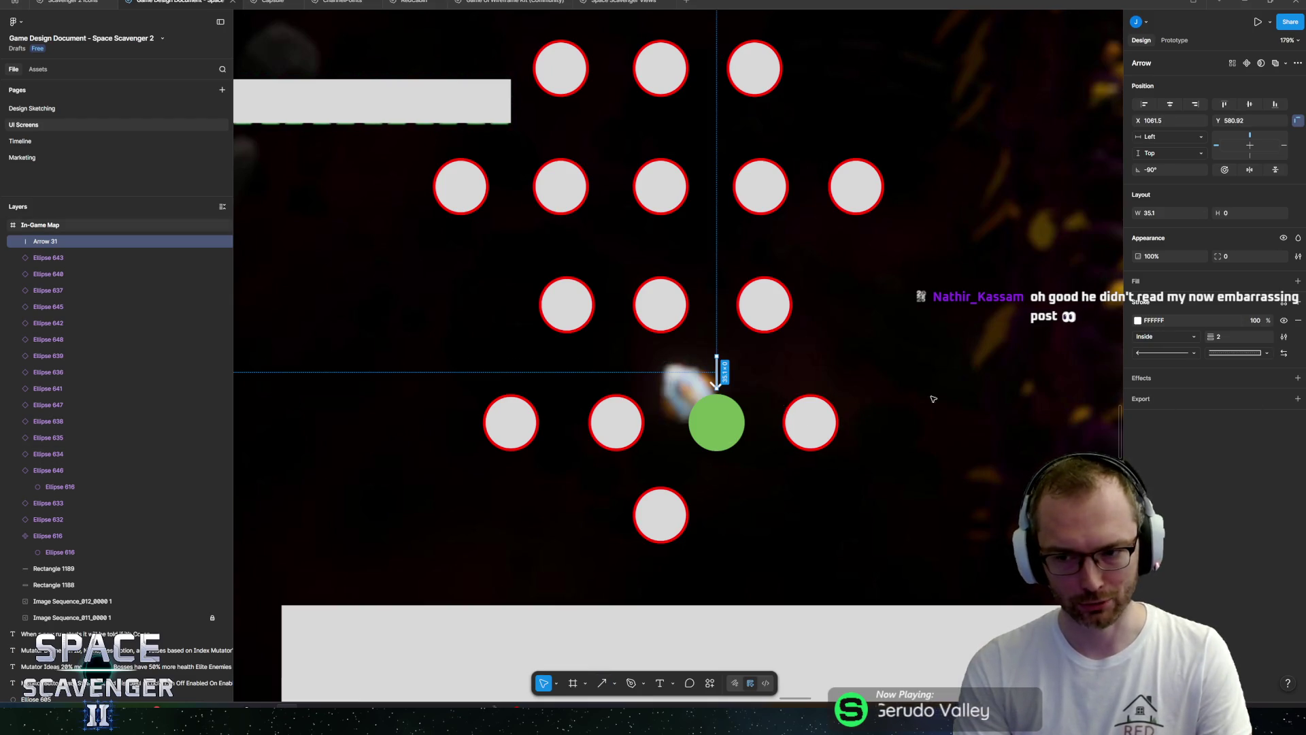
# Give the arrow stroke 4, a triangle arrowhead and FFB200 colour, and nudge it onto the node.
pyautogui.moveTo(1214, 337); pyautogui.dragTo(1218, 338)
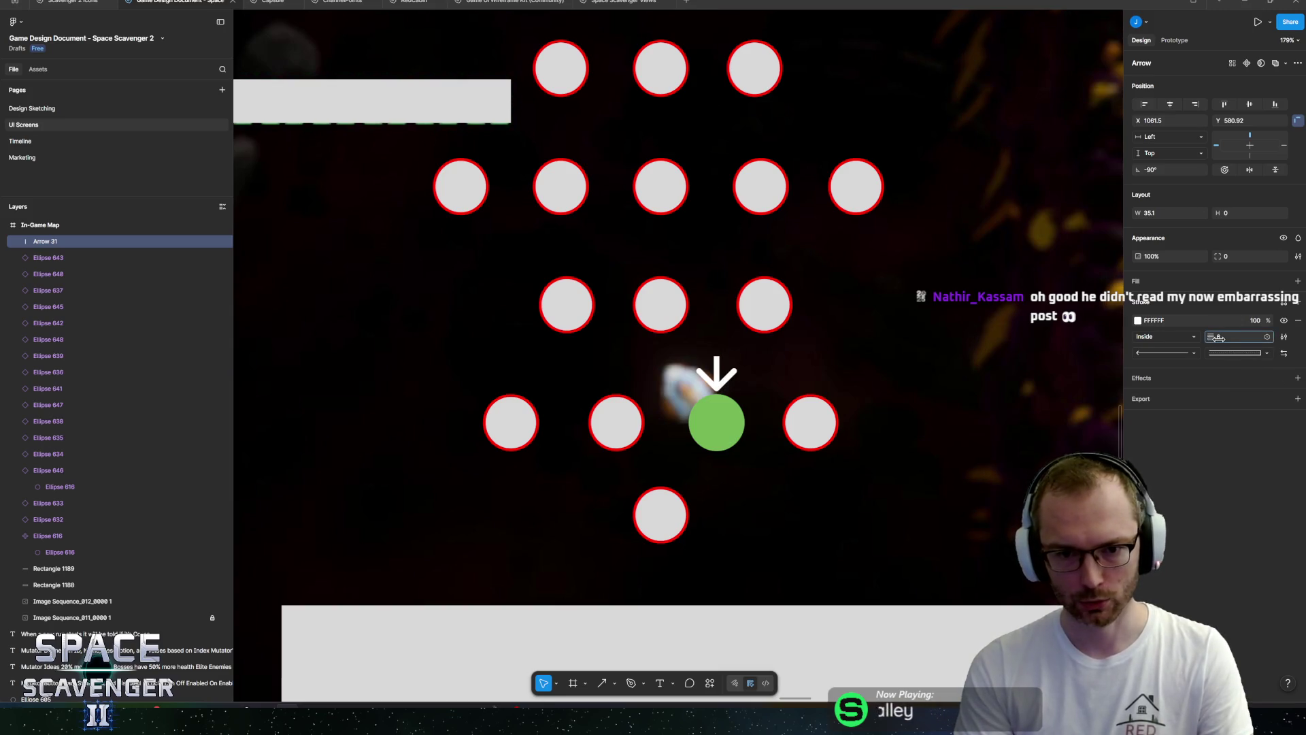
pyautogui.click(1190, 352)
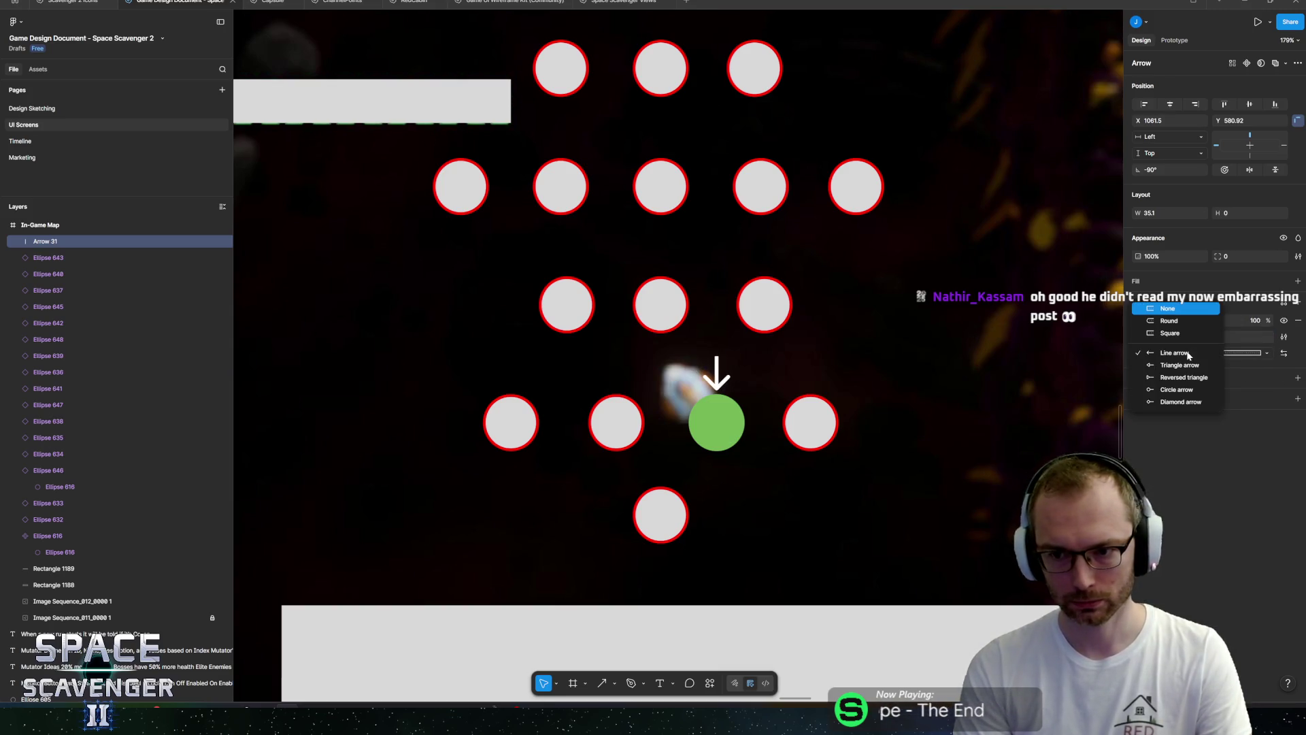
pyautogui.click(1167, 367)
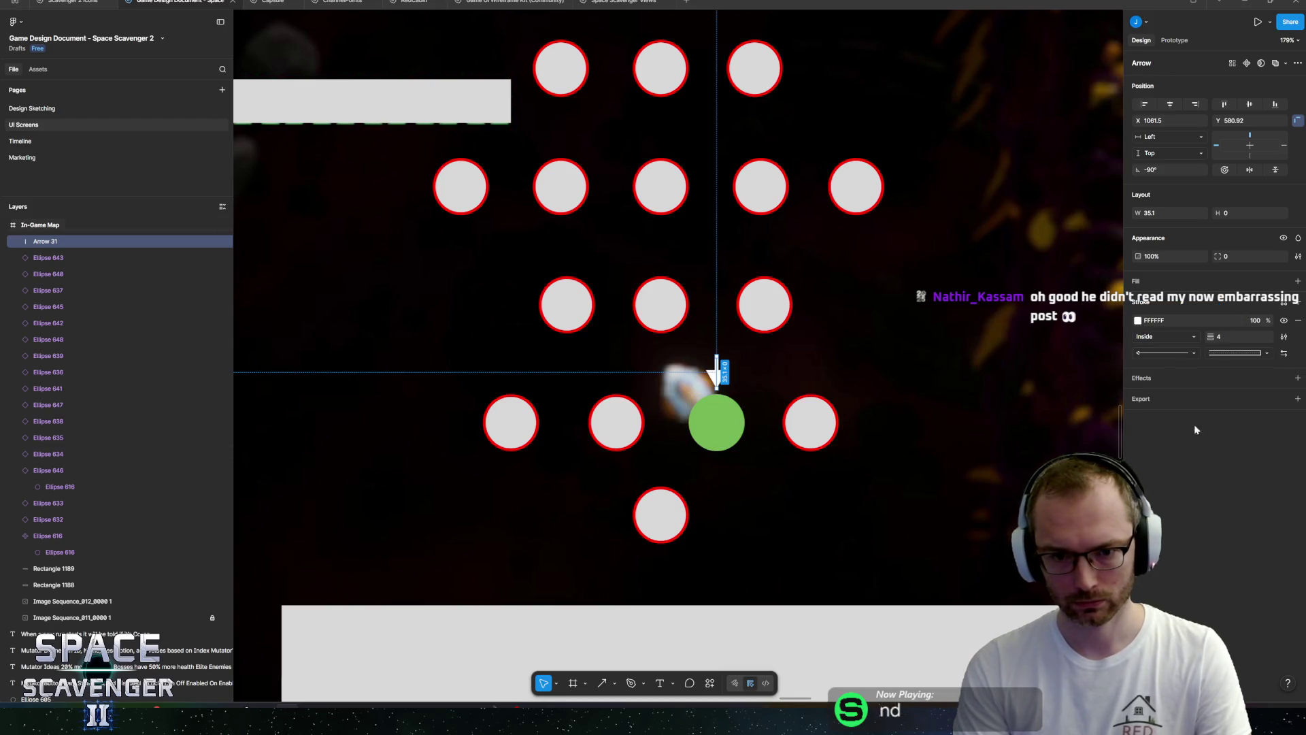
pyautogui.click(1137, 320)
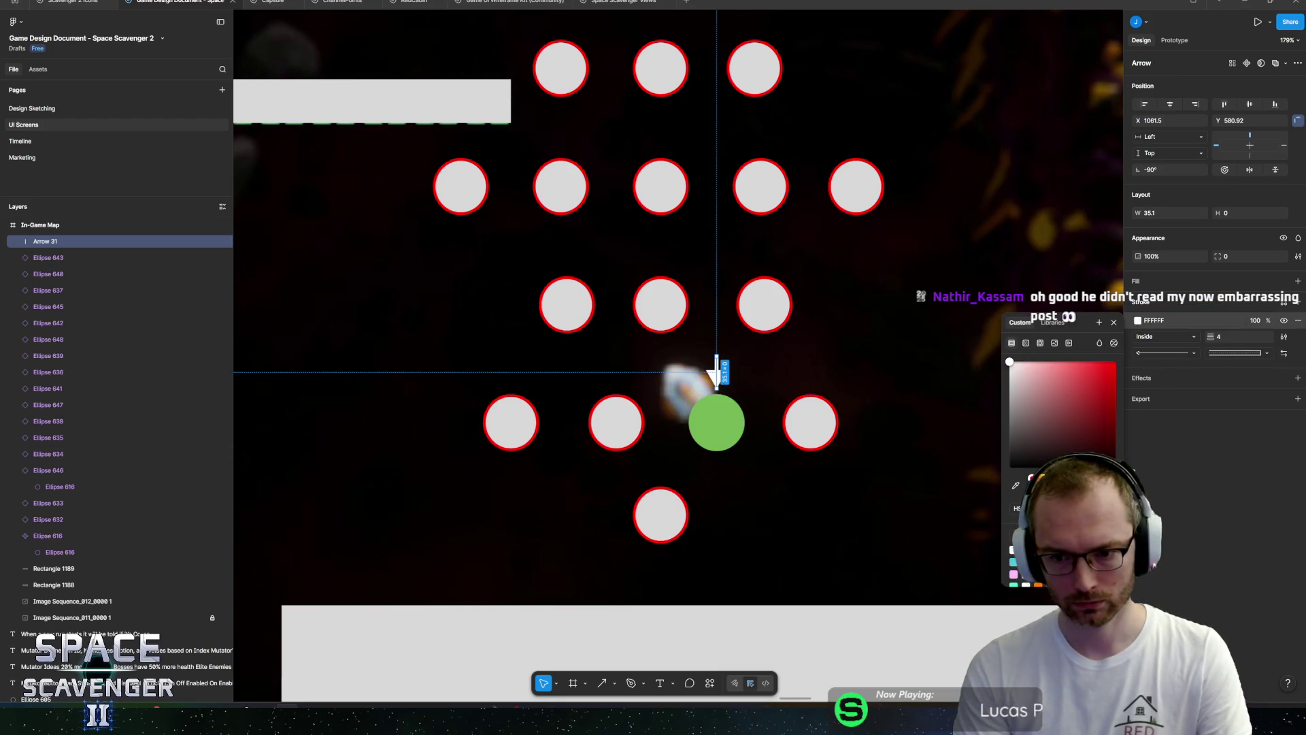
pyautogui.click(1038, 584)
pyautogui.click(716, 376)
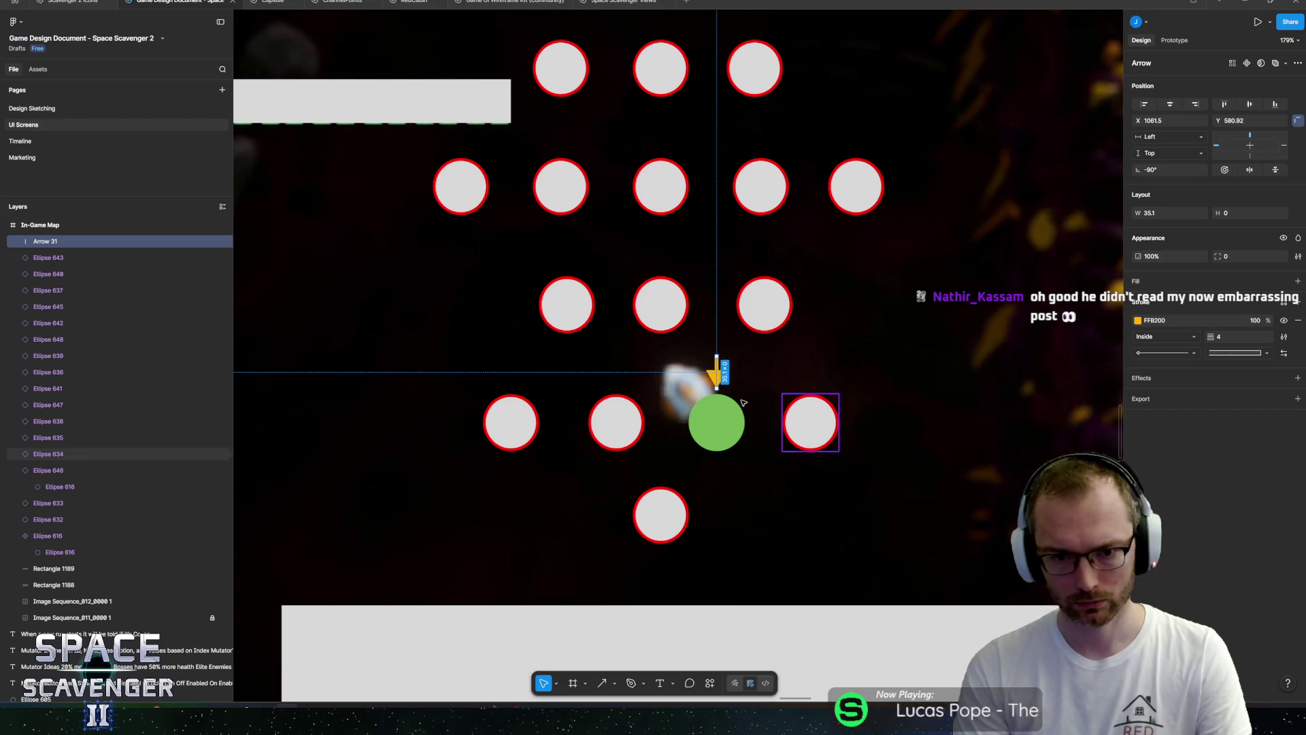
pyautogui.moveTo(716, 376); pyautogui.dragTo(725, 393)
# Select the In-Game Map frame and briefly enter and exit the background screenshot's image editing.
pyautogui.scroll(5, 755, 404)
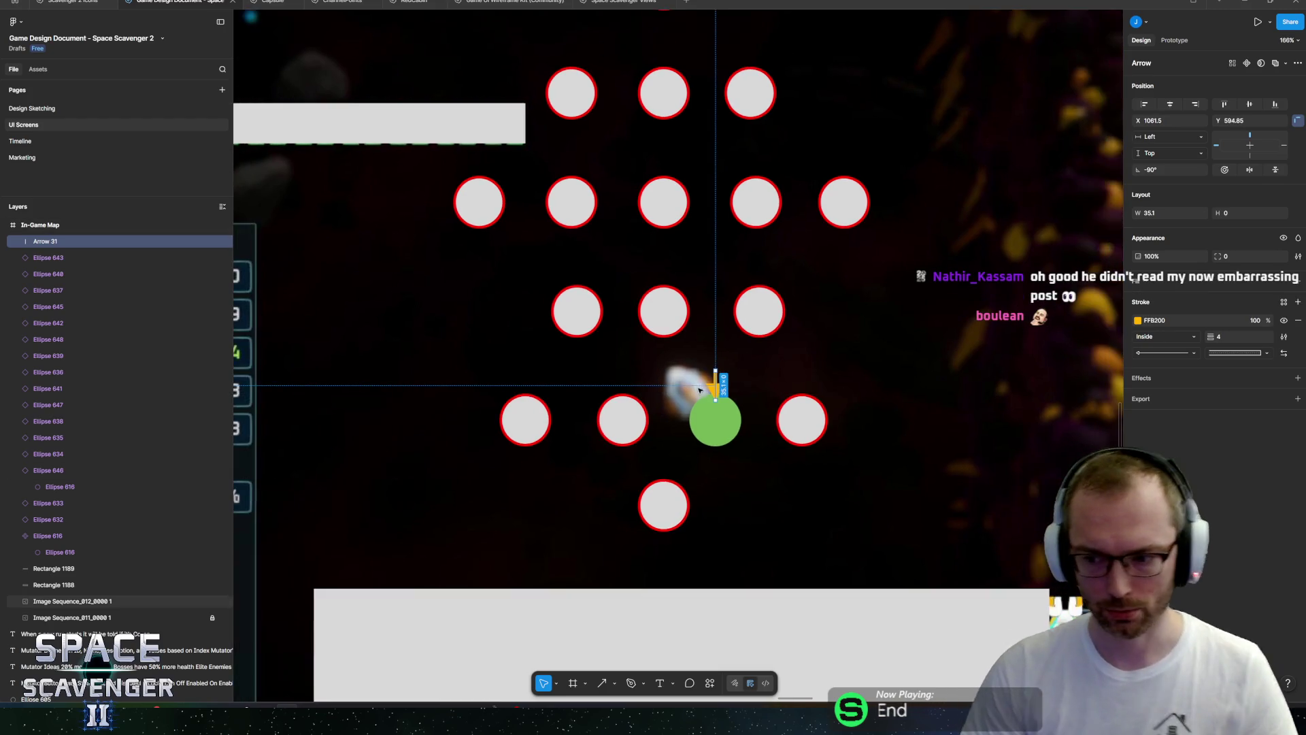
pyautogui.press('Escape')
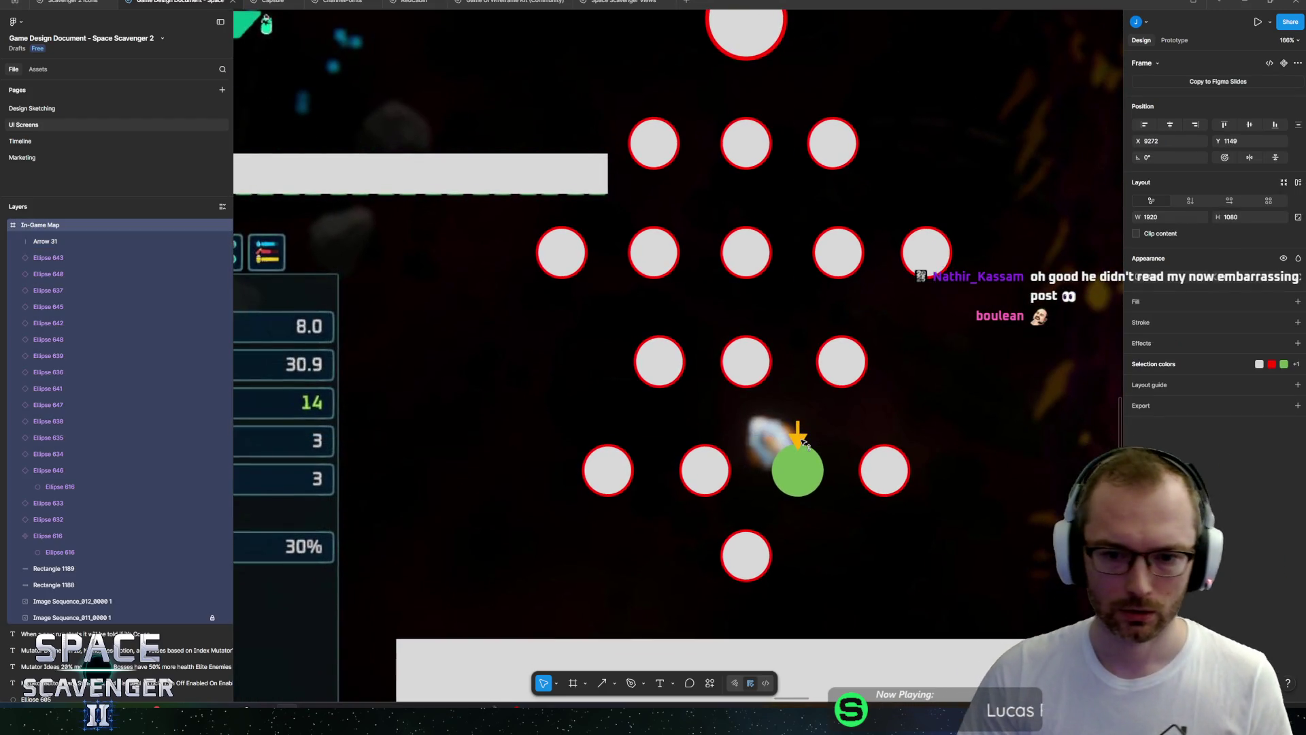
pyautogui.scroll(5, 801, 452)
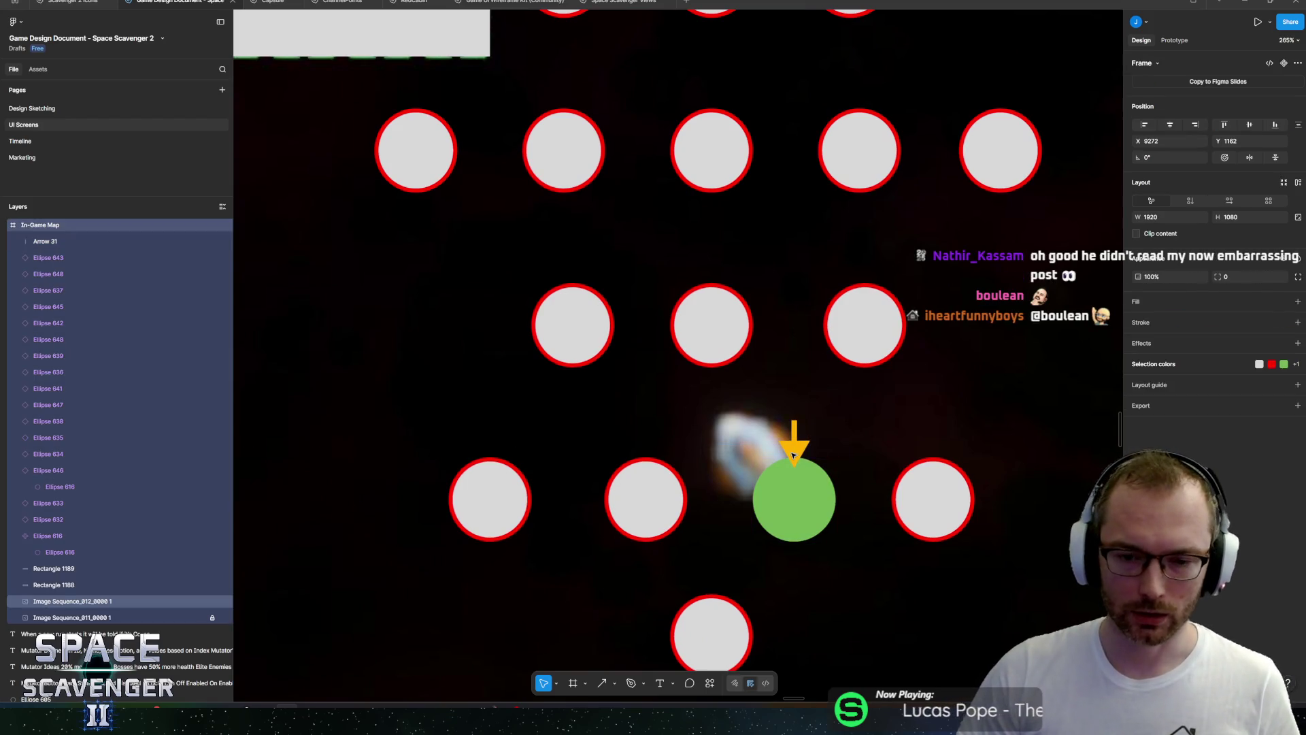
pyautogui.doubleClick(794, 451)
pyautogui.press('Escape')
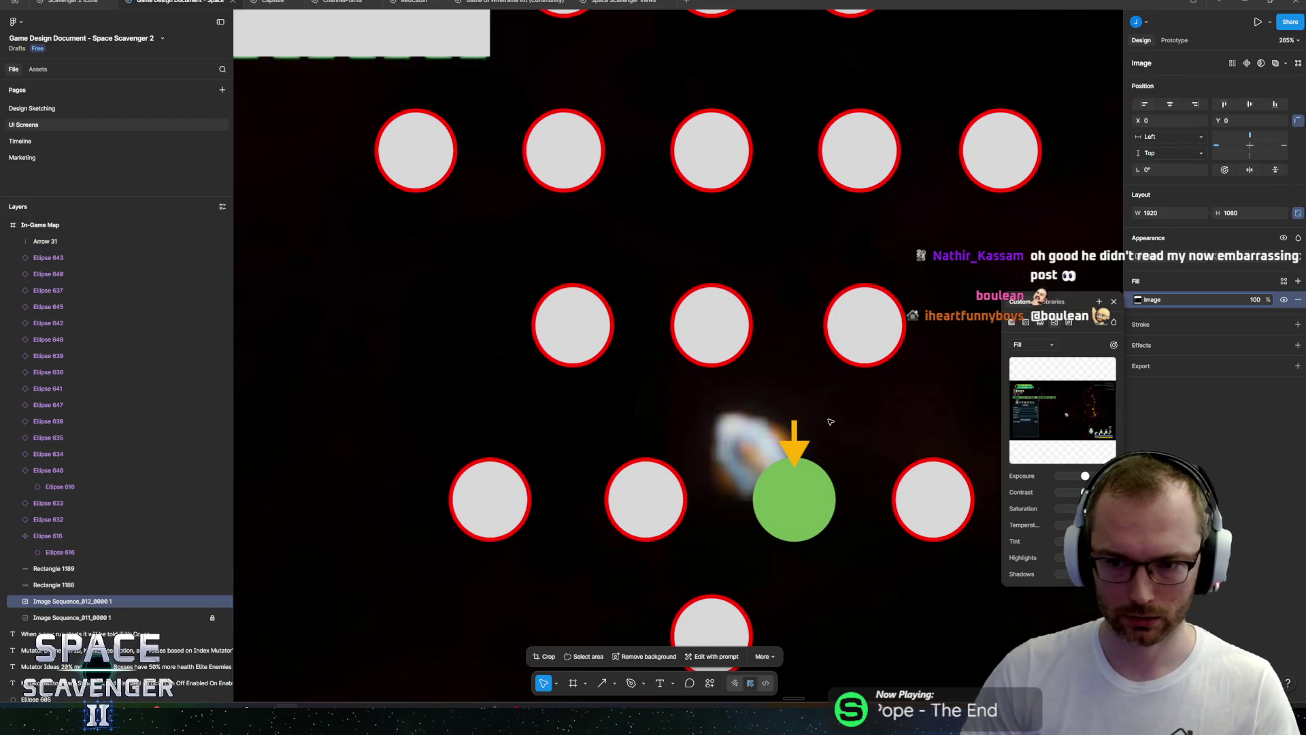
# Switch the green node's outline colour from green to white.
pyautogui.scroll(-10, 850, 390)
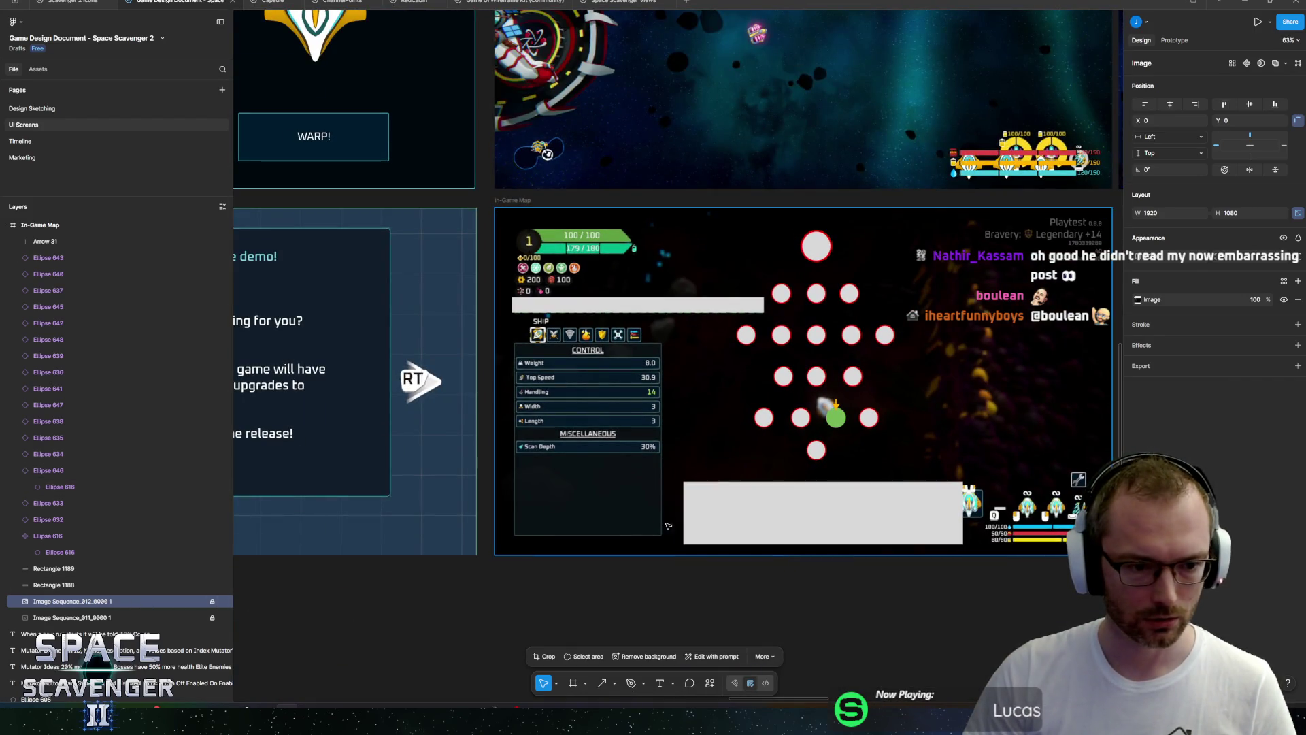
pyautogui.scroll(4, 891, 446)
pyautogui.press('Escape')
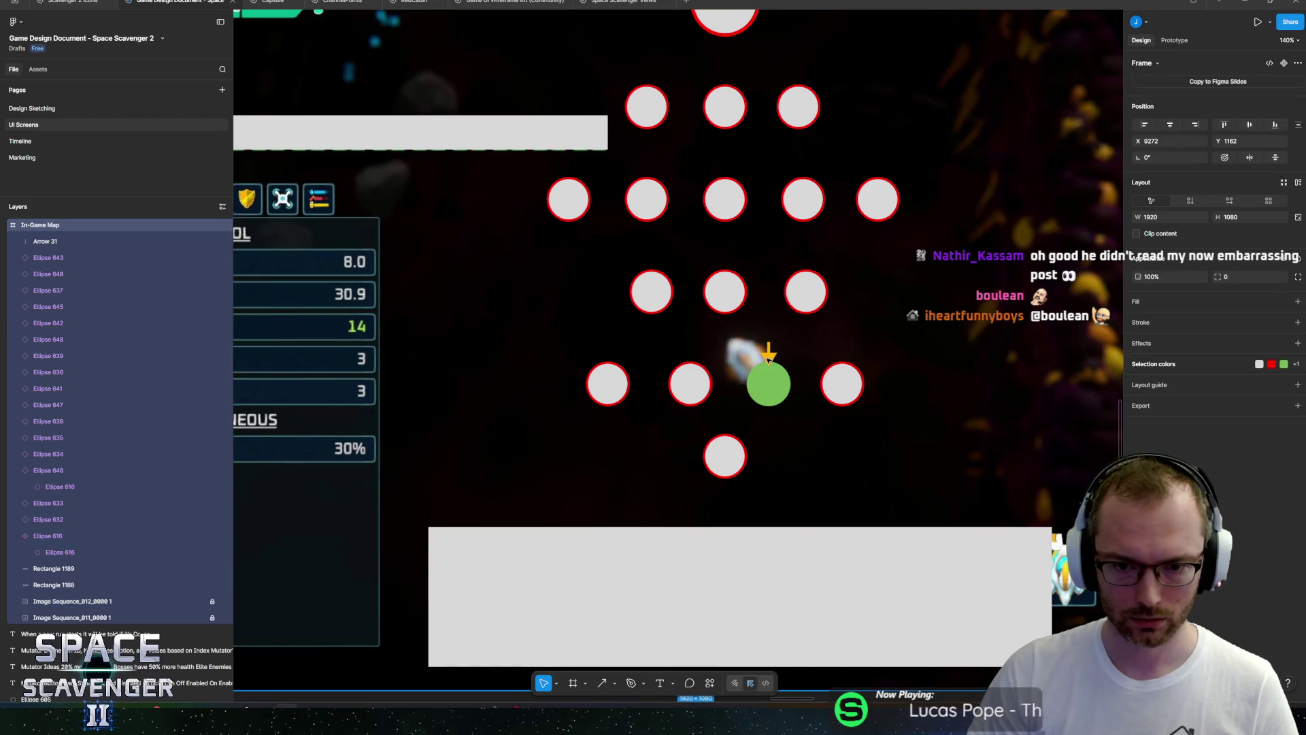
pyautogui.click(768, 352)
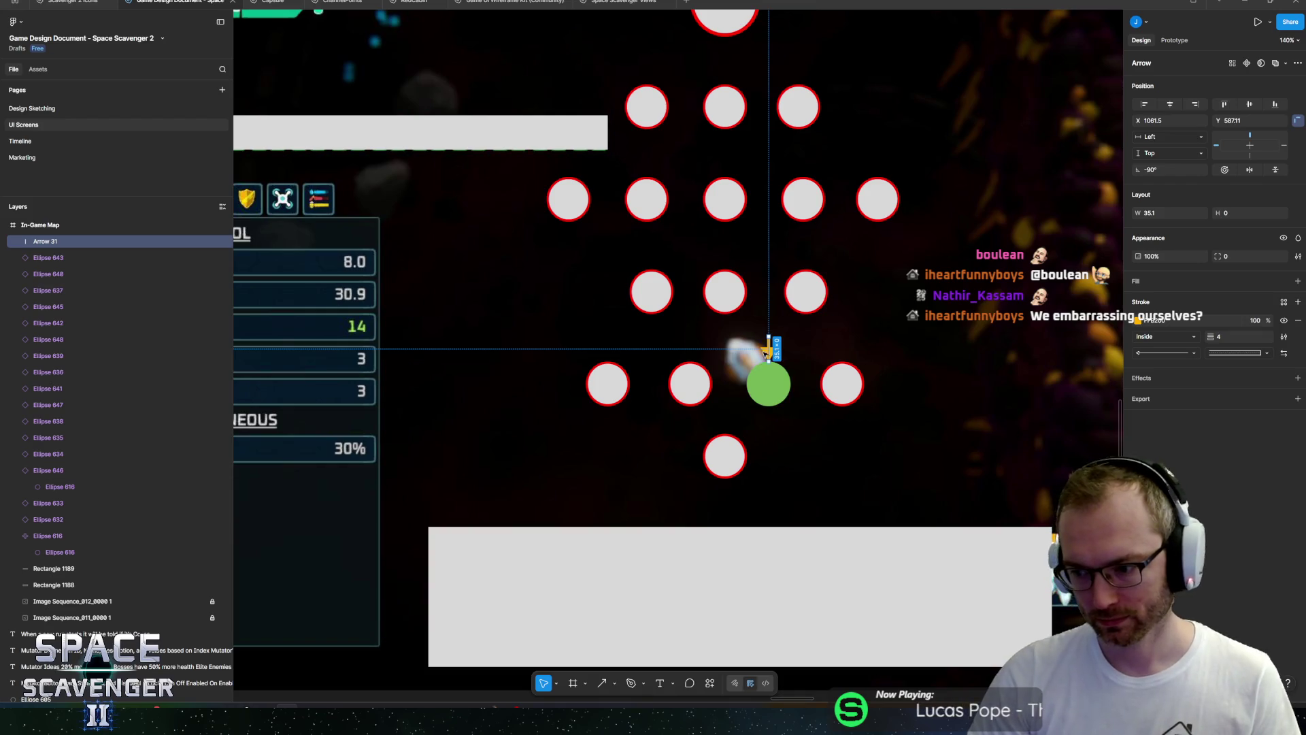
pyautogui.click(754, 393)
pyautogui.scroll(5, 761, 397)
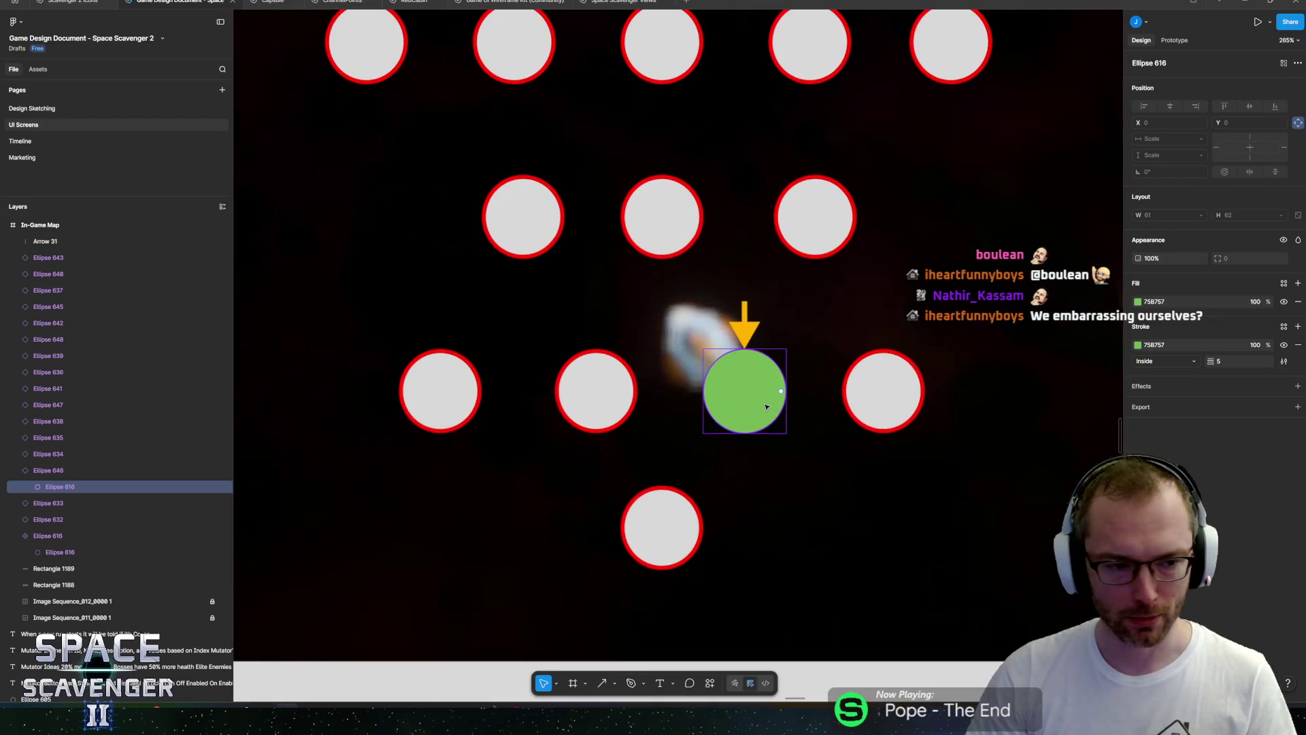
pyautogui.click(1137, 345)
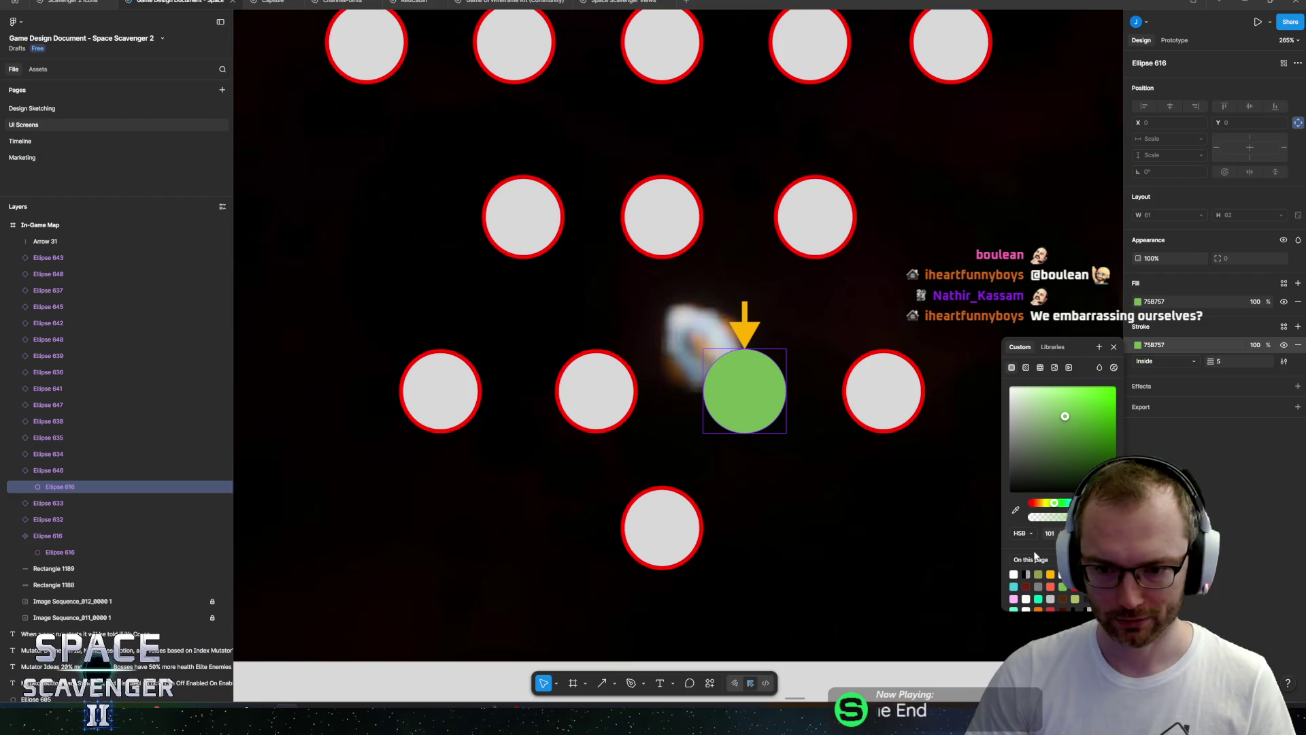
pyautogui.click(1013, 575)
pyautogui.press('Escape')
pyautogui.scroll(-10, 804, 388)
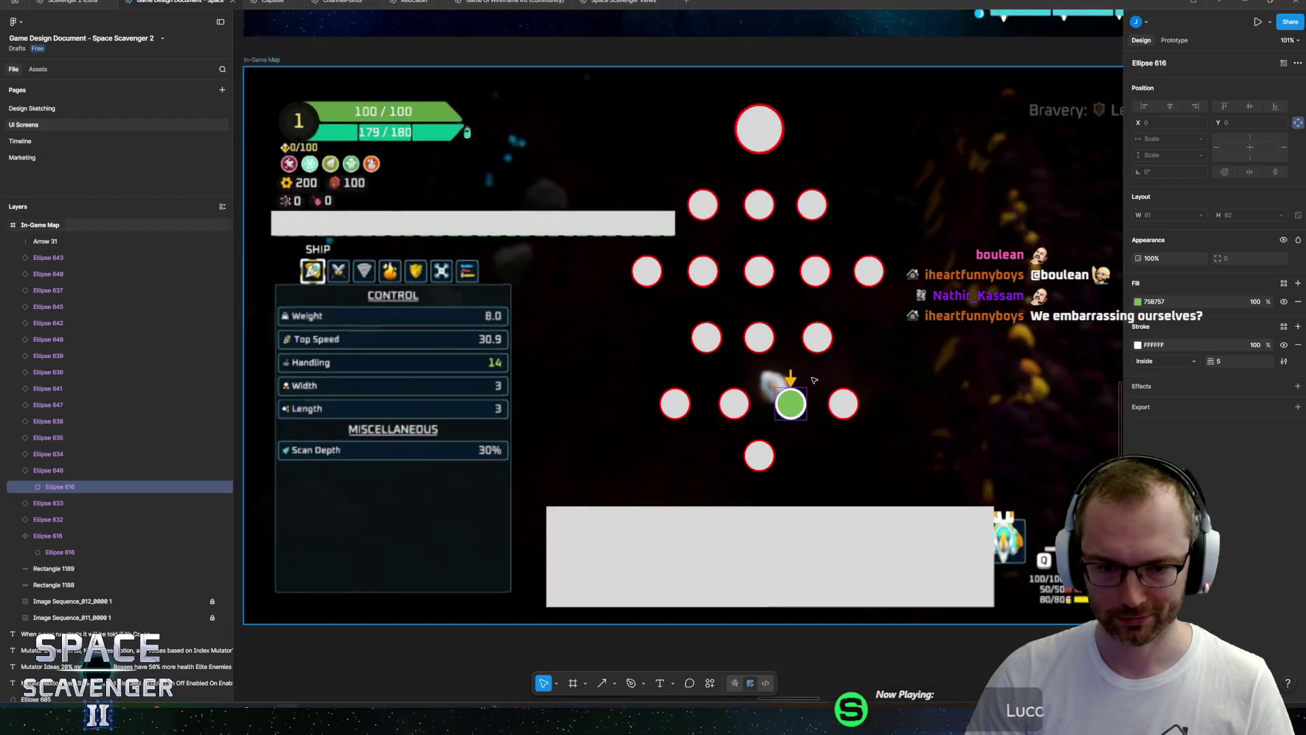
pyautogui.press('Escape')
pyautogui.scroll(3, 830, 367)
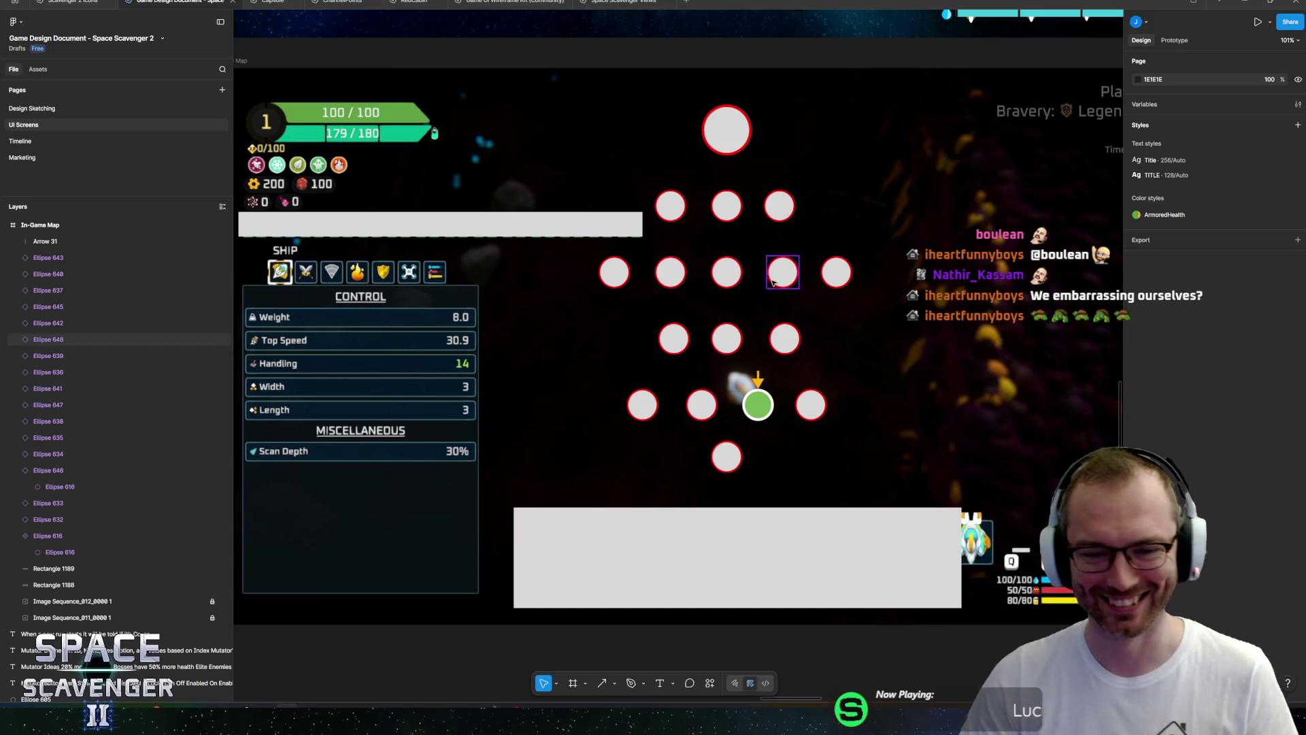
pyautogui.scroll(3, 762, 259)
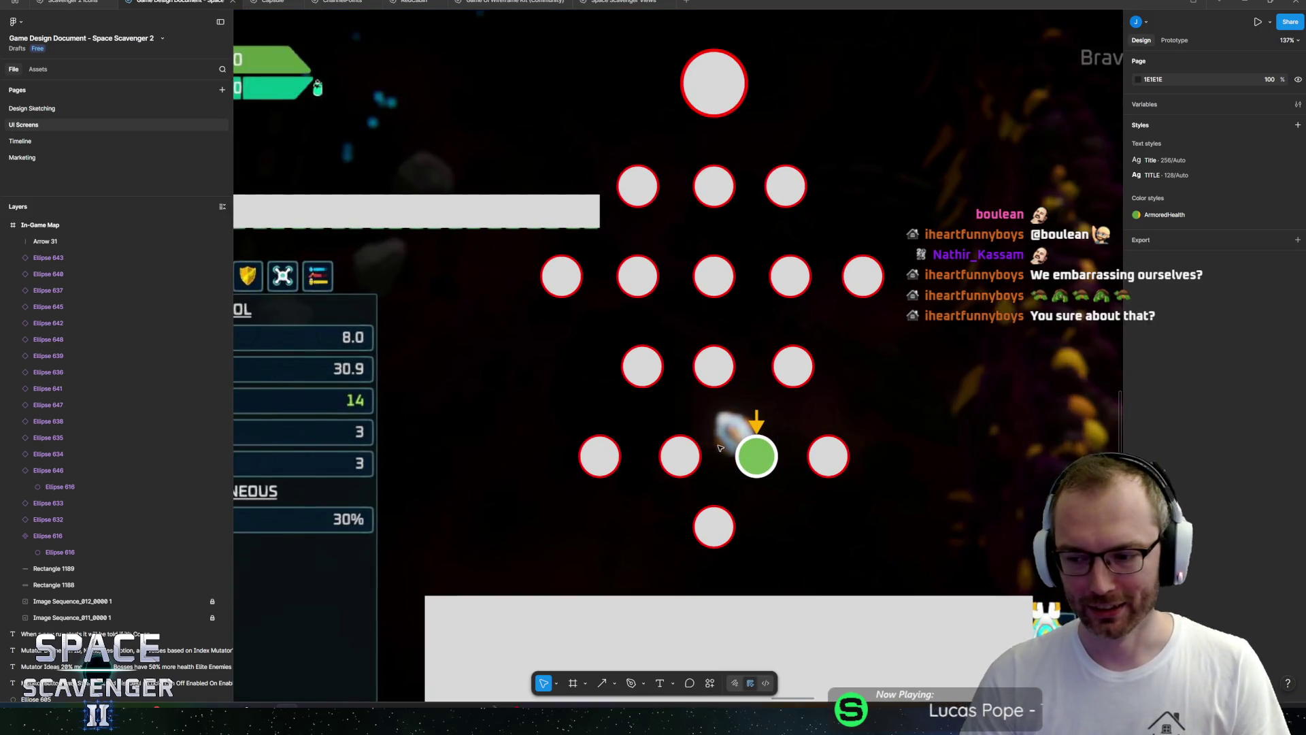
pyautogui.scroll(3, 737, 446)
# Draw a diagonal connector line near the bottom node.
pyautogui.press('r')
pyautogui.moveTo(731, 367)
pyautogui.mouseDown()
pyautogui.moveTo(733, 446)
pyautogui.moveTo(745, 429)
pyautogui.moveTo(736, 393)
pyautogui.mouseUp()
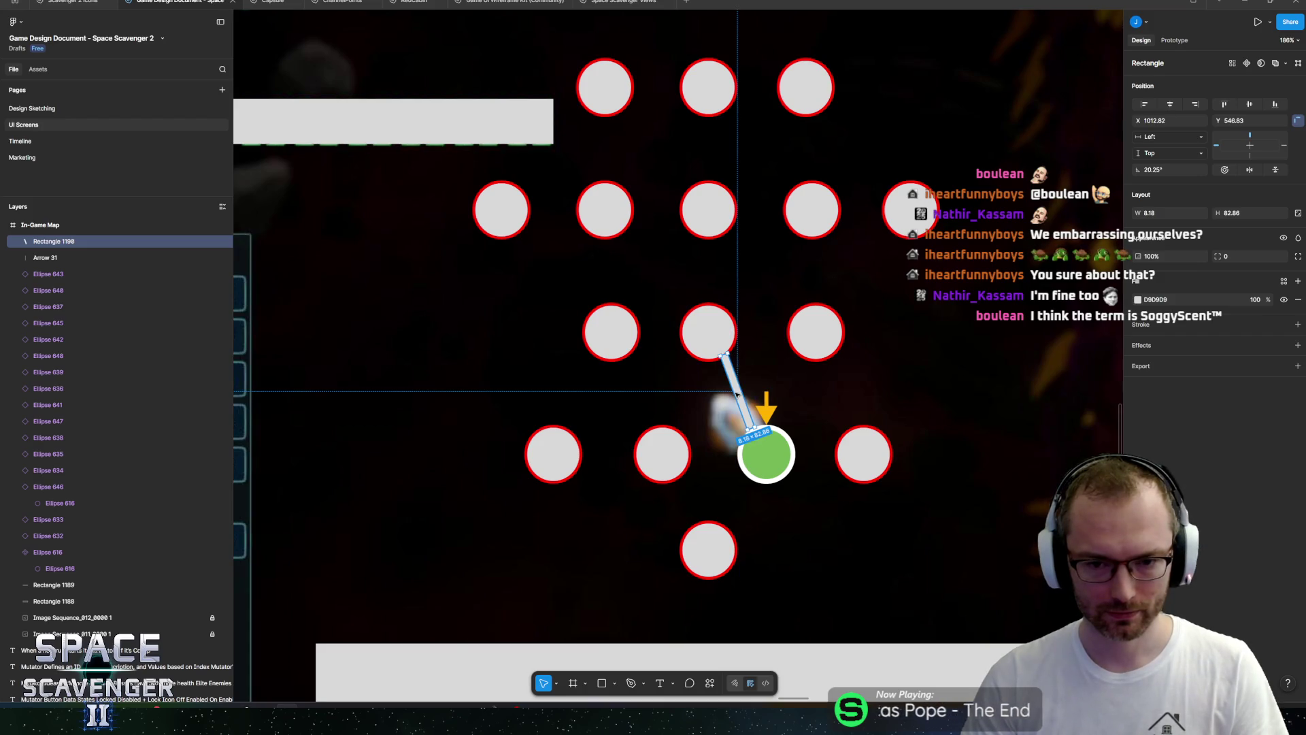
pyautogui.hotkey('ctrl', 'z')
pyautogui.hotkey('ctrl', 'z')
pyautogui.hotkey('ctrl', 'z')
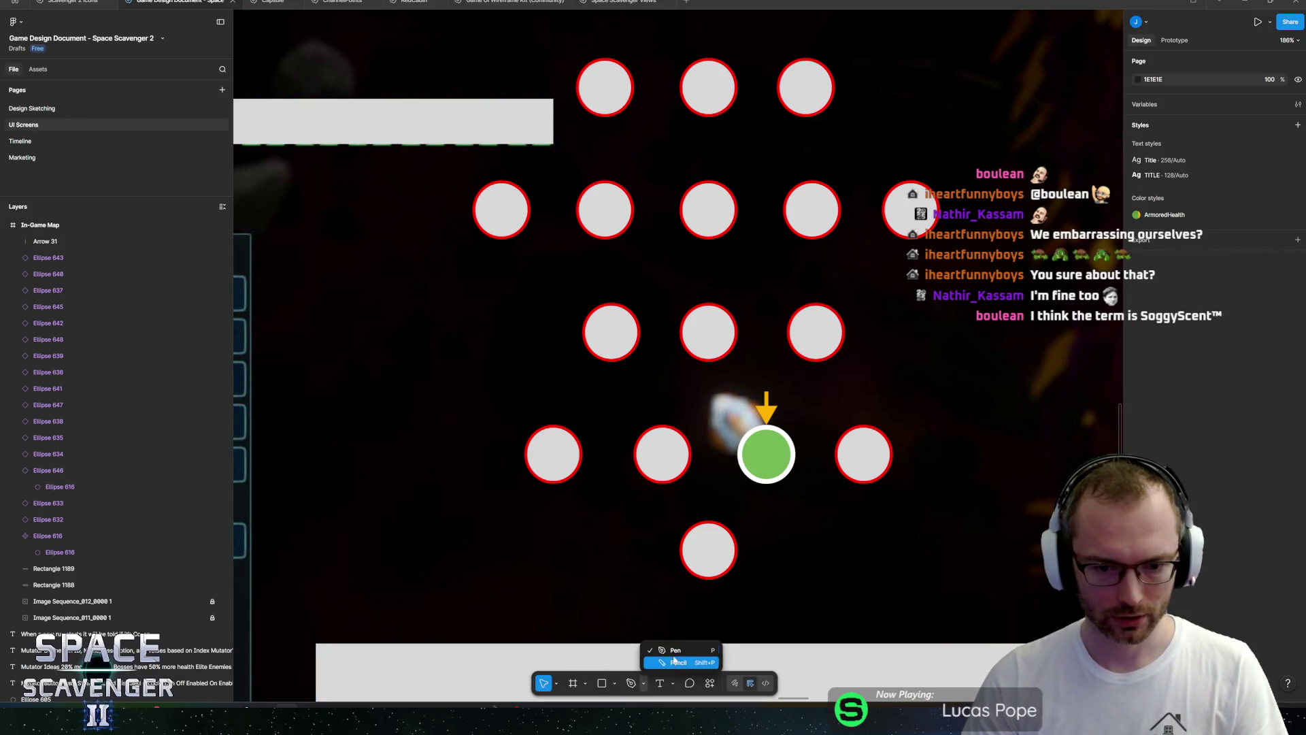
pyautogui.click(631, 683)
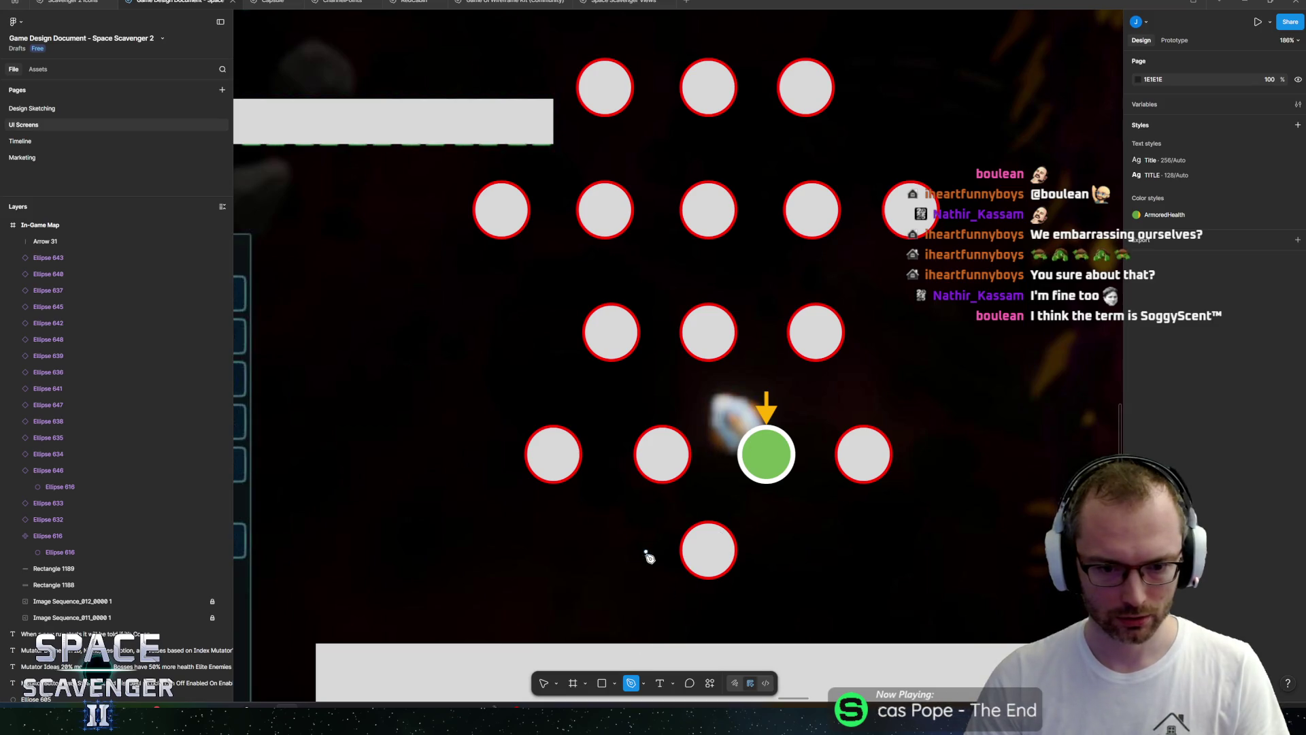
pyautogui.click(614, 682)
pyautogui.click(639, 607)
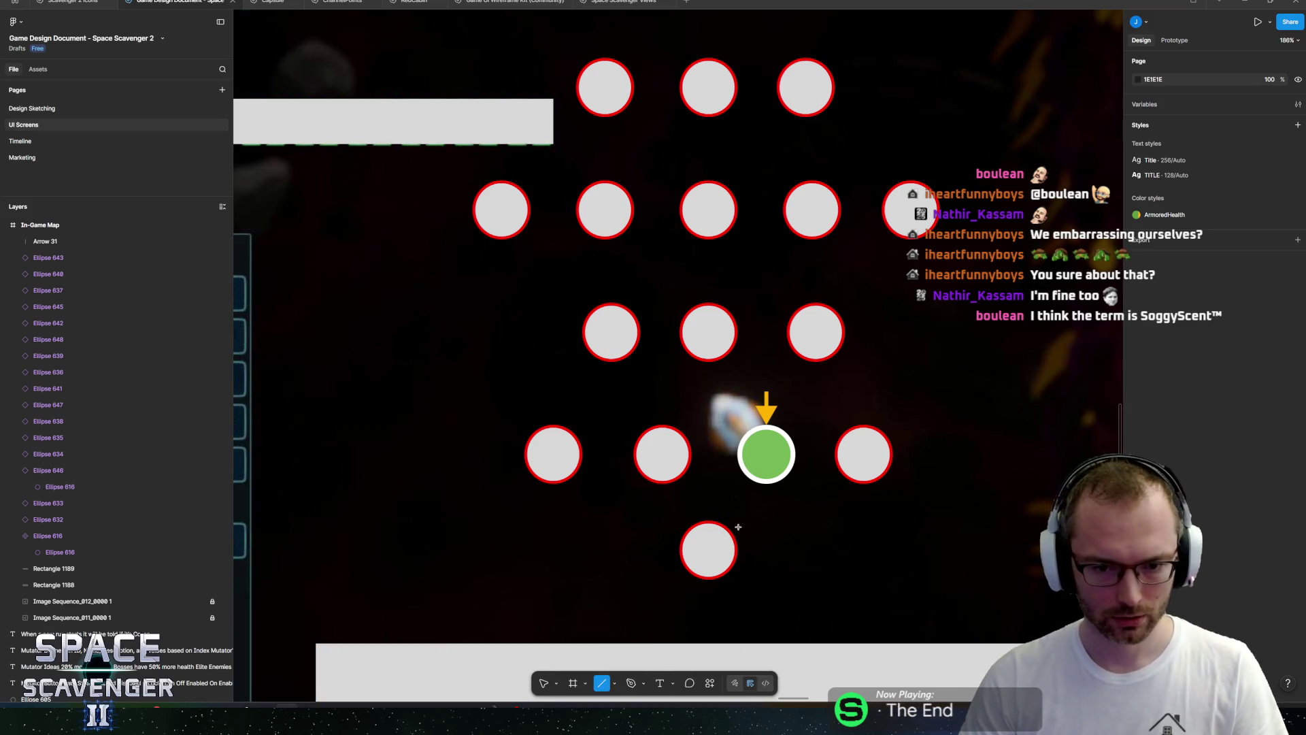
pyautogui.moveTo(738, 527); pyautogui.dragTo(740, 494)
pyautogui.hotkey('ctrl', 'z')
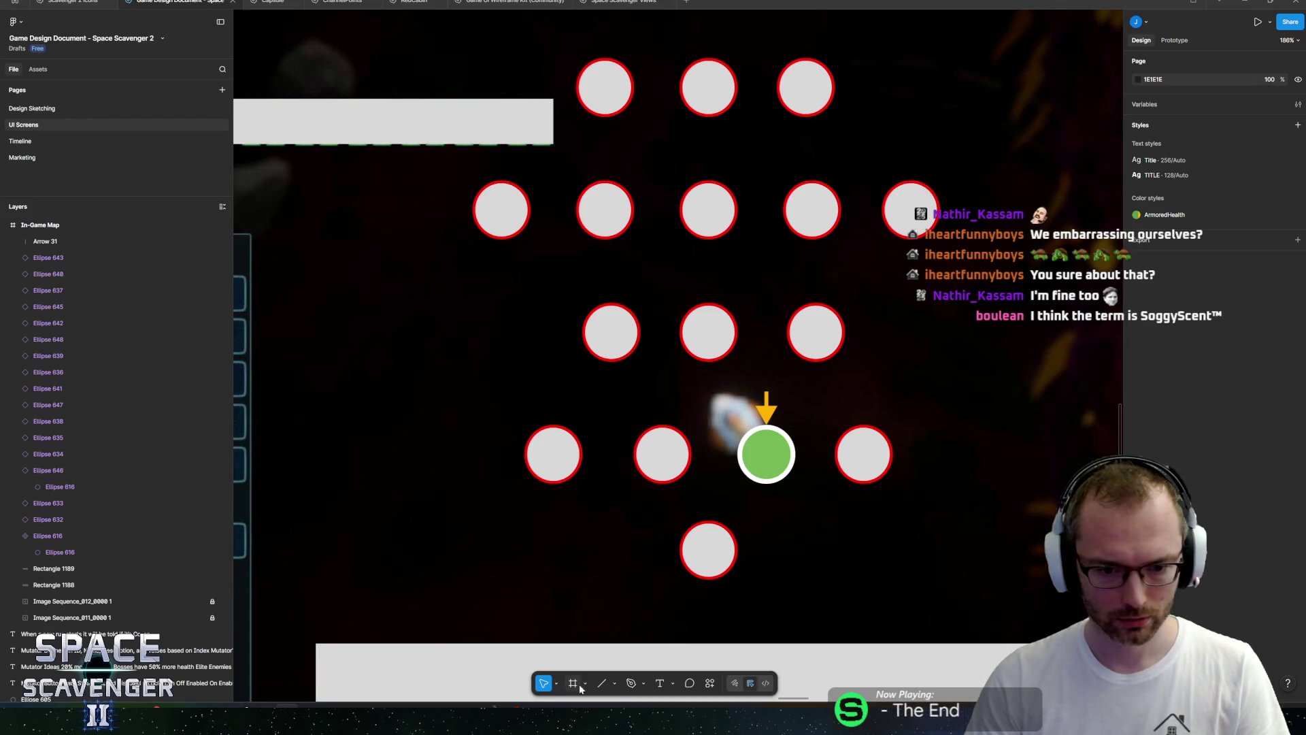
pyautogui.click(601, 683)
pyautogui.moveTo(773, 542); pyautogui.dragTo(809, 498)
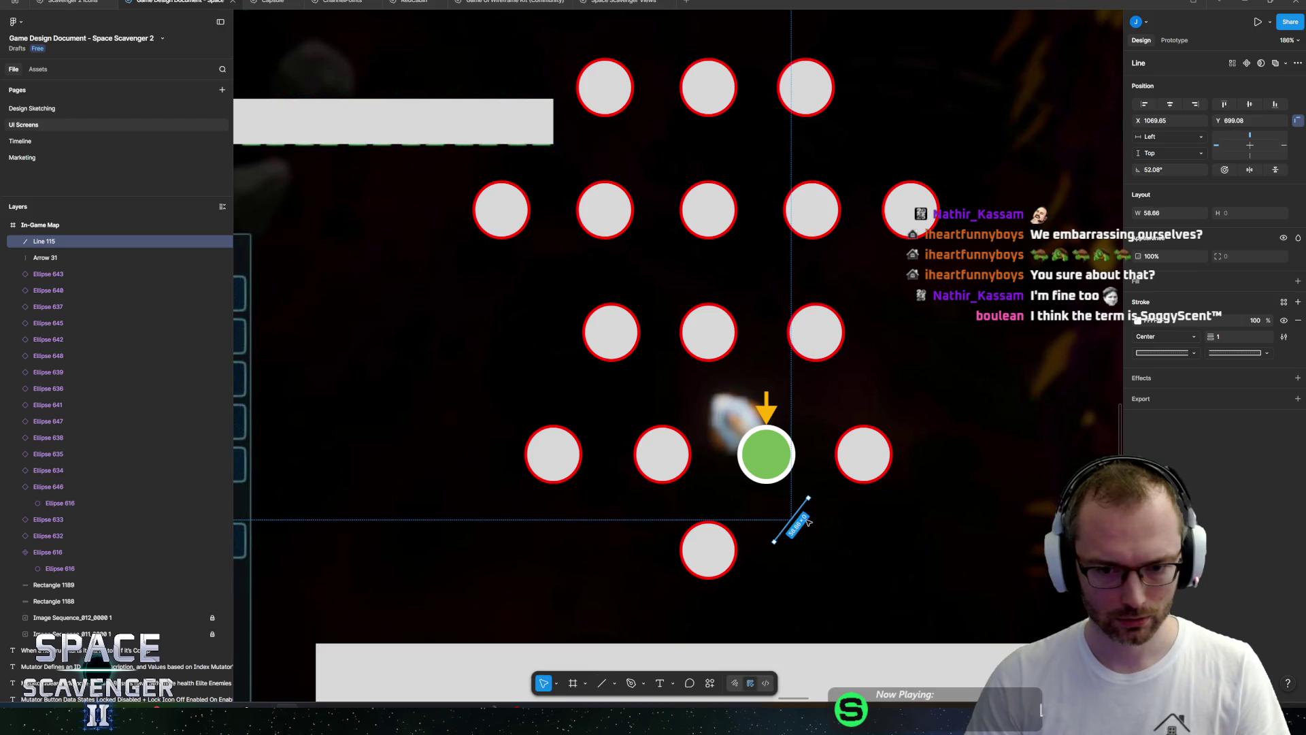
# Make the line's stroke much thicker and colour it orange.
pyautogui.moveTo(1210, 337); pyautogui.dragTo(1220, 338)
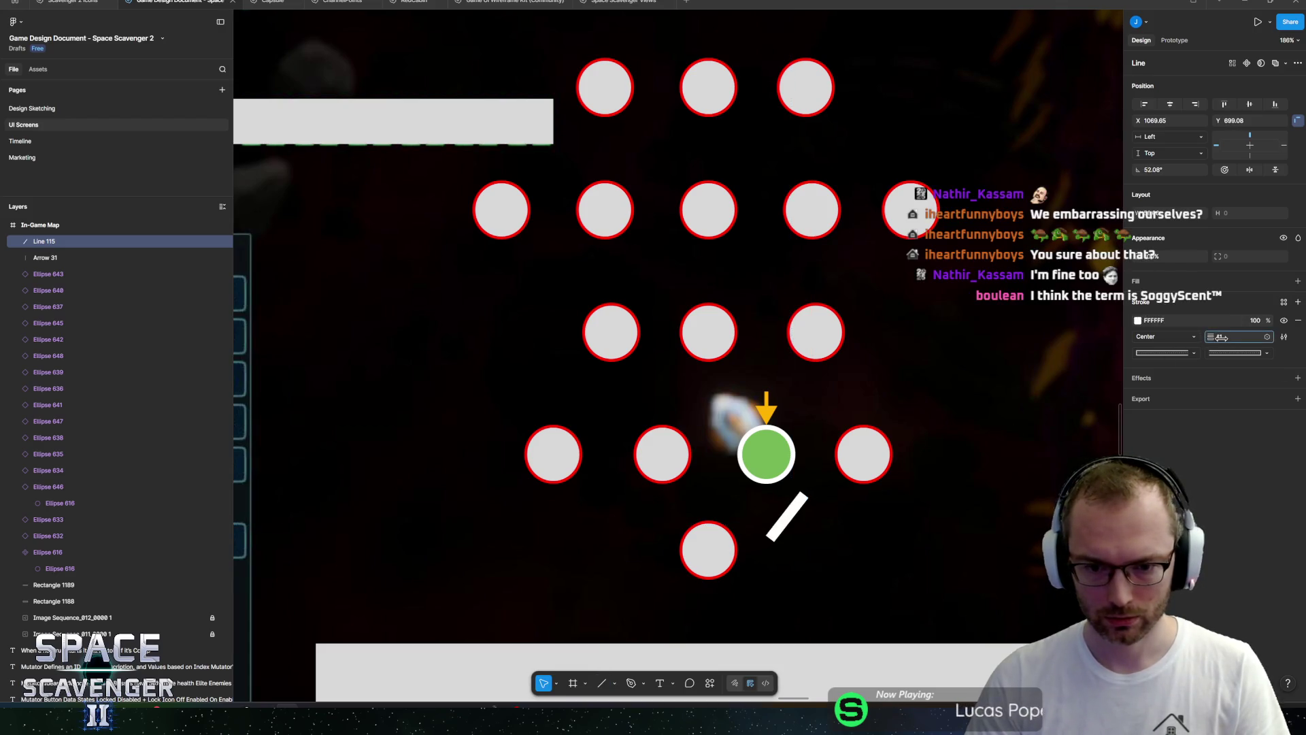
pyautogui.click(1138, 320)
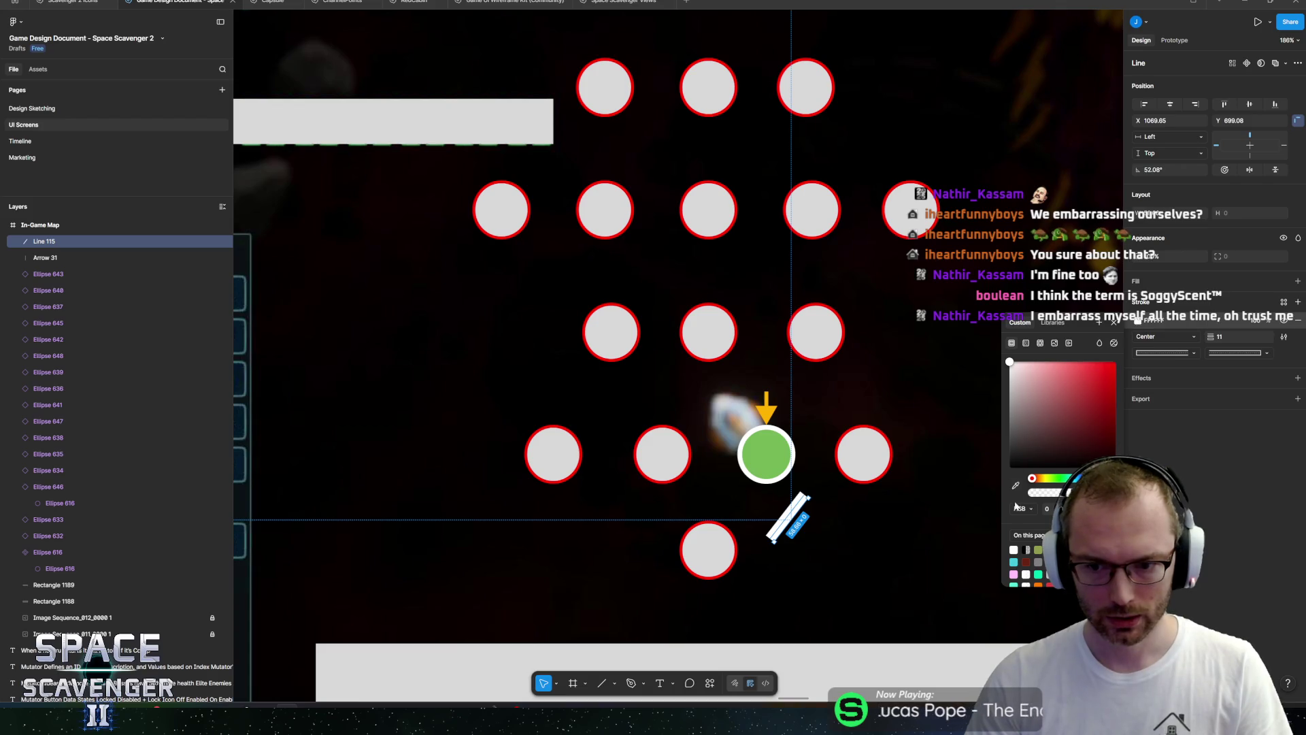
pyautogui.moveTo(1038, 483); pyautogui.dragTo(1041, 480)
pyautogui.click(1114, 363)
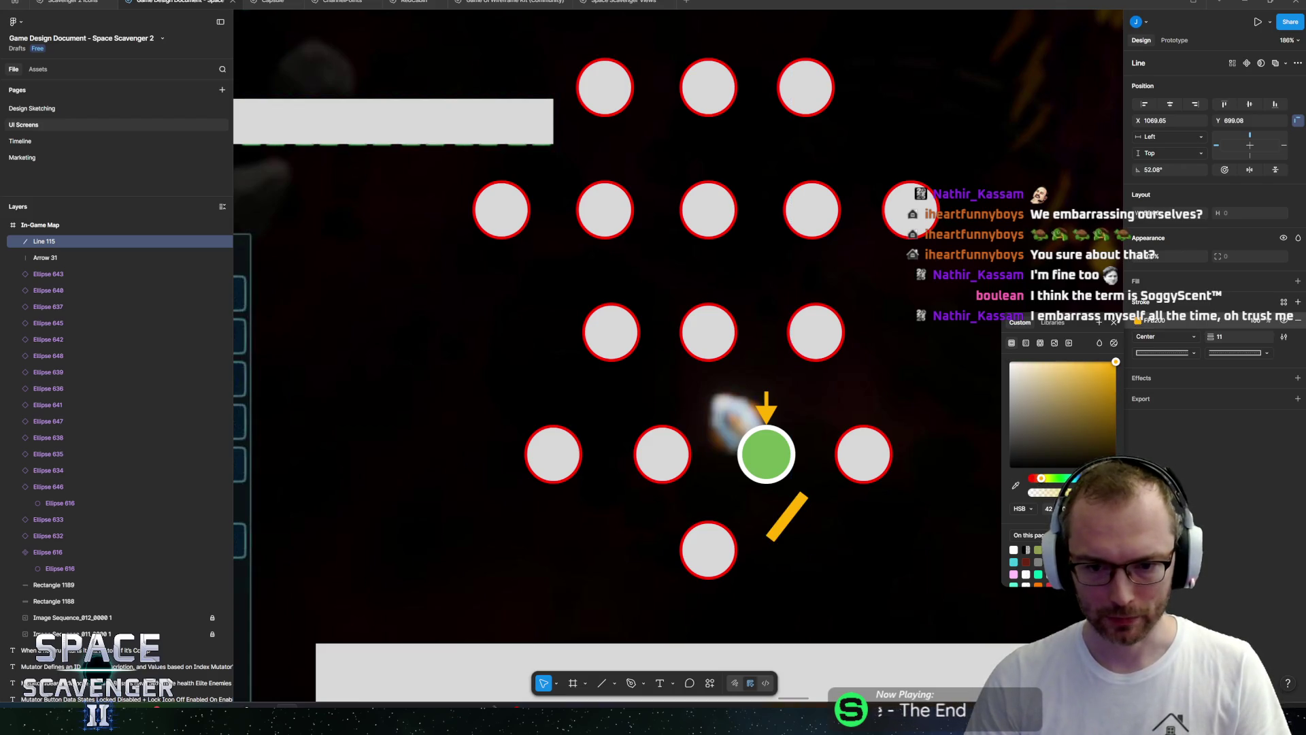
pyautogui.click(1216, 477)
# Move the bottom node down and angle the line to join it to the left node.
pyautogui.click(802, 526)
pyautogui.moveTo(708, 548); pyautogui.dragTo(709, 598)
pyautogui.moveTo(790, 511)
pyautogui.mouseDown()
pyautogui.moveTo(771, 537)
pyautogui.moveTo(757, 493)
pyautogui.moveTo(667, 501)
pyautogui.mouseUp()
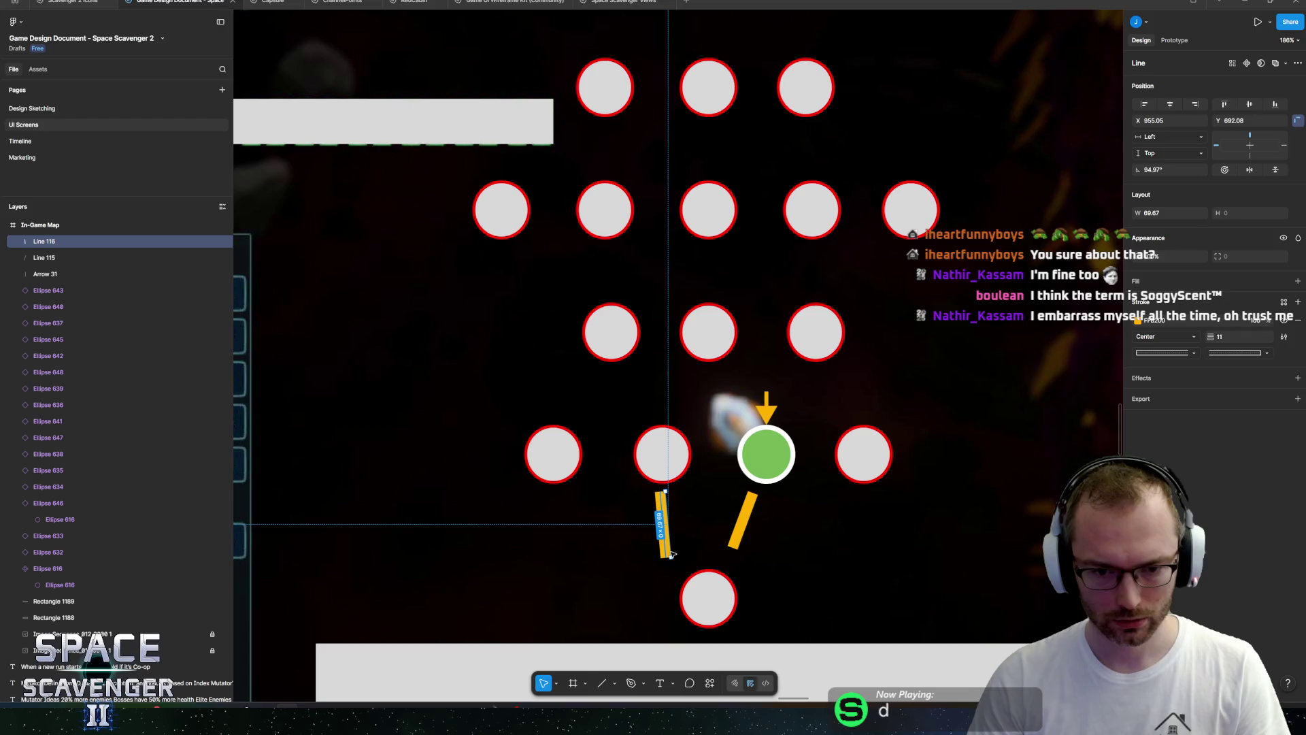
pyautogui.moveTo(671, 554)
pyautogui.mouseDown()
pyautogui.moveTo(704, 551)
pyautogui.moveTo(616, 580)
pyautogui.moveTo(643, 576)
pyautogui.moveTo(570, 486)
pyautogui.mouseUp()
# Duplicate the connector and stretch the copies to reach the other nodes in the row of four.
pyautogui.press('l')
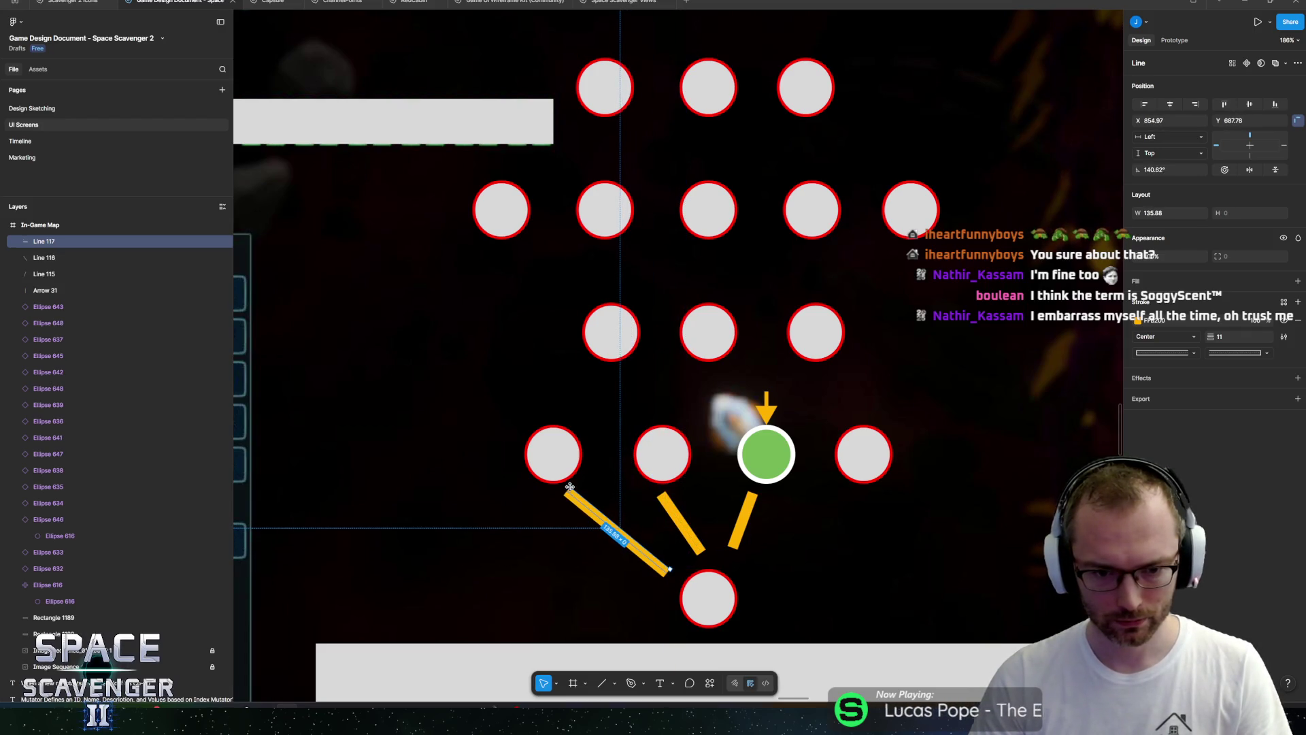
pyautogui.hotkey('ctrl', 'd')
pyautogui.moveTo(616, 530); pyautogui.dragTo(603, 602)
pyautogui.moveTo(547, 564); pyautogui.dragTo(843, 489)
pyautogui.moveTo(661, 615); pyautogui.dragTo(754, 575)
pyautogui.click(967, 495)
pyautogui.hotkey('shift', '1')
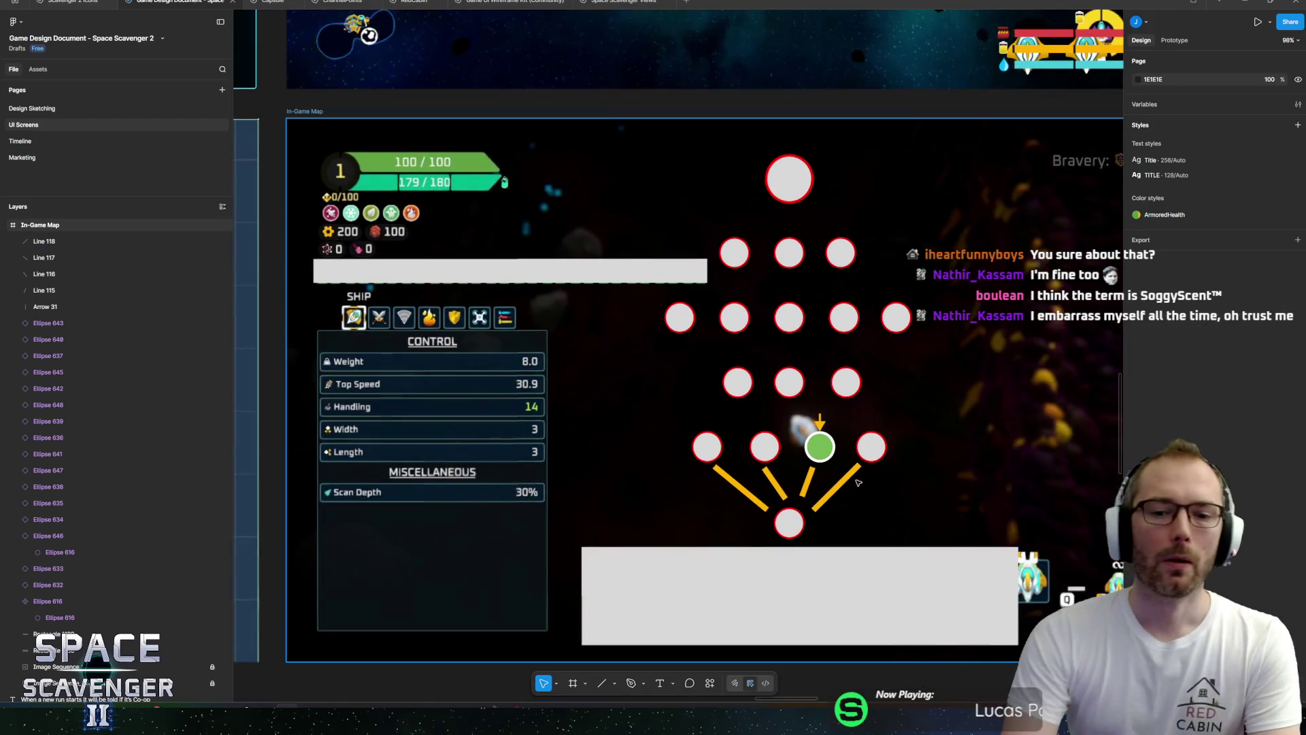
# Place orange connector copies joining the row of four to the row of three, one reaching higher.
pyautogui.scroll(-2, 898, 392)
pyautogui.hscroll(2, 897, 392)
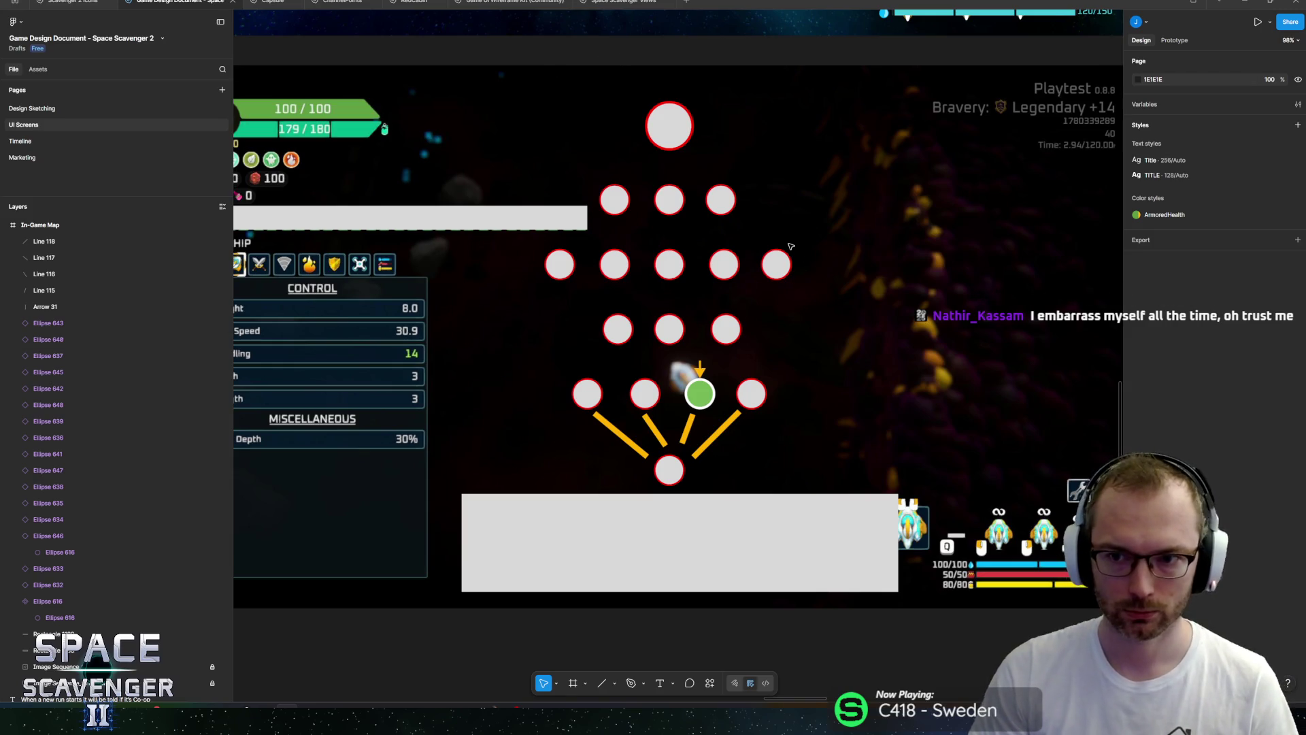
pyautogui.keyDown('ctrl'); pyautogui.scroll(5, 782, 256); pyautogui.keyUp('ctrl')
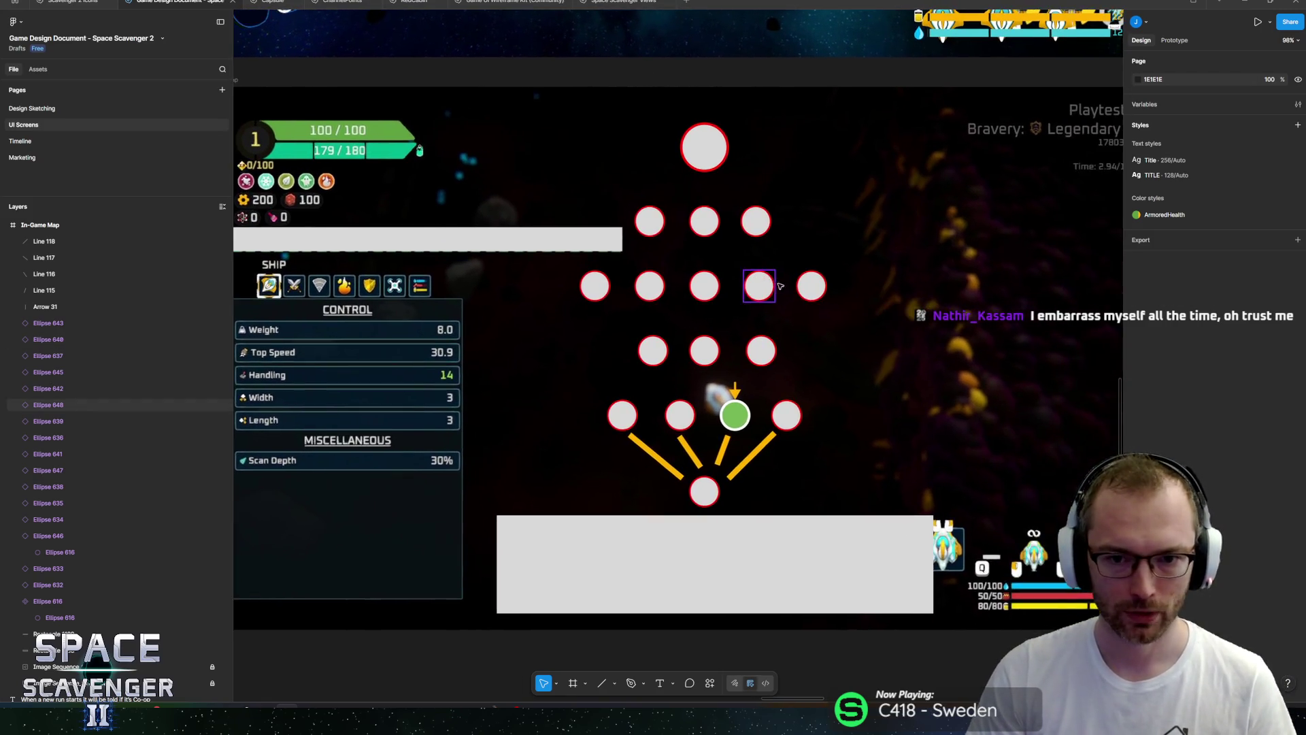
pyautogui.scroll(2, 875, 332)
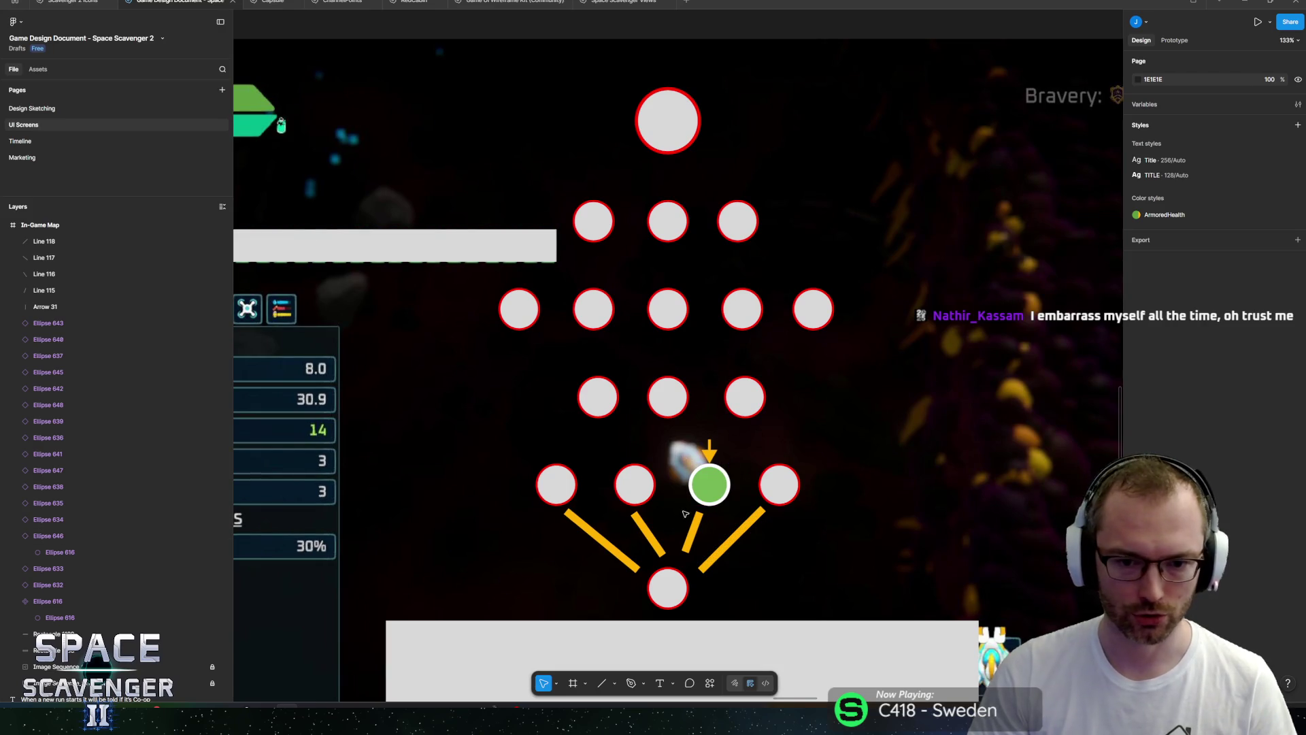
pyautogui.click(693, 522)
pyautogui.moveTo(694, 522); pyautogui.dragTo(753, 342)
pyautogui.click(708, 530)
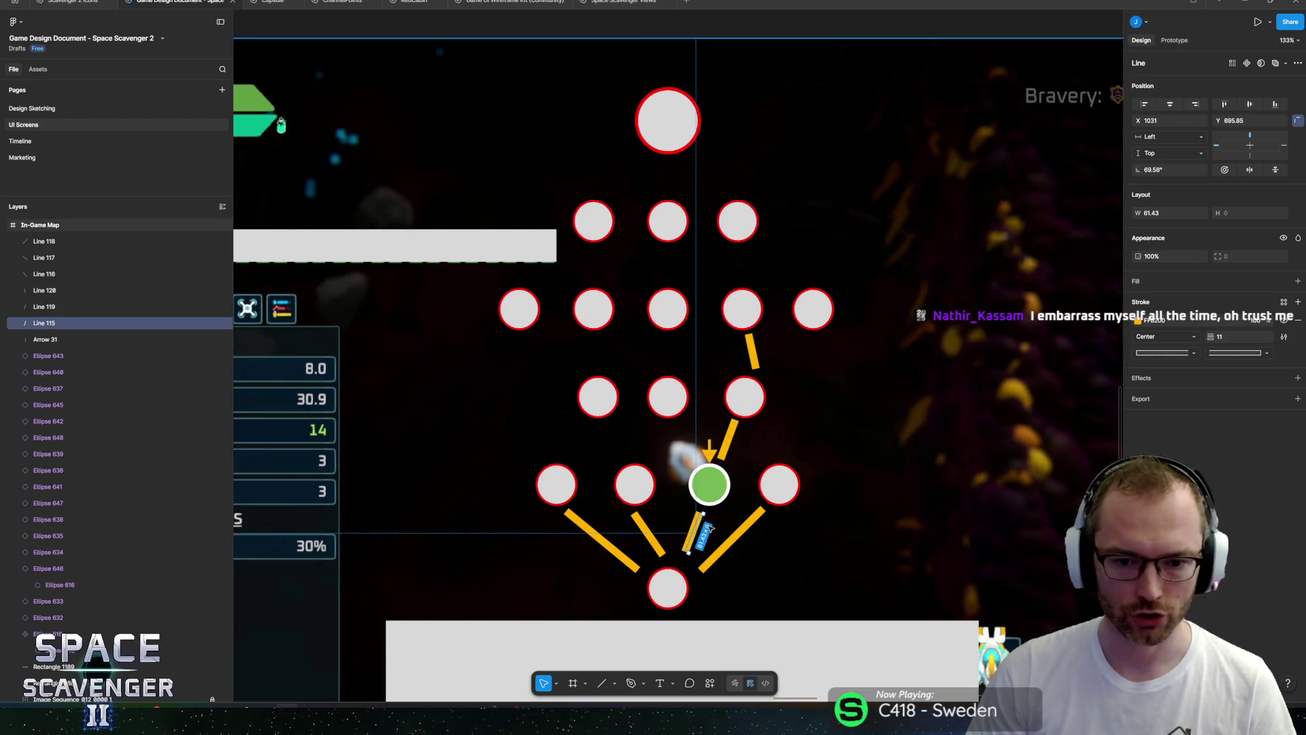
pyautogui.moveTo(707, 529)
pyautogui.mouseDown()
pyautogui.moveTo(709, 418)
pyautogui.moveTo(688, 468)
pyautogui.moveTo(697, 459)
pyautogui.mouseUp()
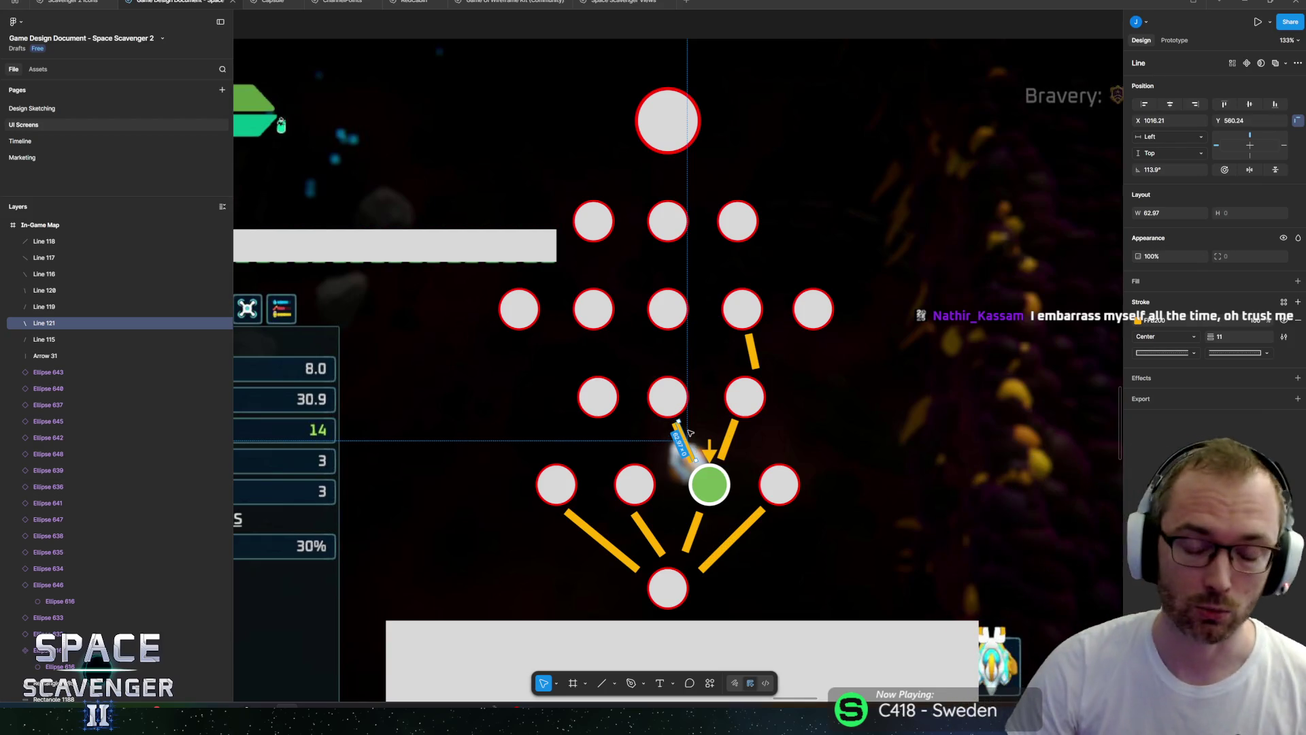
pyautogui.moveTo(681, 436)
pyautogui.mouseDown()
pyautogui.moveTo(626, 386)
pyautogui.moveTo(621, 459)
pyautogui.moveTo(597, 433)
pyautogui.moveTo(610, 425)
pyautogui.moveTo(619, 444)
pyautogui.moveTo(568, 490)
pyautogui.moveTo(575, 426)
pyautogui.mouseUp()
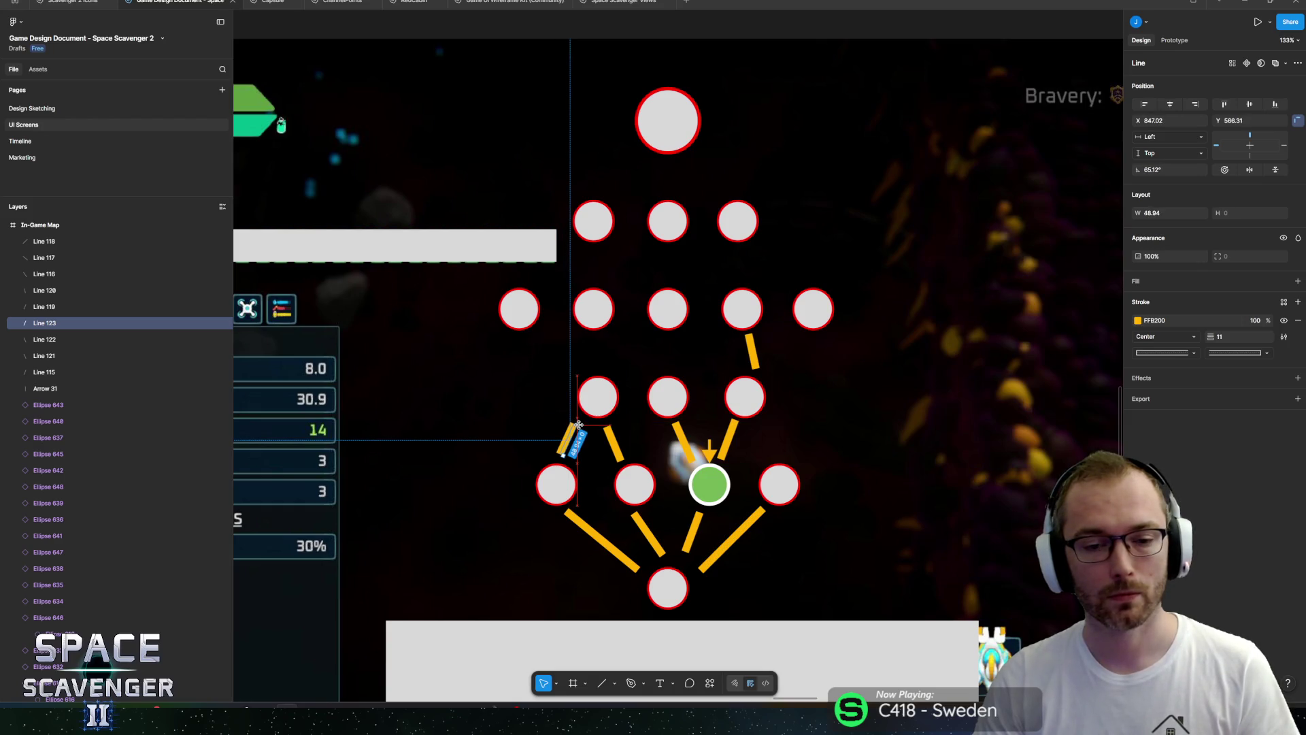
pyautogui.rightClick(656, 544)
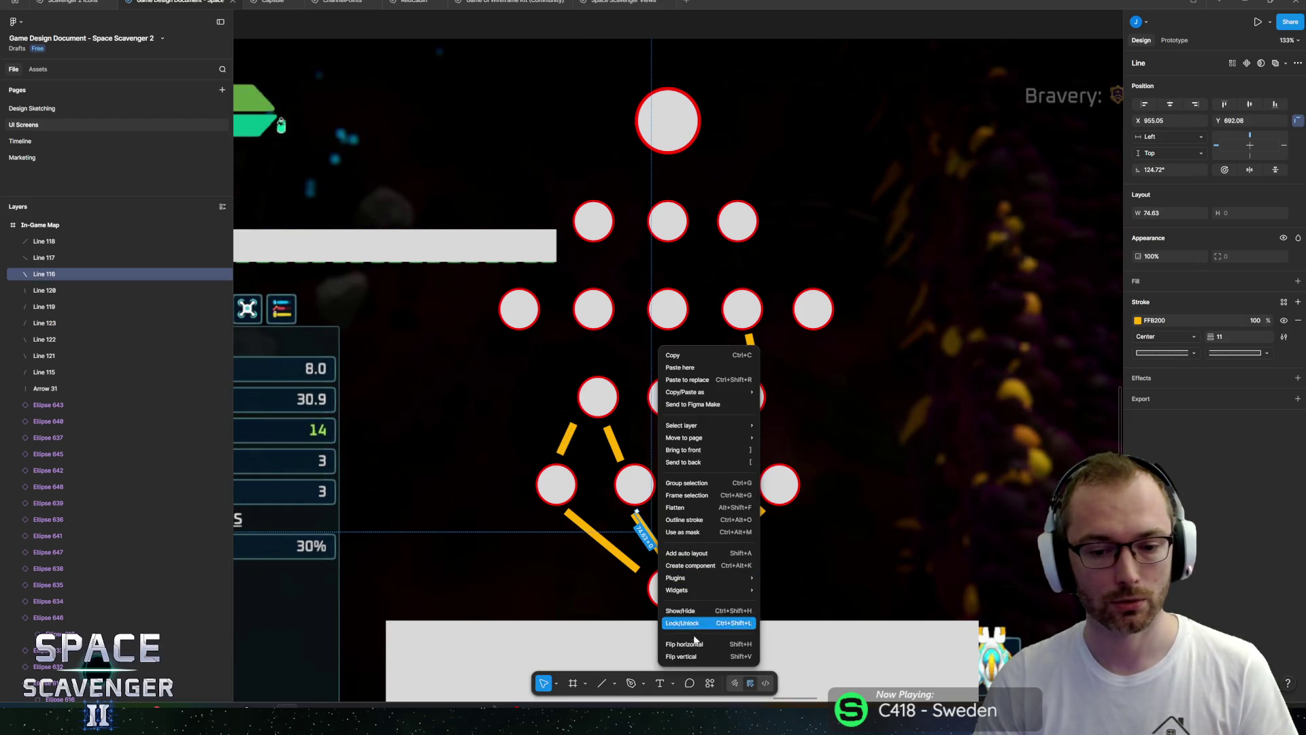
# Delete the stray connector copies and undo the accidental frame wrapped around a line.
pyautogui.click(688, 553)
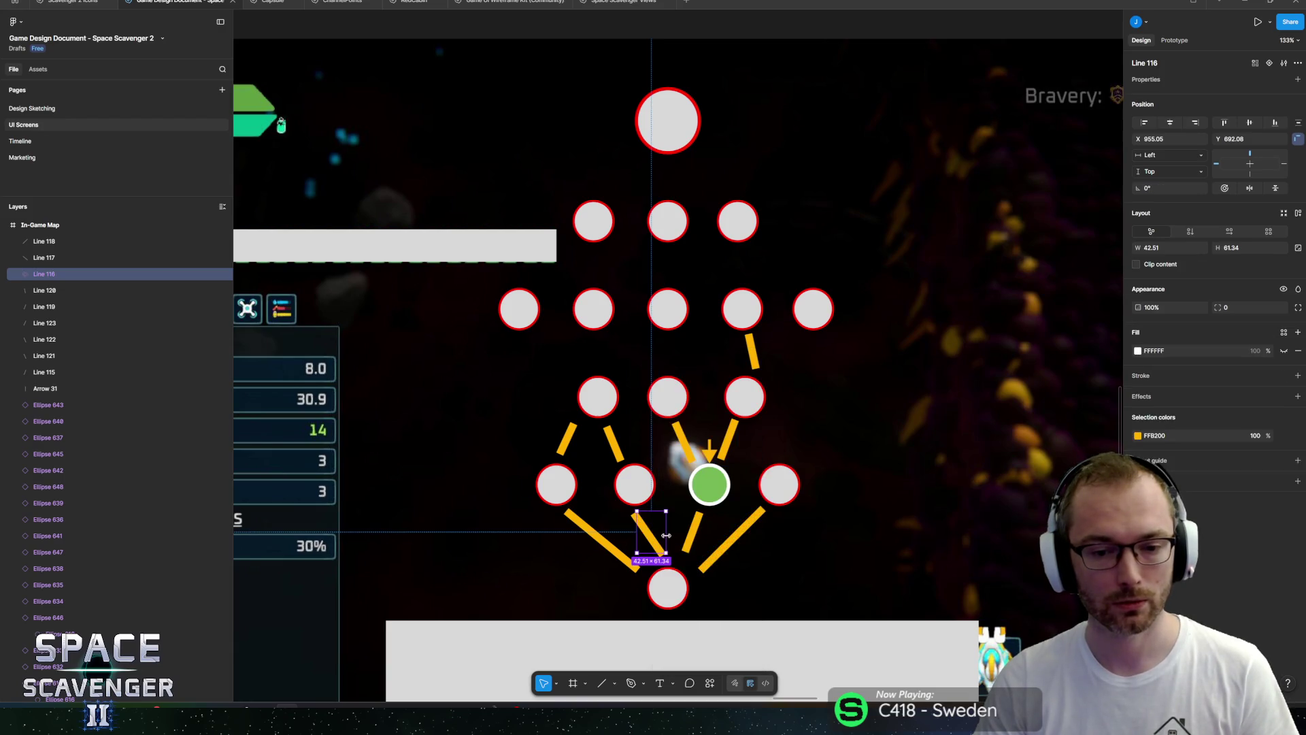
pyautogui.click(597, 537)
pyautogui.press('Delete')
pyautogui.click(692, 536)
pyautogui.press('Delete')
pyautogui.click(652, 537)
pyautogui.keyDown('alt'); pyautogui.moveTo(650, 538); pyautogui.dragTo(616, 541); pyautogui.keyUp('alt')
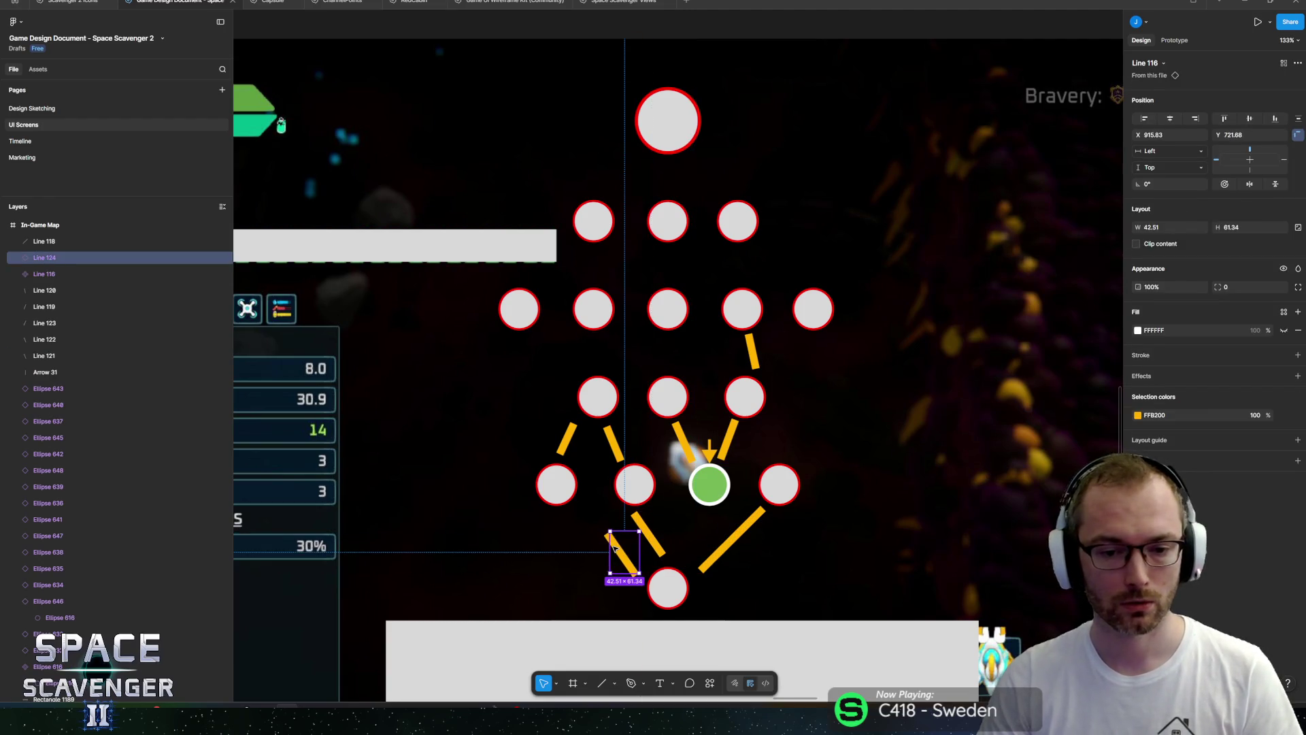
pyautogui.doubleClick(615, 544)
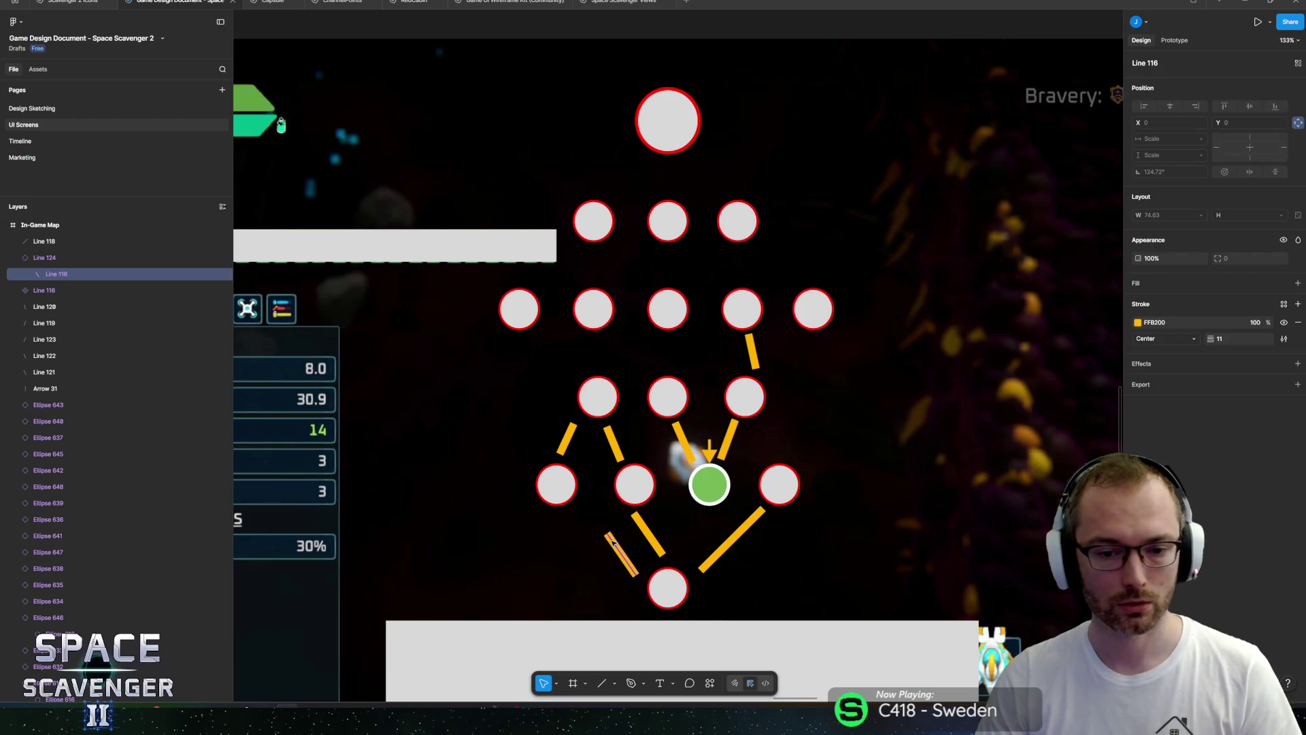
pyautogui.press('l')
pyautogui.moveTo(687, 551); pyautogui.dragTo(713, 524)
pyautogui.hotkey('ctrl', 'v')
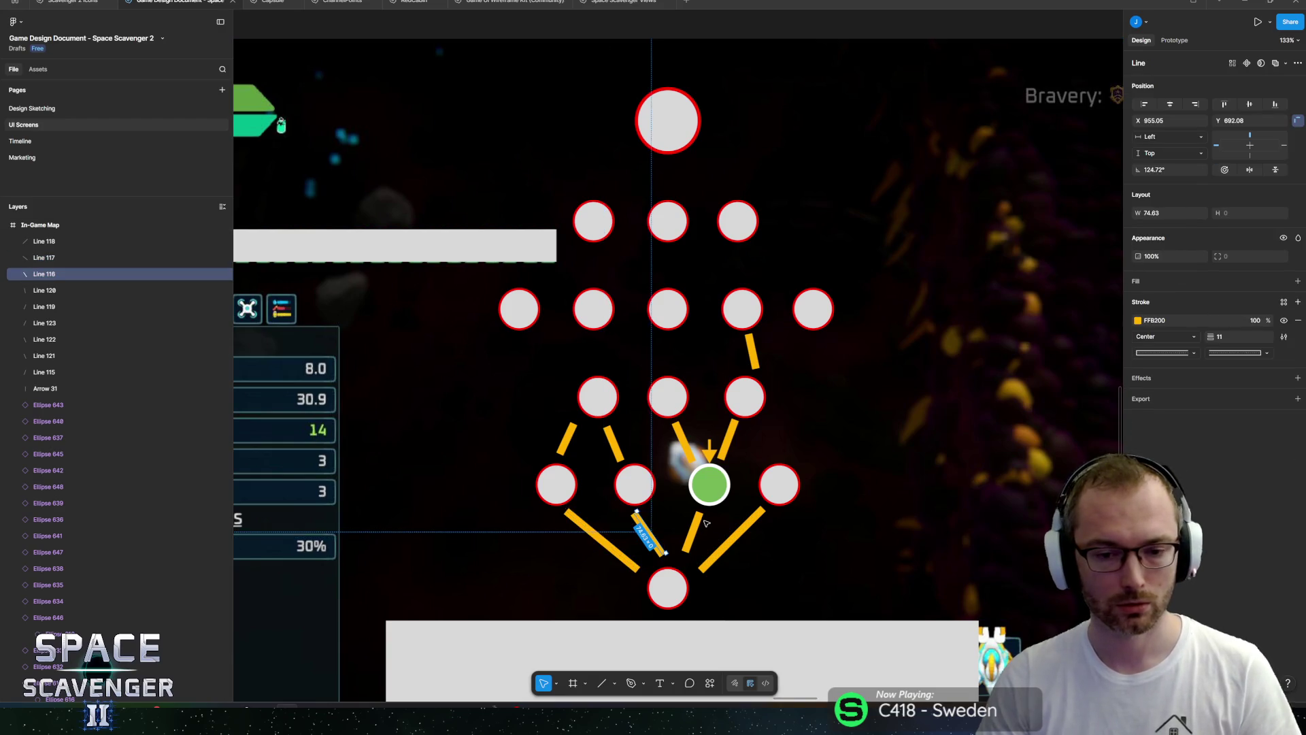
# Duplicate and angle connector copies between the row of five and the row of three below.
pyautogui.click(752, 348)
pyautogui.moveTo(750, 347)
pyautogui.mouseDown()
pyautogui.moveTo(668, 343)
pyautogui.moveTo(673, 332)
pyautogui.moveTo(596, 312)
pyautogui.moveTo(701, 364)
pyautogui.moveTo(689, 347)
pyautogui.moveTo(727, 333)
pyautogui.mouseUp()
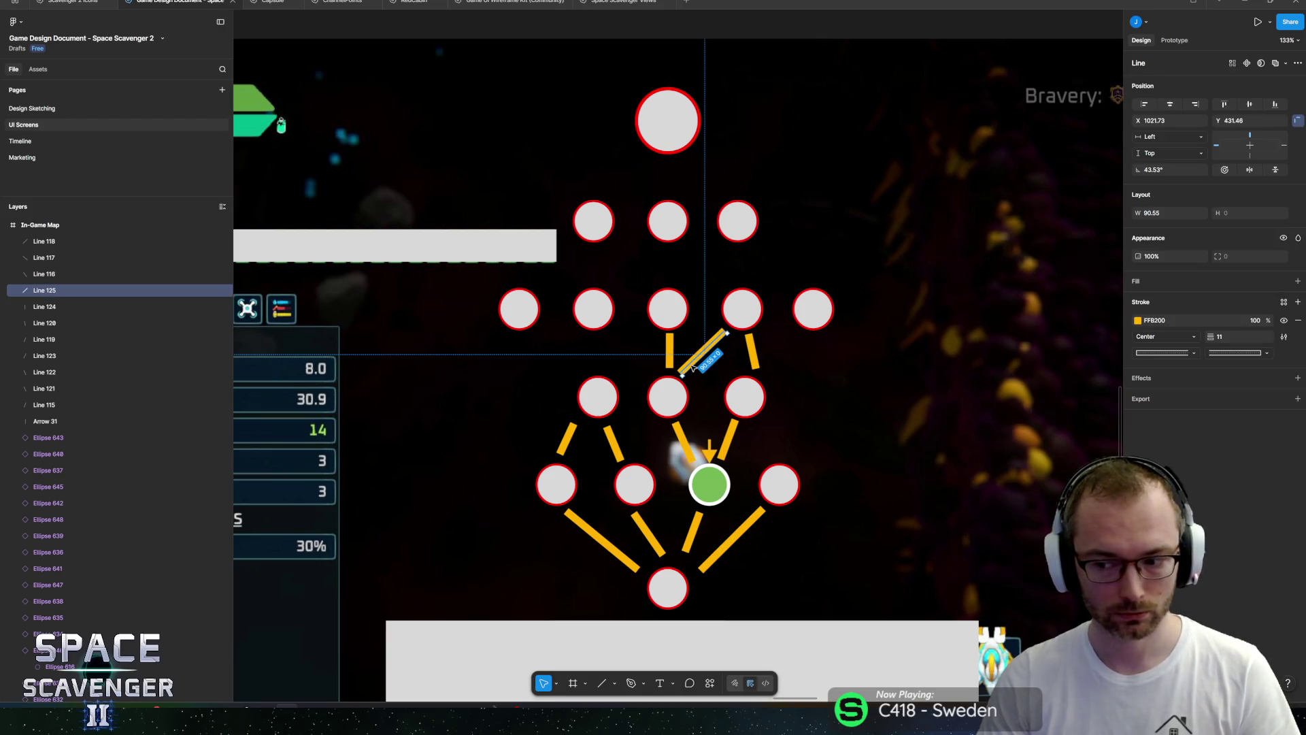
pyautogui.hotkey('ctrl', 'd')
pyautogui.moveTo(684, 379); pyautogui.dragTo(785, 366)
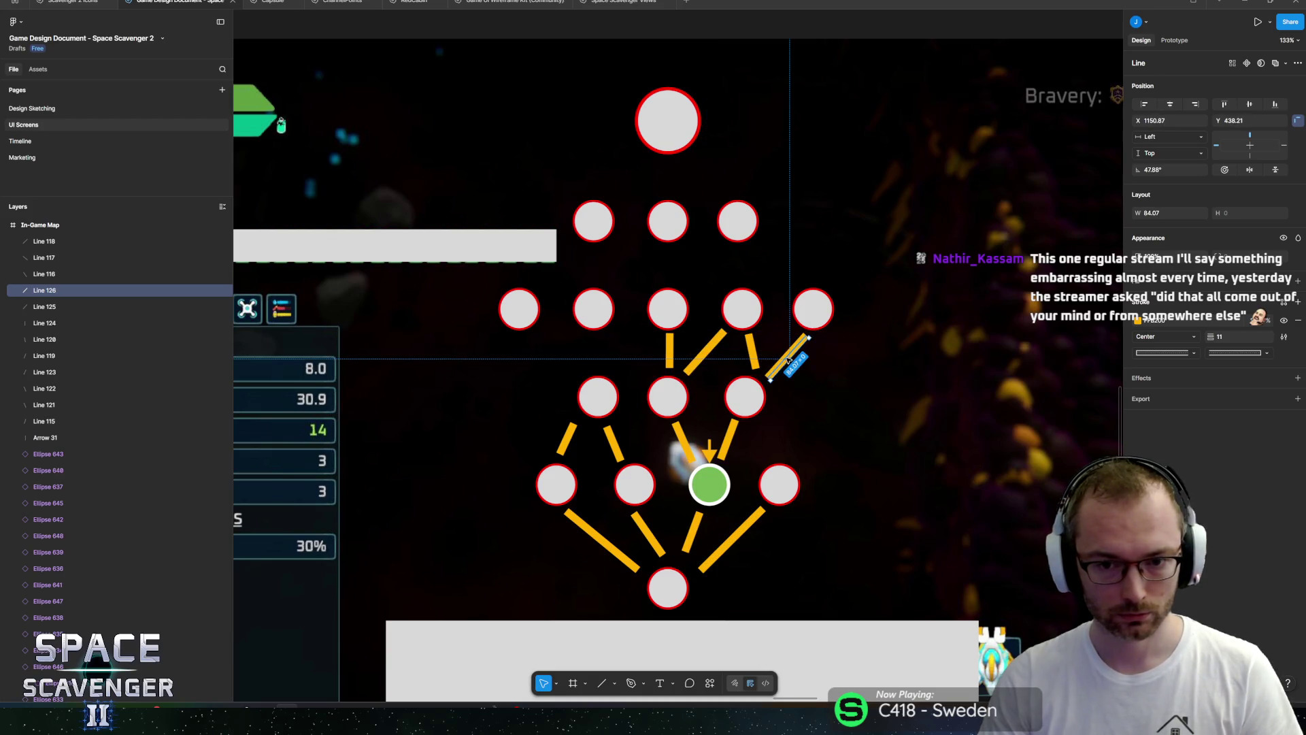
pyautogui.hotkey('ctrl', 'd')
pyautogui.moveTo(873, 361)
pyautogui.mouseDown()
pyautogui.moveTo(501, 374)
pyautogui.moveTo(568, 377)
pyautogui.moveTo(544, 354)
pyautogui.moveTo(597, 347)
pyautogui.moveTo(619, 263)
pyautogui.moveTo(655, 245)
pyautogui.mouseUp()
pyautogui.hotkey('ctrl', 'd')
# Rotate connector copies to link the row of five to the row of three above.
pyautogui.click(535, 351)
pyautogui.moveTo(522, 338); pyautogui.dragTo(574, 264)
pyautogui.moveTo(550, 347); pyautogui.dragTo(545, 283)
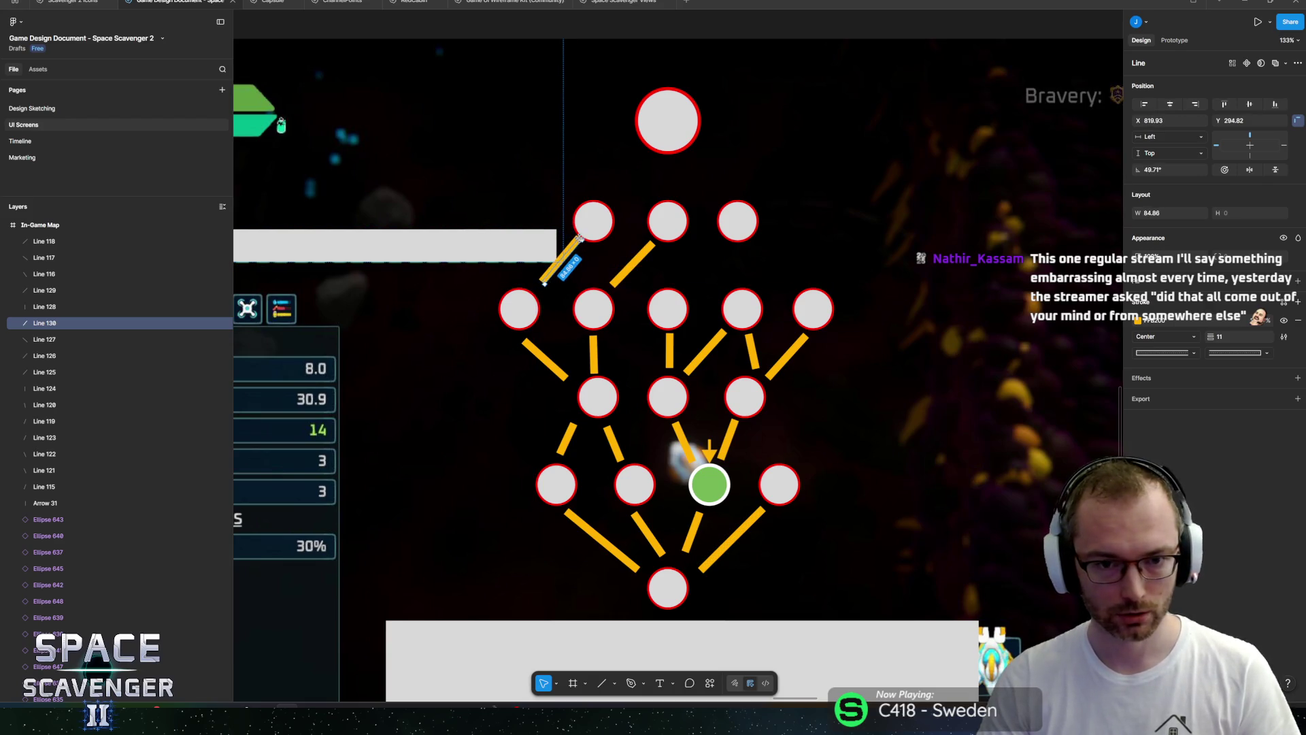
pyautogui.click(627, 273)
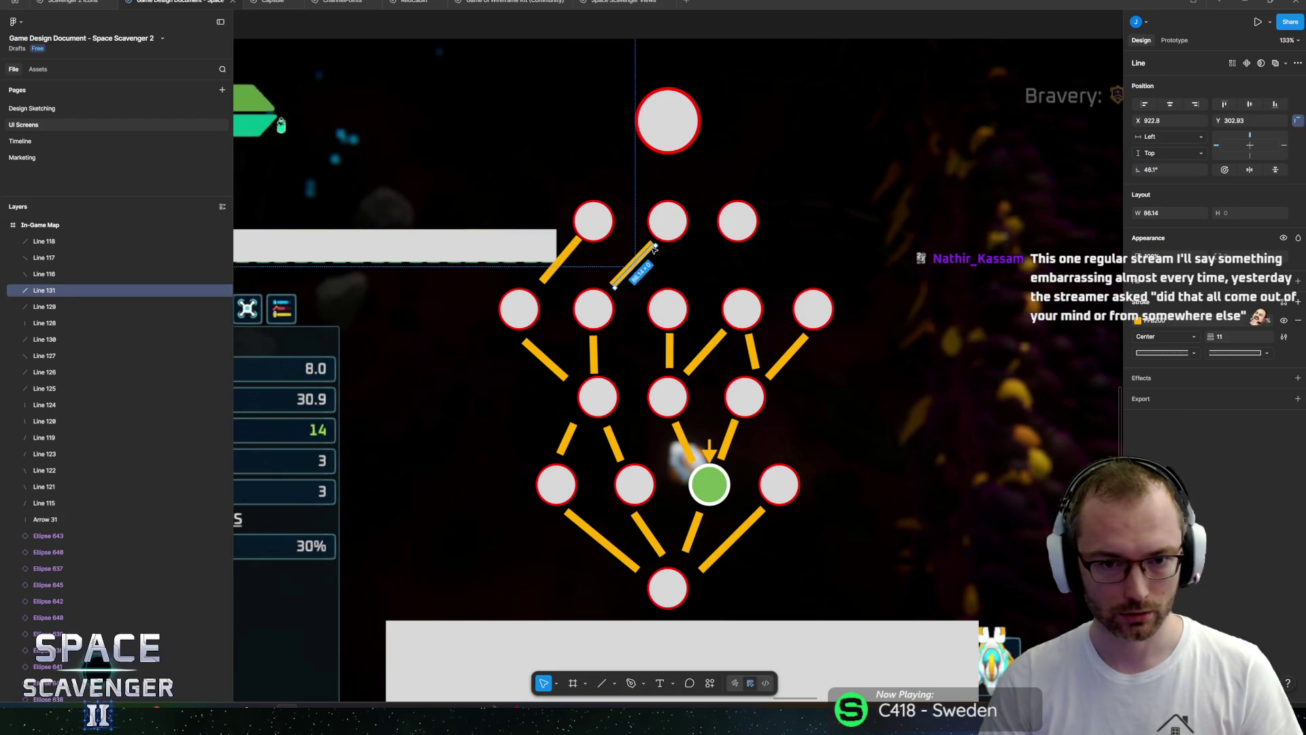
pyautogui.moveTo(649, 245)
pyautogui.mouseDown()
pyautogui.moveTo(567, 276)
pyautogui.moveTo(696, 265)
pyautogui.moveTo(667, 252)
pyautogui.moveTo(712, 228)
pyautogui.moveTo(680, 258)
pyautogui.moveTo(691, 268)
pyautogui.moveTo(719, 244)
pyautogui.moveTo(762, 272)
pyautogui.moveTo(787, 267)
pyautogui.moveTo(744, 256)
pyautogui.moveTo(784, 258)
pyautogui.moveTo(764, 238)
pyautogui.mouseUp()
pyautogui.hotkey('ctrl', 'd')
pyautogui.hotkey('ctrl', 'd')
pyautogui.hotkey('ctrl', 'd')
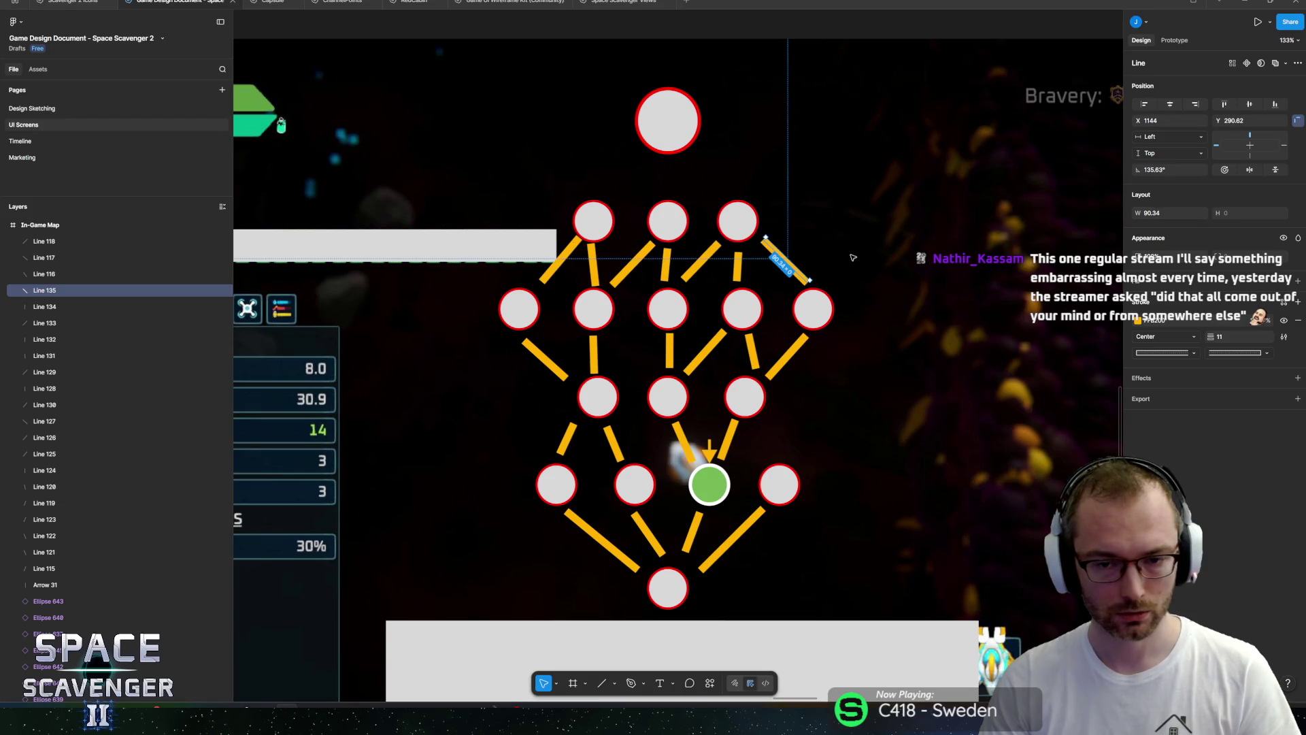
pyautogui.click(944, 360)
pyautogui.scroll(-10, 944, 361)
pyautogui.scroll(8, 926, 317)
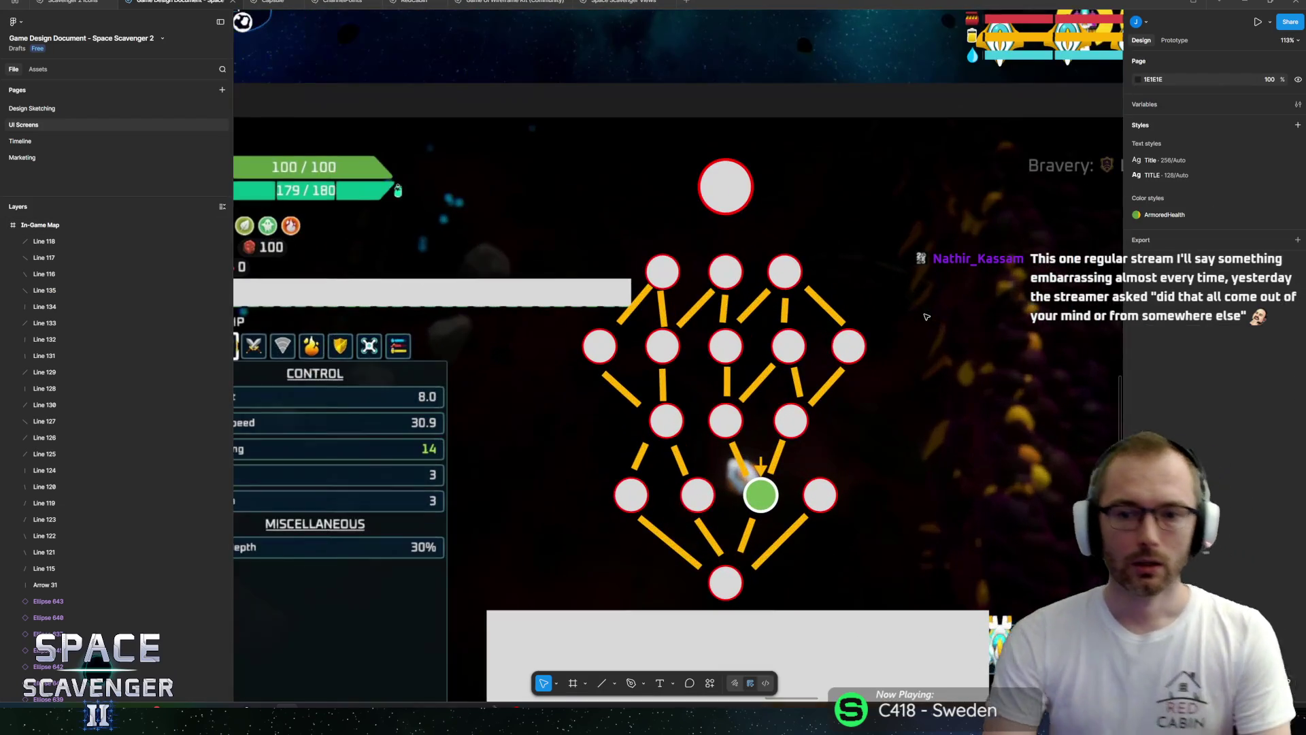
pyautogui.click(44, 241)
pyautogui.keyDown('shift'); pyautogui.click(45, 569); pyautogui.keyUp('shift')
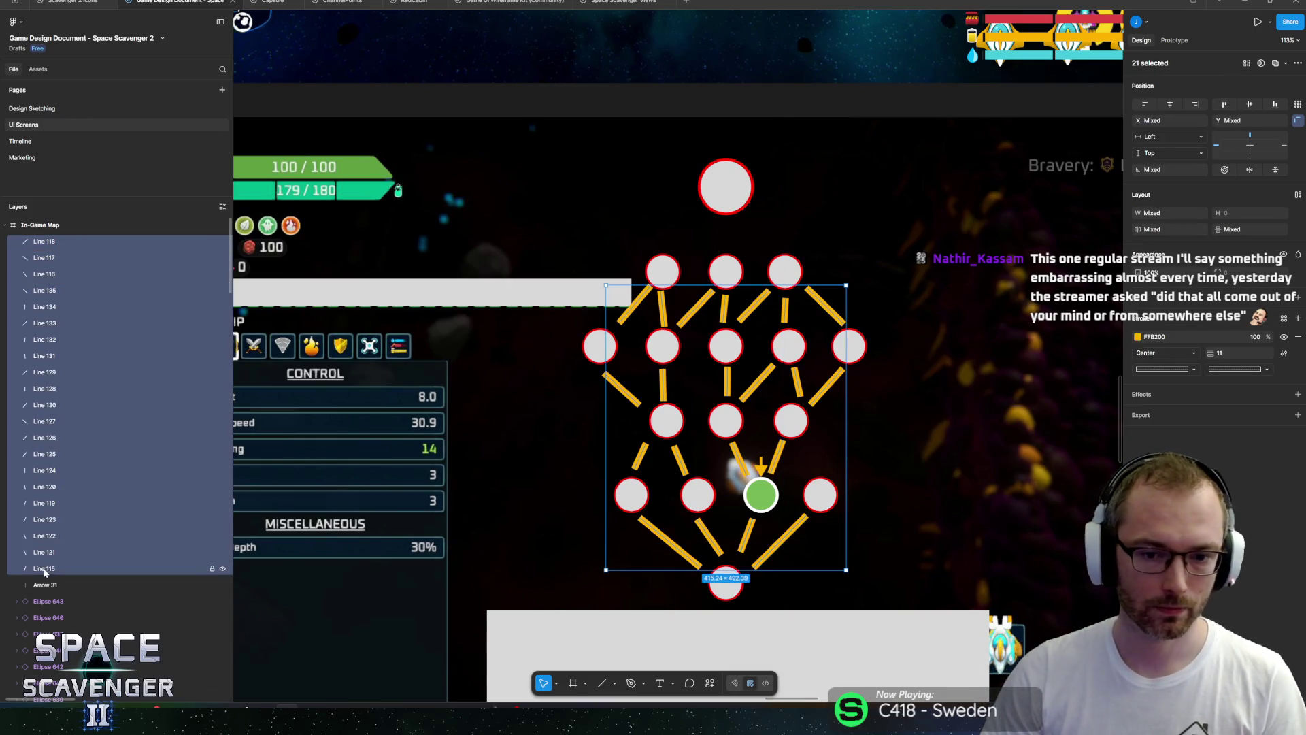
pyautogui.moveTo(1206, 355); pyautogui.dragTo(1211, 352)
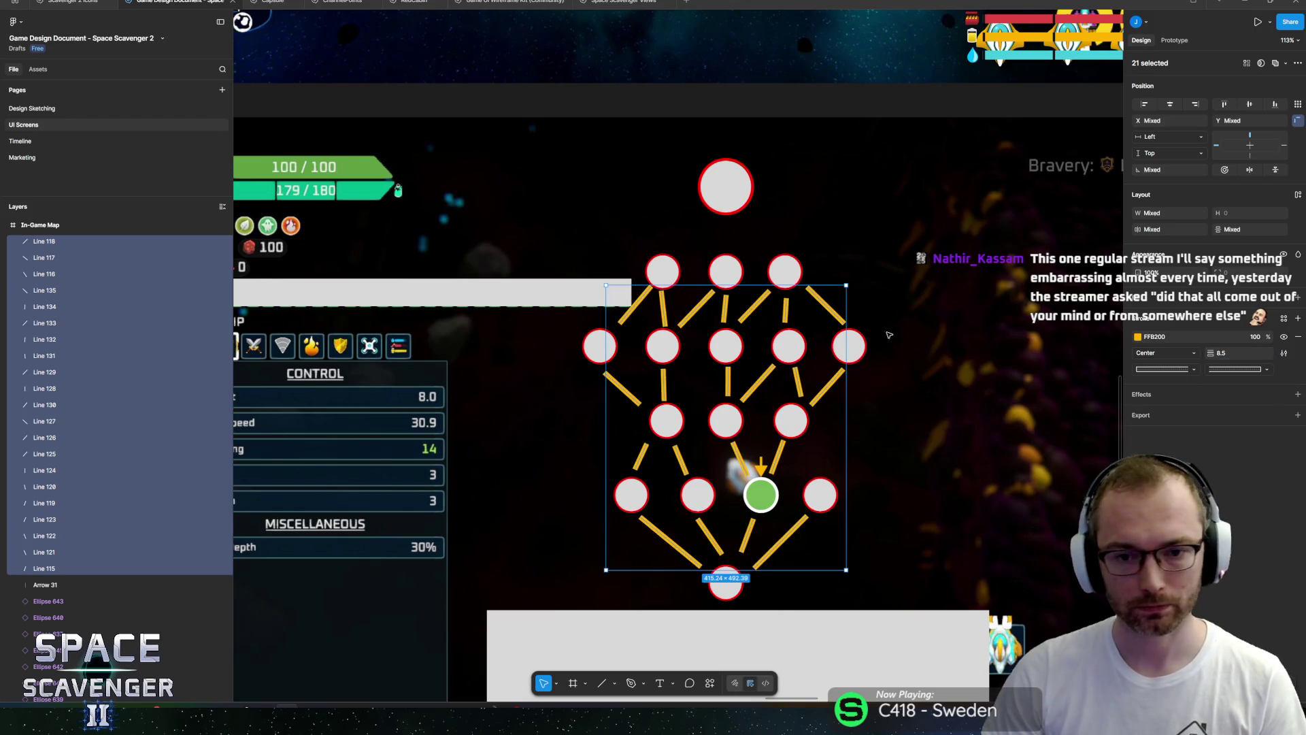
pyautogui.press('Escape')
pyautogui.scroll(-5, 934, 328)
pyautogui.hscroll(2, 865, 330)
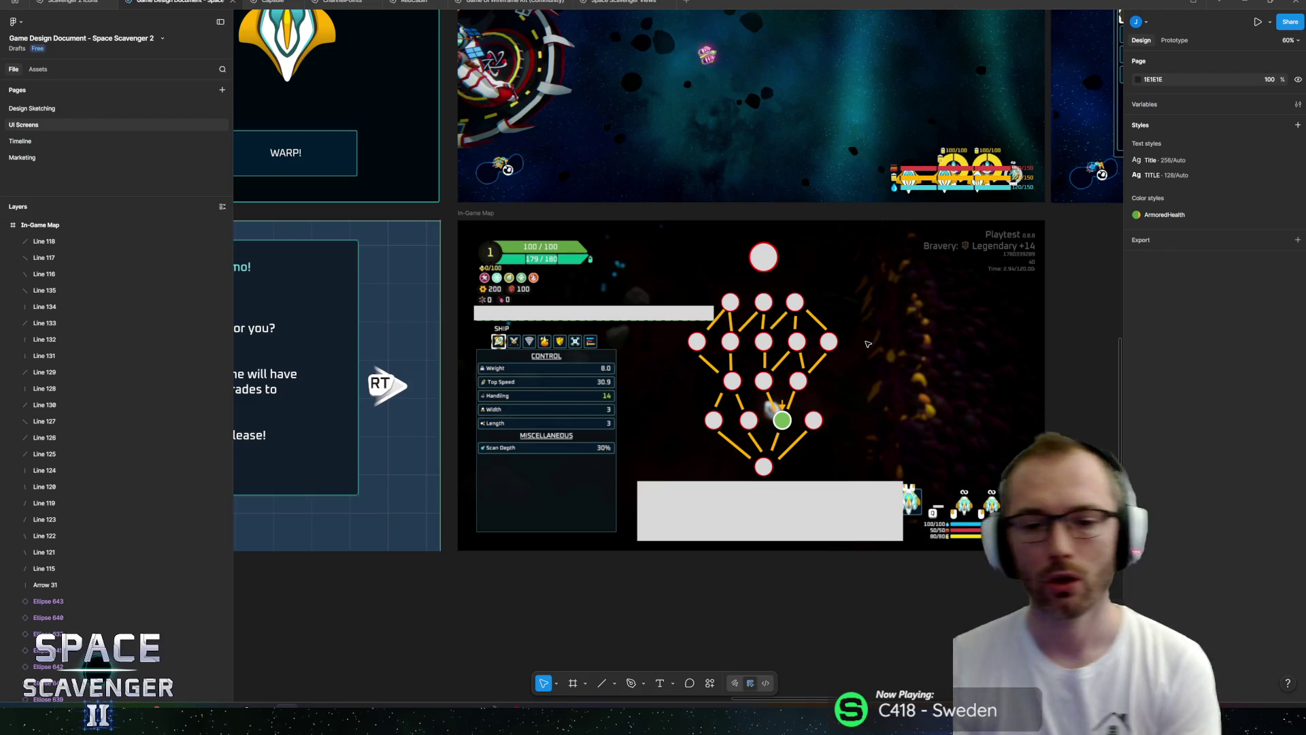
pyautogui.keyDown('ctrl'); pyautogui.click(782, 419); pyautogui.keyUp('ctrl')
pyautogui.scroll(5, 802, 394)
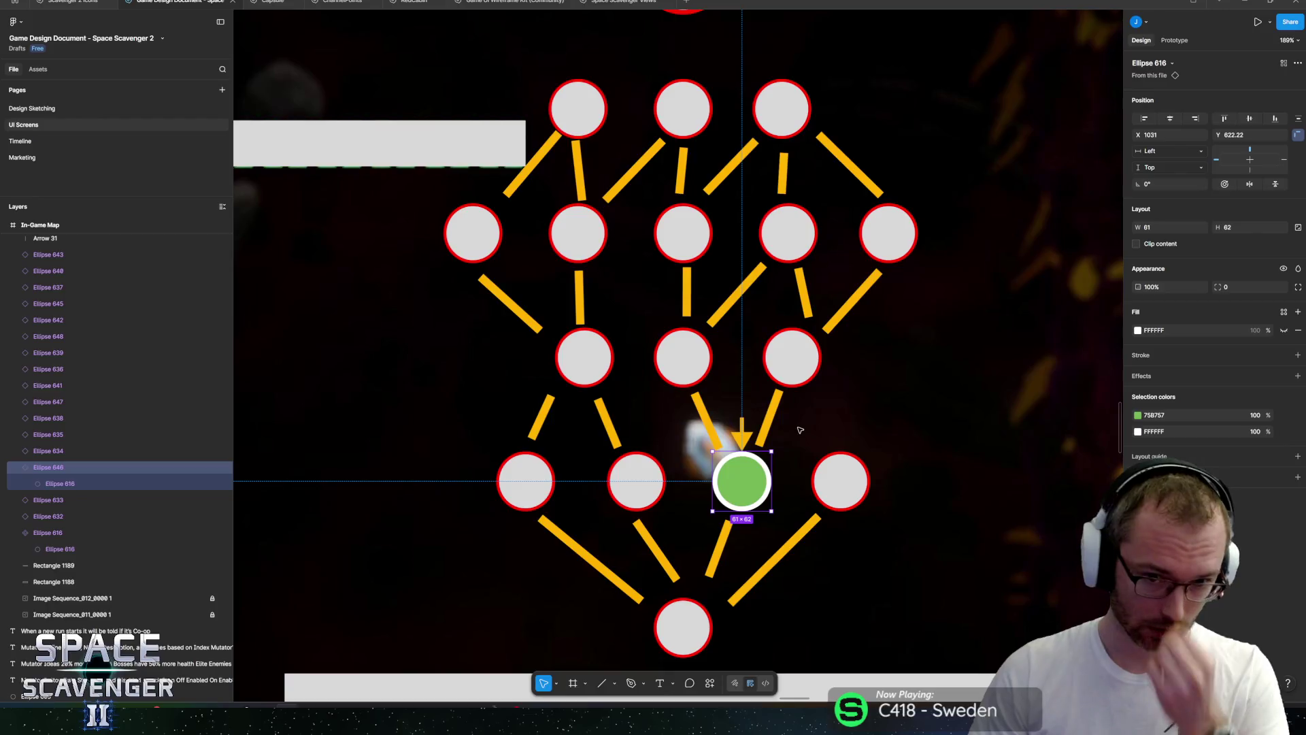
pyautogui.scroll(1, 688, 383)
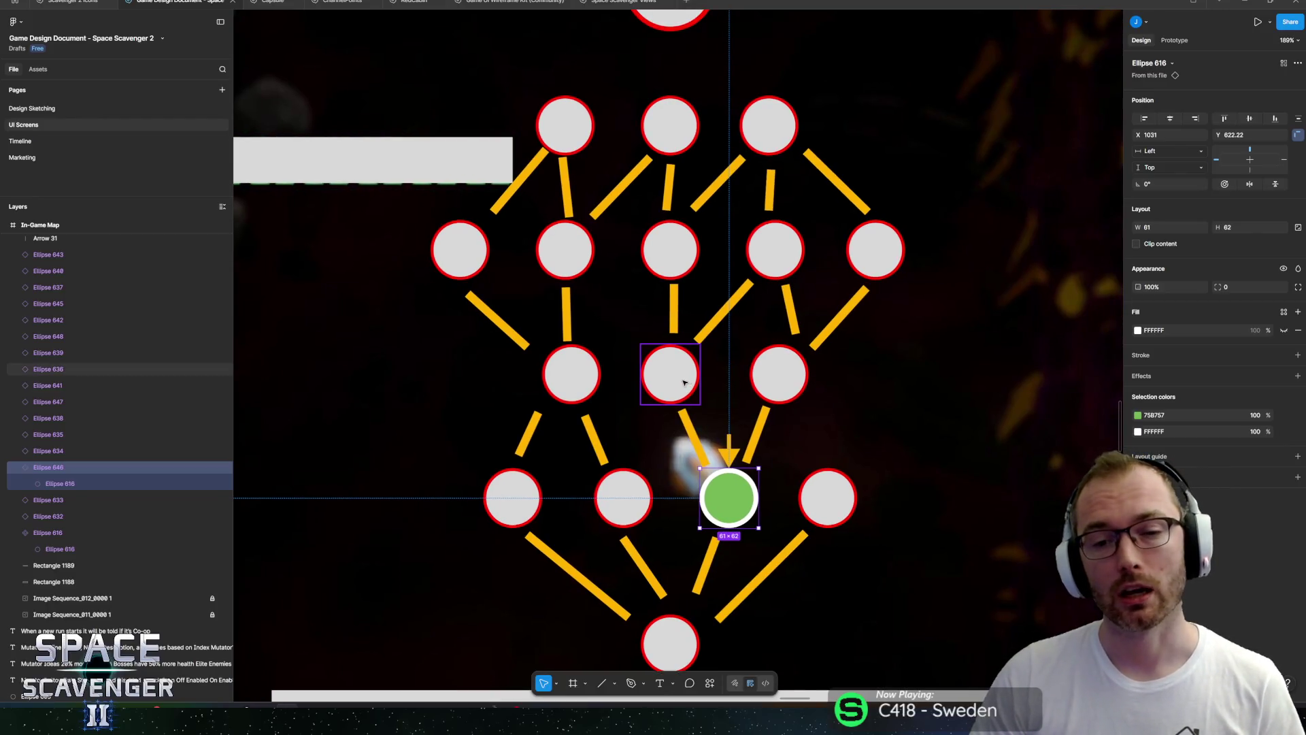
pyautogui.click(685, 382)
pyautogui.click(778, 372)
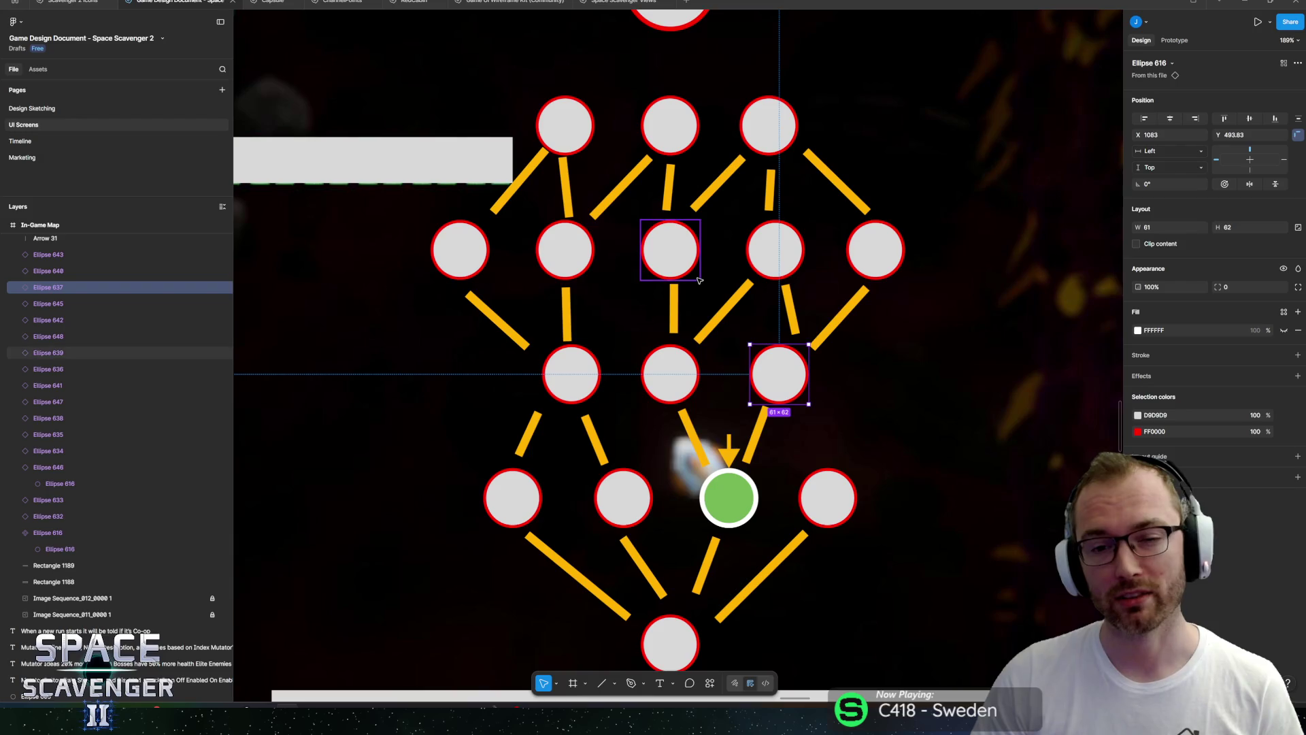
pyautogui.click(693, 270)
pyautogui.click(774, 269)
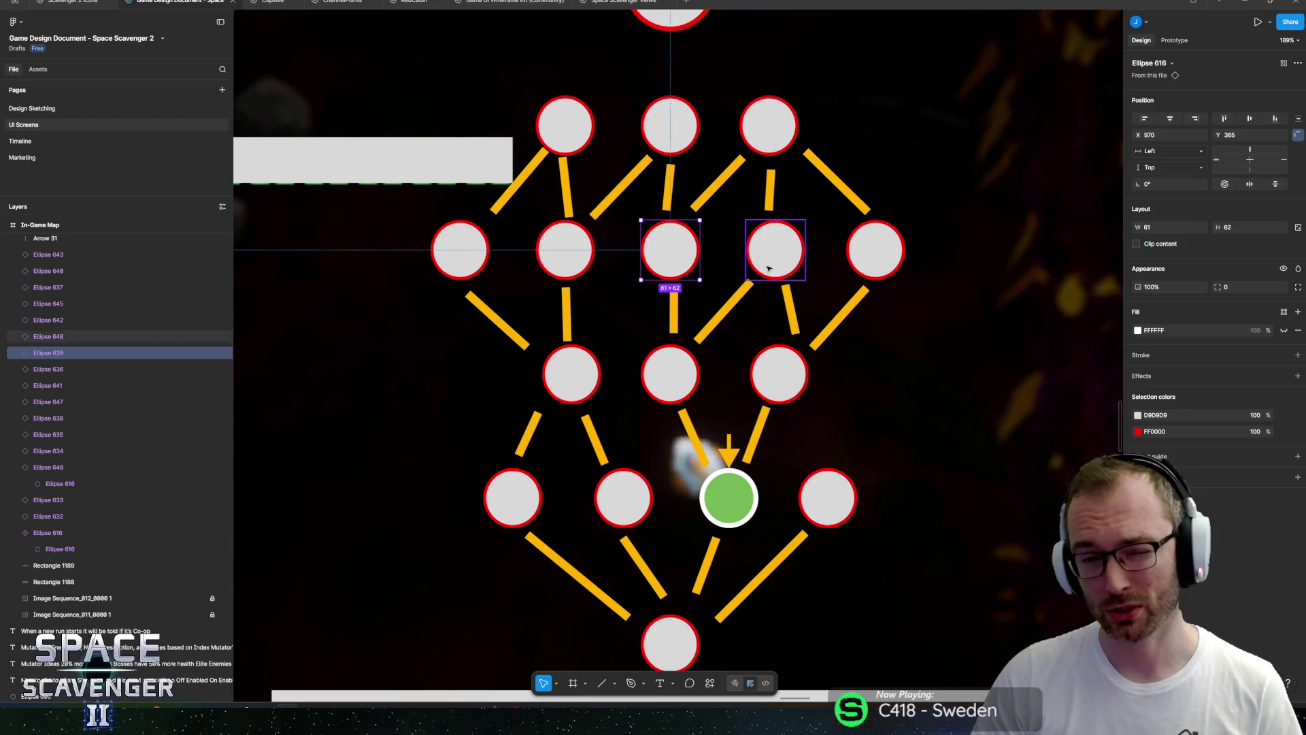
pyautogui.click(869, 263)
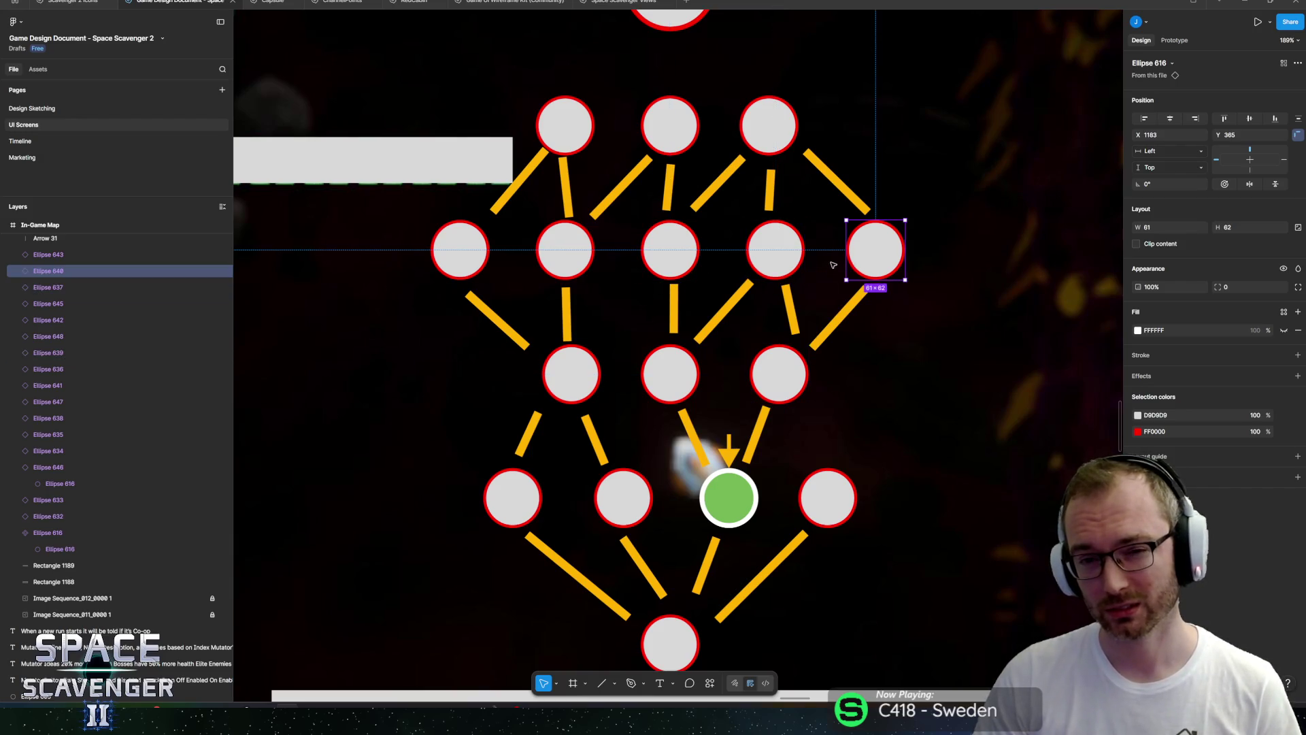
pyautogui.moveTo(844, 246); pyautogui.dragTo(871, 280)
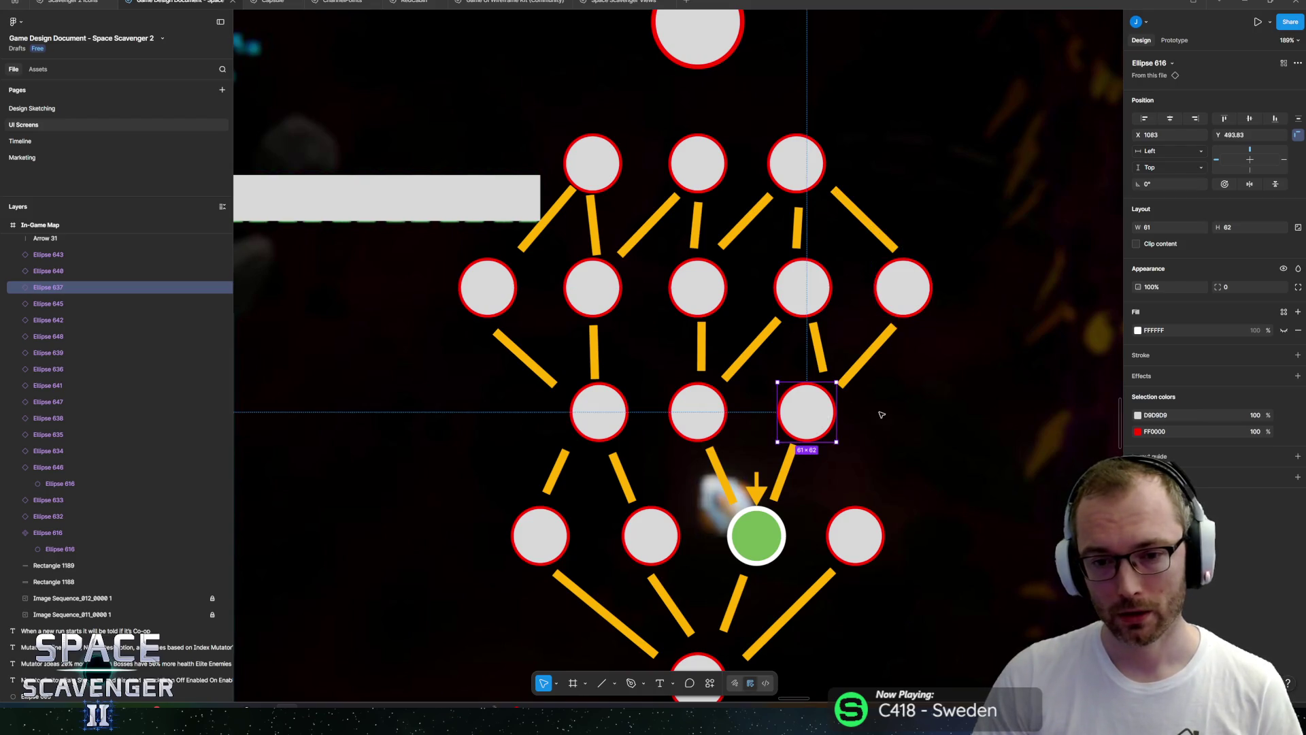
pyautogui.scroll(-2, 807, 408)
pyautogui.click(767, 461)
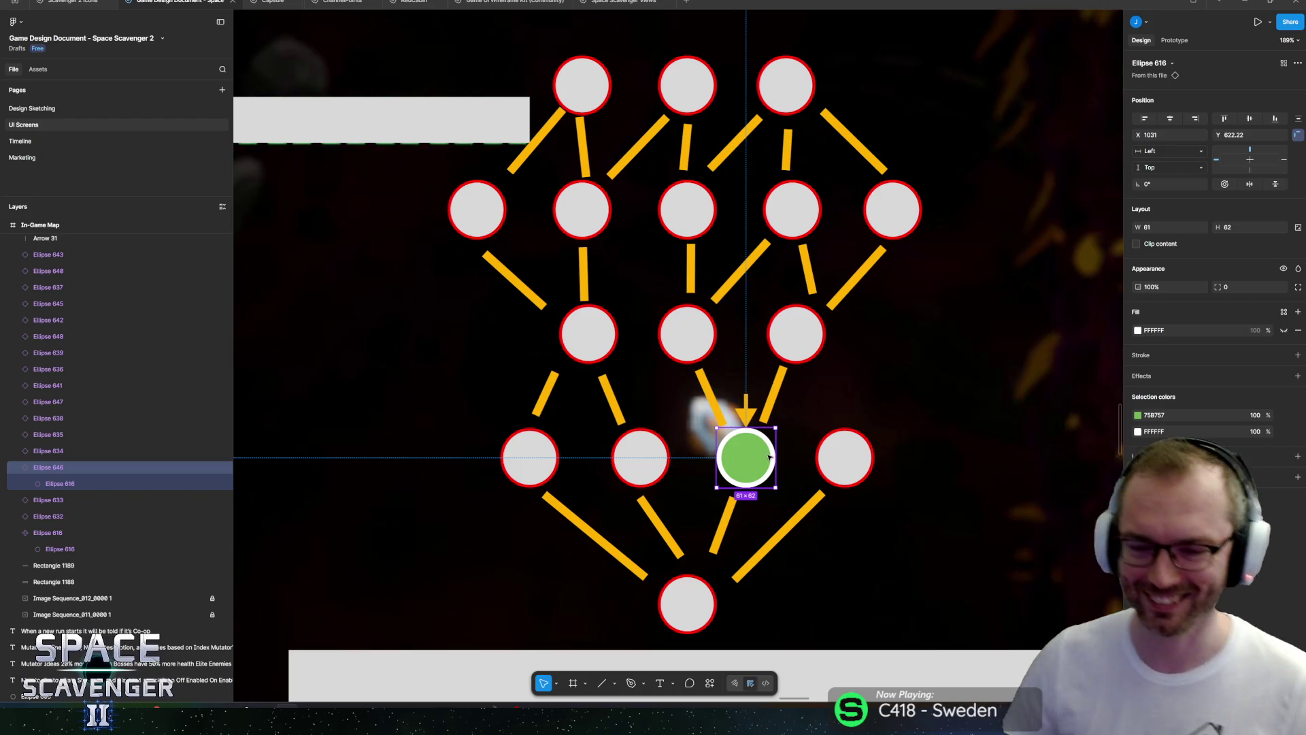
pyautogui.scroll(3, 800, 231)
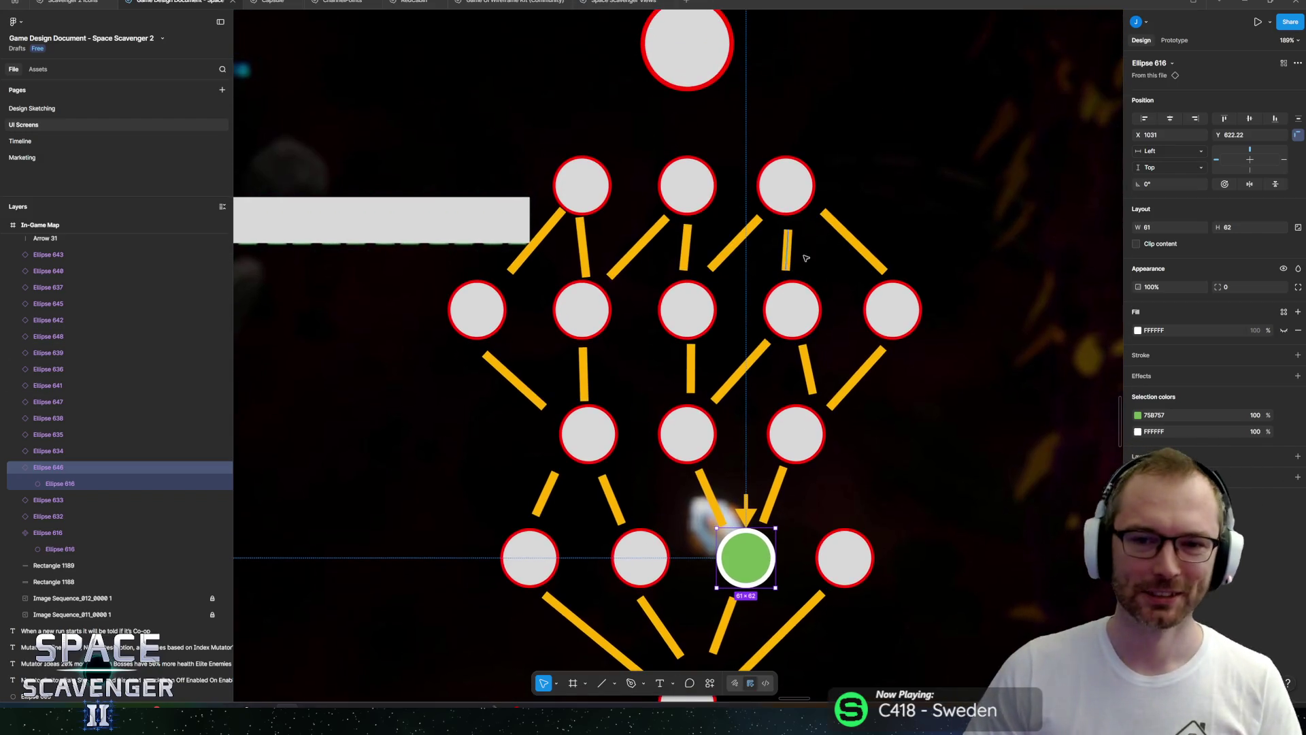
pyautogui.click(846, 238)
pyautogui.moveTo(846, 233)
pyautogui.mouseDown()
pyautogui.moveTo(836, 199)
pyautogui.moveTo(778, 173)
pyautogui.moveTo(738, 115)
pyautogui.mouseUp()
# Angle connector copies from the large top circle to the three top-row nodes, then select everything.
pyautogui.scroll(1, 790, 137)
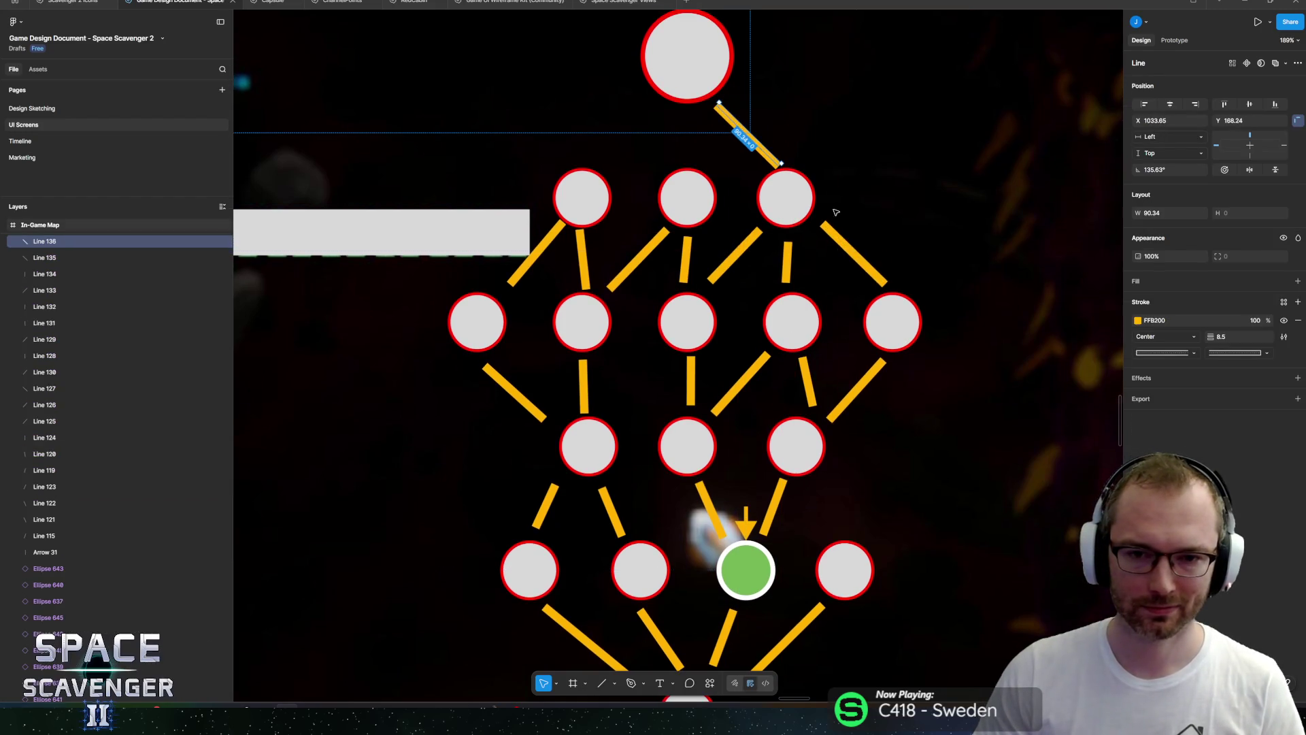
pyautogui.moveTo(850, 248)
pyautogui.mouseDown()
pyautogui.moveTo(643, 119)
pyautogui.moveTo(699, 130)
pyautogui.mouseUp()
pyautogui.moveTo(851, 248)
pyautogui.mouseDown()
pyautogui.moveTo(579, 130)
pyautogui.moveTo(649, 102)
pyautogui.mouseUp()
pyautogui.moveTo(612, 160)
pyautogui.mouseDown()
pyautogui.moveTo(597, 151)
pyautogui.moveTo(605, 159)
pyautogui.mouseUp()
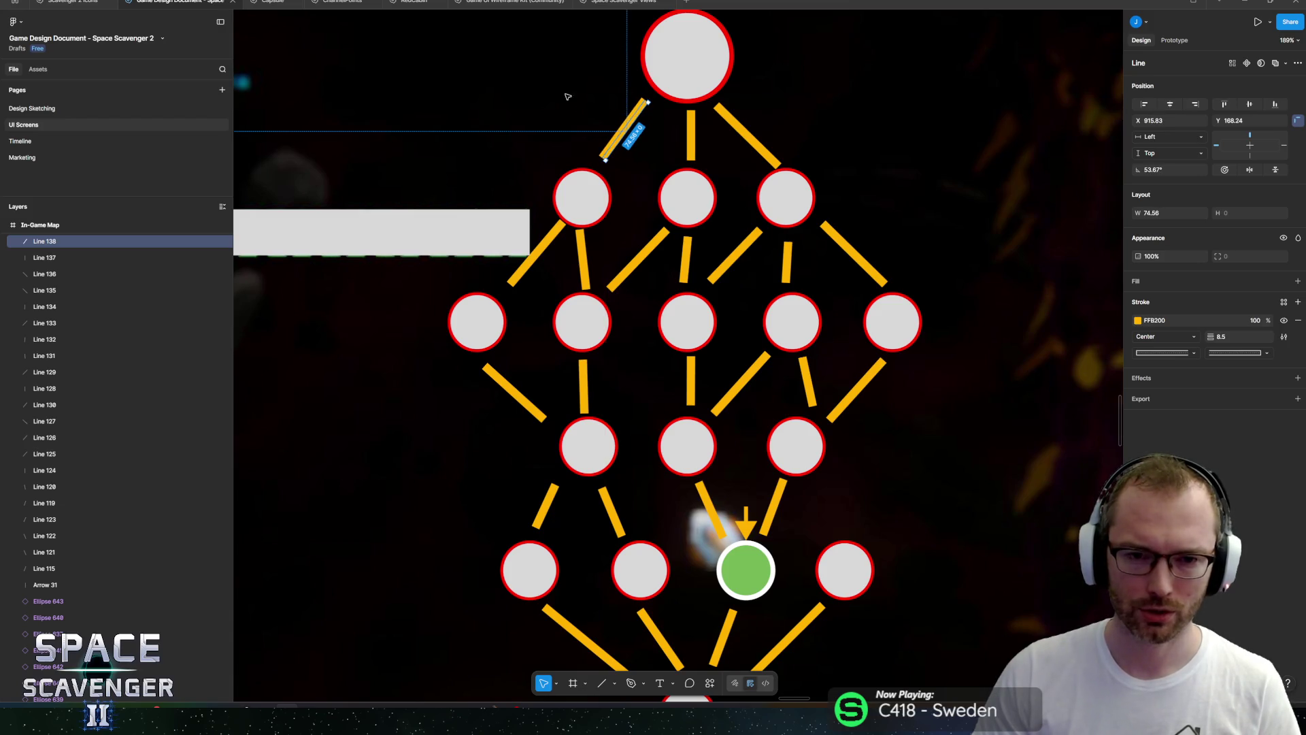
pyautogui.scroll(2, 535, 138)
pyautogui.click(680, 112)
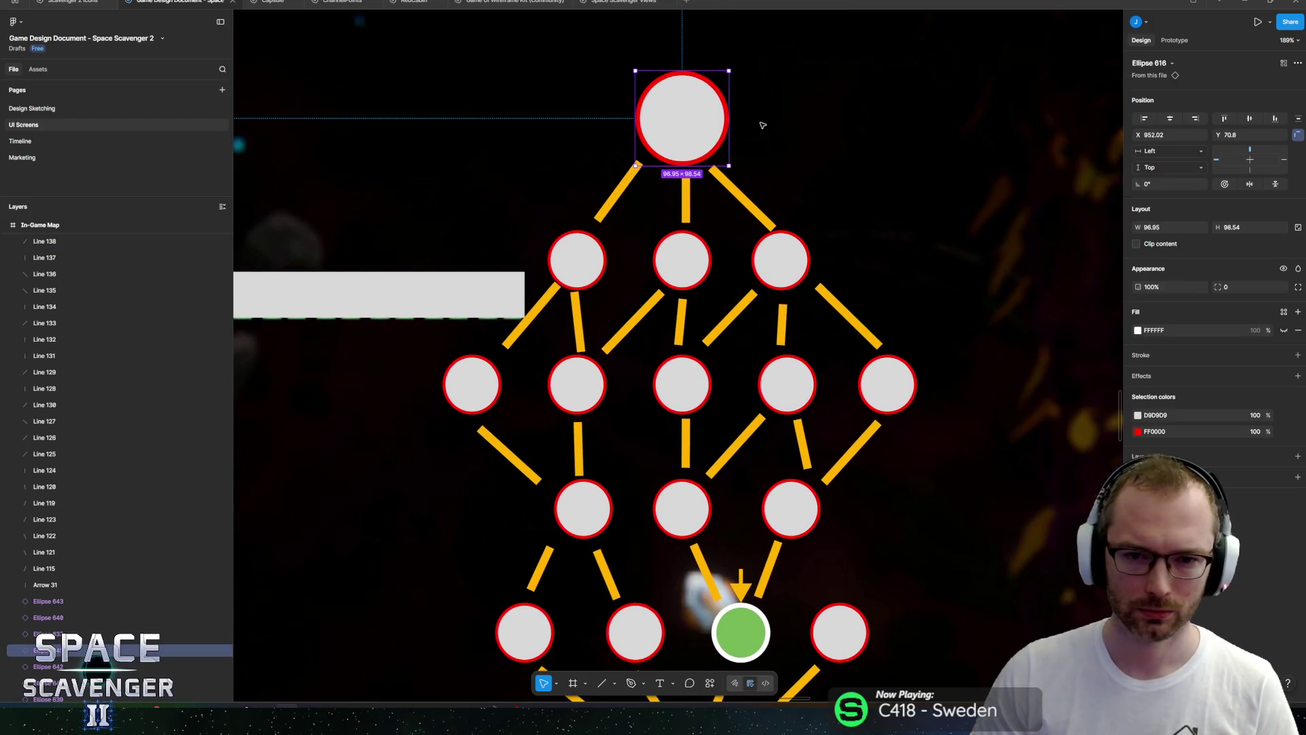
pyautogui.scroll(-5, 795, 130)
pyautogui.hscroll(3, 795, 130)
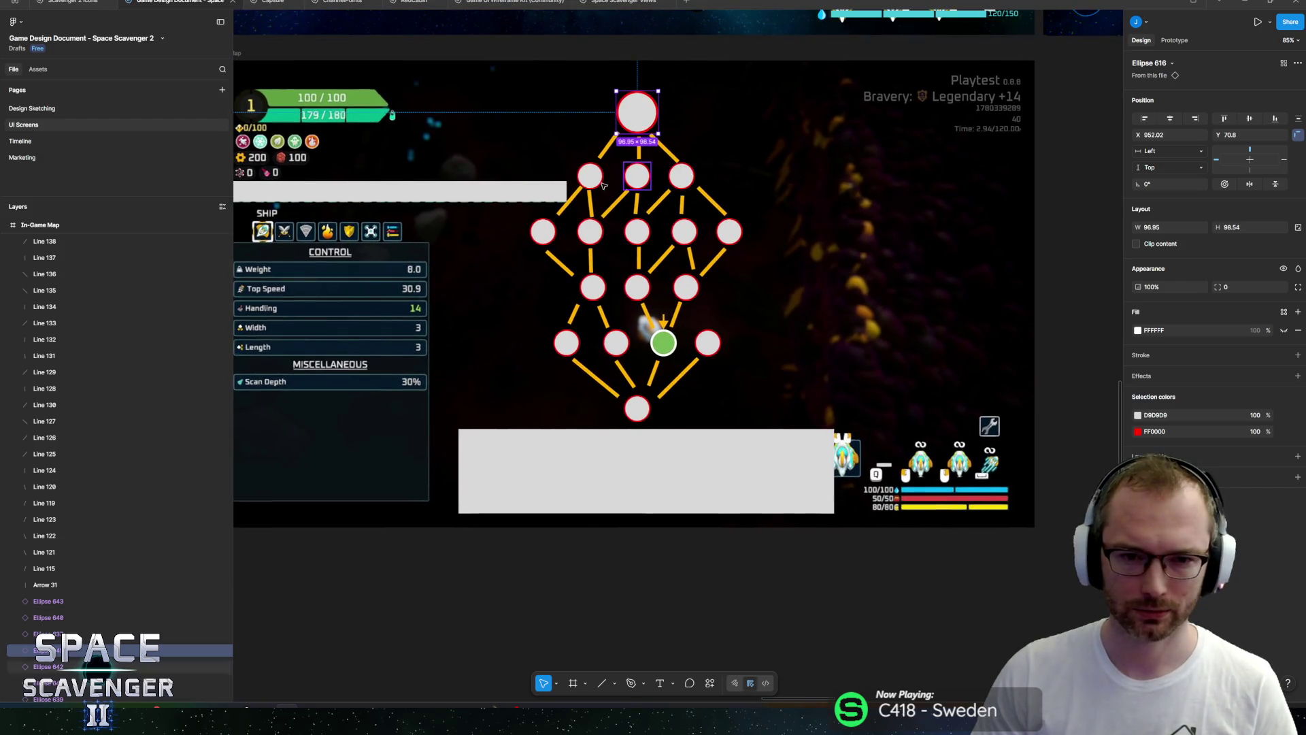
pyautogui.click(77, 243)
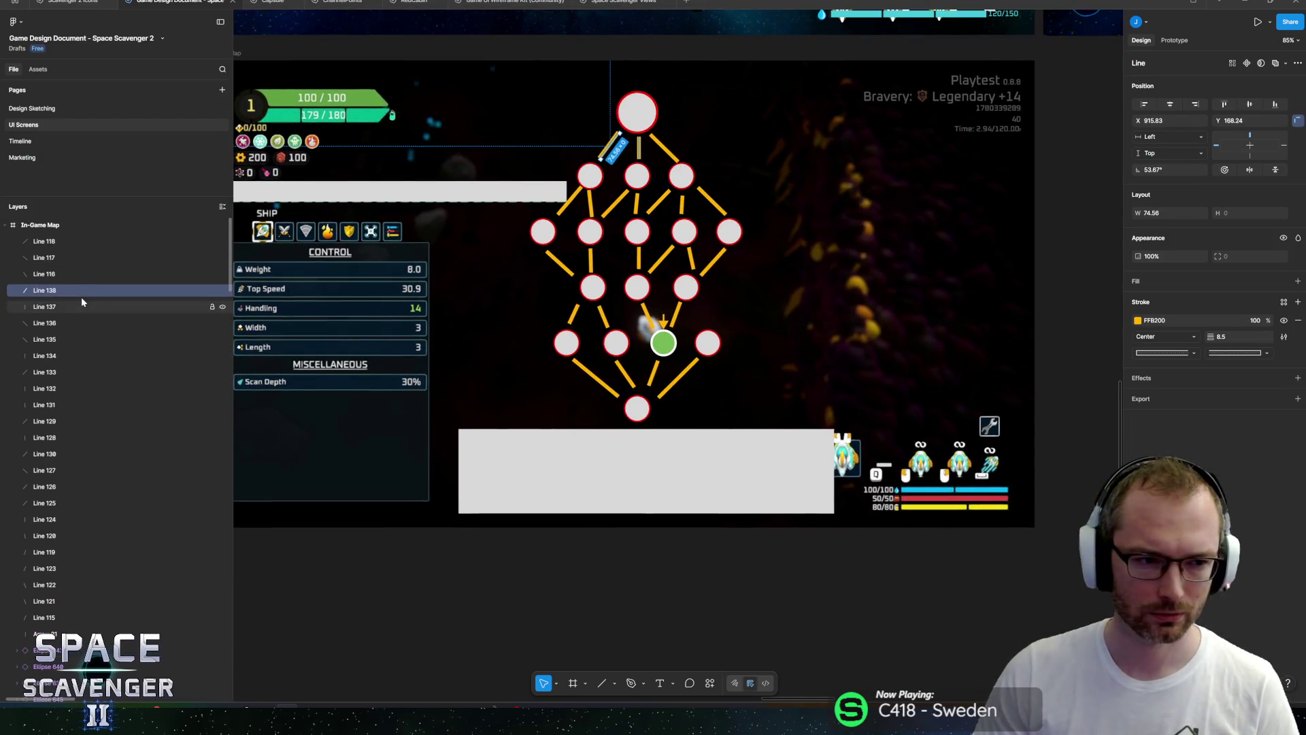
pyautogui.hotkey('ctrl', 'v')
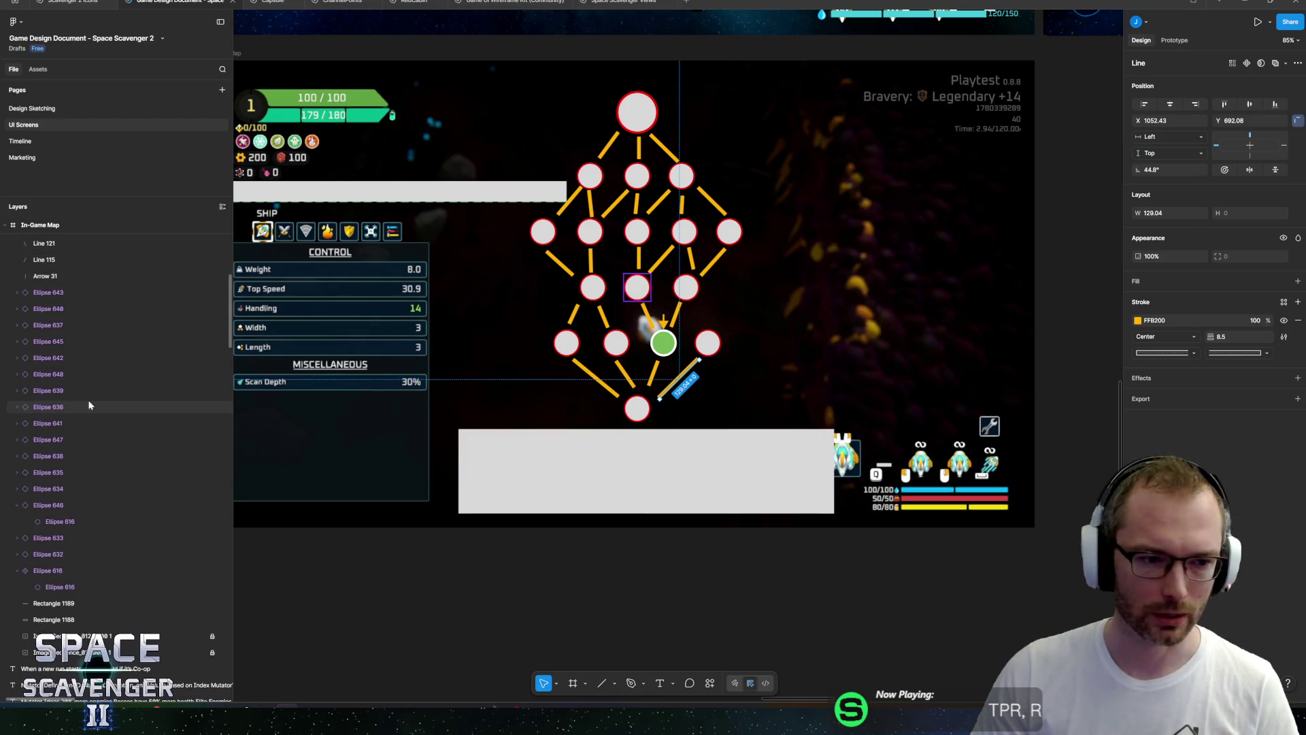
pyautogui.scroll(-10, 82, 341)
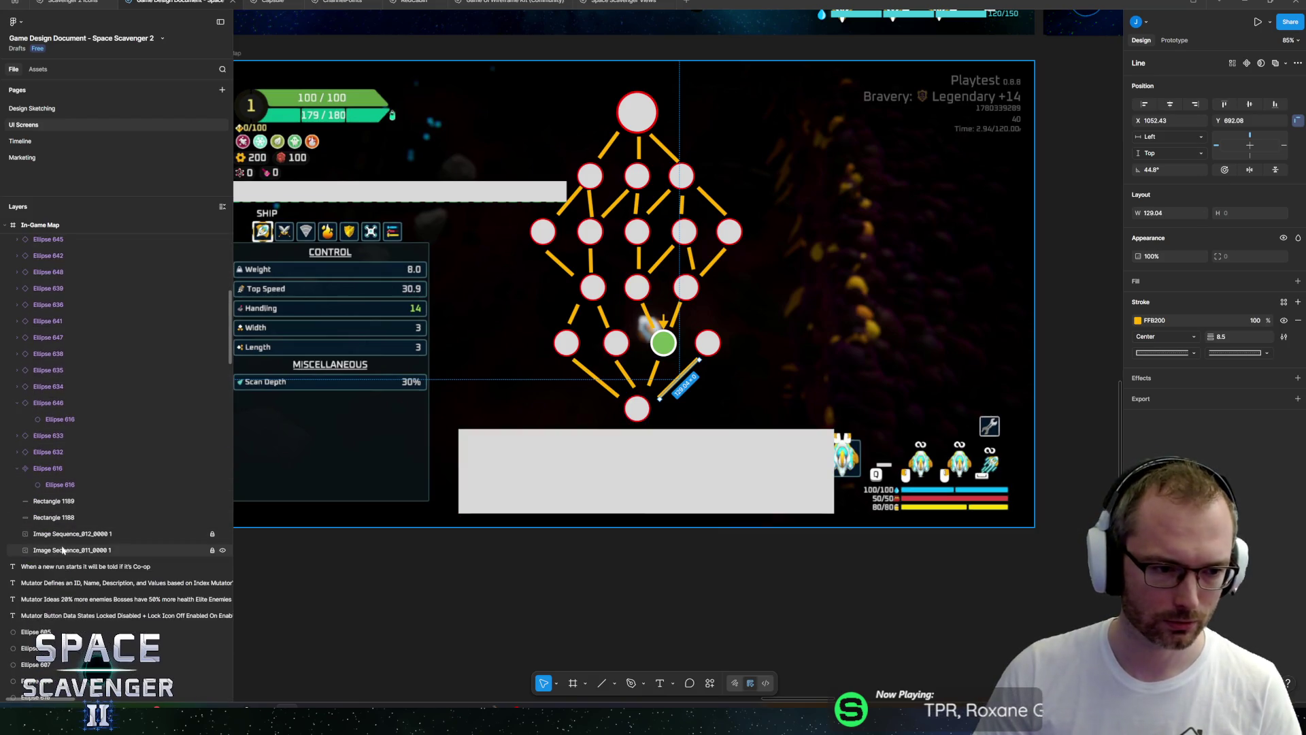
pyautogui.hotkey('ctrl', 'a')
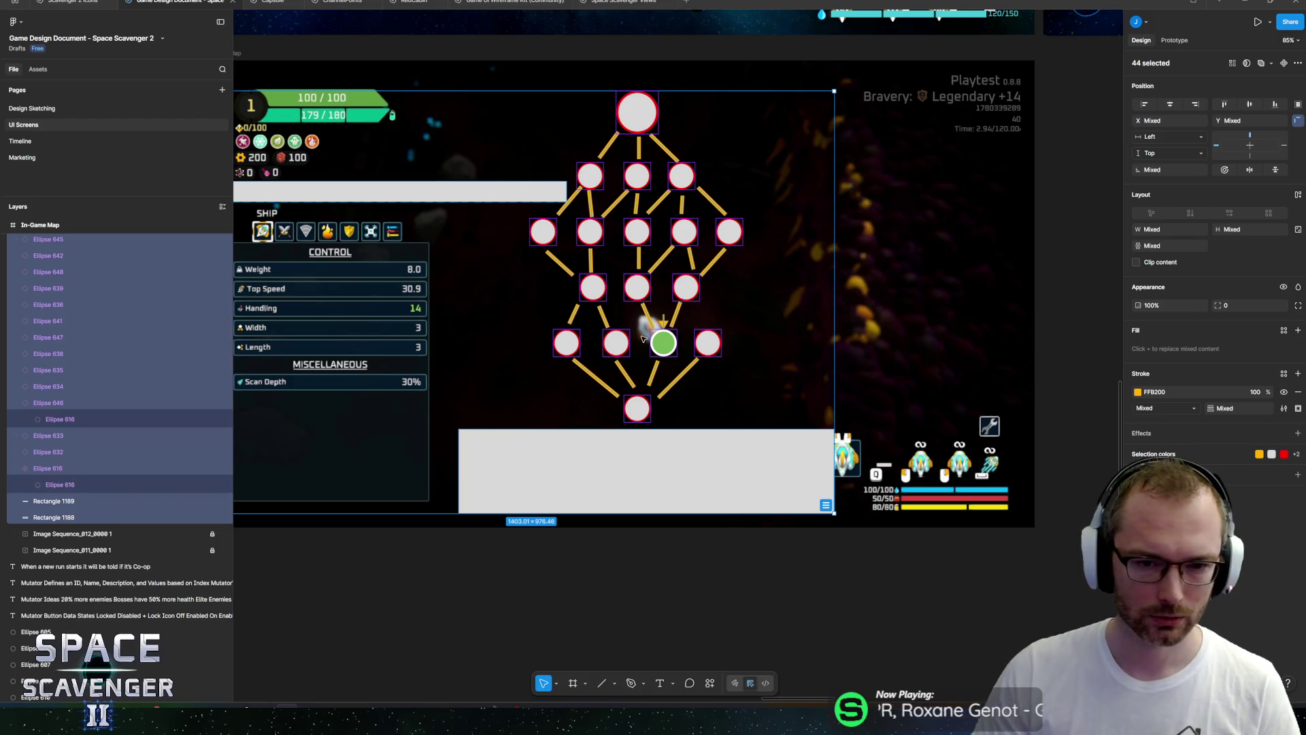
# Shift the node map group to the right.
pyautogui.click(615, 289)
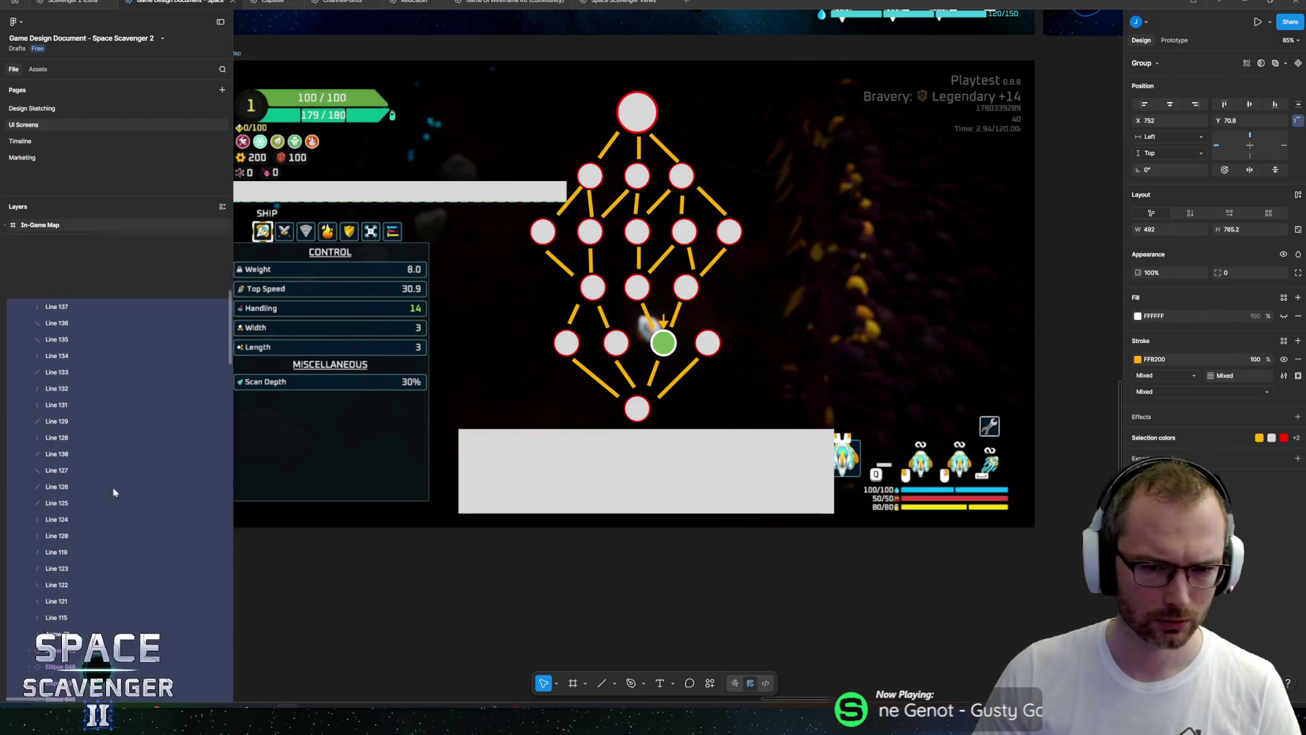
pyautogui.moveTo(616, 289); pyautogui.dragTo(683, 288)
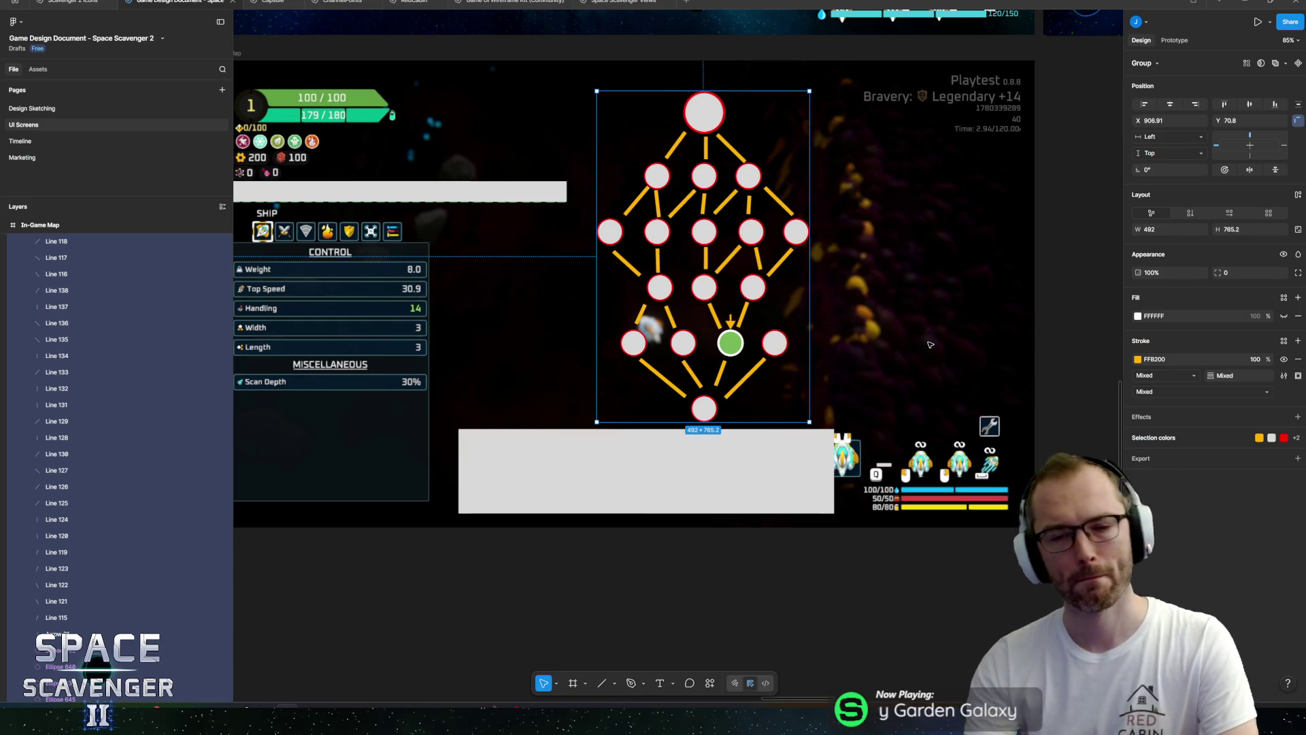
pyautogui.scroll(-5, 694, 247)
pyautogui.click(945, 276)
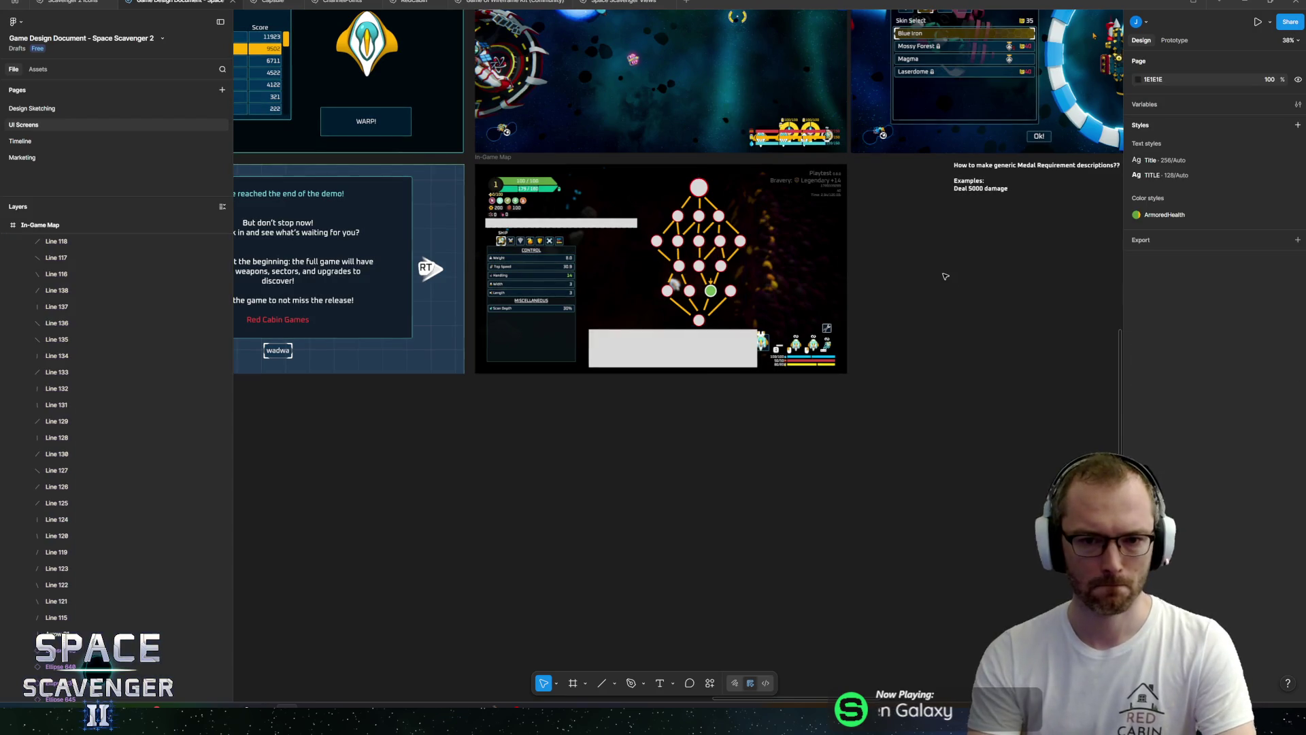
pyautogui.scroll(5, 726, 245)
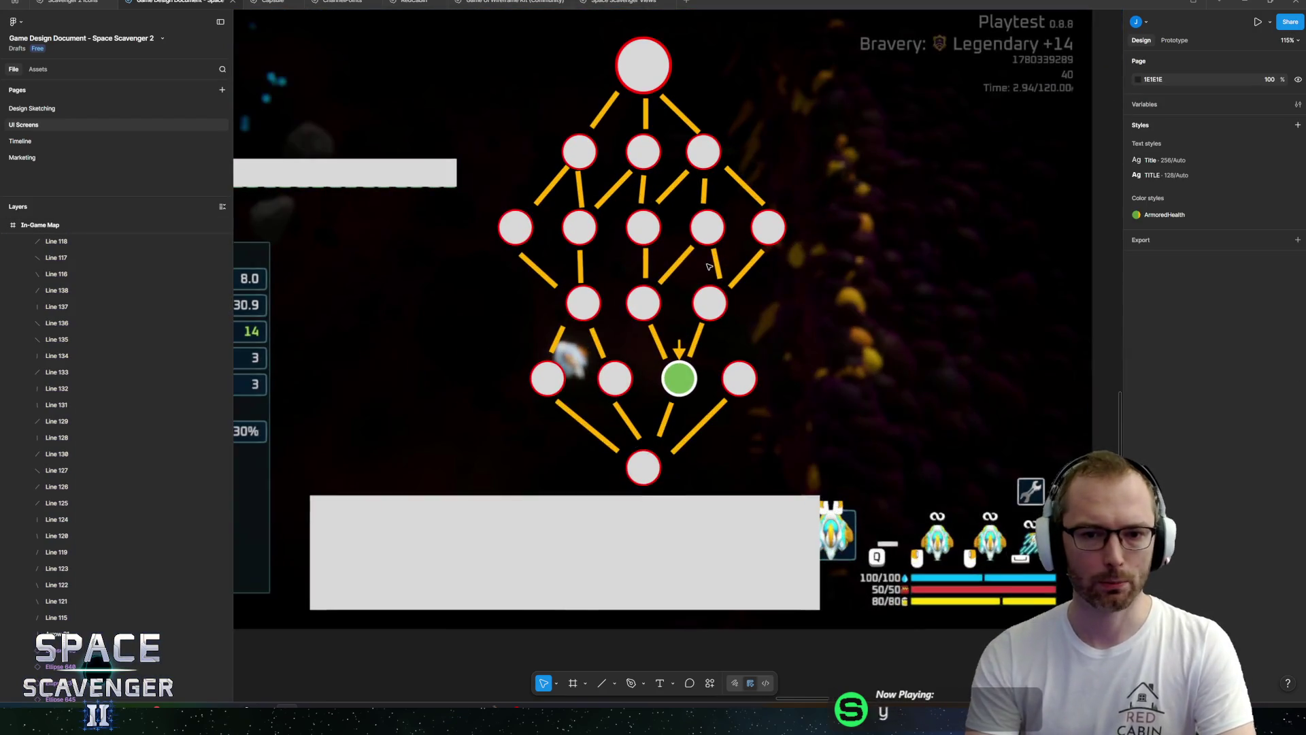
# Scale Group 330 proportionally to 386.88 × 616.56 and position it at X 828.29, Y 116.74.
pyautogui.click(17, 242)
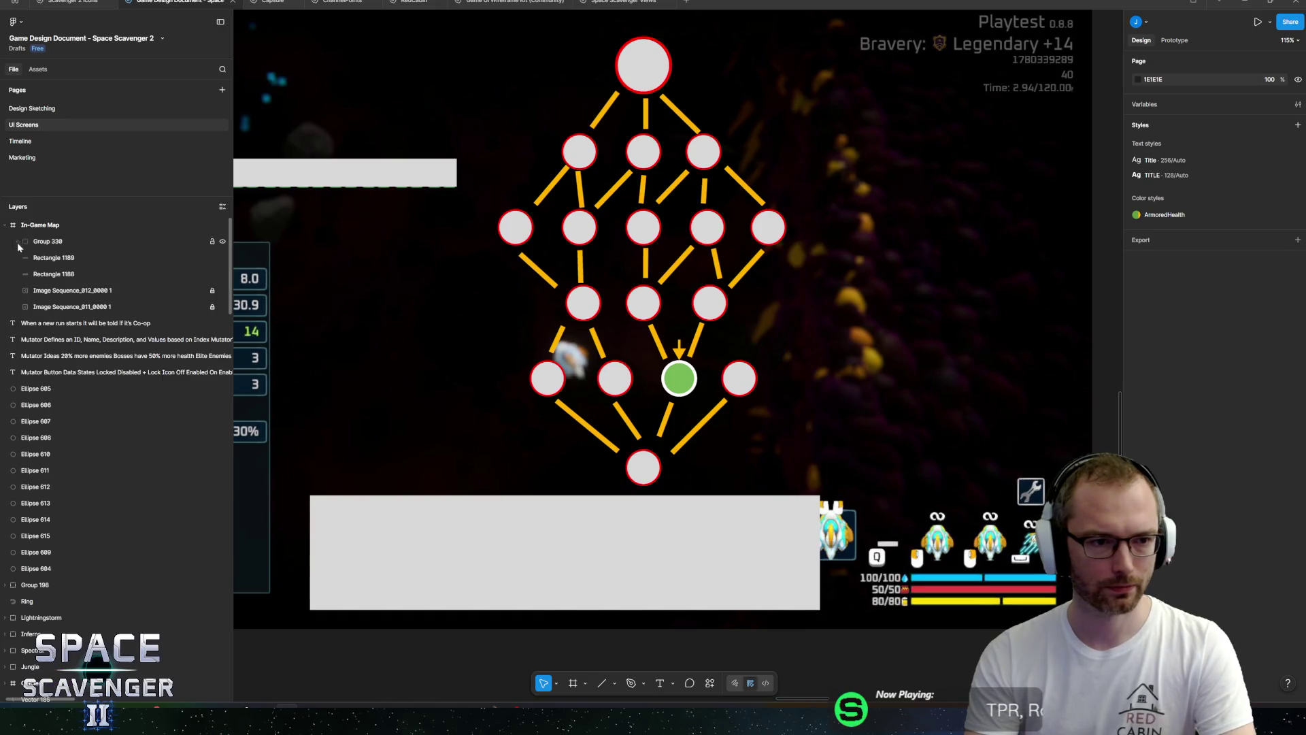
pyautogui.click(47, 241)
pyautogui.scroll(1, 788, 161)
pyautogui.press('t')
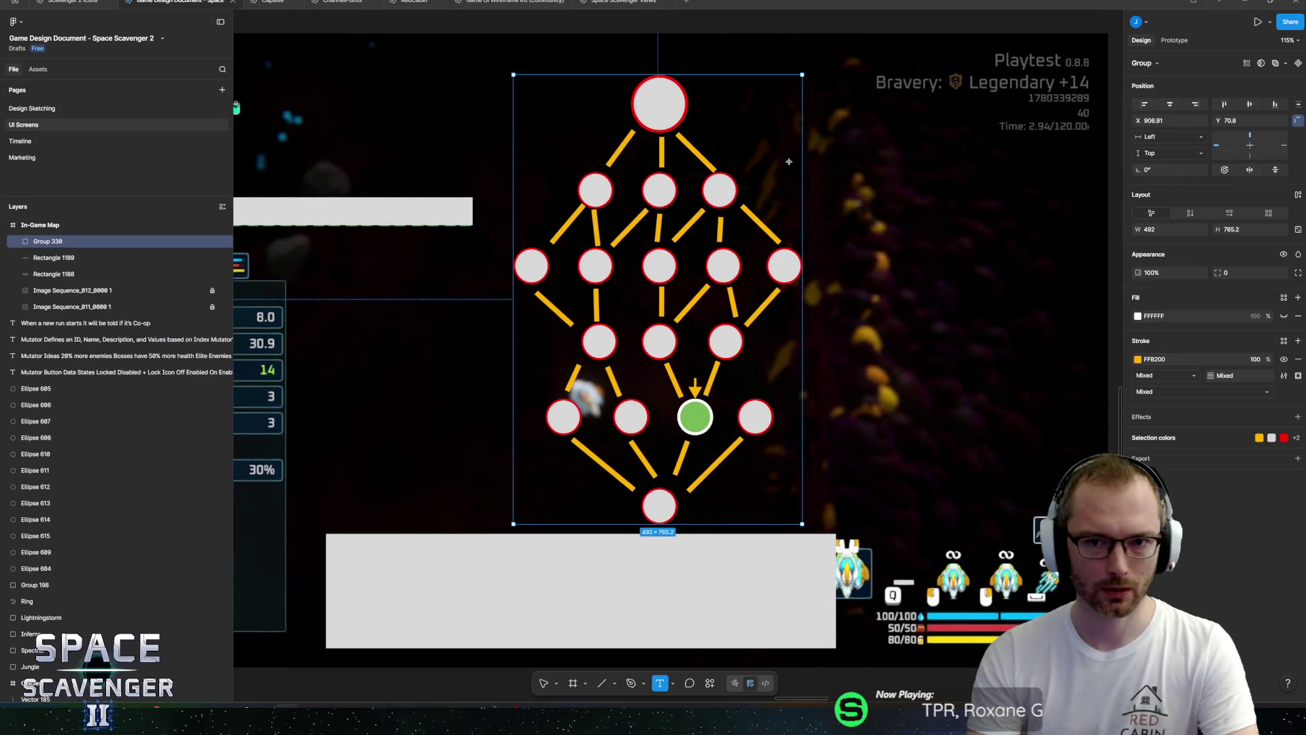
pyautogui.press('k')
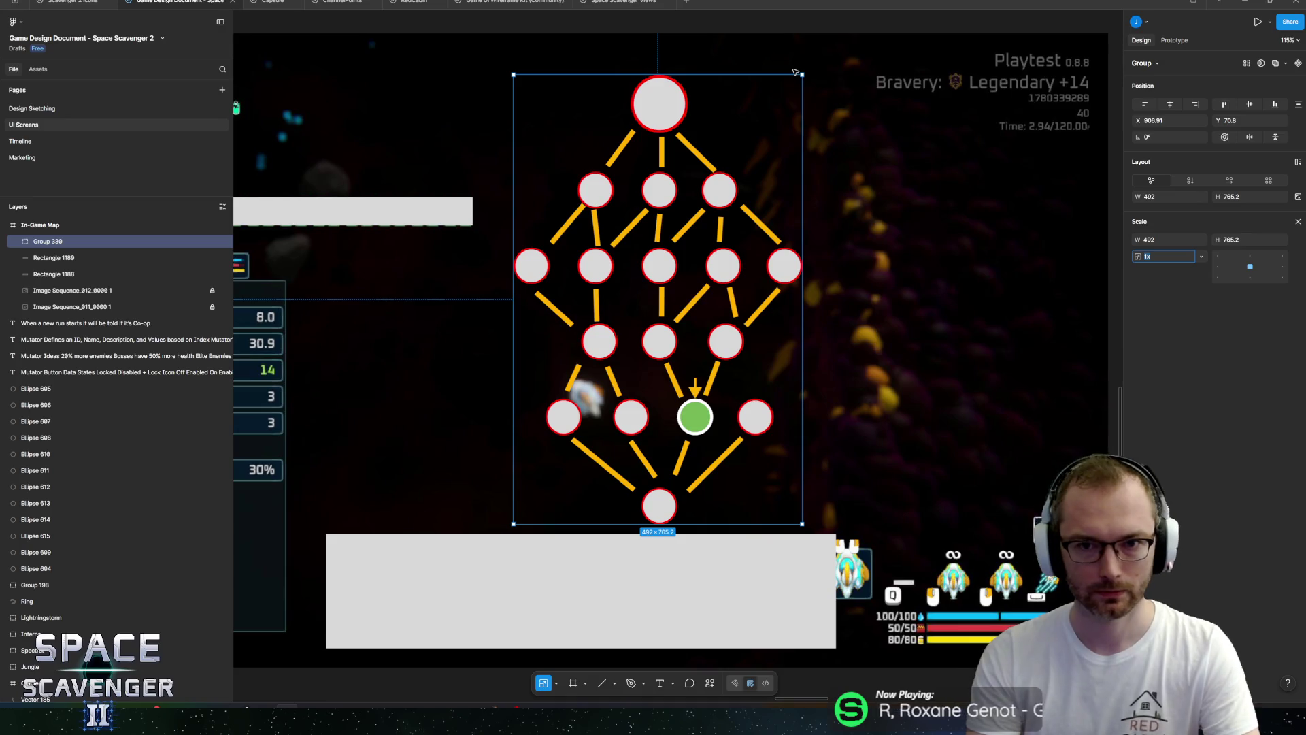
pyautogui.moveTo(802, 74)
pyautogui.mouseDown()
pyautogui.moveTo(725, 176)
pyautogui.moveTo(700, 240)
pyautogui.mouseUp()
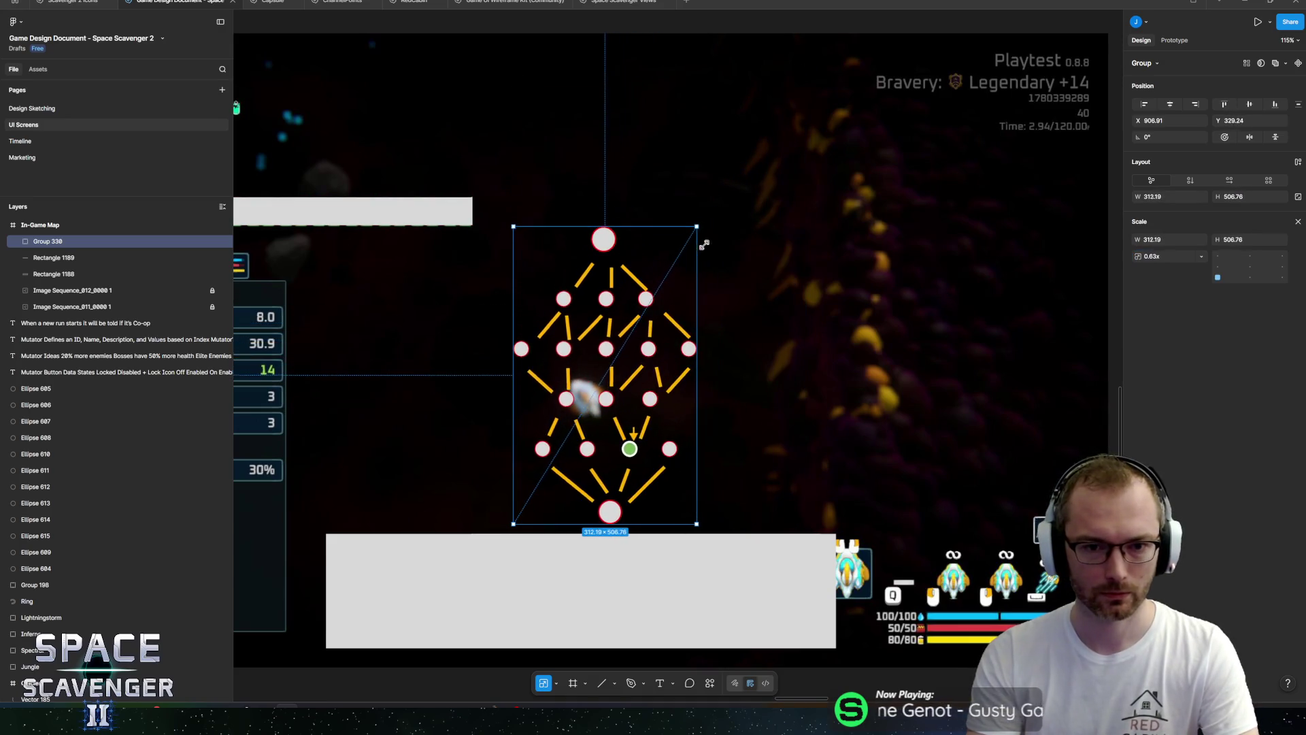
pyautogui.moveTo(625, 408); pyautogui.dragTo(646, 304)
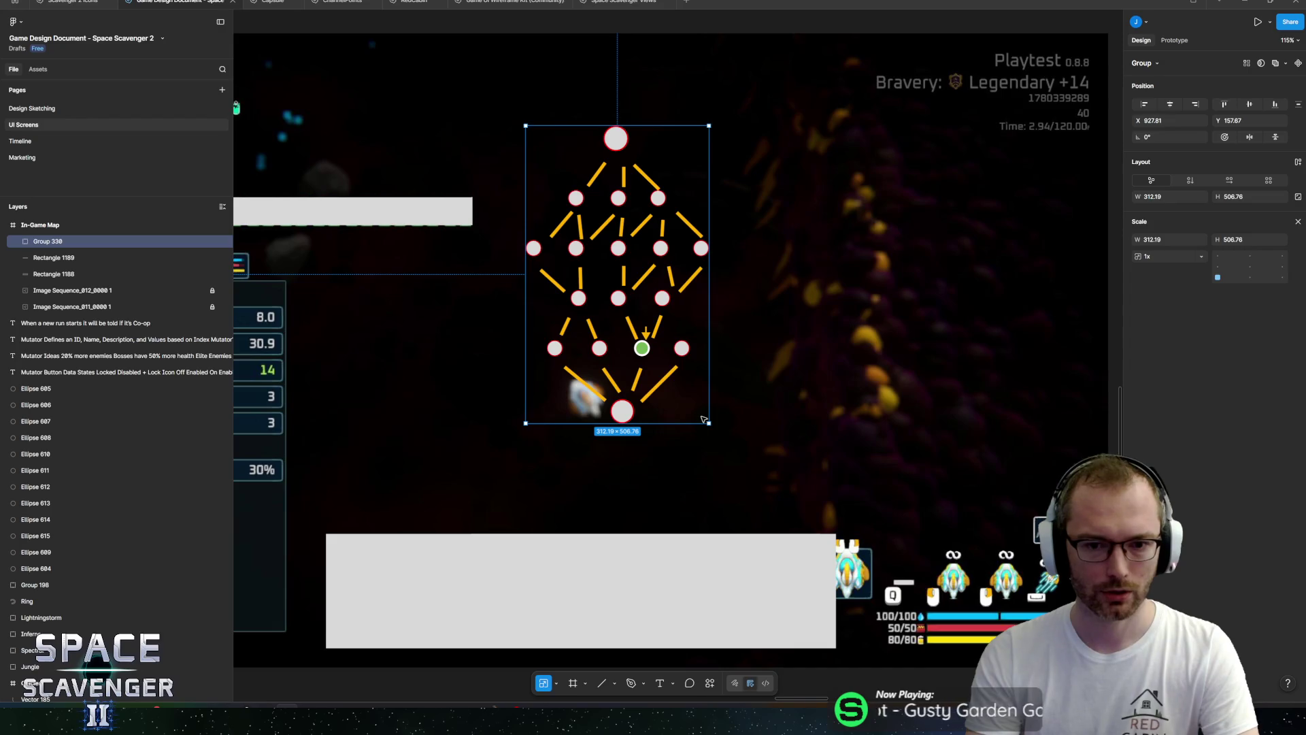
pyautogui.moveTo(711, 419); pyautogui.dragTo(751, 466)
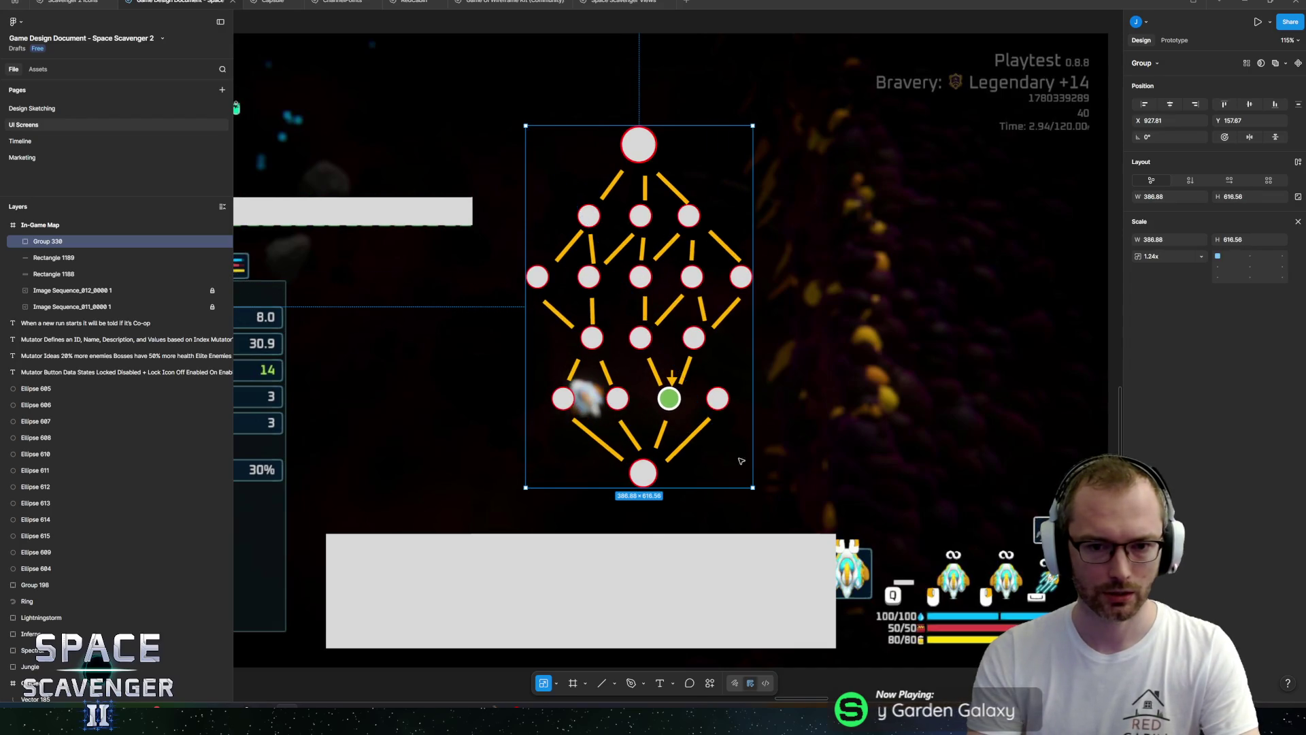
pyautogui.moveTo(687, 386)
pyautogui.mouseDown()
pyautogui.moveTo(637, 350)
pyautogui.moveTo(610, 349)
pyautogui.moveTo(619, 359)
pyautogui.mouseUp()
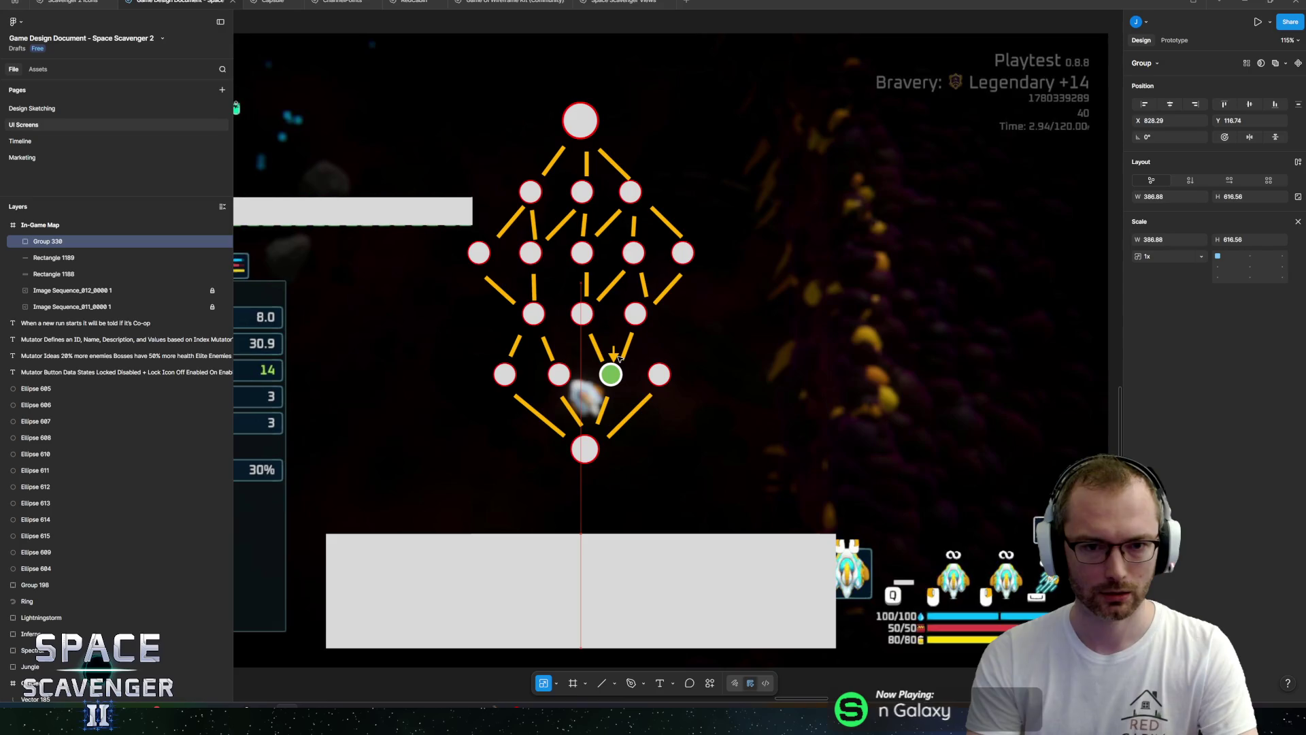
# Deselect the group and pan until the whole In-Game Map frame is visible.
pyautogui.hscroll(-4, 860, 334)
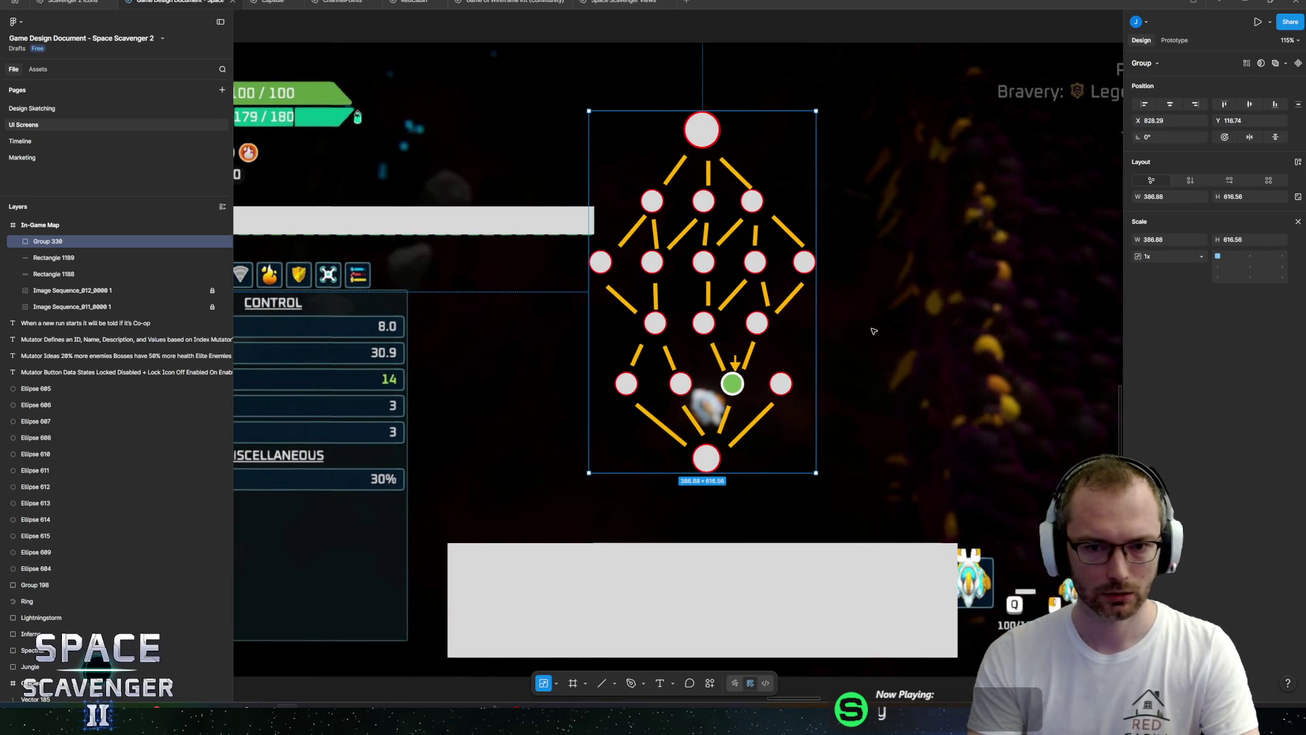
pyautogui.scroll(-5, 873, 331)
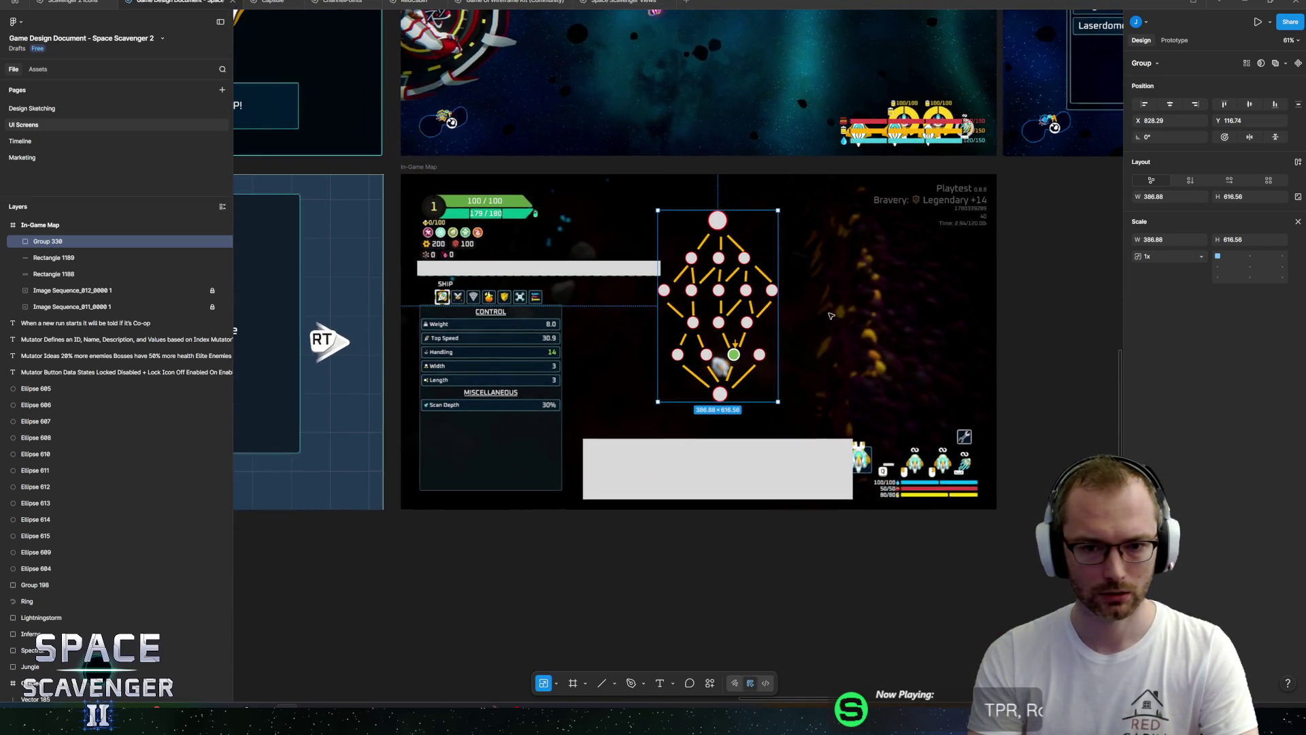
pyautogui.scroll(4, 830, 316)
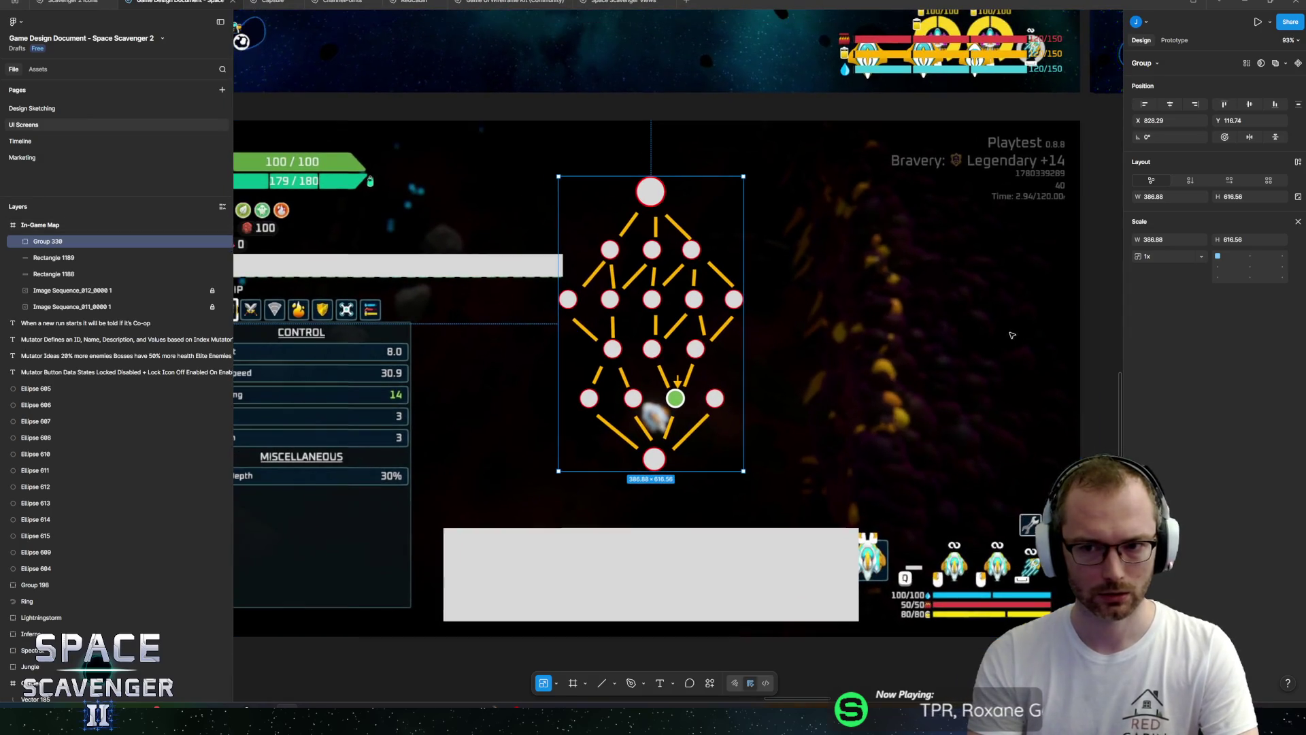
pyautogui.click(1097, 295)
pyautogui.moveTo(738, 264); pyautogui.dragTo(806, 266)
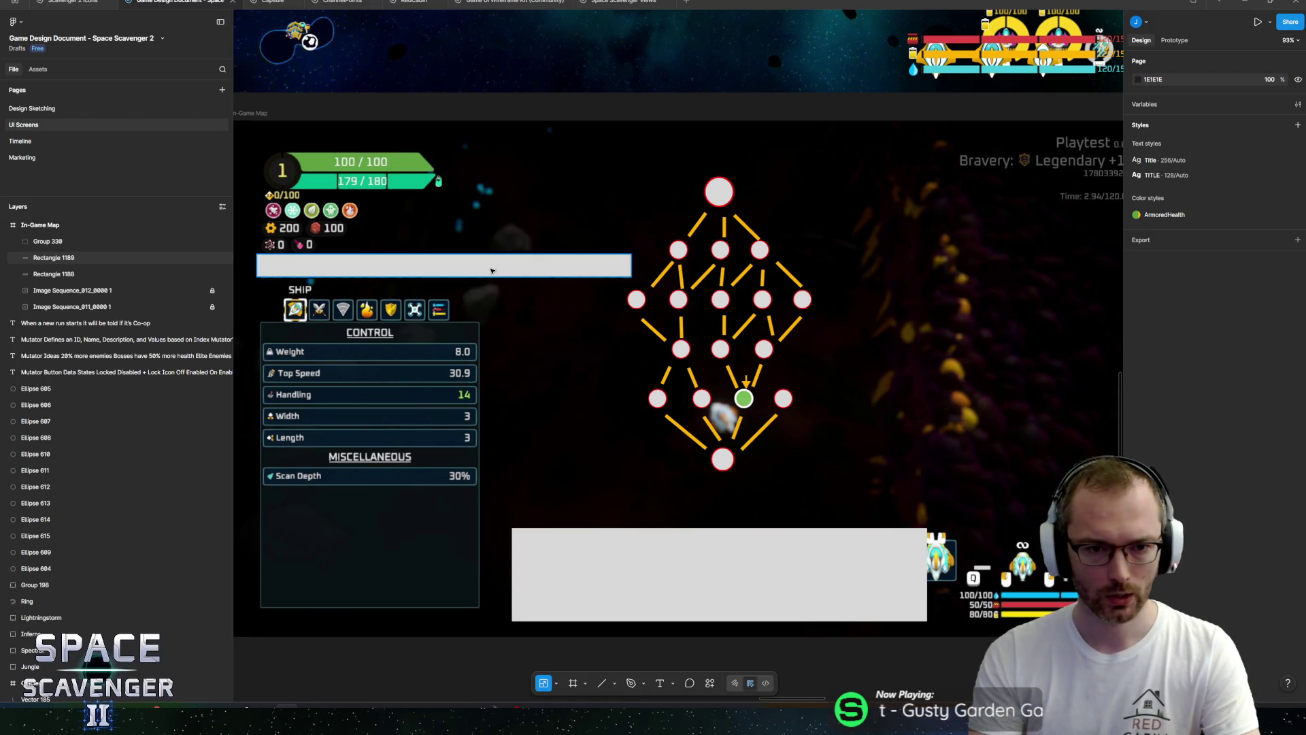
# Try resizing the grey placeholder bar, then undo it and leave Scale mode.
pyautogui.click(572, 268)
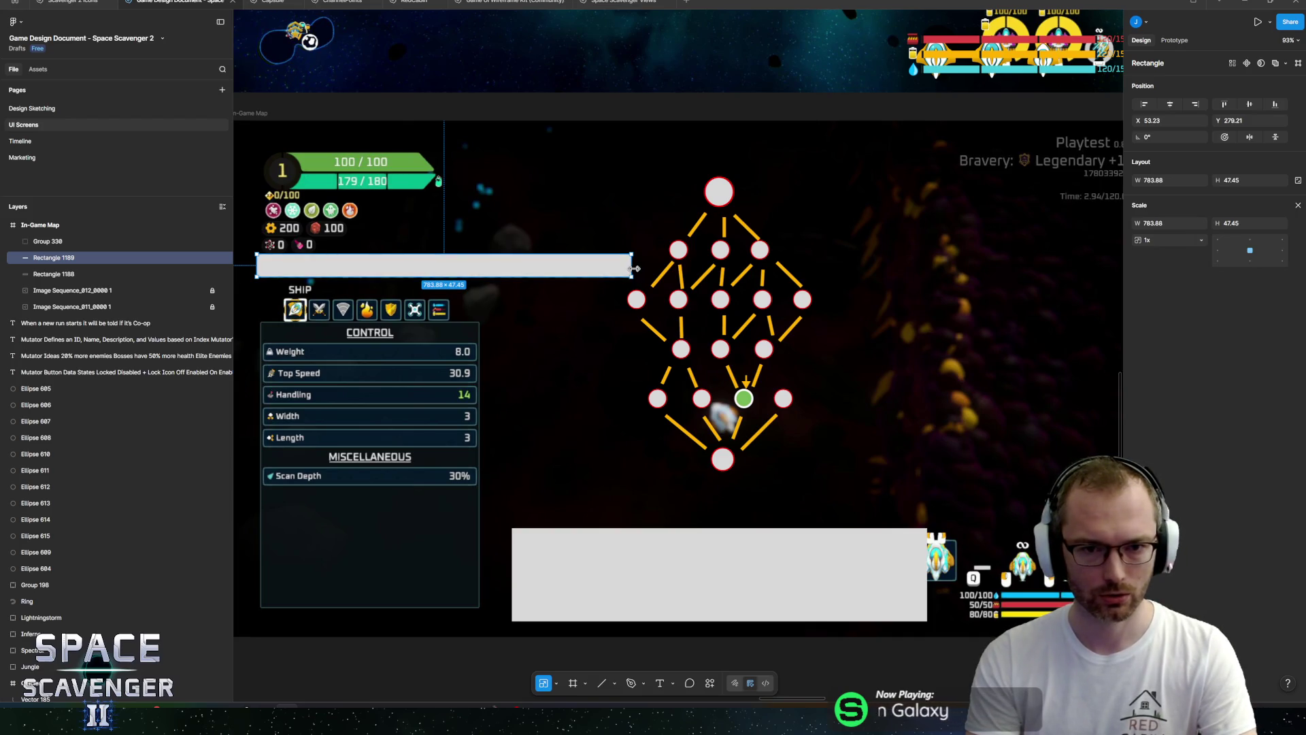
pyautogui.moveTo(634, 269)
pyautogui.mouseDown()
pyautogui.moveTo(546, 272)
pyautogui.moveTo(534, 305)
pyautogui.mouseUp()
pyautogui.hotkey('ctrl', 'z')
pyautogui.press('v')
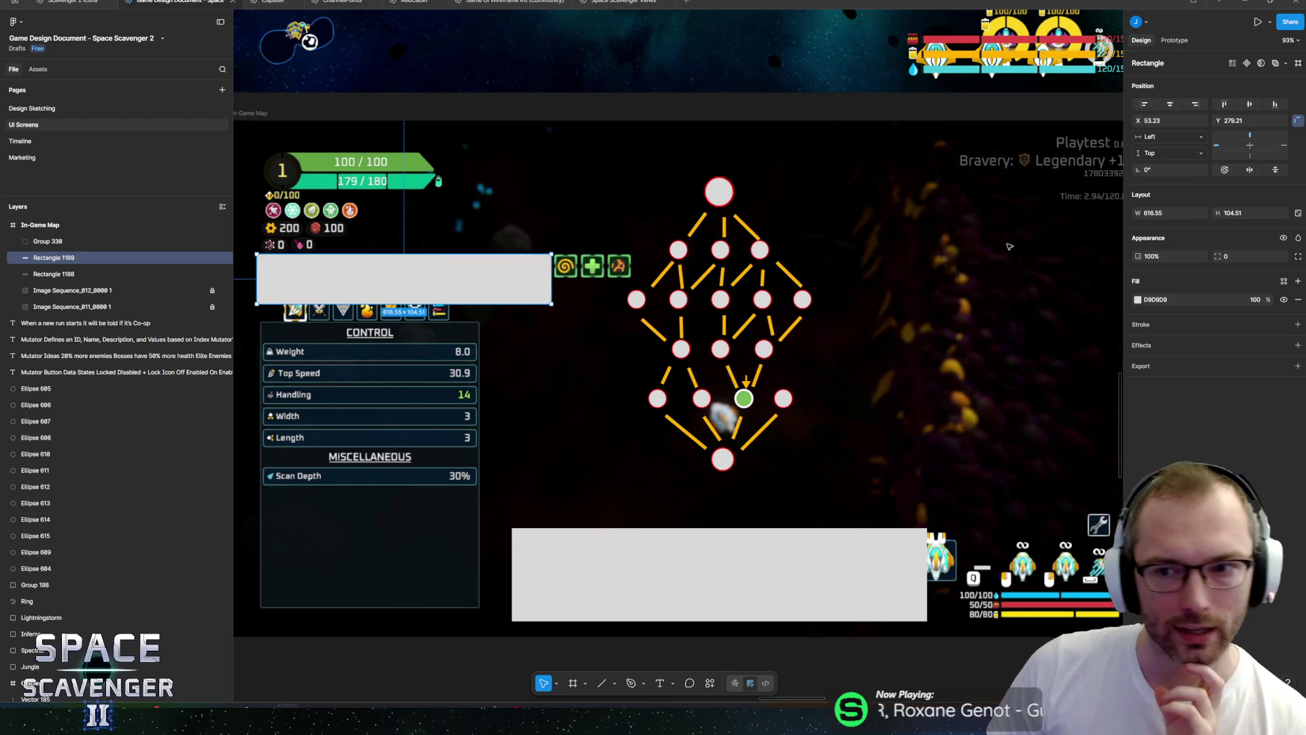
# Pan around the mockup and nudge the node map group slightly.
pyautogui.hscroll(5, 847, 255)
pyautogui.hscroll(-8, 966, 224)
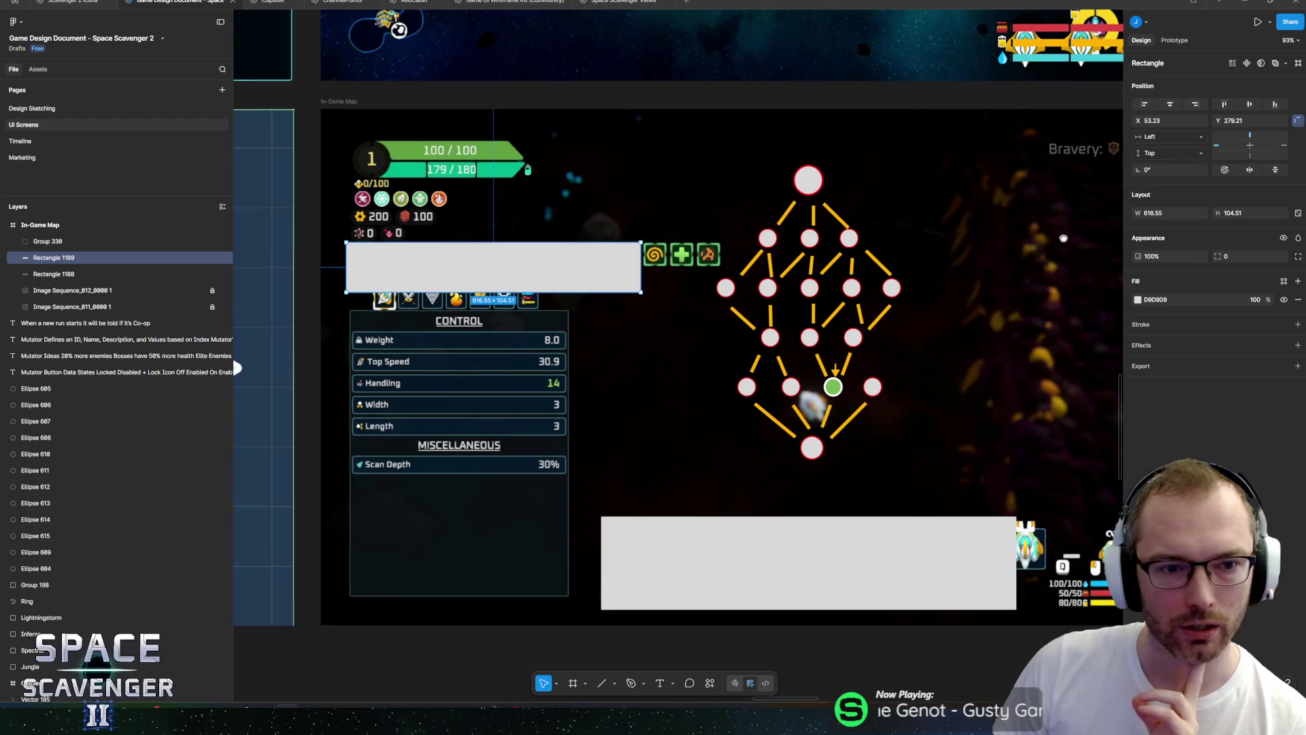
pyautogui.moveTo(1063, 238)
pyautogui.mouseDown()
pyautogui.moveTo(678, 268)
pyautogui.moveTo(1030, 250)
pyautogui.mouseUp()
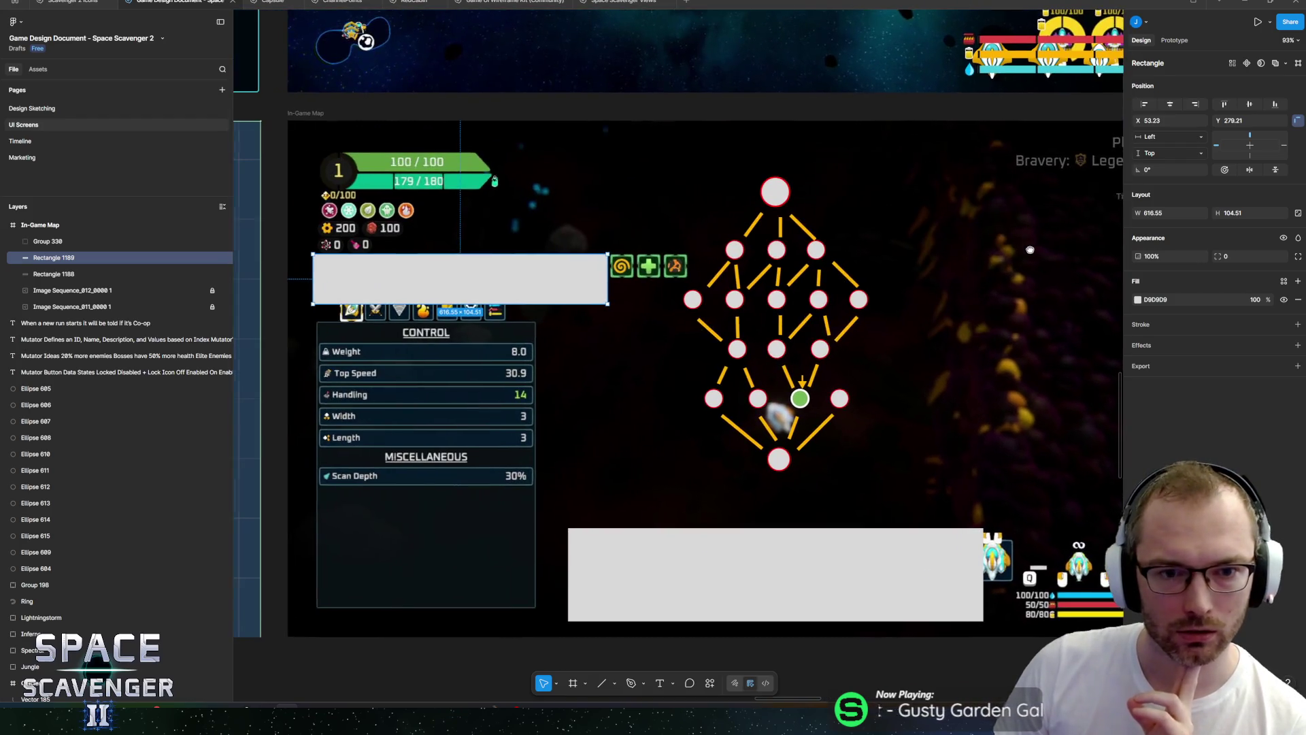
pyautogui.hscroll(7, 1030, 250)
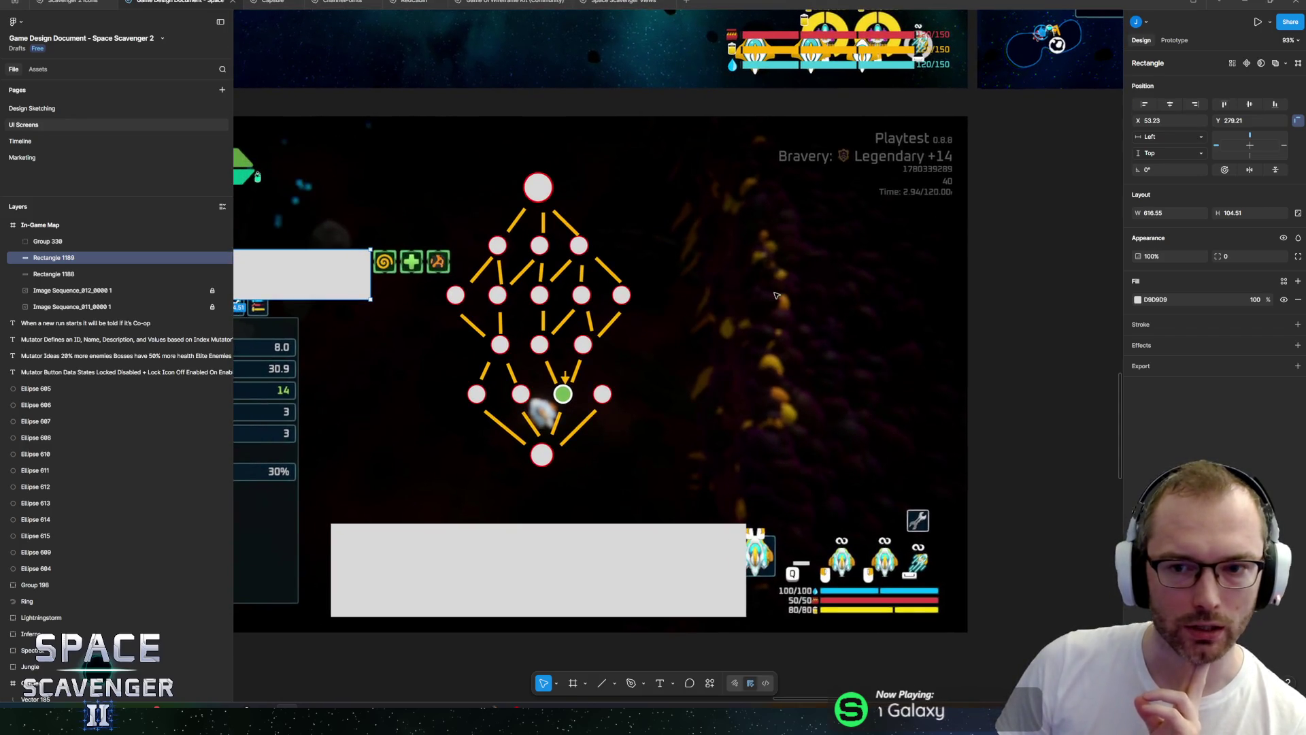
pyautogui.hscroll(-3, 853, 283)
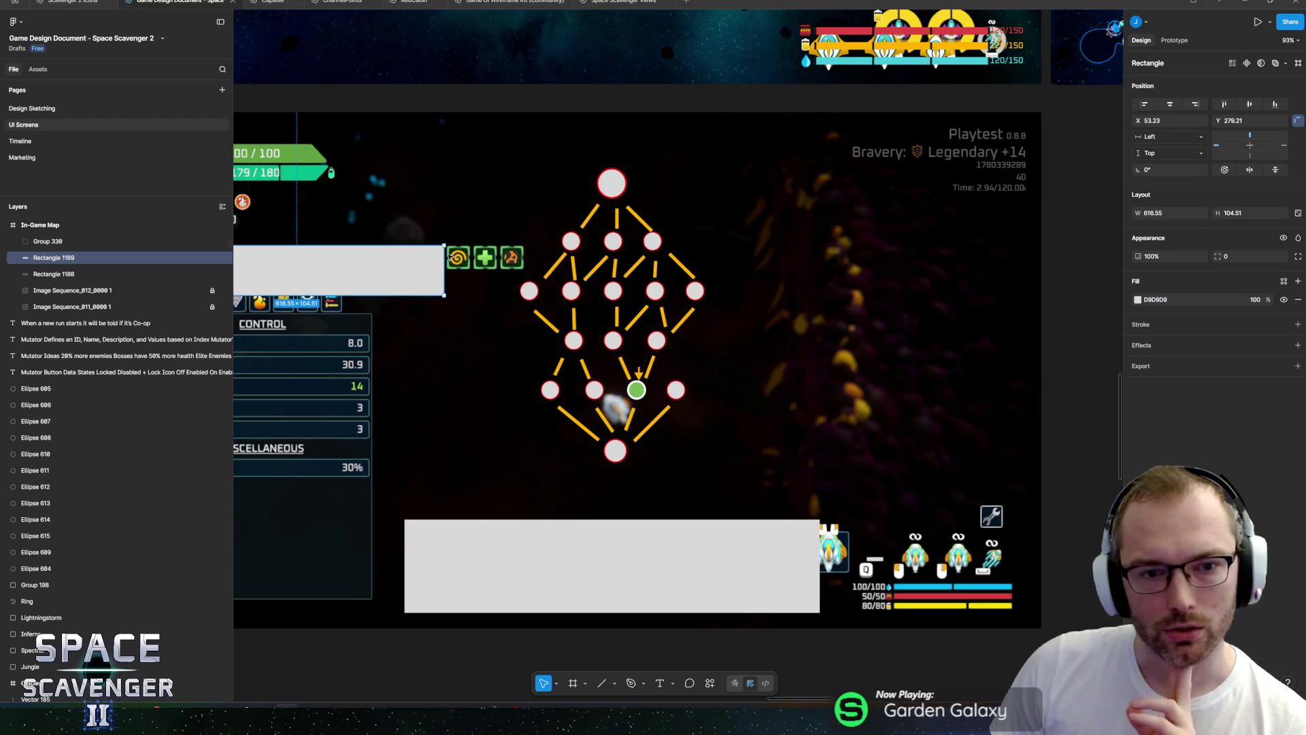
pyautogui.hscroll(-2, 450, 257)
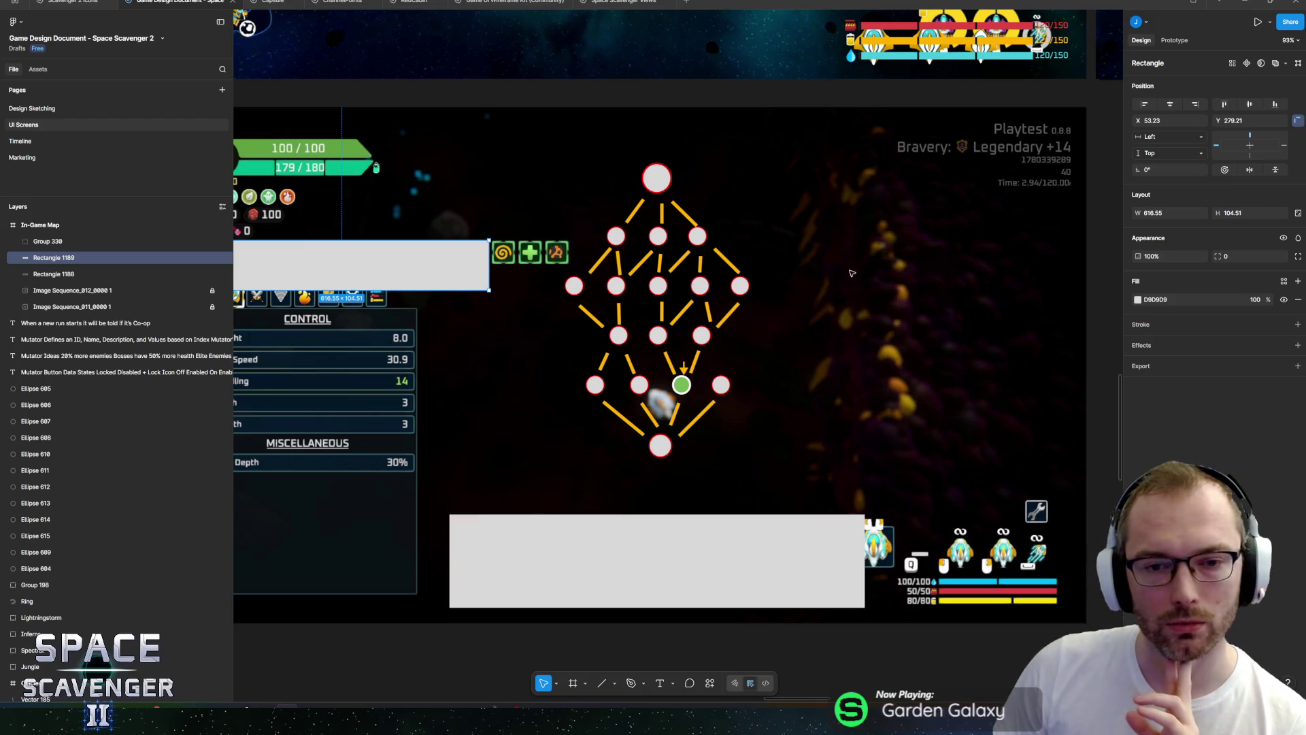
pyautogui.hscroll(-2, 851, 273)
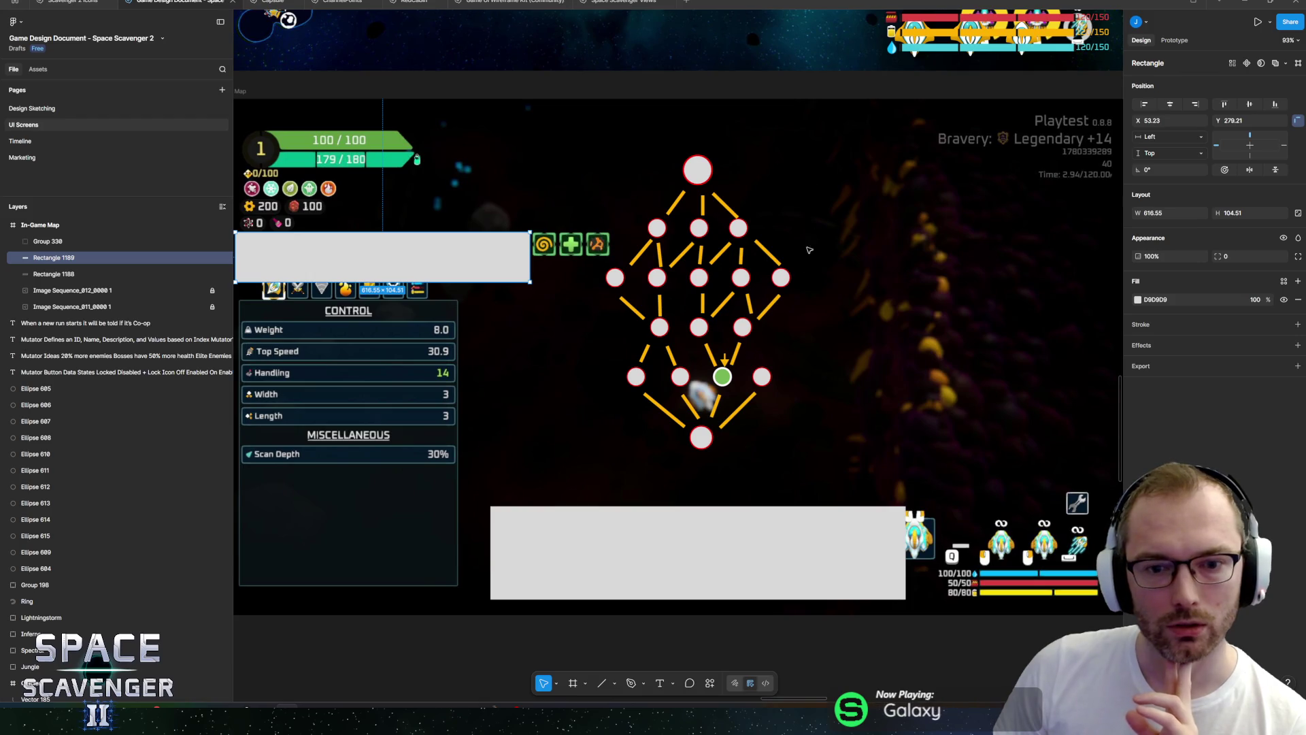
pyautogui.moveTo(727, 319); pyautogui.dragTo(719, 323)
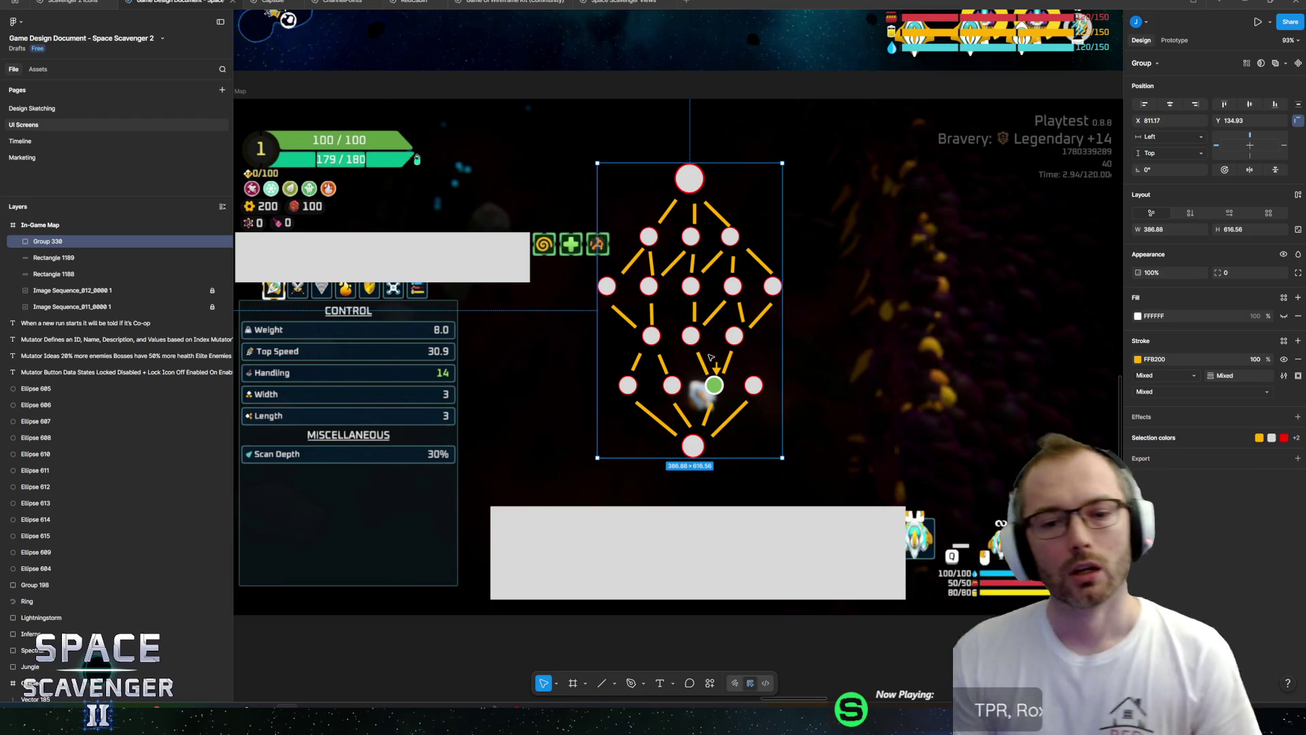
# Zoom in and select the bottom start node circle.
pyautogui.keyDown('ctrl'); pyautogui.scroll(5, 728, 377); pyautogui.keyUp('ctrl')
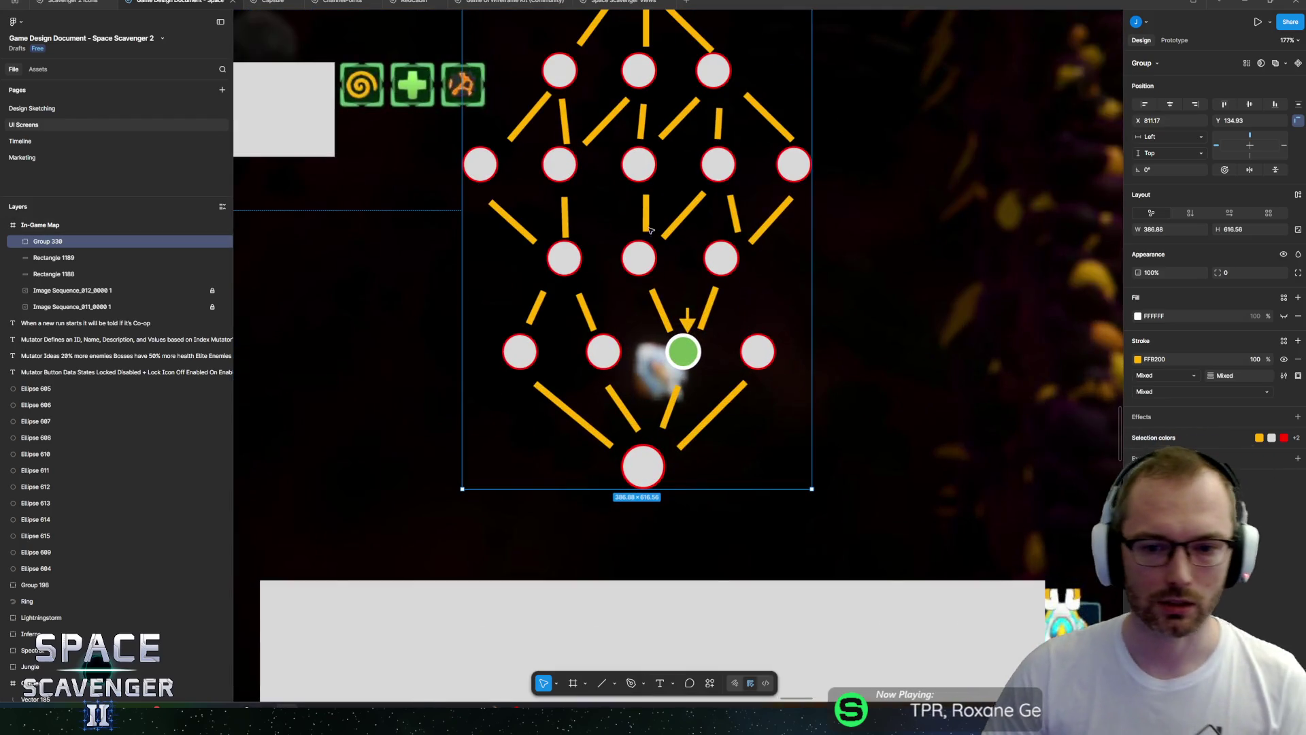
pyautogui.keyDown('ctrl'); pyautogui.click(651, 468); pyautogui.keyUp('ctrl')
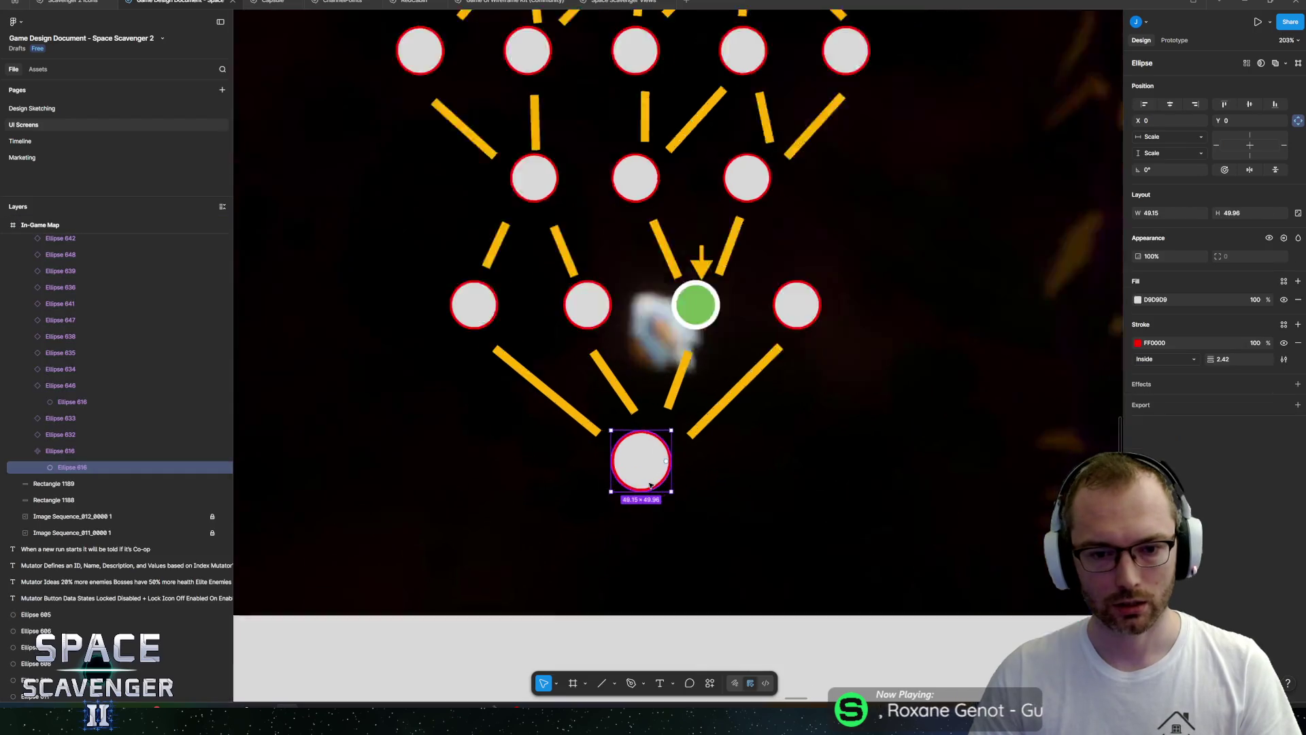
pyautogui.keyDown('ctrl'); pyautogui.scroll(10, 653, 470); pyautogui.keyUp('ctrl')
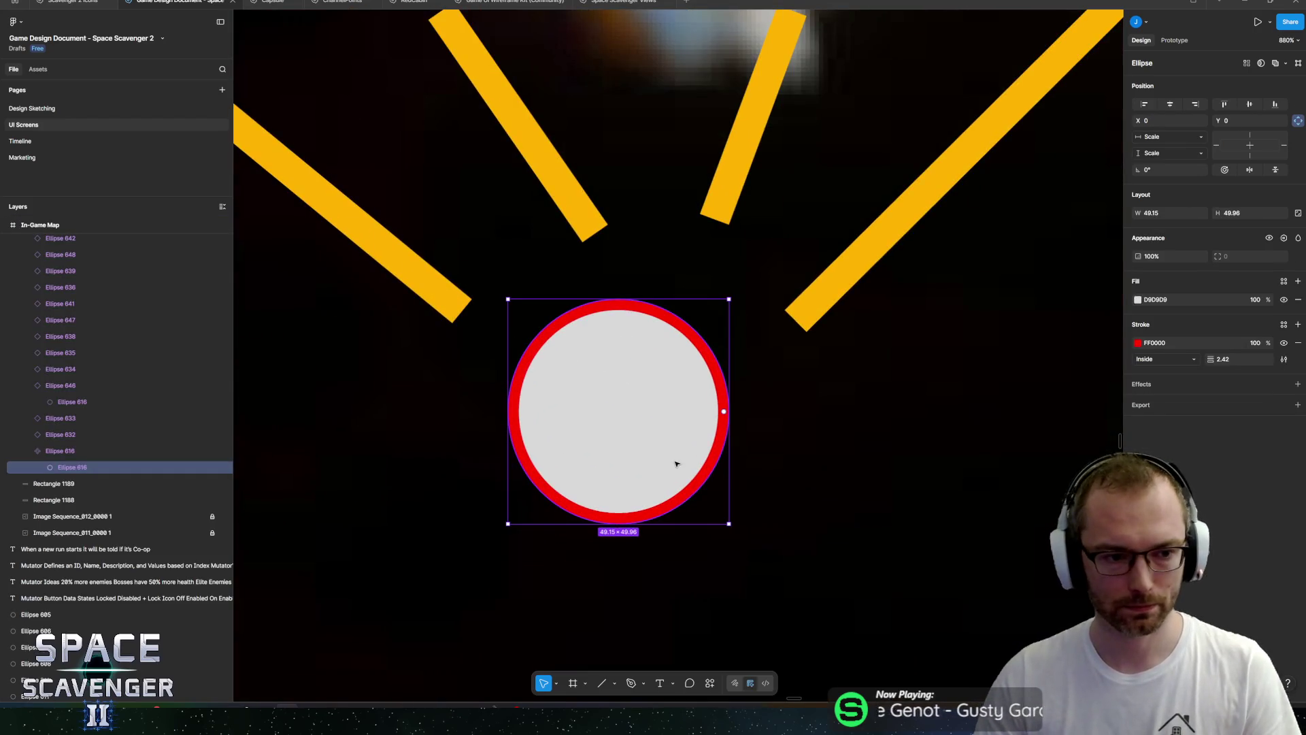
# In the Scavenger 2 Icons file, select the MapWarpPortal icon frame, then return.
pyautogui.hotkey('ctrl', 'shift', 'Tab')
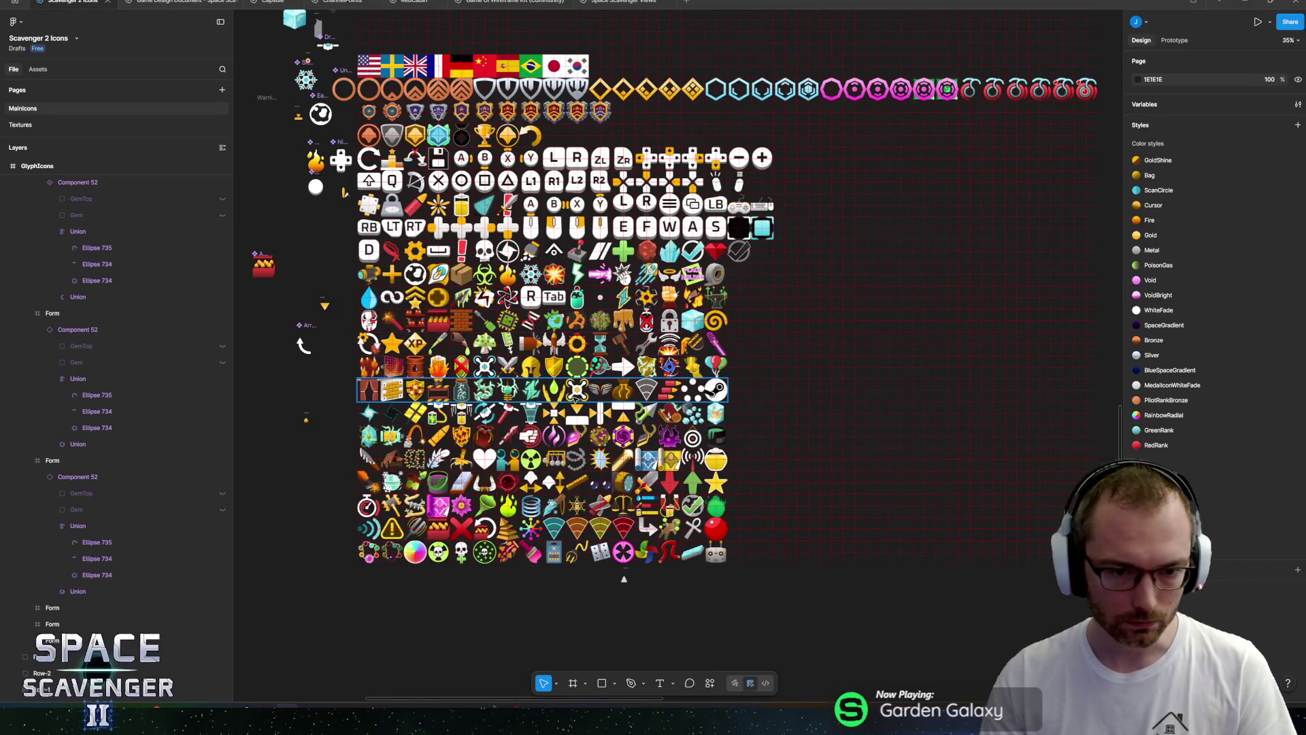
pyautogui.scroll(2, 511, 420)
pyautogui.hscroll(-1, 511, 421)
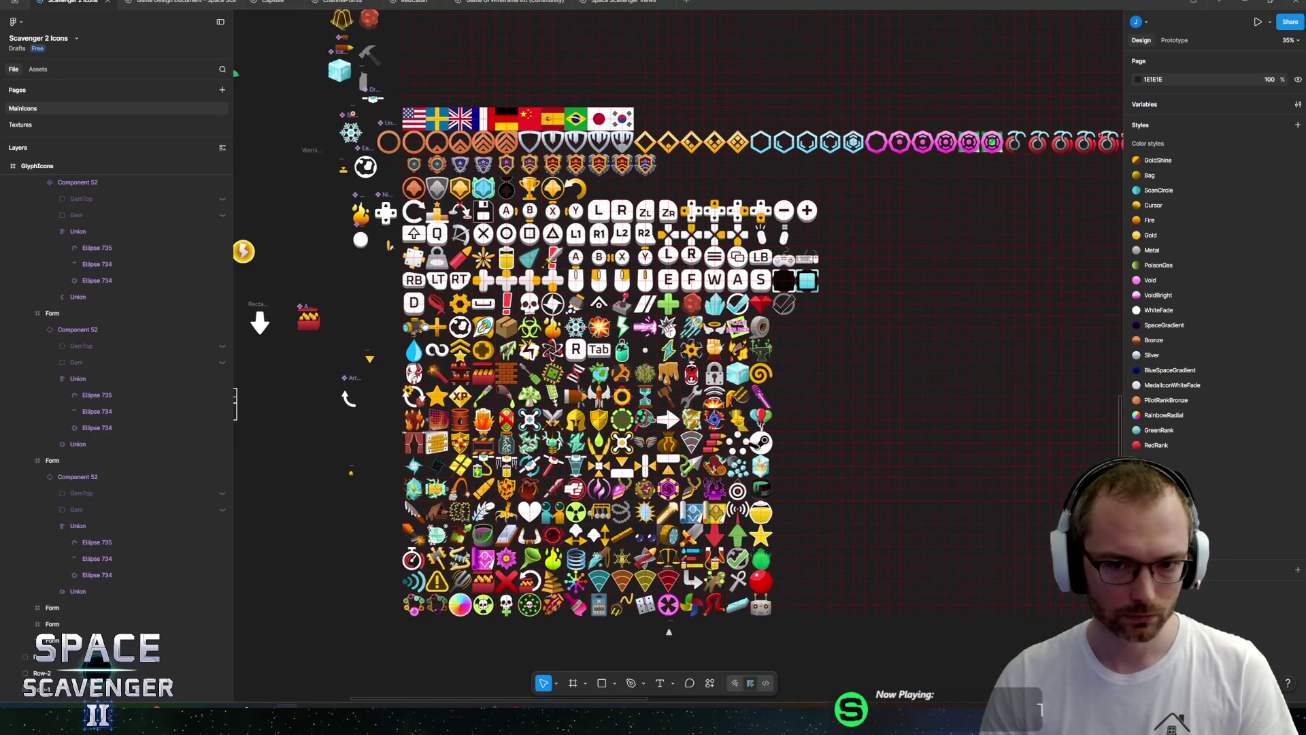
pyautogui.scroll(5, 567, 295)
pyautogui.click(541, 312)
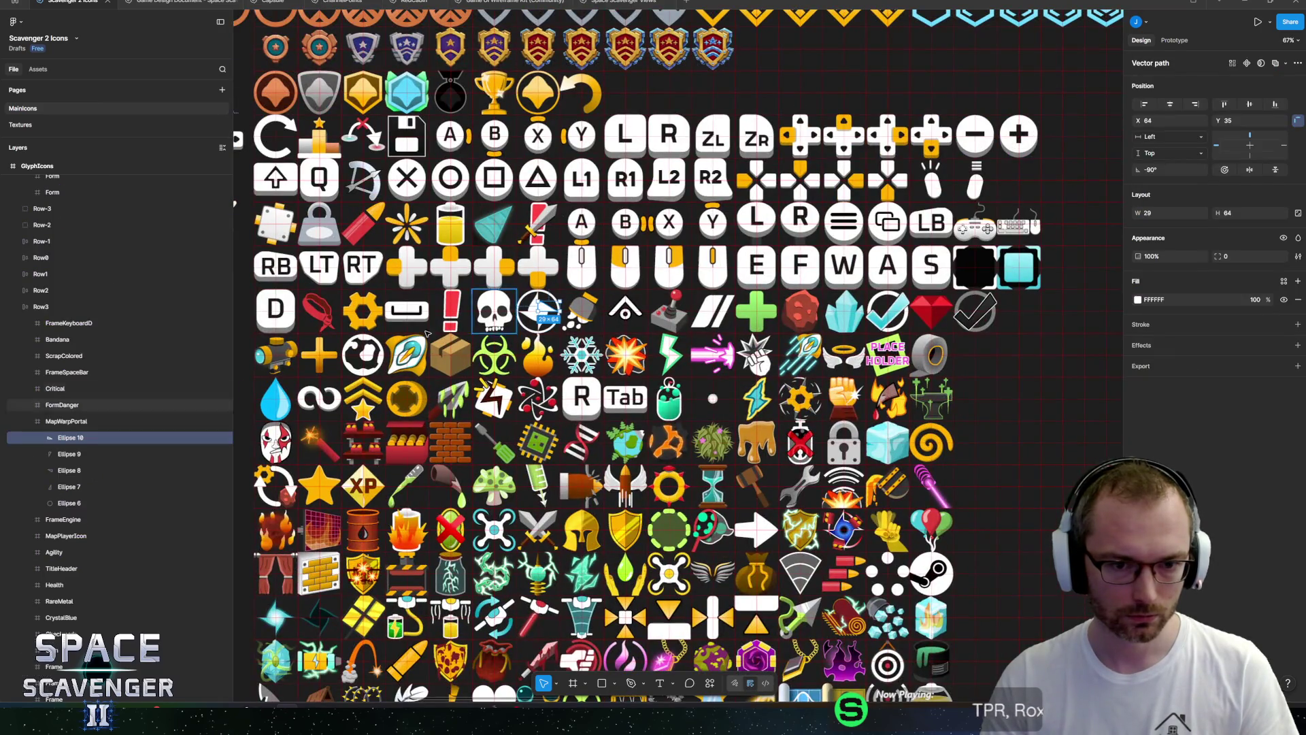
pyautogui.click(83, 422)
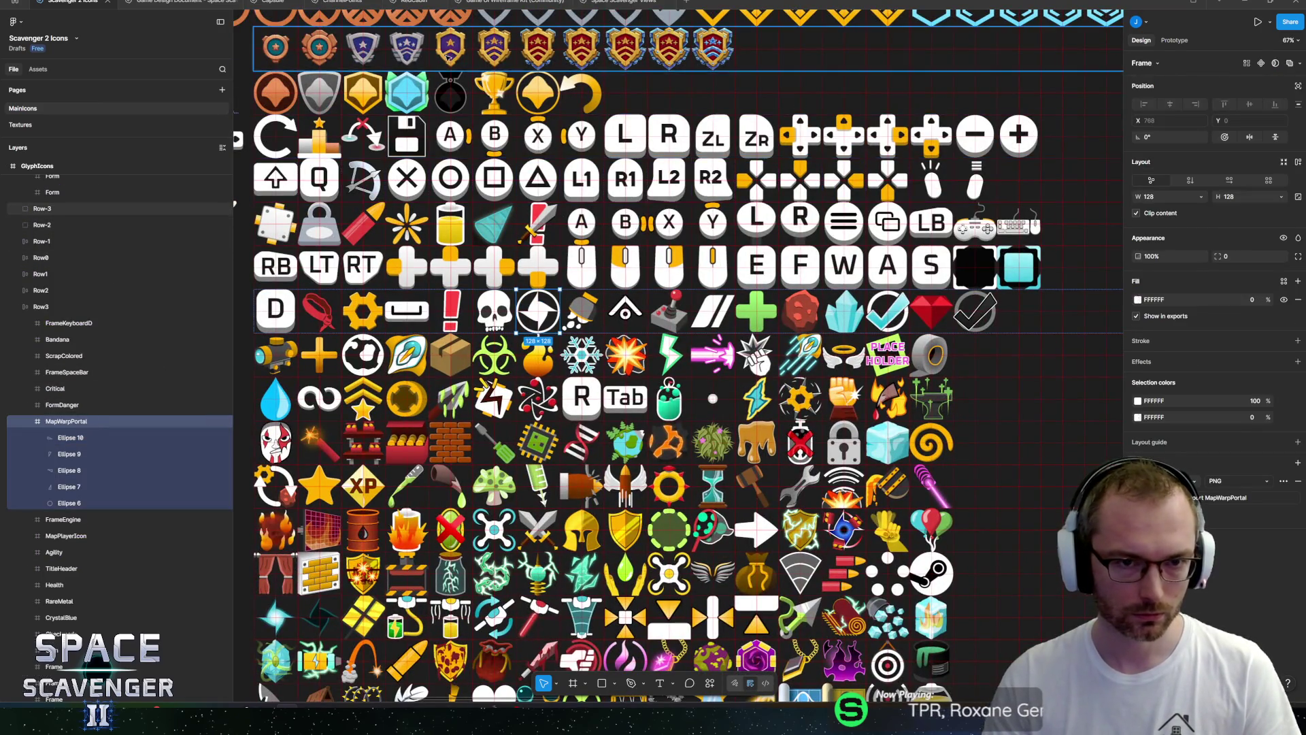
pyautogui.click(176, 2)
# Paste the MapWarpPortal icon and scale it down into the bottom node.
pyautogui.scroll(-3, 659, 329)
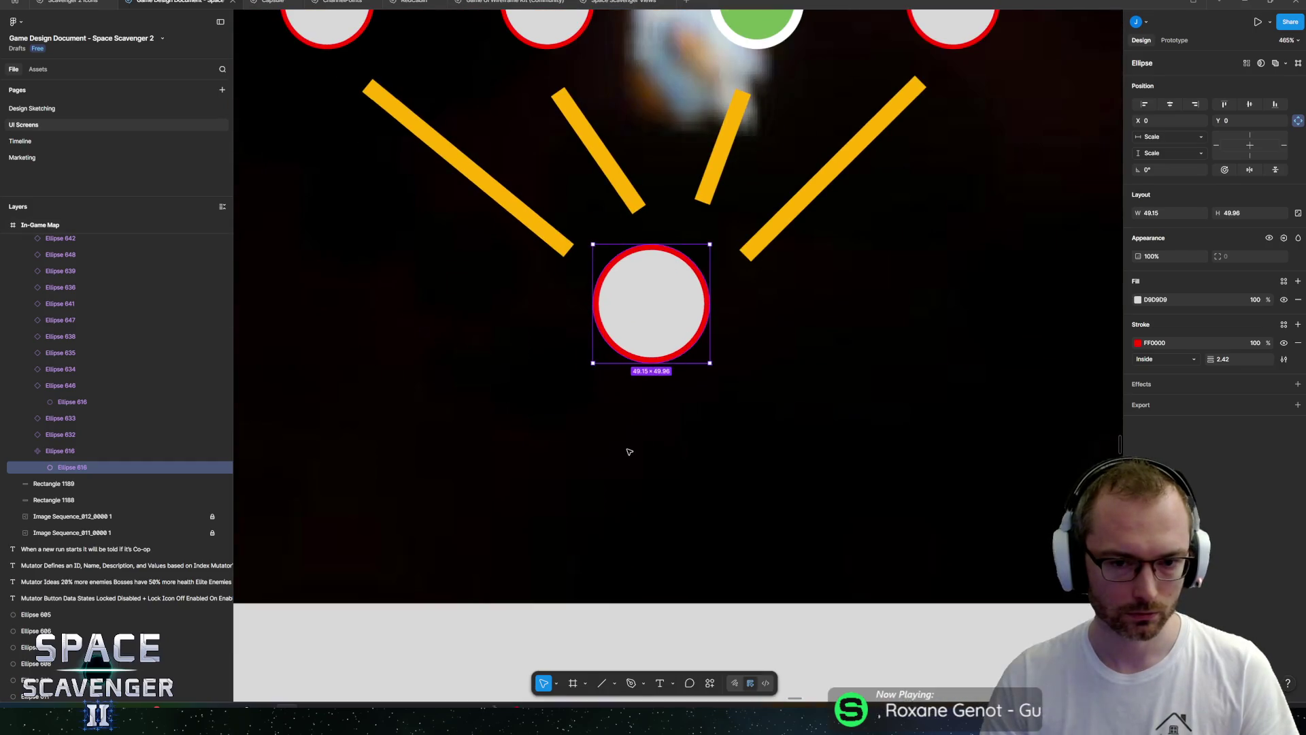
pyautogui.click(630, 447)
pyautogui.hotkey('ctrl', 'v')
pyautogui.press('k')
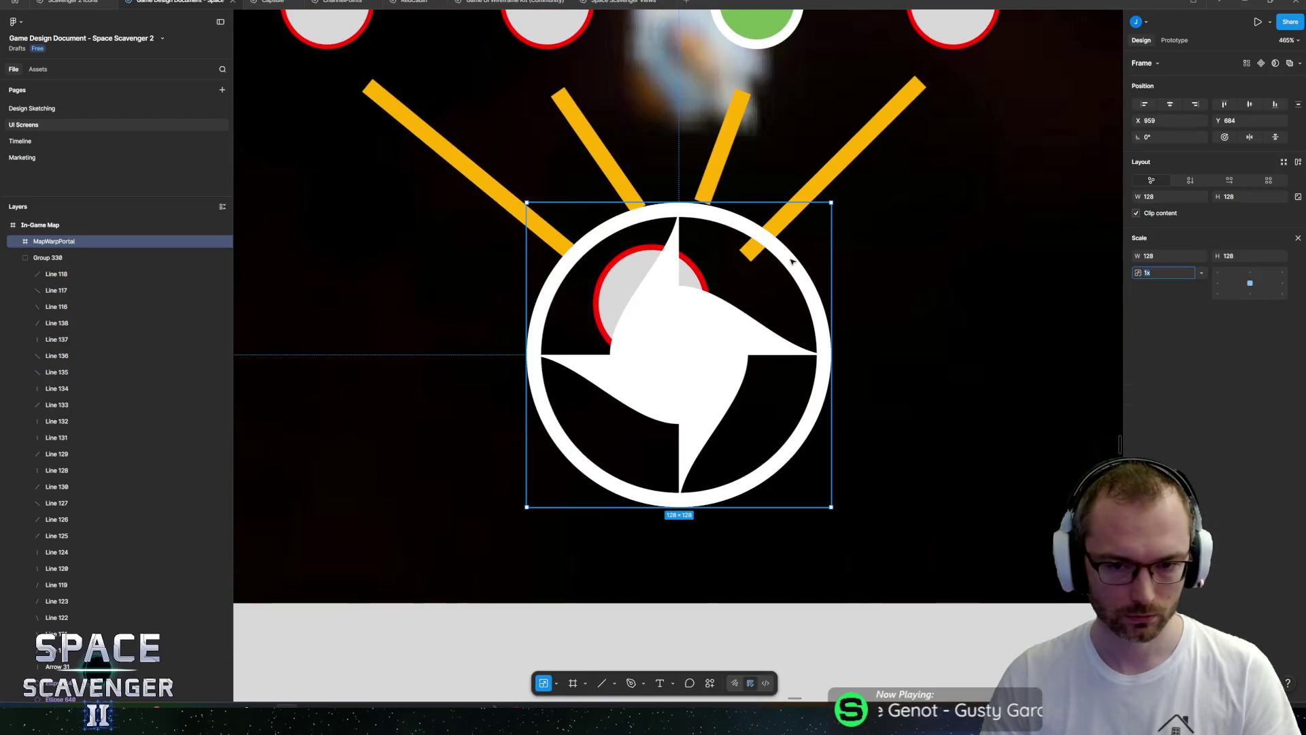
pyautogui.moveTo(831, 203)
pyautogui.mouseDown()
pyautogui.moveTo(655, 434)
pyautogui.moveTo(618, 411)
pyautogui.mouseUp()
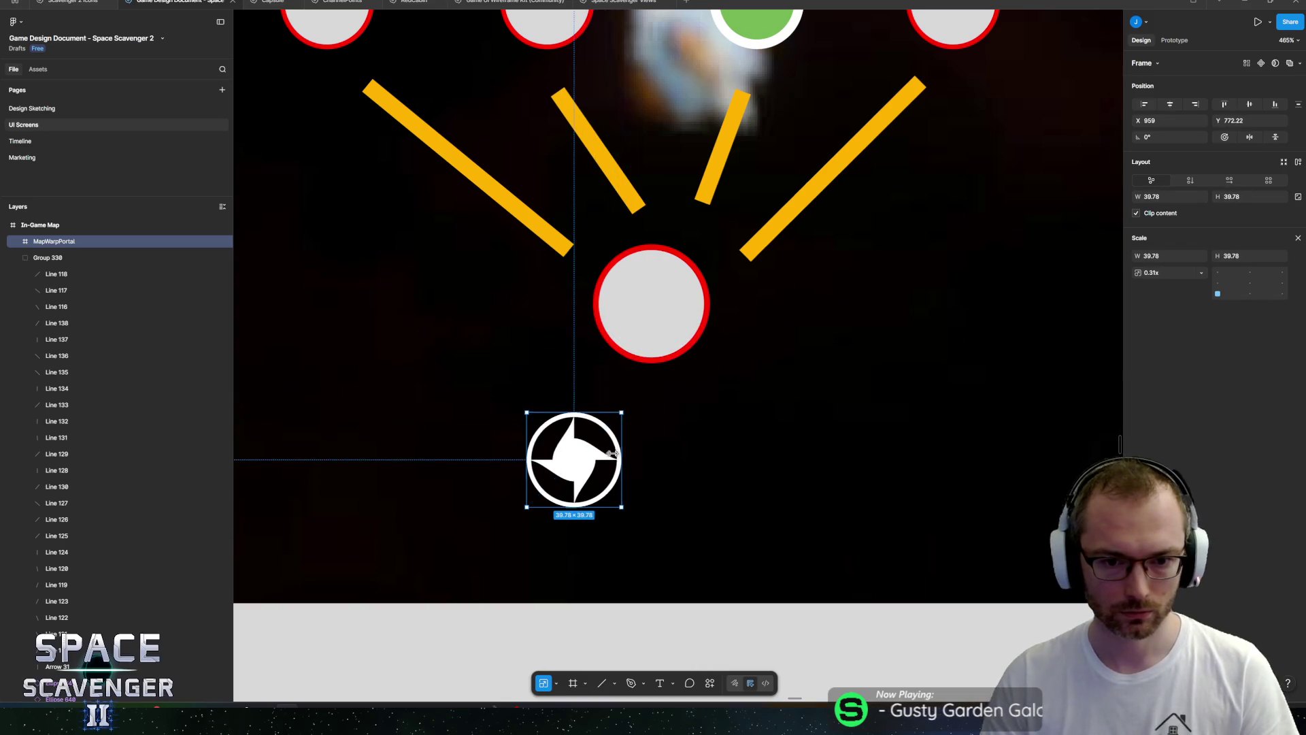
pyautogui.moveTo(573, 456); pyautogui.dragTo(653, 315)
pyautogui.scroll(-5, 656, 319)
pyautogui.scroll(5, 708, 355)
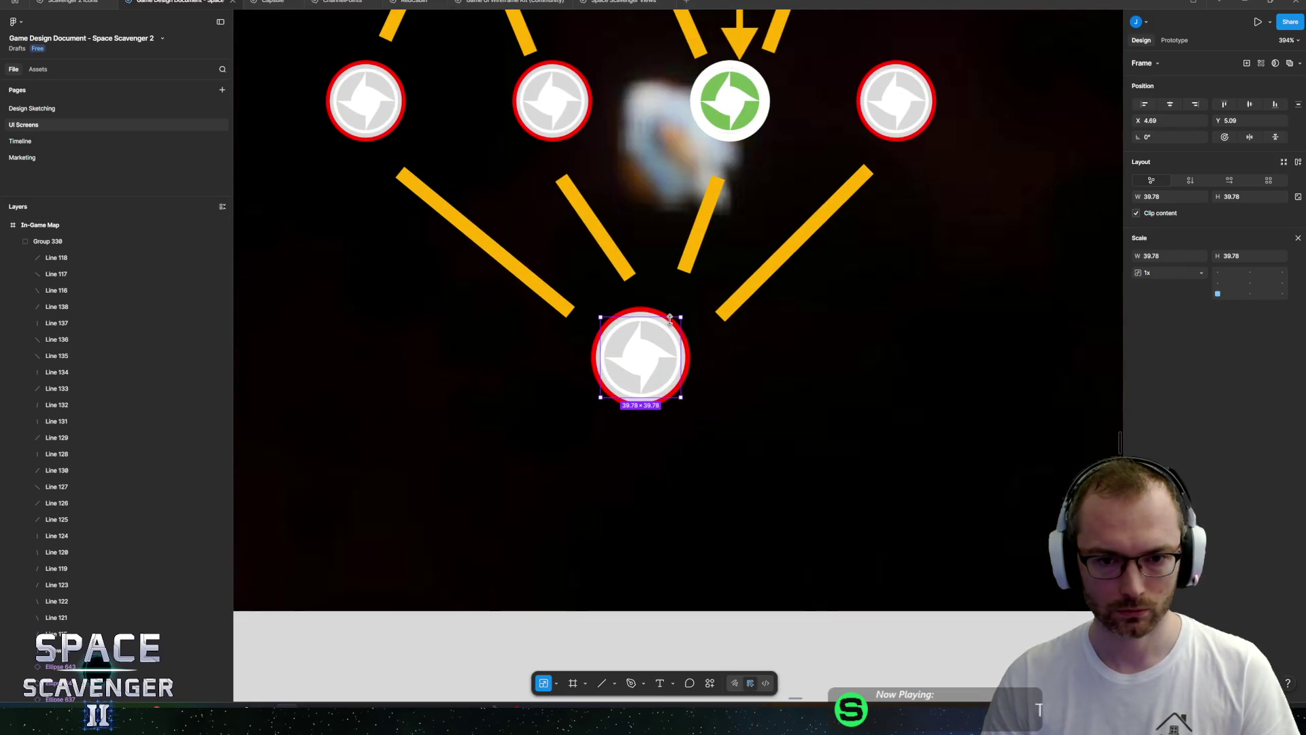
# Duplicate the node ring with its icon below, keeping the portal icon only in the middle ring.
pyautogui.click(596, 327)
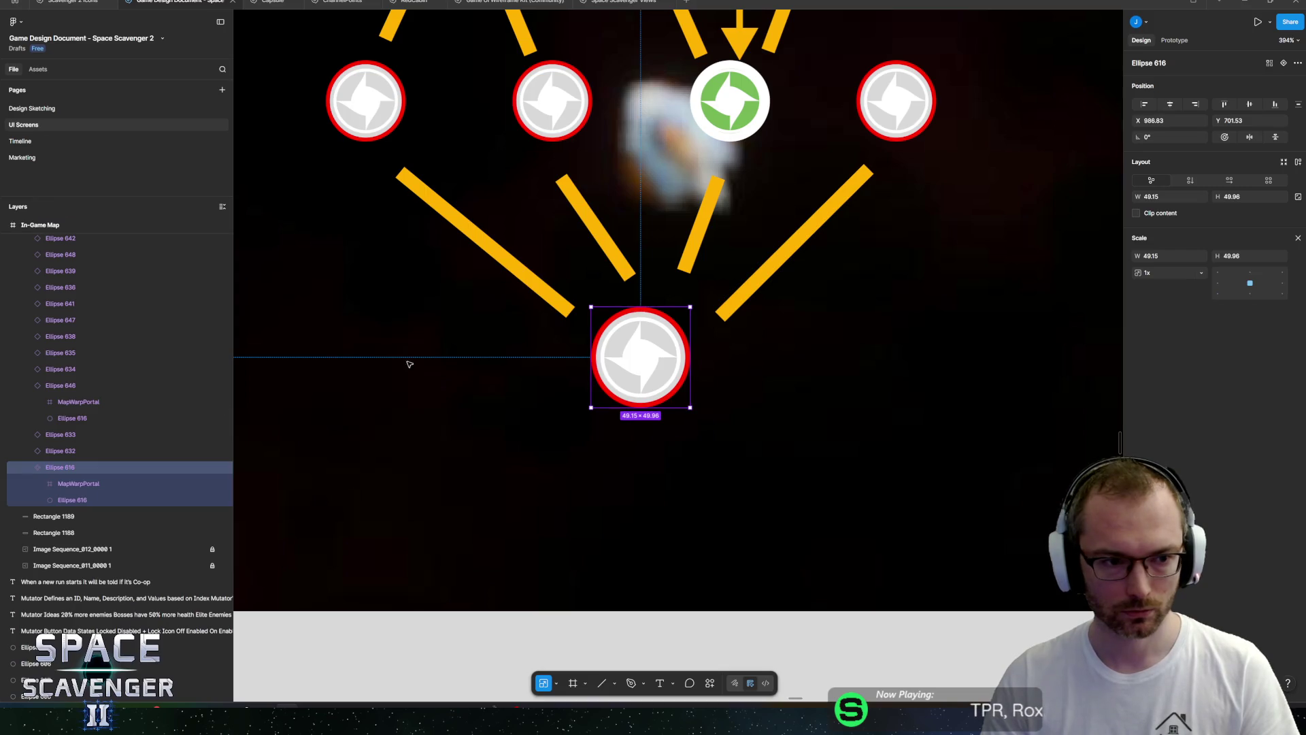
pyautogui.hotkey('ctrl', 'd')
pyautogui.click(89, 483)
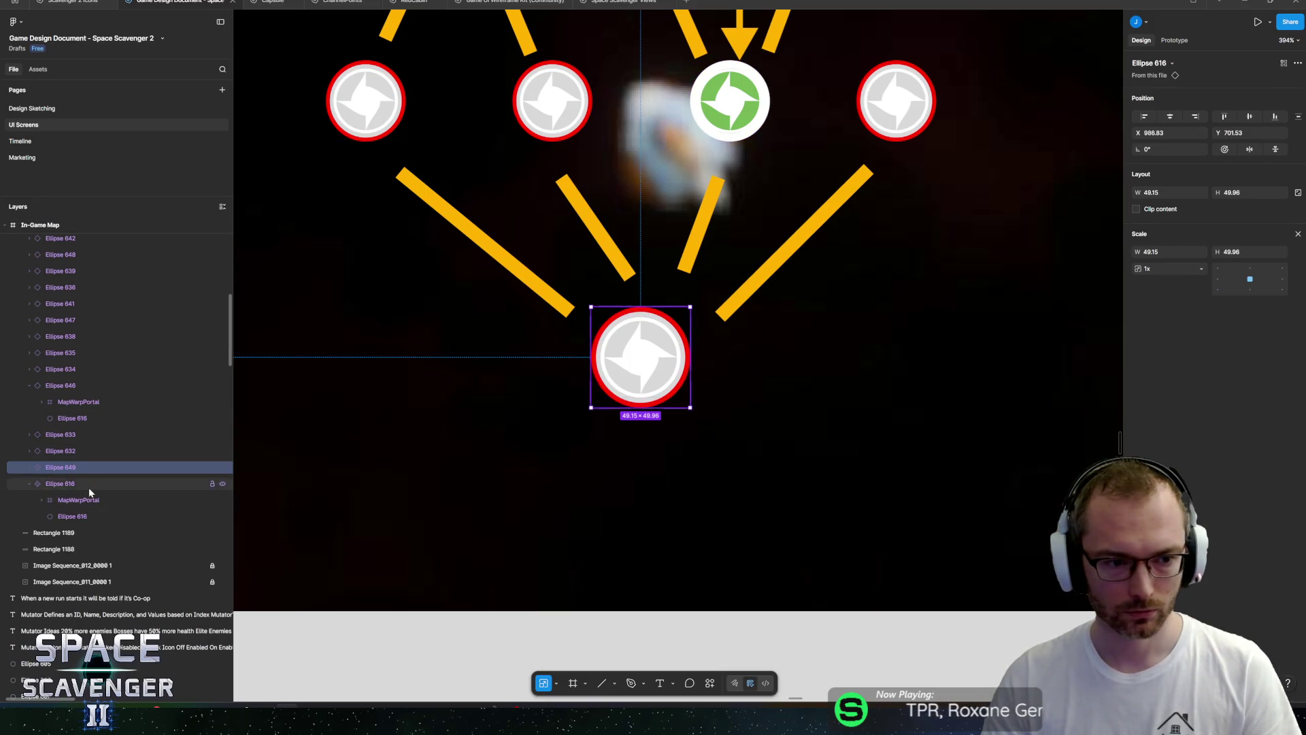
pyautogui.moveTo(632, 356); pyautogui.dragTo(633, 519)
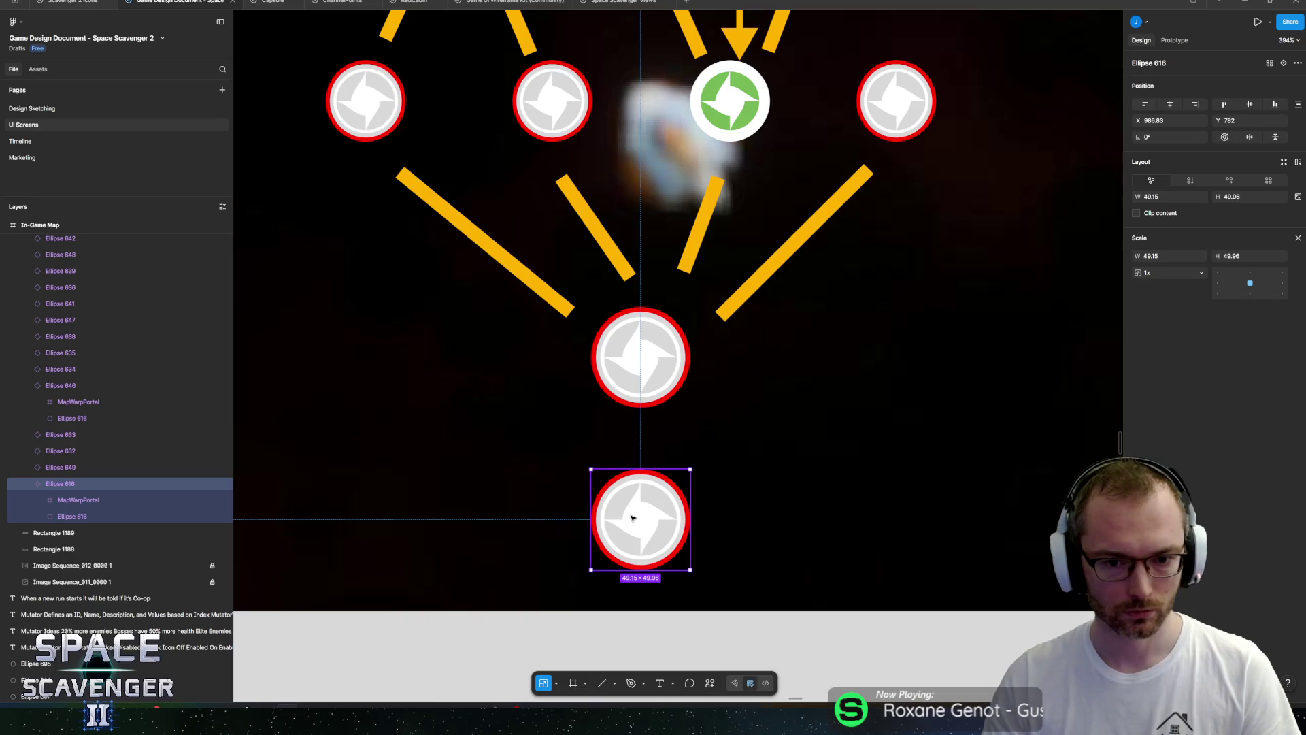
pyautogui.click(61, 467)
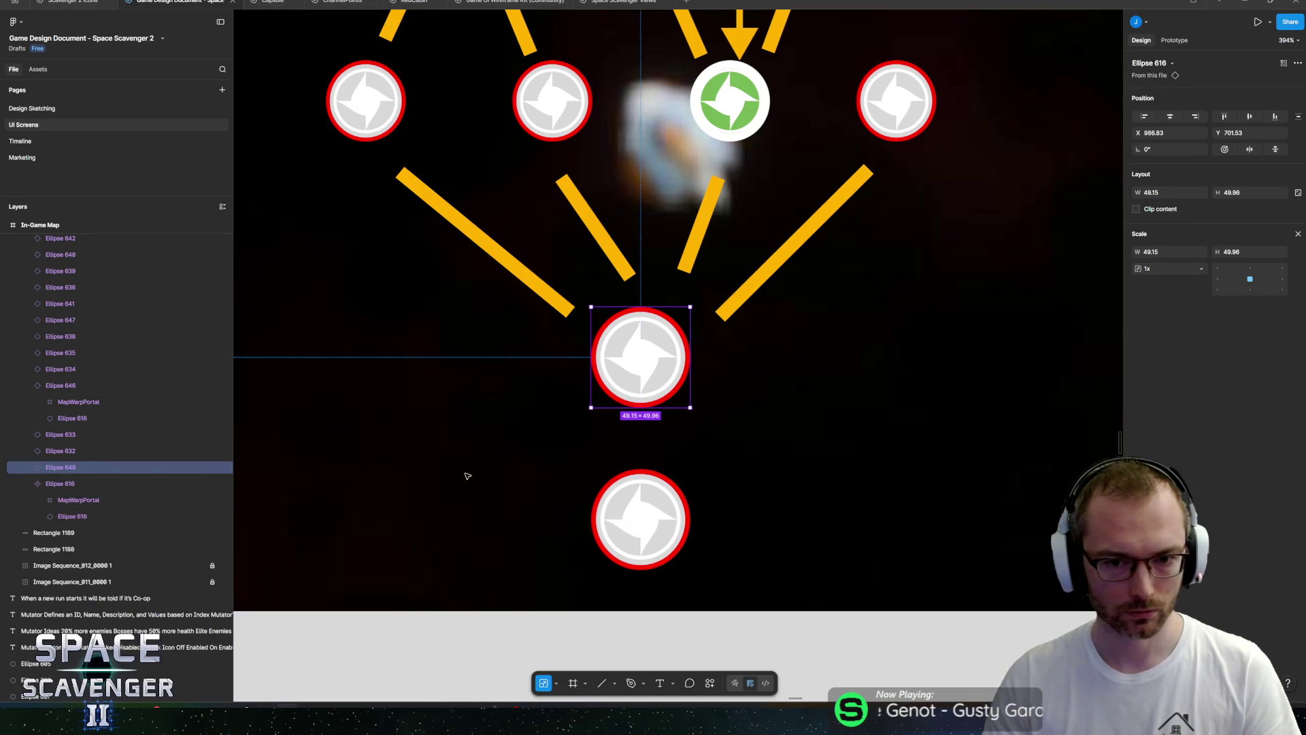
pyautogui.doubleClick(642, 522)
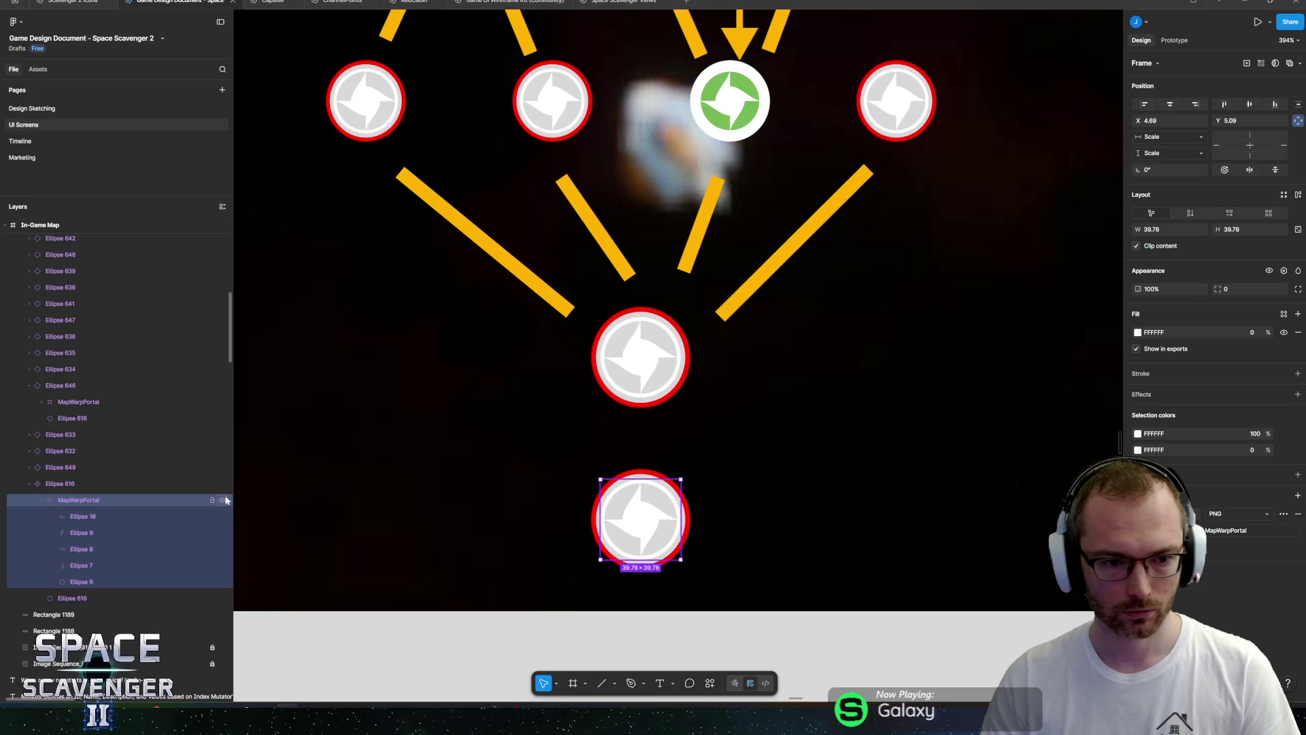
pyautogui.hotkey('ctrl', 'shift', 'h')
pyautogui.click(641, 353)
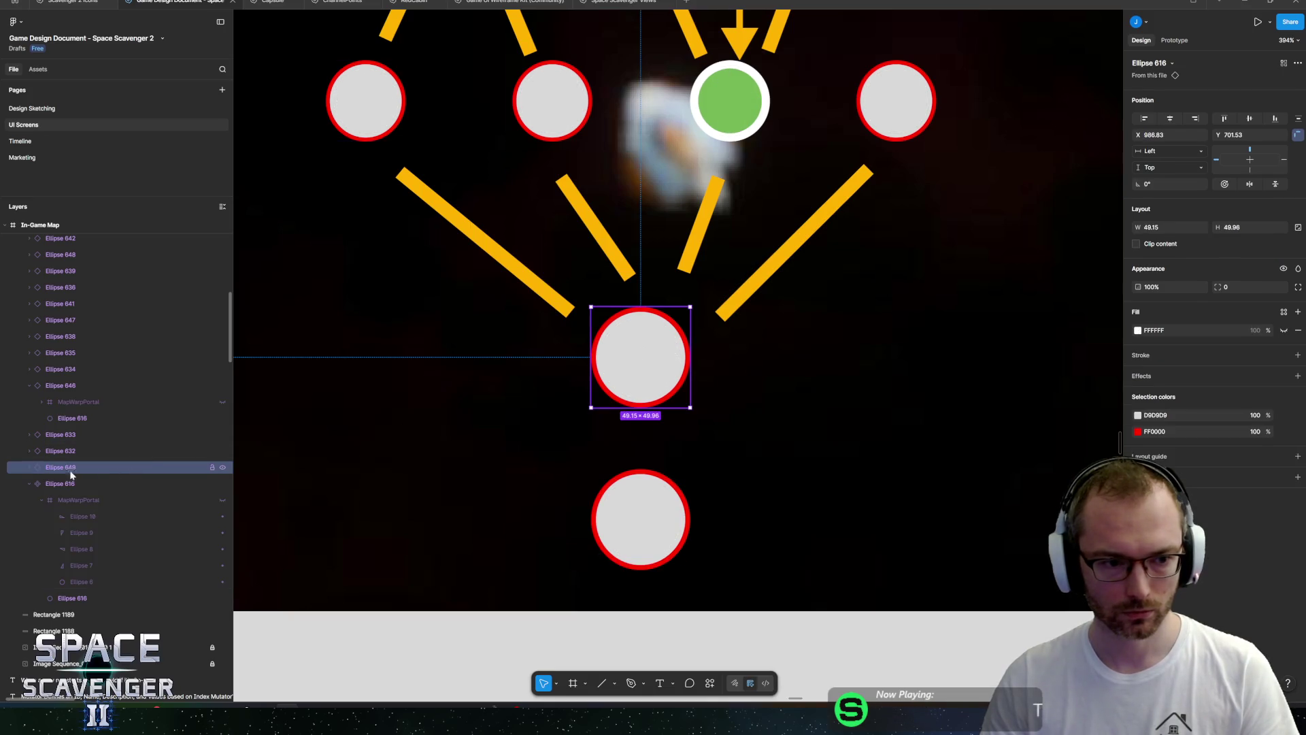
pyautogui.click(28, 467)
pyautogui.click(220, 483)
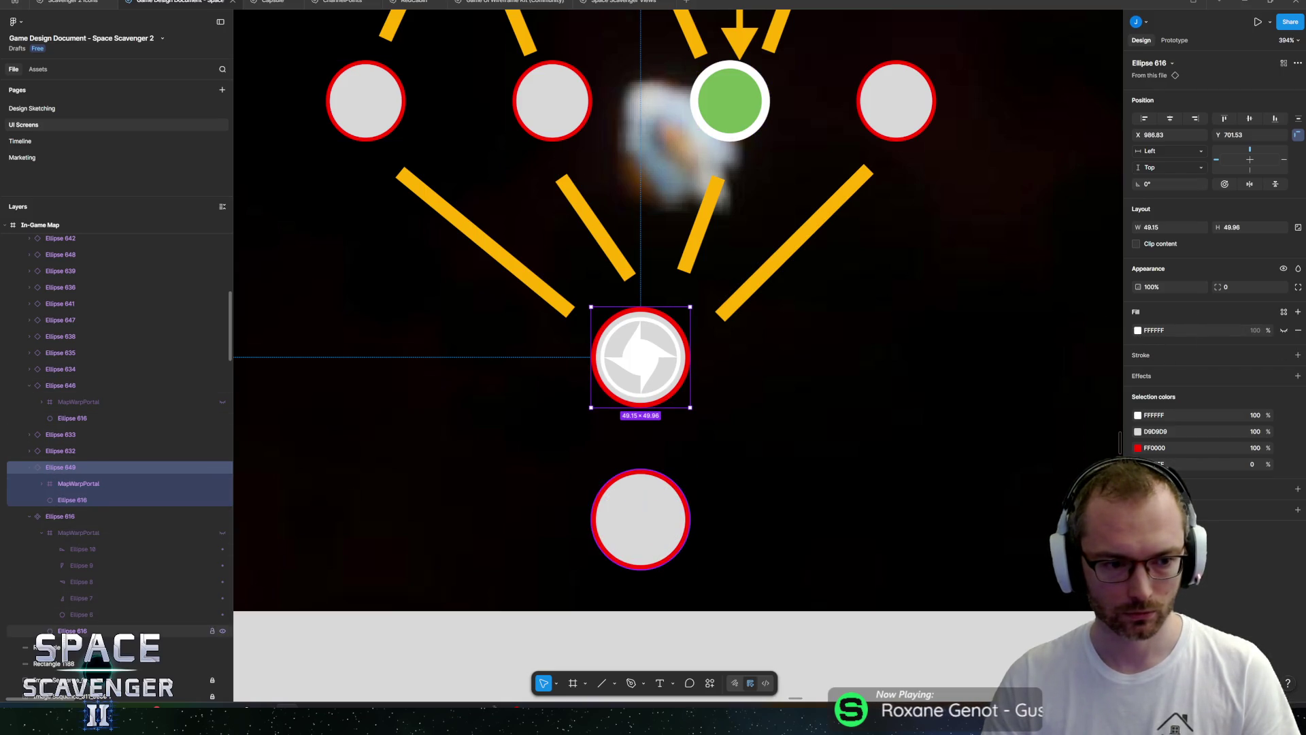
# Change the node circle fill to dark grey 1F1F1F.
pyautogui.click(75, 631)
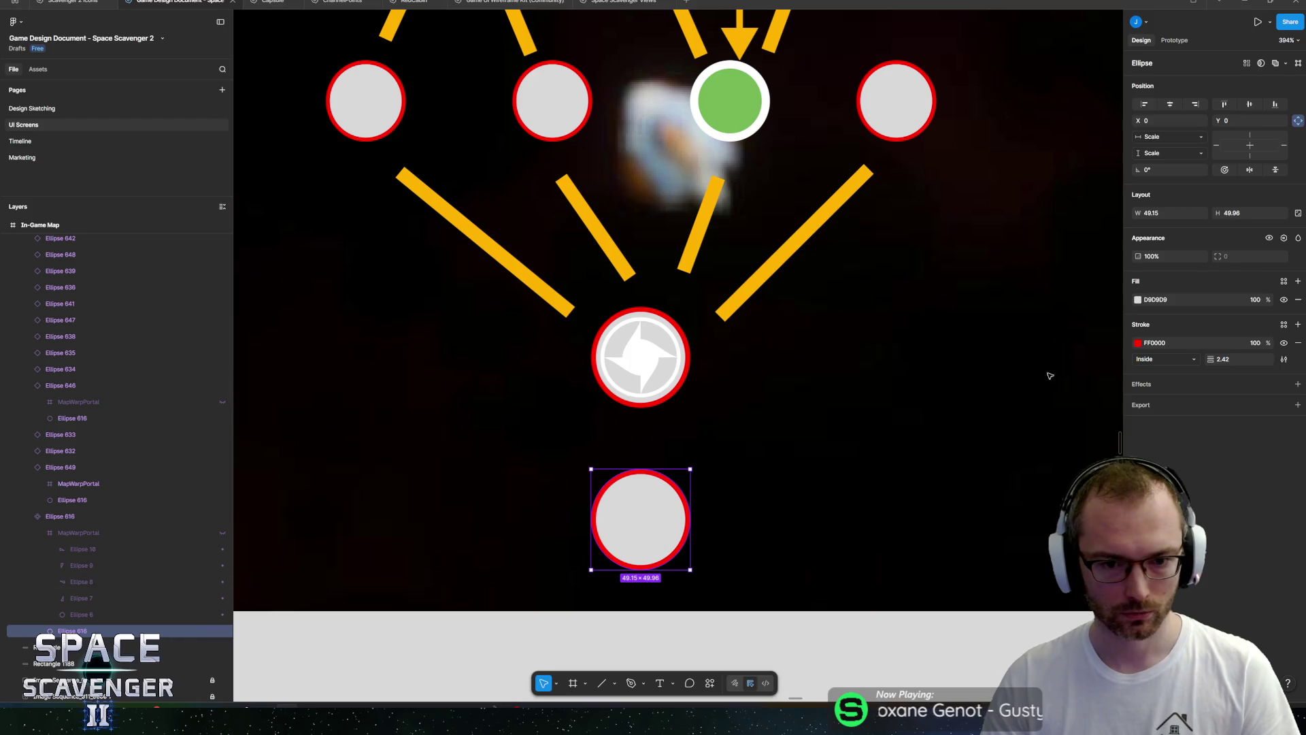
pyautogui.click(1137, 302)
pyautogui.click(1036, 381)
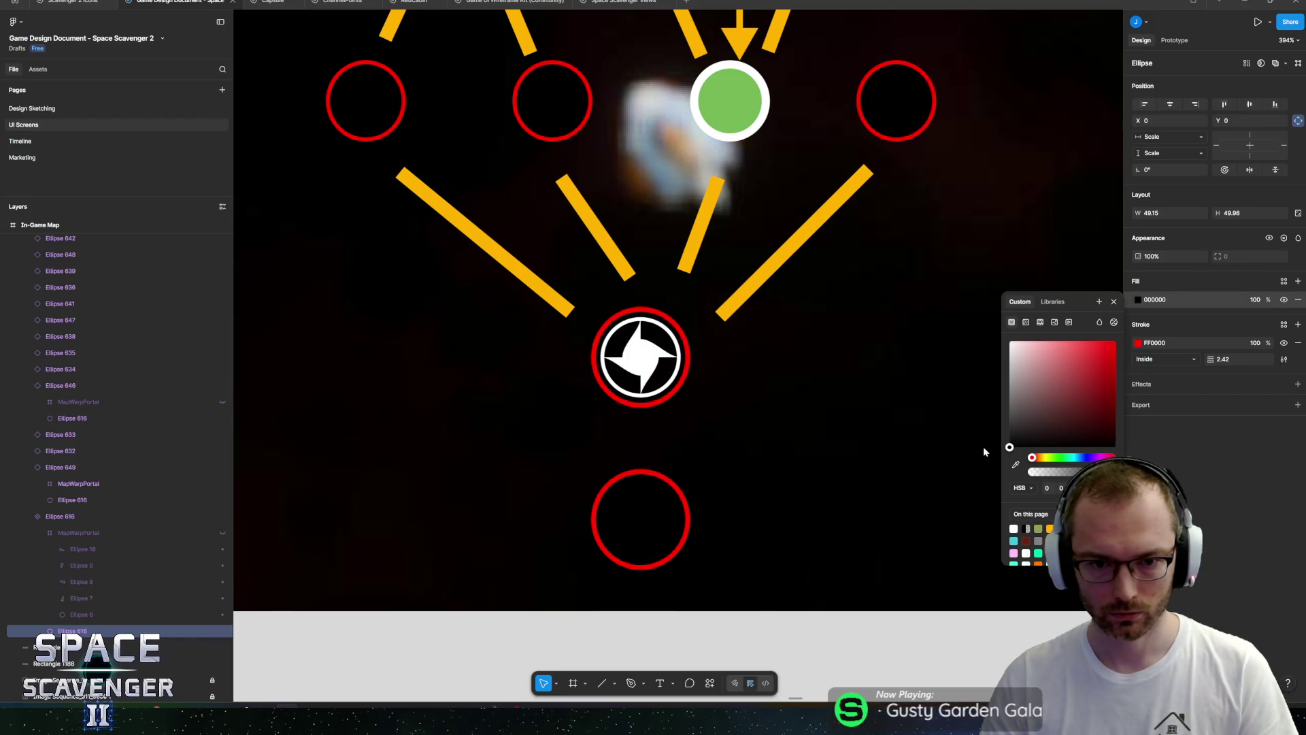
pyautogui.click(1009, 437)
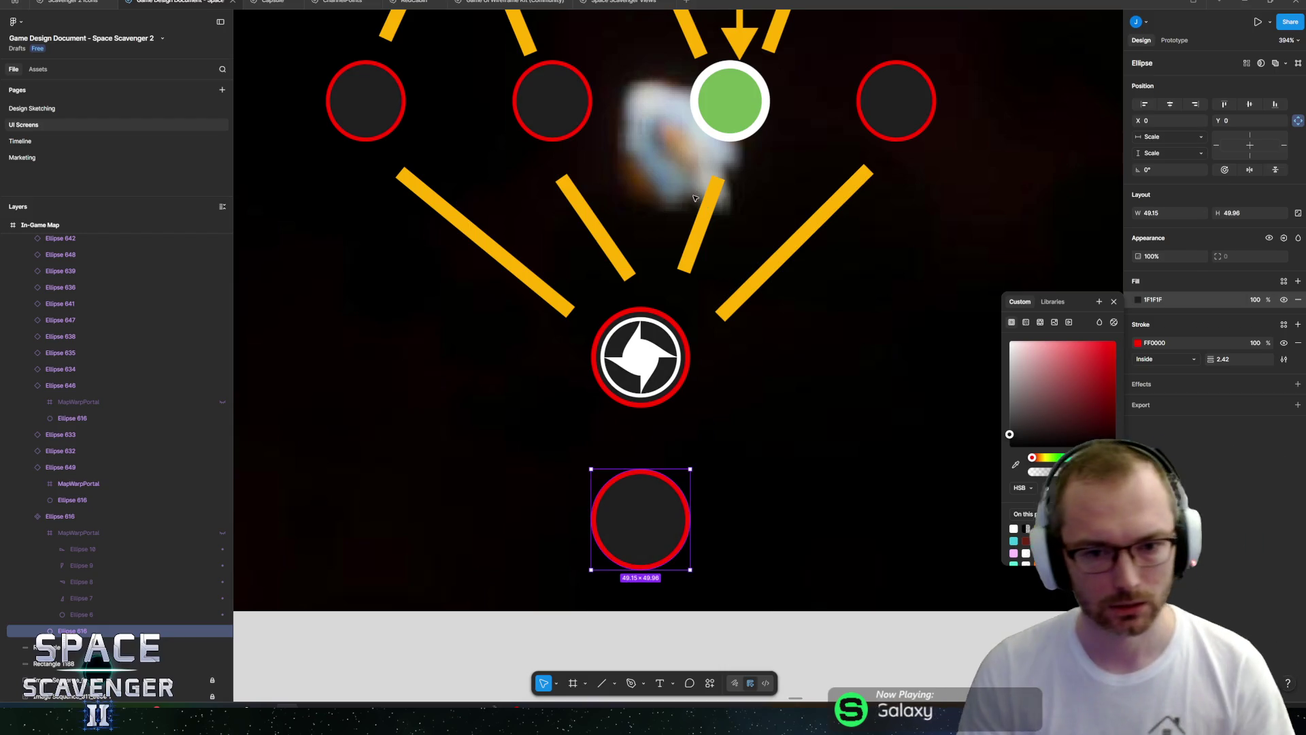
pyautogui.scroll(-3, 695, 198)
pyautogui.scroll(1, 694, 198)
pyautogui.hotkey('alt', 'Tab')
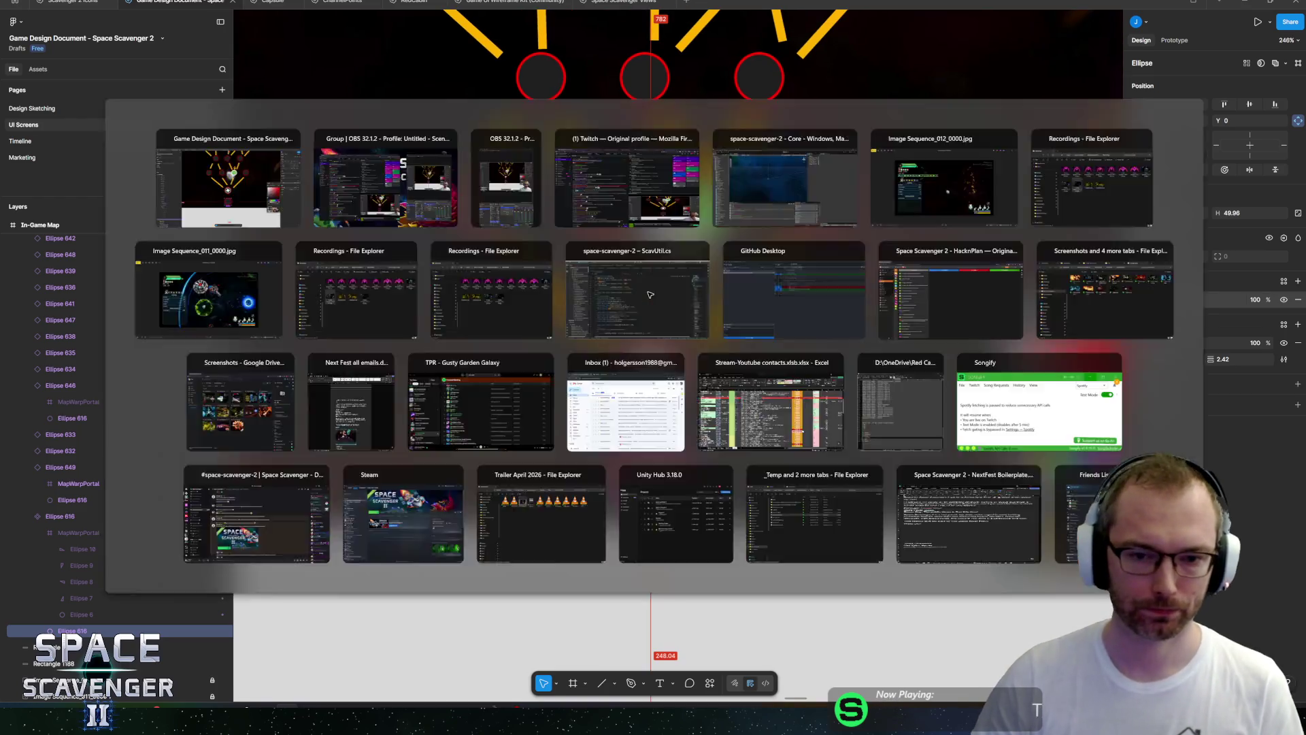
# Select the EarthColored planet icon in Row4 of Scavenger 2 Icons, then return to Game Design Document.
pyautogui.hotkey('alt', 'Tab')
pyautogui.hotkey('alt', 'Tab')
pyautogui.hotkey('alt', 'Tab')
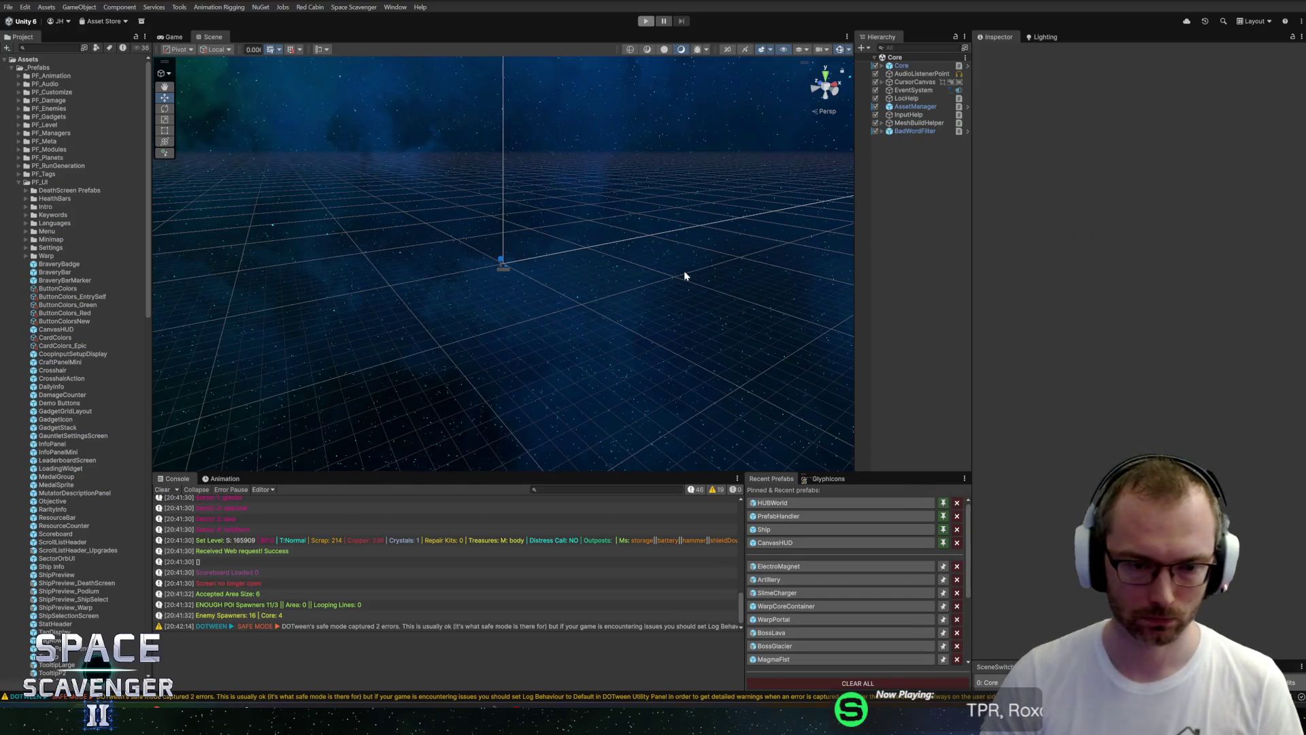
pyautogui.hotkey('alt', 'Tab')
pyautogui.hotkey('alt', 'Tab')
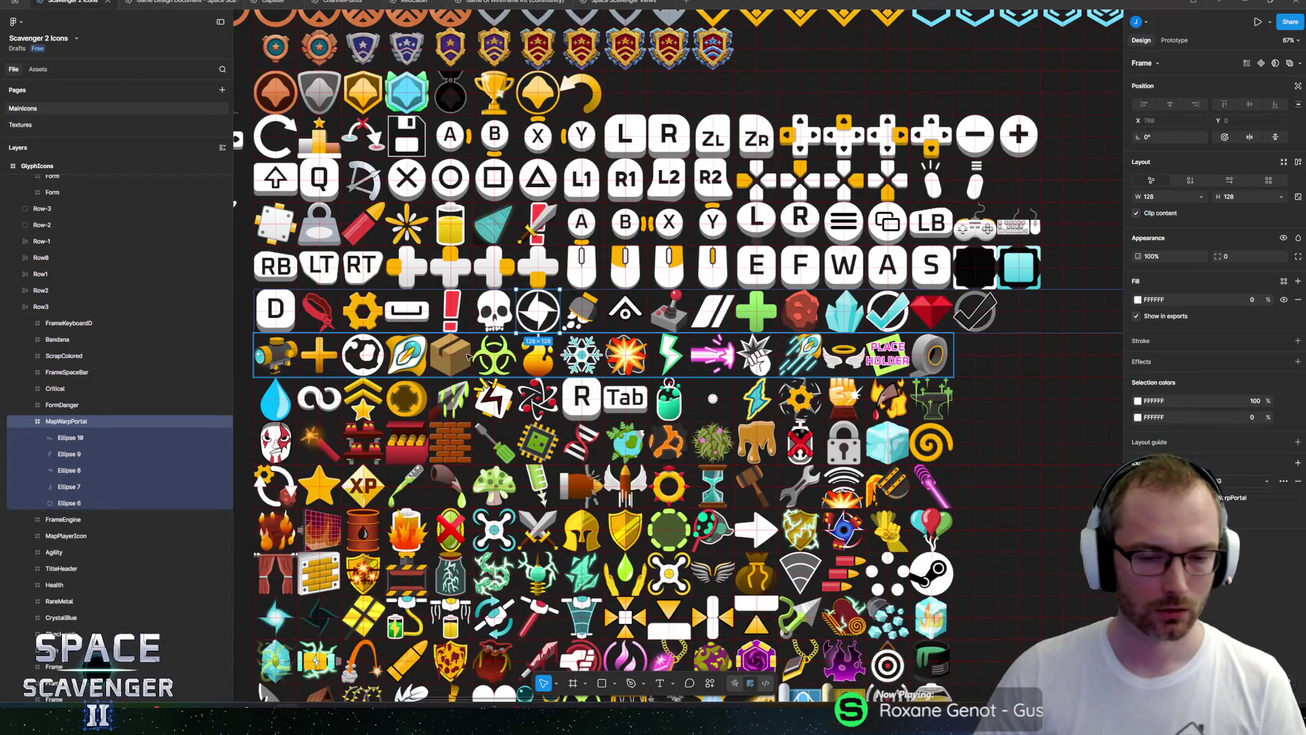
pyautogui.moveTo(642, 483)
pyautogui.mouseDown()
pyautogui.moveTo(666, 429)
pyautogui.moveTo(670, 346)
pyautogui.moveTo(755, 318)
pyautogui.moveTo(655, 304)
pyautogui.moveTo(708, 261)
pyautogui.moveTo(655, 351)
pyautogui.moveTo(710, 543)
pyautogui.mouseUp()
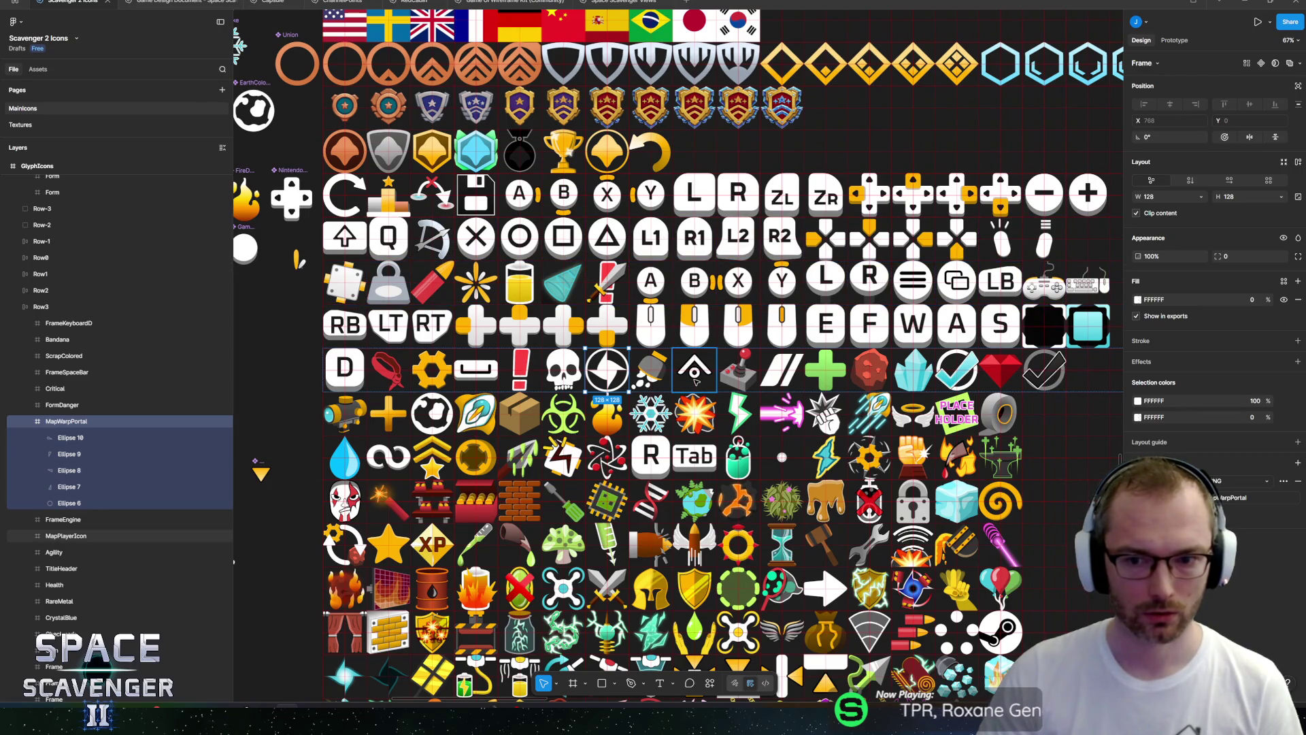
pyautogui.click(412, 416)
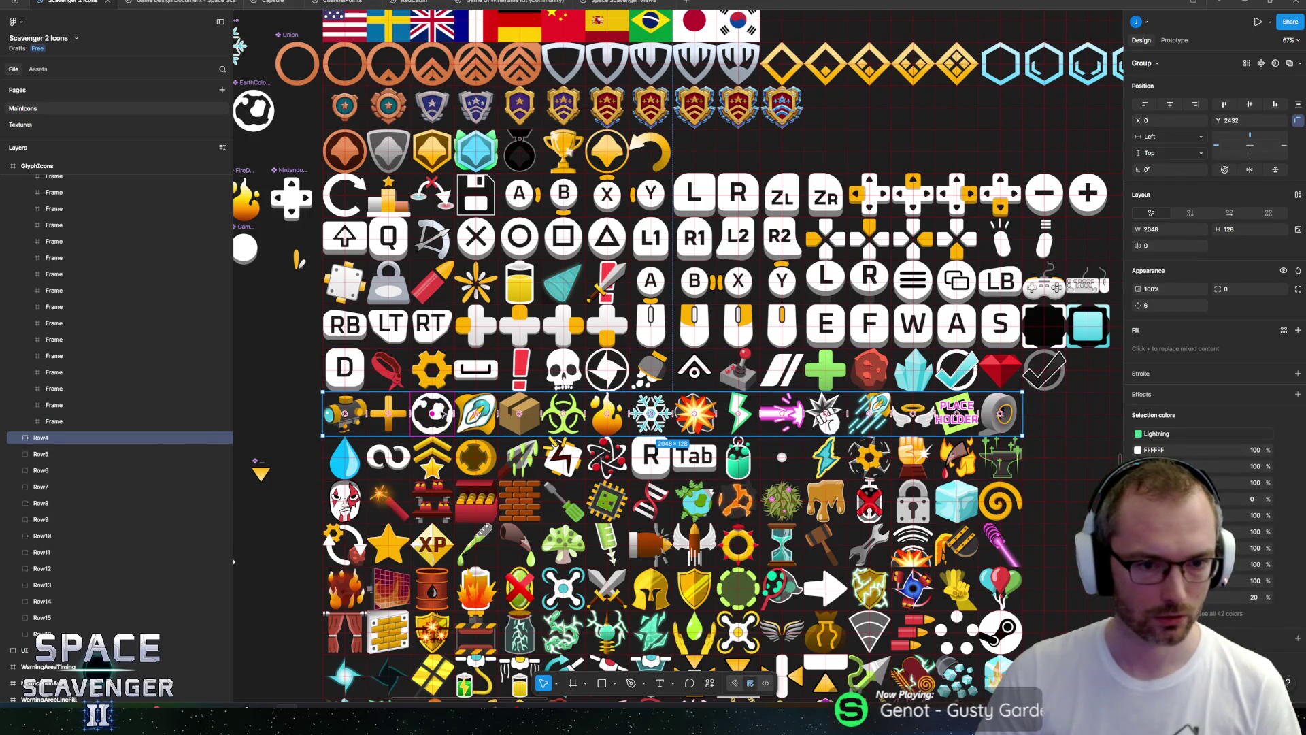
pyautogui.keyDown('ctrl'); pyautogui.click(433, 428); pyautogui.keyUp('ctrl')
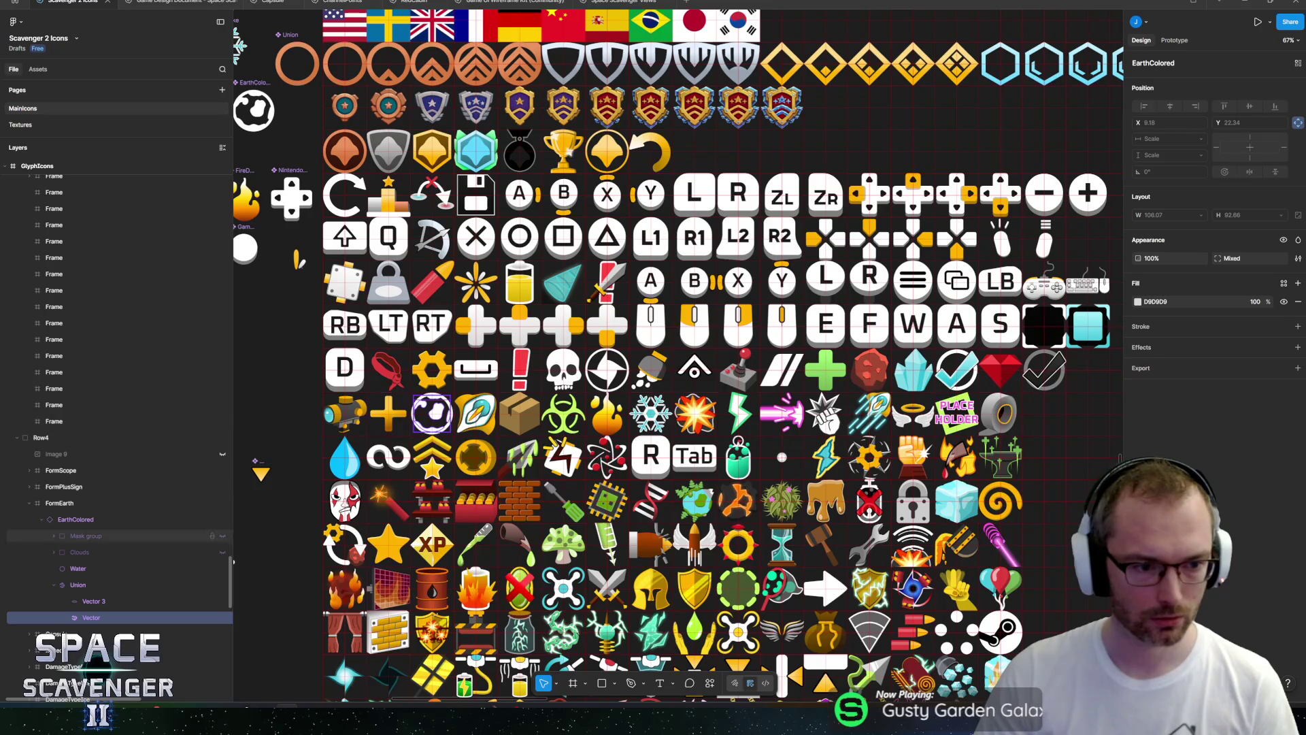
pyautogui.click(42, 520)
pyautogui.click(76, 521)
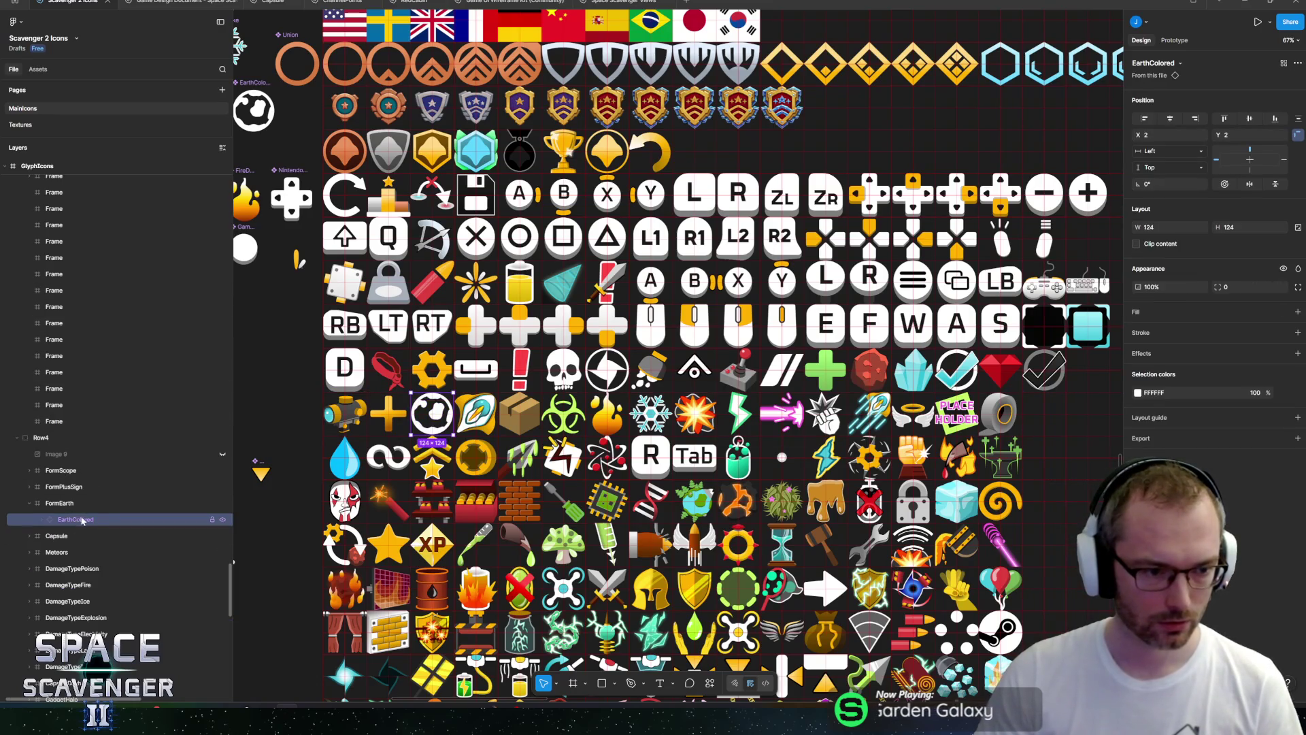
pyautogui.click(180, 2)
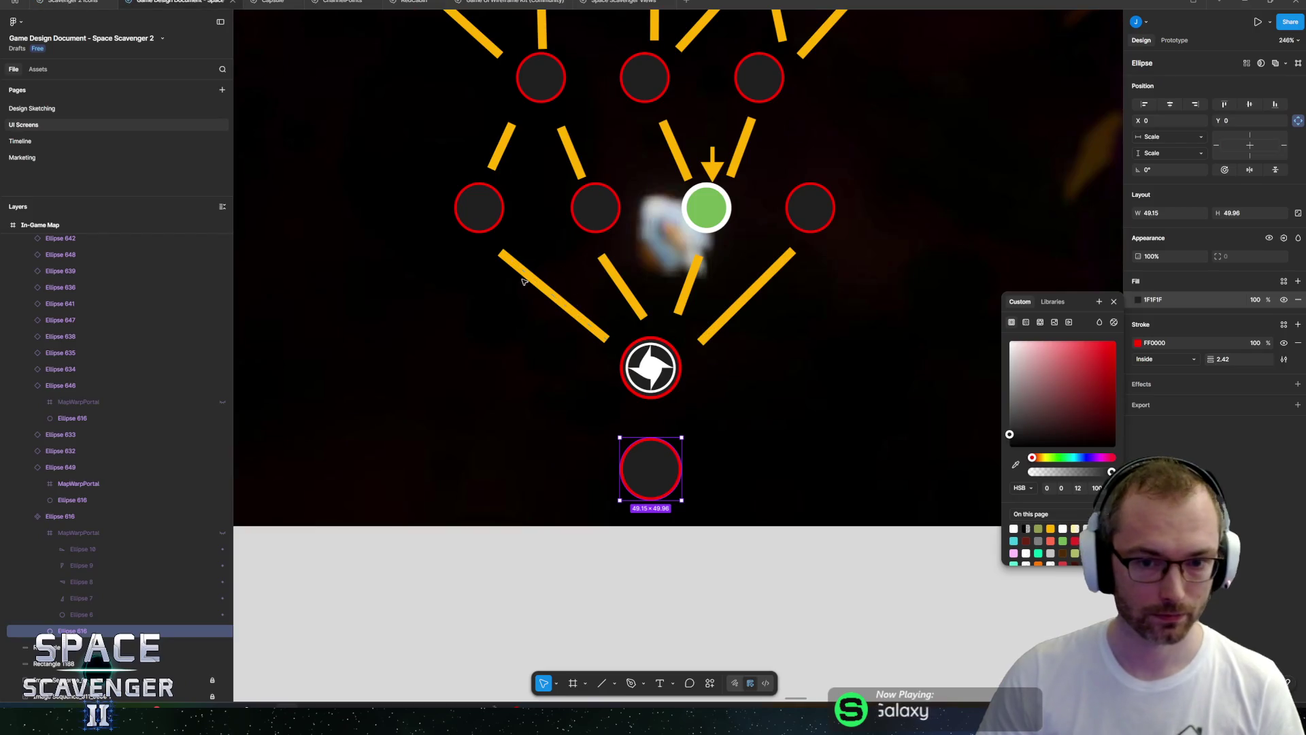
# Paste the EarthColored icon into the map and shrink it to 18.66 inside the bottom red node.
pyautogui.click(507, 377)
pyautogui.click(646, 471)
pyautogui.hotkey('ctrl', 'v')
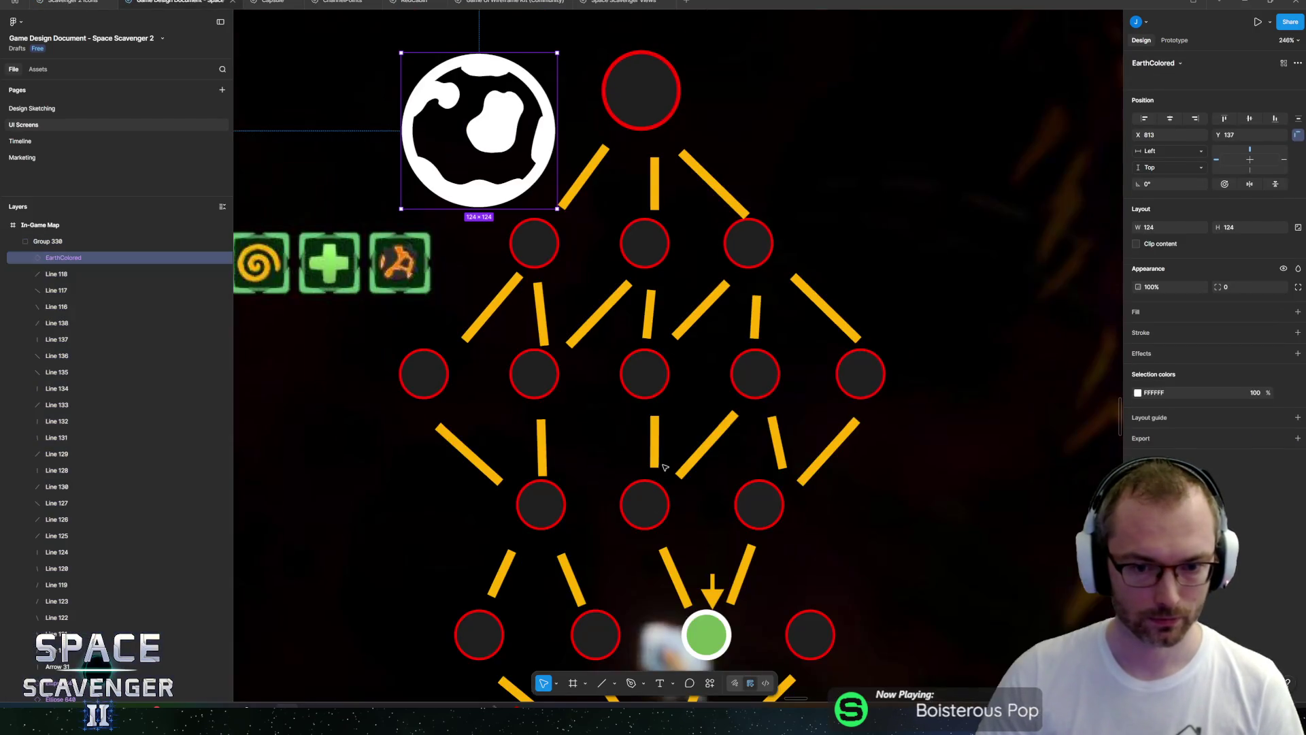
pyautogui.moveTo(508, 125)
pyautogui.mouseDown()
pyautogui.moveTo(748, 652)
pyautogui.moveTo(762, 656)
pyautogui.moveTo(774, 499)
pyautogui.mouseUp()
pyautogui.scroll(5, 774, 499)
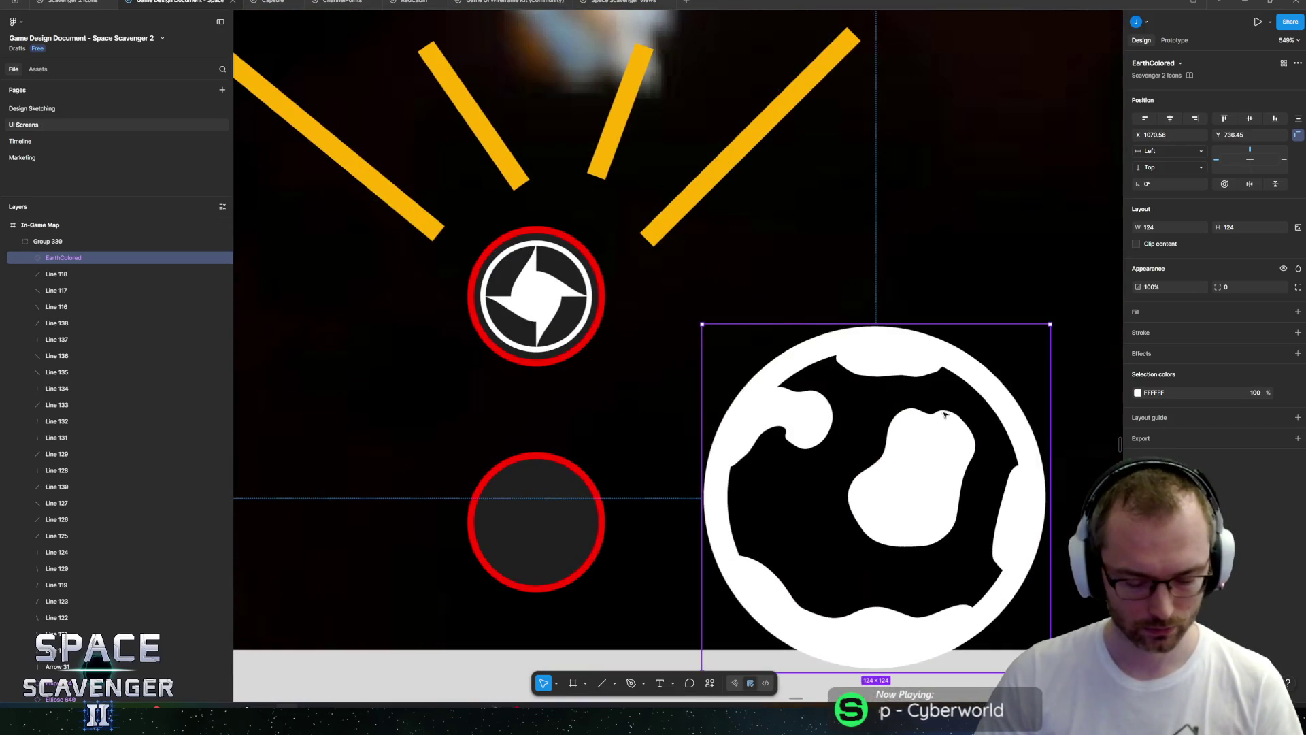
pyautogui.press('k')
pyautogui.moveTo(1050, 324); pyautogui.dragTo(801, 573)
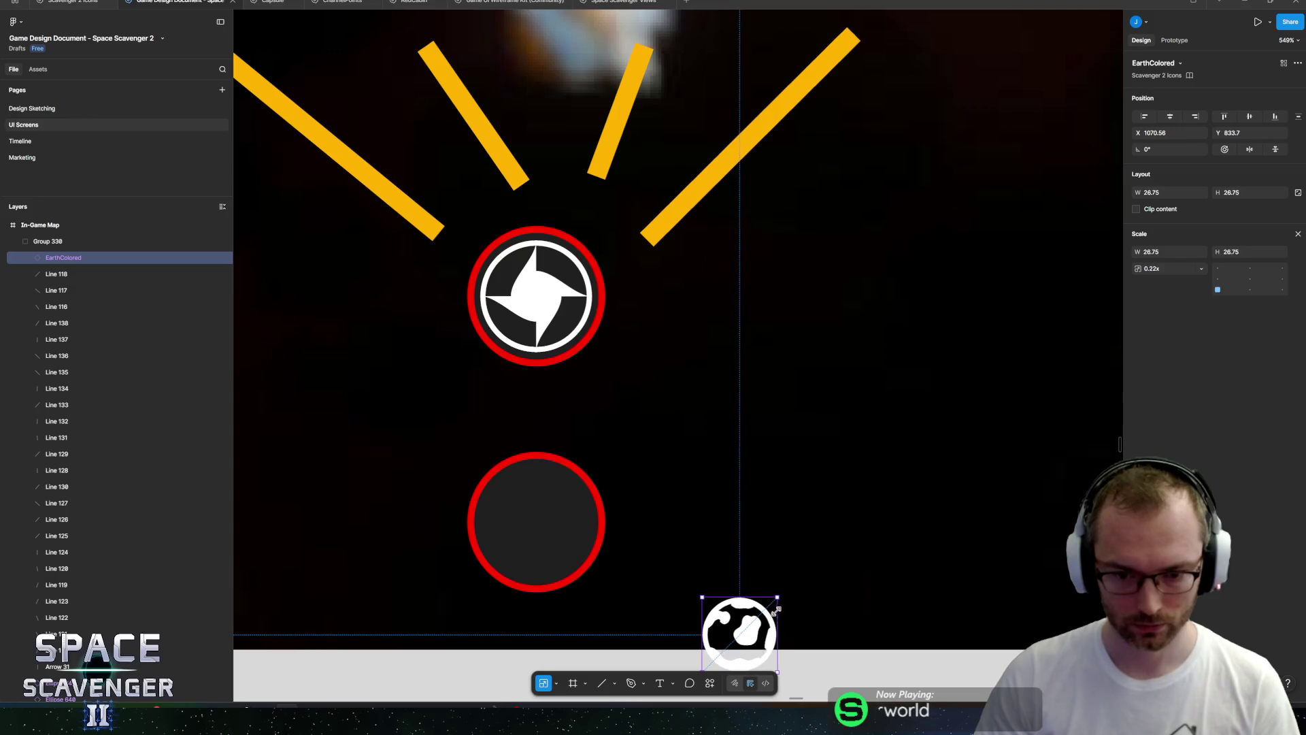
pyautogui.moveTo(748, 625)
pyautogui.mouseDown()
pyautogui.moveTo(553, 538)
pyautogui.moveTo(530, 503)
pyautogui.mouseUp()
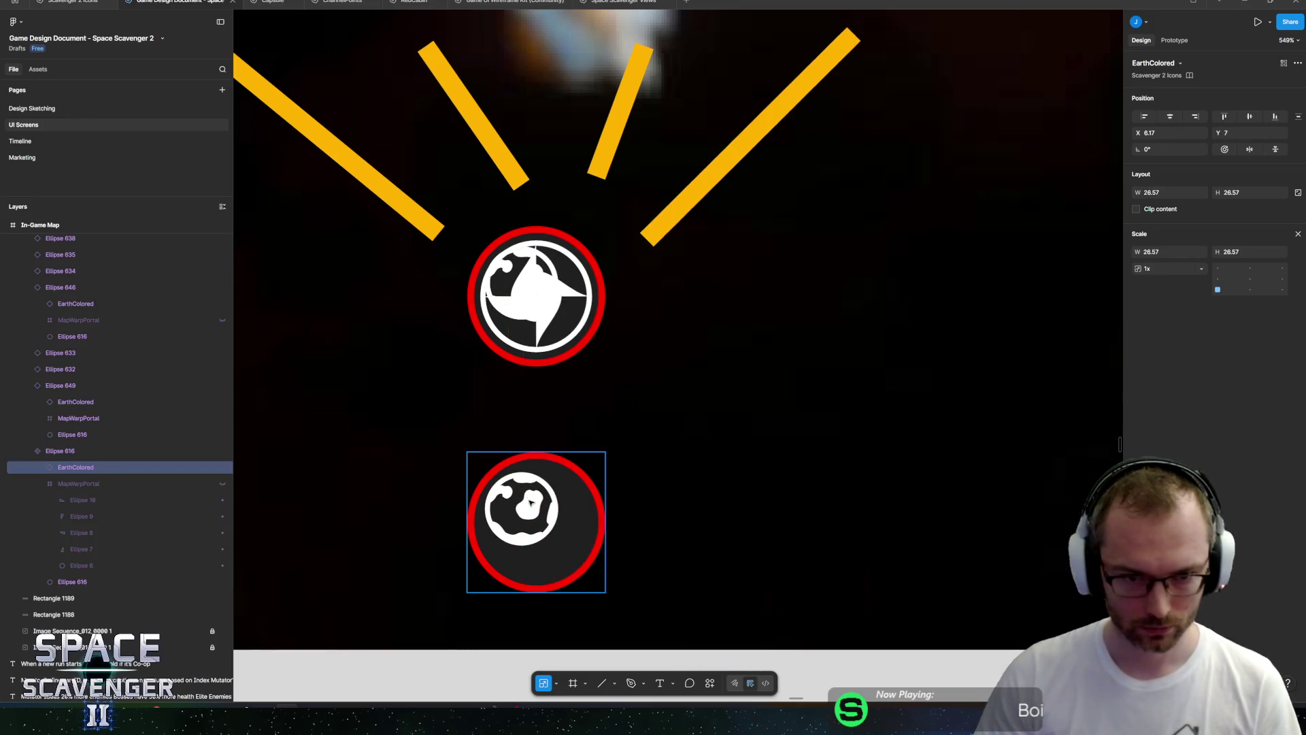
pyautogui.scroll(3, 531, 504)
pyautogui.moveTo(579, 555); pyautogui.dragTo(529, 518)
pyautogui.press('Left')
pyautogui.press('Up')
pyautogui.press('Up')
pyautogui.press('Up')
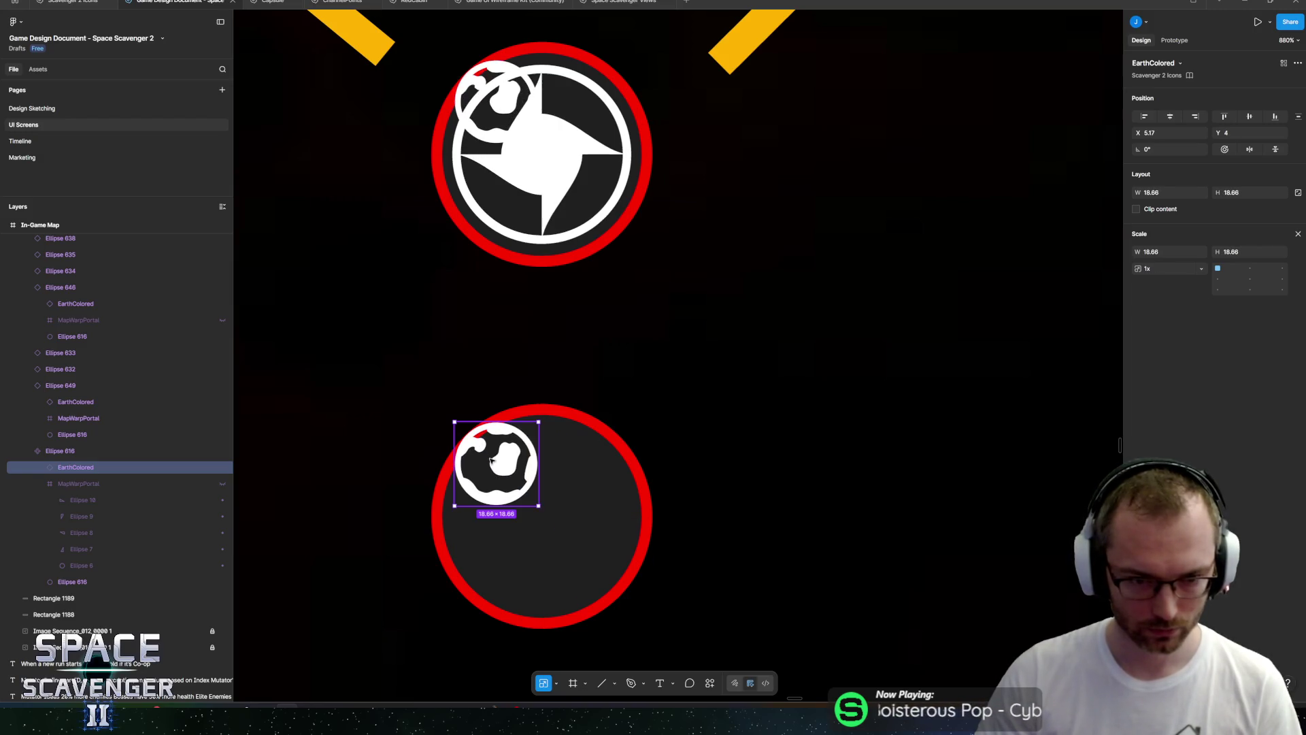
# Duplicate the planet into three icons, group them as 'Planets', and hide the group.
pyautogui.moveTo(506, 446)
pyautogui.mouseDown()
pyautogui.moveTo(600, 496)
pyautogui.moveTo(708, 525)
pyautogui.moveTo(514, 574)
pyautogui.mouseUp()
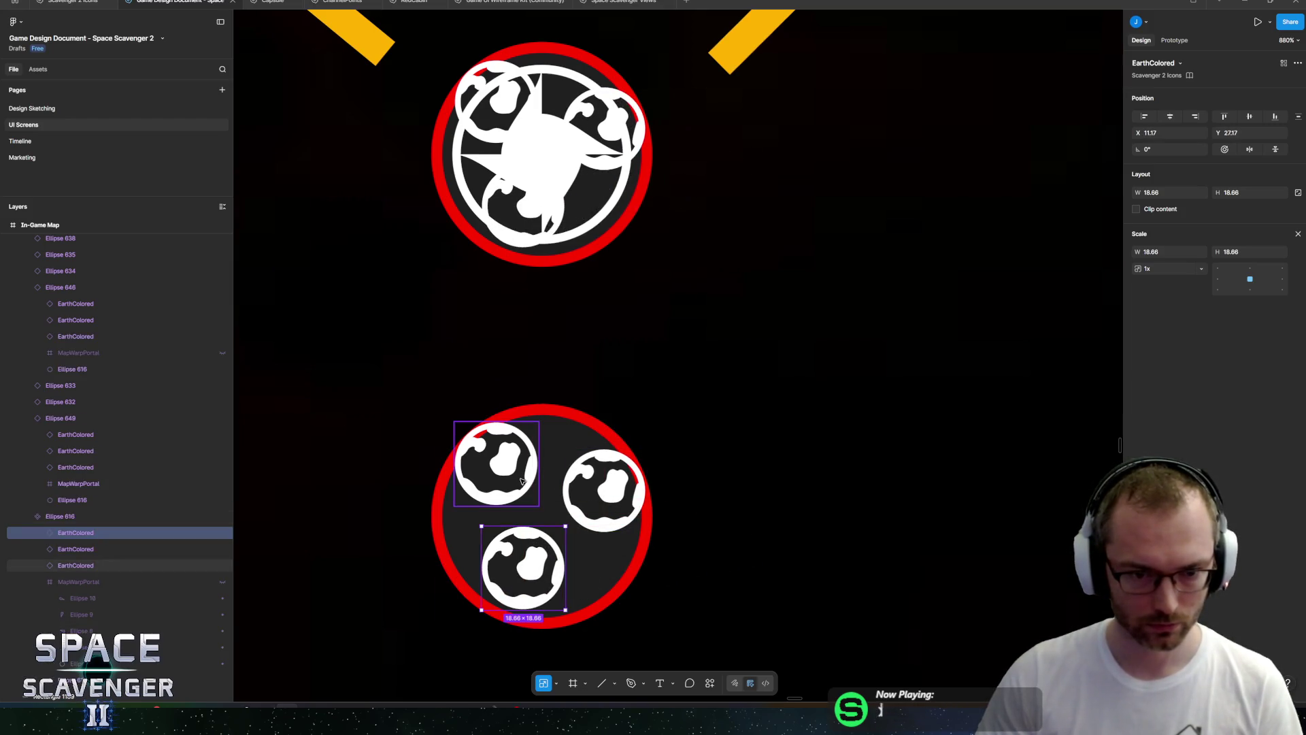
pyautogui.click(497, 468)
pyautogui.keyDown('shift'); pyautogui.click(91, 538); pyautogui.keyUp('shift')
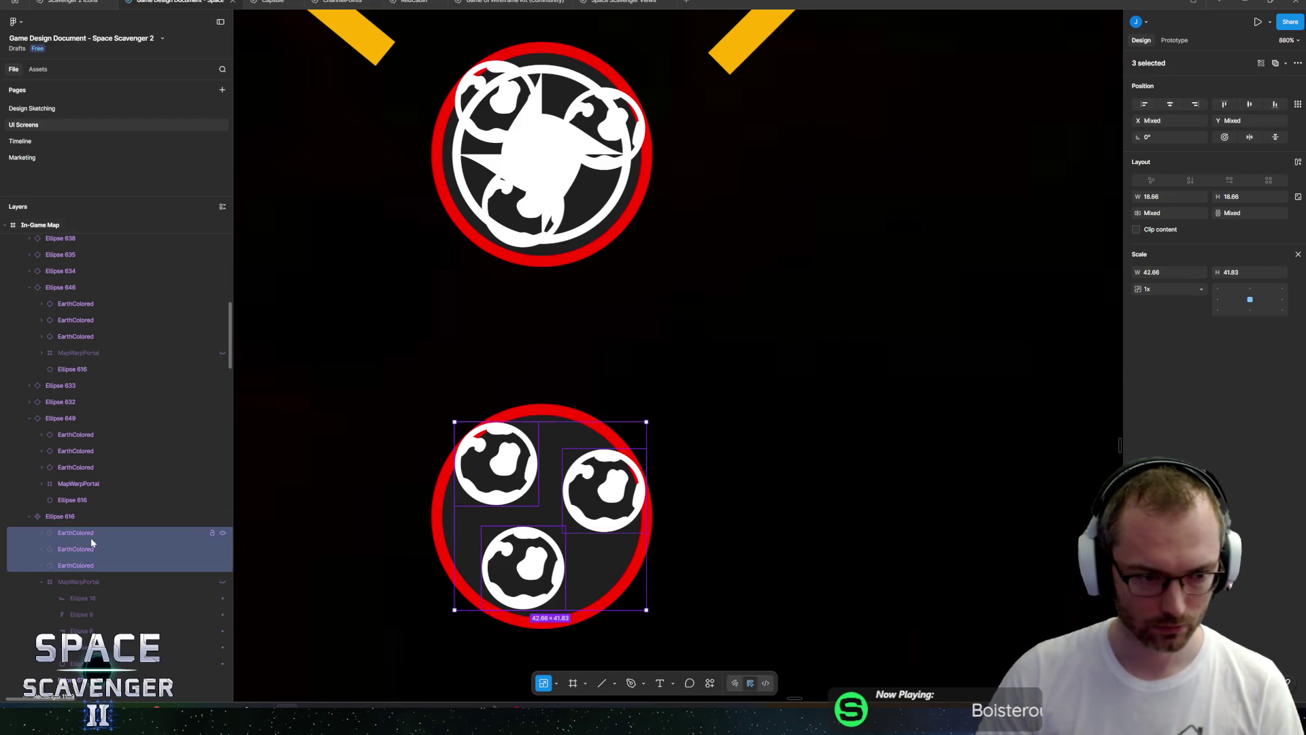
pyautogui.hotkey('ctrl', 'g')
pyautogui.doubleClick(95, 468)
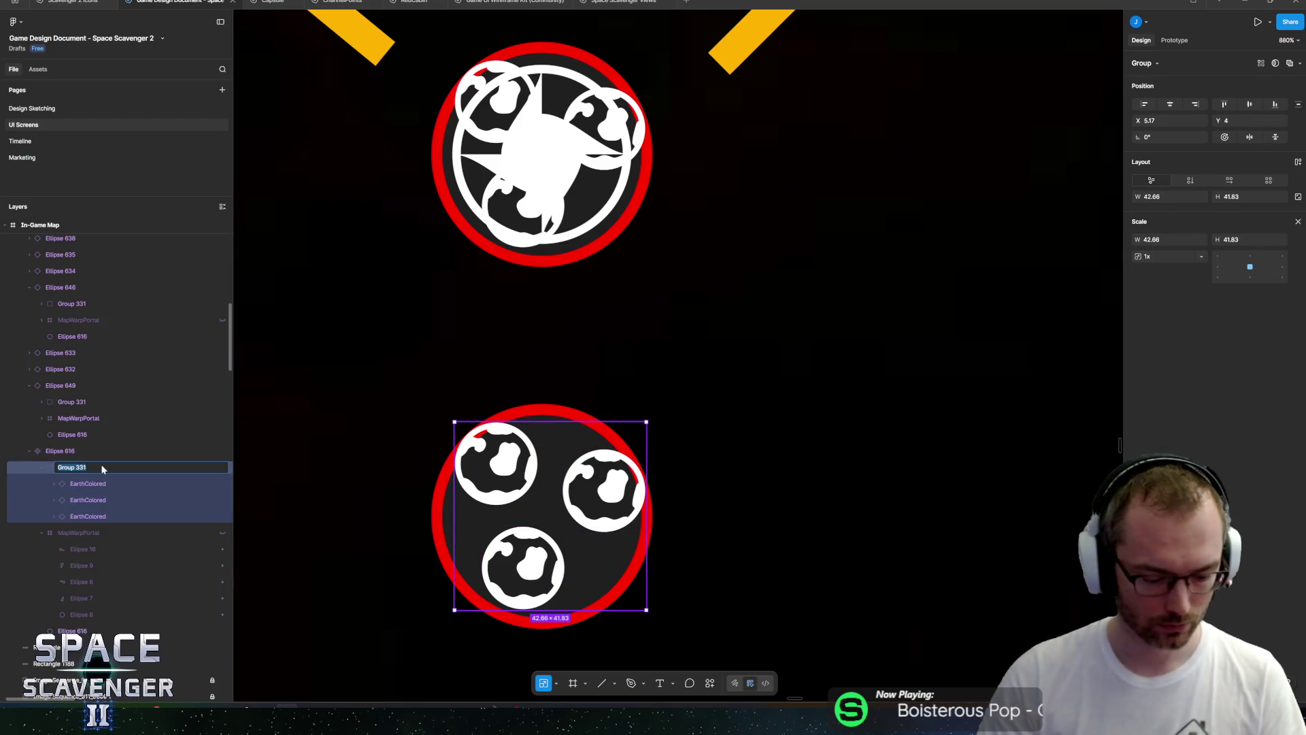
pyautogui.write('Planets')
pyautogui.press('Return')
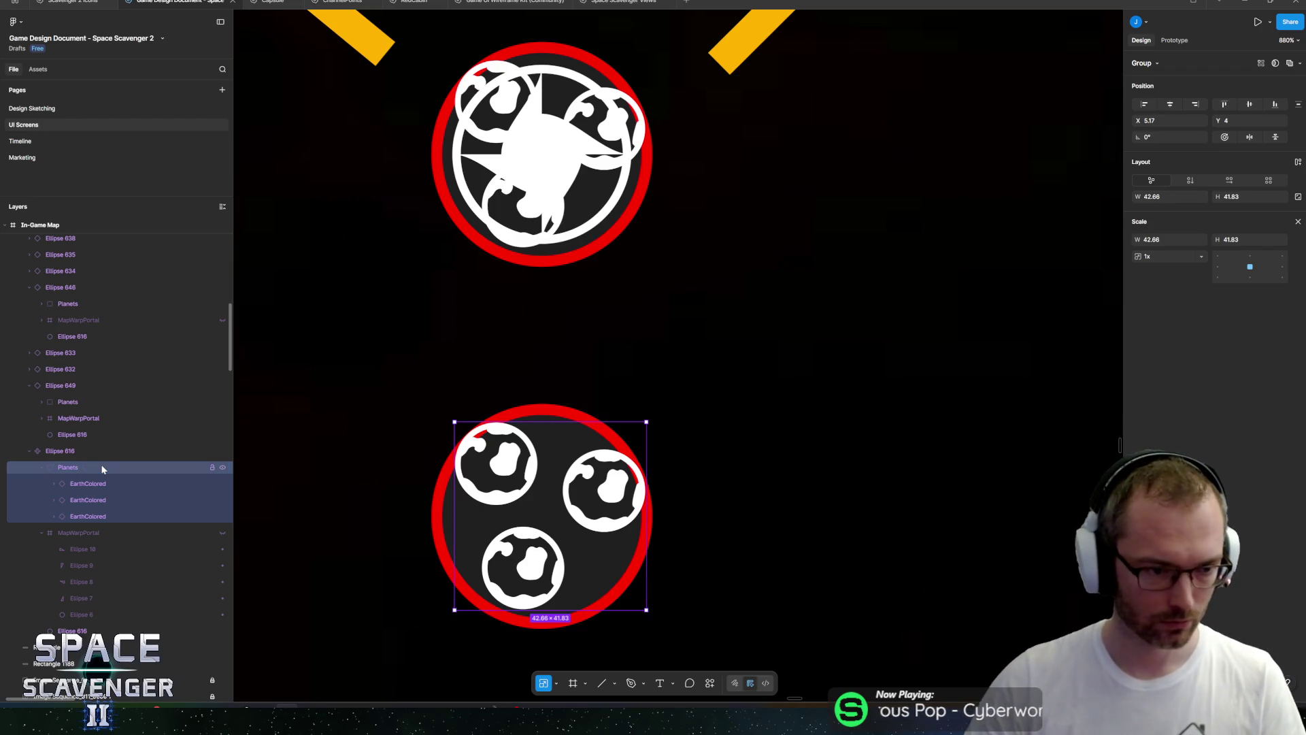
pyautogui.click(222, 468)
pyautogui.scroll(-5, 514, 273)
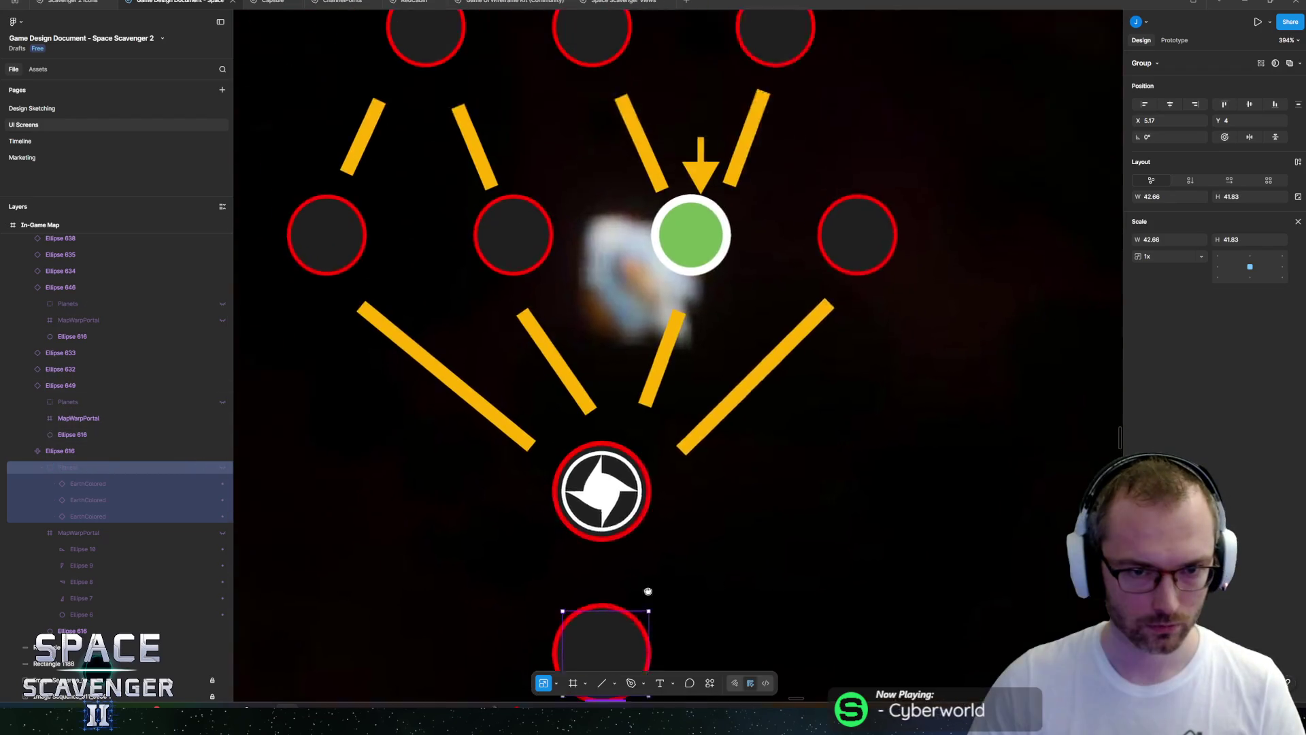
# Turn on the Planets layers for the middle, leftmost, green current-position and rightmost nodes.
pyautogui.scroll(2, 571, 354)
pyautogui.click(567, 316)
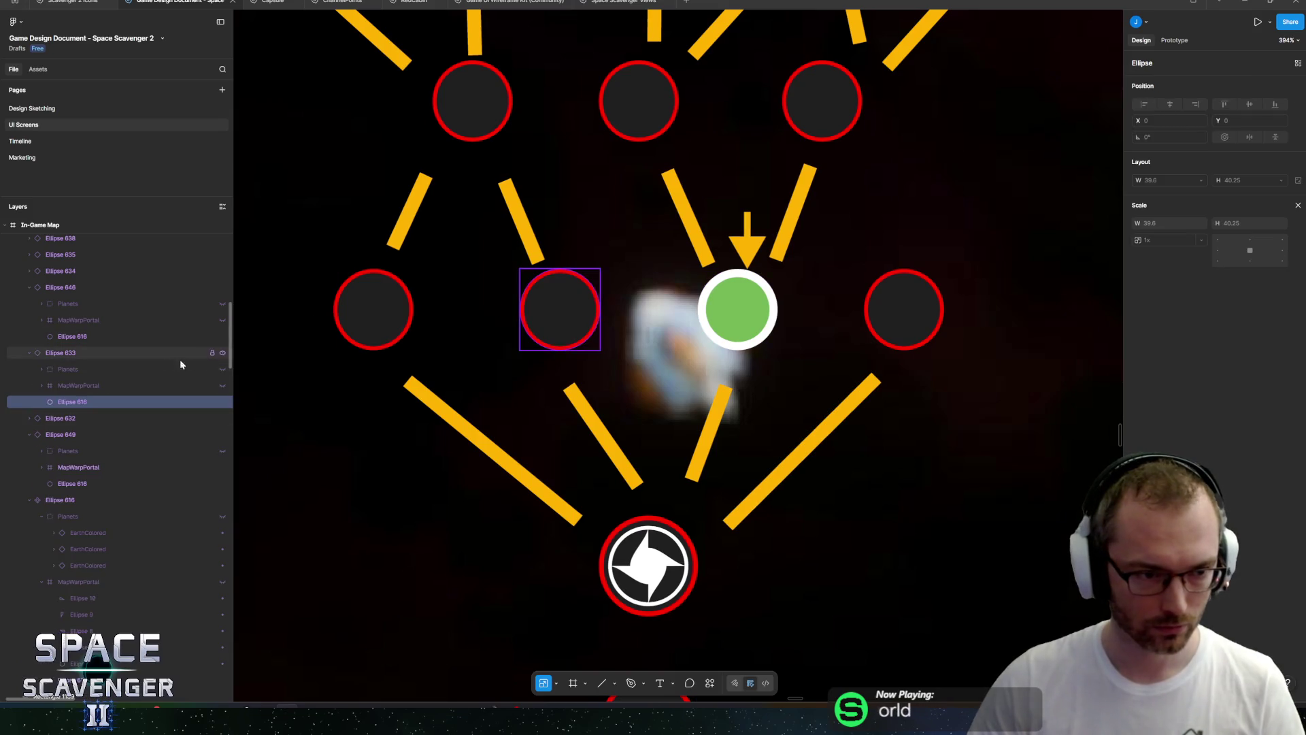
pyautogui.click(222, 368)
pyautogui.click(373, 306)
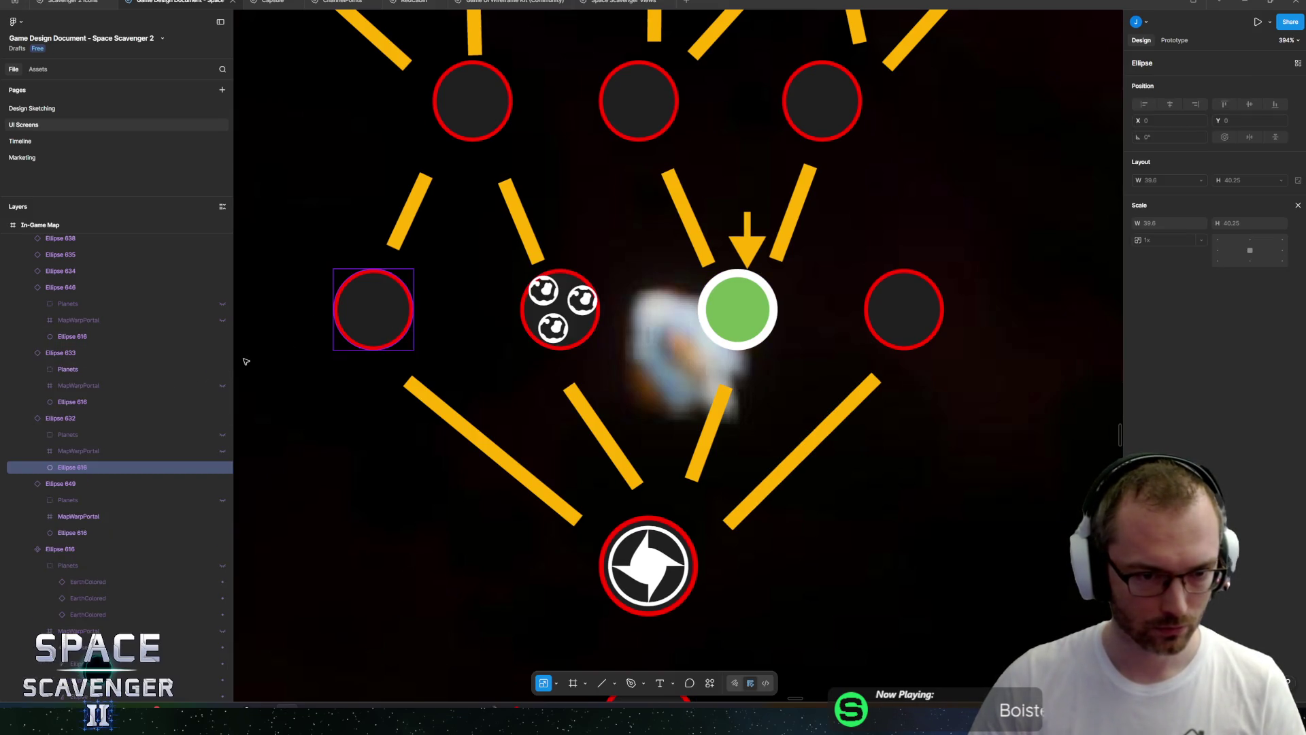
pyautogui.click(222, 434)
pyautogui.click(746, 312)
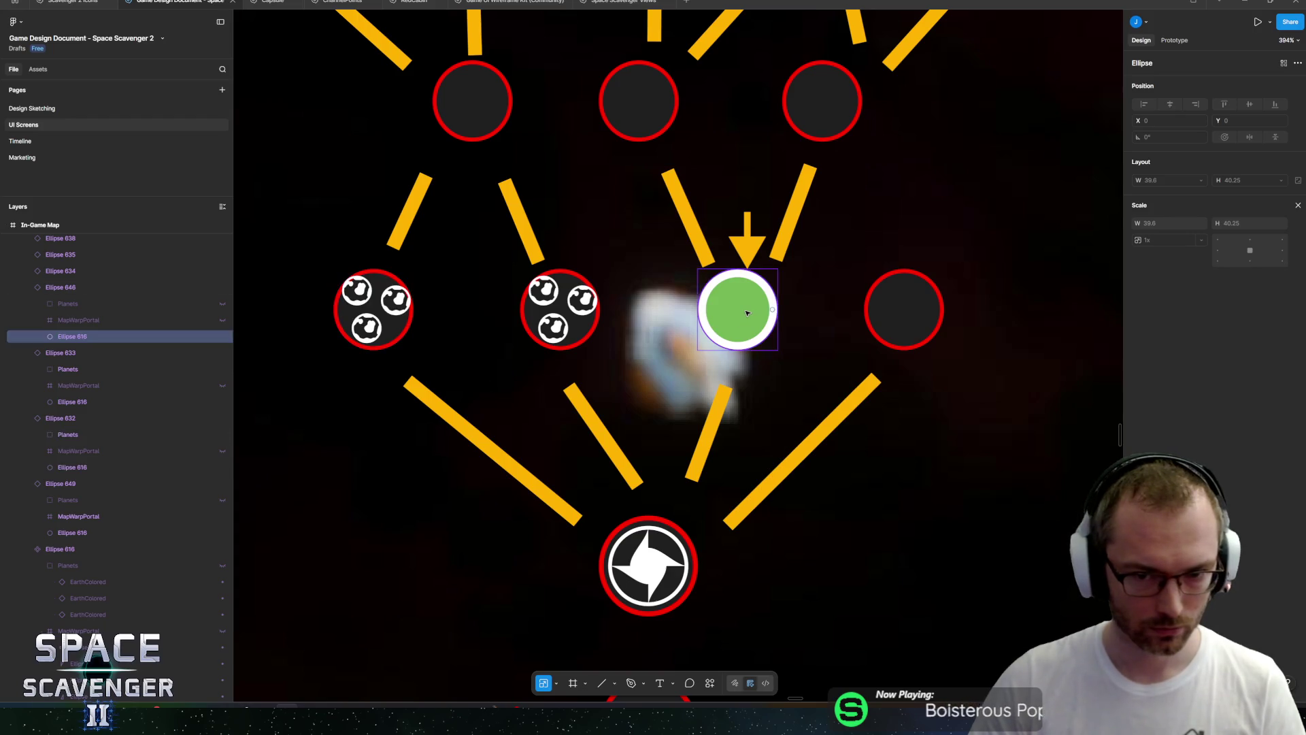
pyautogui.click(223, 303)
pyautogui.click(882, 319)
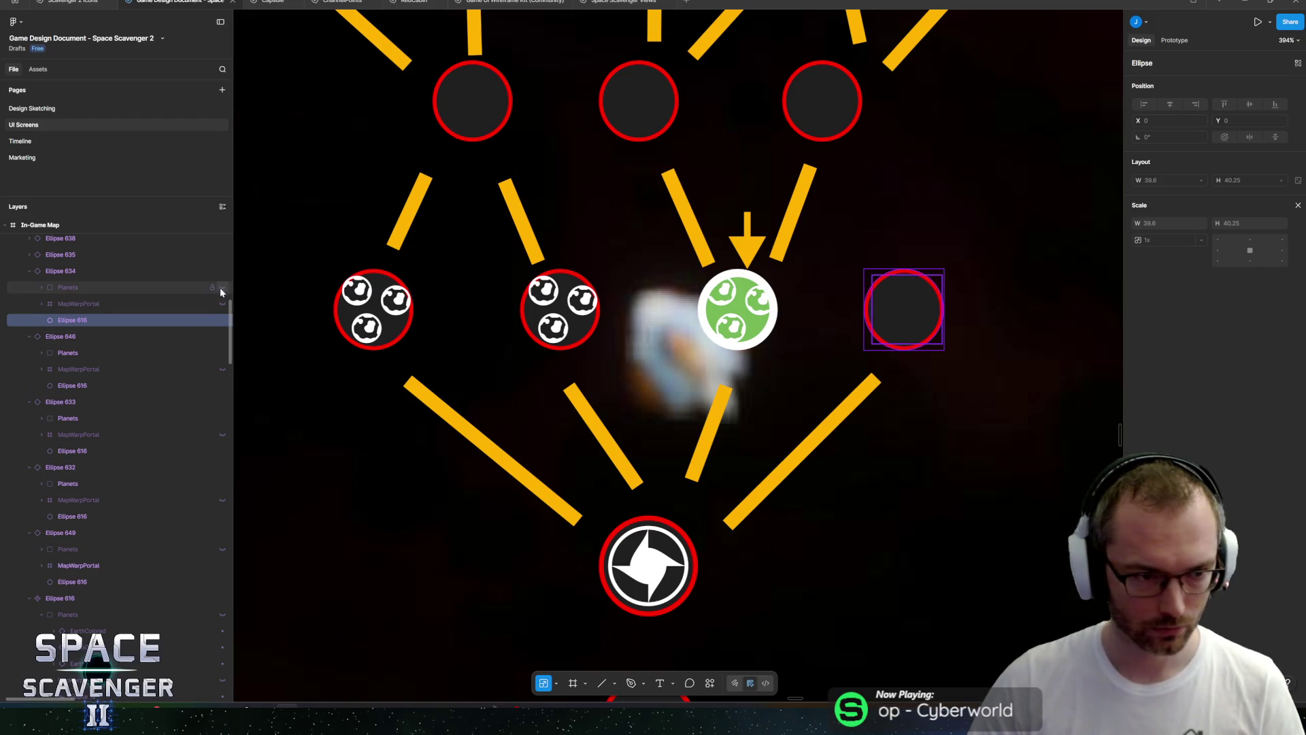
pyautogui.click(223, 287)
pyautogui.scroll(-5, 689, 311)
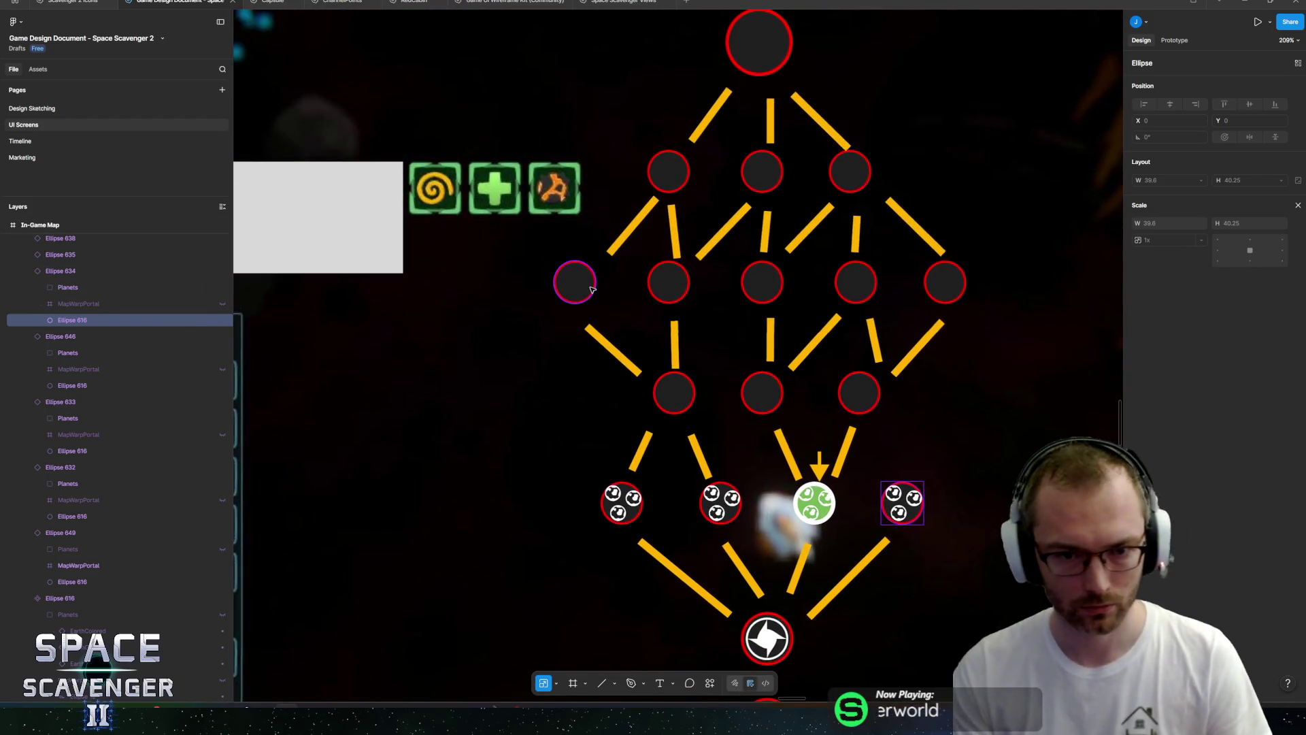
# Select the five row nodes and reveal Planets on the remaining ones under Ellipse 639, 647 and 638.
pyautogui.click(575, 282)
pyautogui.keyDown('shift'); pyautogui.click(668, 282); pyautogui.keyUp('shift')
pyautogui.keyDown('shift'); pyautogui.click(769, 279); pyautogui.keyUp('shift')
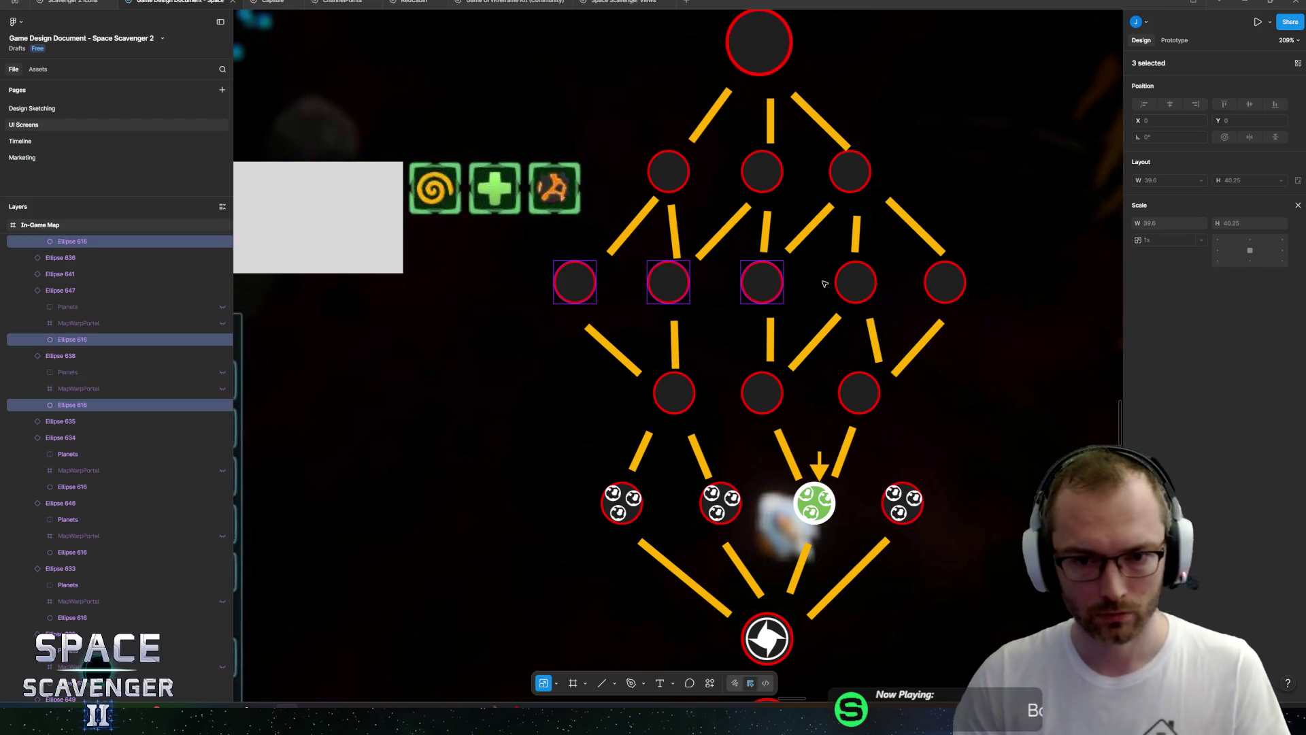
pyautogui.keyDown('shift'); pyautogui.click(860, 287); pyautogui.keyUp('shift')
pyautogui.keyDown('shift'); pyautogui.click(941, 286); pyautogui.keyUp('shift')
pyautogui.scroll(3, 88, 360)
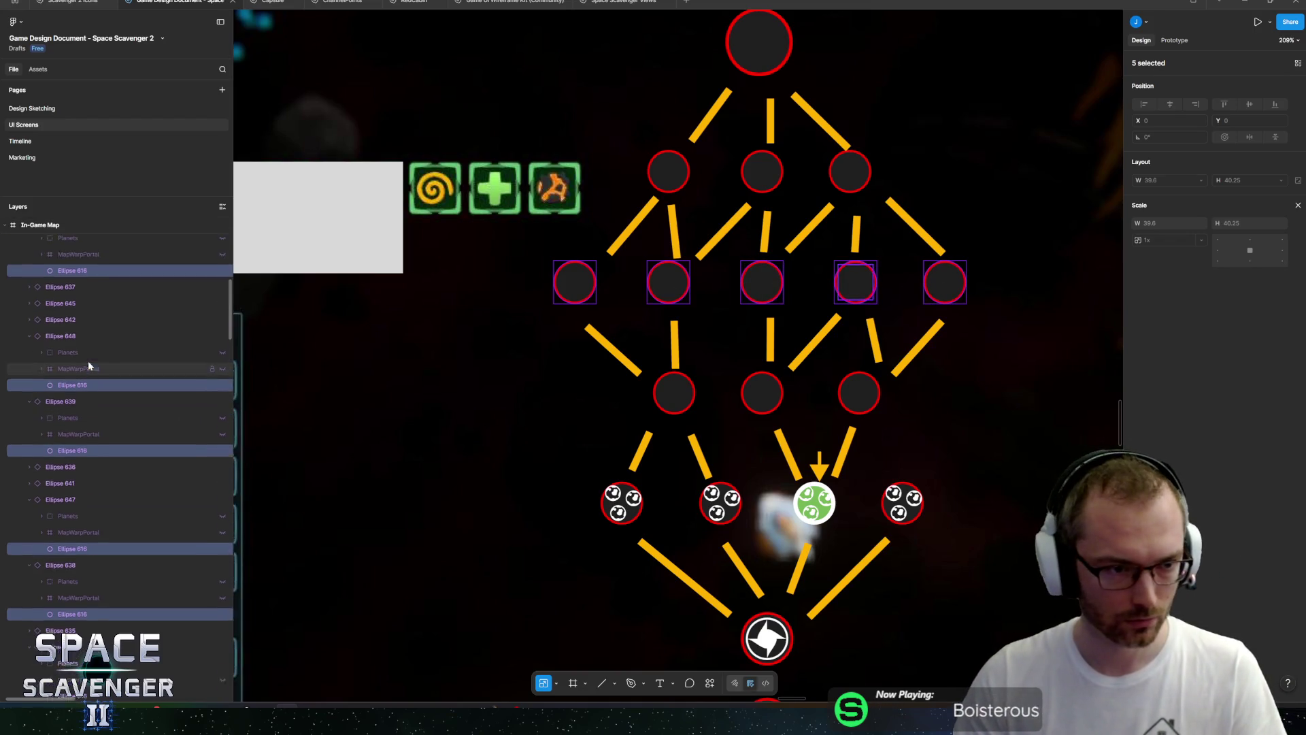
pyautogui.click(222, 374)
pyautogui.scroll(2, 197, 354)
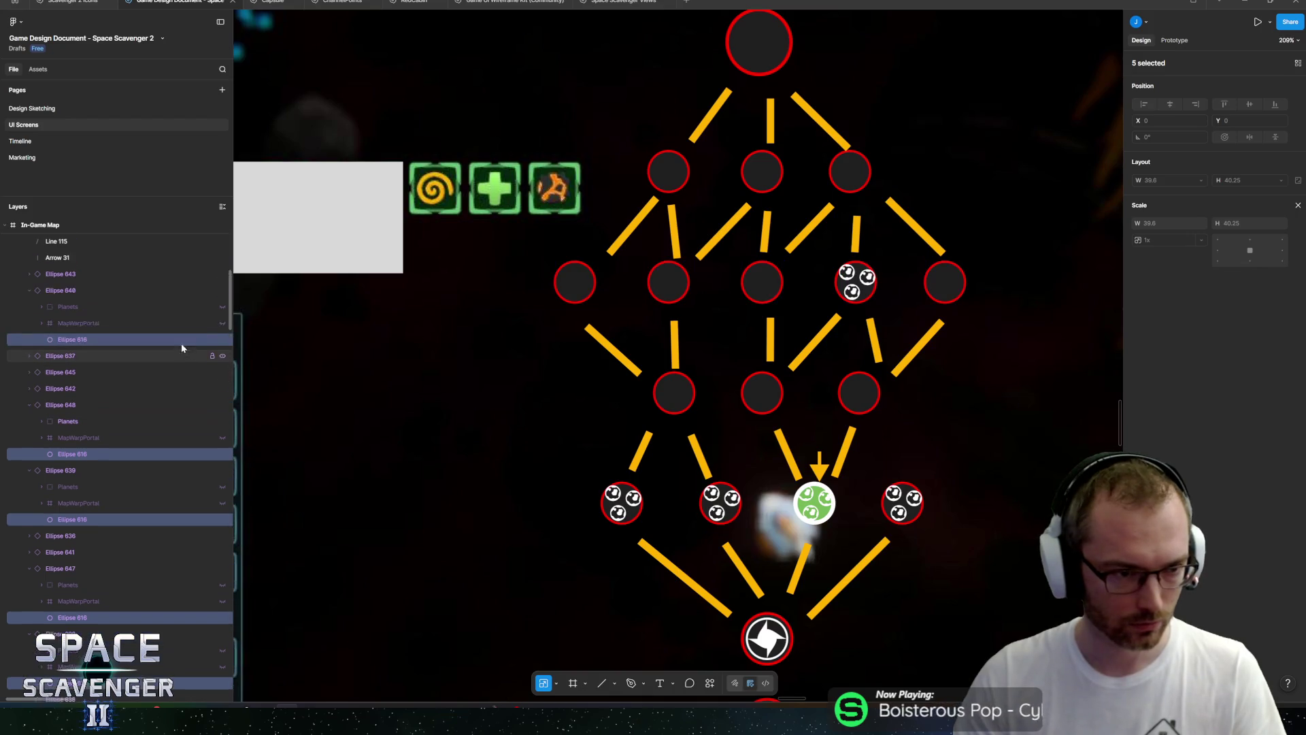
pyautogui.scroll(-5, 193, 364)
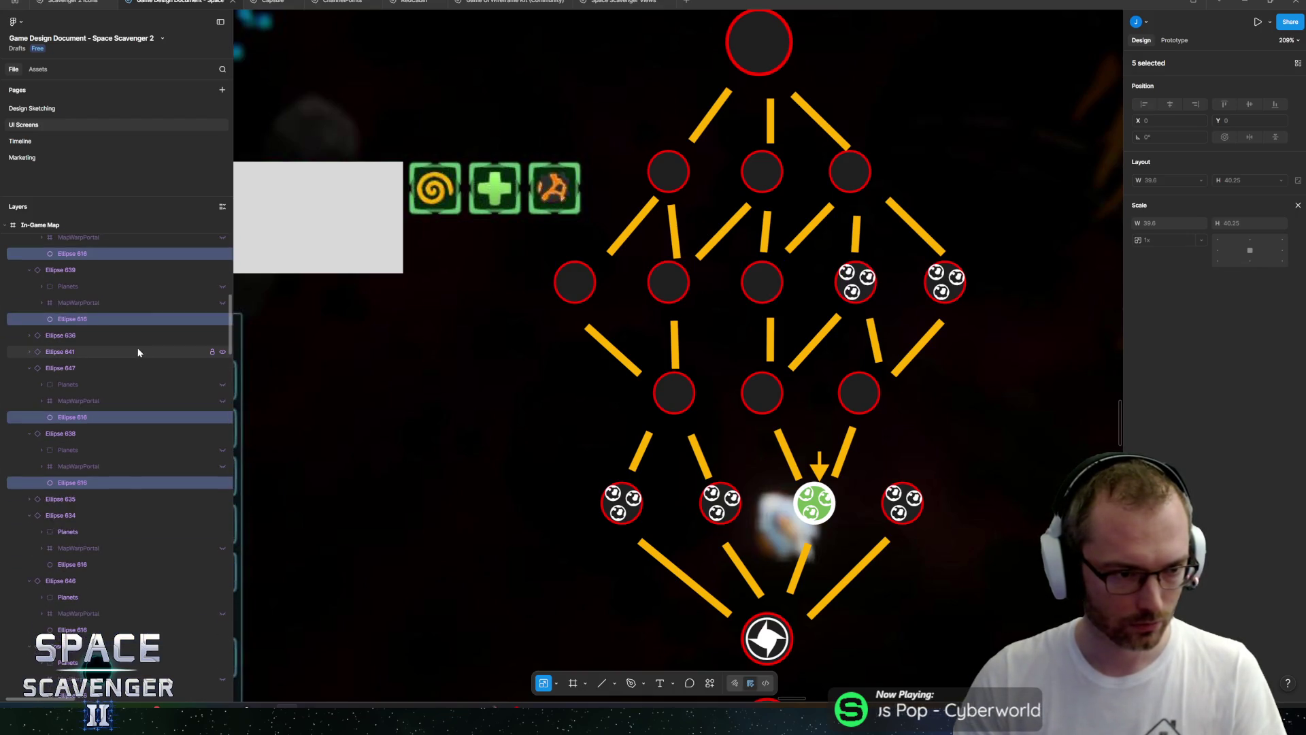
pyautogui.click(222, 286)
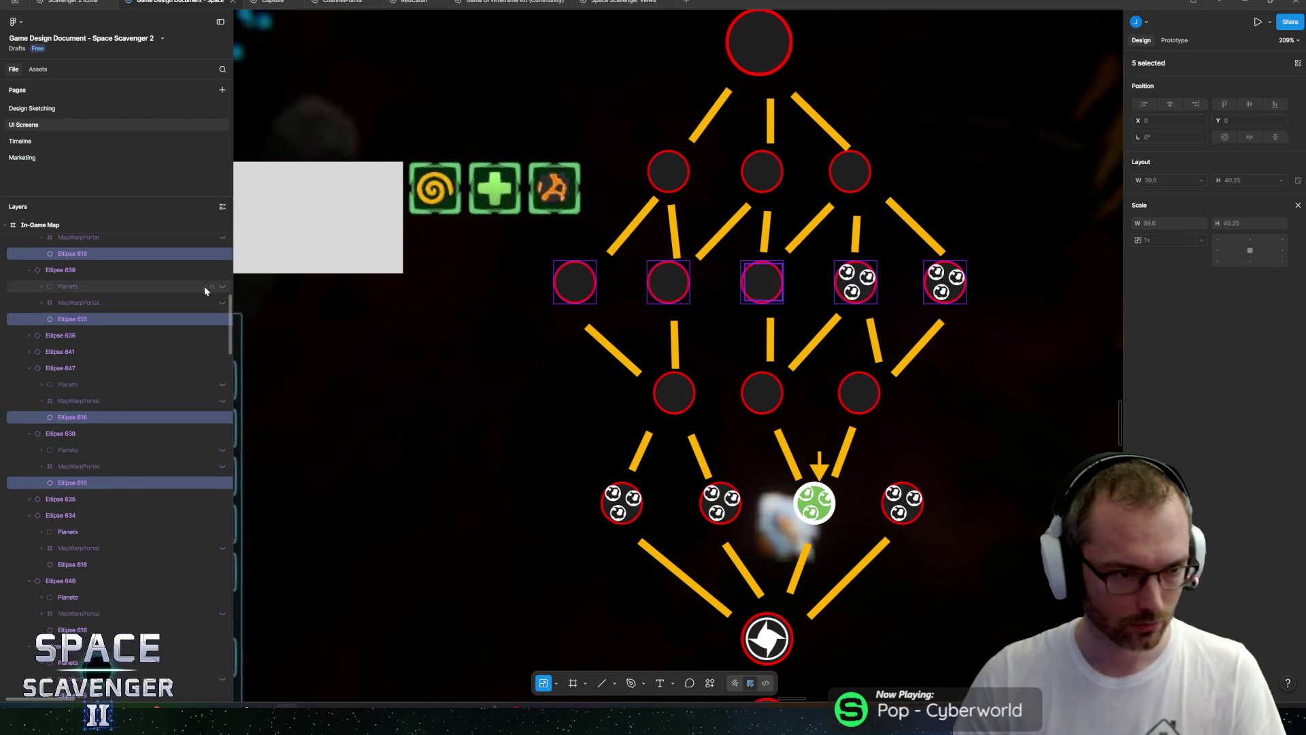
pyautogui.click(221, 385)
pyautogui.click(224, 450)
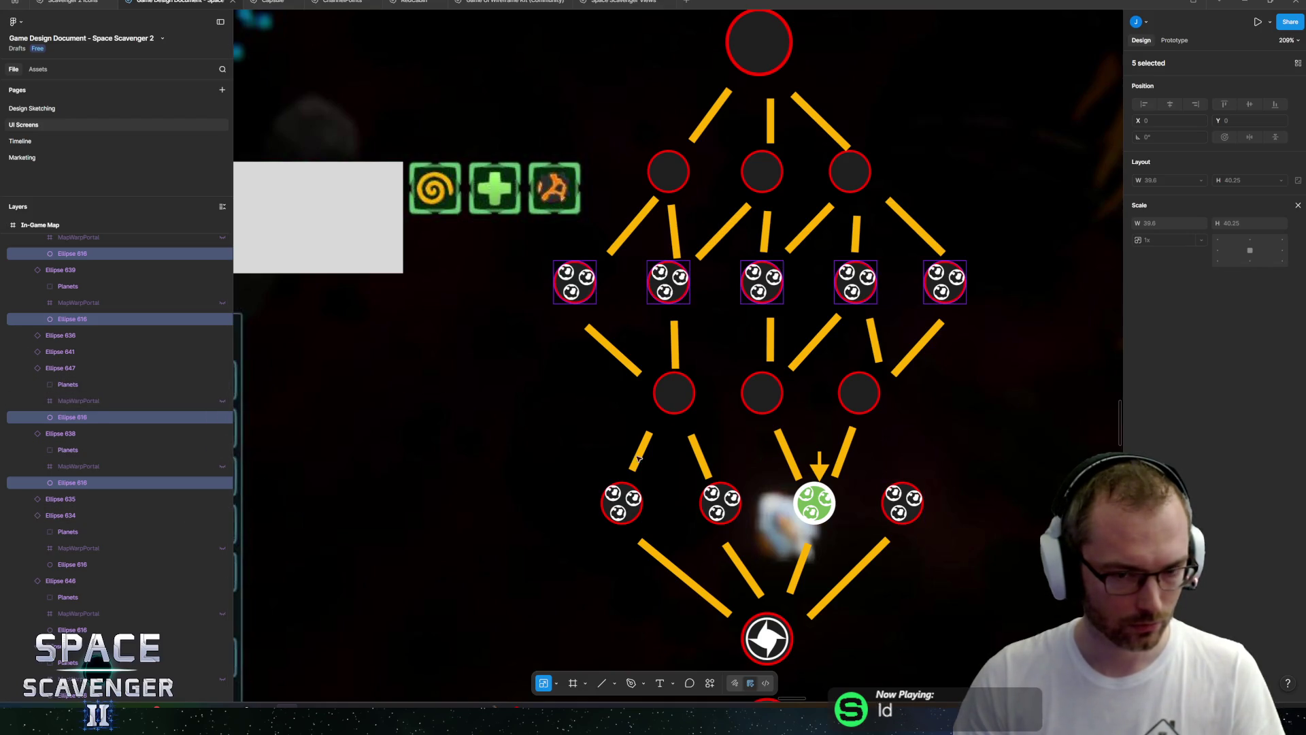
pyautogui.scroll(-5, 565, 341)
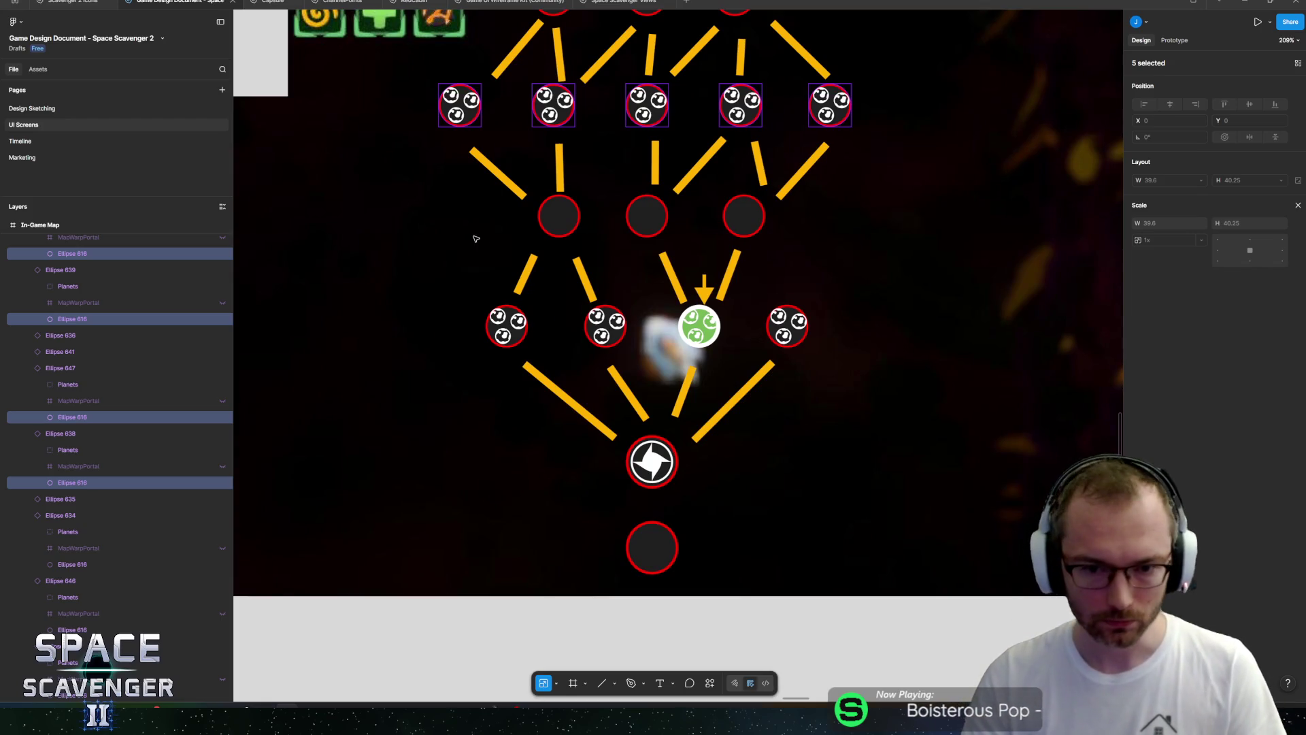
# Select the green plus vector in Scavenger 2 Icons and bring it back to the Game Design Document map.
pyautogui.click(68, 3)
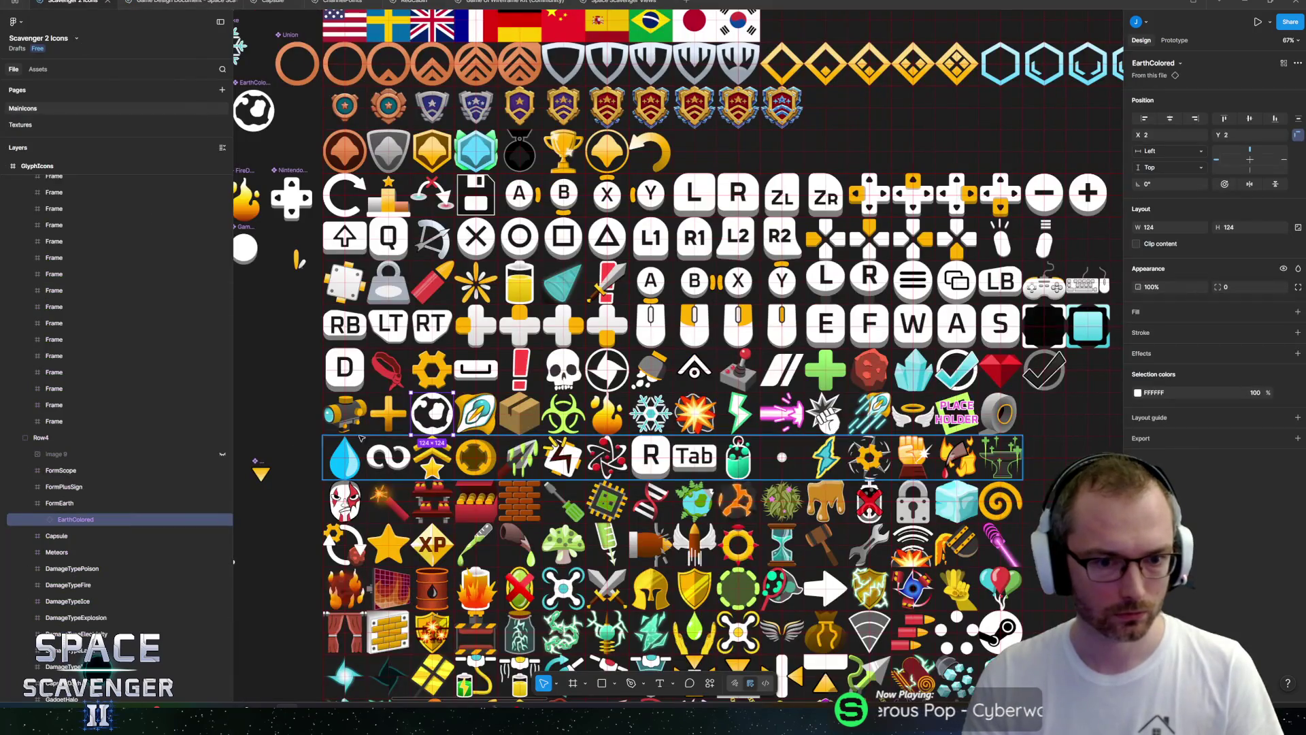
pyautogui.click(309, 381)
pyautogui.scroll(-4, 343, 272)
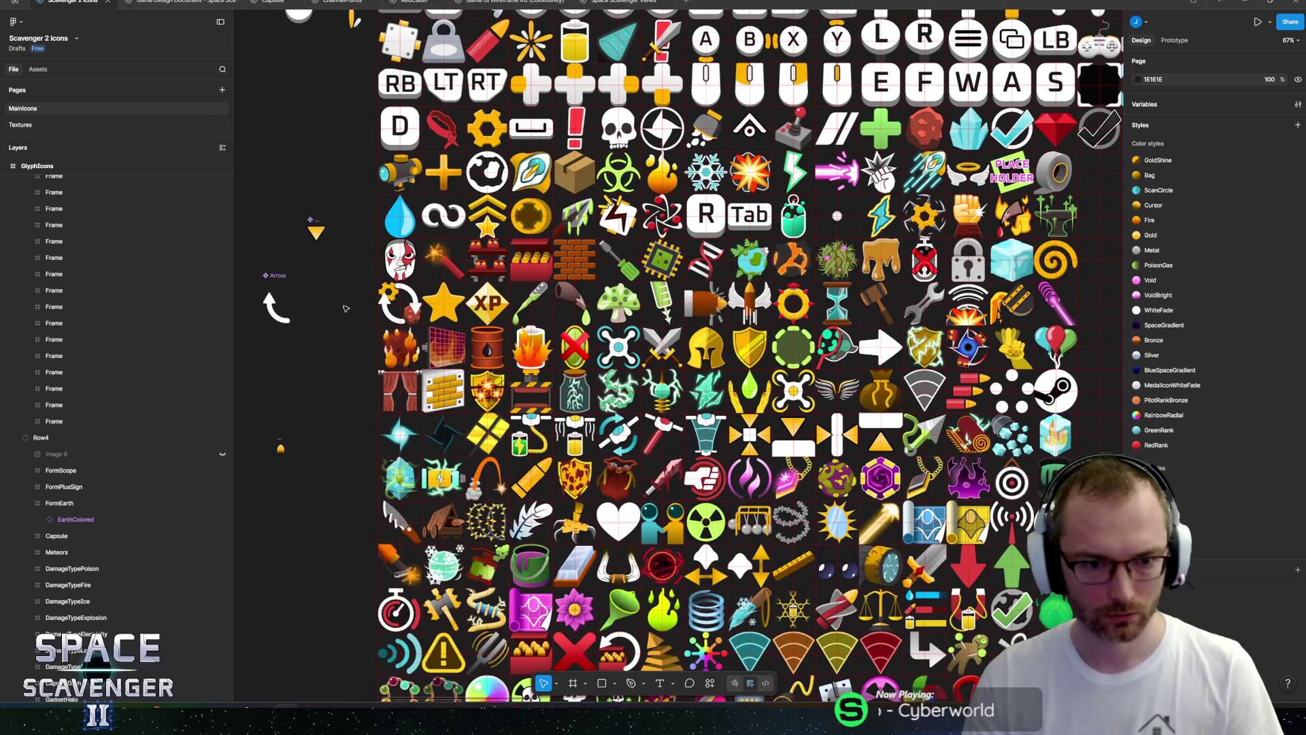
pyautogui.scroll(-4, 346, 309)
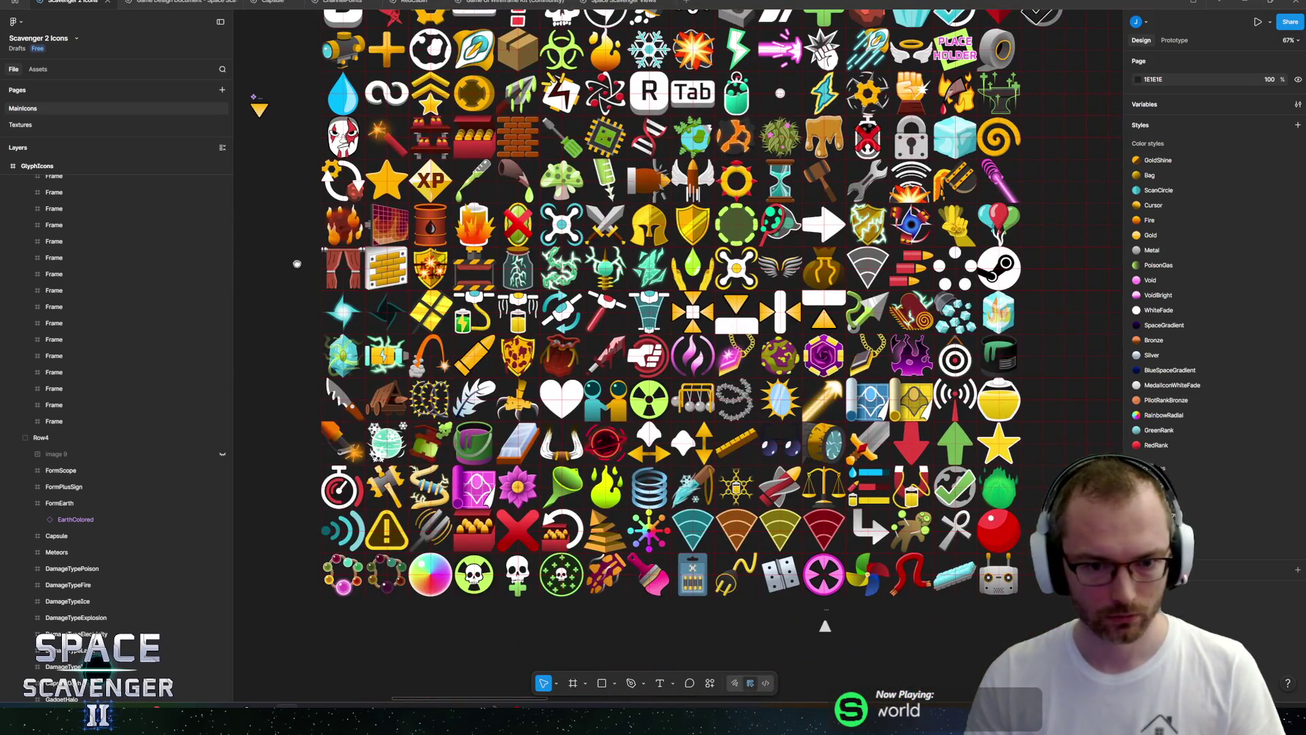
pyautogui.moveTo(297, 263)
pyautogui.mouseDown()
pyautogui.moveTo(315, 426)
pyautogui.moveTo(305, 422)
pyautogui.mouseUp()
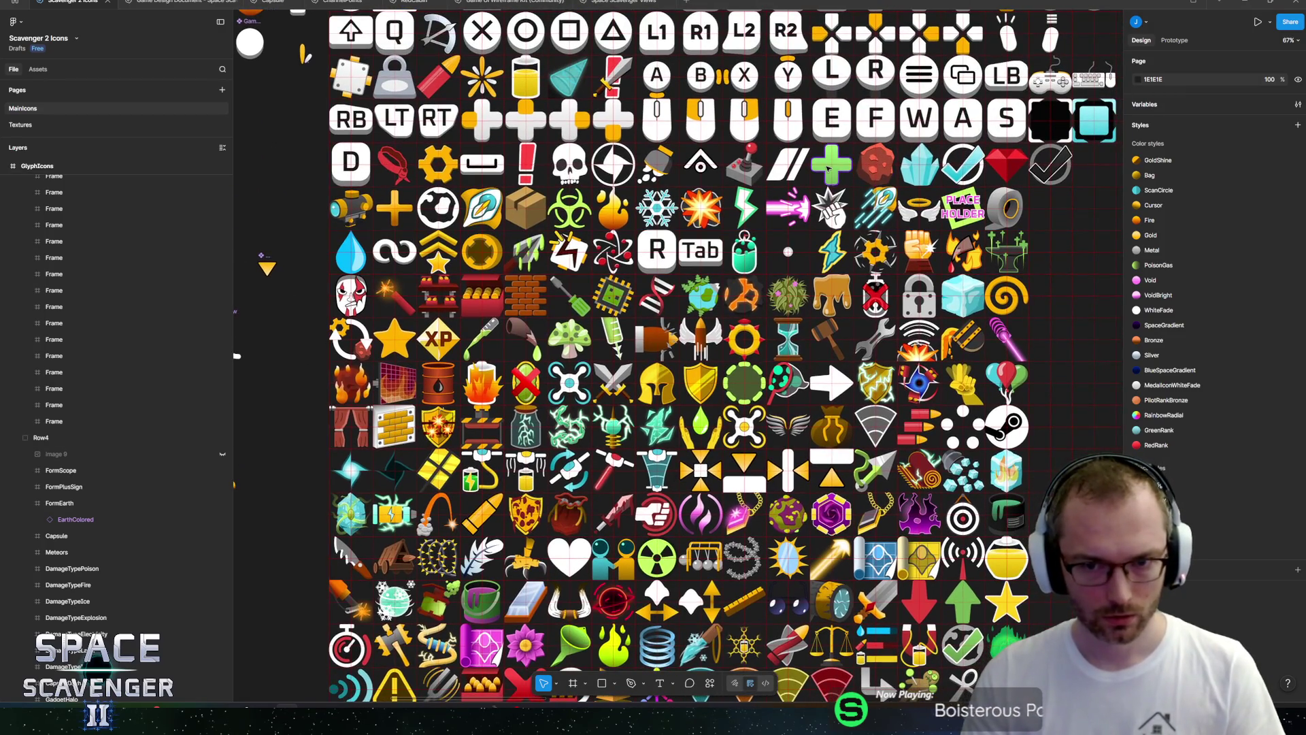
pyautogui.click(831, 163)
pyautogui.scroll(2, 126, 252)
pyautogui.click(39, 270)
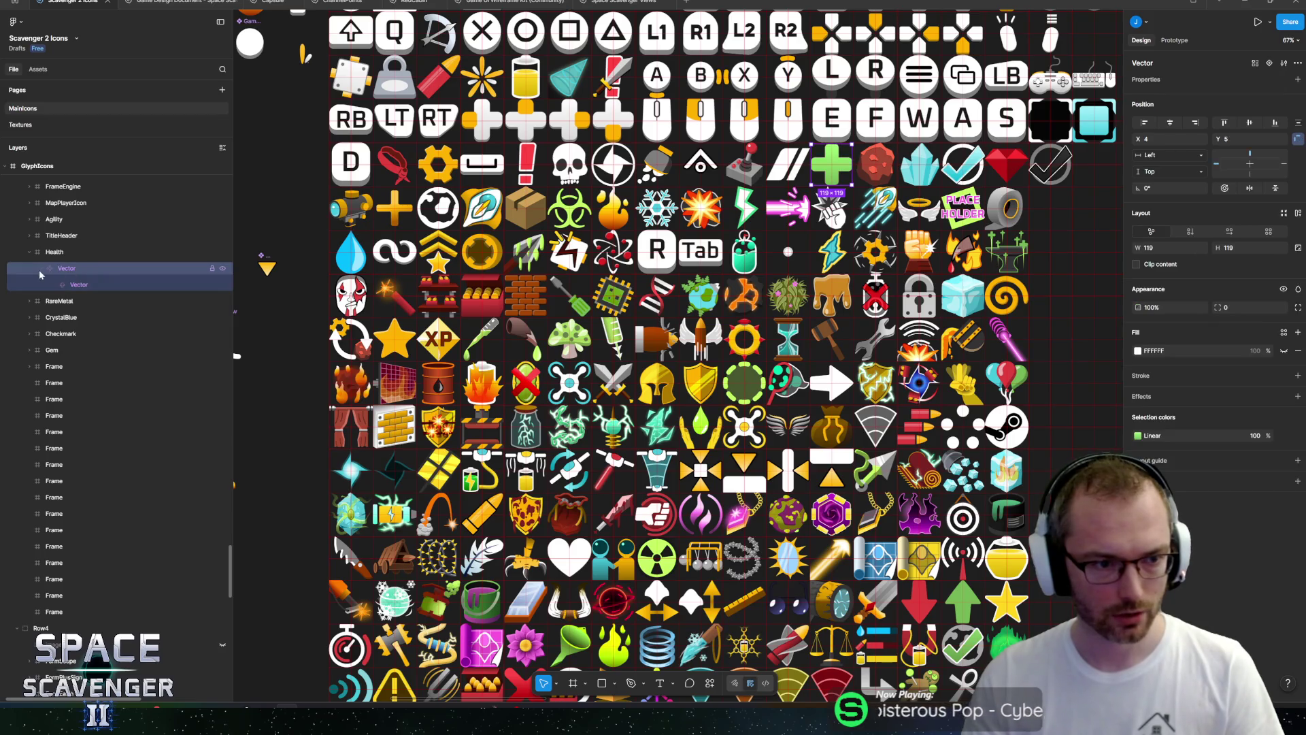
pyautogui.click(39, 269)
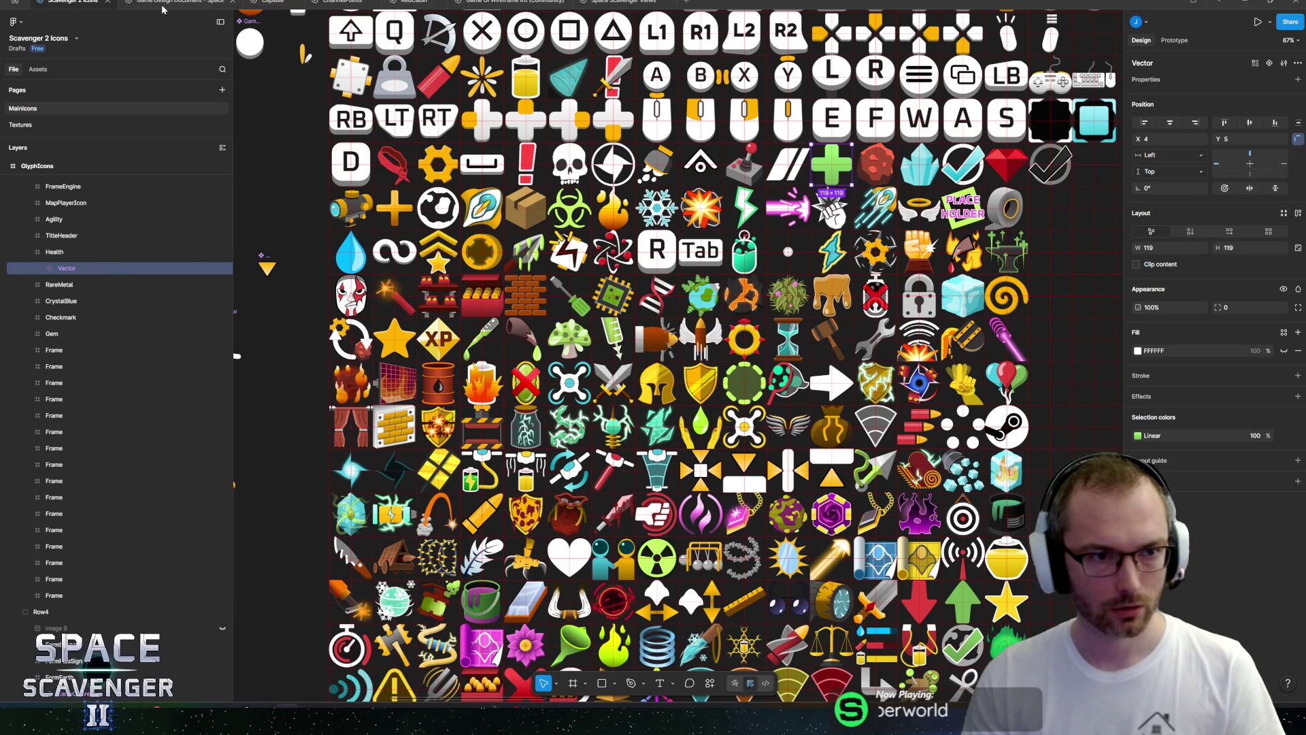
pyautogui.hotkey('ctrl', 'Tab')
pyautogui.rightClick(498, 286)
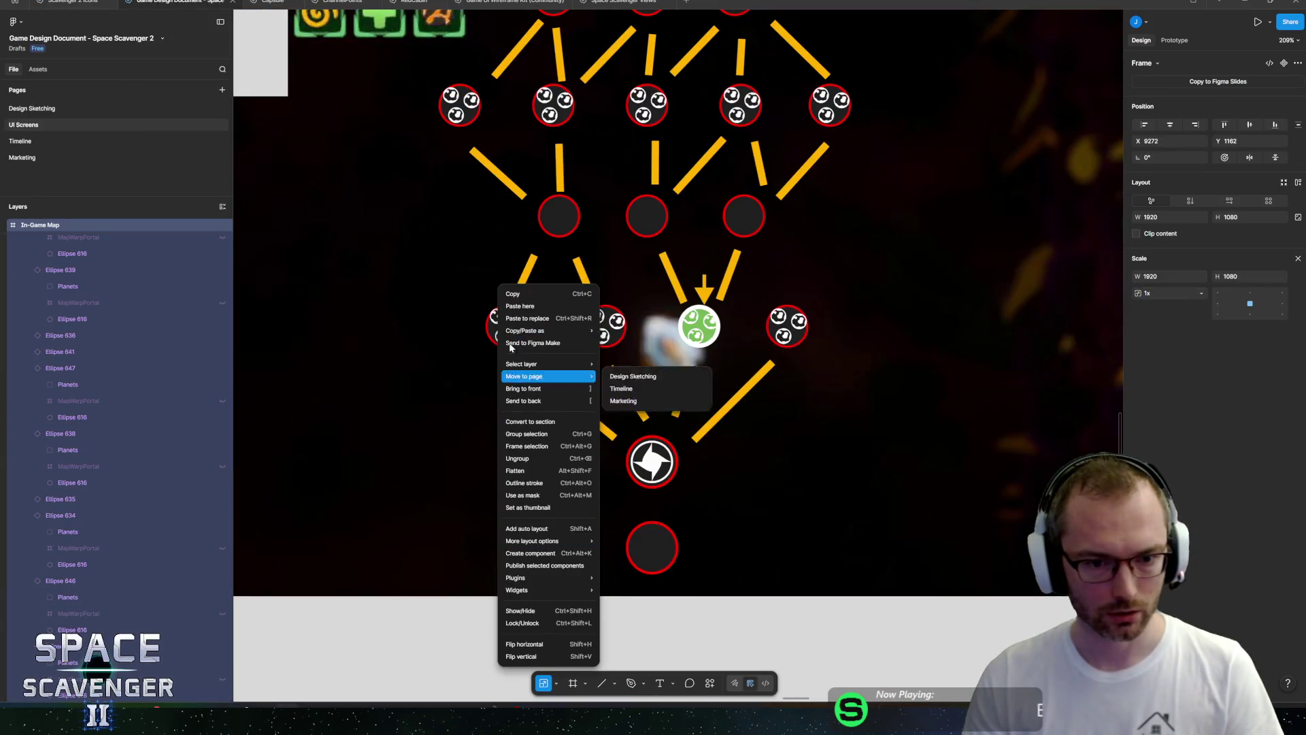
# Paste the green plus onto the map's lower left, then return to Scavenger 2 Icons.
pyautogui.click(516, 307)
pyautogui.moveTo(563, 382); pyautogui.dragTo(298, 499)
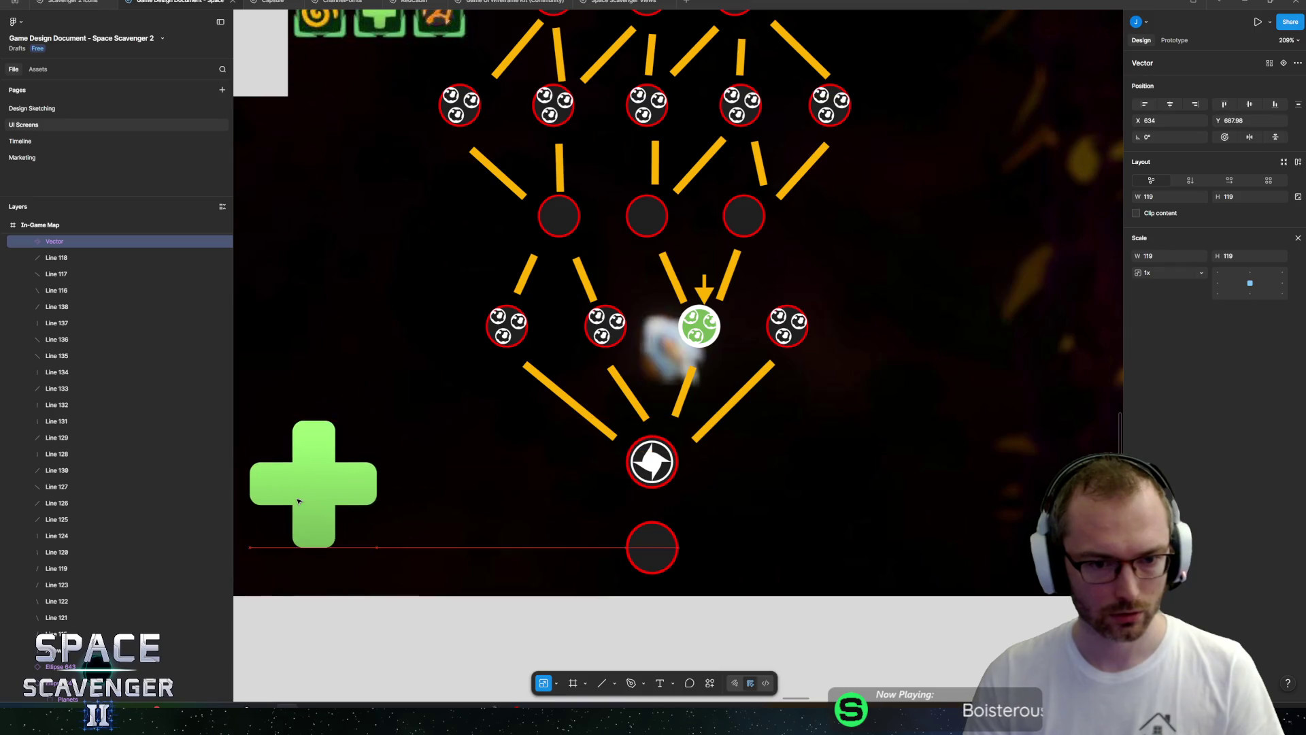
pyautogui.hotkey('ctrl', 'shift', 'Tab')
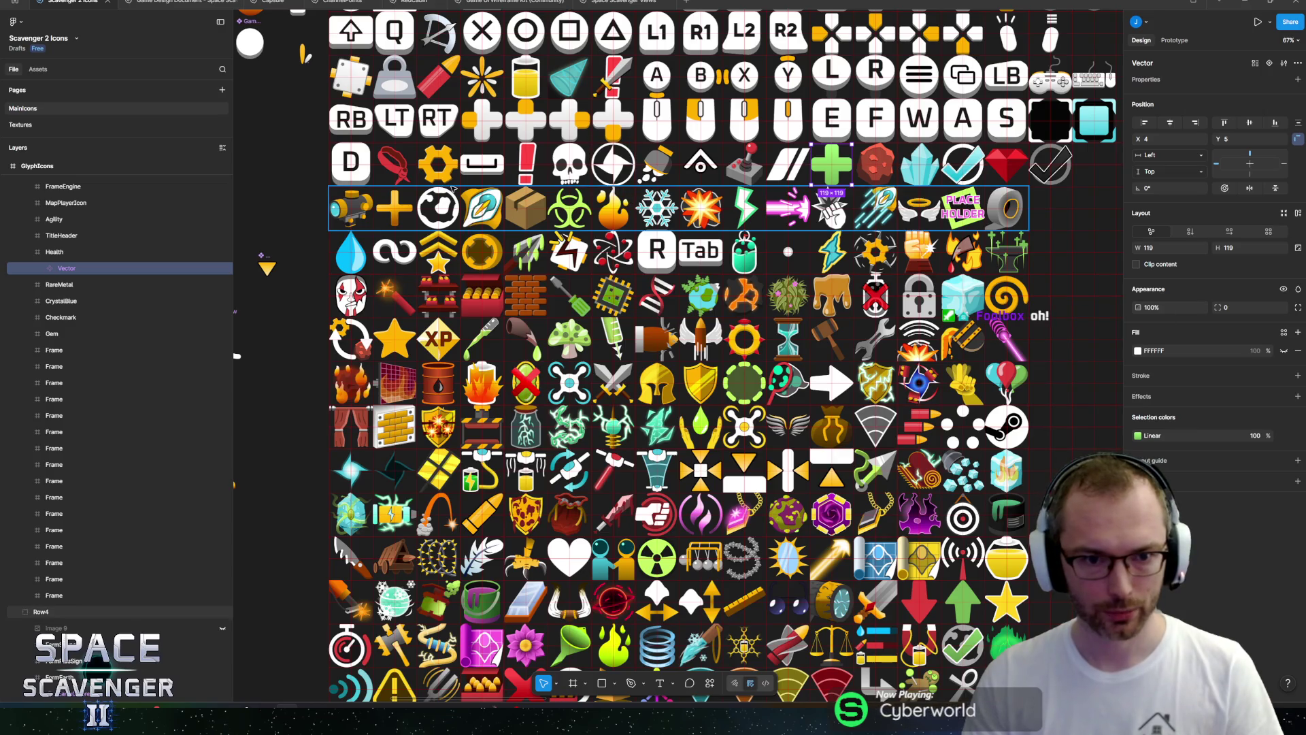
# Paste the yellow ScrapColored gear icon onto the map right beside the green plus.
pyautogui.keyDown('ctrl'); pyautogui.click(451, 178); pyautogui.keyUp('ctrl')
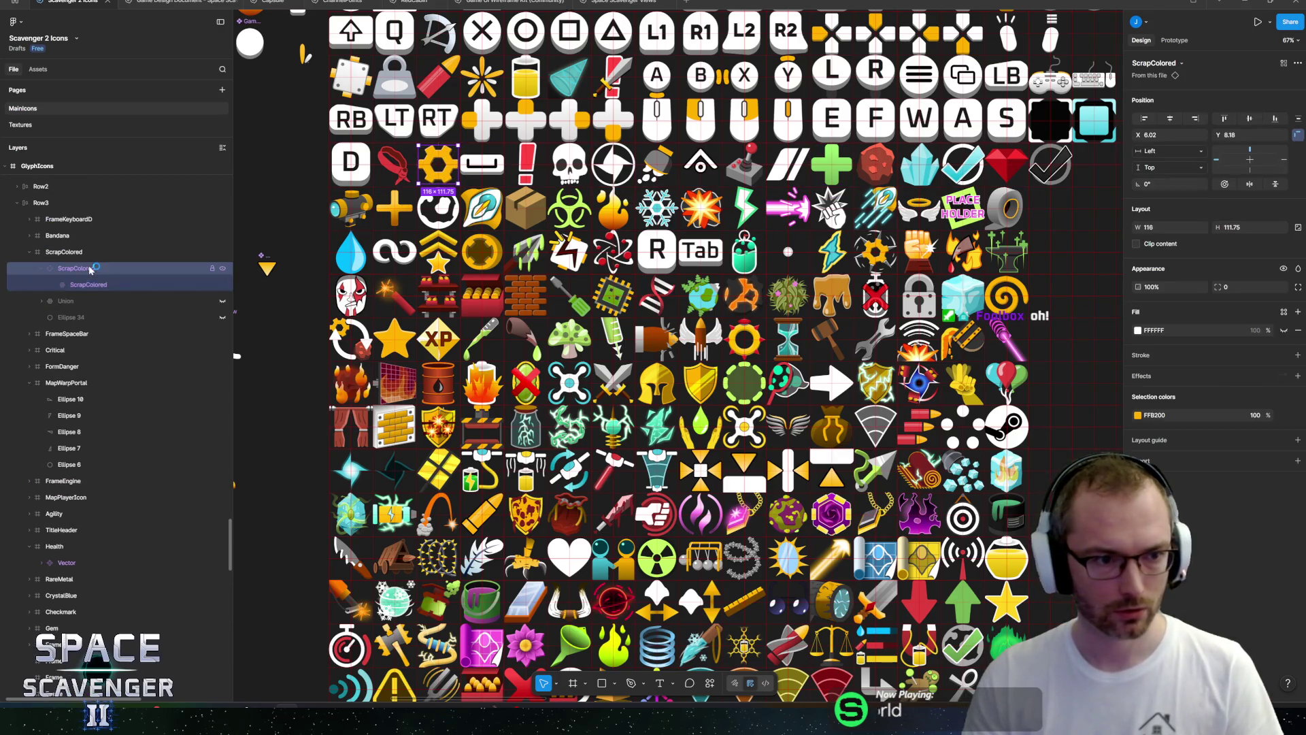
pyautogui.hotkey('ctrl', 'Tab')
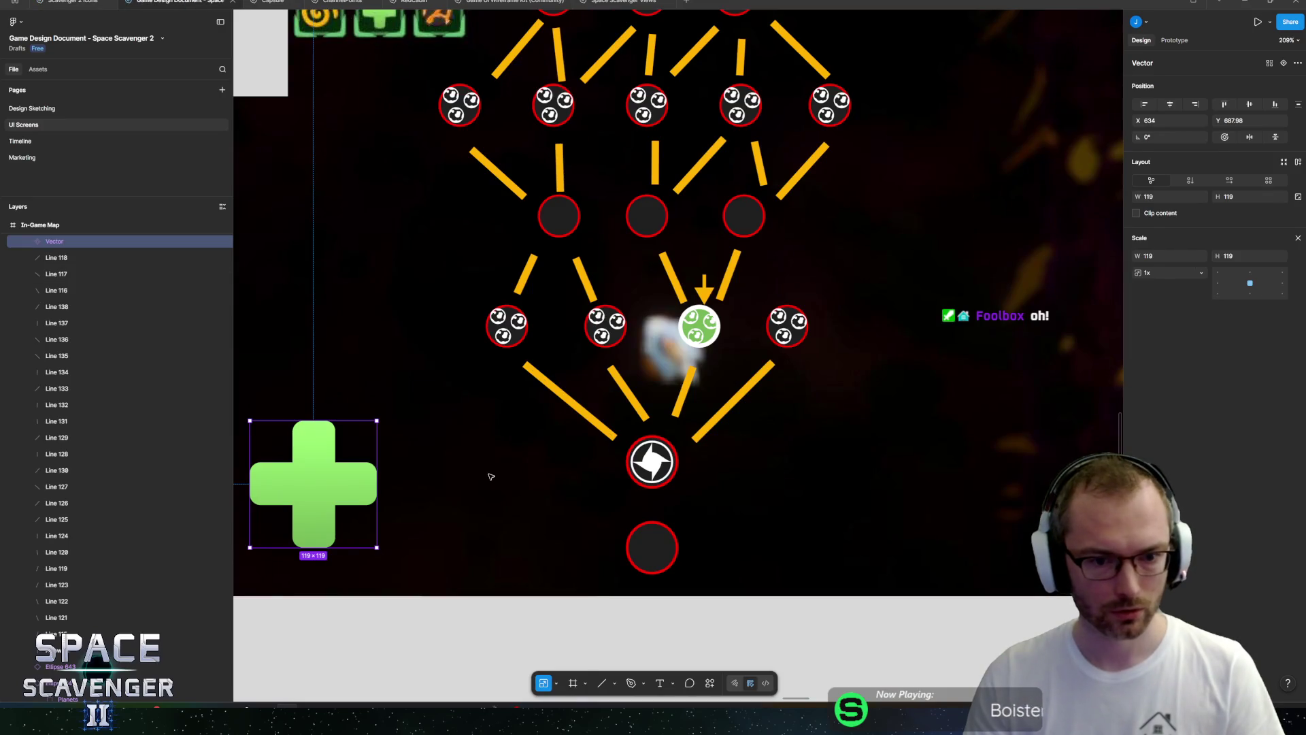
pyautogui.rightClick(491, 476)
pyautogui.click(537, 297)
pyautogui.moveTo(562, 400)
pyautogui.mouseDown()
pyautogui.moveTo(408, 486)
pyautogui.moveTo(428, 484)
pyautogui.mouseUp()
pyautogui.hotkey('ctrl', 'shift', 'Tab')
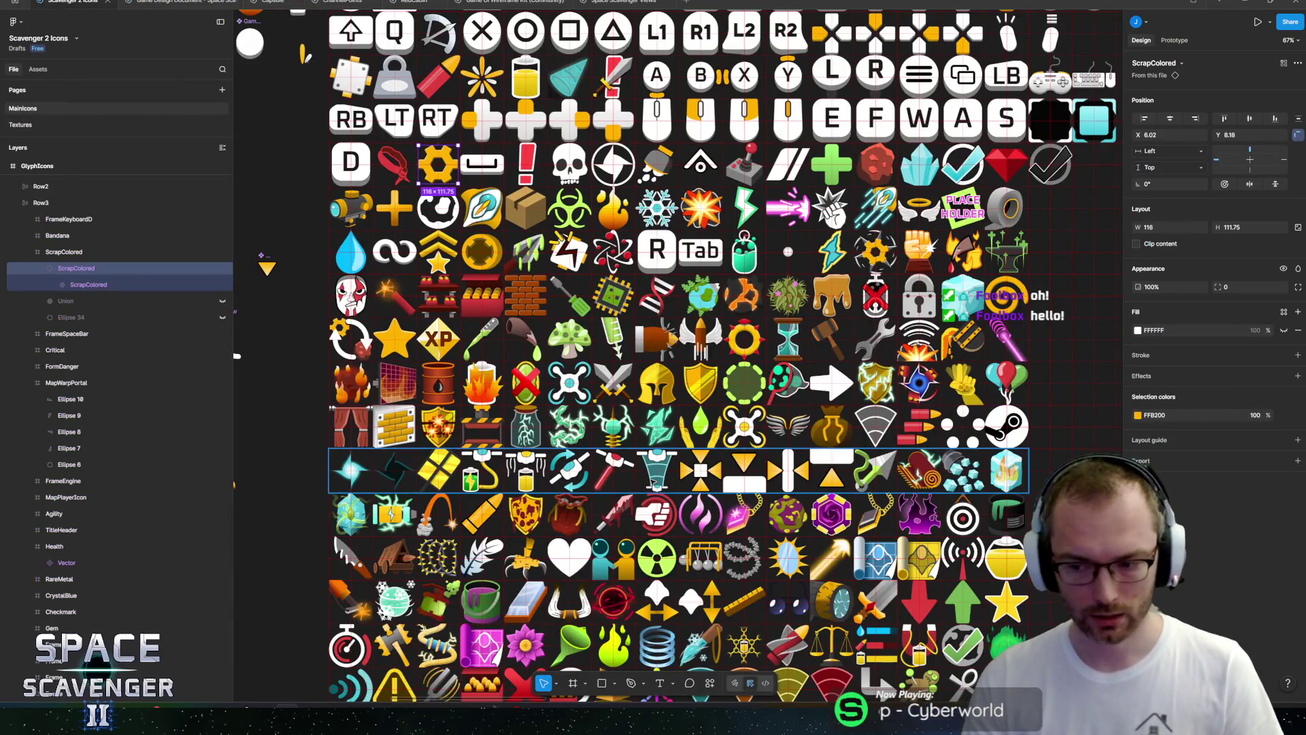
# Group the money bag's Form layers into Group 383 in the Scavenger 2 Icons file.
pyautogui.scroll(-3, 563, 465)
pyautogui.hscroll(2, 694, 392)
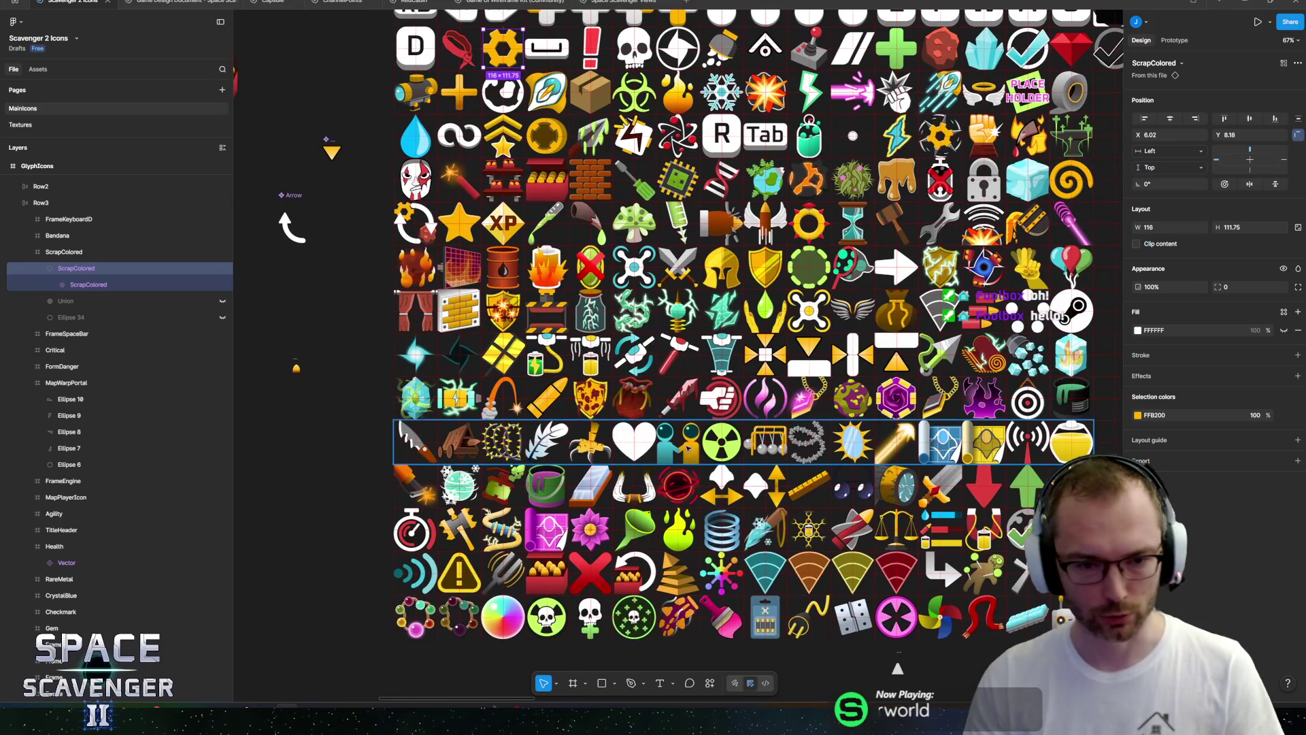
pyautogui.scroll(2, 359, 423)
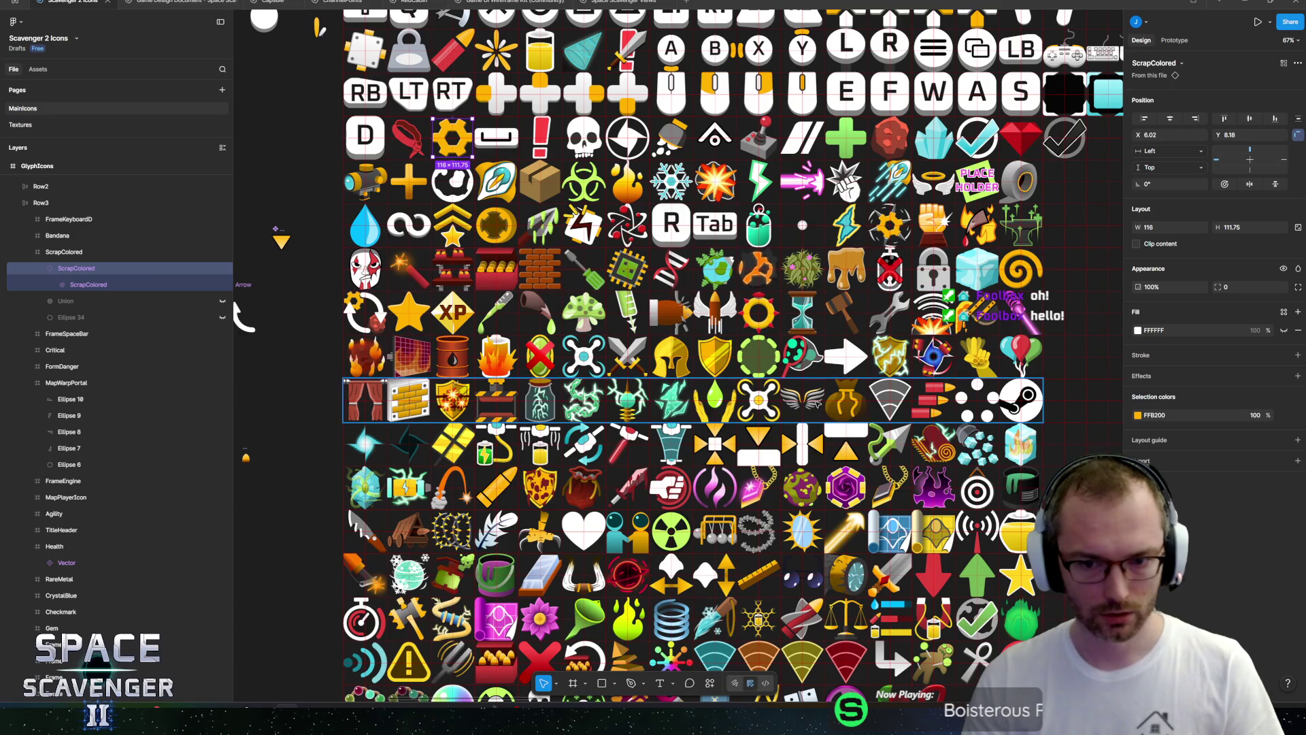
pyautogui.keyDown('ctrl'); pyautogui.click(846, 382); pyautogui.keyUp('ctrl')
pyautogui.scroll(4, 912, 406)
pyautogui.scroll(5, 782, 388)
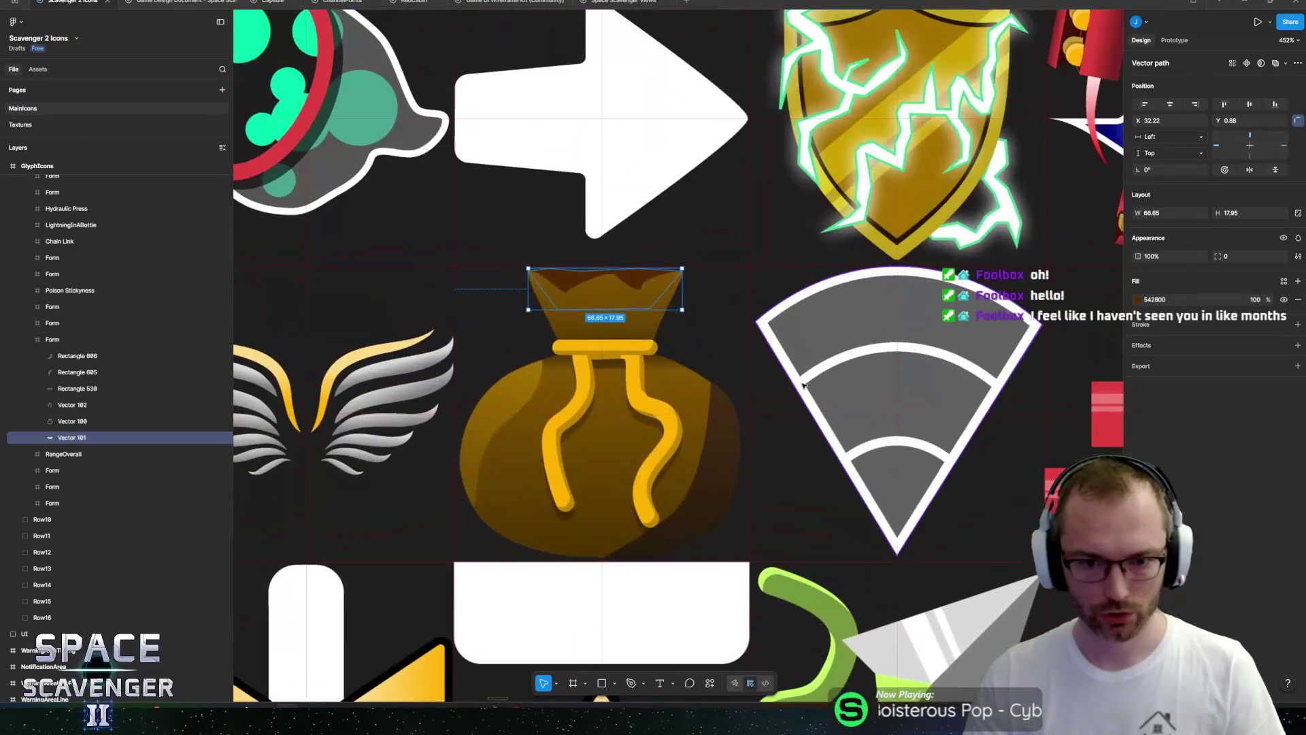
pyautogui.click(675, 376)
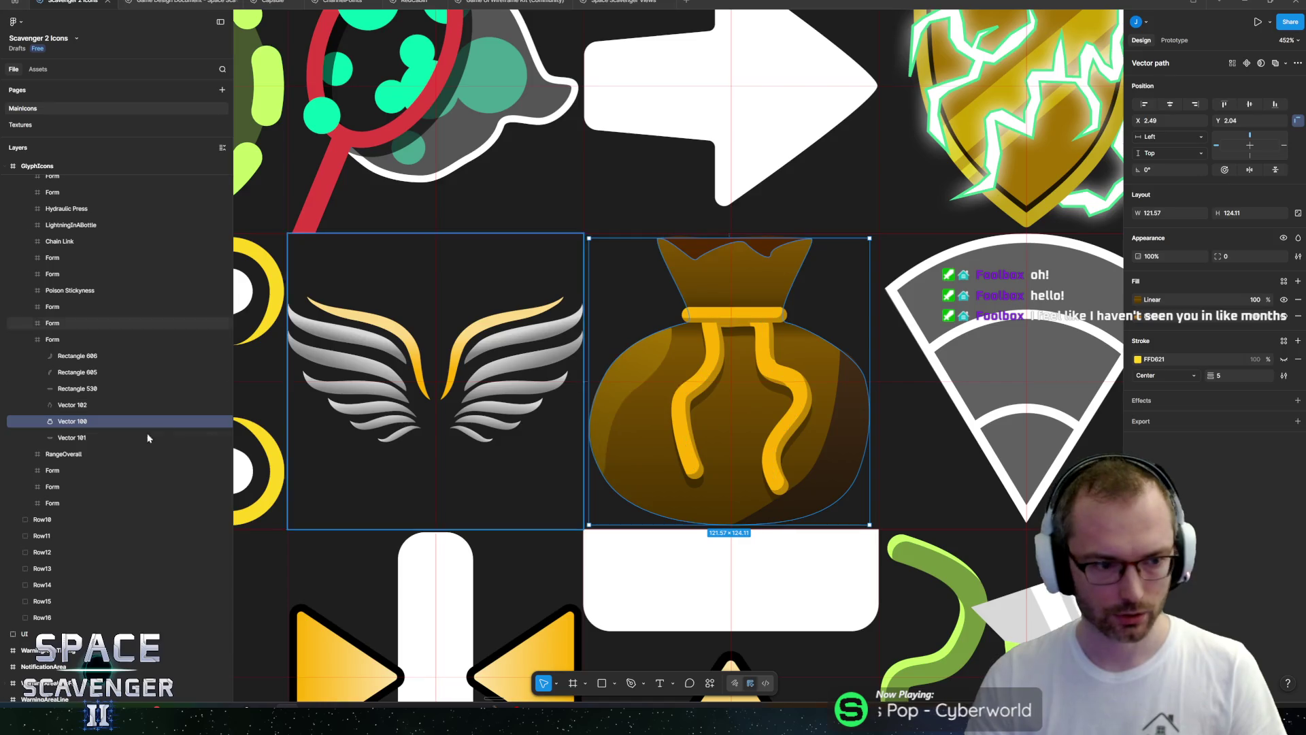
pyautogui.click(66, 342)
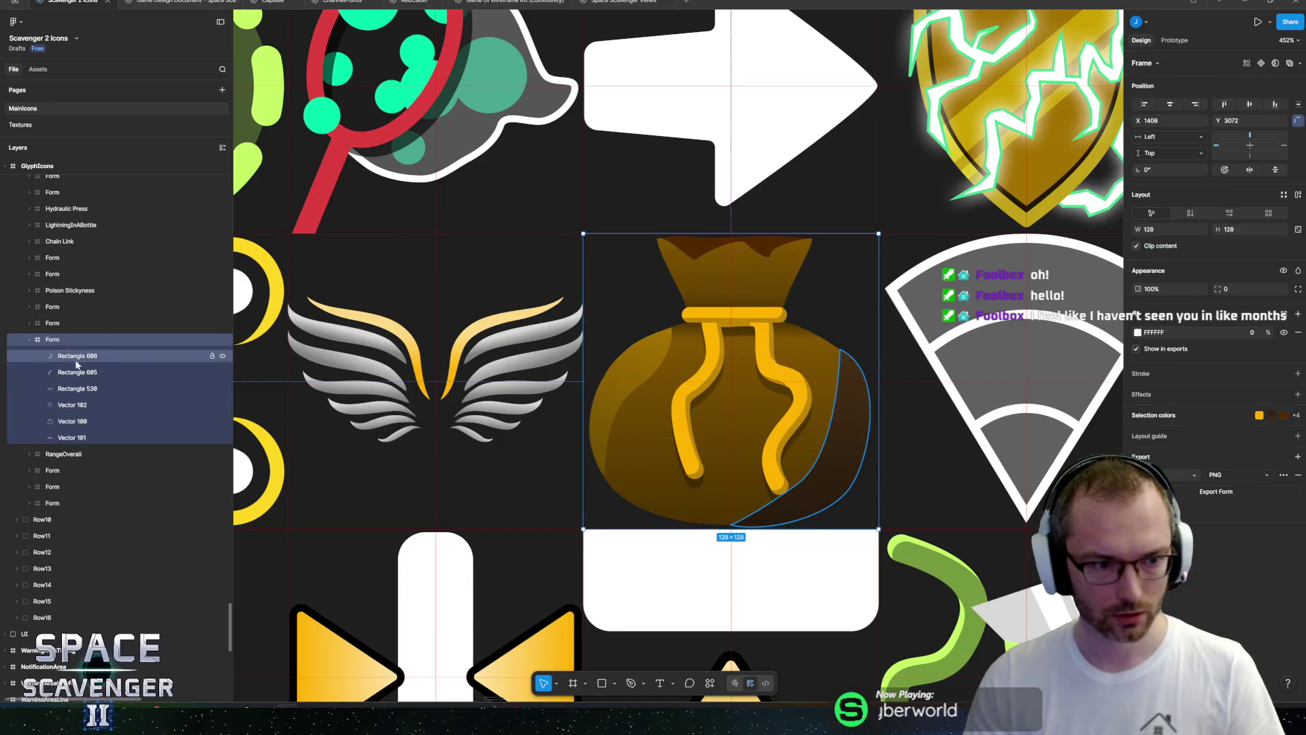
pyautogui.press('Return')
pyautogui.hotkey('ctrl', 'g')
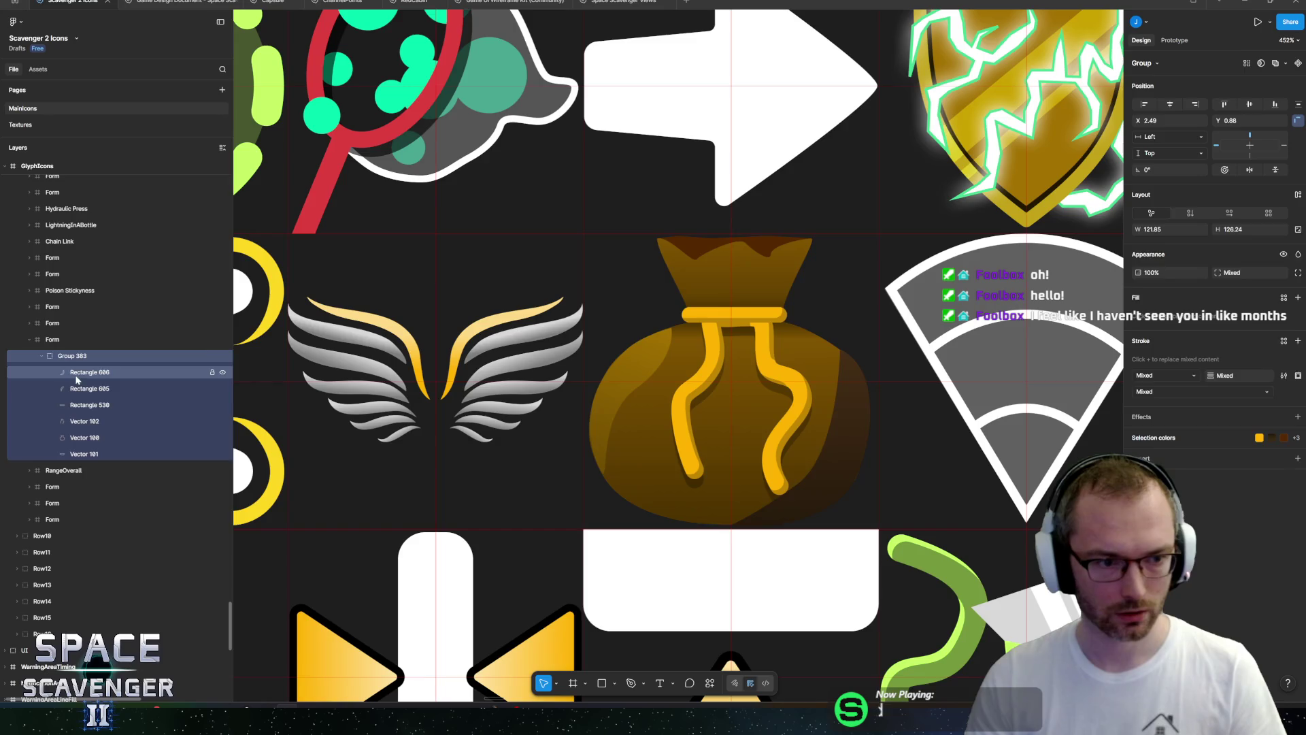
pyautogui.click(76, 356)
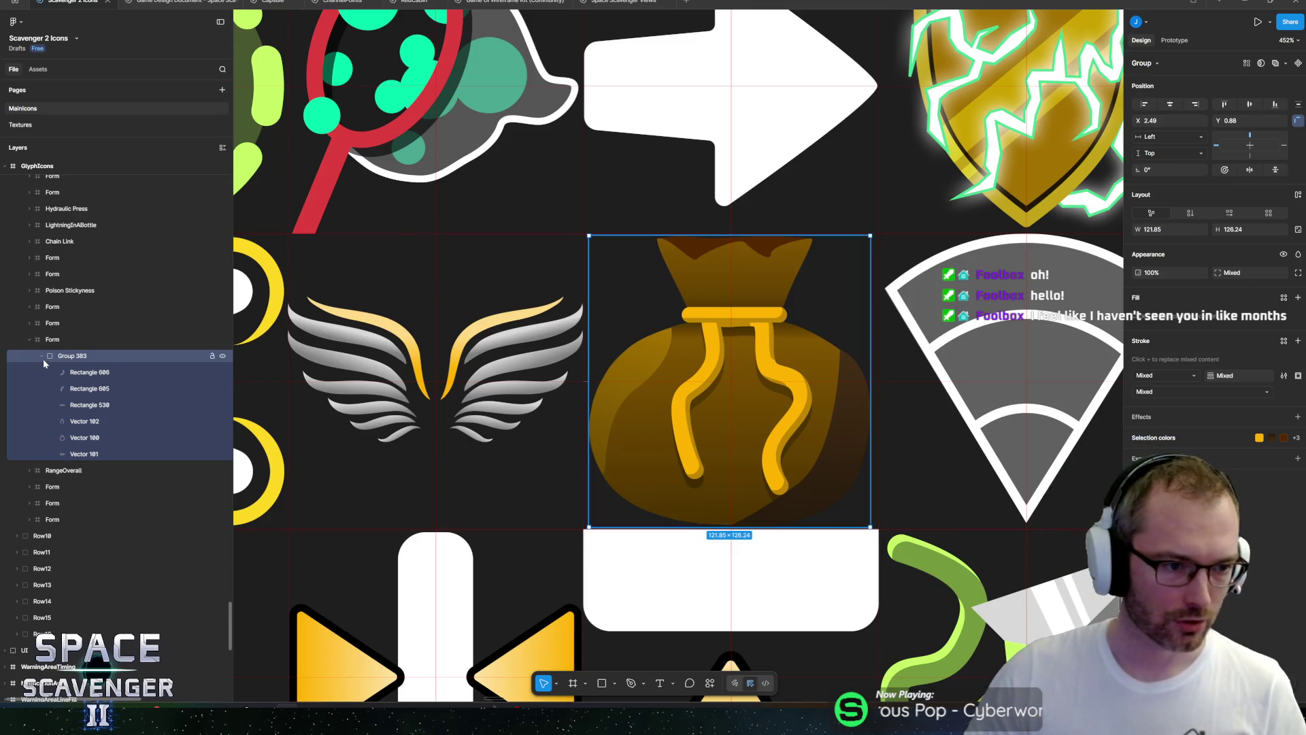
pyautogui.click(43, 359)
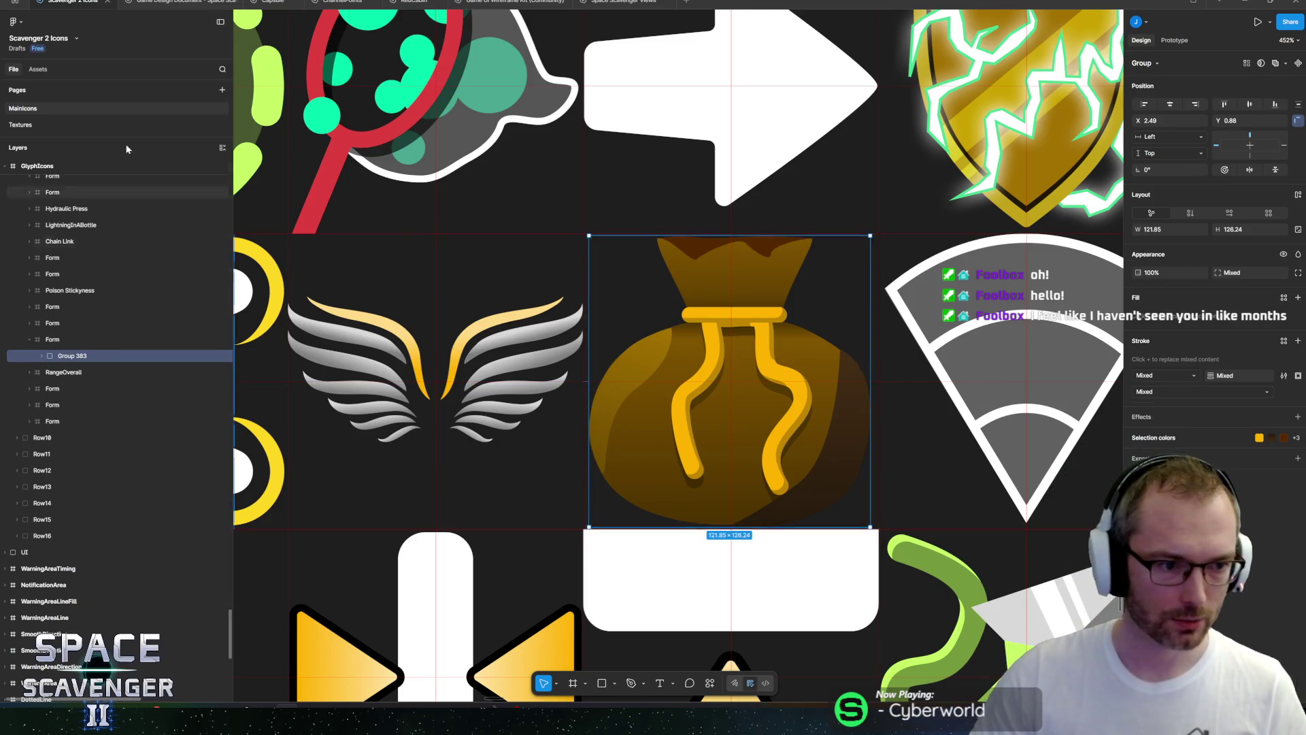
pyautogui.click(180, 2)
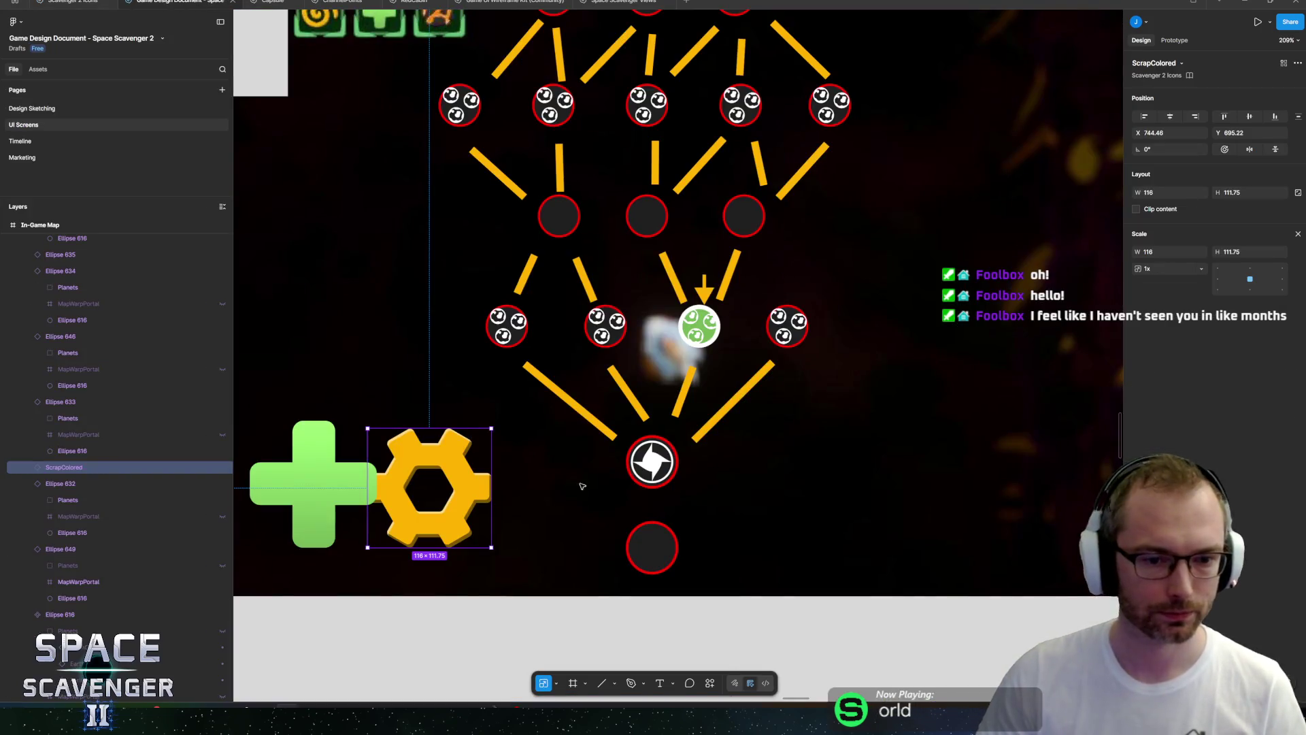
# Paste the money bag onto the gear and shrink plus, gear and bag together to 49.34 × 21.82.
pyautogui.rightClick(540, 476)
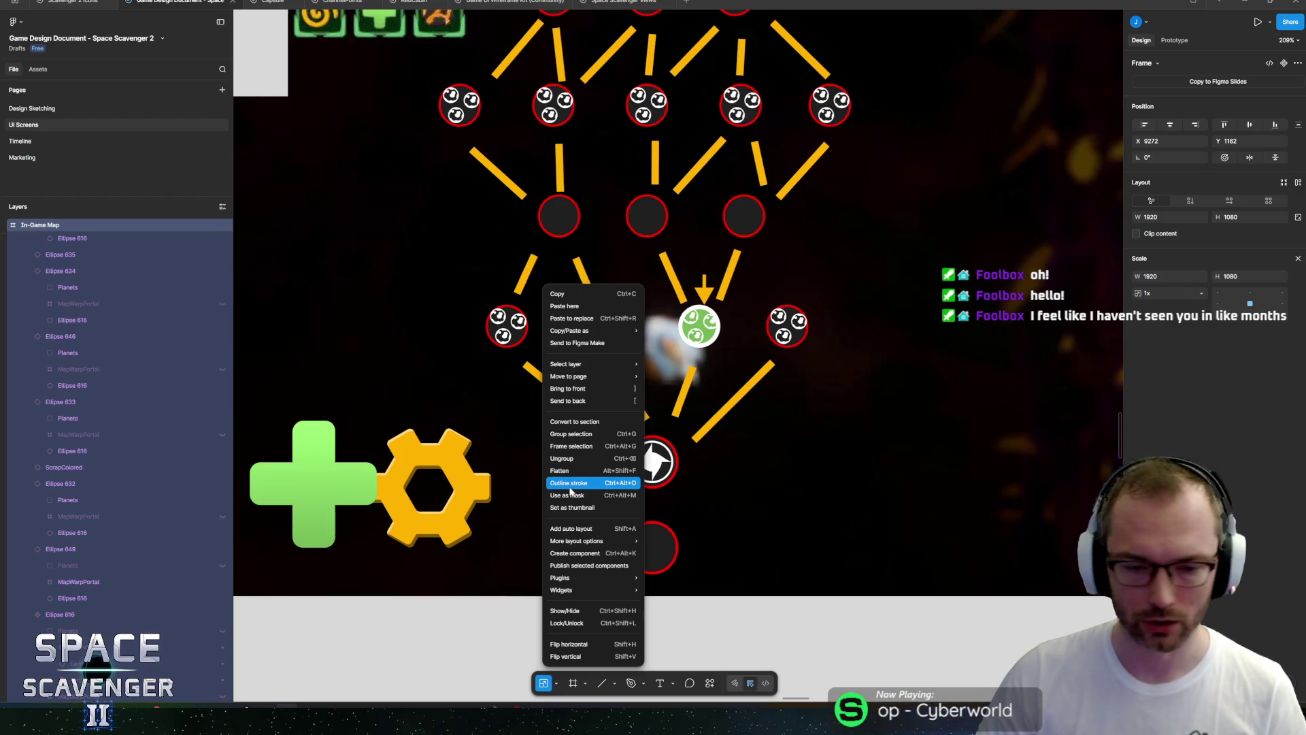
pyautogui.click(556, 306)
pyautogui.moveTo(609, 405); pyautogui.dragTo(479, 525)
pyautogui.hscroll(-3, 640, 480)
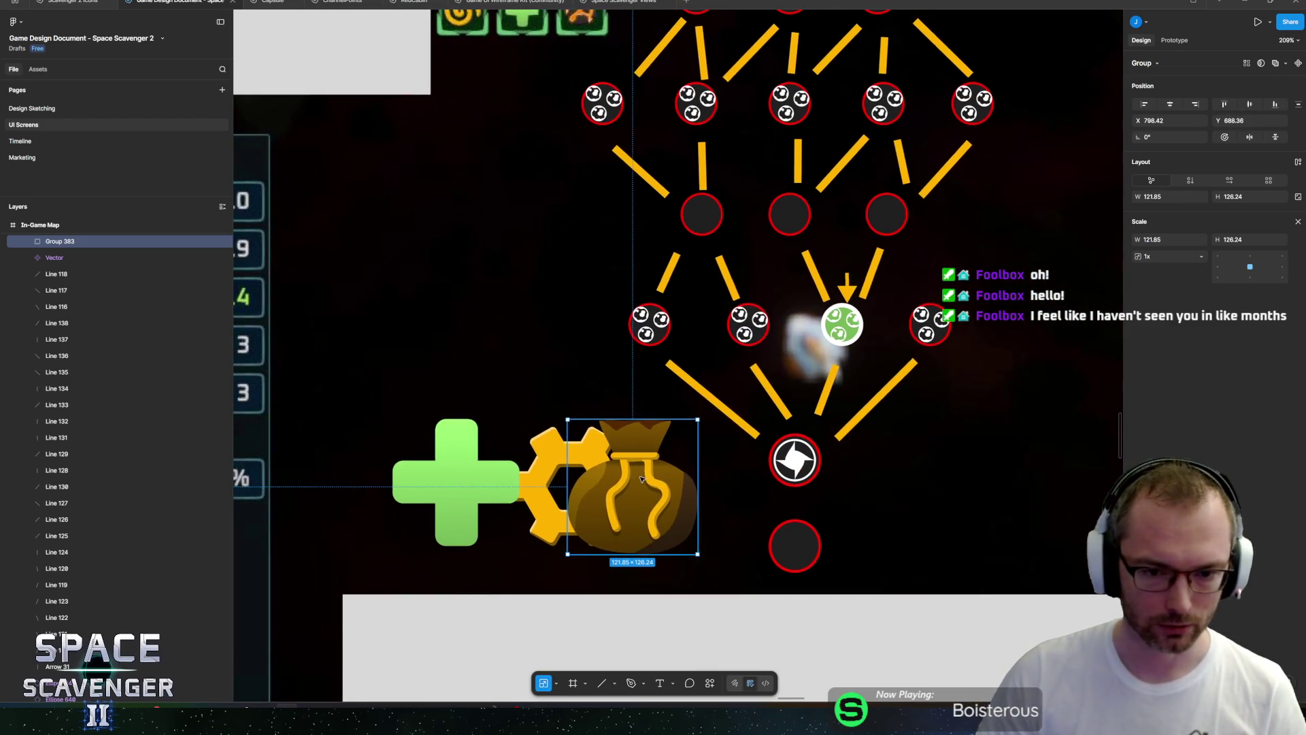
pyautogui.keyDown('shift'); pyautogui.click(538, 455); pyautogui.keyUp('shift')
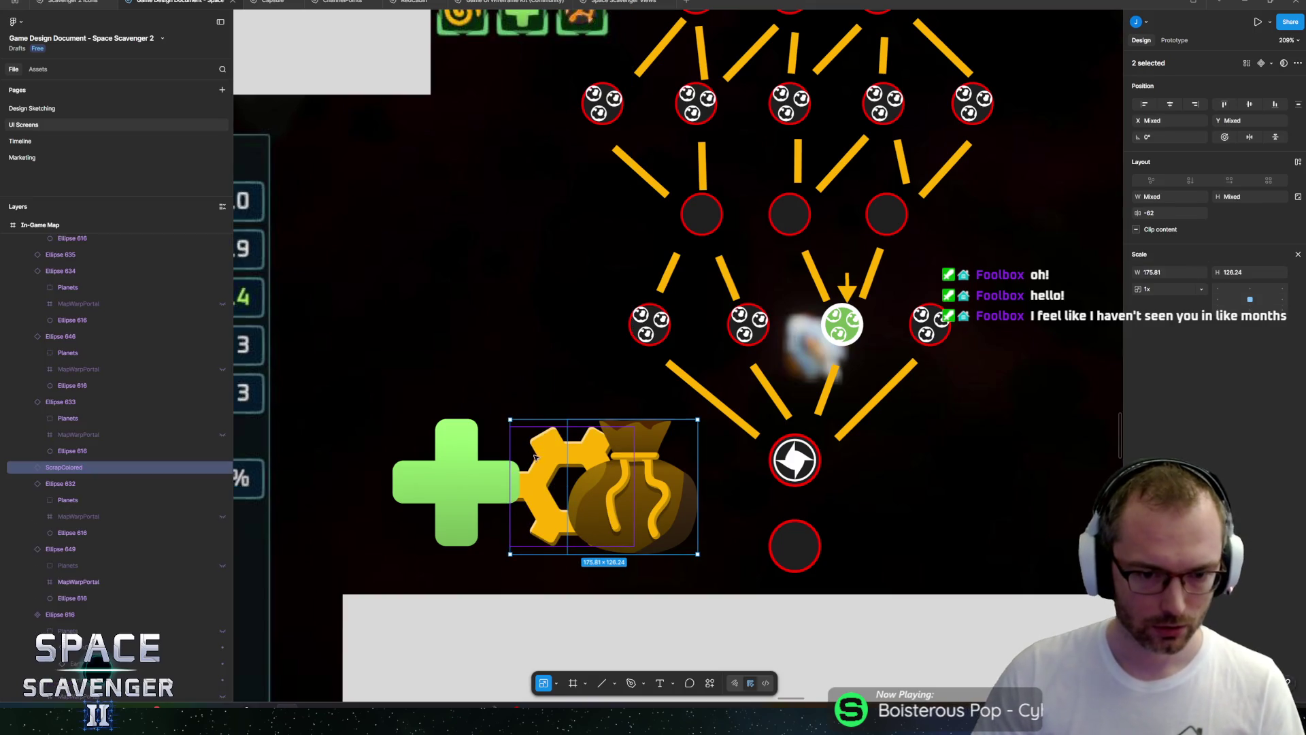
pyautogui.keyDown('shift'); pyautogui.click(466, 454); pyautogui.keyUp('shift')
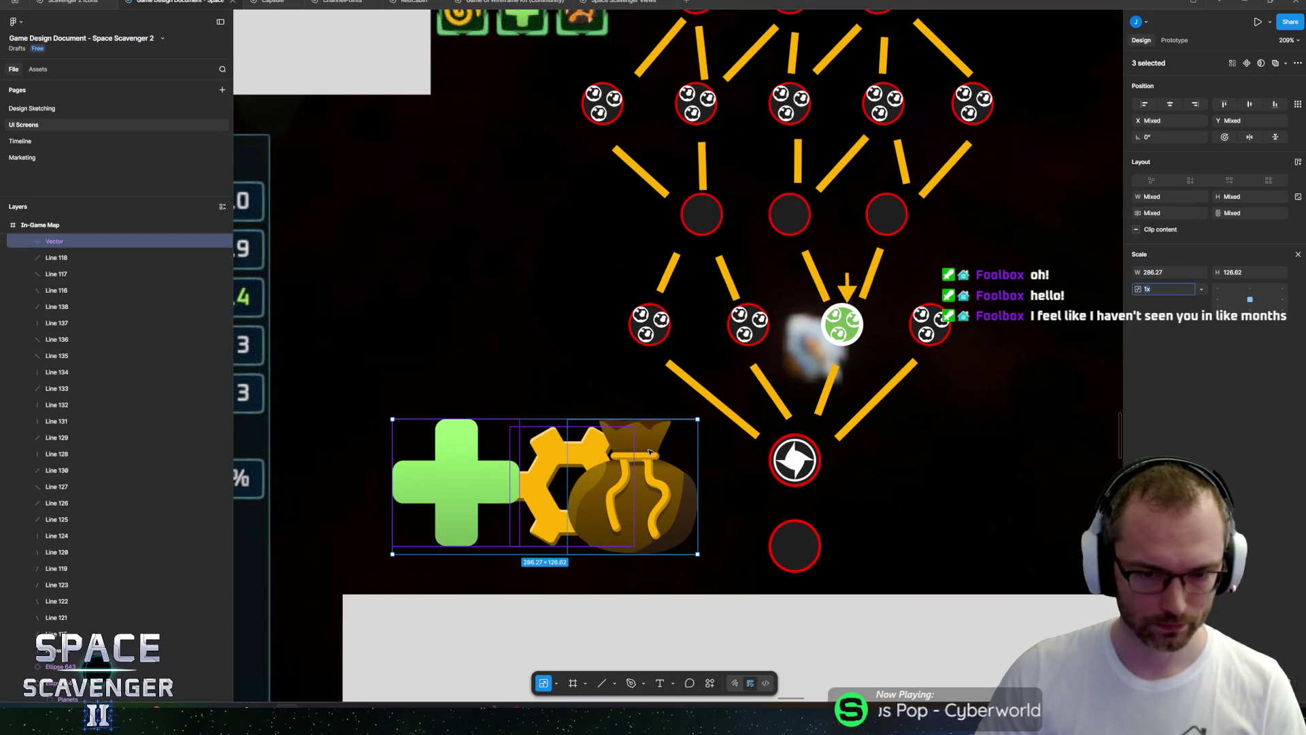
pyautogui.moveTo(695, 423)
pyautogui.mouseDown()
pyautogui.moveTo(454, 532)
pyautogui.moveTo(736, 544)
pyautogui.mouseUp()
pyautogui.scroll(10, 959, 530)
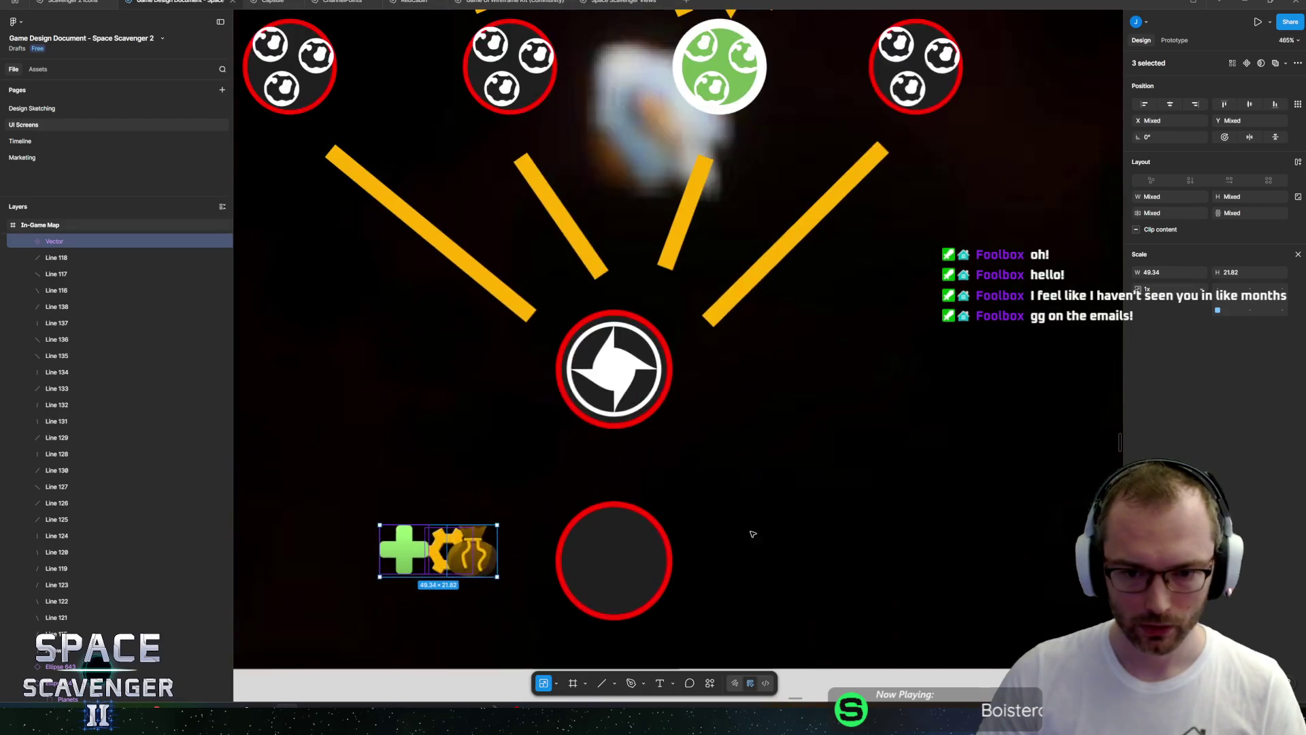
pyautogui.click(561, 441)
# Move the money bag, gear and green plus into the bottom red map node.
pyautogui.click(634, 577)
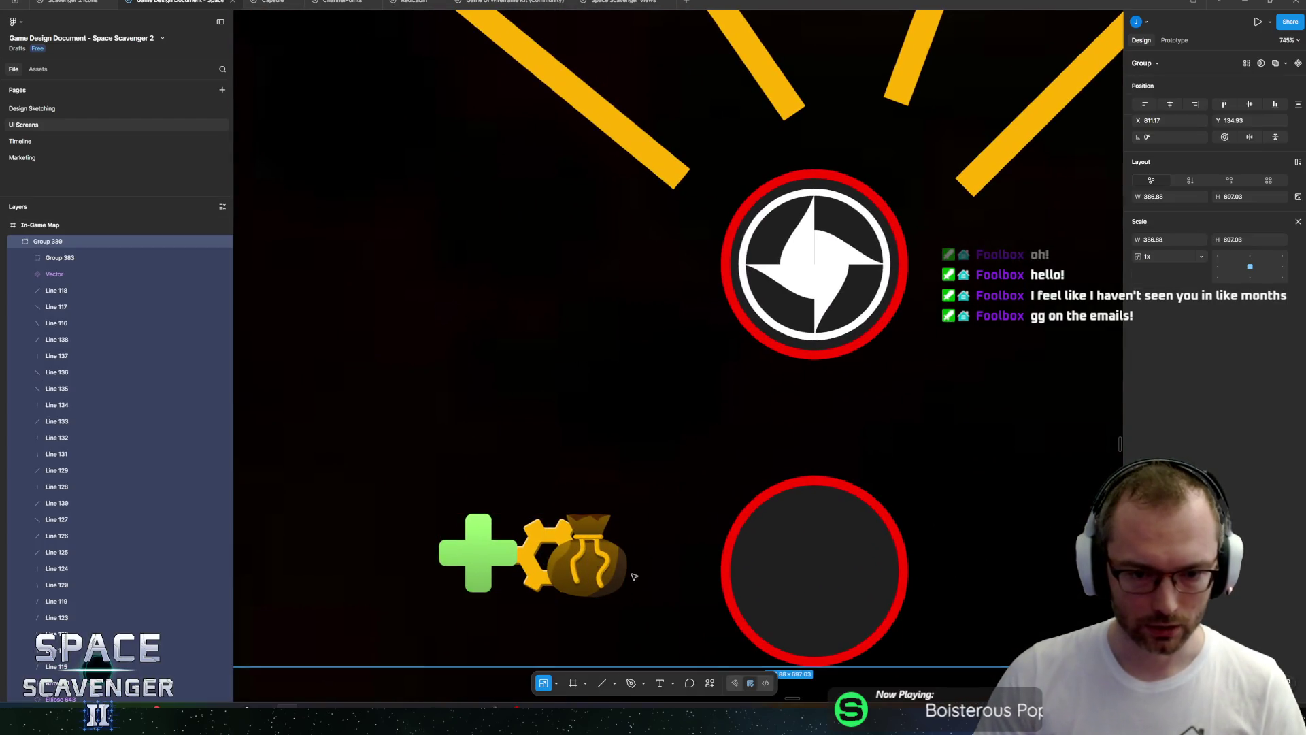
pyautogui.doubleClick(589, 571)
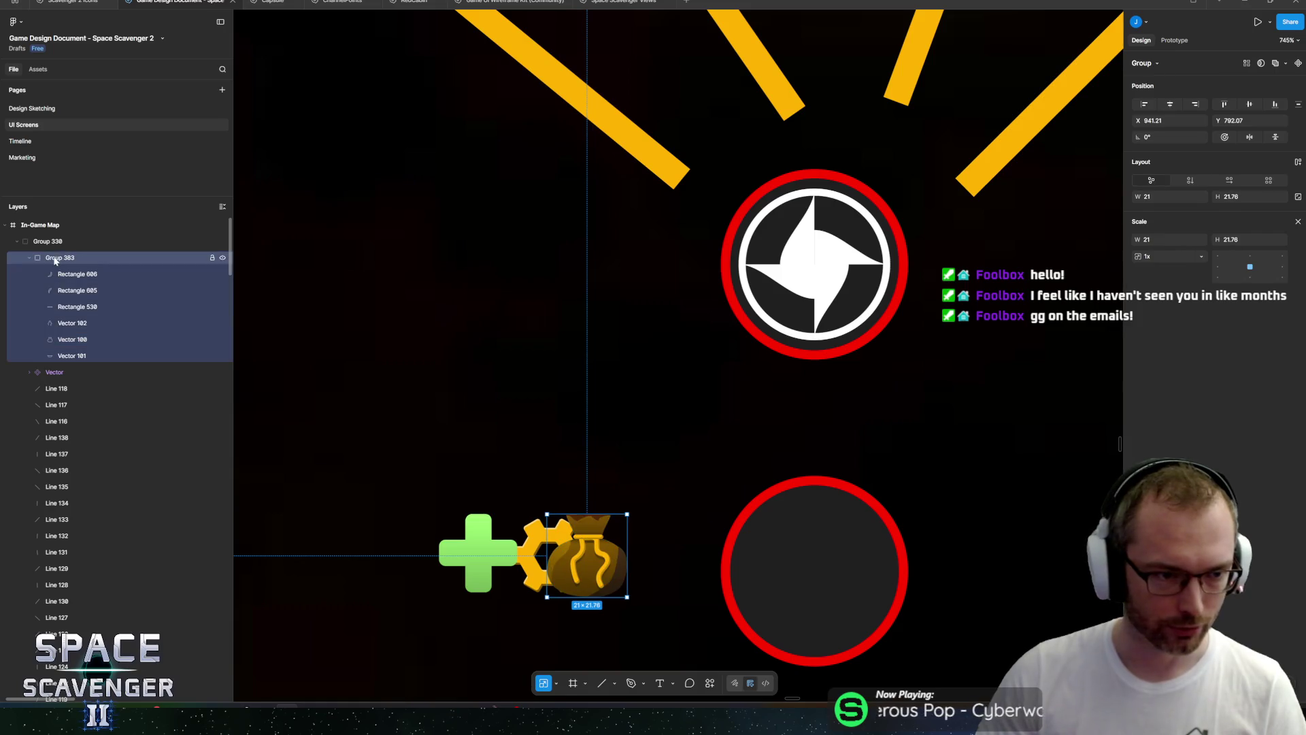
pyautogui.moveTo(586, 565); pyautogui.dragTo(818, 559)
pyautogui.click(551, 559)
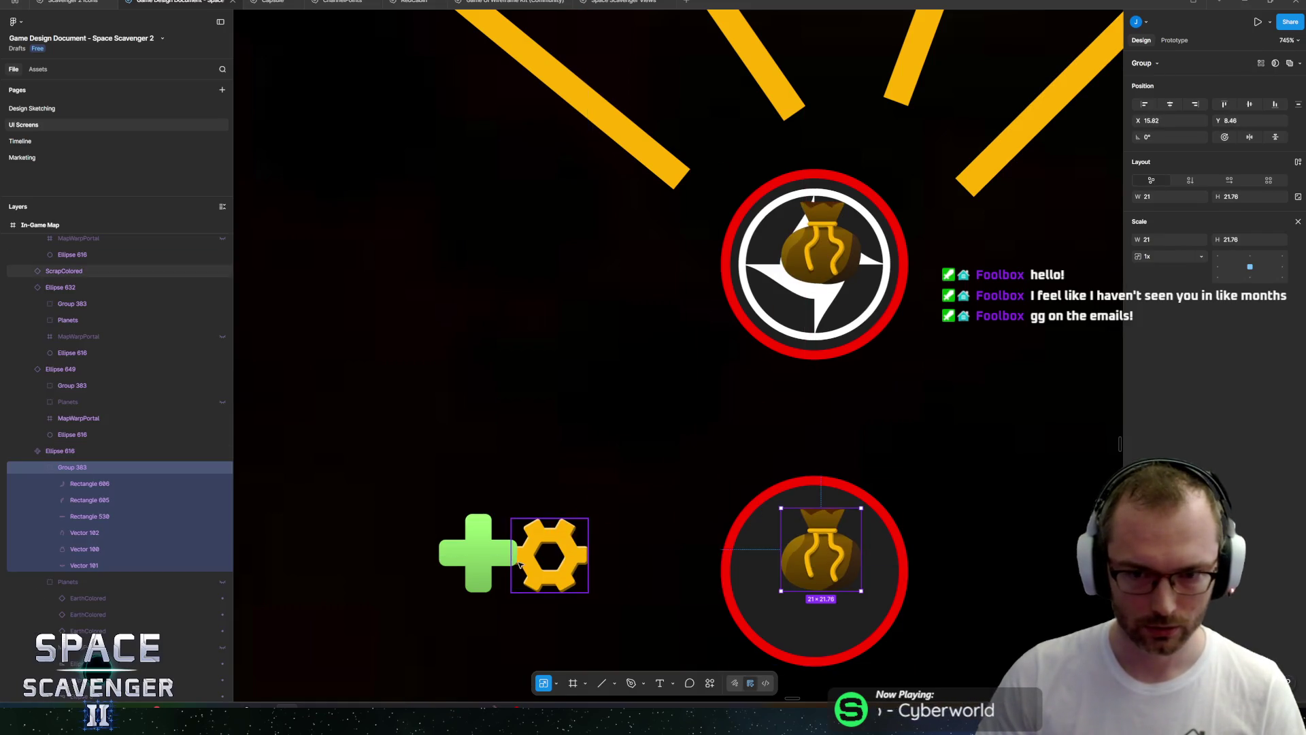
pyautogui.moveTo(550, 559)
pyautogui.mouseDown()
pyautogui.moveTo(809, 585)
pyautogui.moveTo(816, 604)
pyautogui.mouseUp()
pyautogui.moveTo(491, 552)
pyautogui.mouseDown()
pyautogui.moveTo(755, 554)
pyautogui.moveTo(837, 538)
pyautogui.moveTo(795, 546)
pyautogui.mouseUp()
pyautogui.hscroll(2, 786, 488)
pyautogui.scroll(-2, 785, 488)
# Zoom to the node, move the money bag up-right, and resize bag and plus to about 15 px.
pyautogui.click(785, 489)
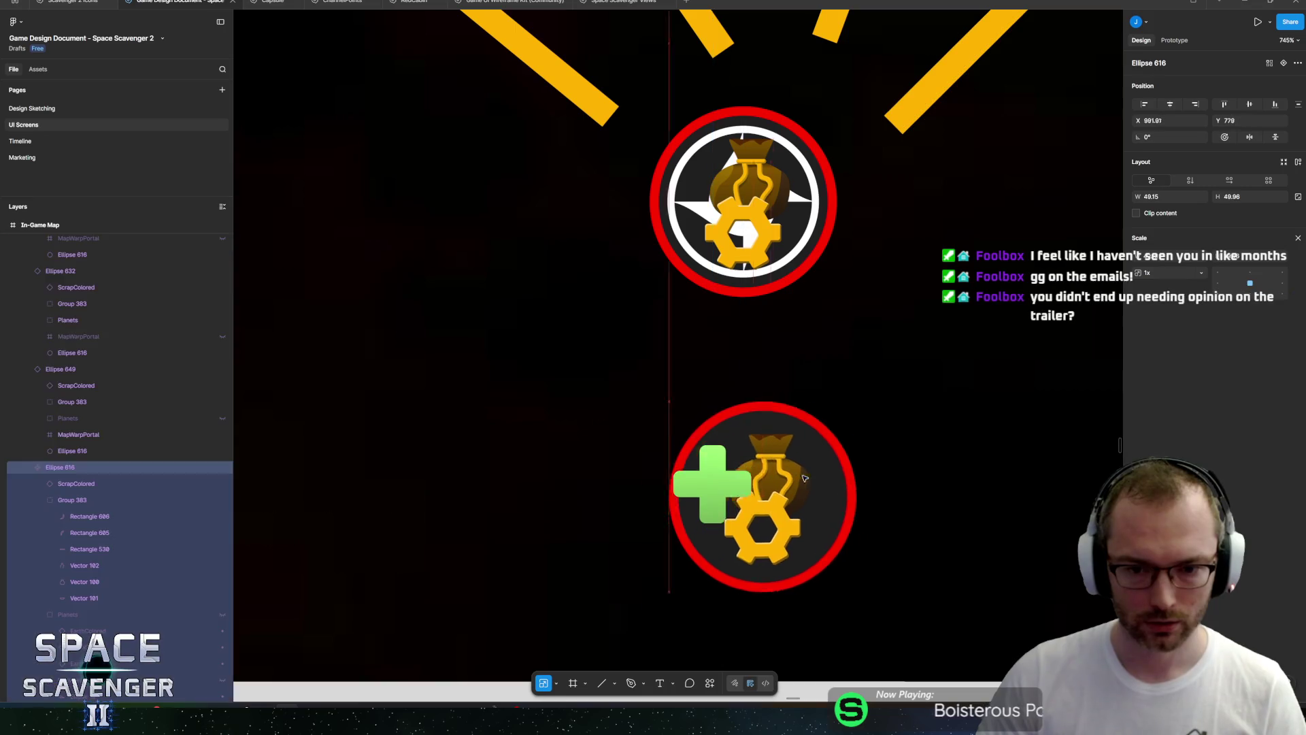
pyautogui.hotkey('shift', '2')
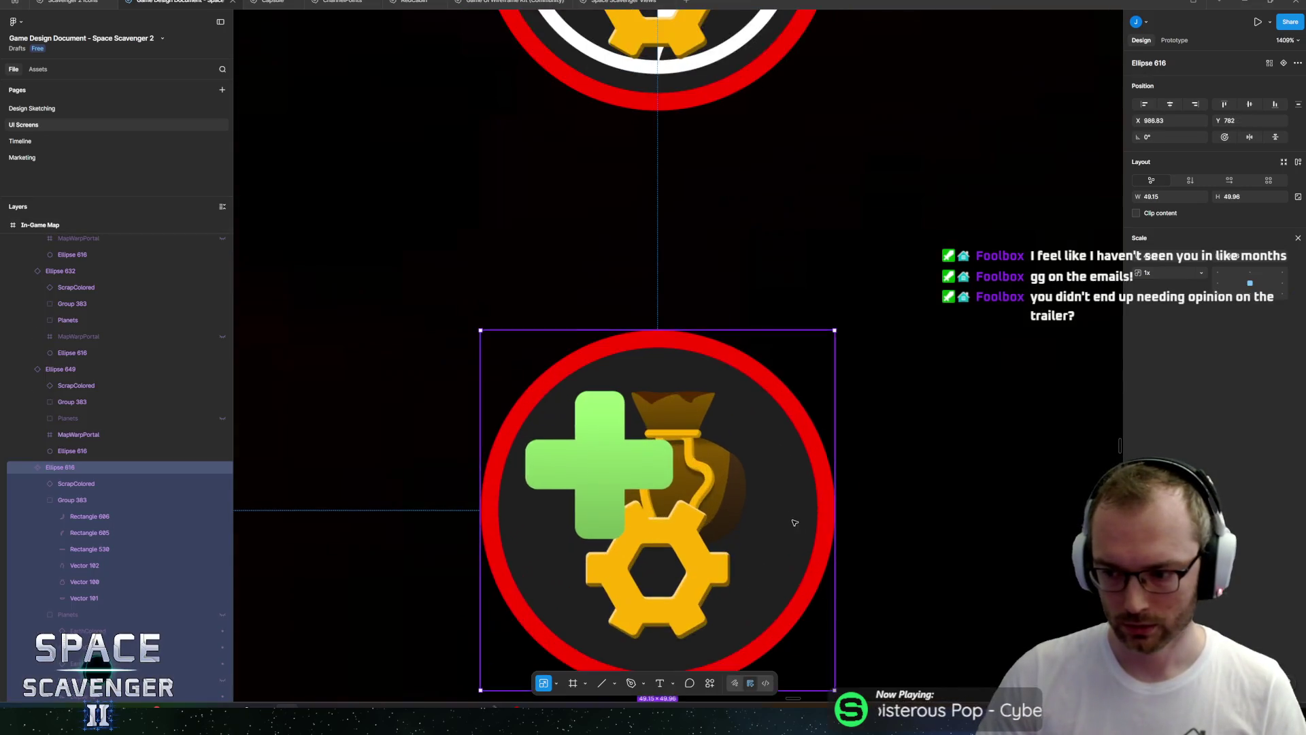
pyautogui.hscroll(2, 787, 336)
pyautogui.scroll(1, 787, 336)
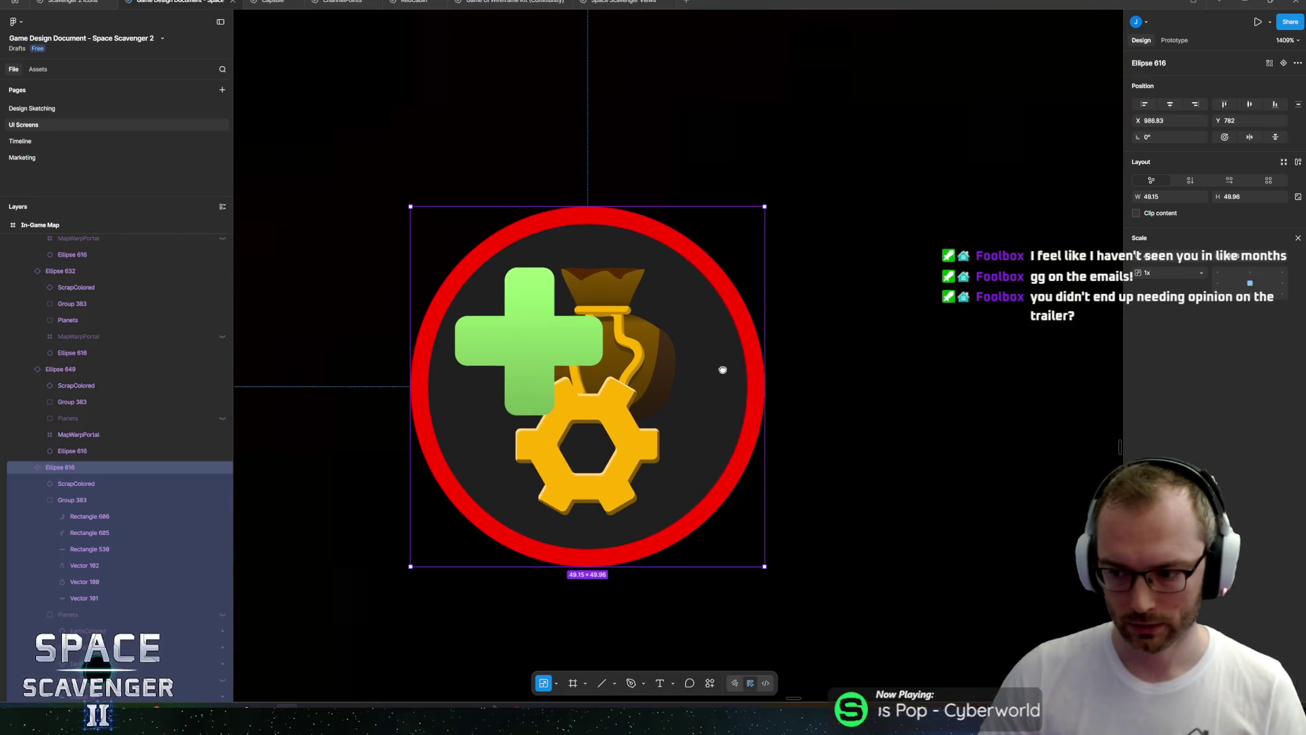
pyautogui.doubleClick(653, 372)
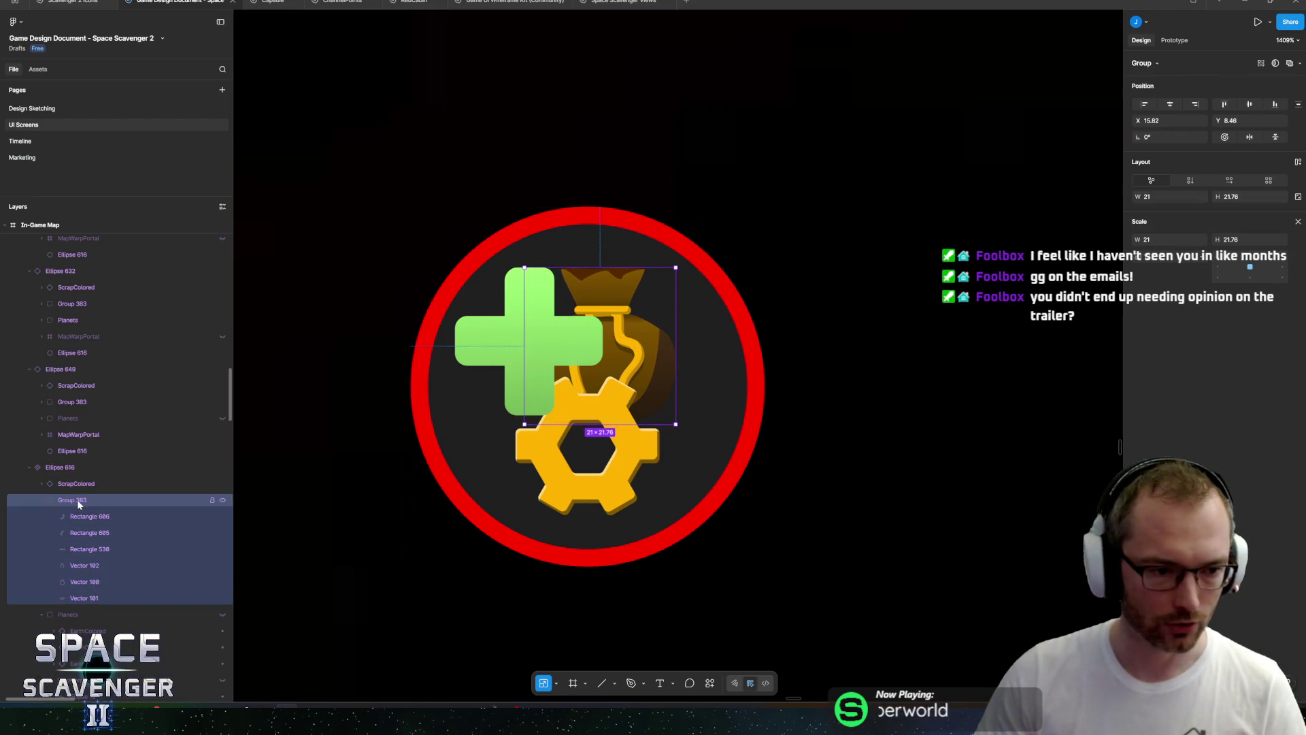
pyautogui.moveTo(617, 384); pyautogui.dragTo(694, 338)
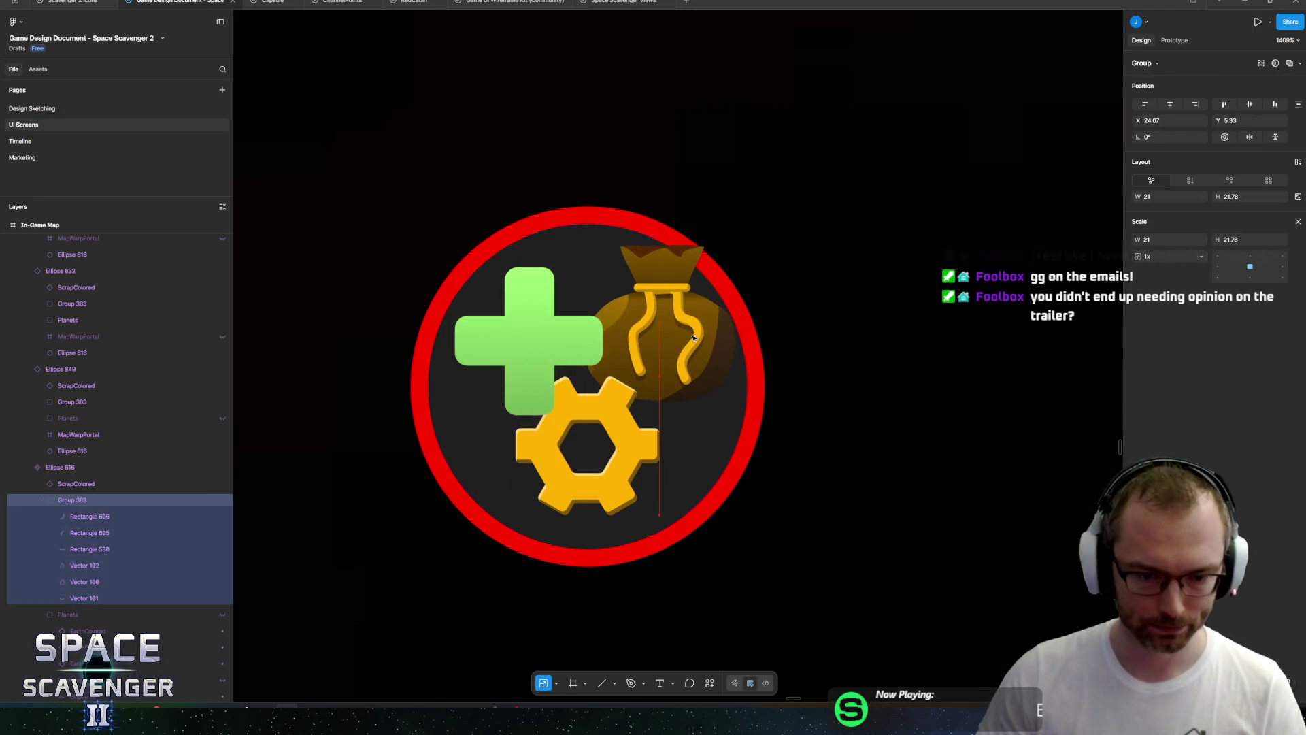
pyautogui.moveTo(608, 383); pyautogui.dragTo(655, 334)
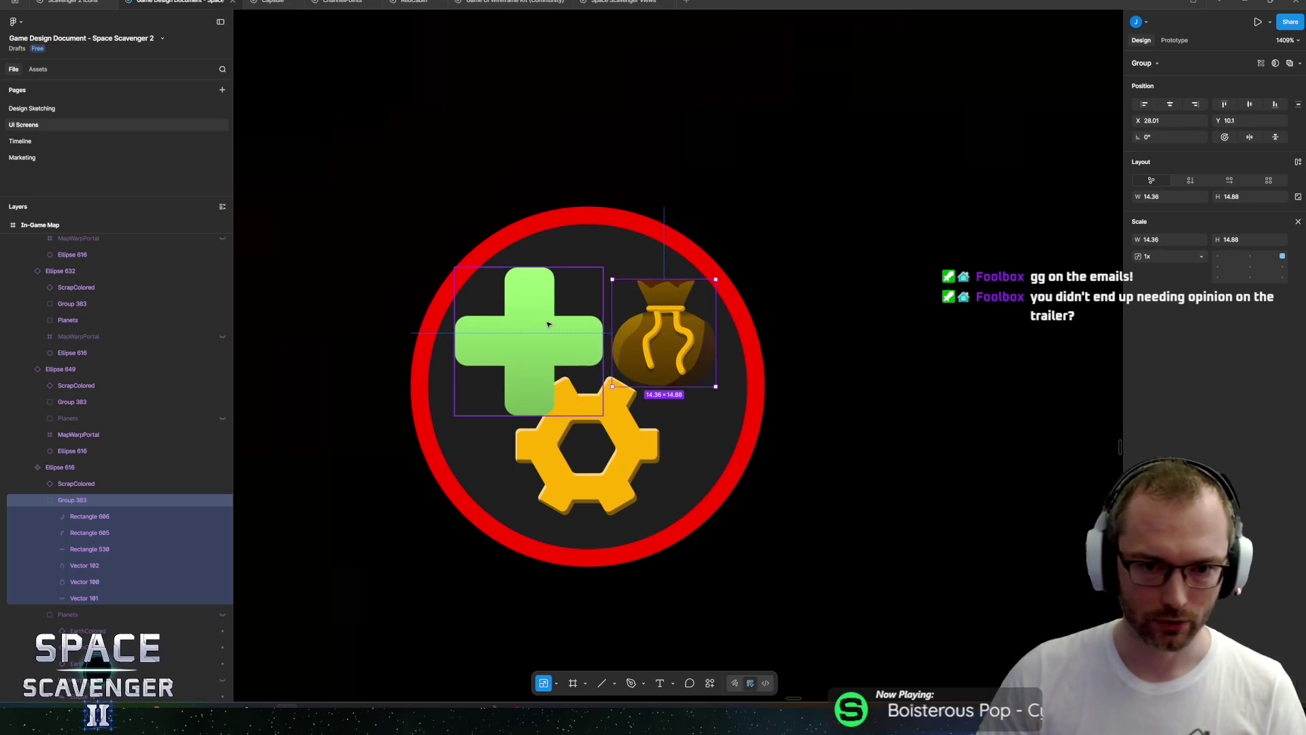
pyautogui.click(534, 391)
pyautogui.moveTo(603, 415); pyautogui.dragTo(565, 374)
pyautogui.press('Escape')
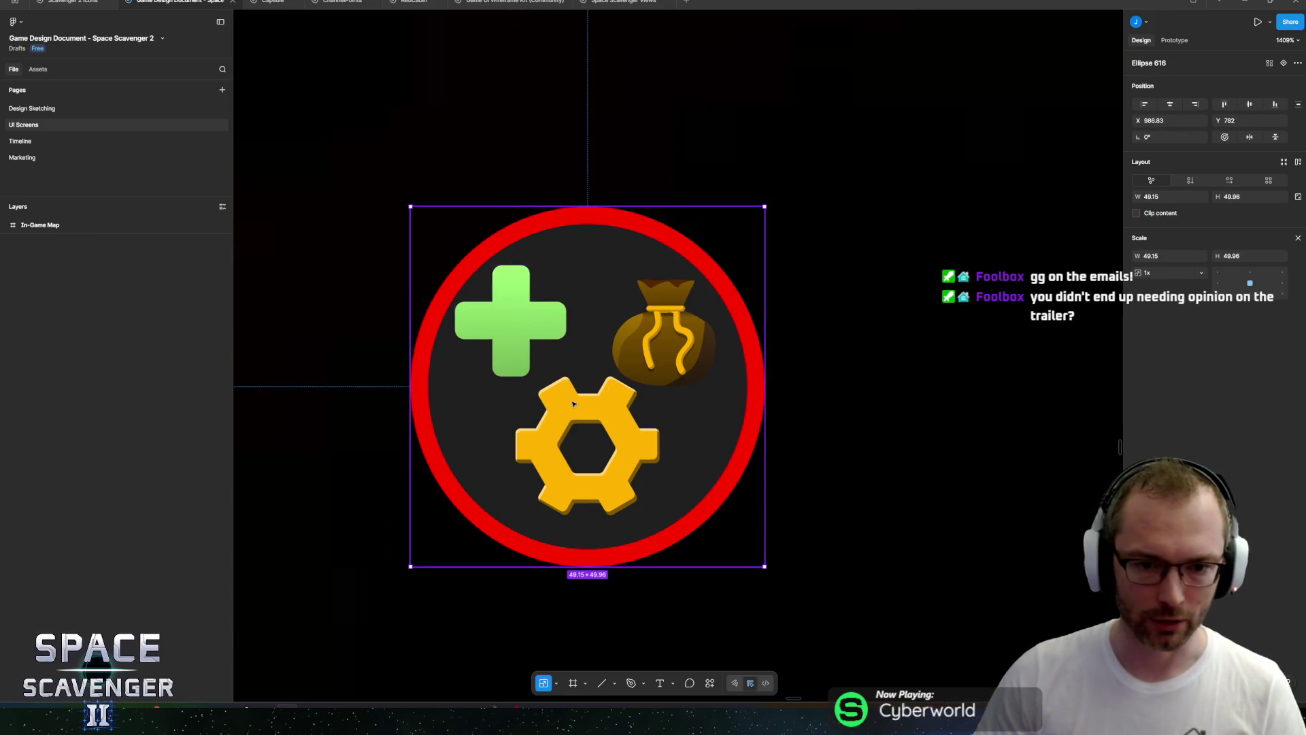
# Shrink the gear to about 70% and lower it, enlarge the money bag, and nudge the plus left.
pyautogui.keyDown('ctrl'); pyautogui.click(563, 430); pyautogui.keyUp('ctrl')
pyautogui.hotkey('shift', 'Return')
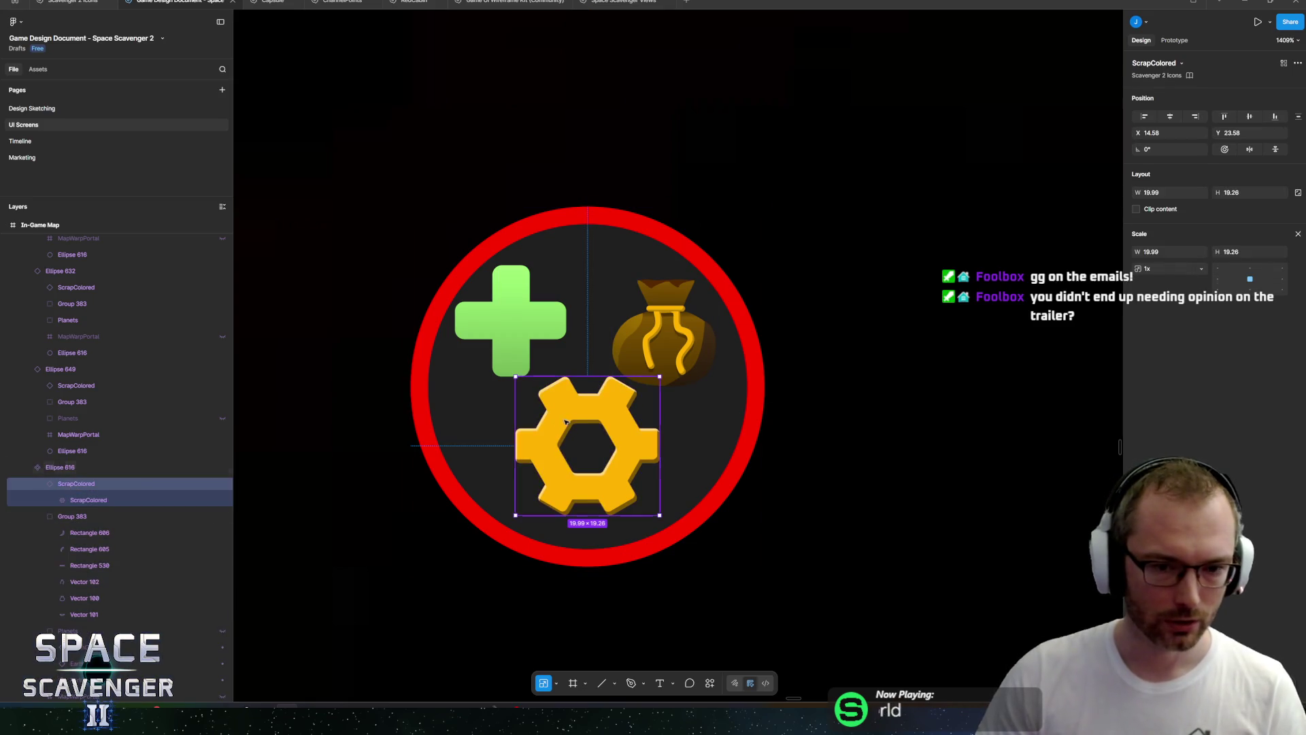
pyautogui.moveTo(660, 373)
pyautogui.mouseDown()
pyautogui.moveTo(609, 421)
pyautogui.moveTo(619, 414)
pyautogui.mouseUp()
pyautogui.moveTo(578, 453); pyautogui.dragTo(591, 463)
pyautogui.click(647, 368)
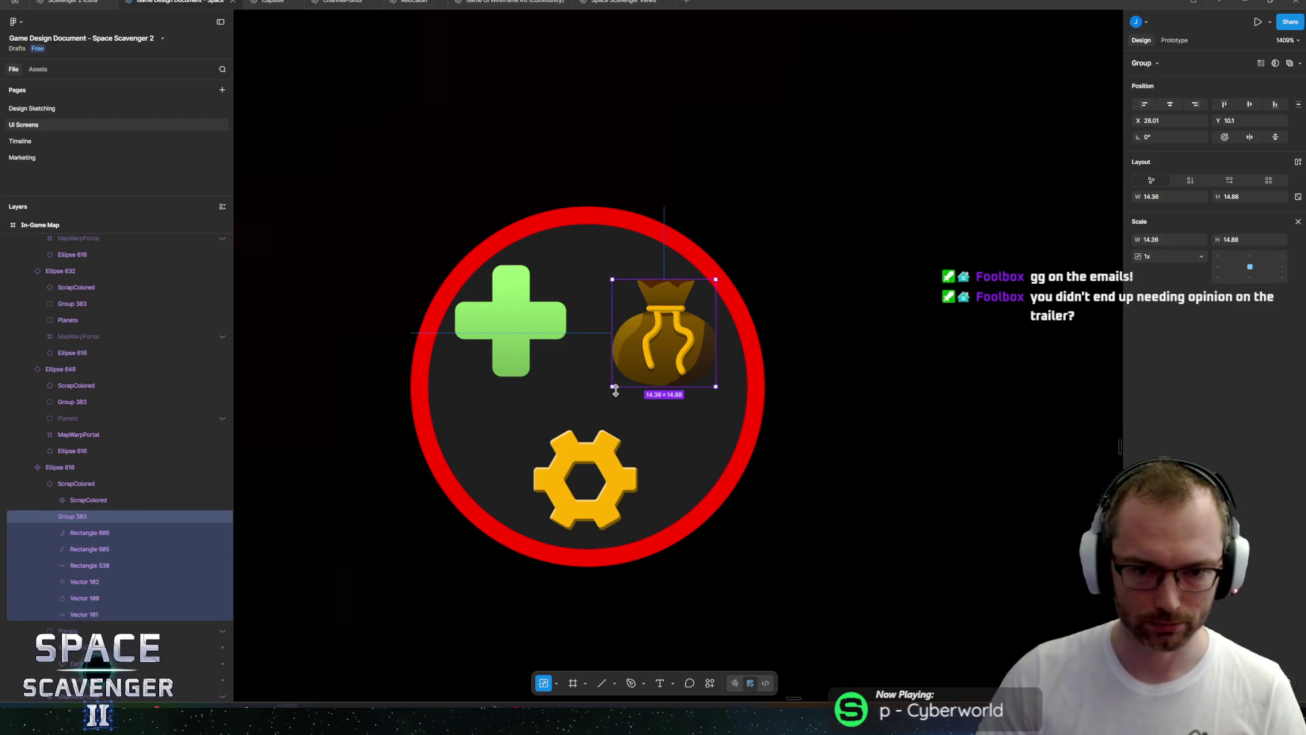
pyautogui.moveTo(609, 393); pyautogui.dragTo(574, 385)
pyautogui.click(544, 354)
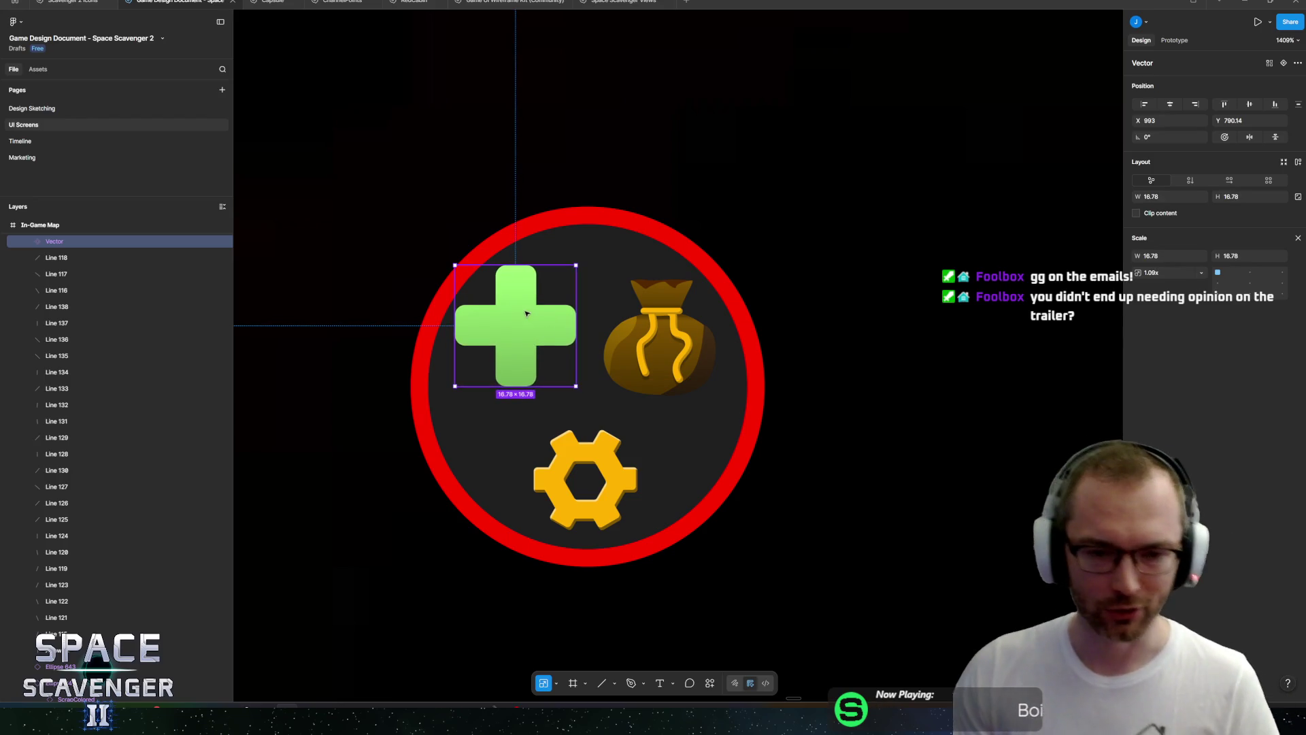
pyautogui.moveTo(526, 314)
pyautogui.mouseDown()
pyautogui.moveTo(522, 332)
pyautogui.moveTo(530, 315)
pyautogui.moveTo(510, 327)
pyautogui.mouseUp()
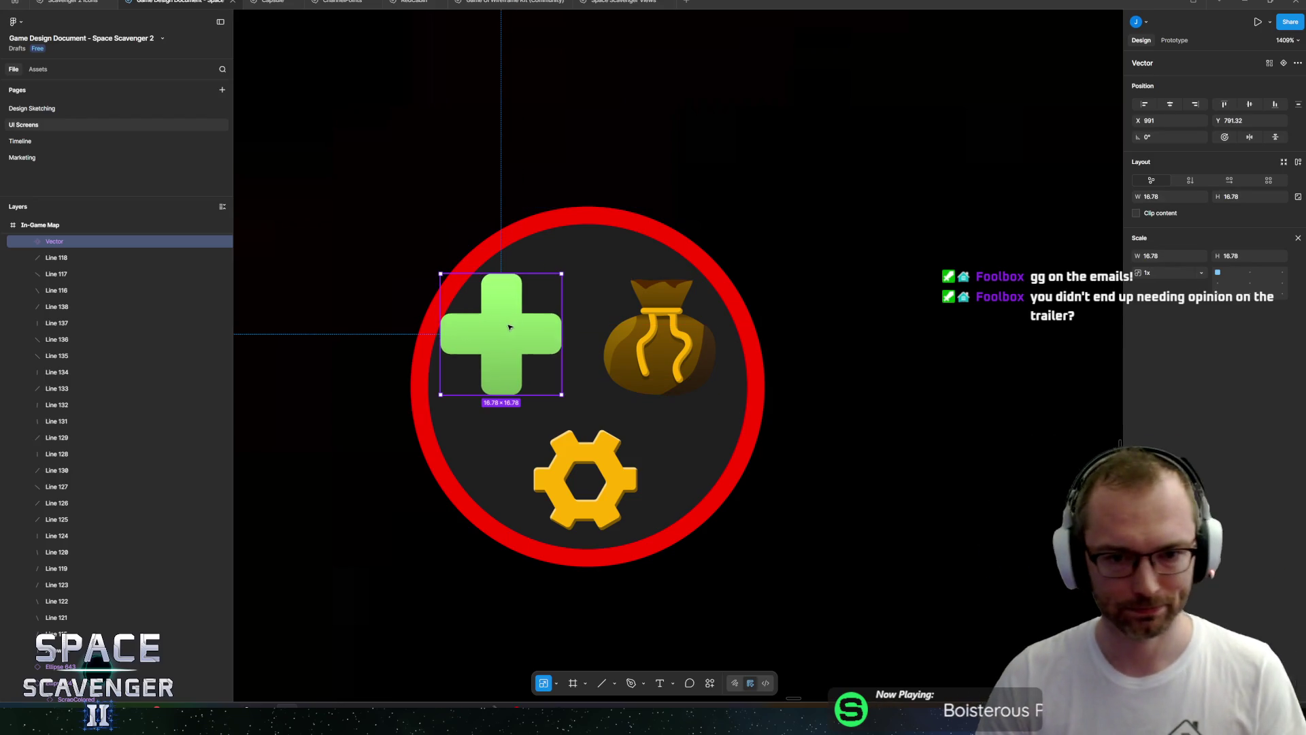
pyautogui.press('Escape')
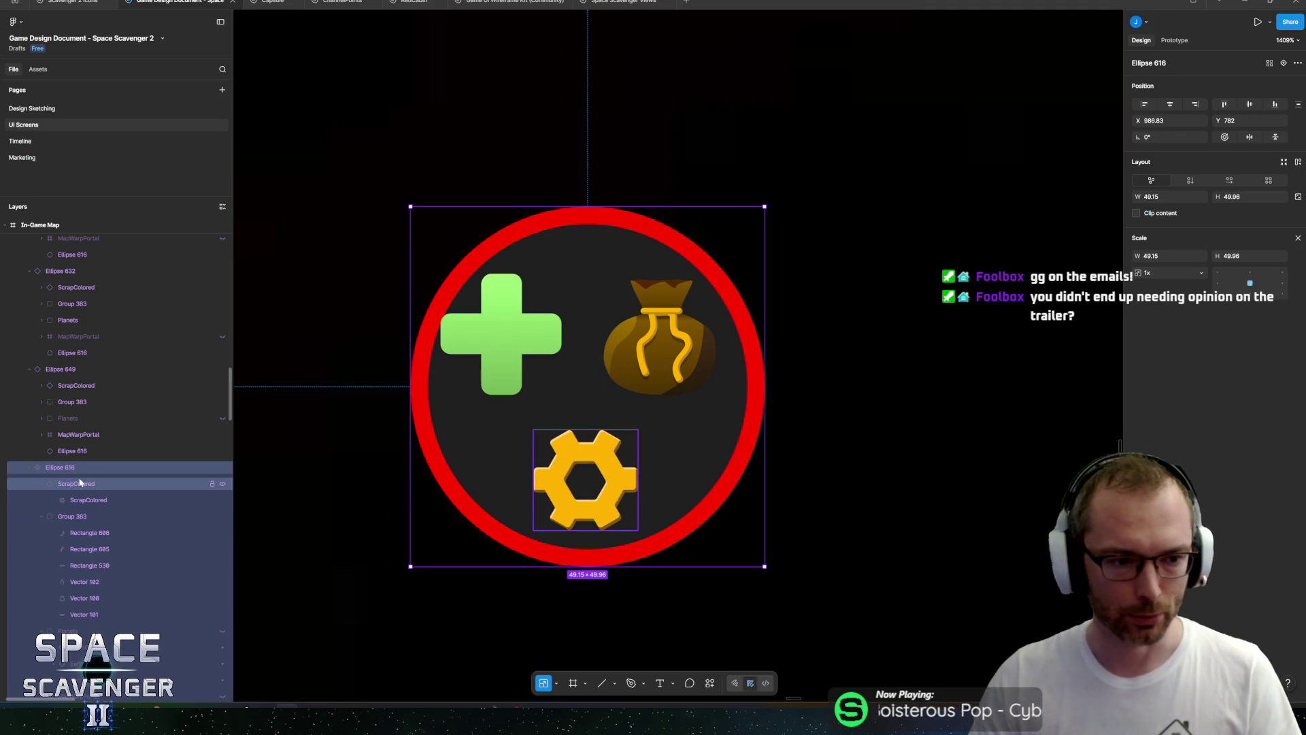
# Collapse the gear, money bag, Planets and MapWarpPortal layer details and check the node's selections.
pyautogui.click(41, 483)
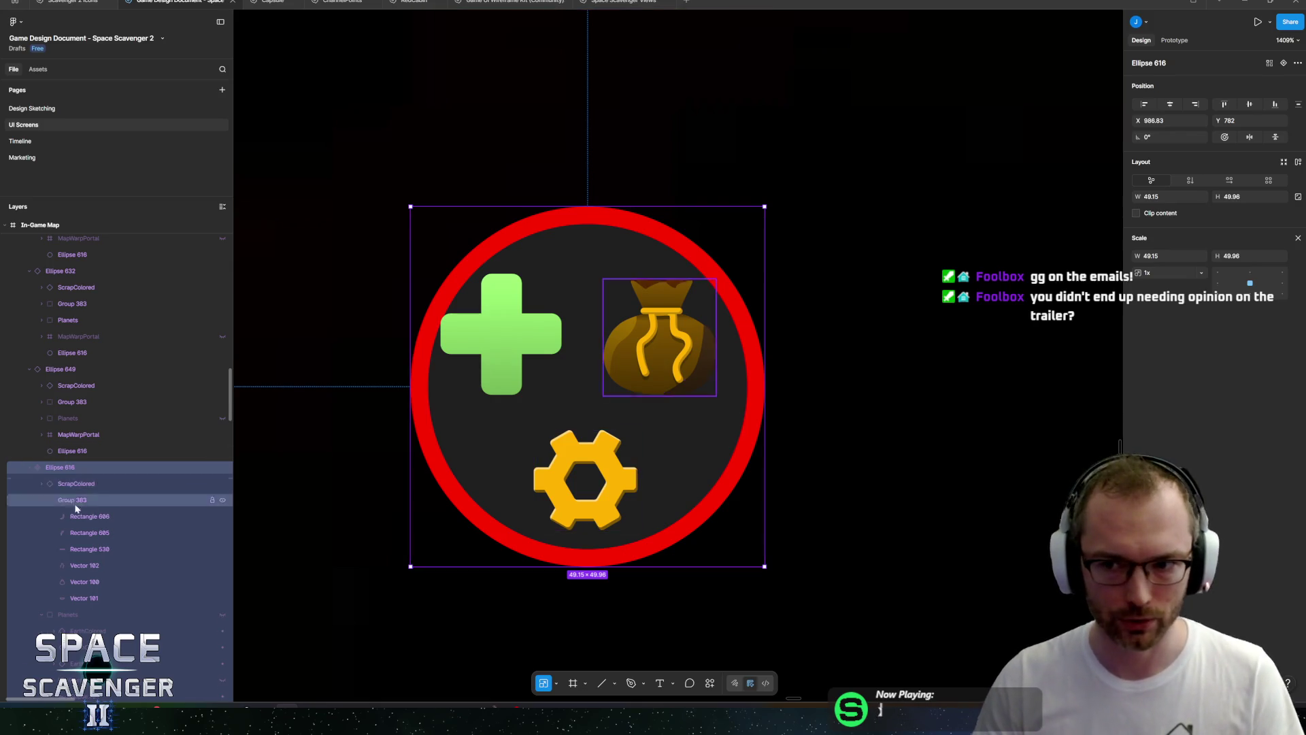
pyautogui.click(42, 500)
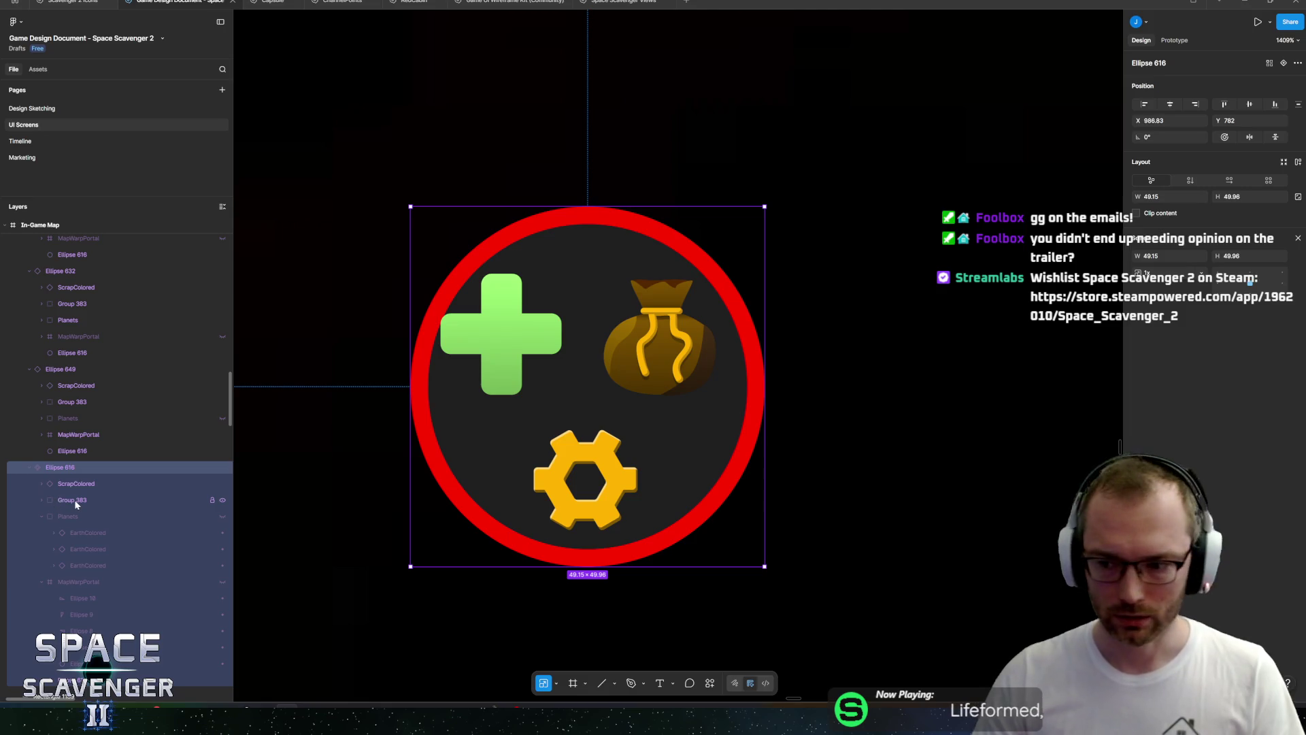
pyautogui.click(34, 517)
pyautogui.click(39, 517)
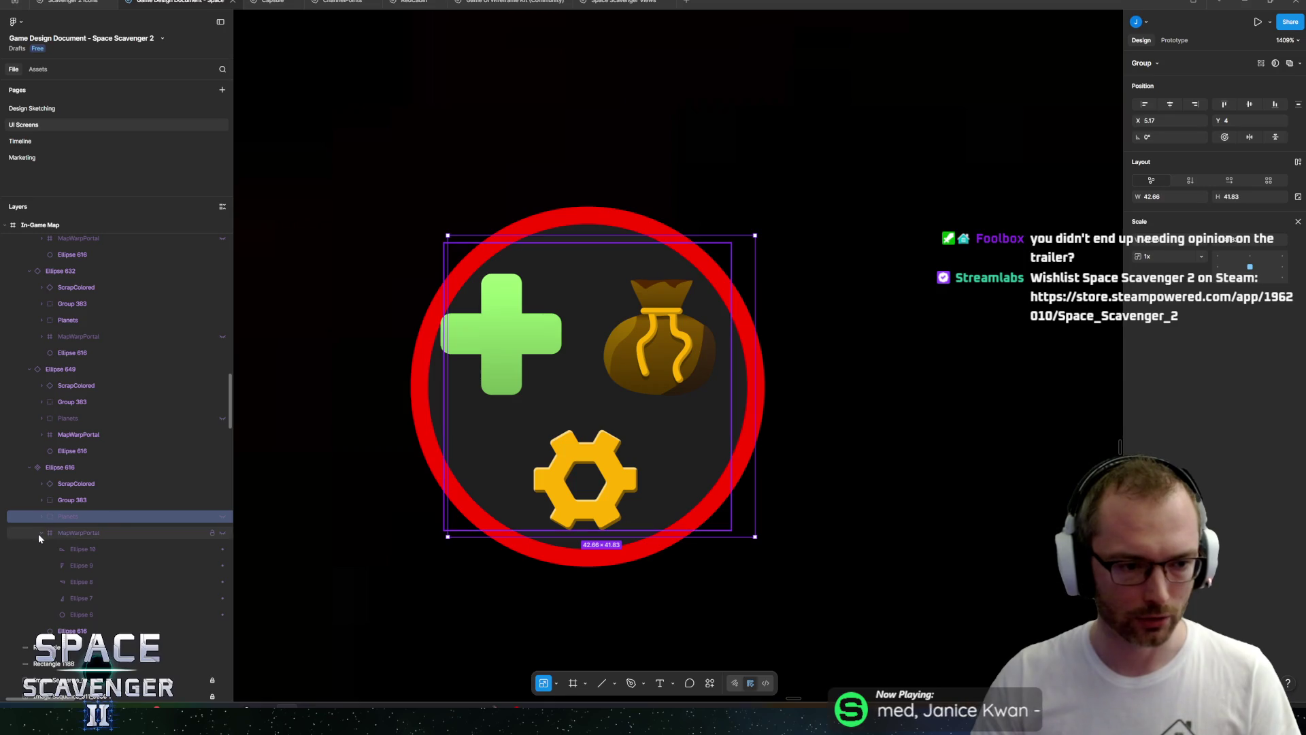
pyautogui.click(39, 533)
pyautogui.click(646, 371)
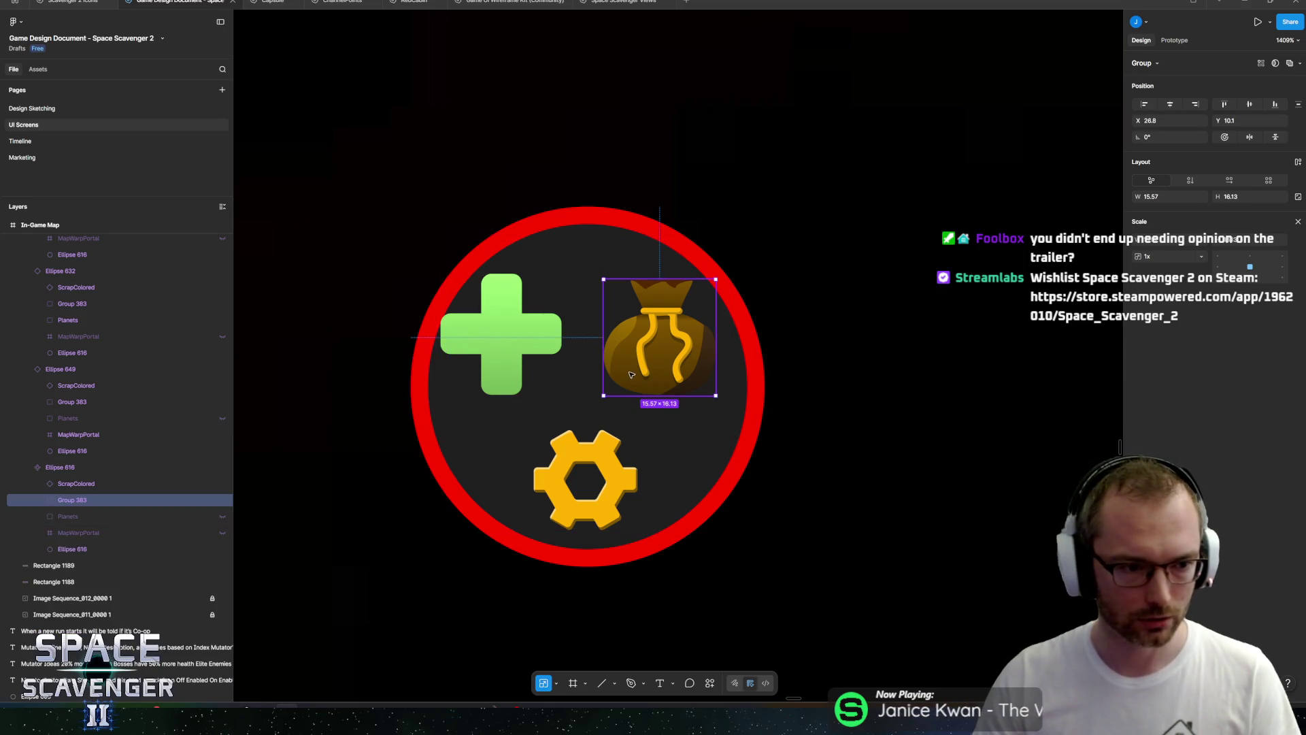
pyautogui.click(75, 483)
pyautogui.keyDown('shift'); pyautogui.click(75, 501); pyautogui.keyUp('shift')
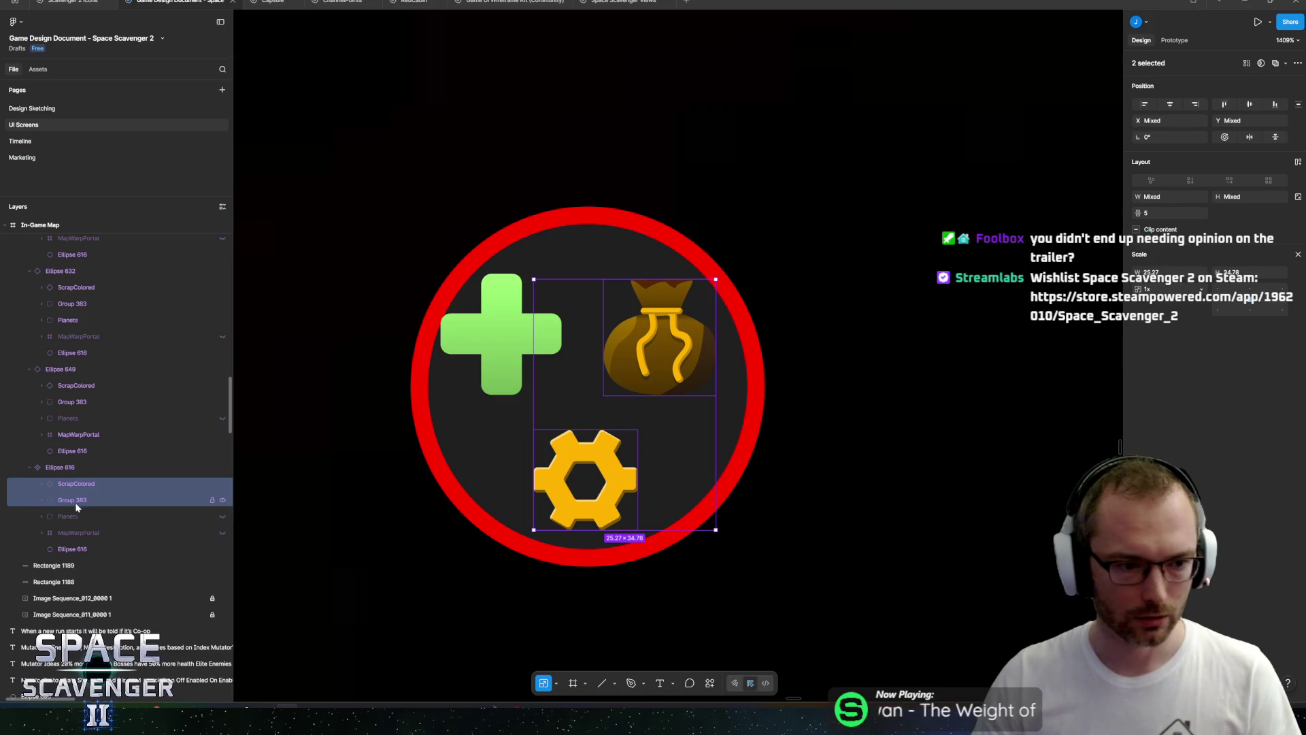
pyautogui.click(76, 550)
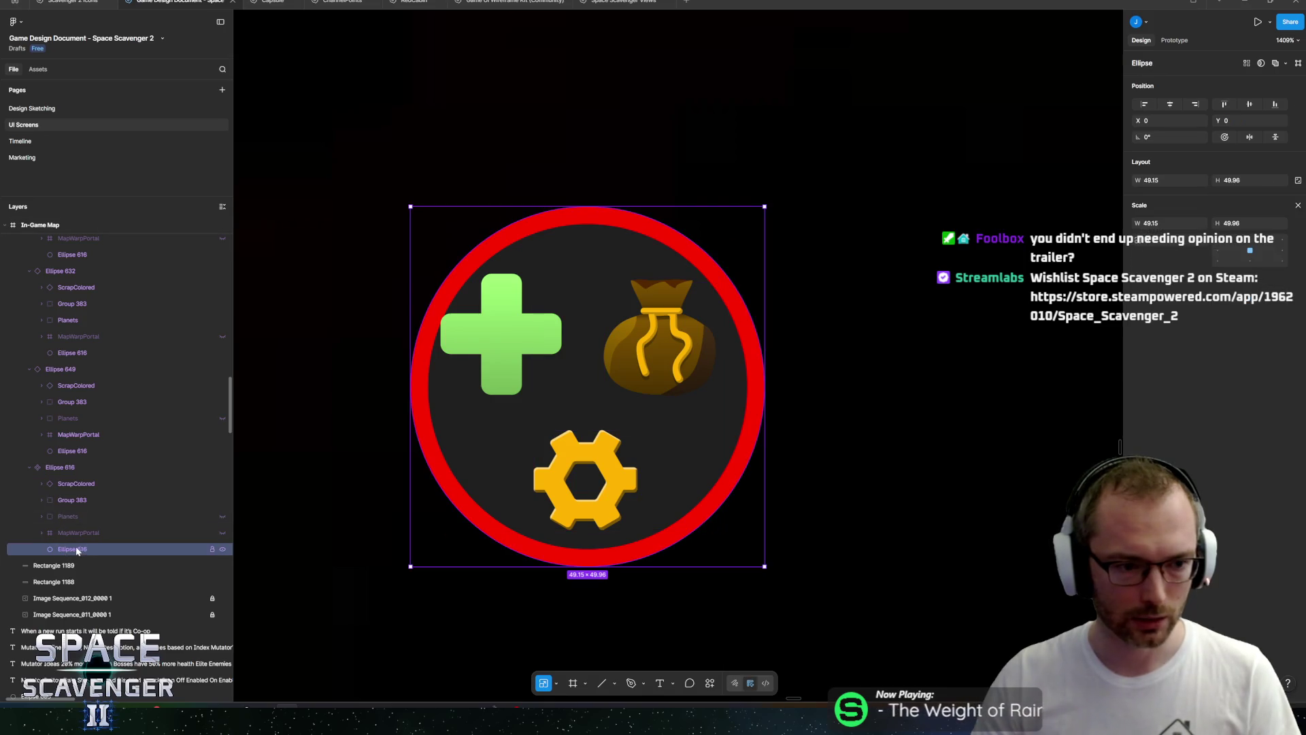
# Expand the money bag's layers and step through its individual parts before reselecting it.
pyautogui.click(72, 501)
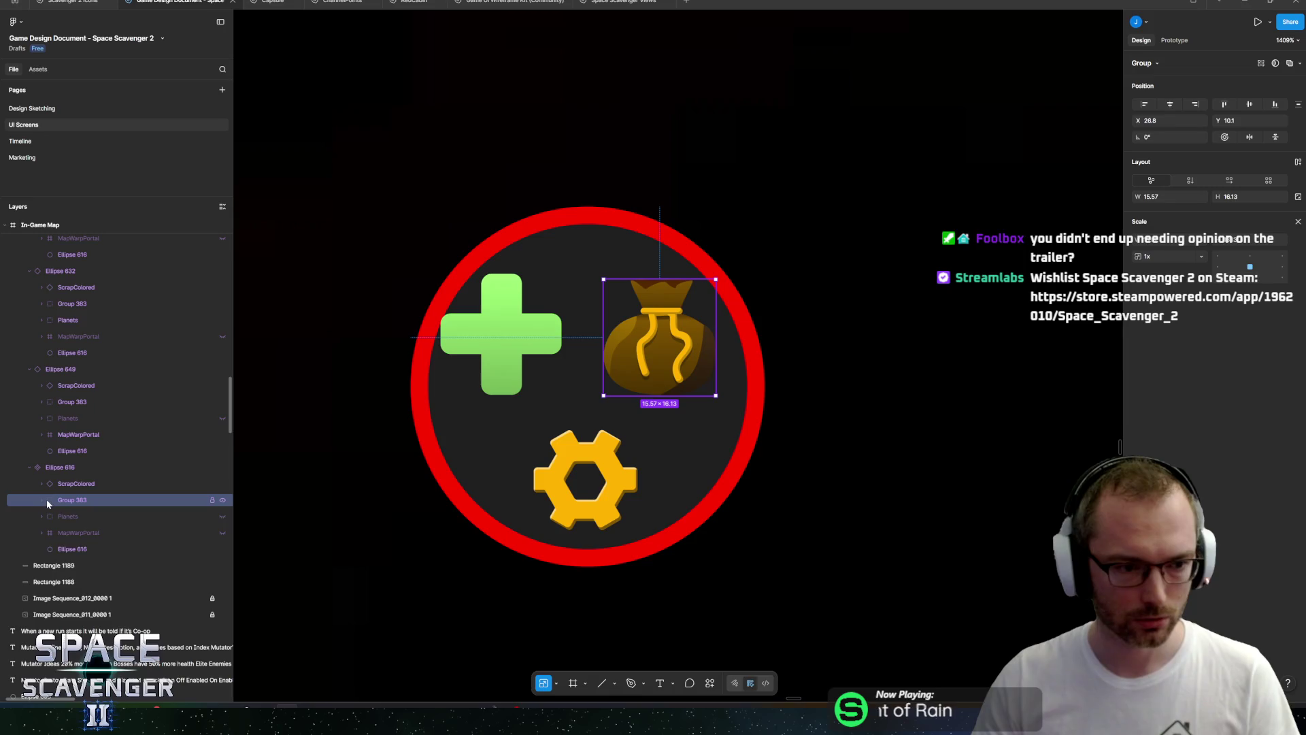
pyautogui.click(45, 502)
pyautogui.click(44, 502)
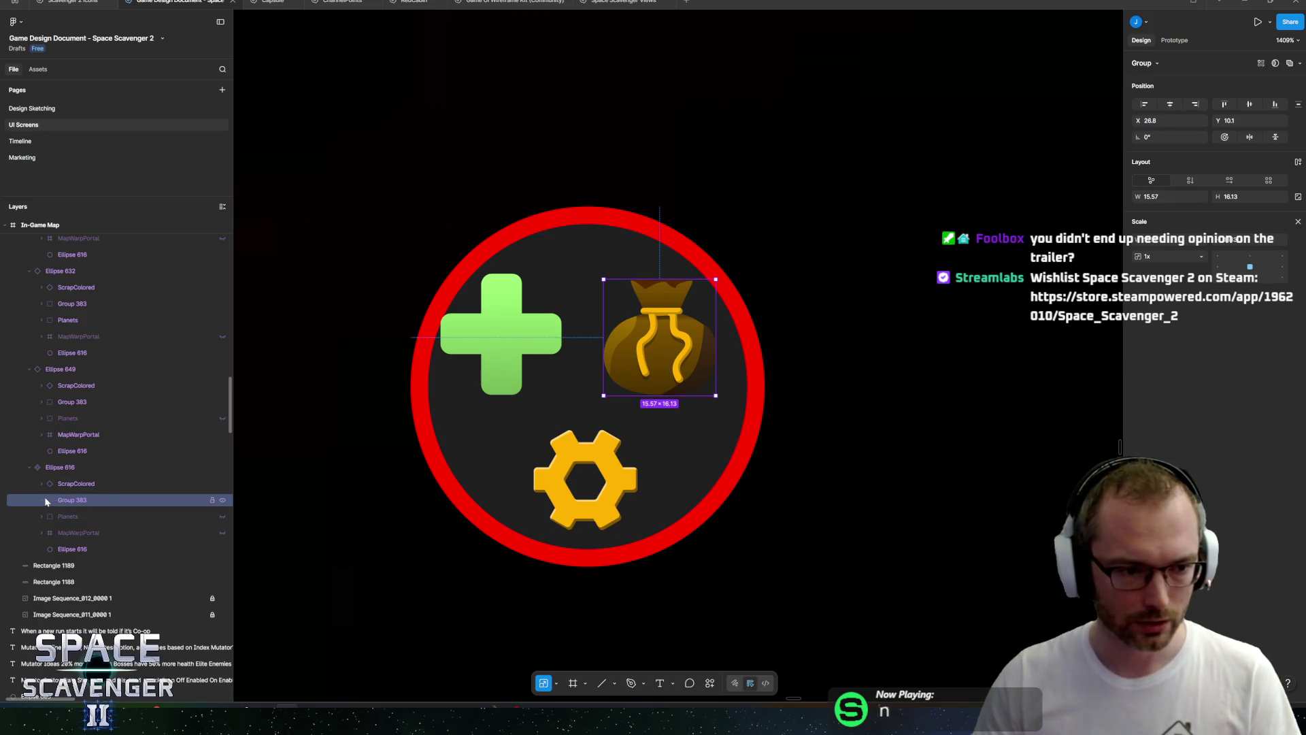
pyautogui.click(46, 502)
pyautogui.click(78, 516)
pyautogui.click(77, 582)
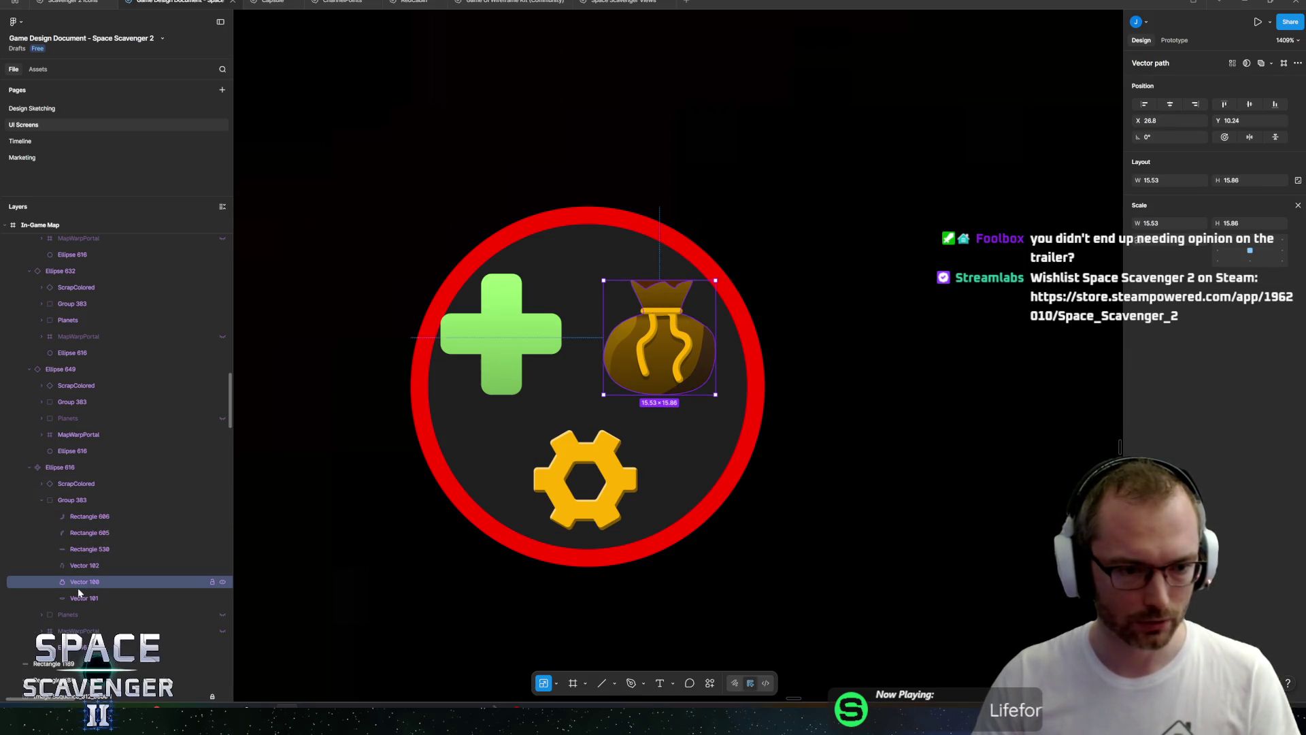
pyautogui.click(85, 565)
pyautogui.click(86, 549)
pyautogui.click(87, 533)
pyautogui.click(86, 517)
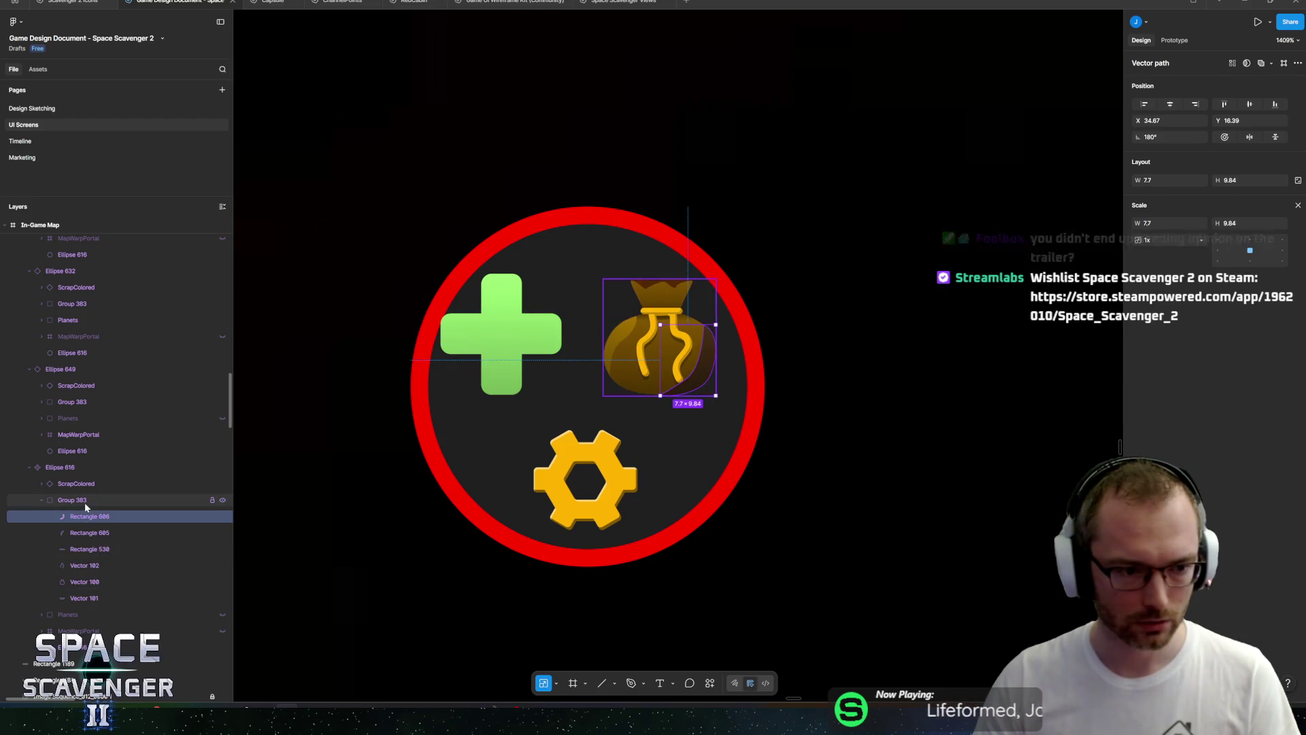
pyautogui.click(84, 502)
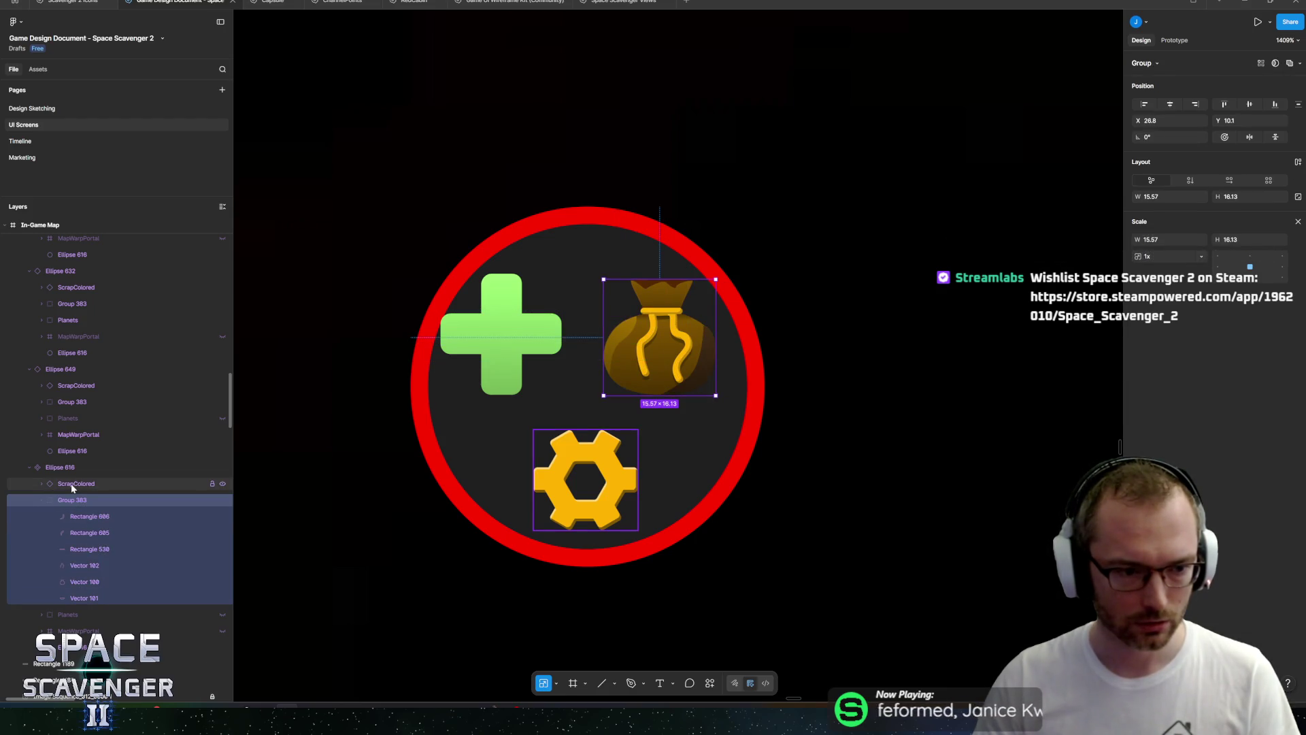
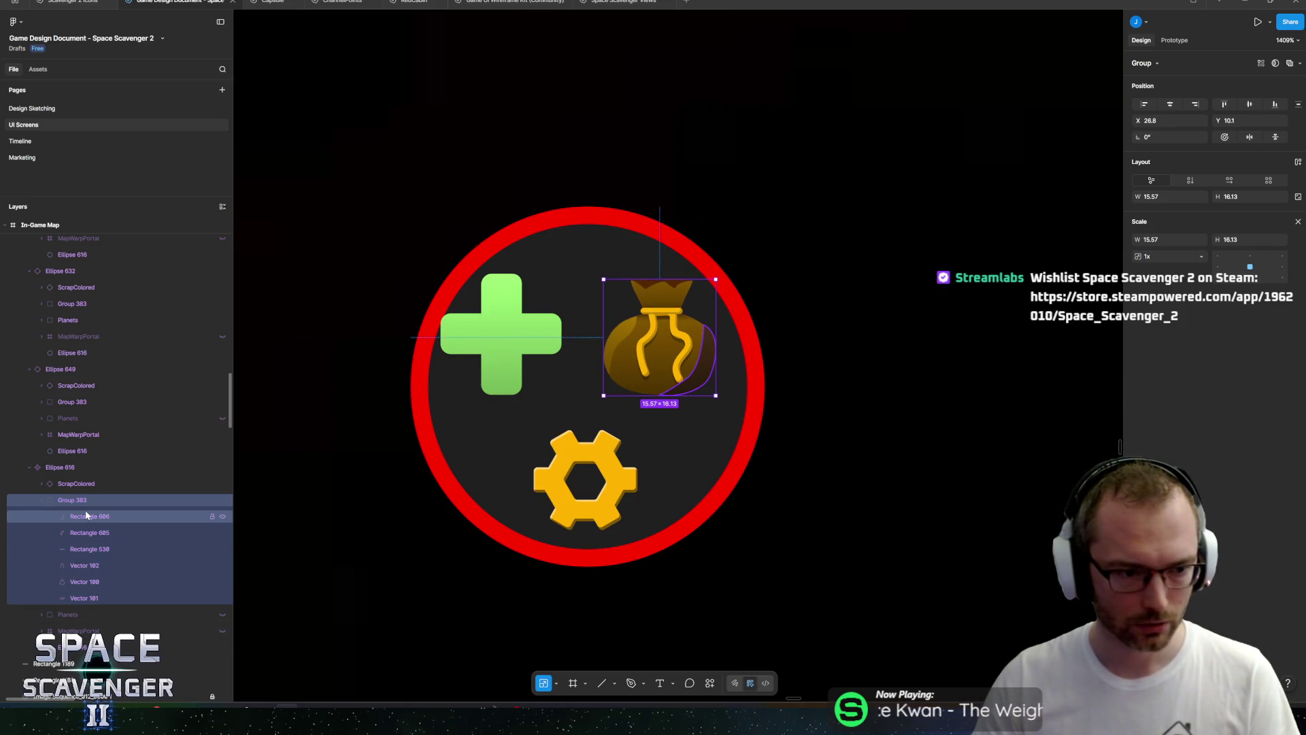
# Move the green cross icon toward the node's centre, beside the money bag.
pyautogui.click(528, 345)
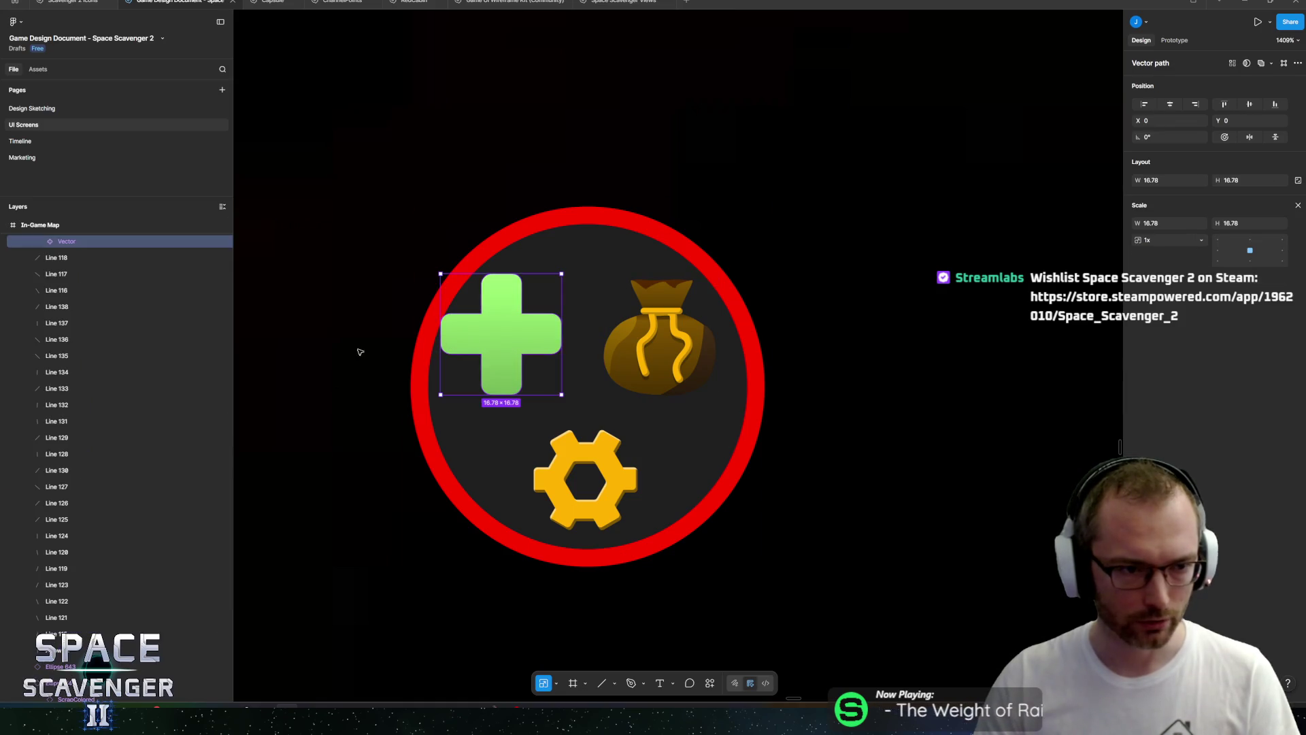
pyautogui.moveTo(538, 355); pyautogui.dragTo(571, 383)
pyautogui.scroll(-10, 139, 410)
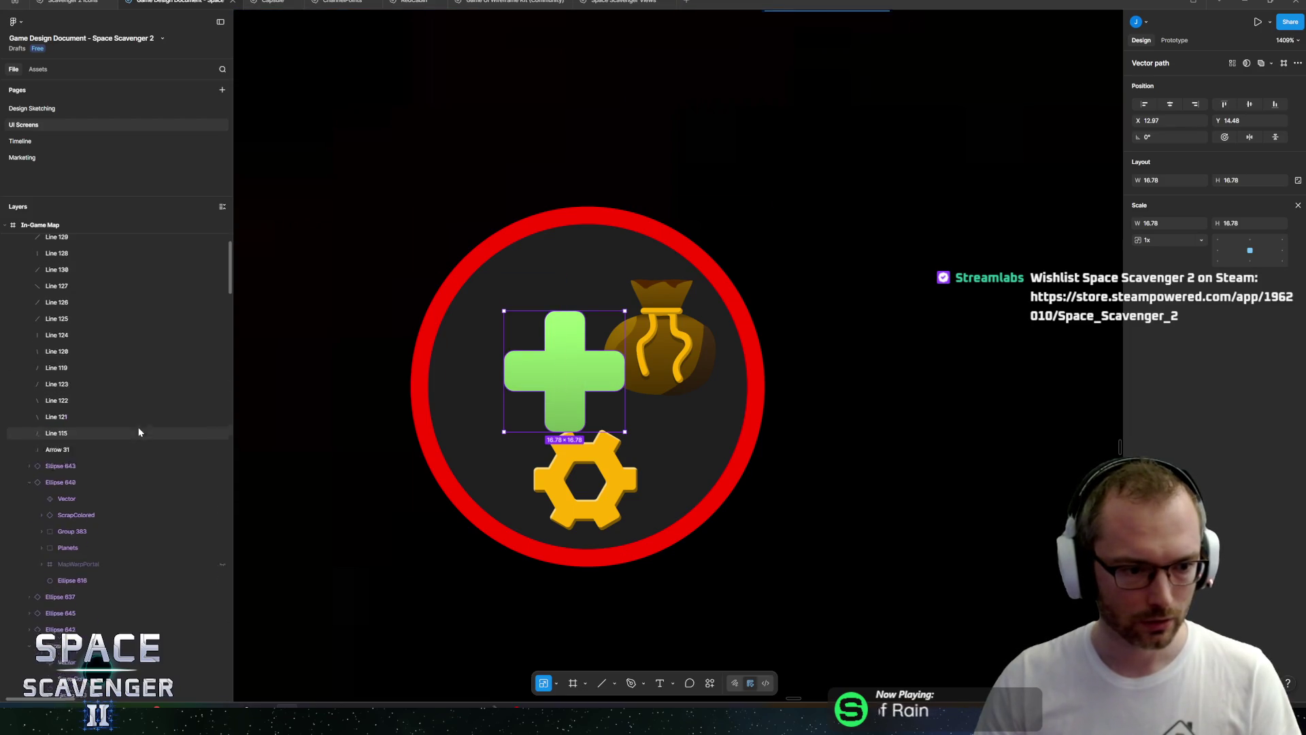
pyautogui.scroll(-5, 141, 422)
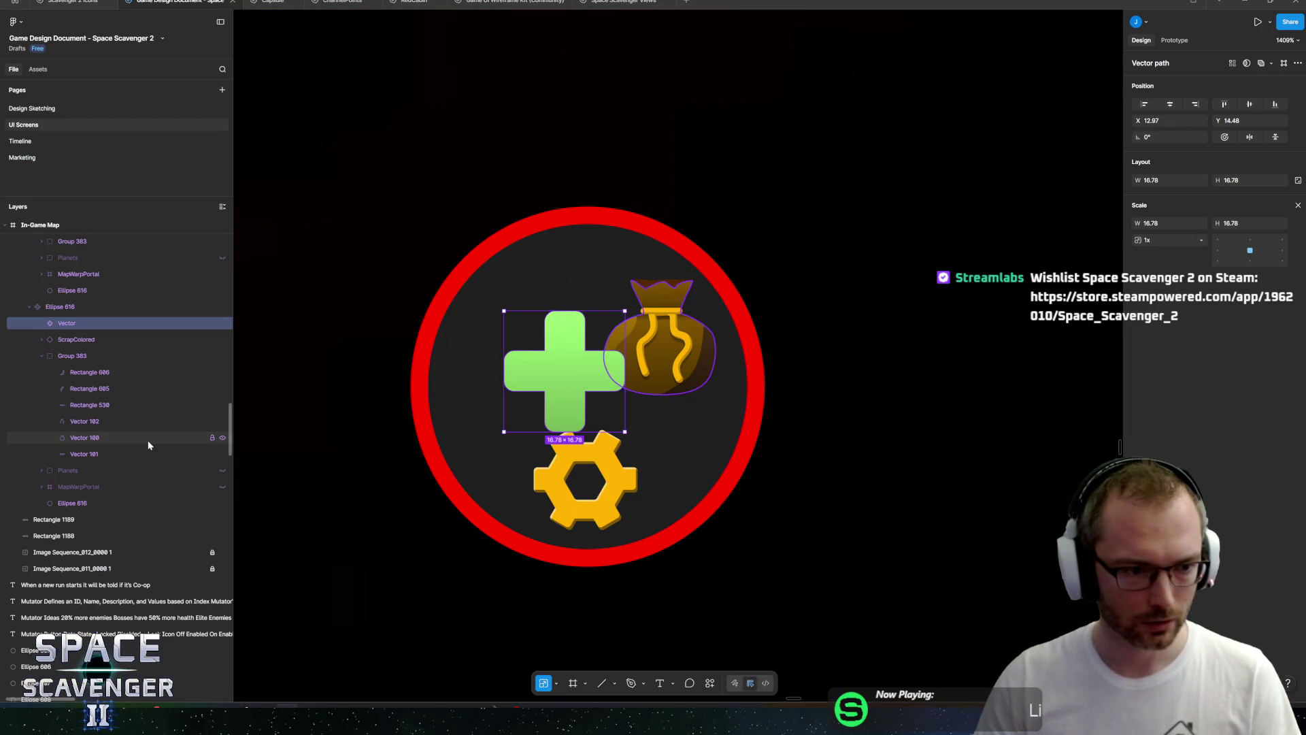
pyautogui.moveTo(570, 385); pyautogui.dragTo(573, 381)
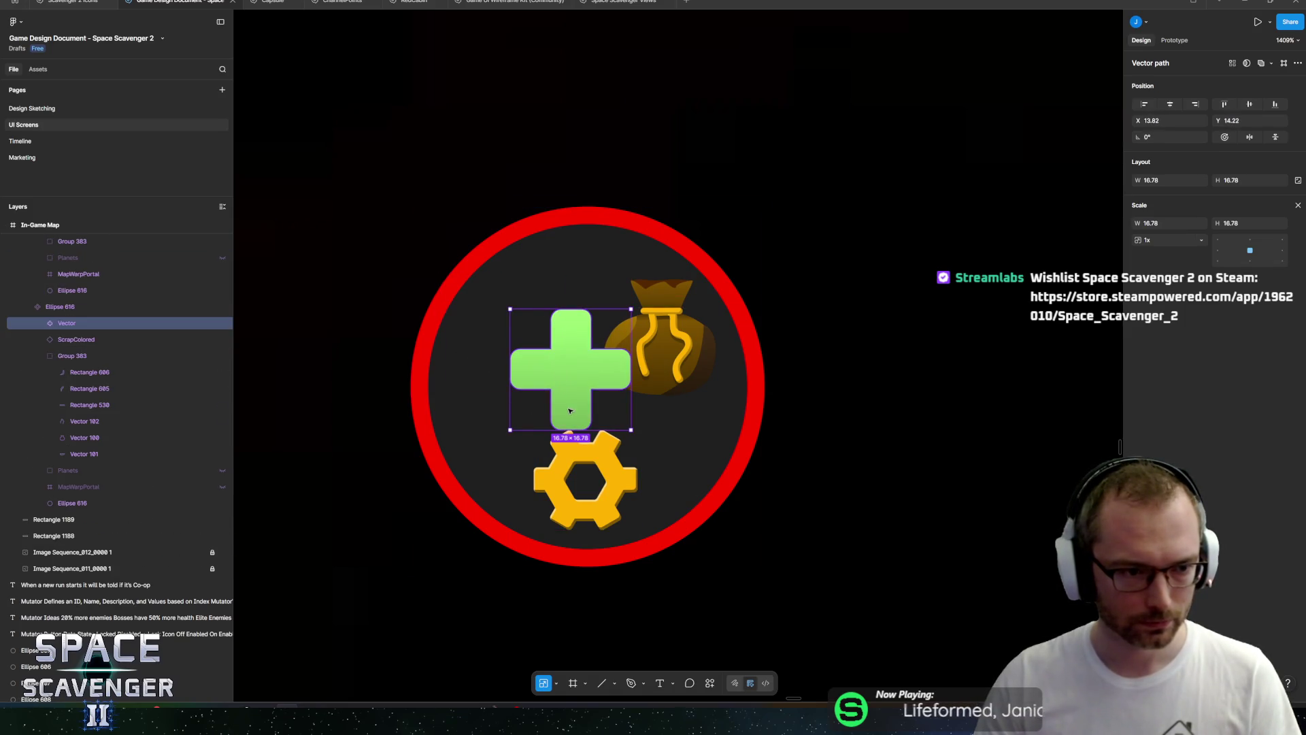
pyautogui.moveTo(613, 423); pyautogui.dragTo(564, 393)
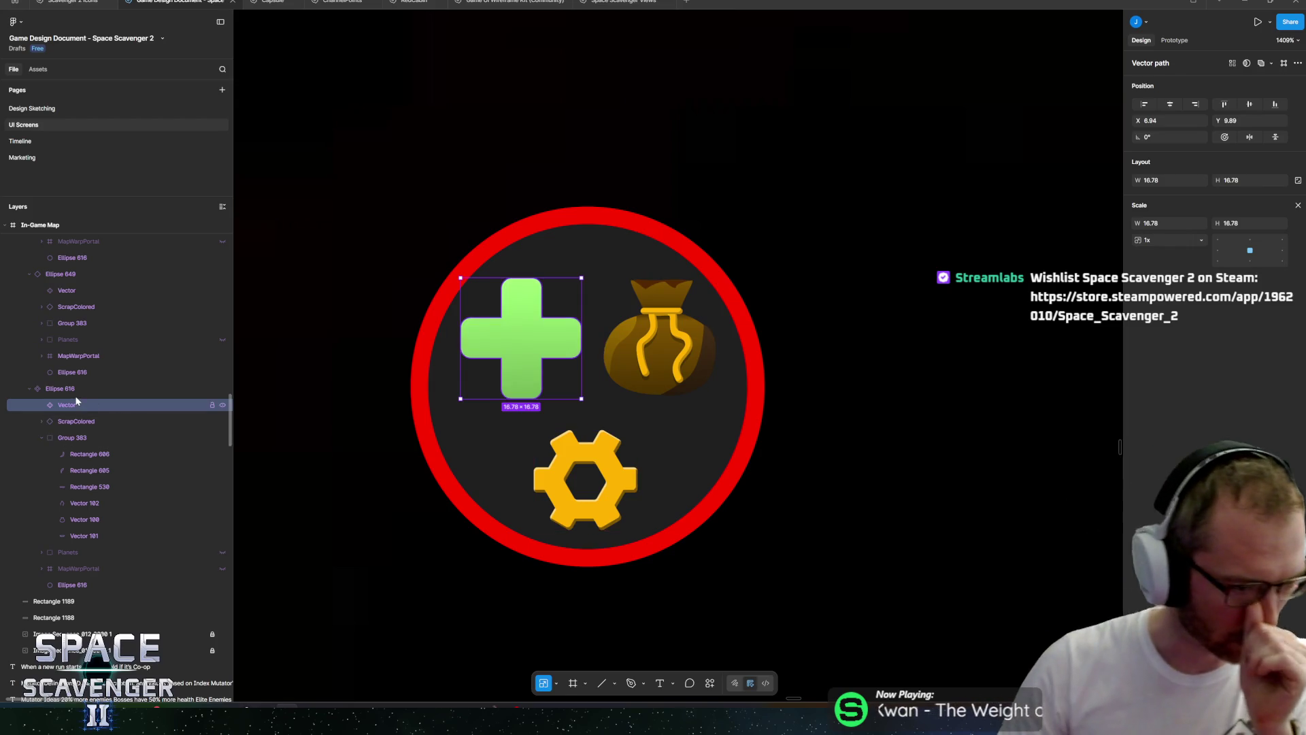
# Group the cross, money-bag and gear icons into a layer named Outposts.
pyautogui.click(77, 391)
pyautogui.scroll(-5, 590, 257)
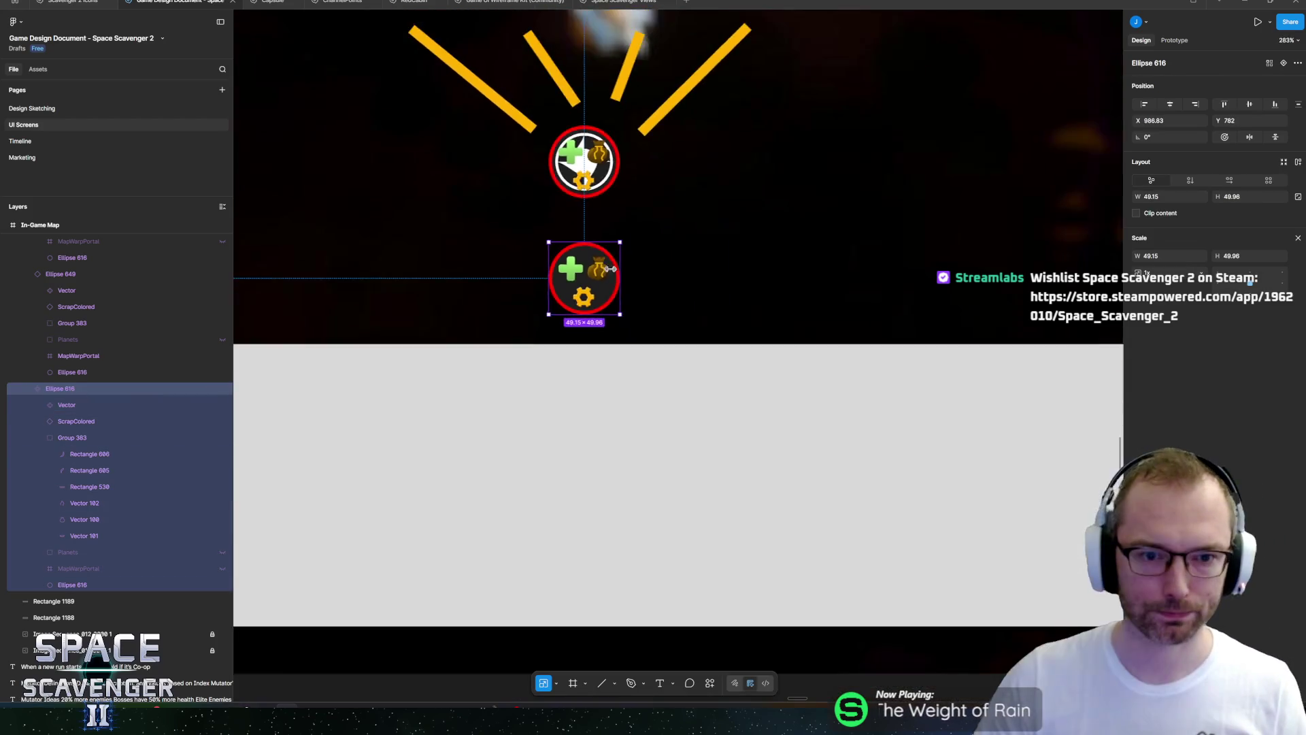
pyautogui.scroll(5, 590, 254)
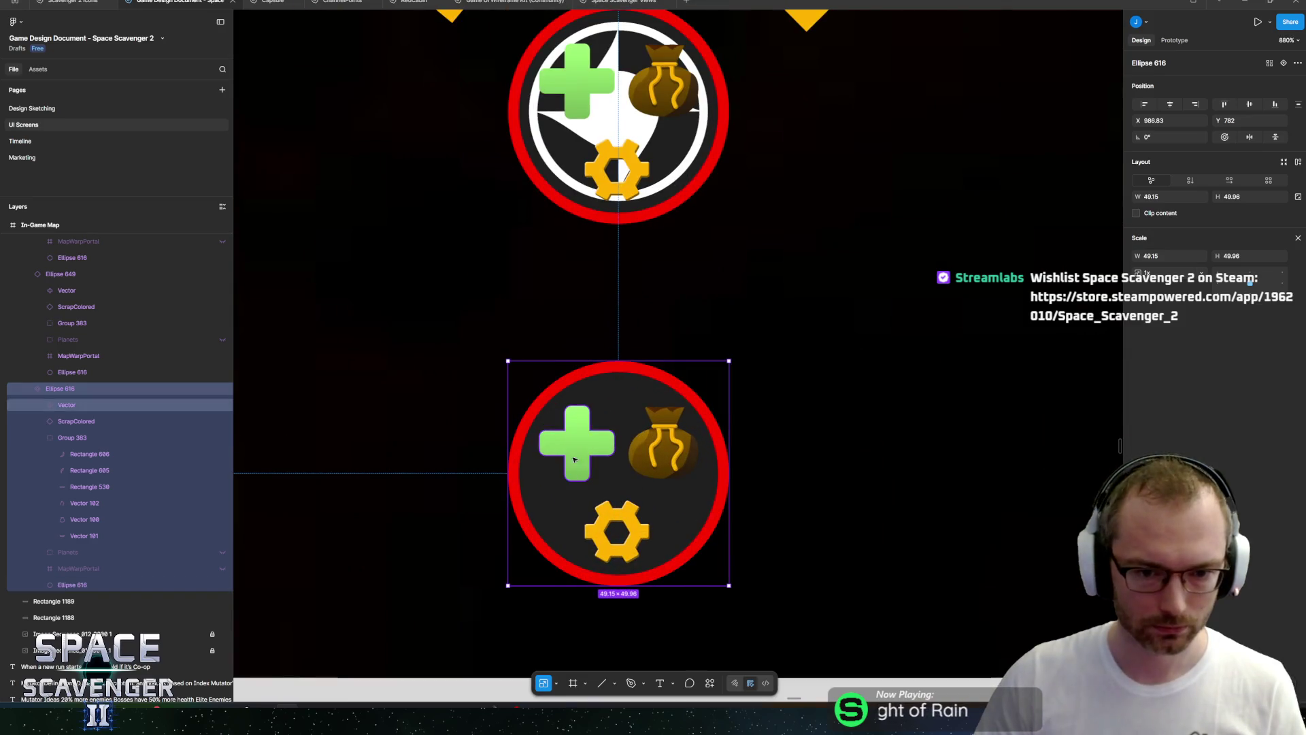
pyautogui.click(42, 437)
pyautogui.click(72, 438)
pyautogui.keyDown('shift'); pyautogui.click(73, 405); pyautogui.keyUp('shift')
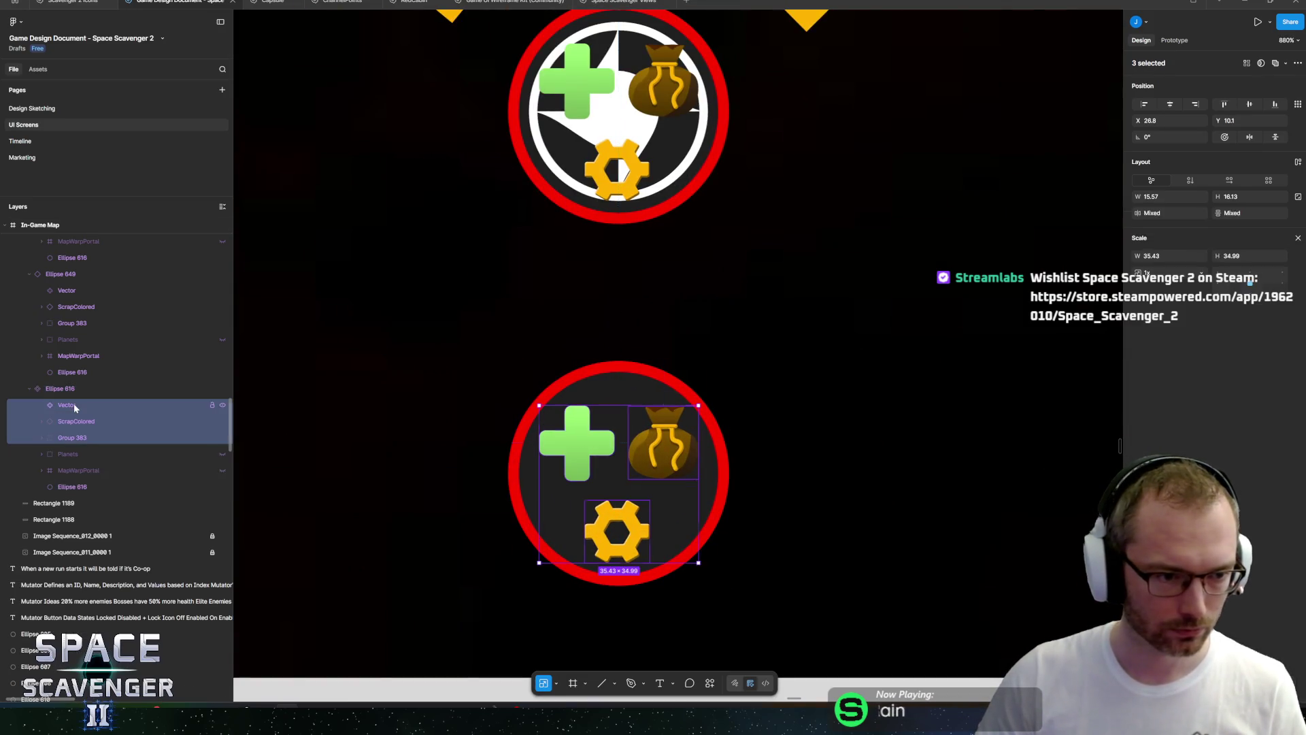
pyautogui.hotkey('ctrl', 'g')
pyautogui.scroll(2, 81, 272)
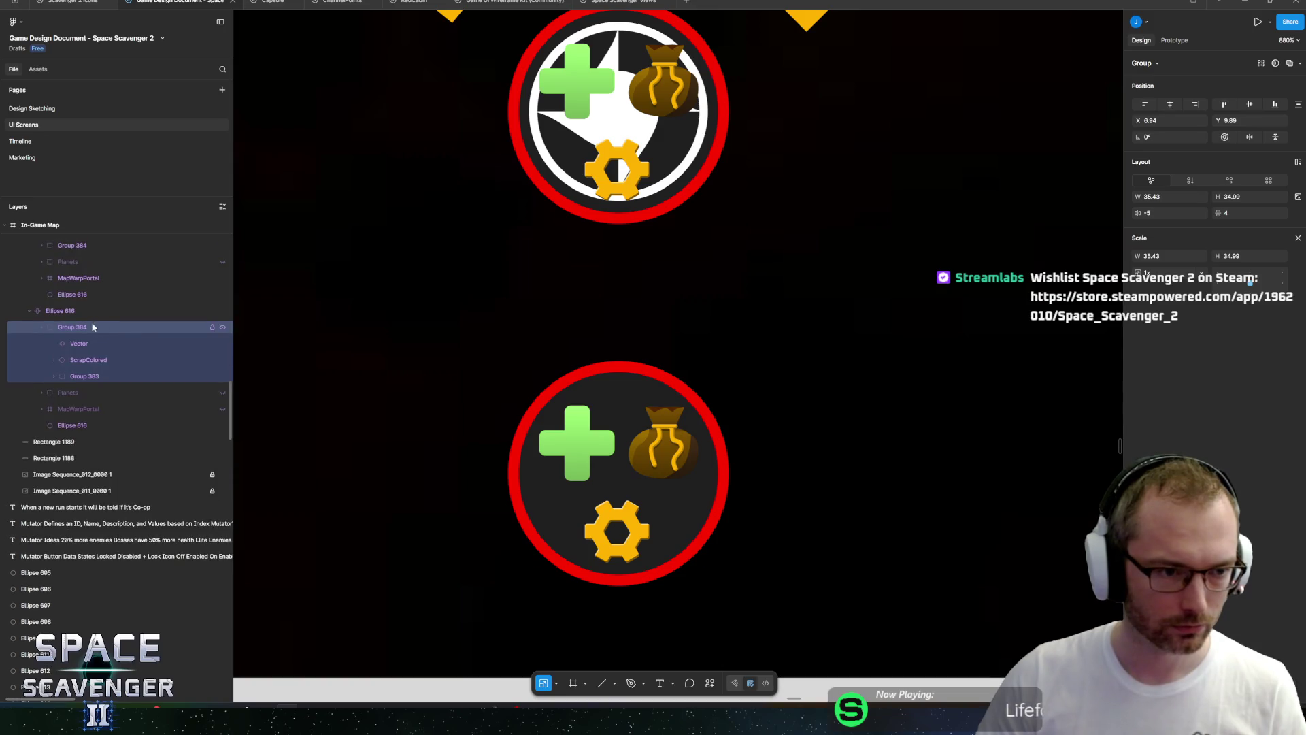
pyautogui.doubleClick(71, 327)
pyautogui.write('Out')
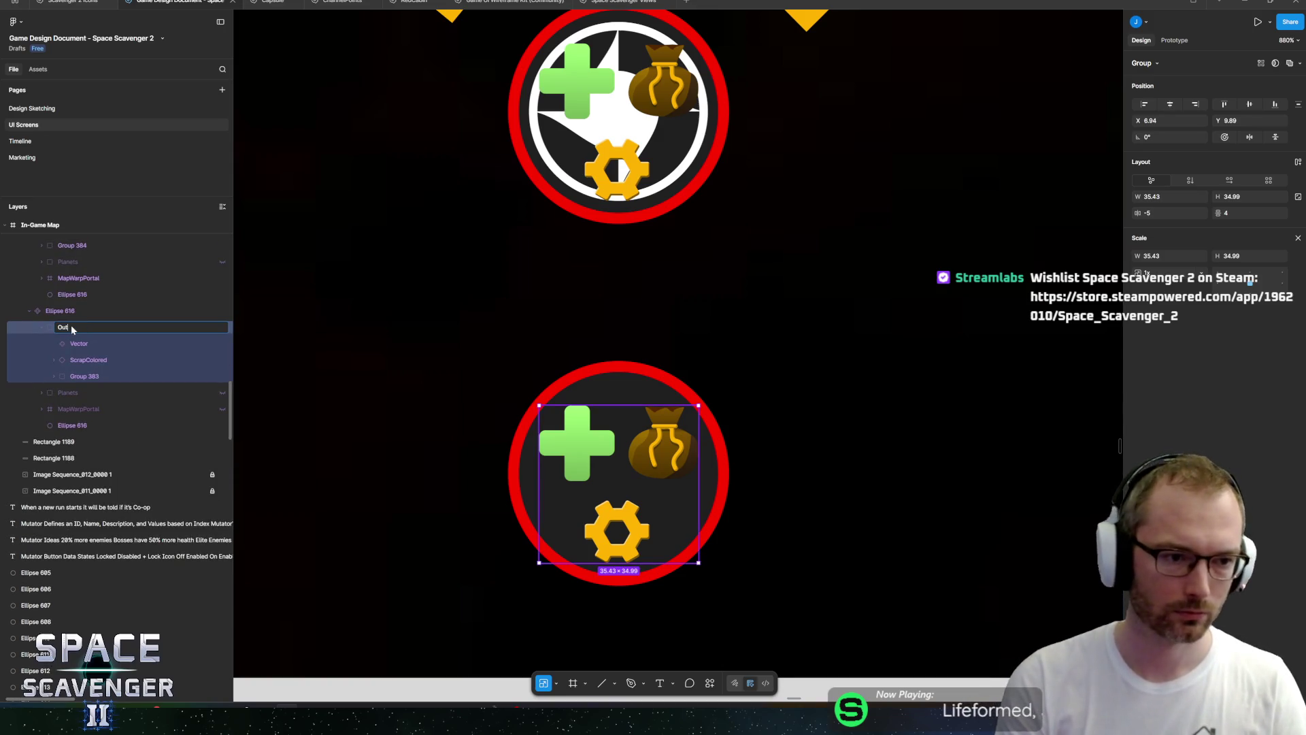
pyautogui.write('posts')
pyautogui.press('Return')
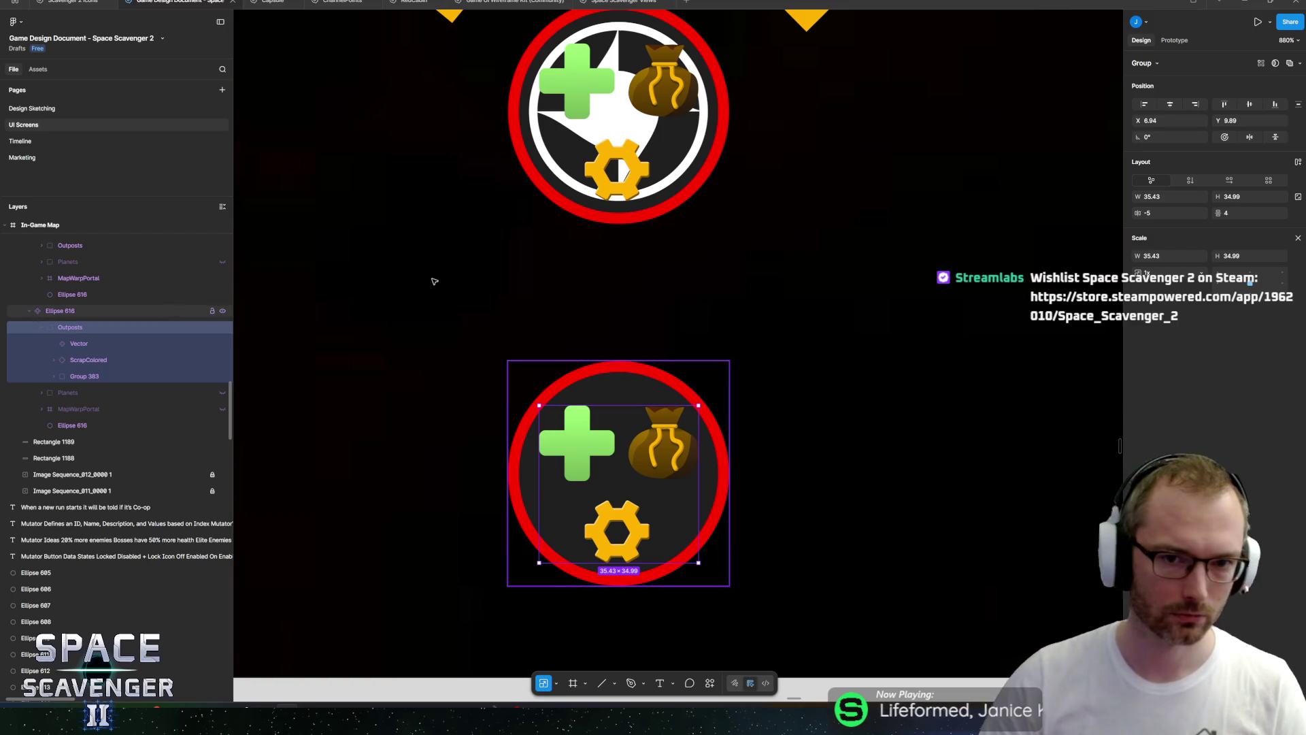
pyautogui.scroll(-5, 680, 294)
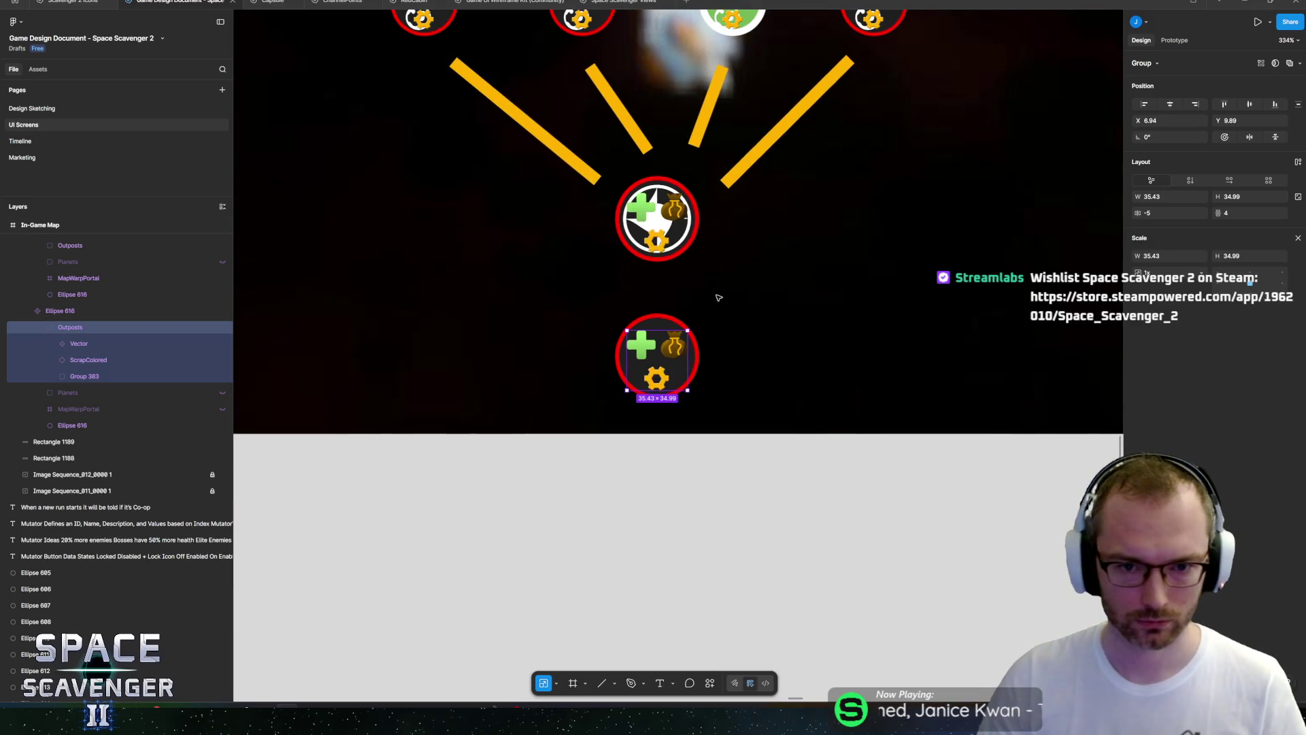
pyautogui.scroll(3, 681, 364)
# Hide another node's Outposts icons and adjust the plus icon in the lower node.
pyautogui.click(683, 344)
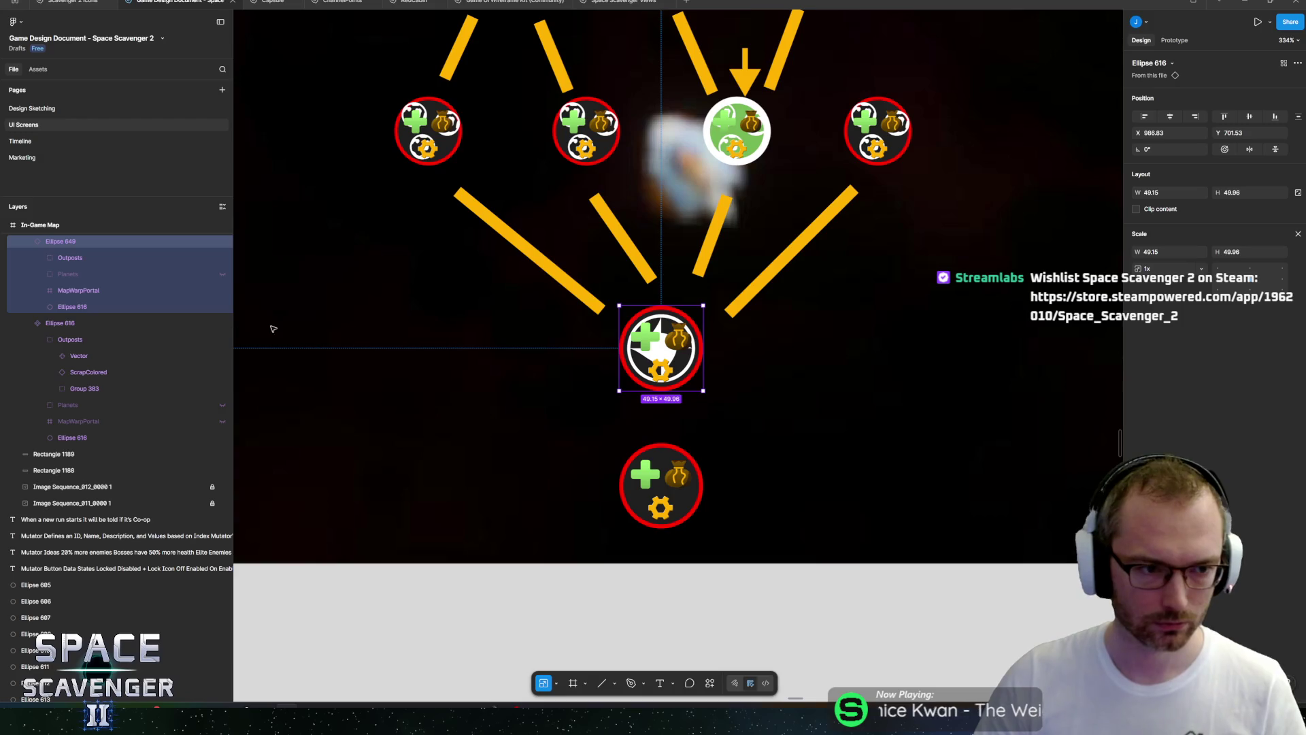
pyautogui.click(636, 483)
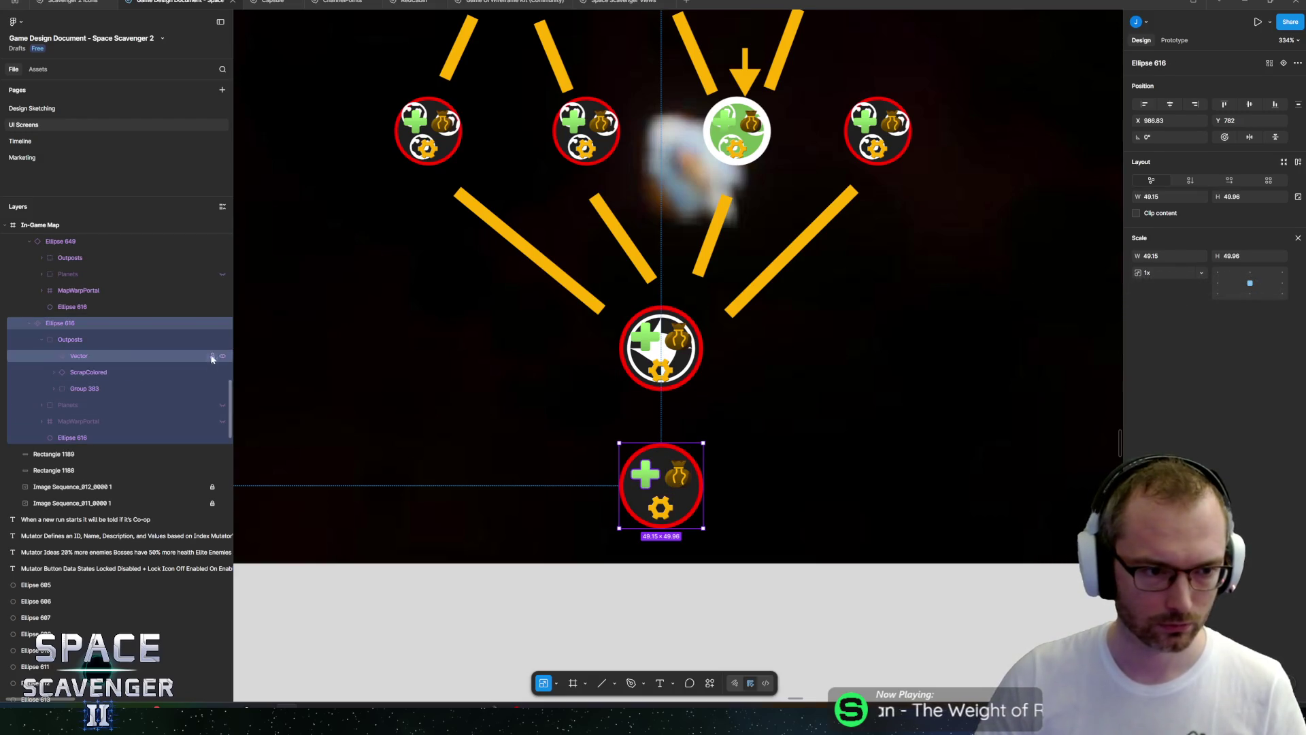
pyautogui.scroll(5, 225, 340)
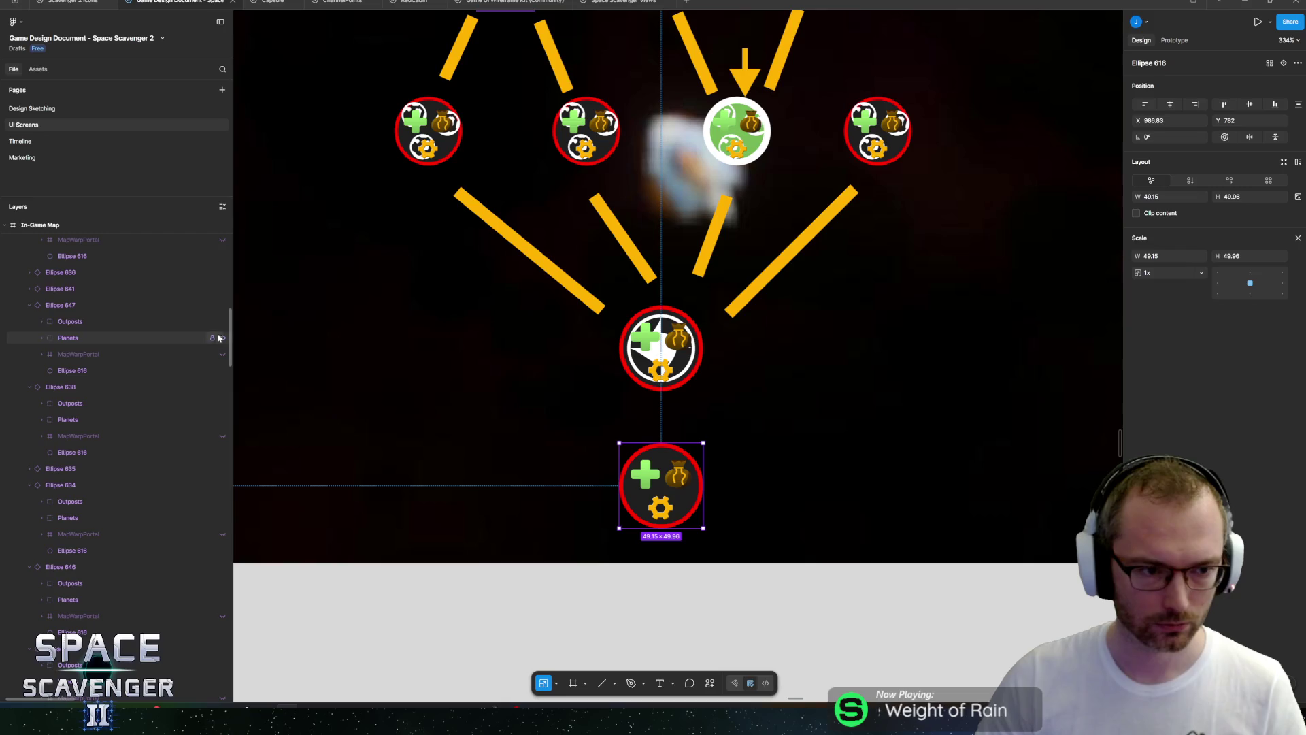
pyautogui.click(222, 322)
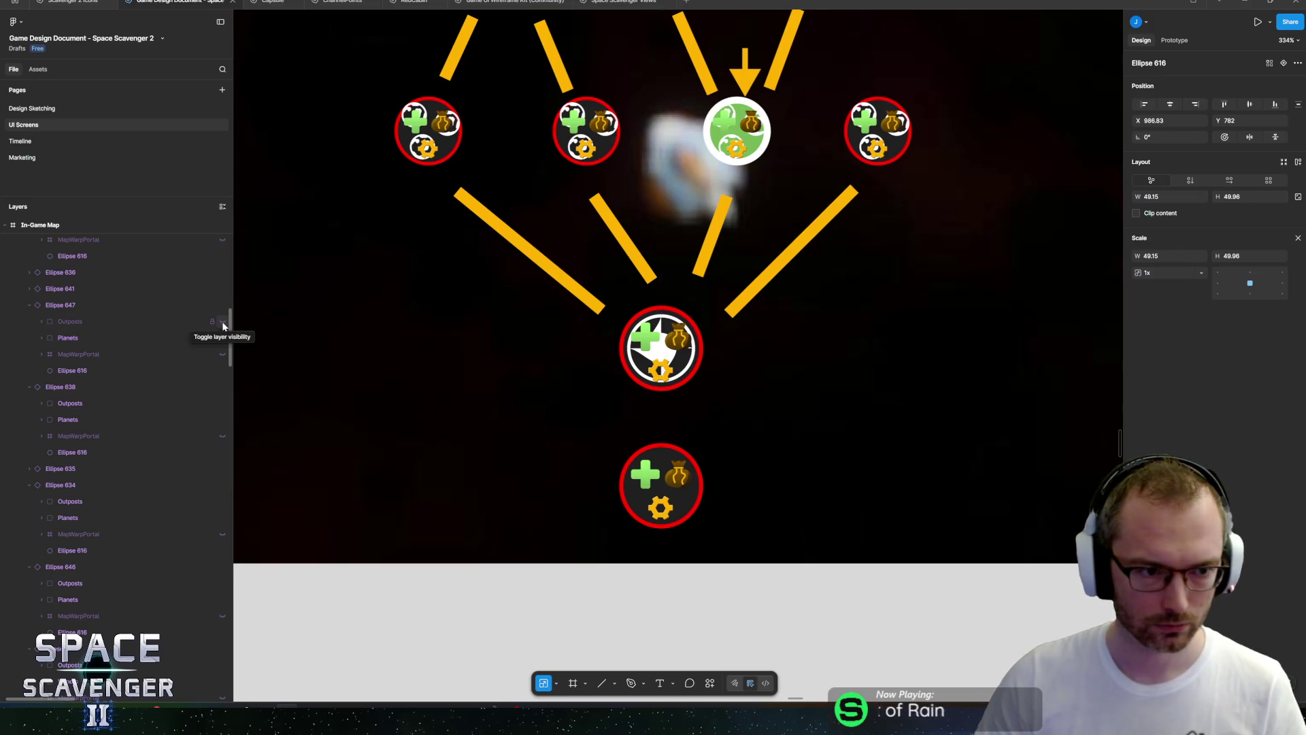
pyautogui.click(643, 474)
pyautogui.scroll(1, 156, 326)
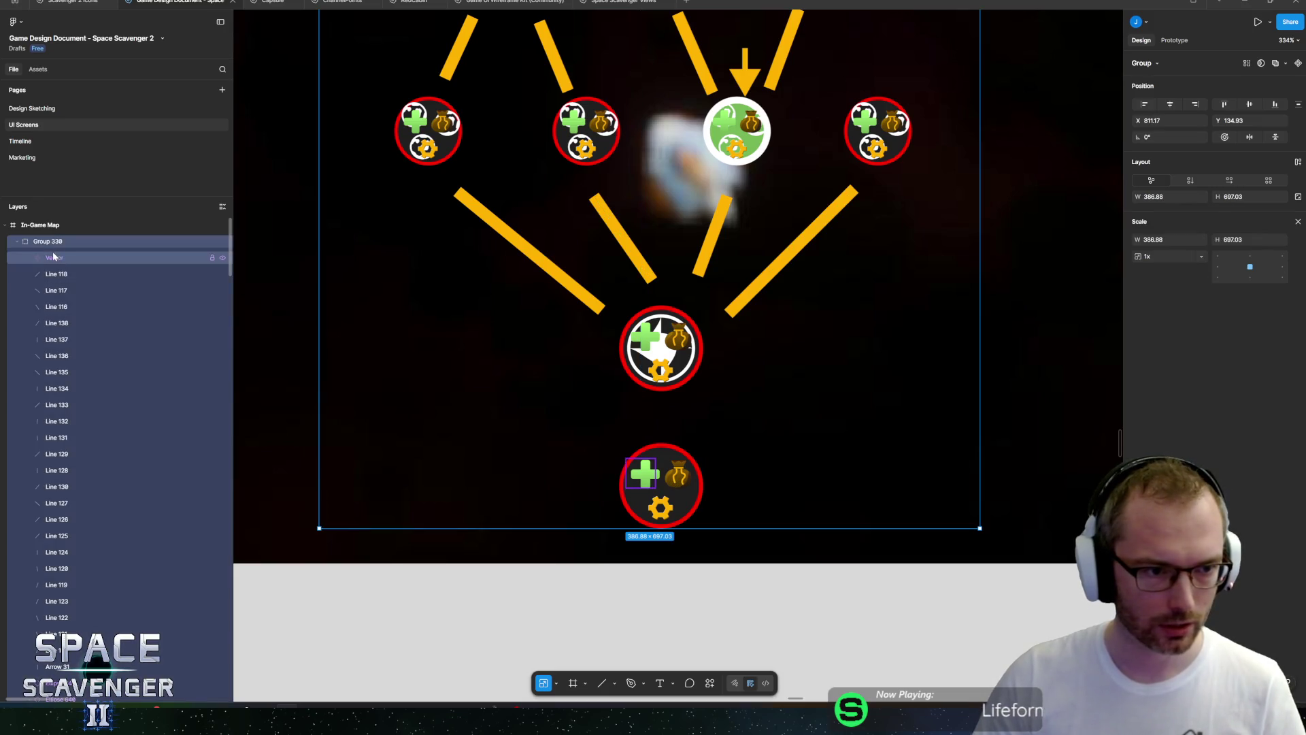
pyautogui.scroll(10, 646, 483)
pyautogui.scroll(4, 644, 486)
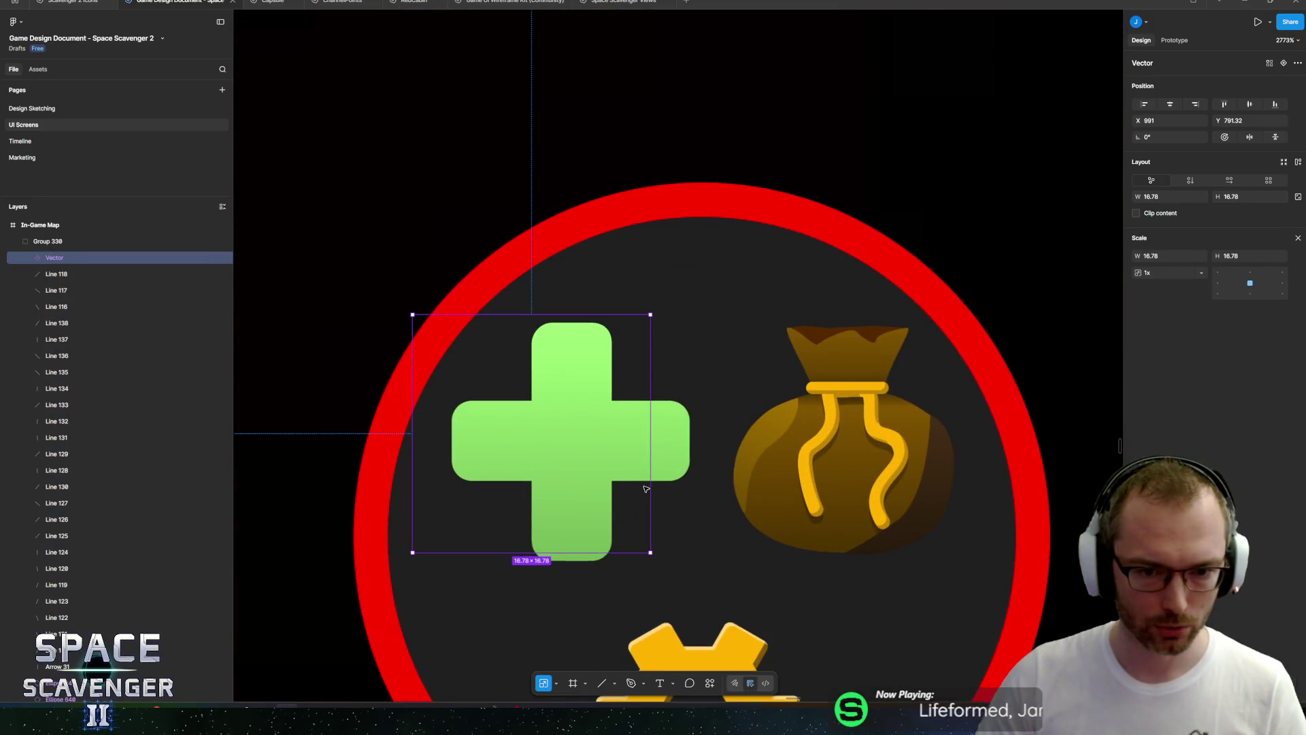
pyautogui.moveTo(605, 477); pyautogui.dragTo(732, 499)
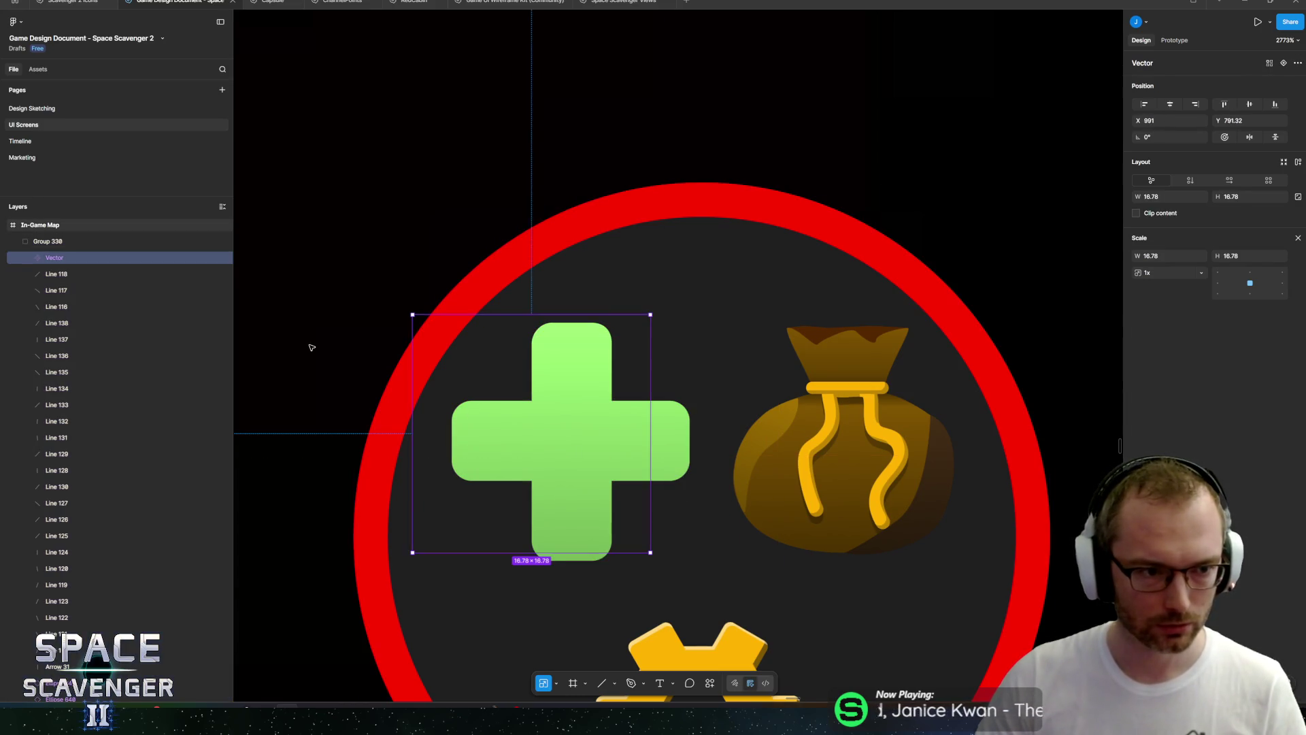
# Compare the lower node with and without its Outposts icons, leaving them hidden.
pyautogui.click(111, 484)
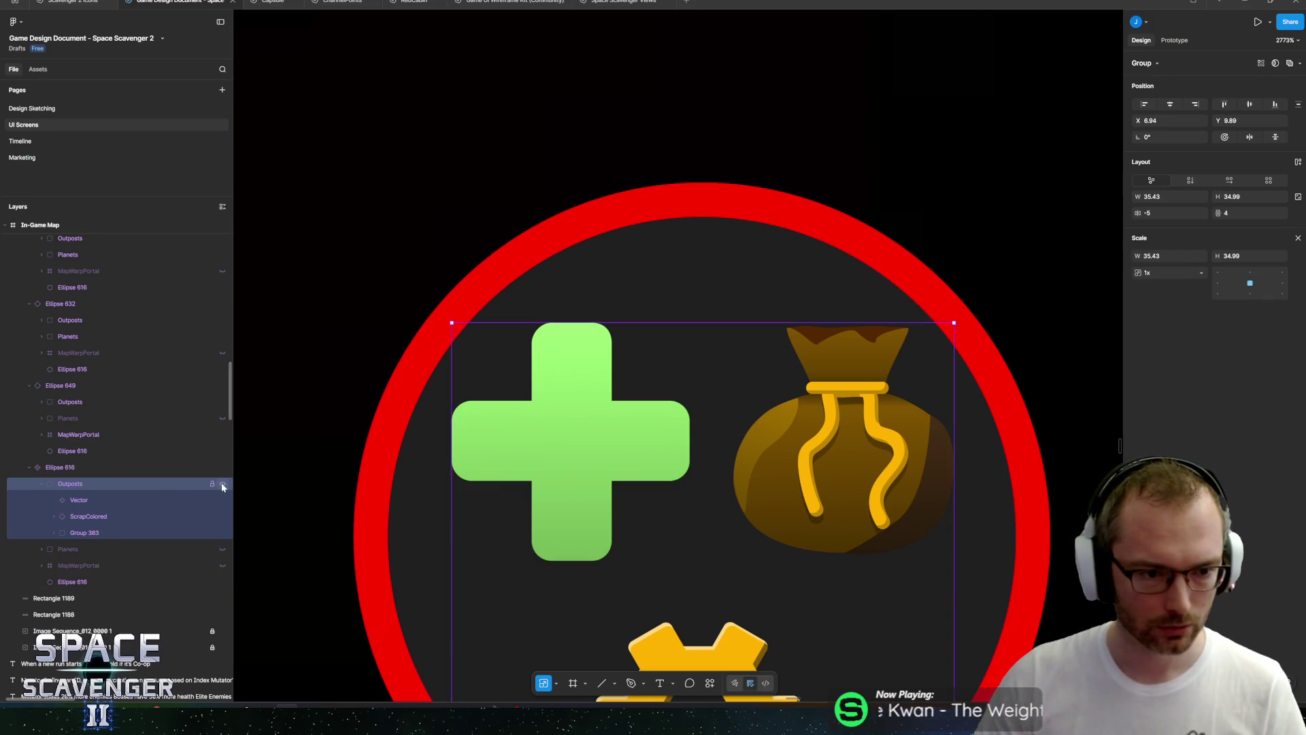
pyautogui.click(223, 485)
pyautogui.click(222, 484)
pyautogui.click(109, 501)
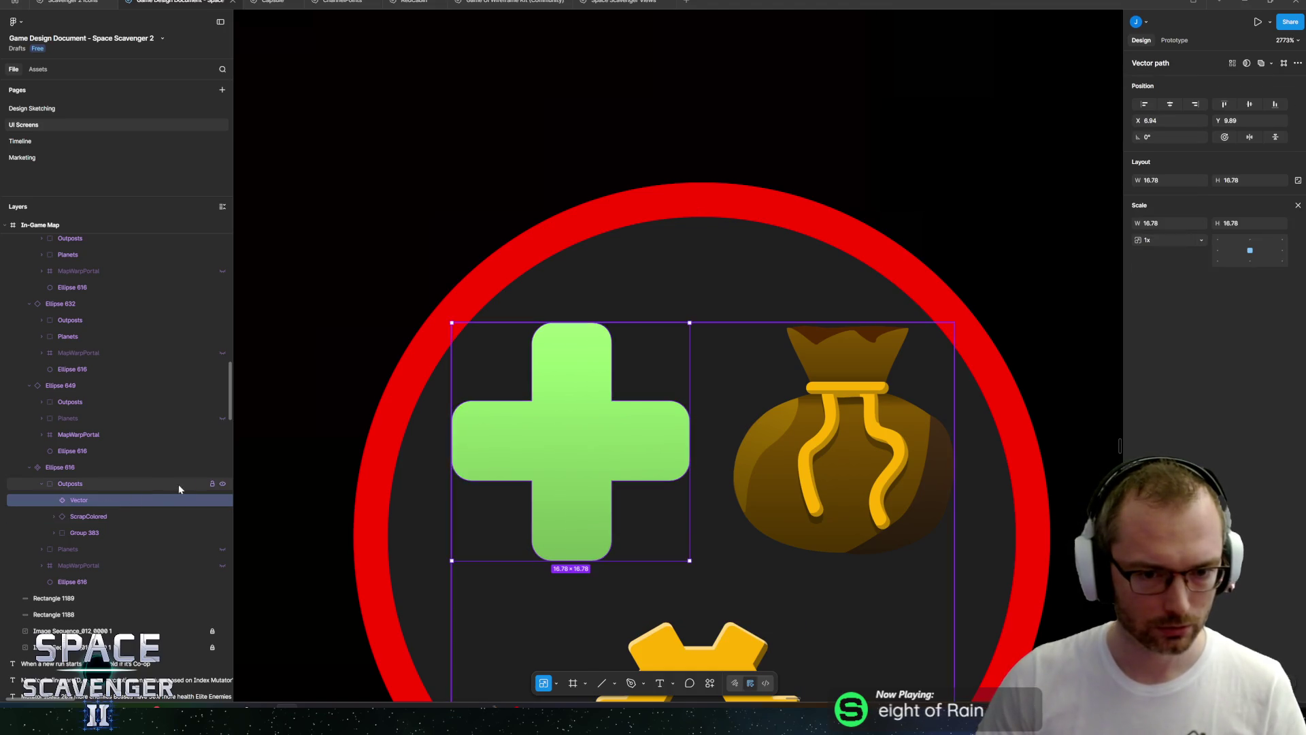
pyautogui.scroll(-15, 493, 460)
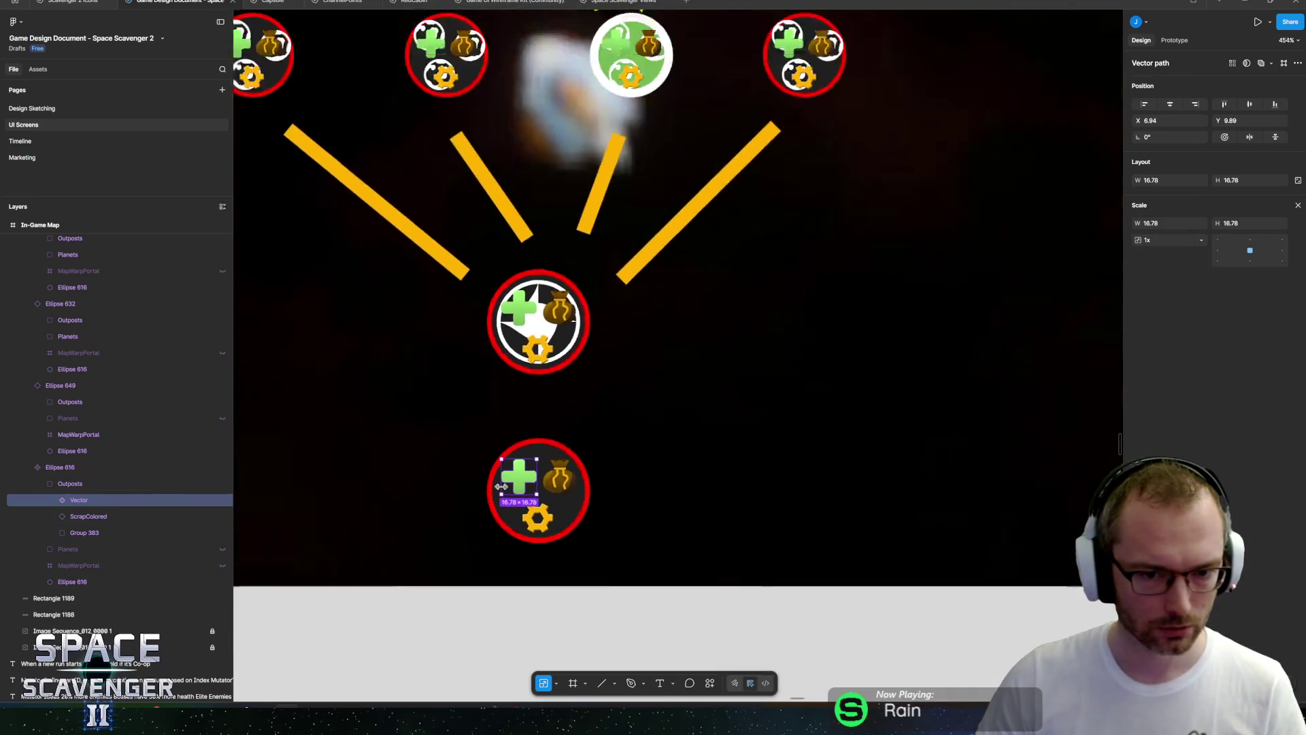
pyautogui.scroll(5, 438, 334)
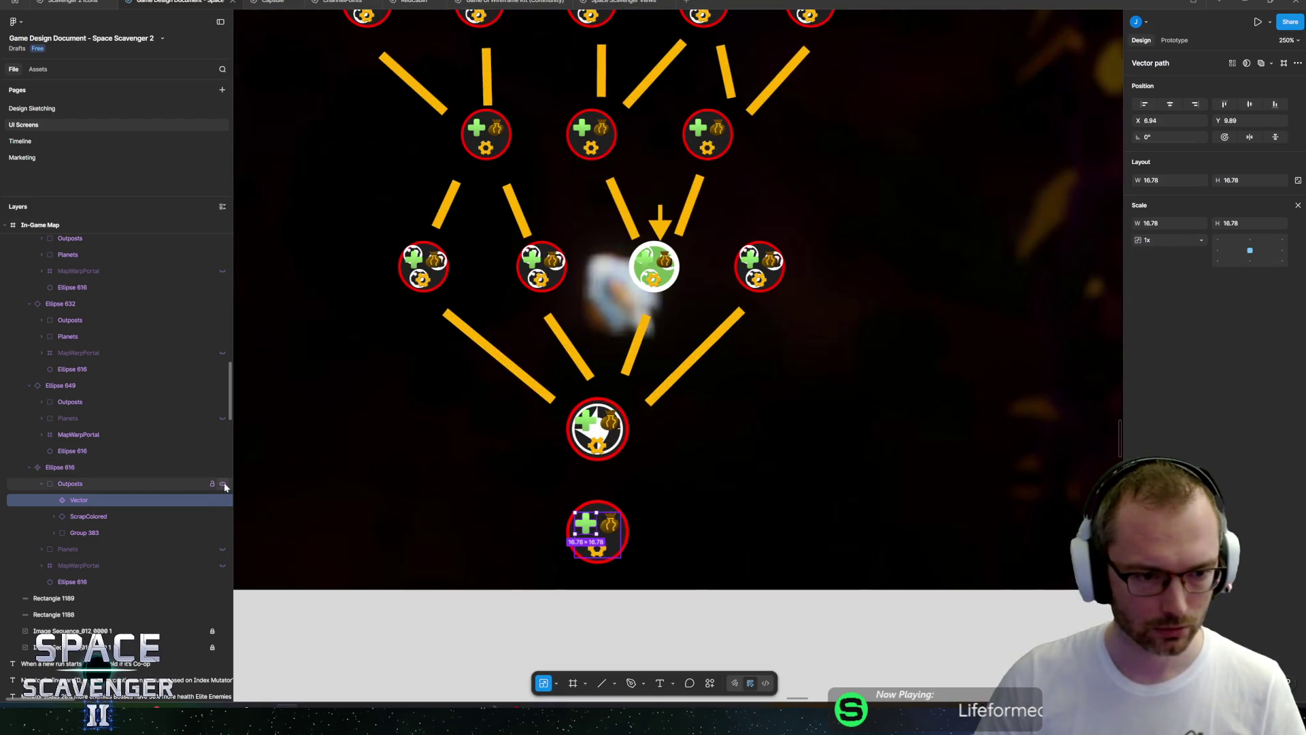
pyautogui.click(222, 483)
pyautogui.scroll(5, 515, 384)
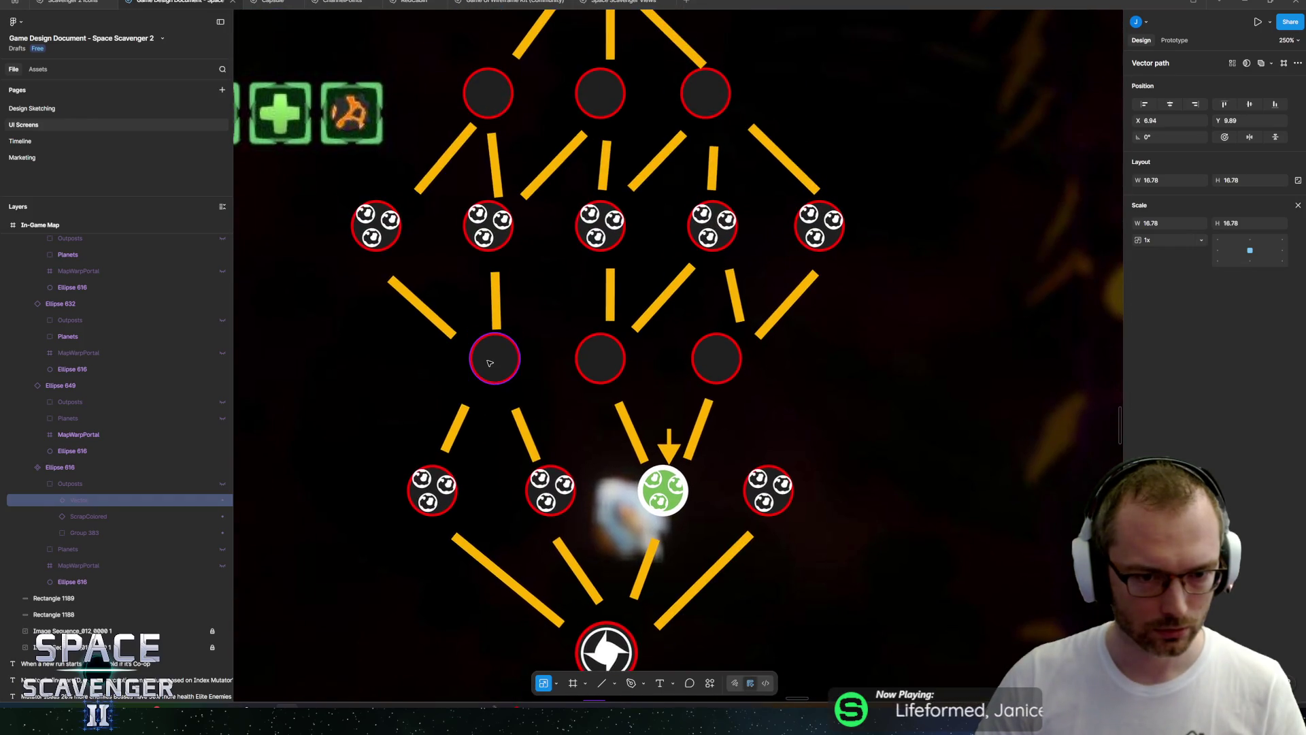
# Show the Outposts icons in the centre and right middle-row nodes, leaving the top-right node unchanged.
pyautogui.click(490, 363)
pyautogui.keyDown('shift'); pyautogui.click(599, 356); pyautogui.keyUp('shift')
pyautogui.keyDown('shift'); pyautogui.click(714, 355); pyautogui.keyUp('shift')
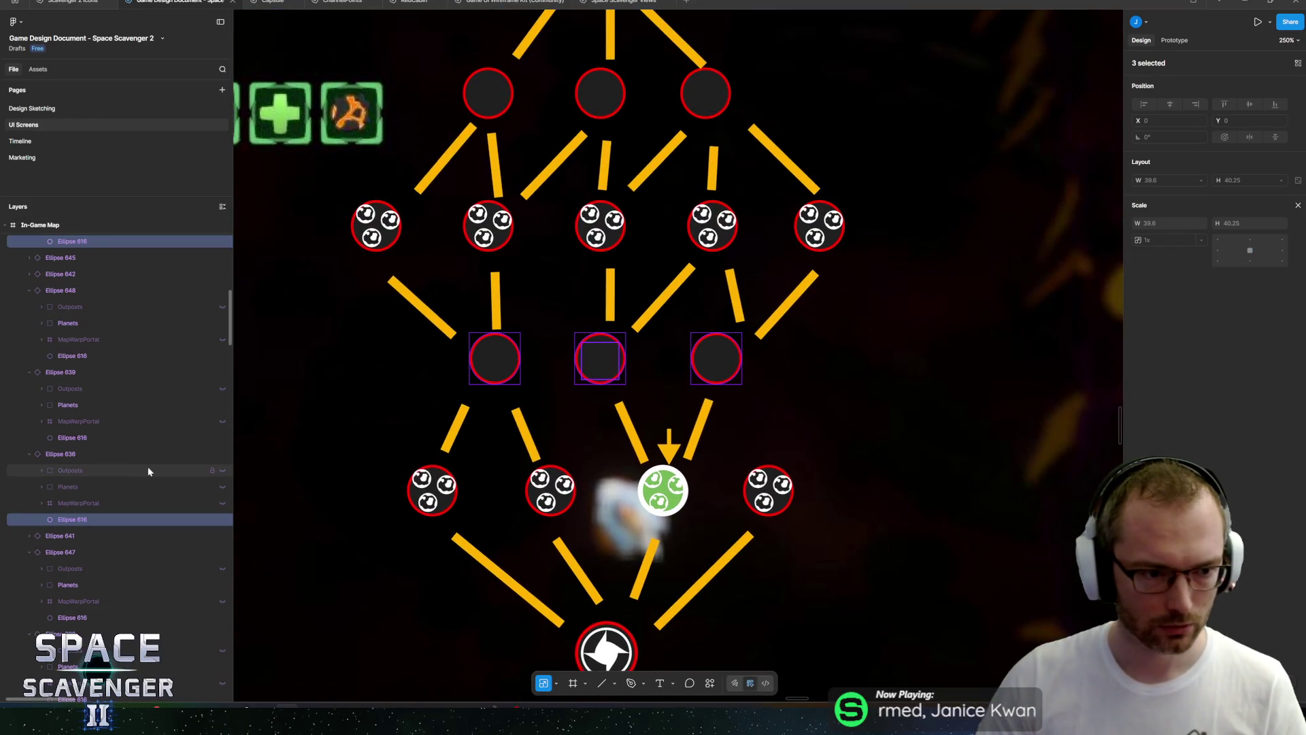
pyautogui.scroll(2, 150, 476)
pyautogui.click(222, 521)
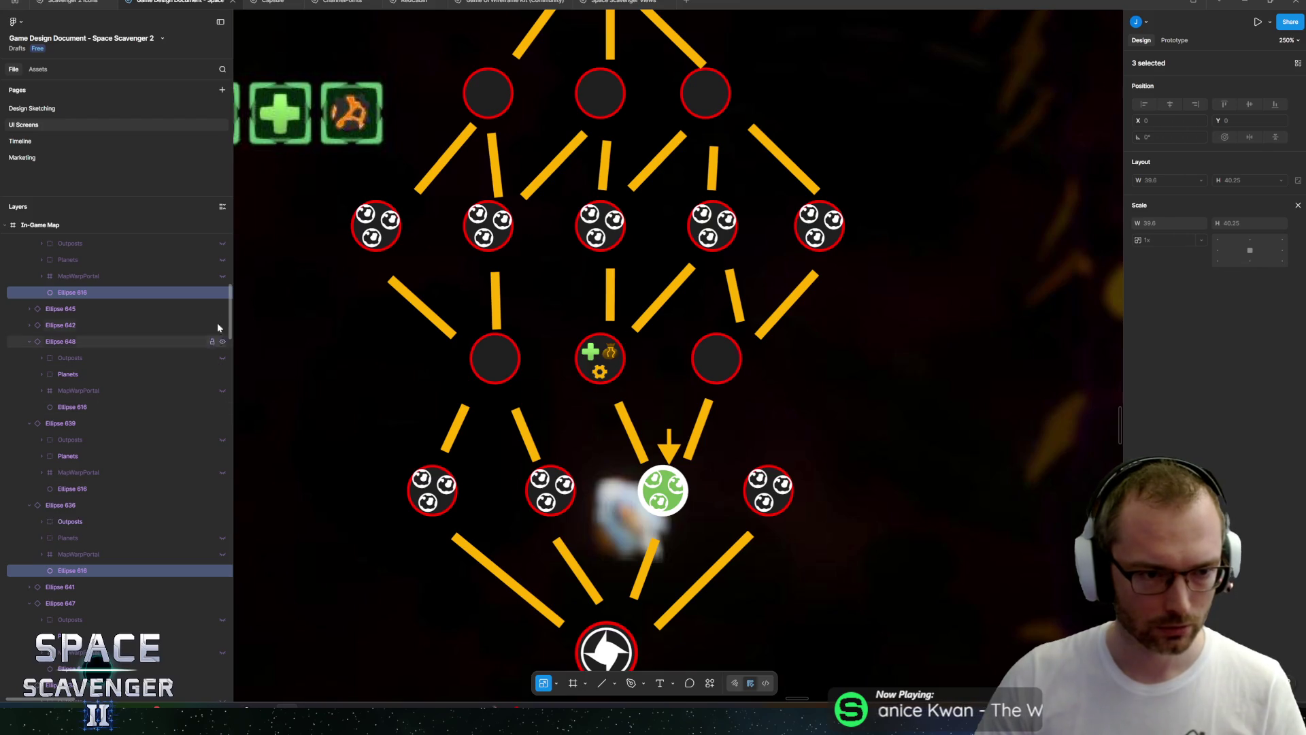
pyautogui.scroll(2, 204, 302)
pyautogui.click(222, 311)
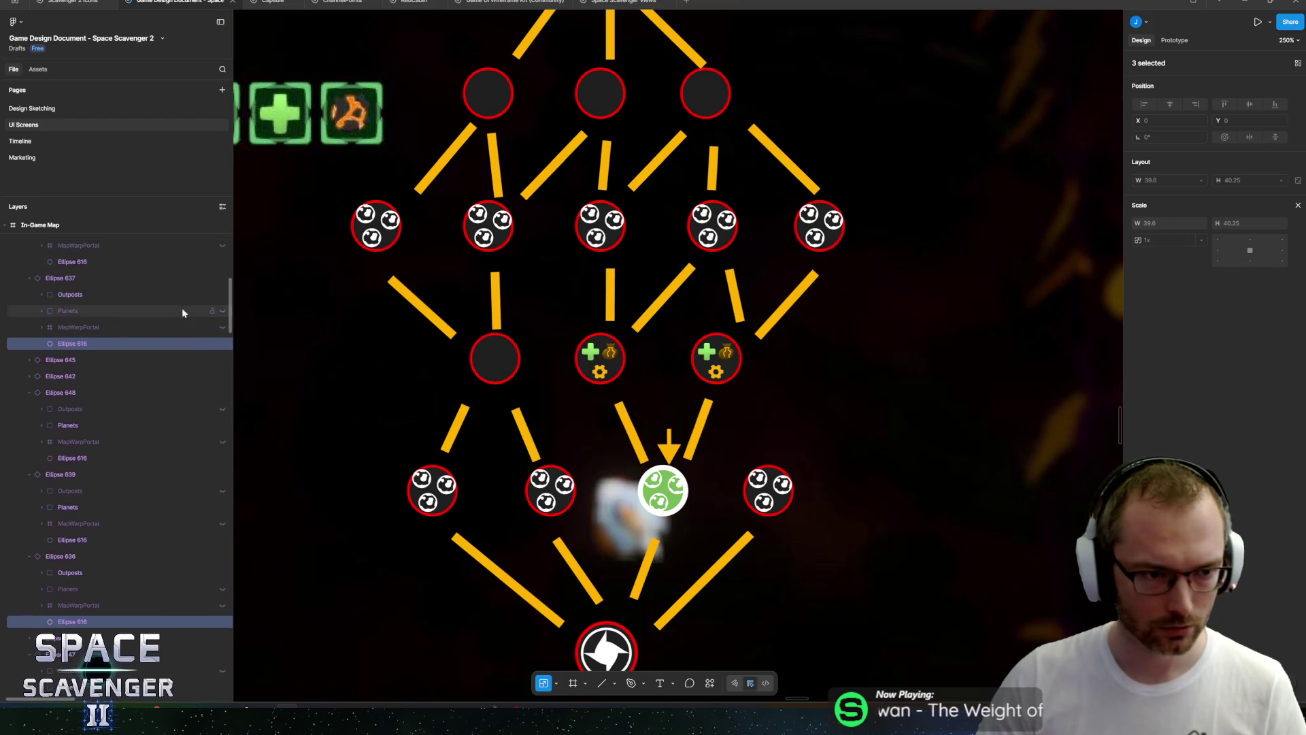
pyautogui.scroll(4, 156, 326)
pyautogui.click(222, 366)
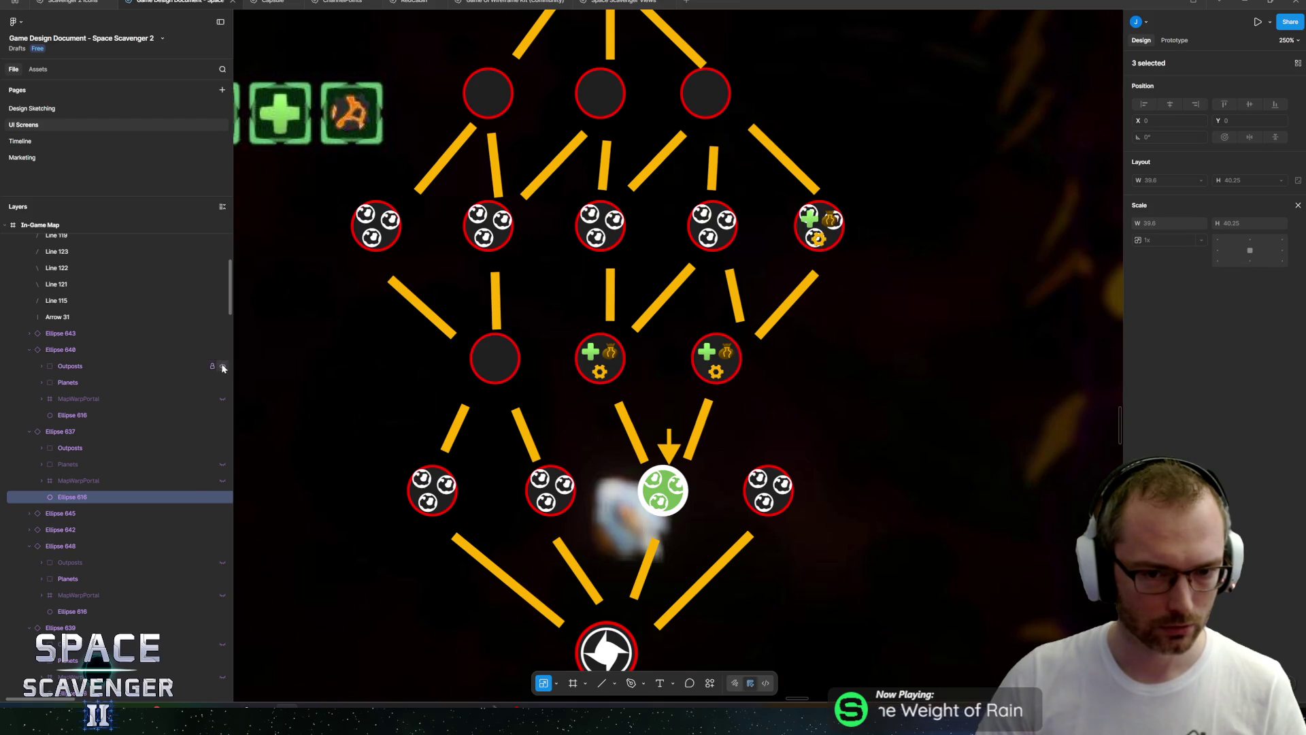
pyautogui.hotkey('ctrl', 'z')
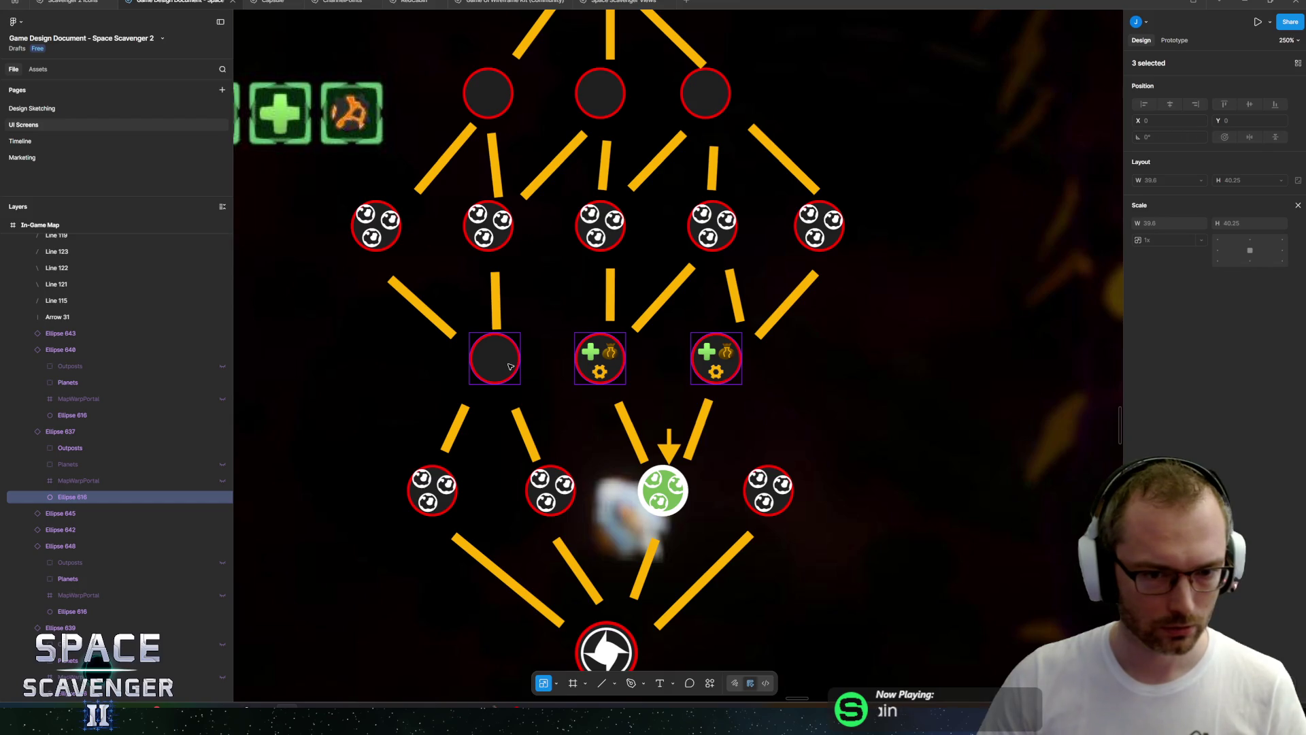
# Show outpost icons in the left, middle and right circles beneath the top node.
pyautogui.click(510, 366)
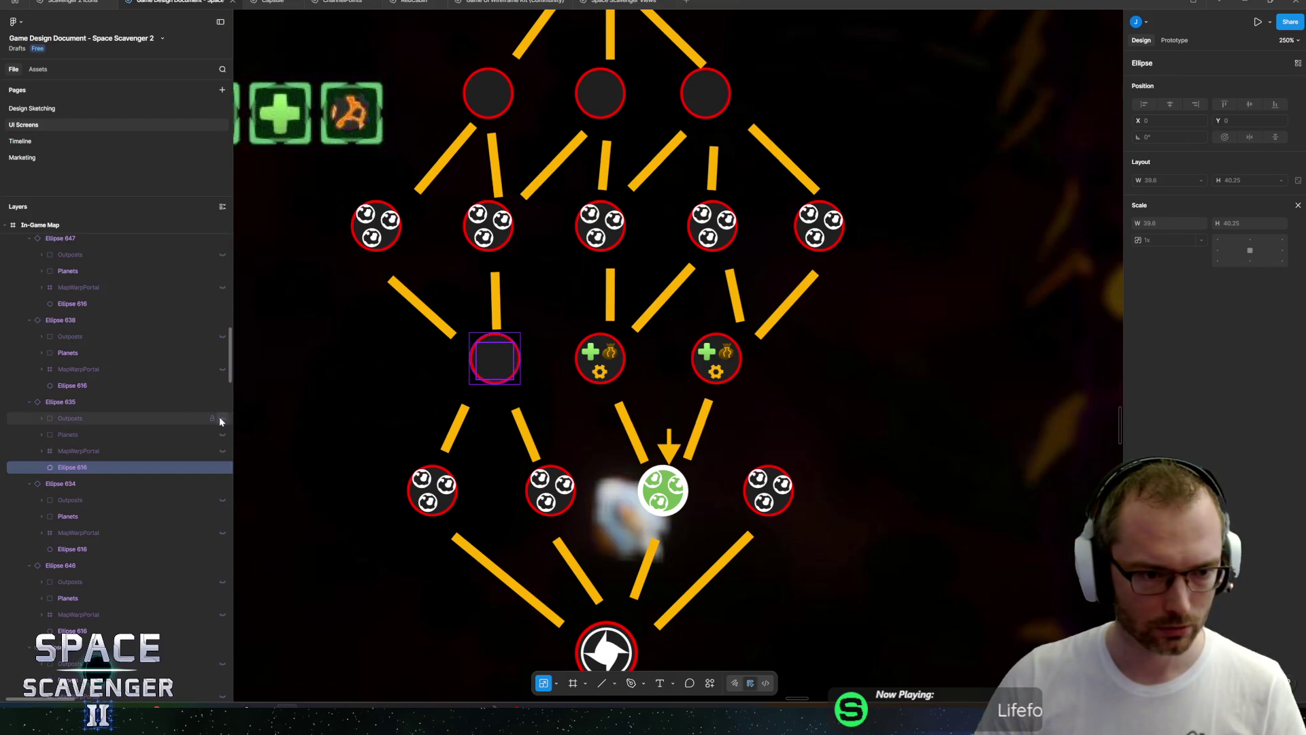
pyautogui.scroll(3, 489, 272)
pyautogui.click(491, 228)
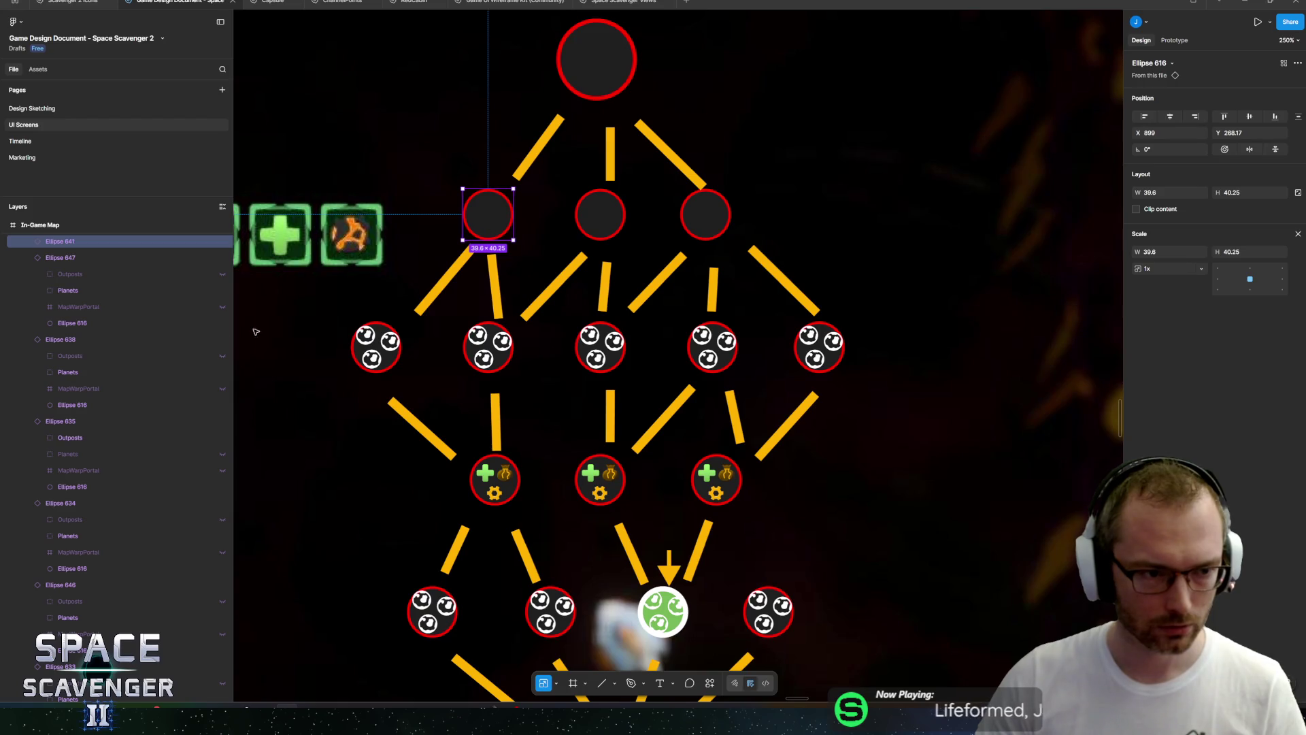
pyautogui.scroll(3, 155, 375)
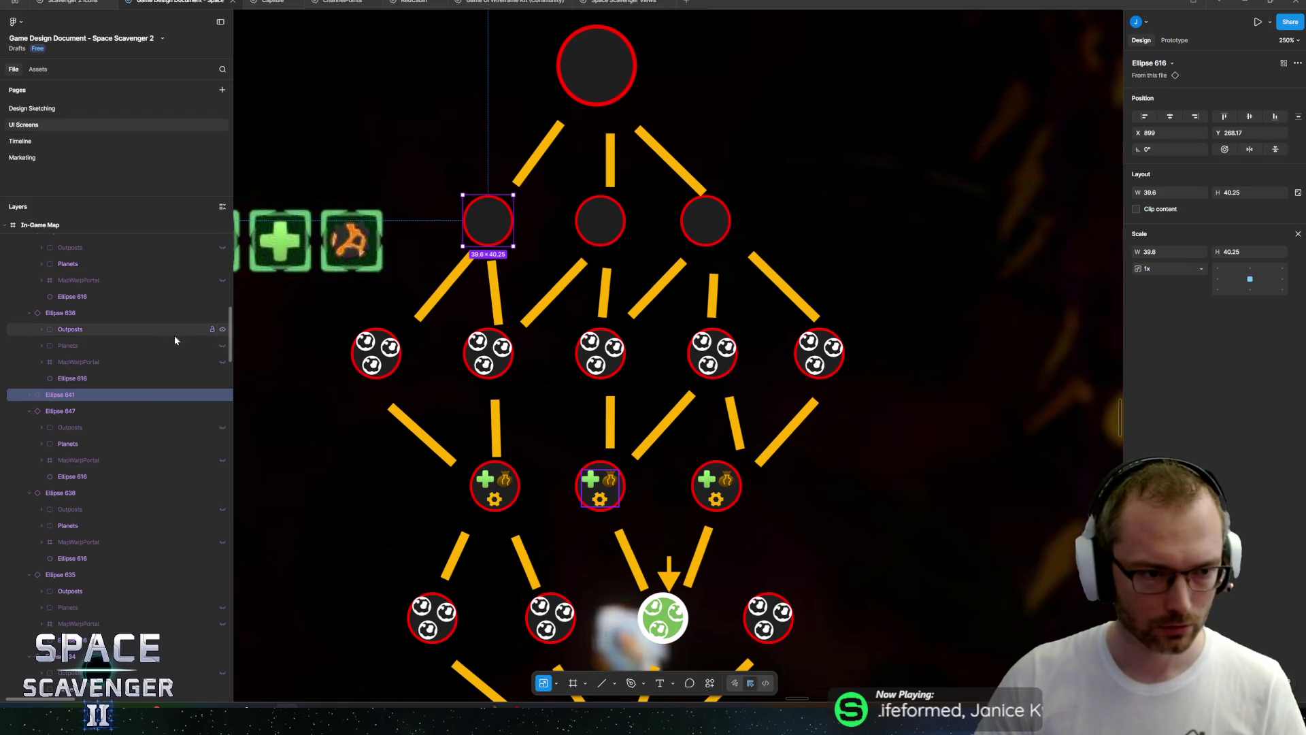
pyautogui.click(28, 394)
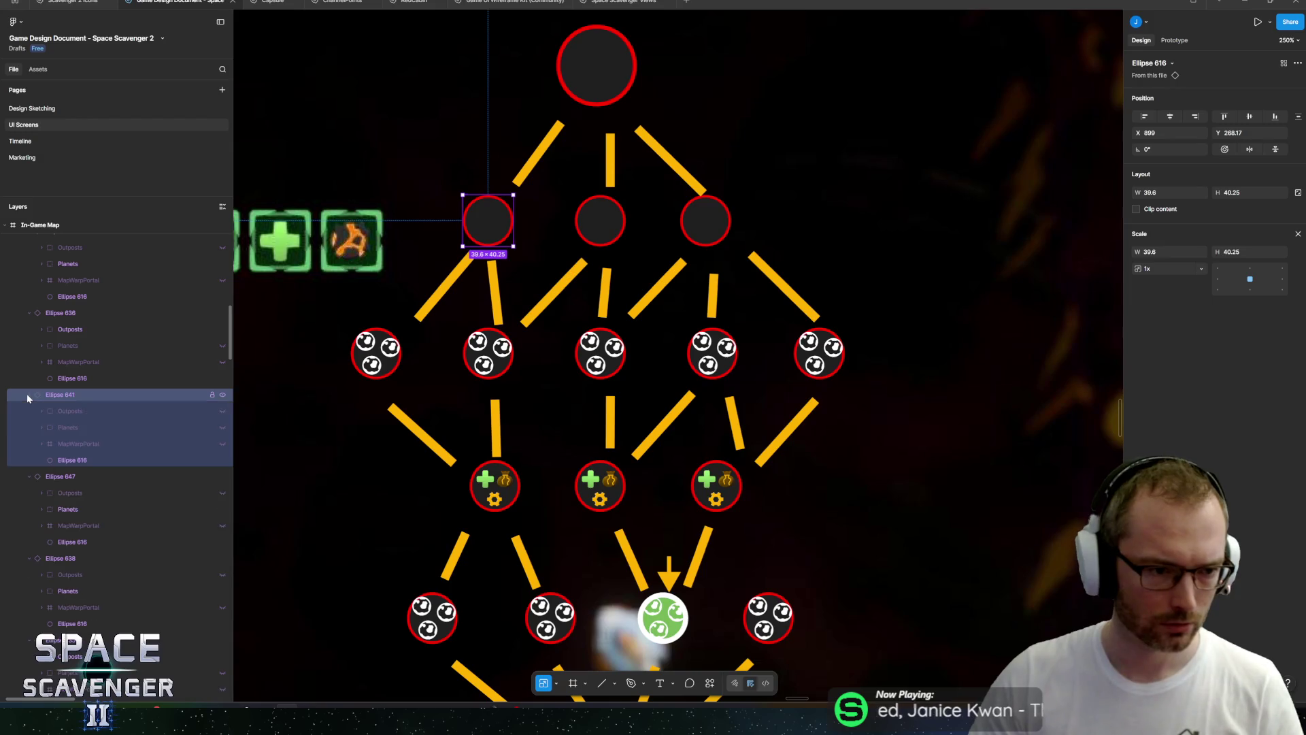
pyautogui.click(222, 411)
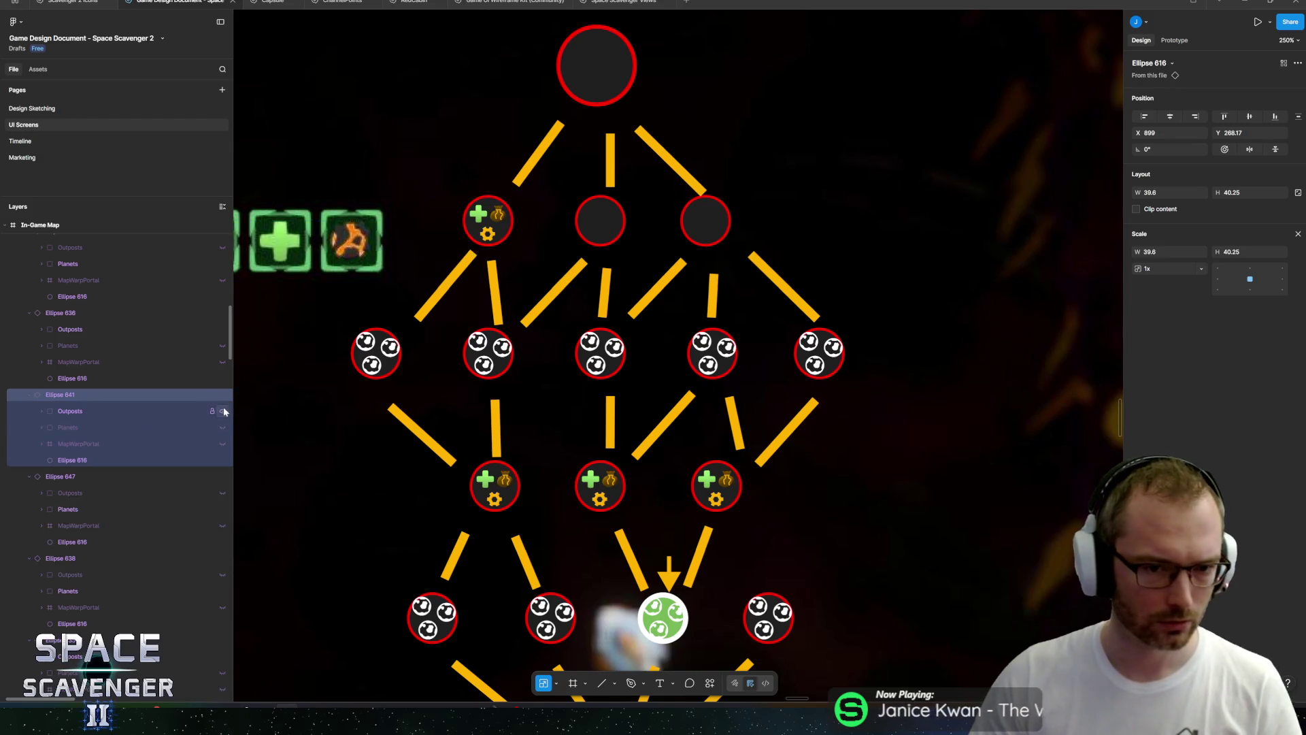
pyautogui.keyDown('shift'); pyautogui.click(595, 225); pyautogui.keyUp('shift')
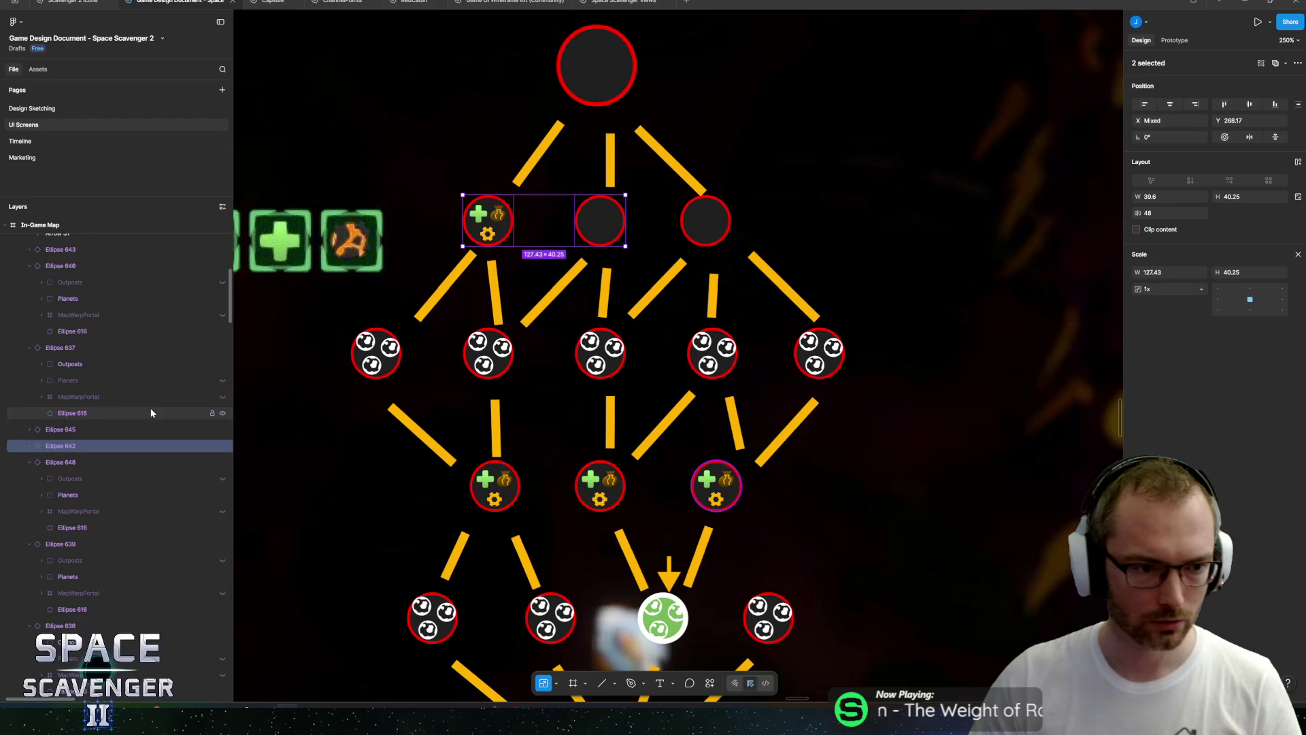
pyautogui.doubleClick(600, 221)
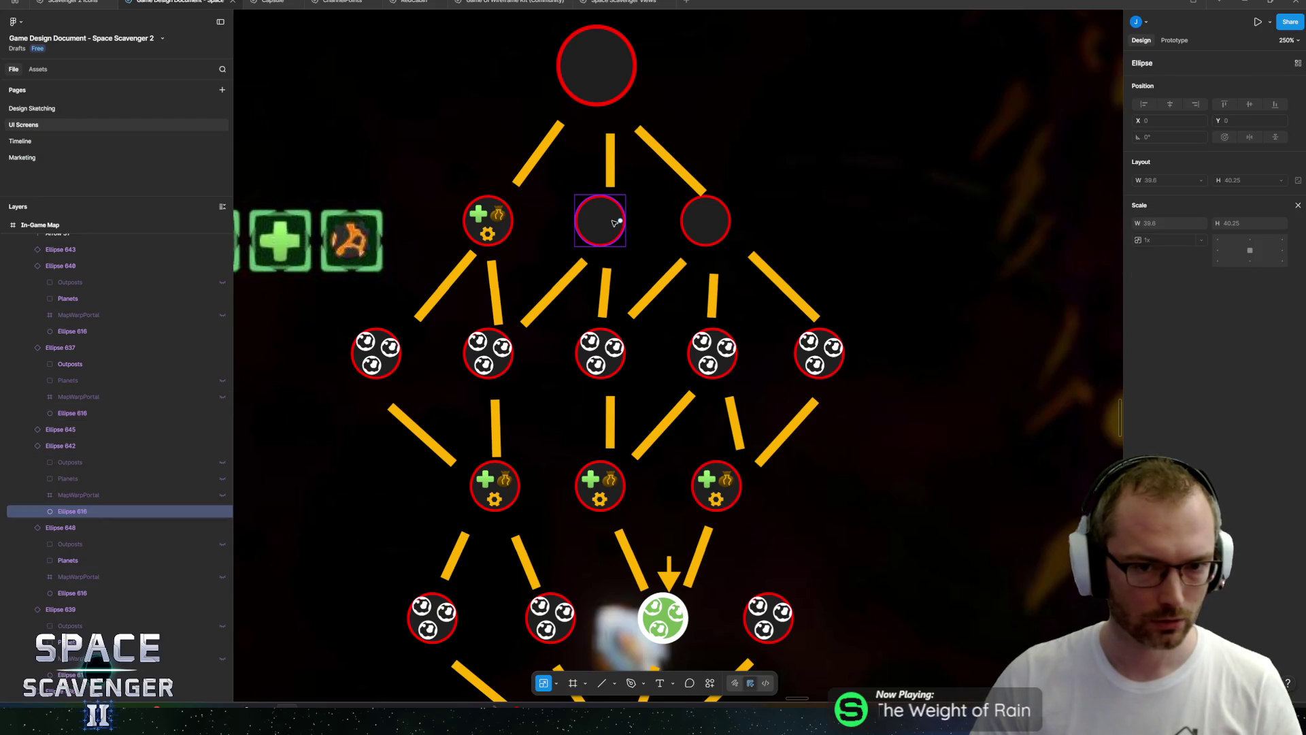
pyautogui.click(223, 462)
pyautogui.doubleClick(708, 219)
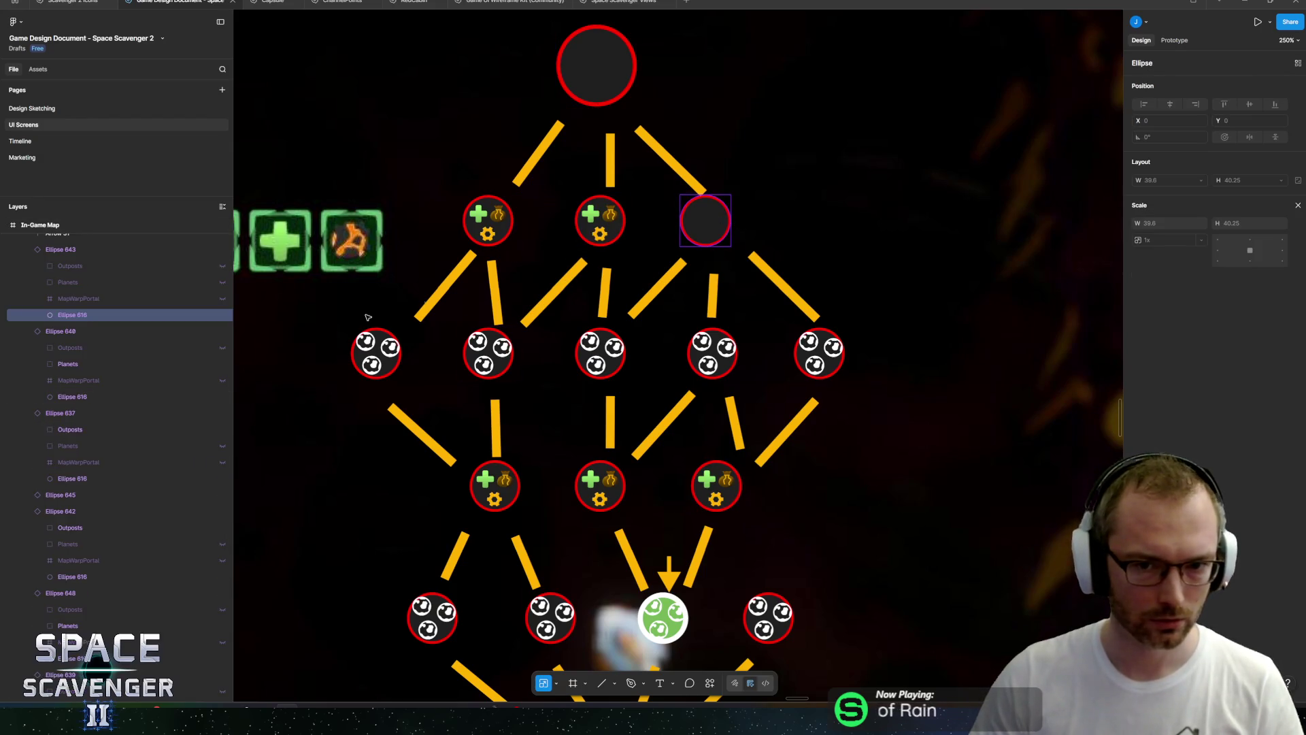
pyautogui.click(223, 266)
pyautogui.doubleClick(597, 65)
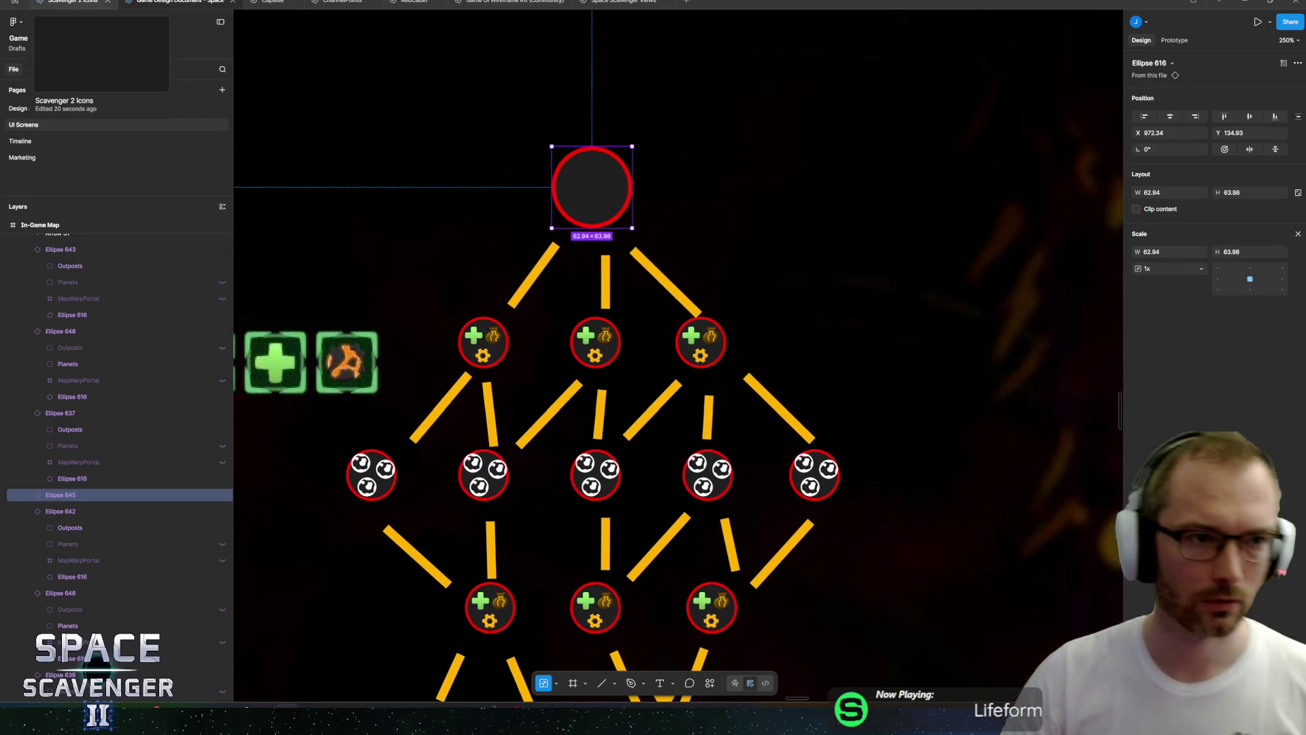
# Select the Skull icon group in the Scavenger 2 Icons file and return to the map.
pyautogui.click(81, 6)
pyautogui.hotkey('shift', '1')
pyautogui.scroll(3, 736, 386)
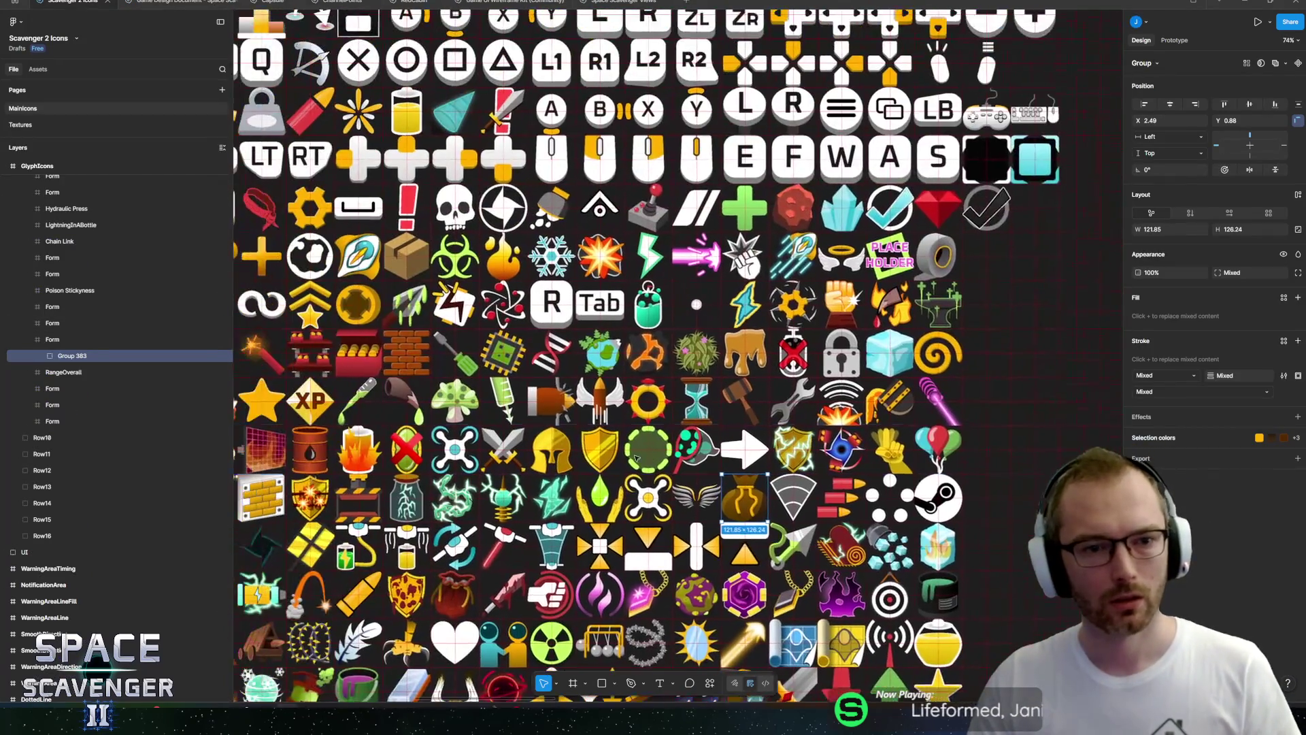
pyautogui.keyDown('ctrl'); pyautogui.click(677, 250); pyautogui.keyUp('ctrl')
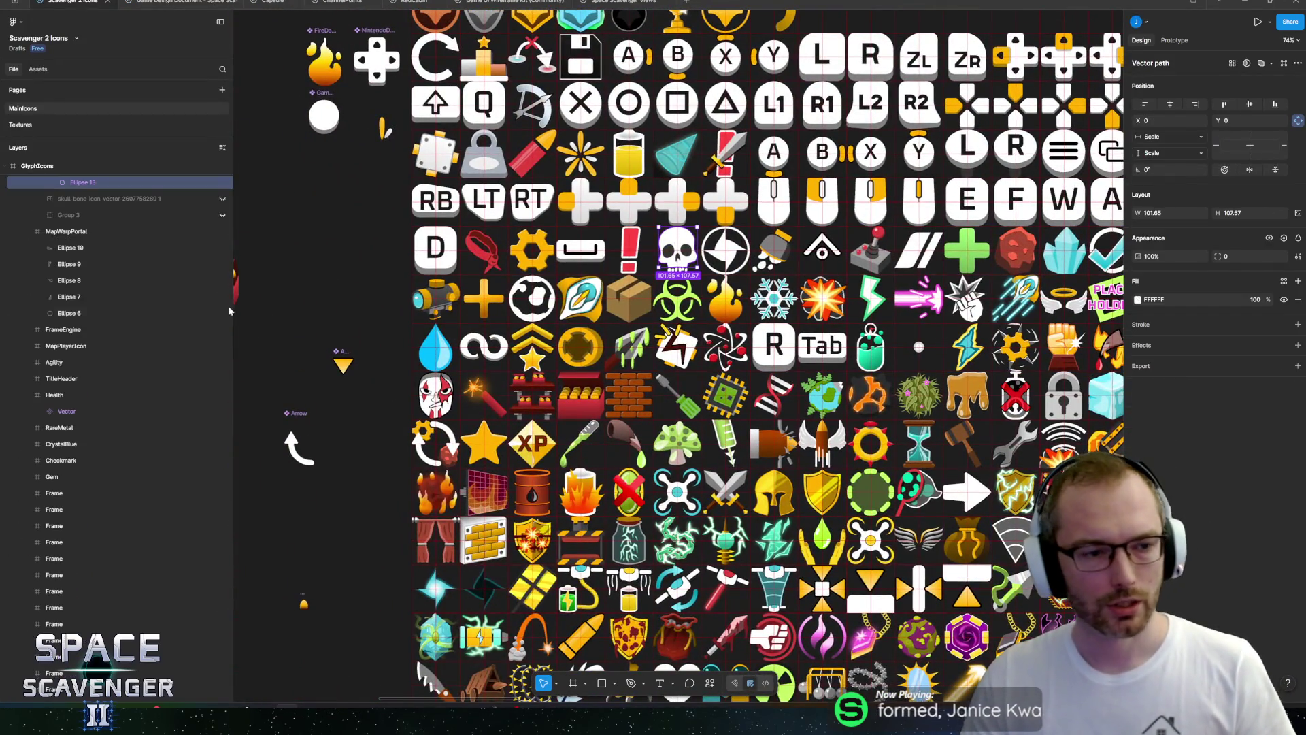
pyautogui.keyDown('shift'); pyautogui.click(79, 273); pyautogui.keyUp('shift')
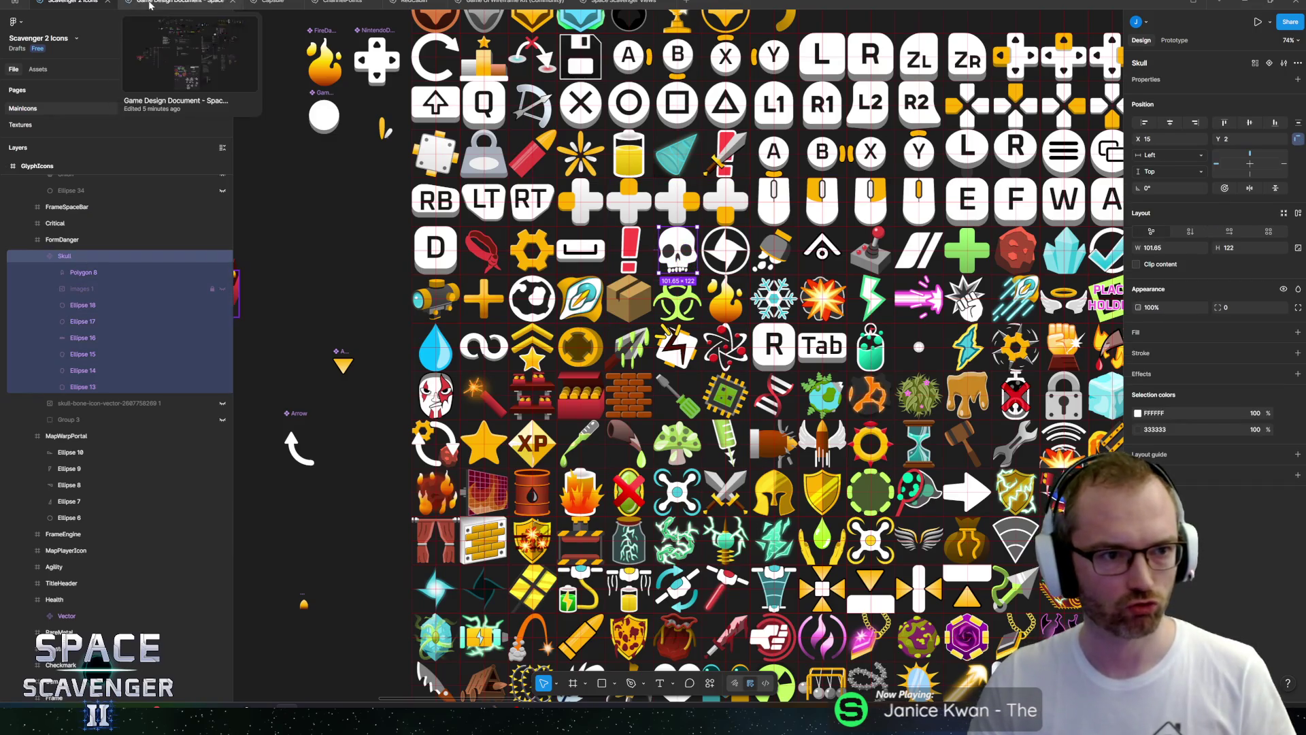
pyautogui.click(180, 3)
pyautogui.rightClick(577, 186)
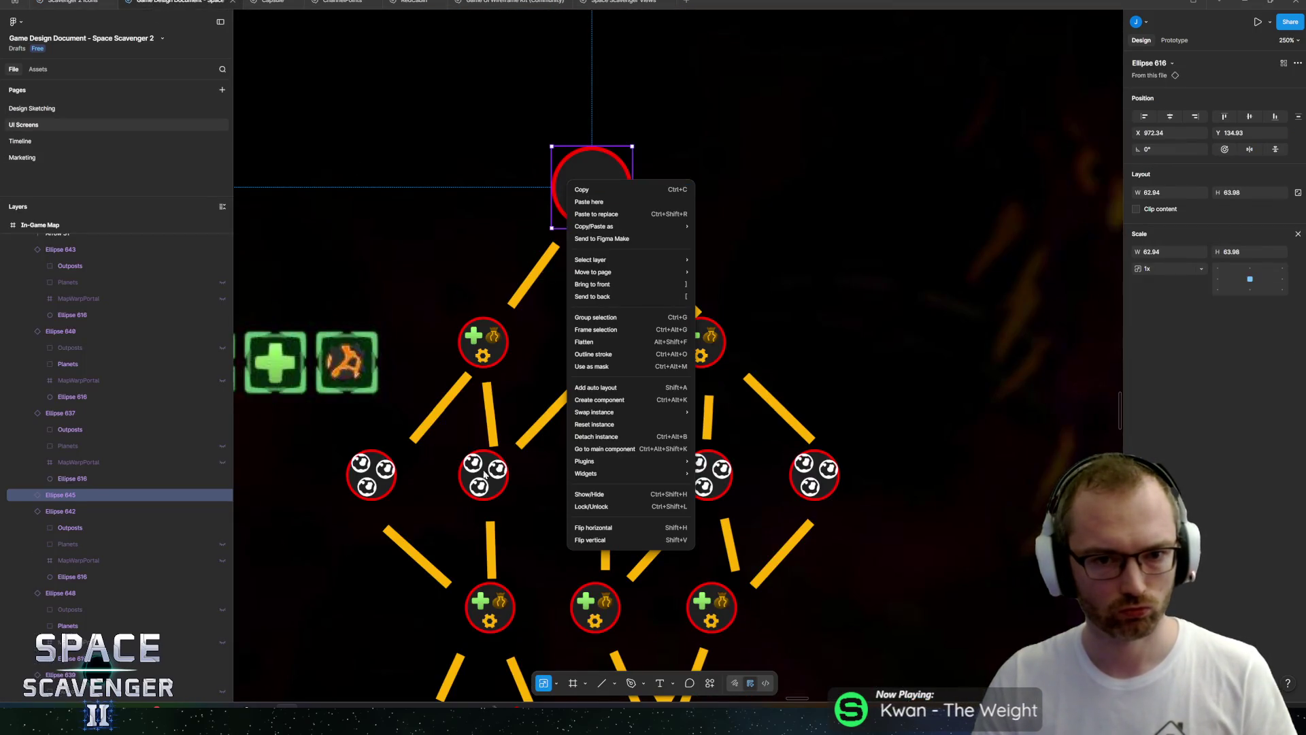
# Paste the copied skull onto the map over the bottom red circle.
pyautogui.press('Escape')
pyautogui.scroll(-10, 664, 578)
pyautogui.keyDown('ctrl'); pyautogui.scroll(5, 664, 578); pyautogui.keyUp('ctrl')
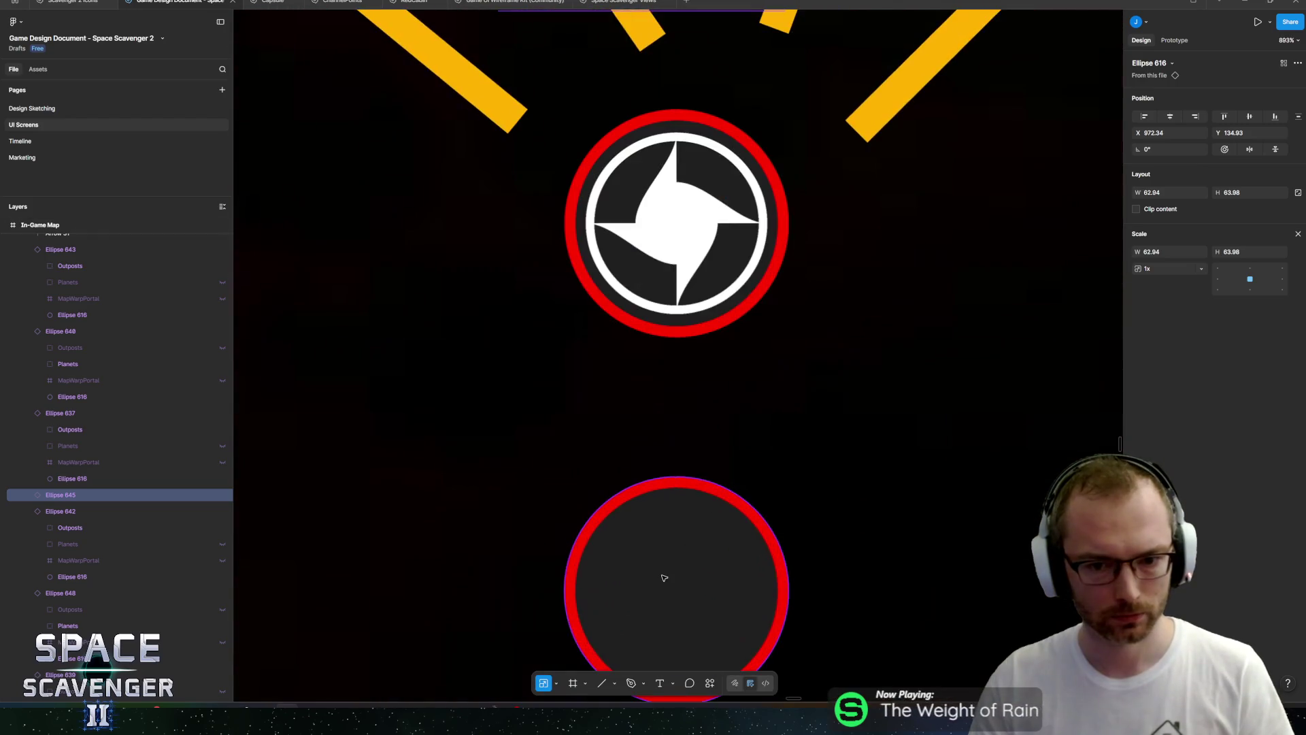
pyautogui.rightClick(664, 577)
pyautogui.click(680, 341)
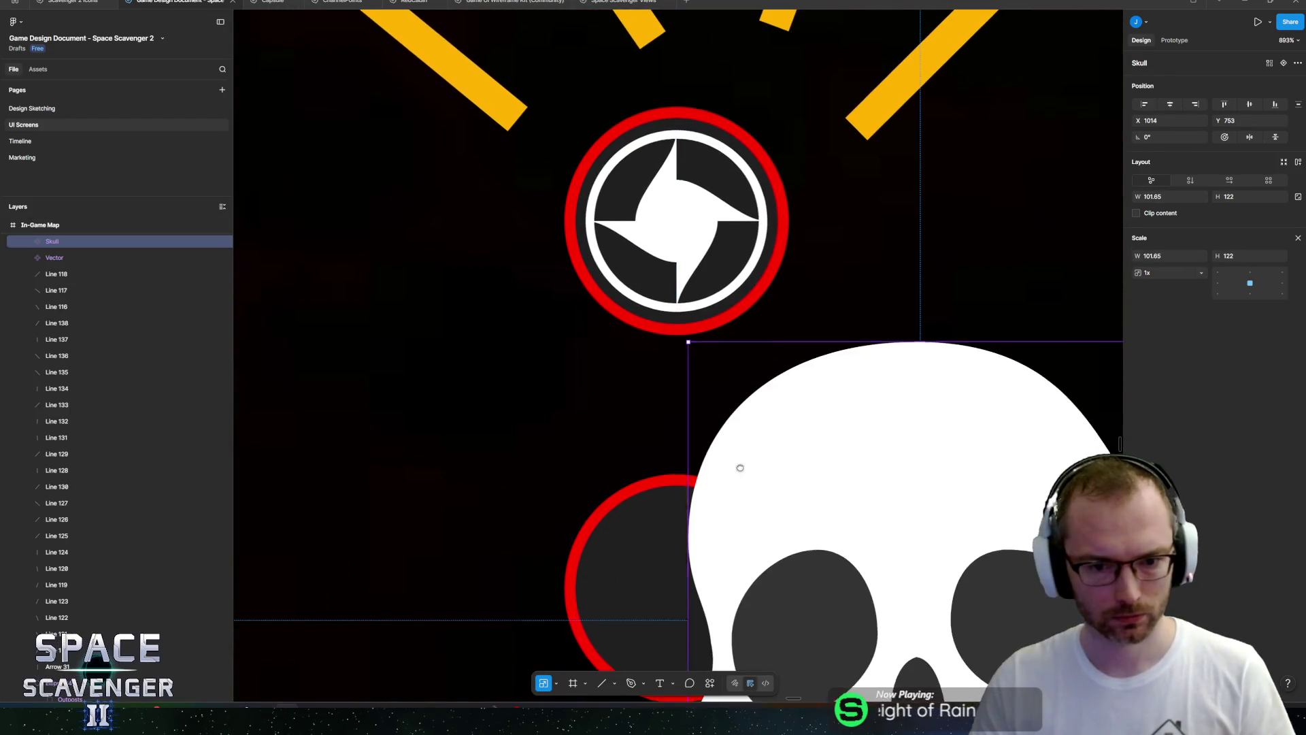
pyautogui.scroll(-4, 740, 467)
pyautogui.moveTo(815, 308)
pyautogui.mouseDown()
pyautogui.moveTo(753, 370)
pyautogui.moveTo(656, 327)
pyautogui.mouseUp()
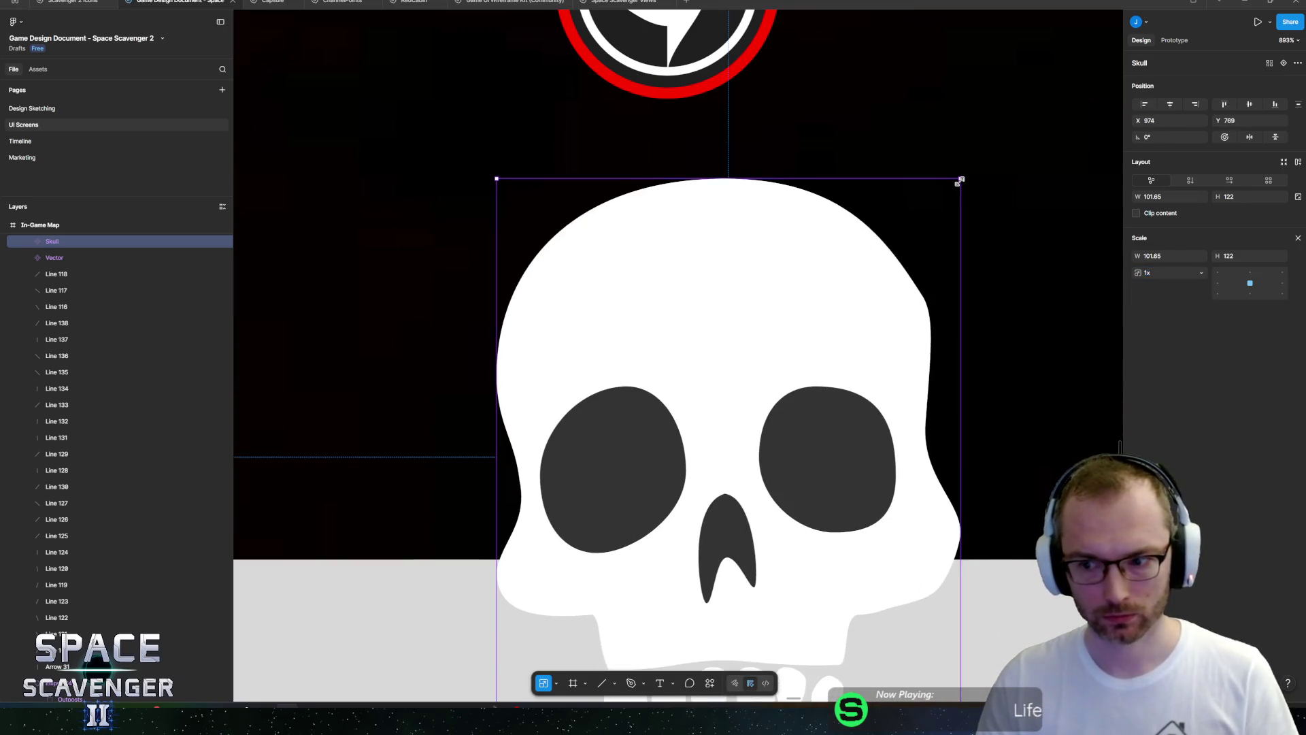
# Shrink the skull to about 31×37 and centre it in the bottom red circle.
pyautogui.moveTo(959, 182); pyautogui.dragTo(638, 567)
pyautogui.moveTo(561, 595)
pyautogui.mouseDown()
pyautogui.moveTo(683, 329)
pyautogui.moveTo(669, 291)
pyautogui.moveTo(671, 346)
pyautogui.mouseUp()
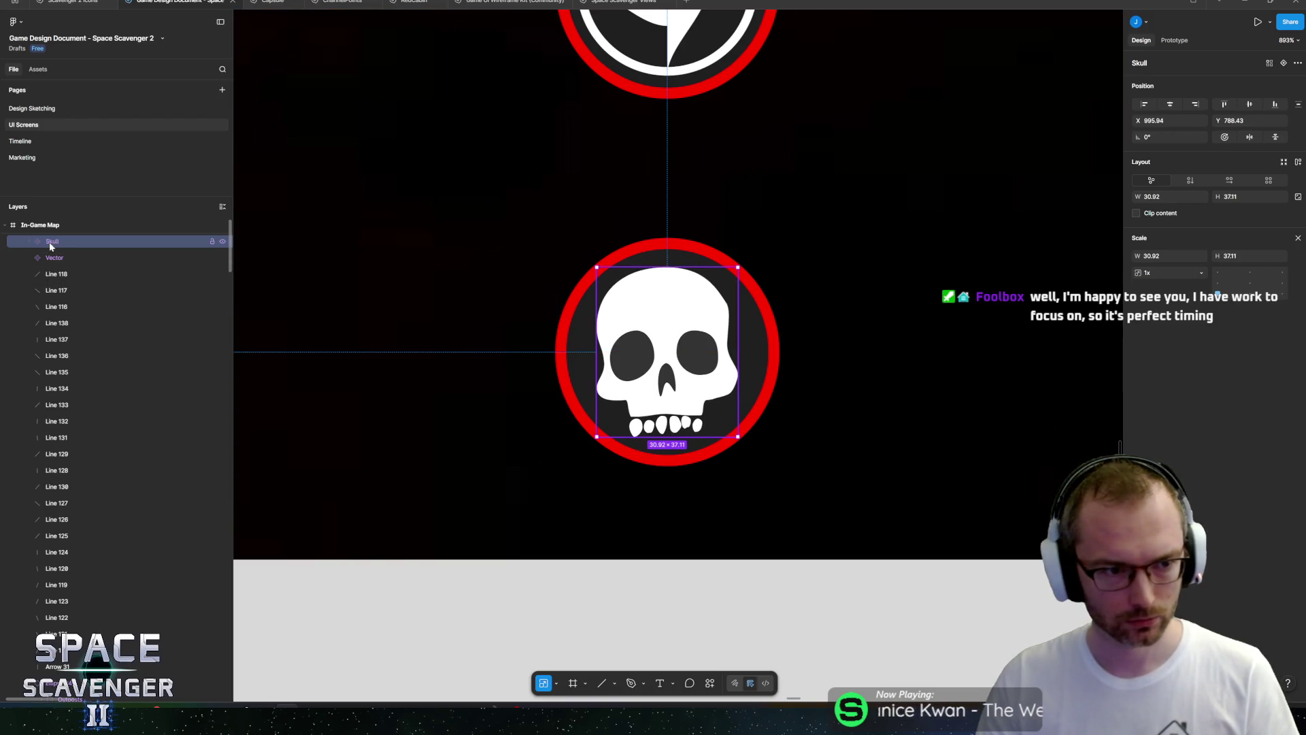
pyautogui.scroll(-10, 109, 647)
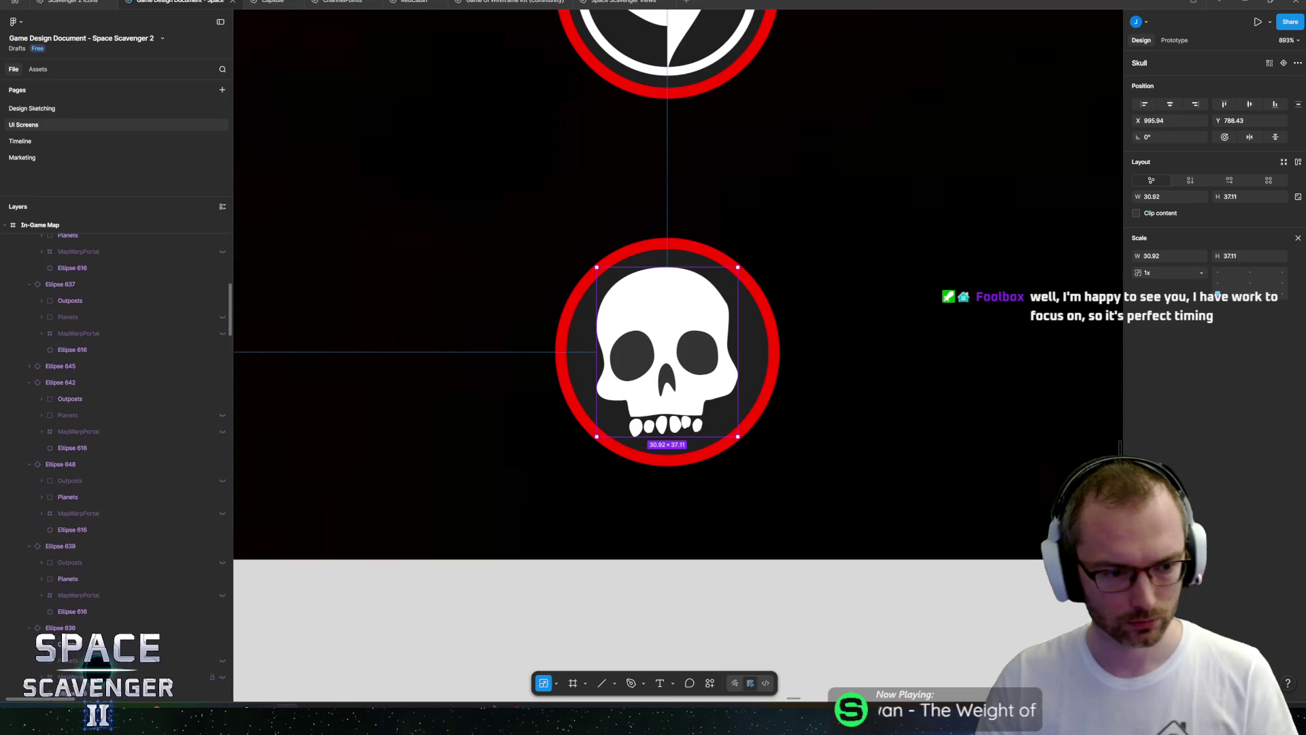
pyautogui.scroll(-5, 108, 647)
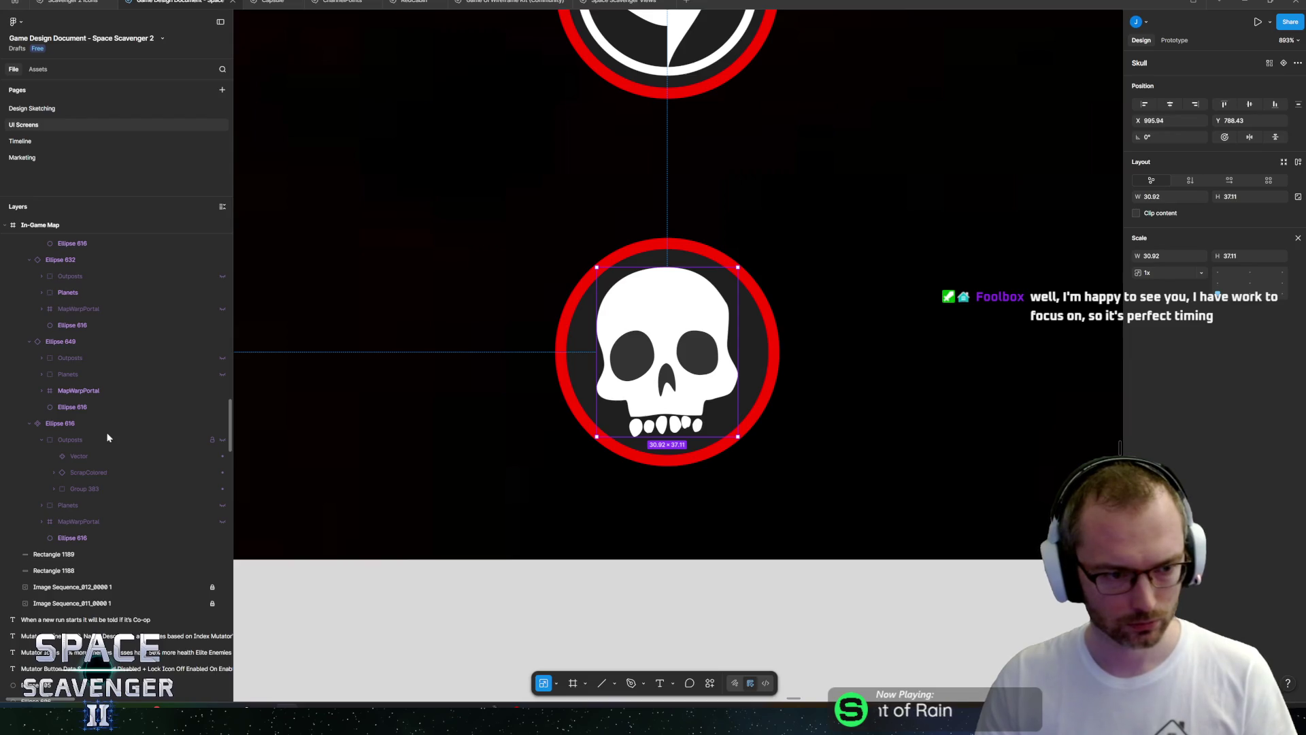
pyautogui.scroll(6, 105, 442)
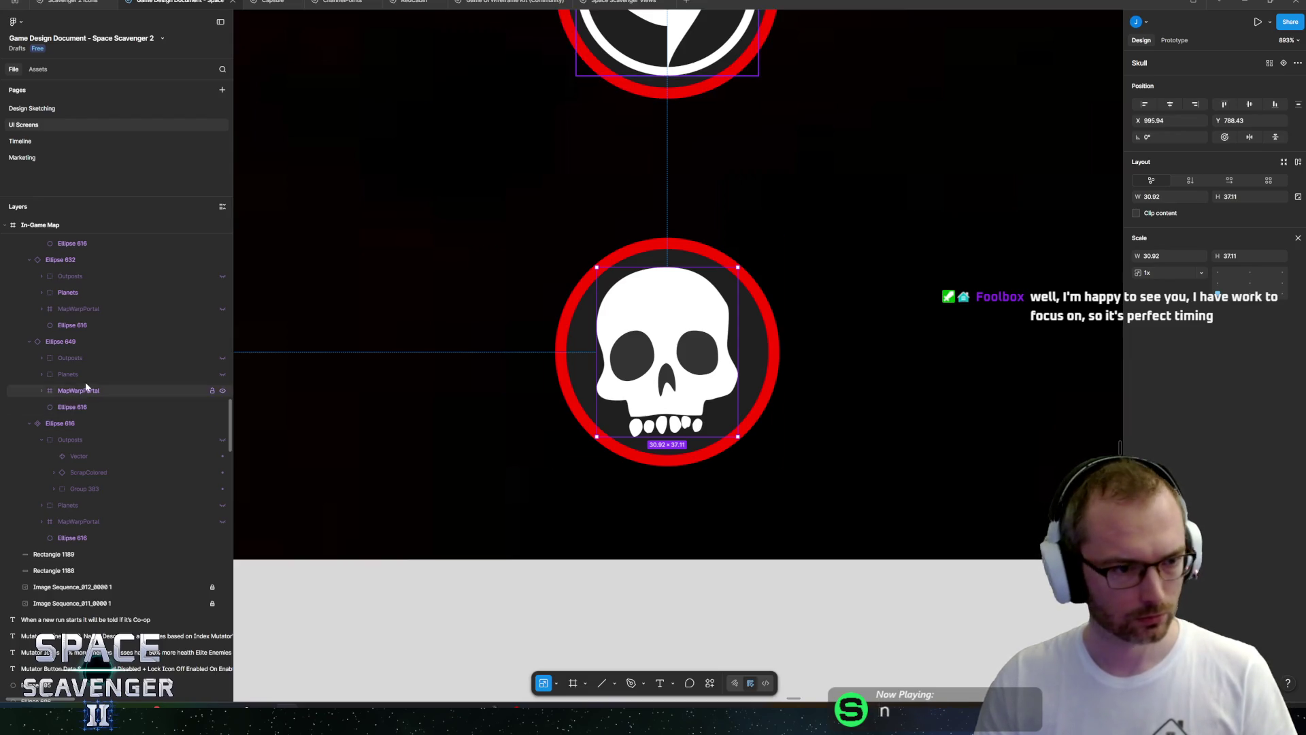
pyautogui.scroll(10, 54, 387)
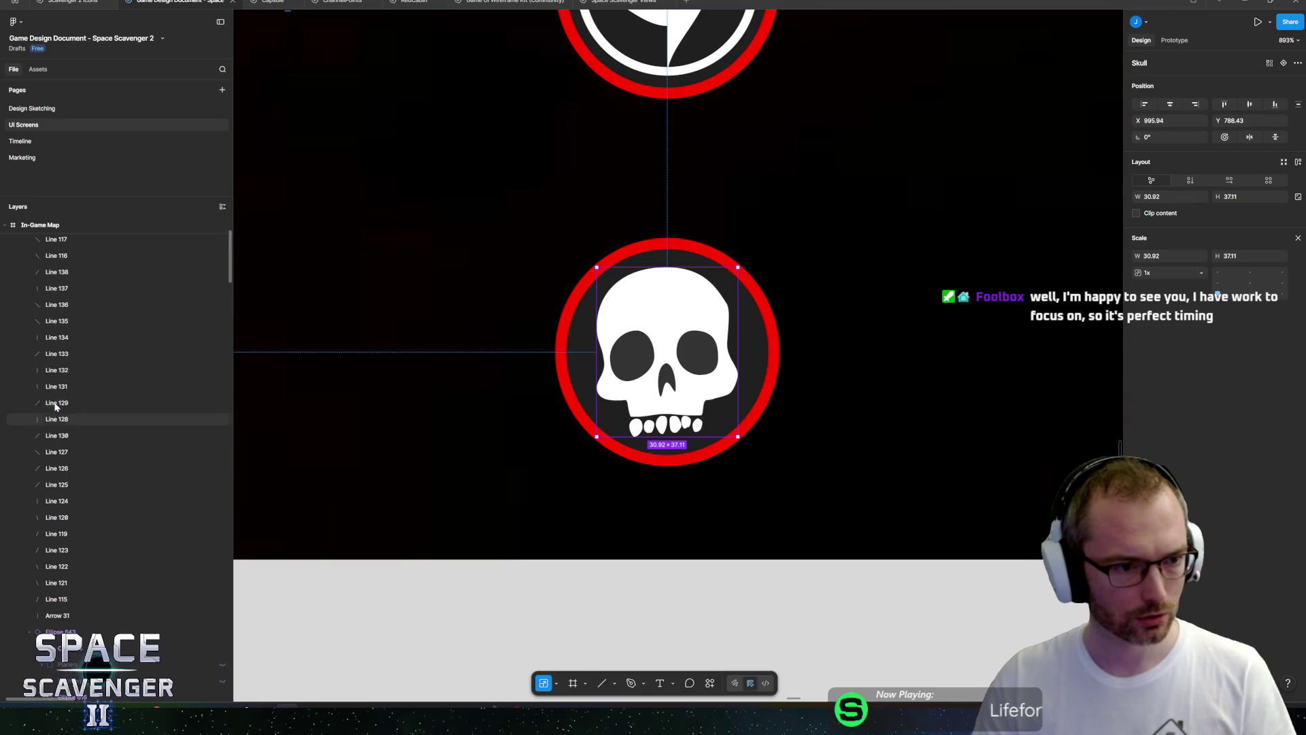
pyautogui.keyDown('alt'); pyautogui.click(18, 241); pyautogui.keyUp('alt')
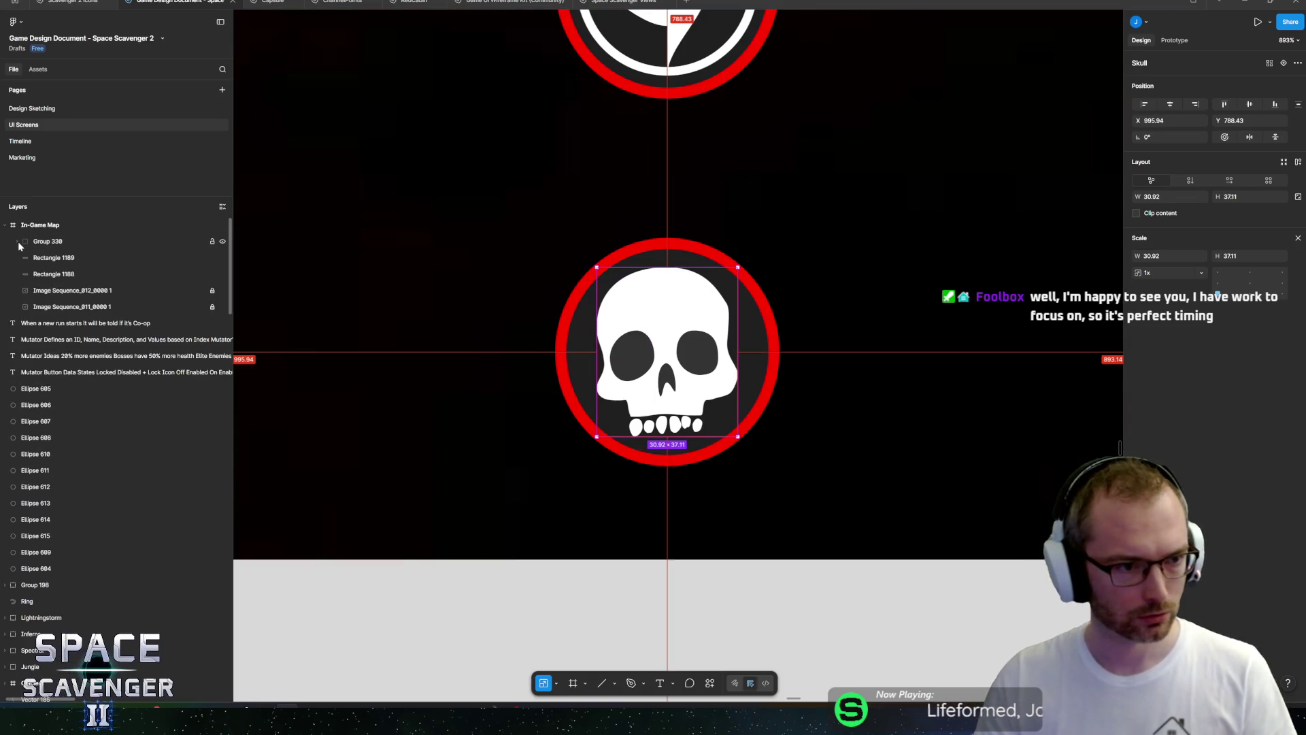
# Rename the group holding the connector lines to Lines.
pyautogui.keyDown('alt'); pyautogui.click(17, 241); pyautogui.keyUp('alt')
pyautogui.click(40, 292)
pyautogui.scroll(-10, 77, 407)
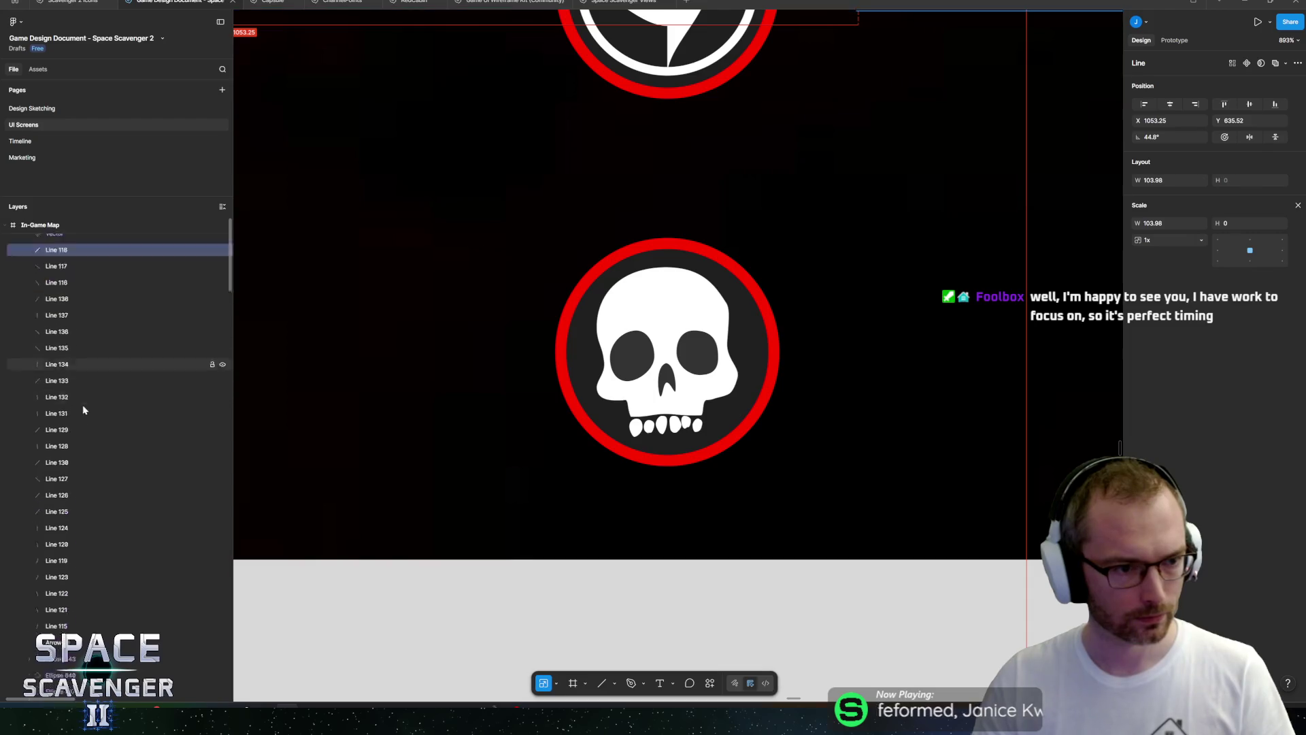
pyautogui.scroll(5, 75, 403)
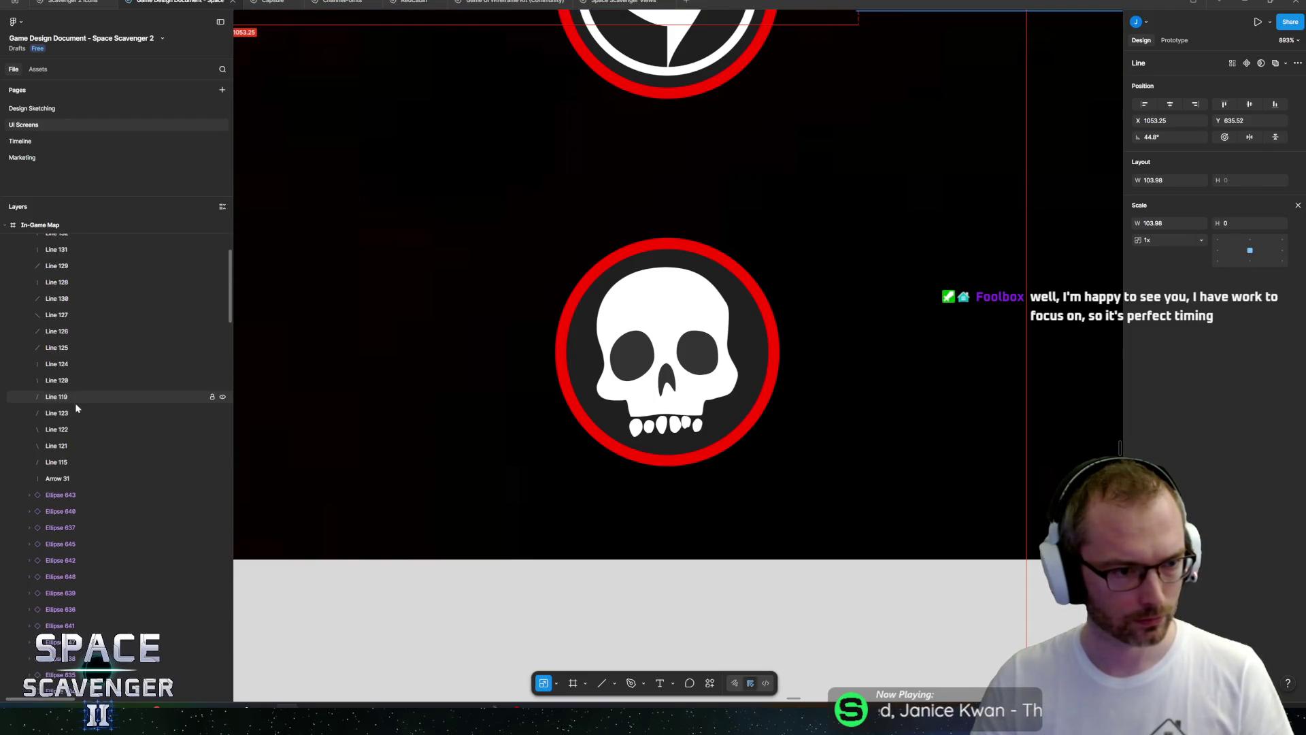
pyautogui.click(58, 470)
pyautogui.scroll(3, 99, 440)
pyautogui.scroll(3, 98, 441)
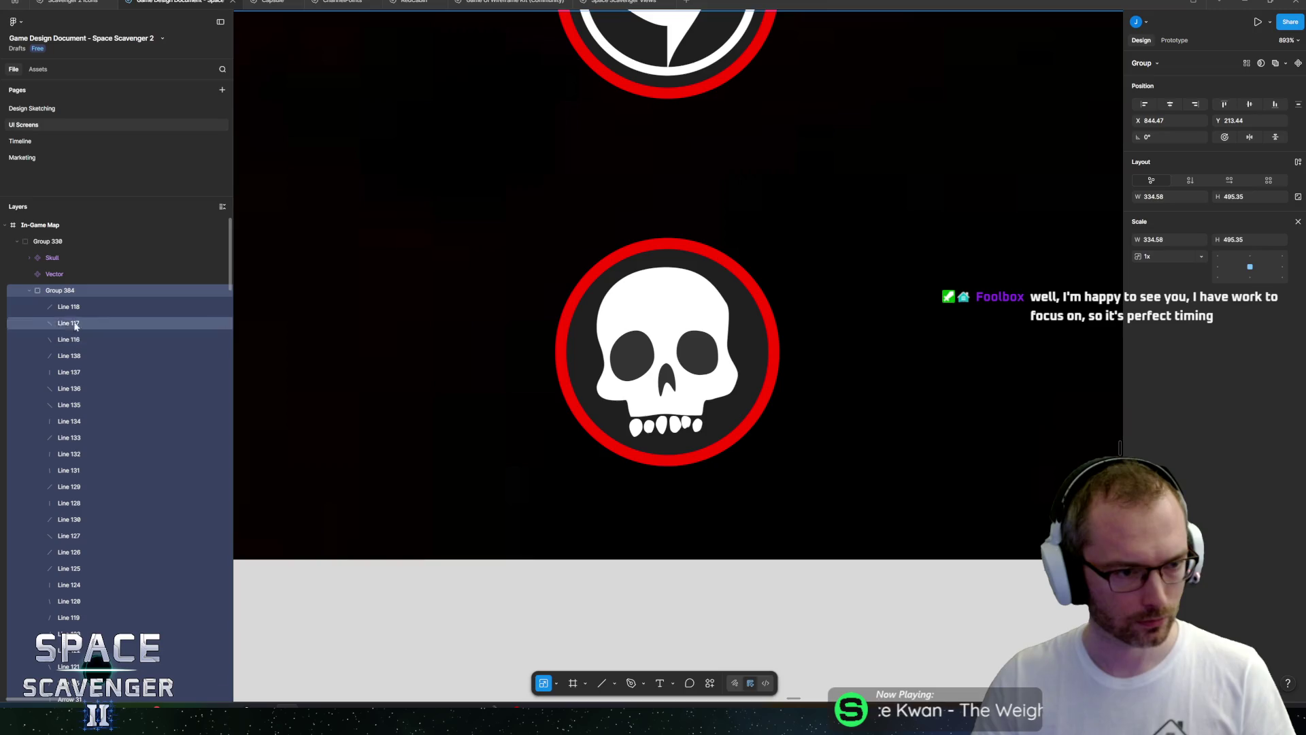
pyautogui.click(29, 291)
pyautogui.write('Lin')
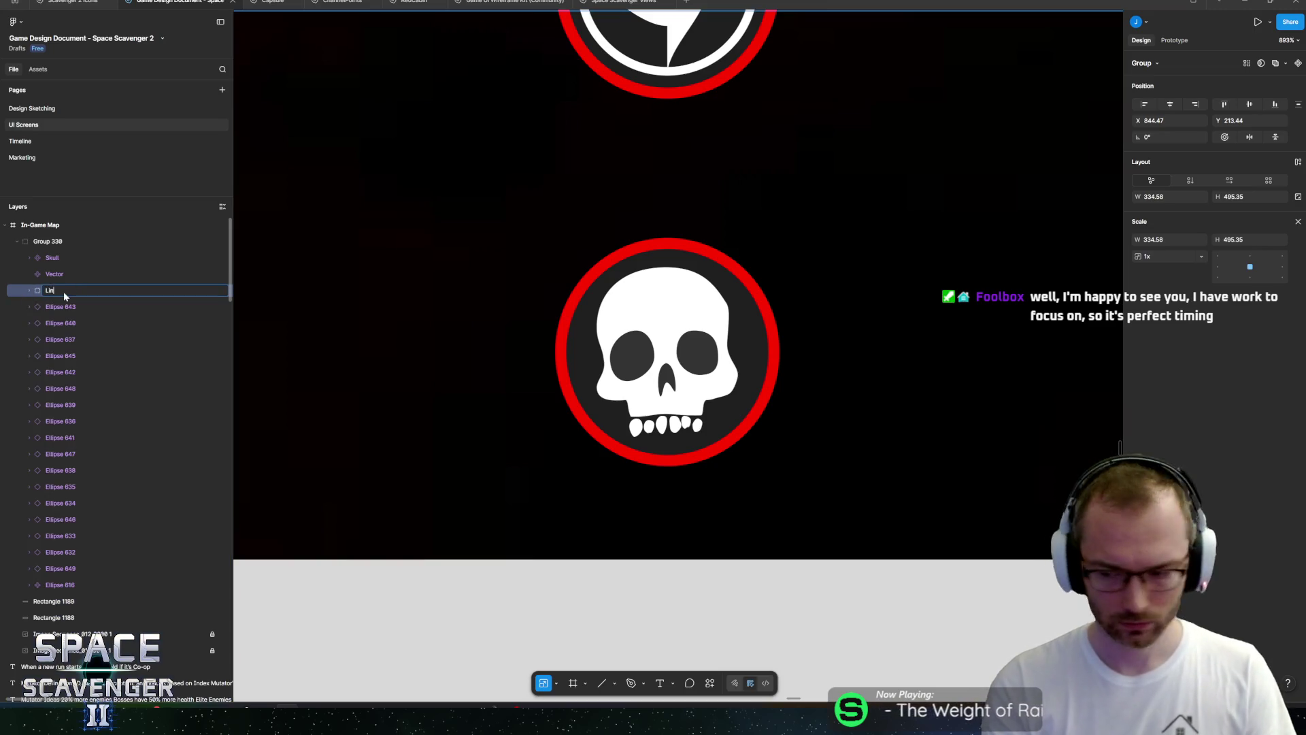
pyautogui.write('es')
pyautogui.press('Return')
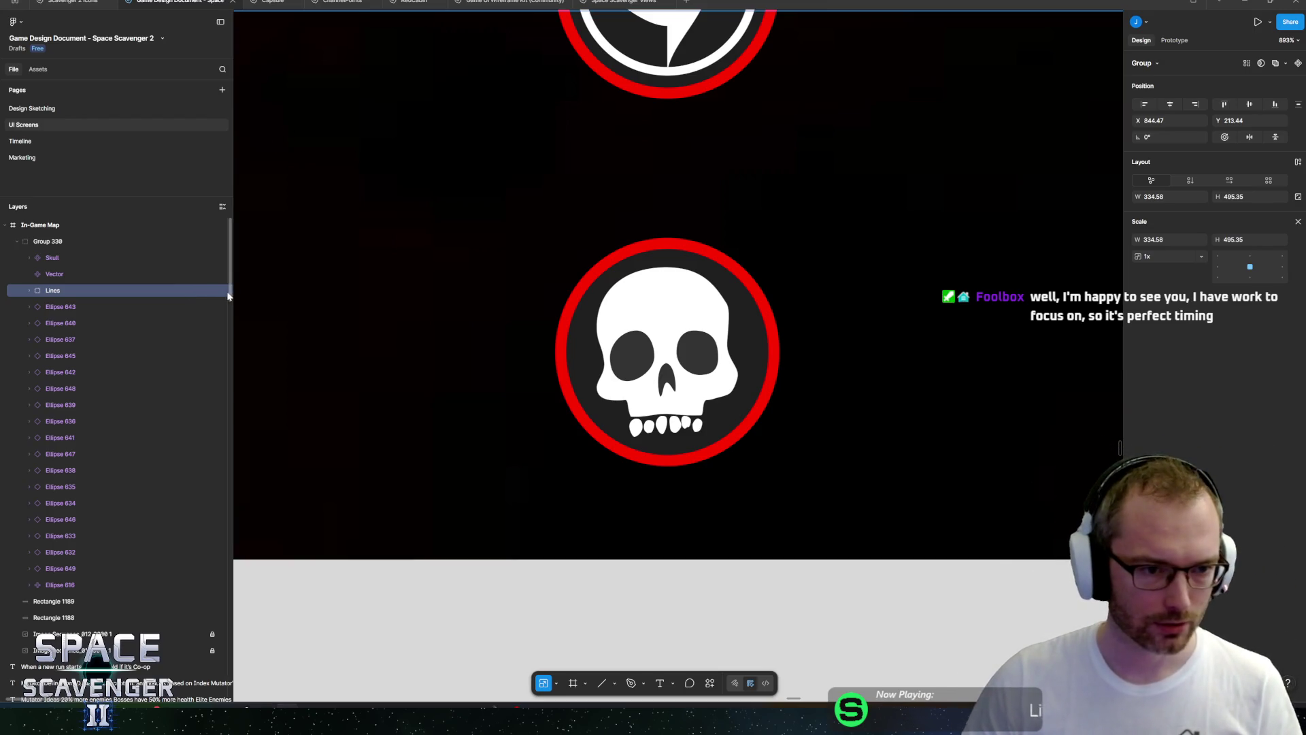
# Nest the Skull layer inside Ellipse 616 and drag the stray vector out of Group 330.
pyautogui.click(56, 258)
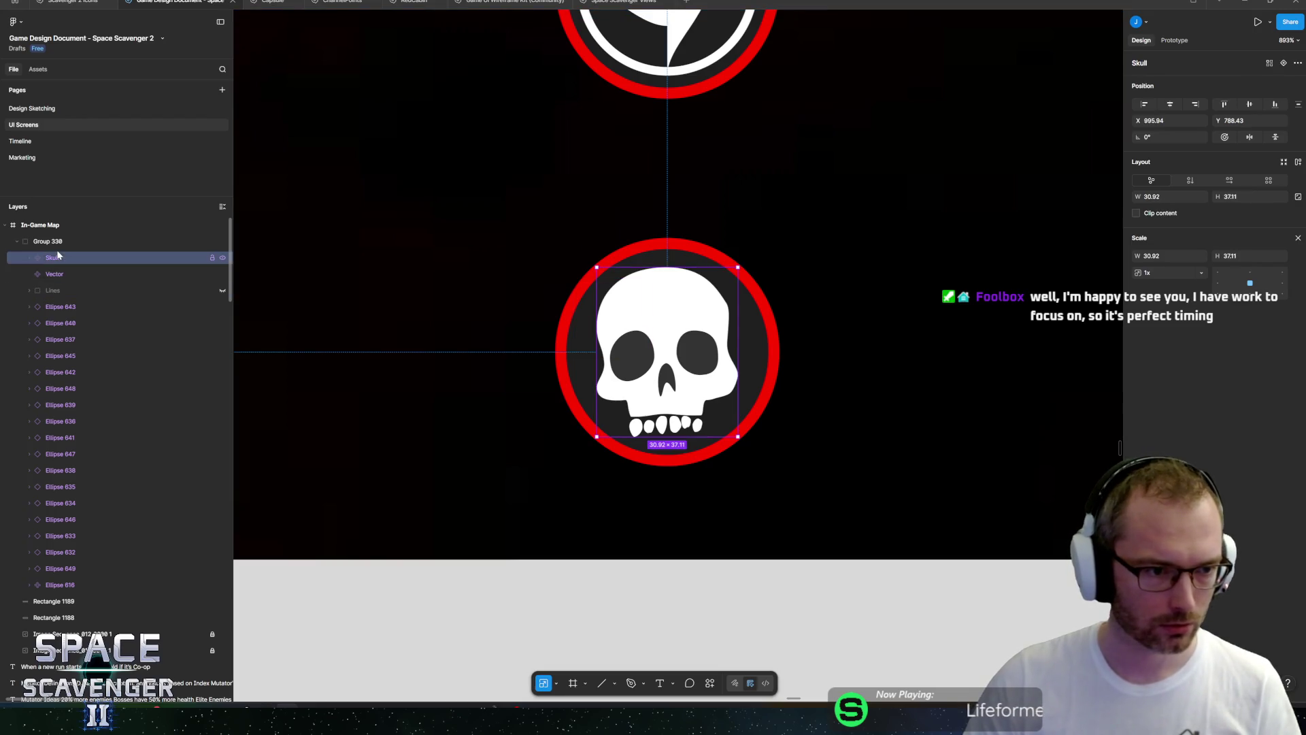
pyautogui.moveTo(48, 262)
pyautogui.mouseDown()
pyautogui.moveTo(87, 289)
pyautogui.moveTo(68, 578)
pyautogui.moveTo(93, 259)
pyautogui.moveTo(63, 264)
pyautogui.mouseUp()
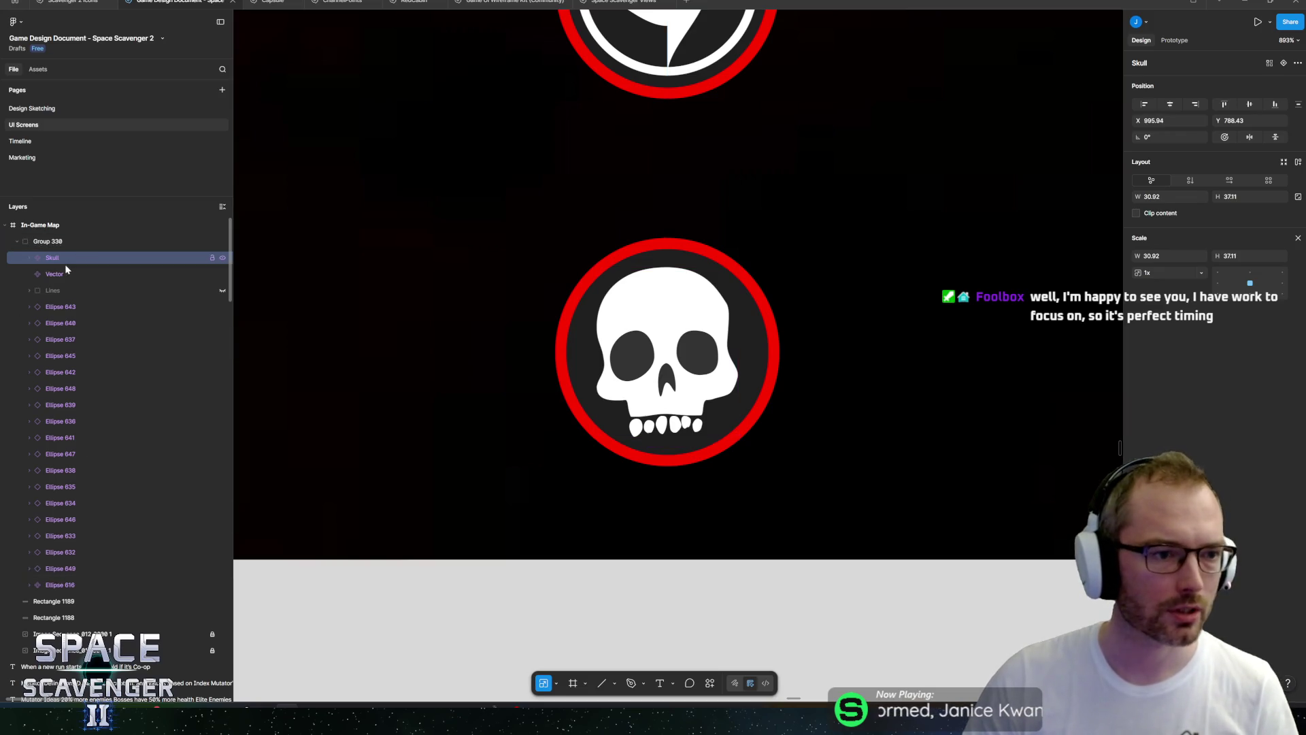
pyautogui.moveTo(58, 584)
pyautogui.mouseDown()
pyautogui.moveTo(93, 353)
pyautogui.moveTo(68, 260)
pyautogui.mouseUp()
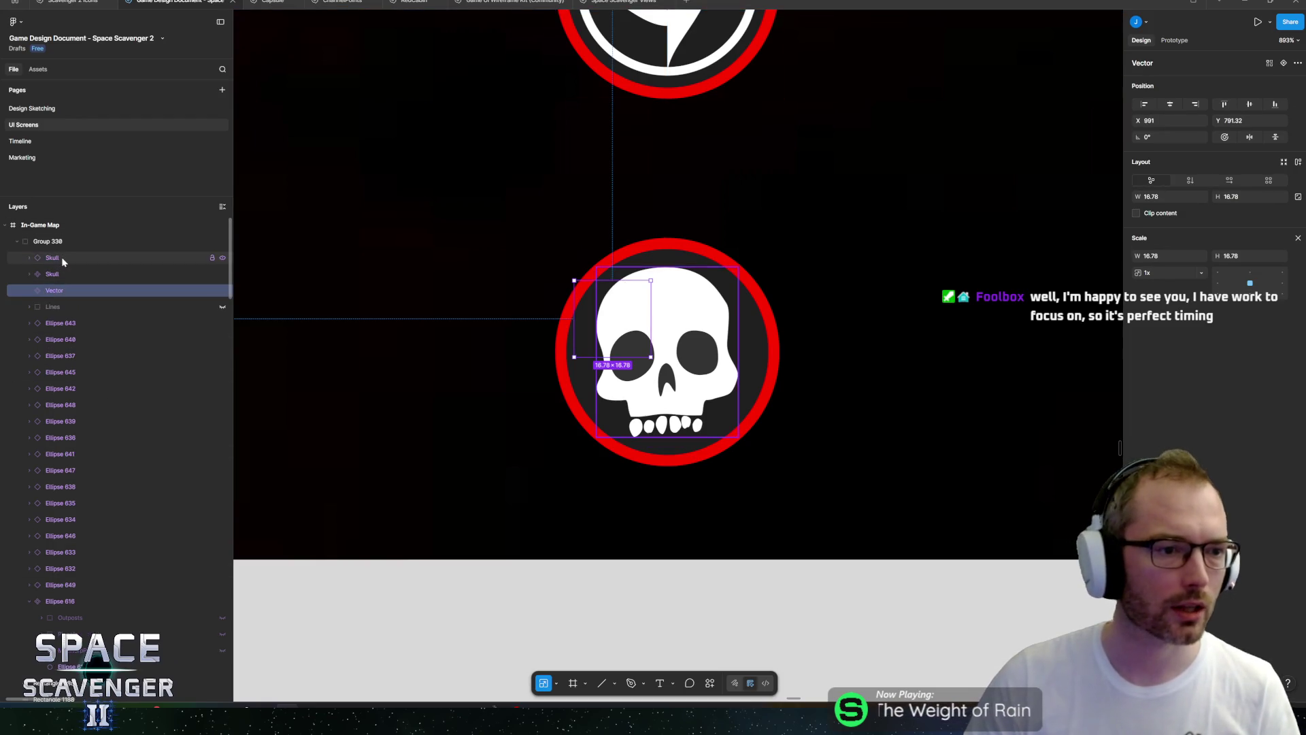
pyautogui.moveTo(106, 596)
pyautogui.mouseDown()
pyautogui.moveTo(71, 634)
pyautogui.moveTo(87, 610)
pyautogui.mouseUp()
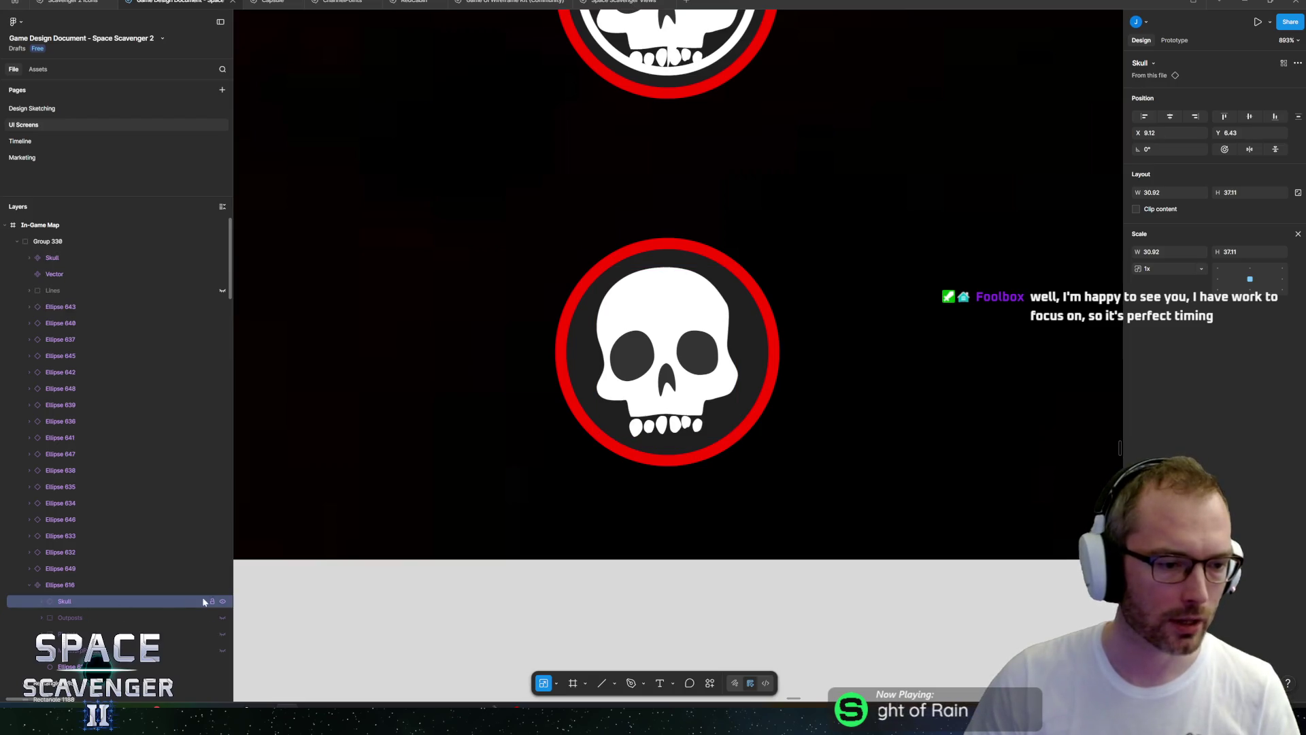
pyautogui.click(73, 274)
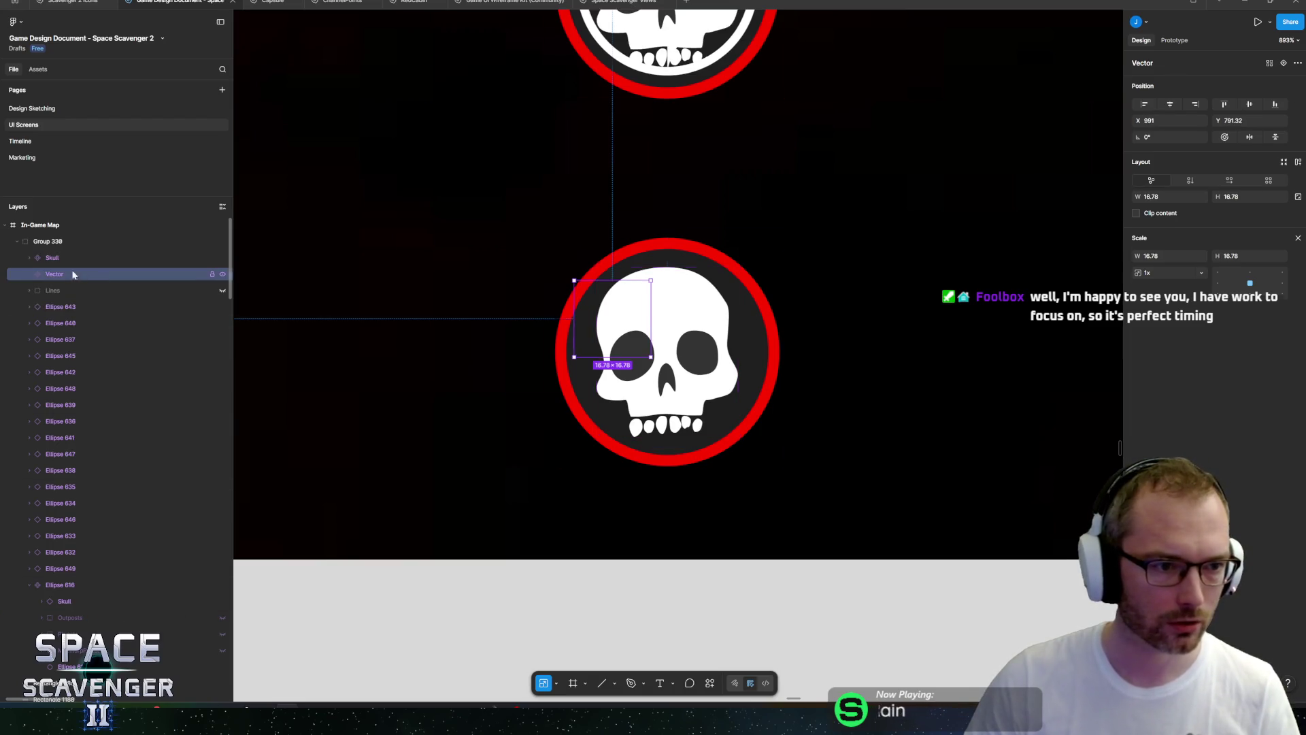
pyautogui.moveTo(536, 351)
pyautogui.mouseDown()
pyautogui.moveTo(534, 335)
pyautogui.moveTo(321, 403)
pyautogui.mouseUp()
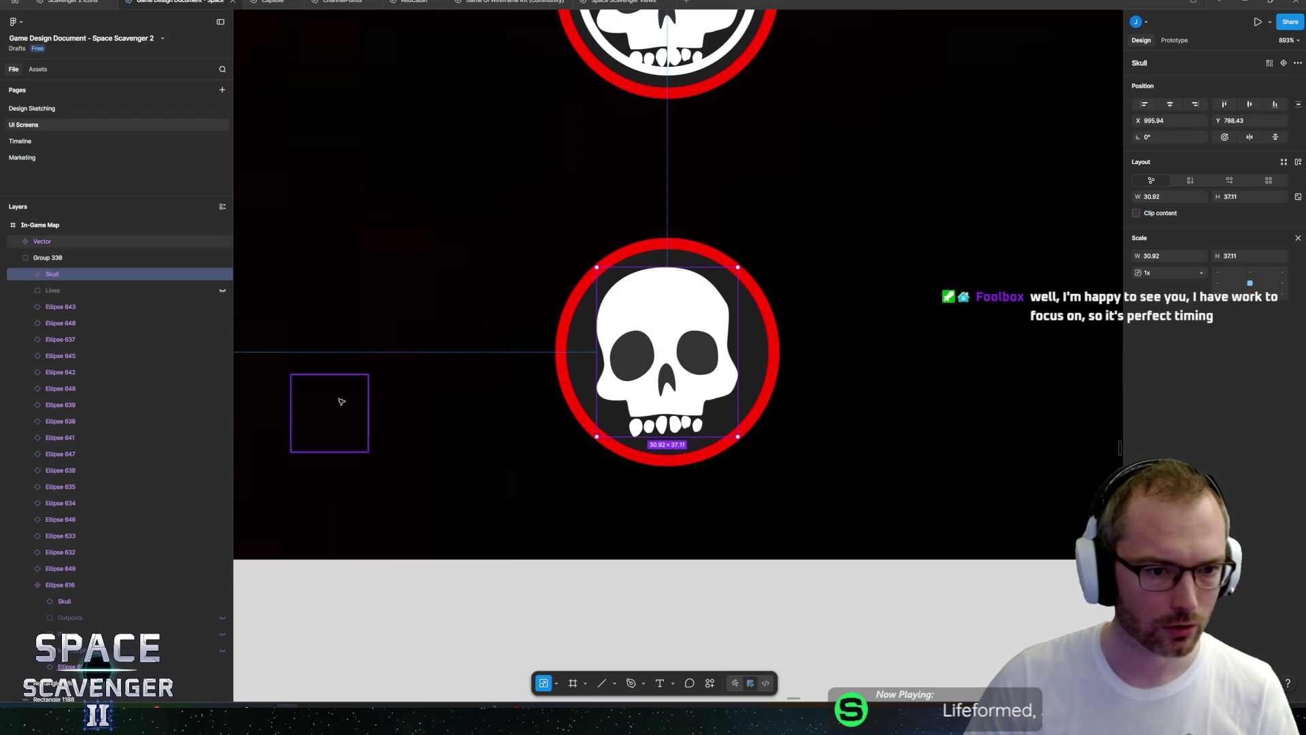
# Park a skull icon below the map frame and delete the stray vector square.
pyautogui.keyDown('ctrl'); pyautogui.scroll(-5, 331, 302); pyautogui.keyUp('ctrl')
pyautogui.keyDown('ctrl'); pyautogui.scroll(-10, 646, 272); pyautogui.keyUp('ctrl')
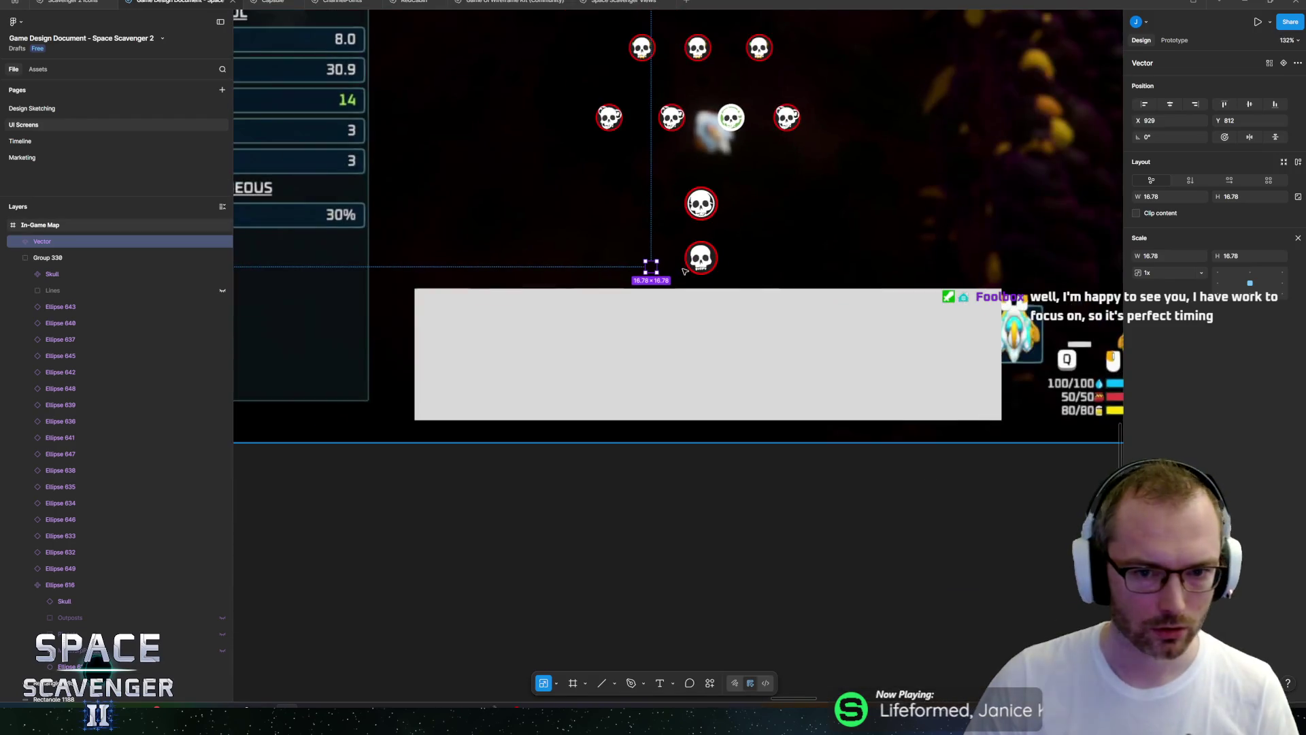
pyautogui.moveTo(653, 270); pyautogui.dragTo(610, 463)
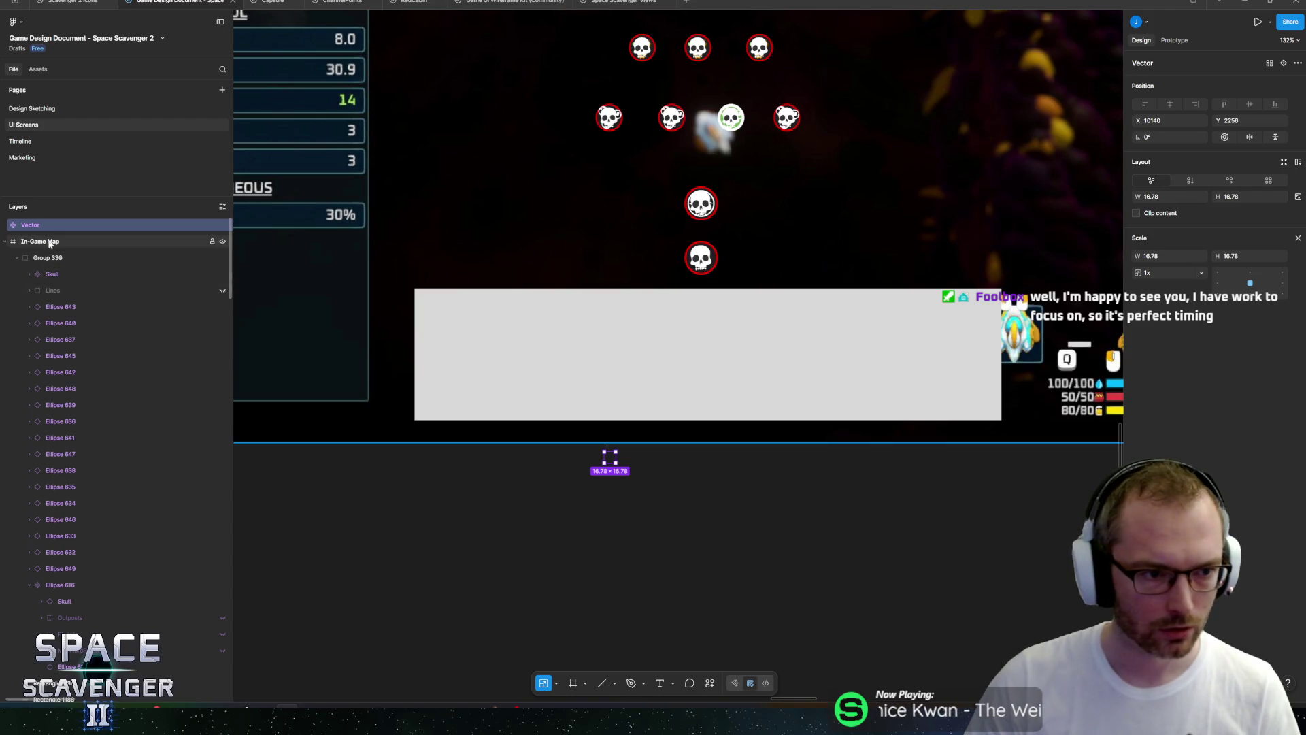
pyautogui.click(126, 273)
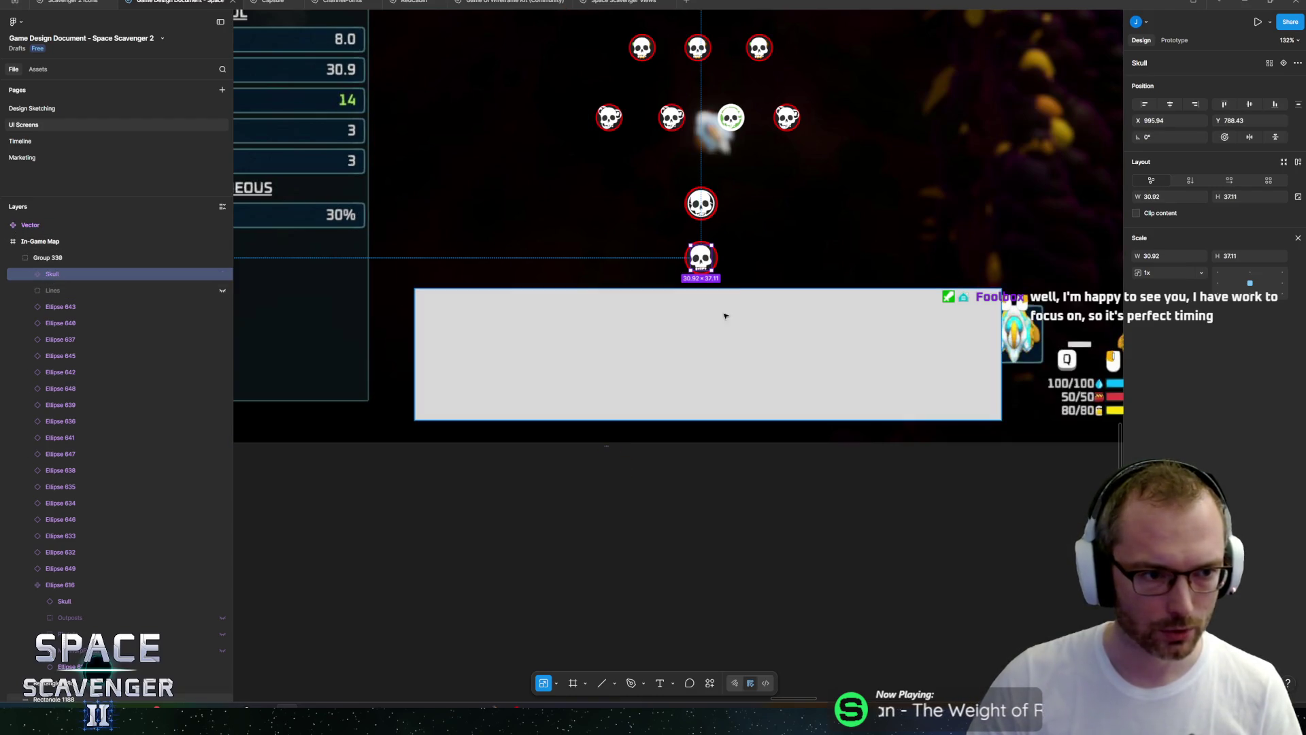
pyautogui.moveTo(704, 260)
pyautogui.mouseDown()
pyautogui.moveTo(676, 462)
pyautogui.moveTo(648, 466)
pyautogui.mouseUp()
pyautogui.scroll(5, 609, 439)
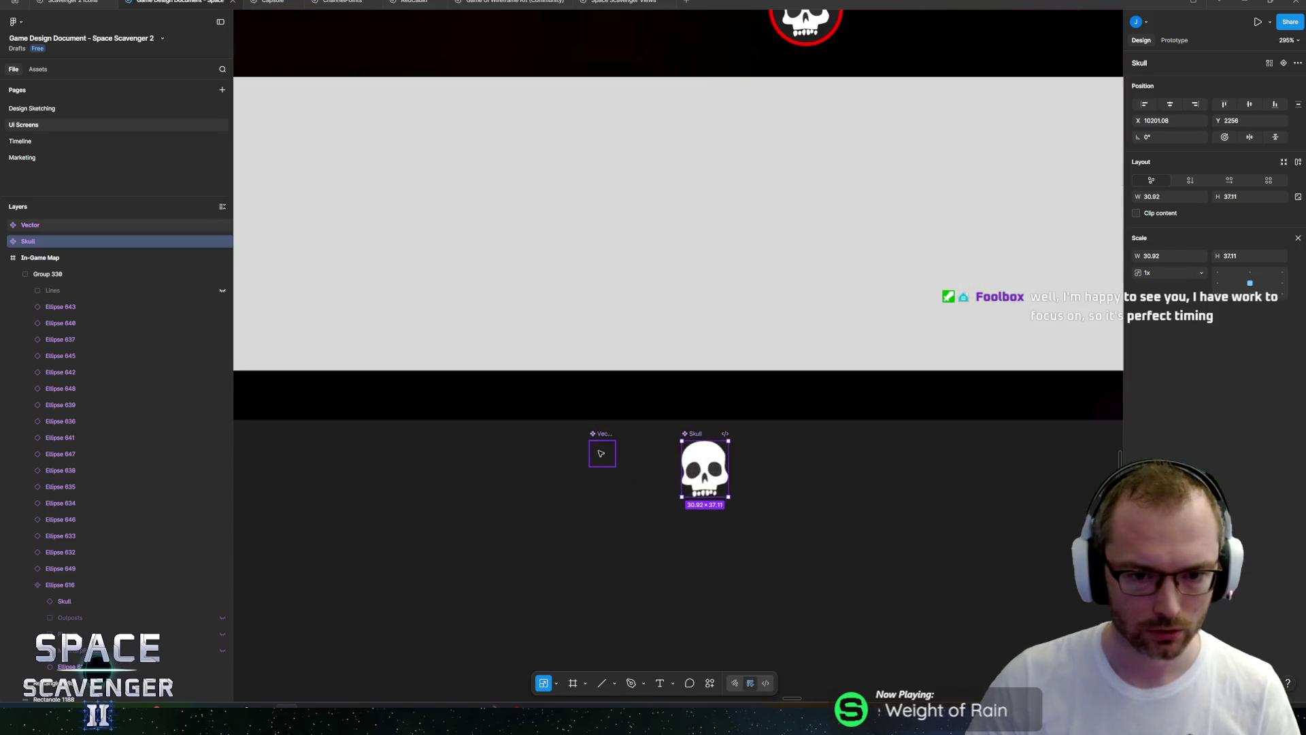
pyautogui.click(602, 453)
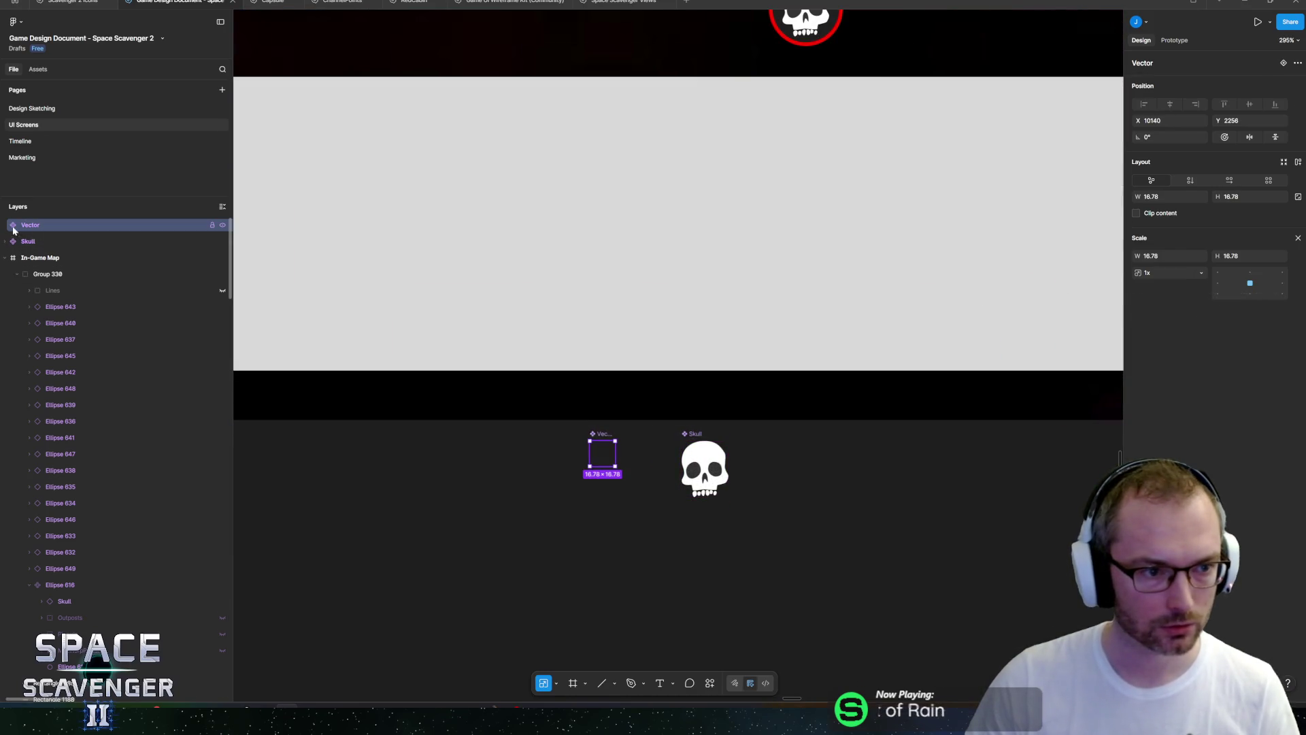
pyautogui.press('v')
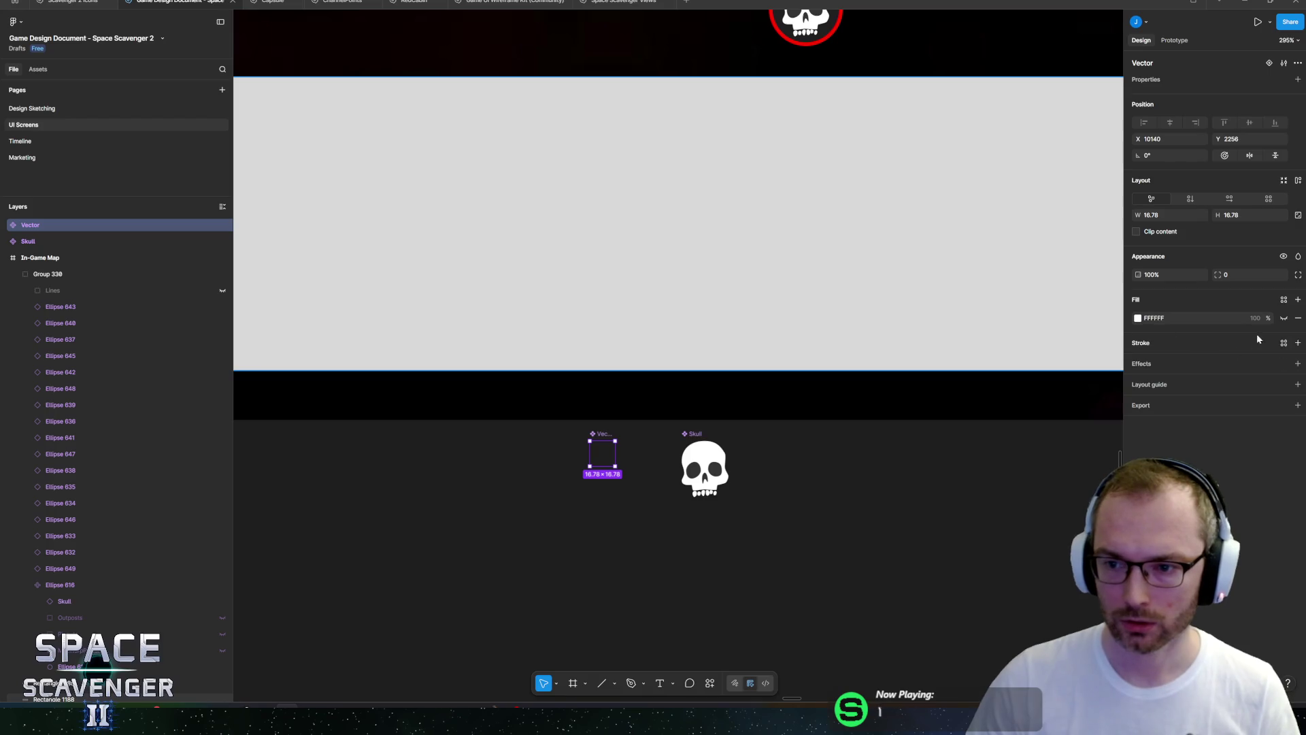
pyautogui.click(1283, 318)
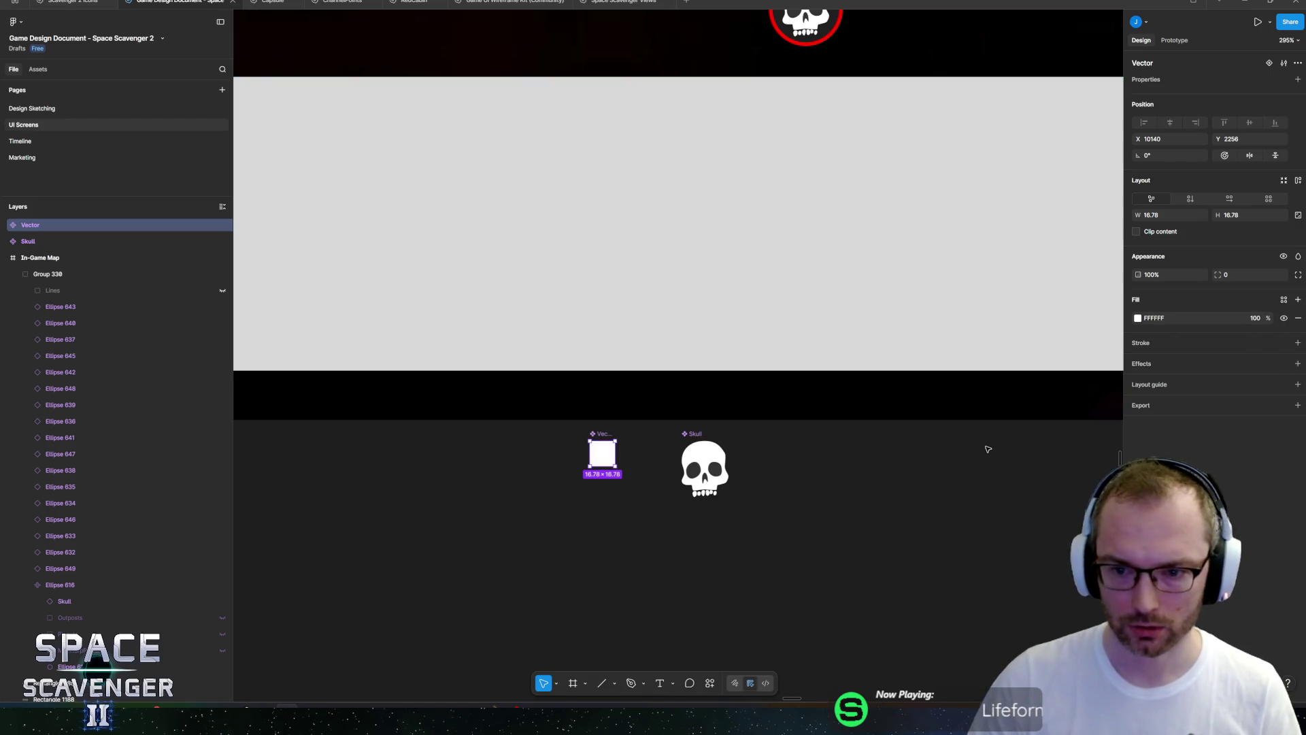
pyautogui.moveTo(539, 466)
pyautogui.mouseDown()
pyautogui.moveTo(539, 455)
pyautogui.moveTo(613, 483)
pyautogui.mouseUp()
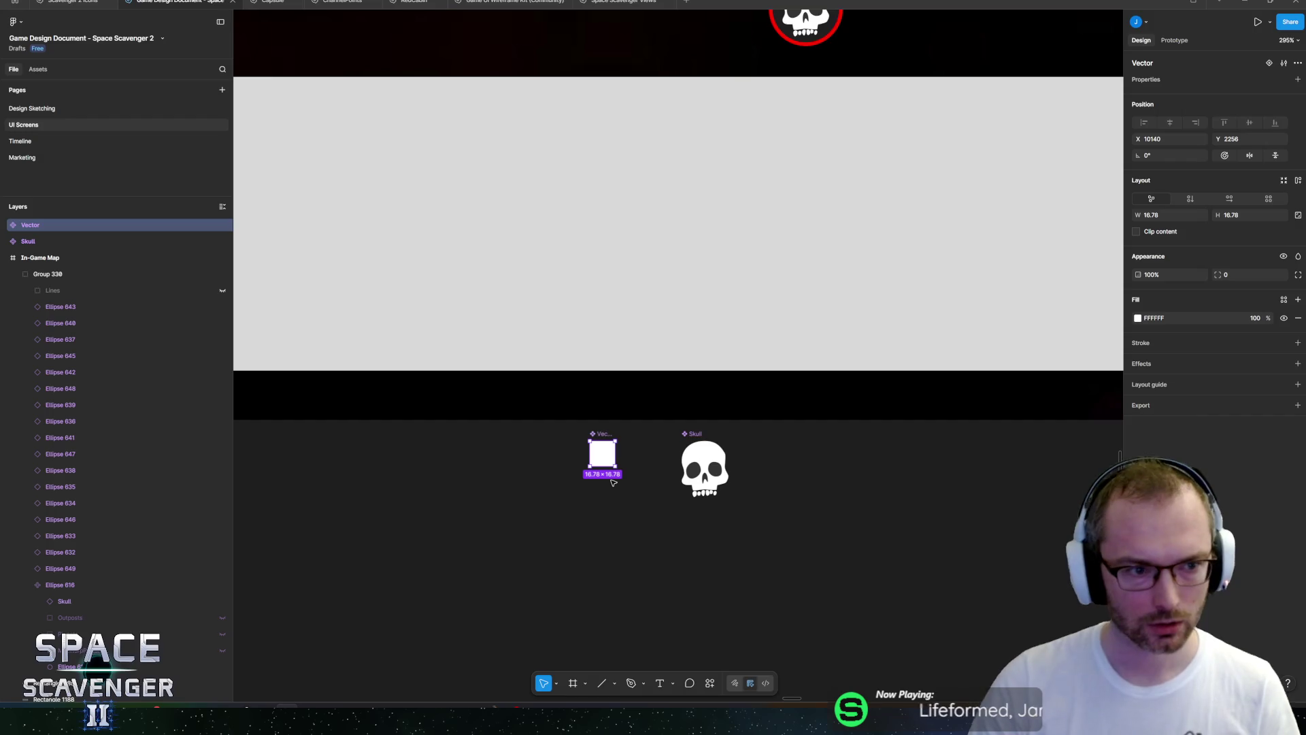
pyautogui.press('Delete')
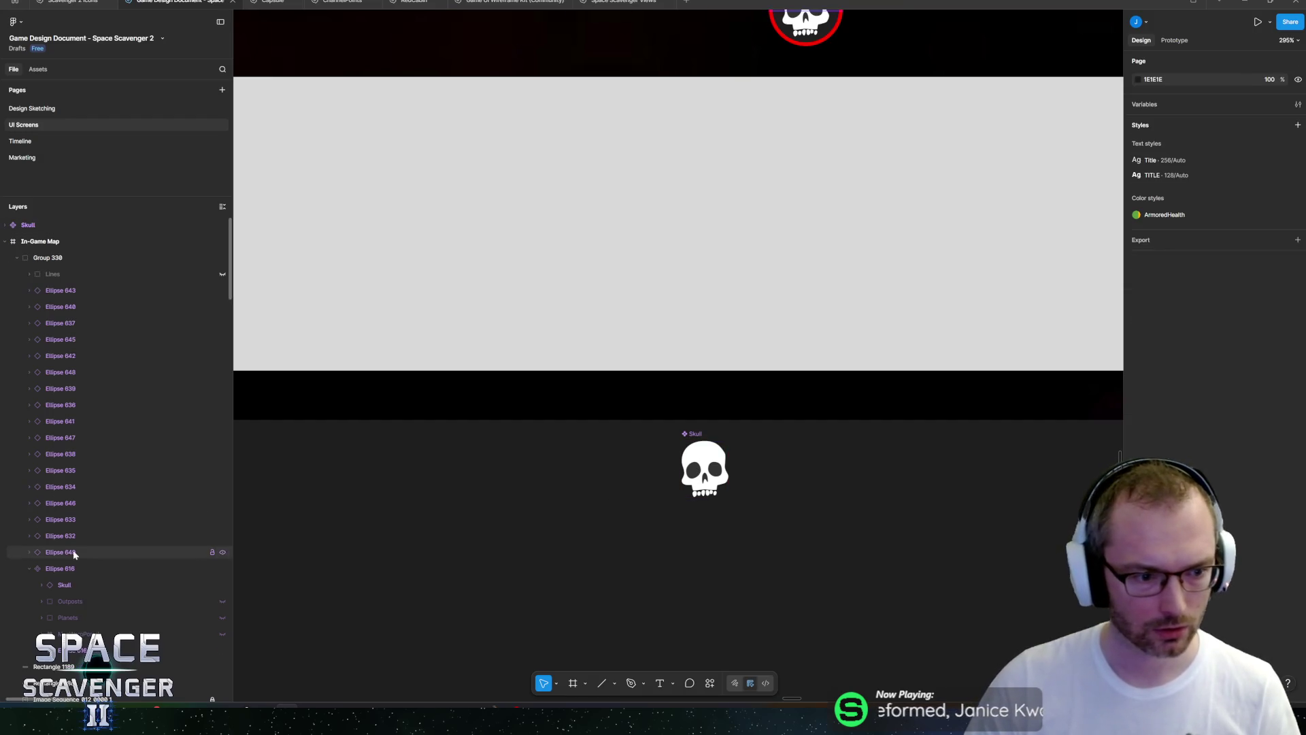
# Hide the node skulls, show the connector lines, and keep a skull only on the top node.
pyautogui.scroll(-5, 499, 519)
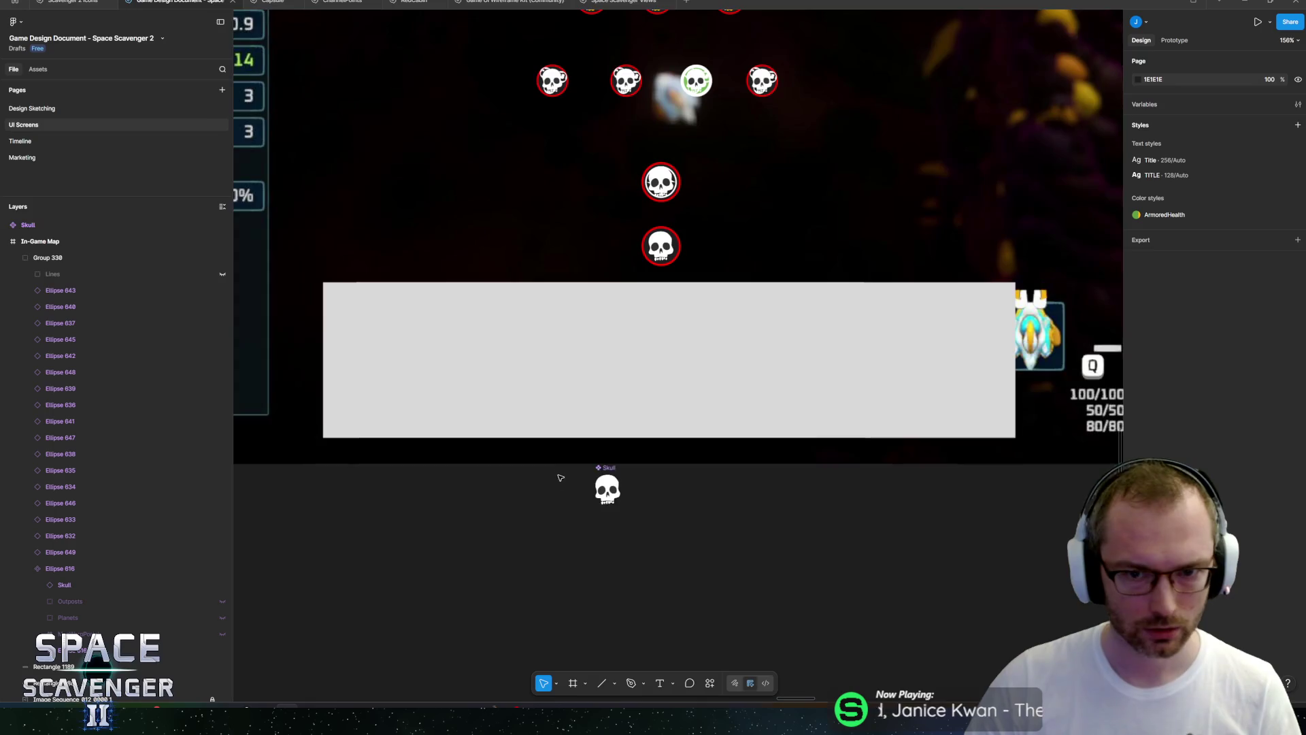
pyautogui.click(598, 563)
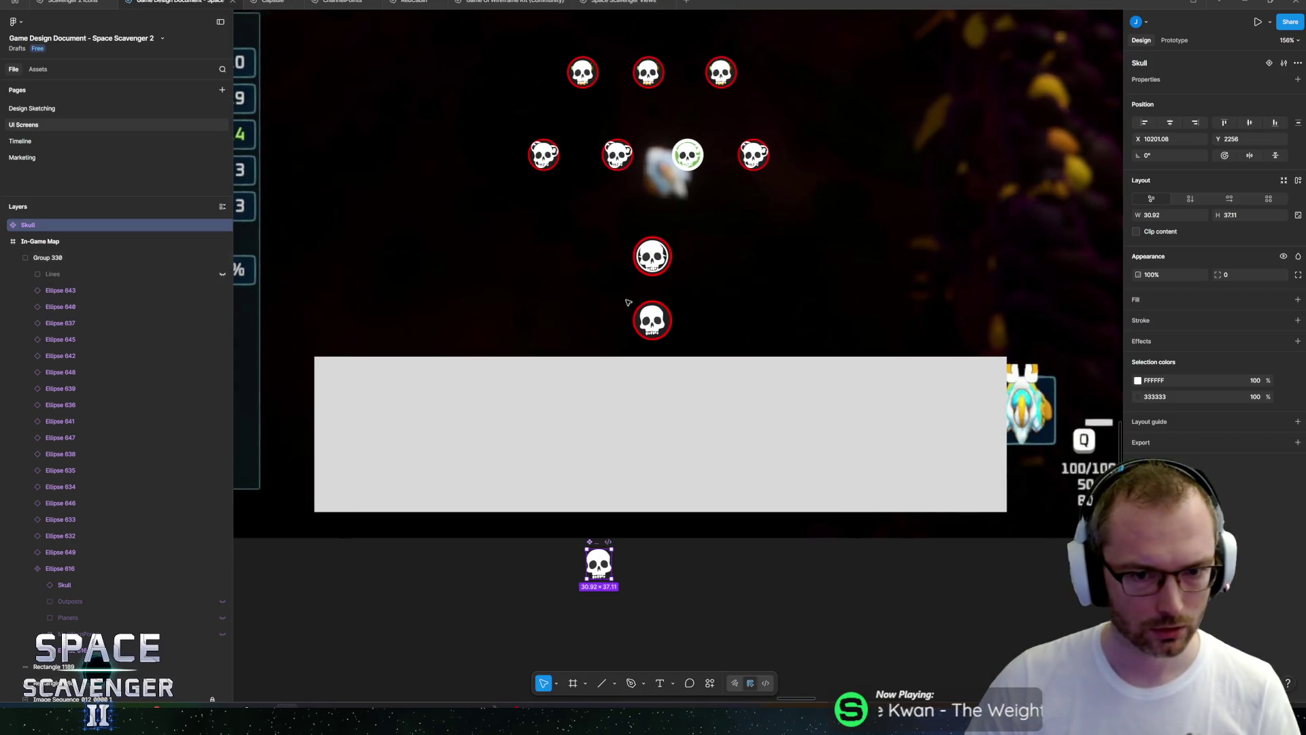
pyautogui.click(651, 320)
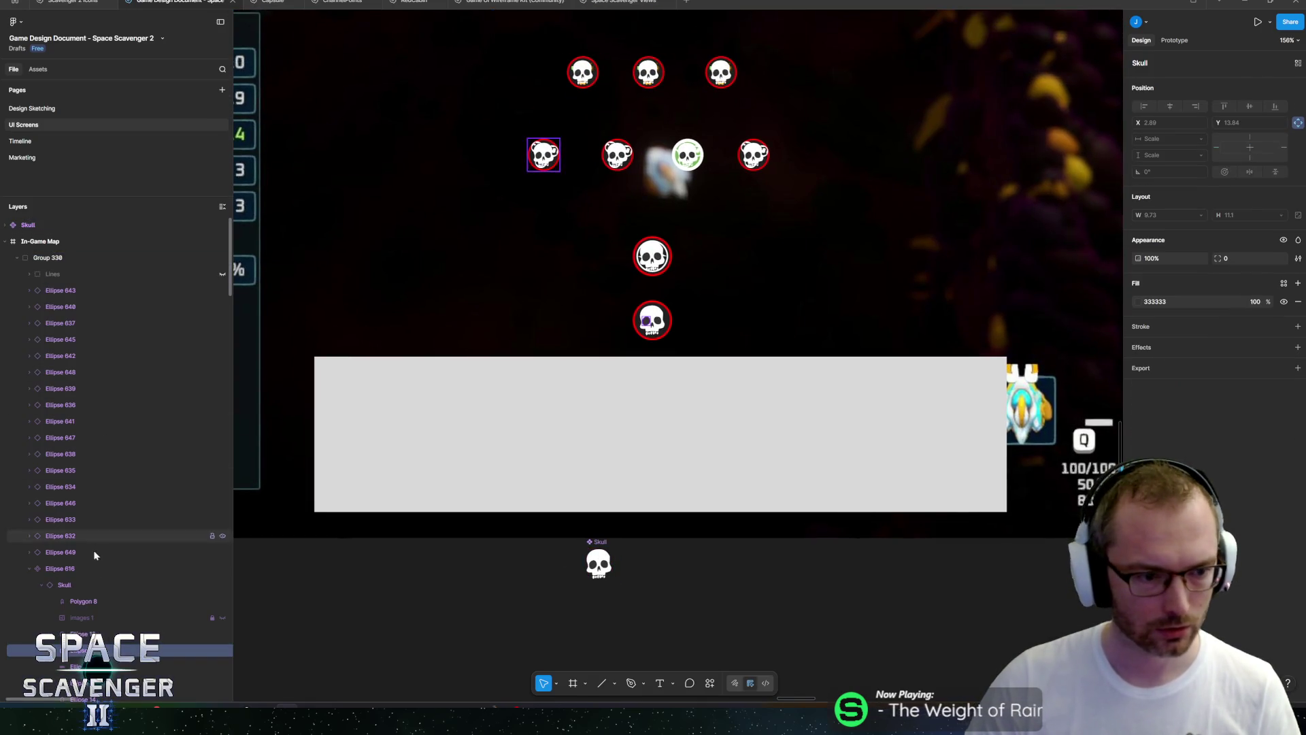
pyautogui.click(103, 585)
pyautogui.click(223, 586)
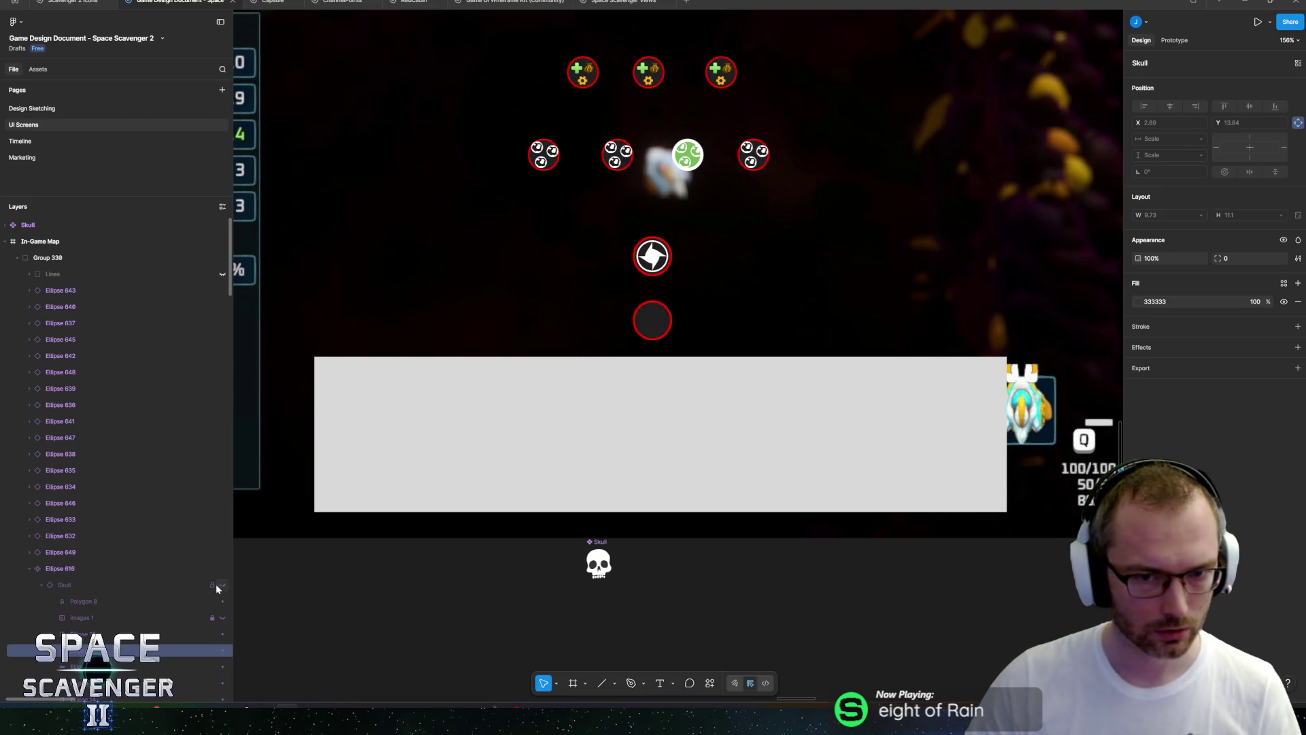
pyautogui.click(43, 584)
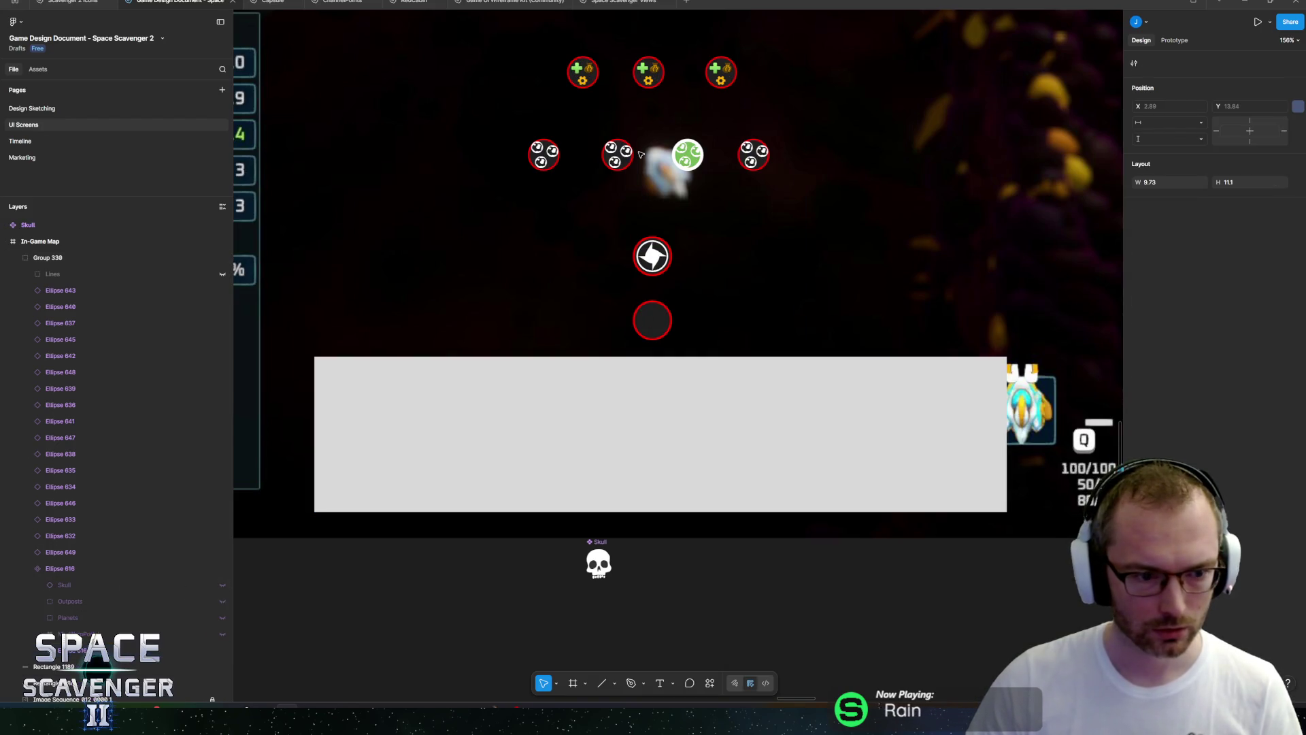
pyautogui.scroll(5, 639, 204)
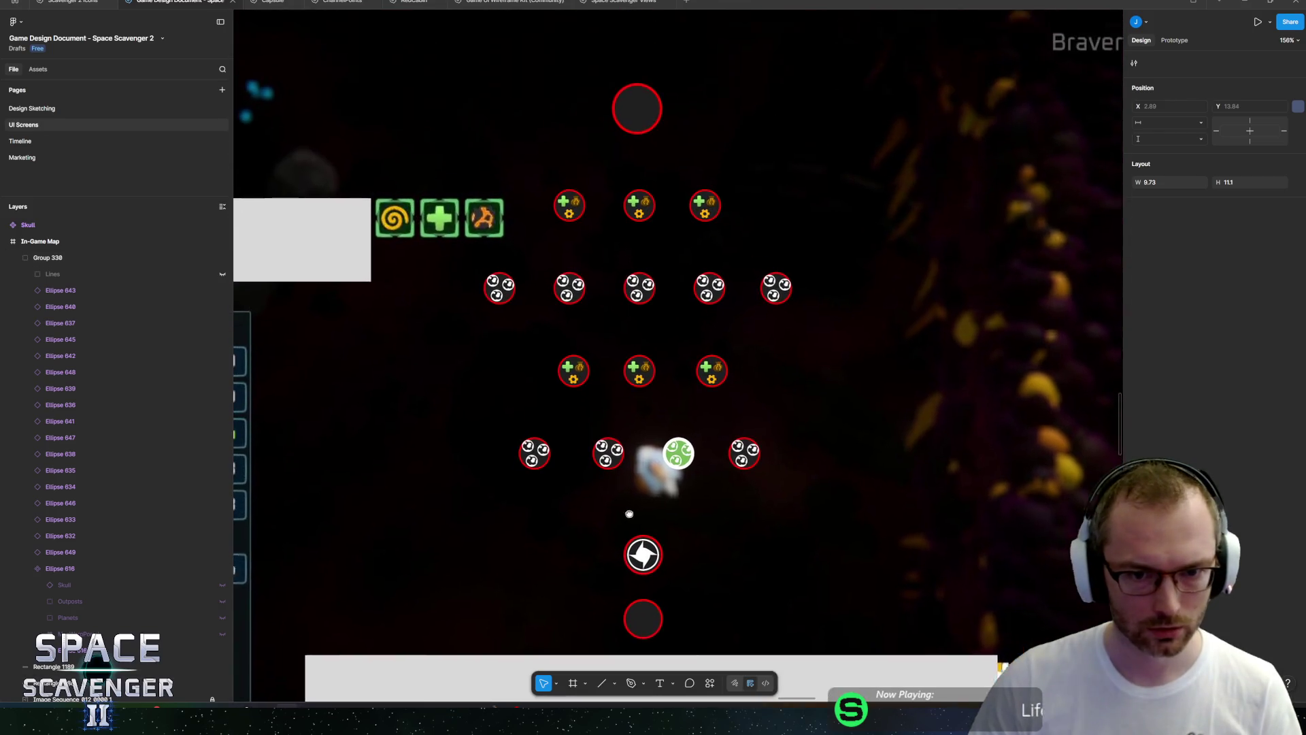
pyautogui.click(621, 140)
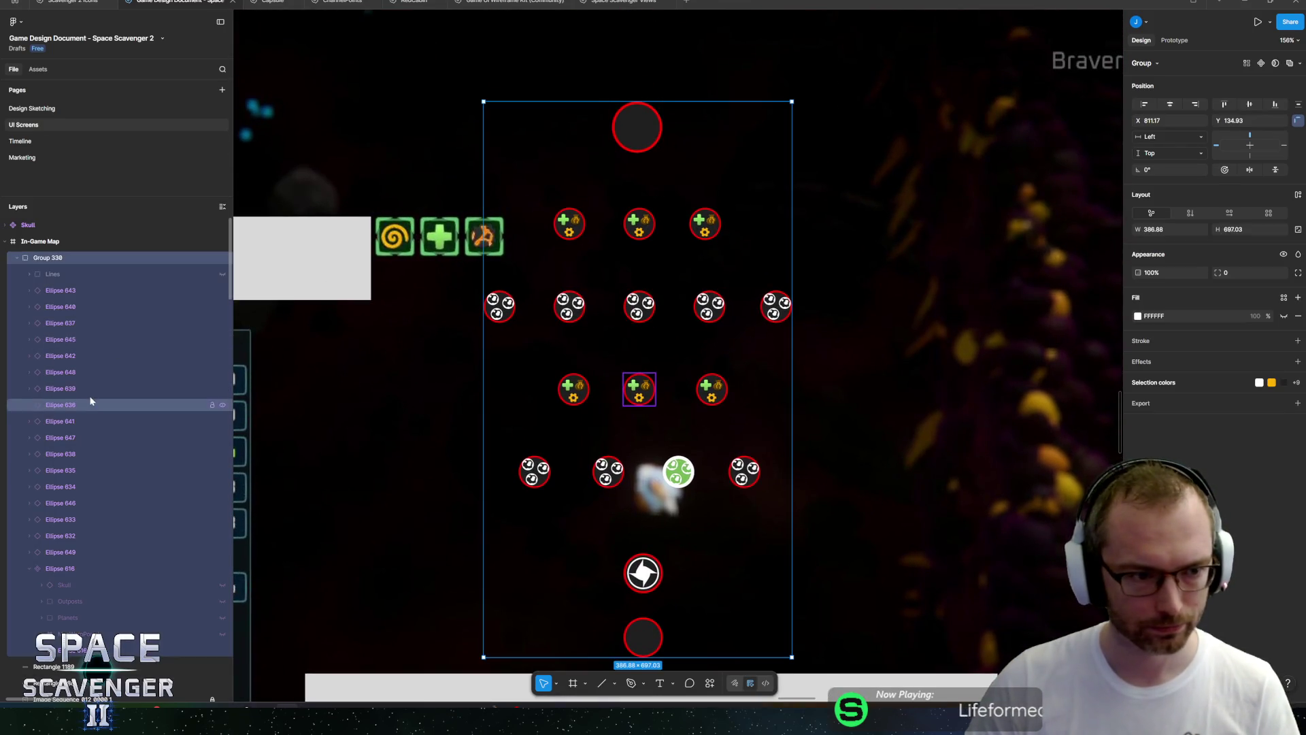
pyautogui.click(222, 273)
pyautogui.keyDown('ctrl'); pyautogui.click(641, 136); pyautogui.keyUp('ctrl')
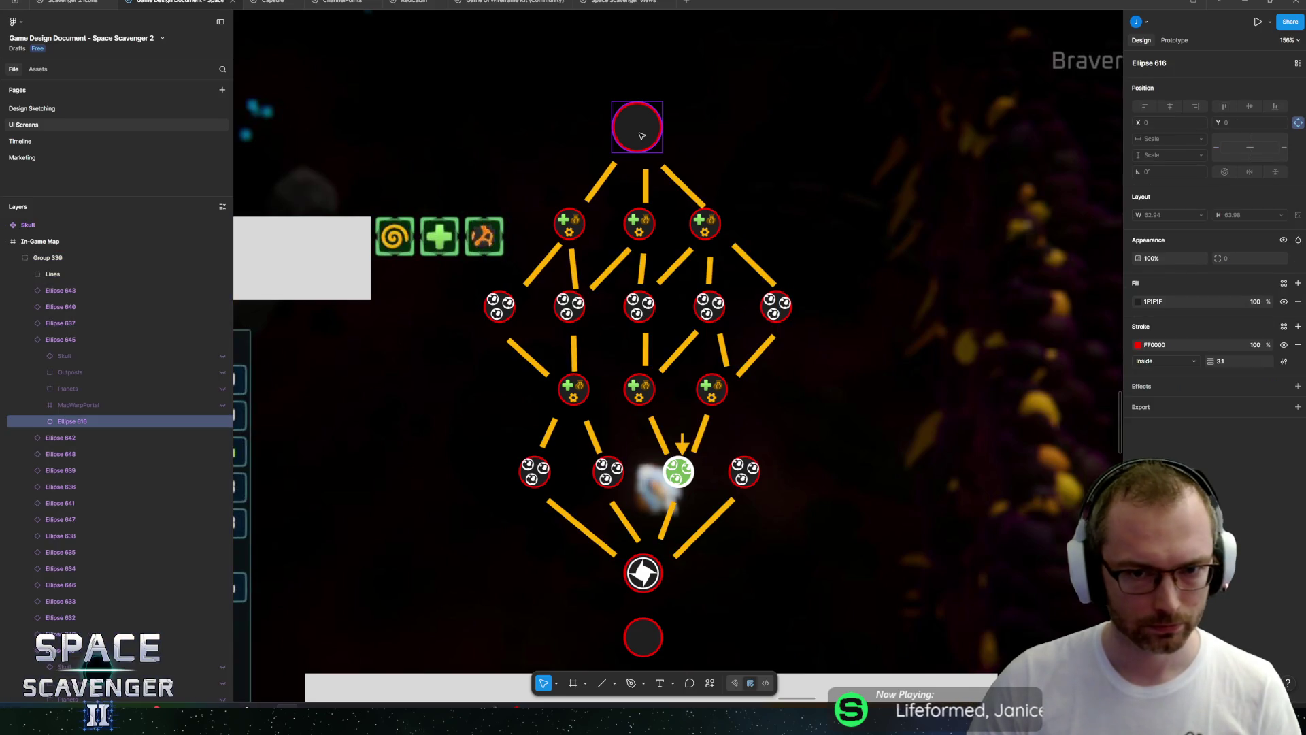
pyautogui.click(224, 356)
pyautogui.scroll(-5, 520, 369)
pyautogui.click(986, 425)
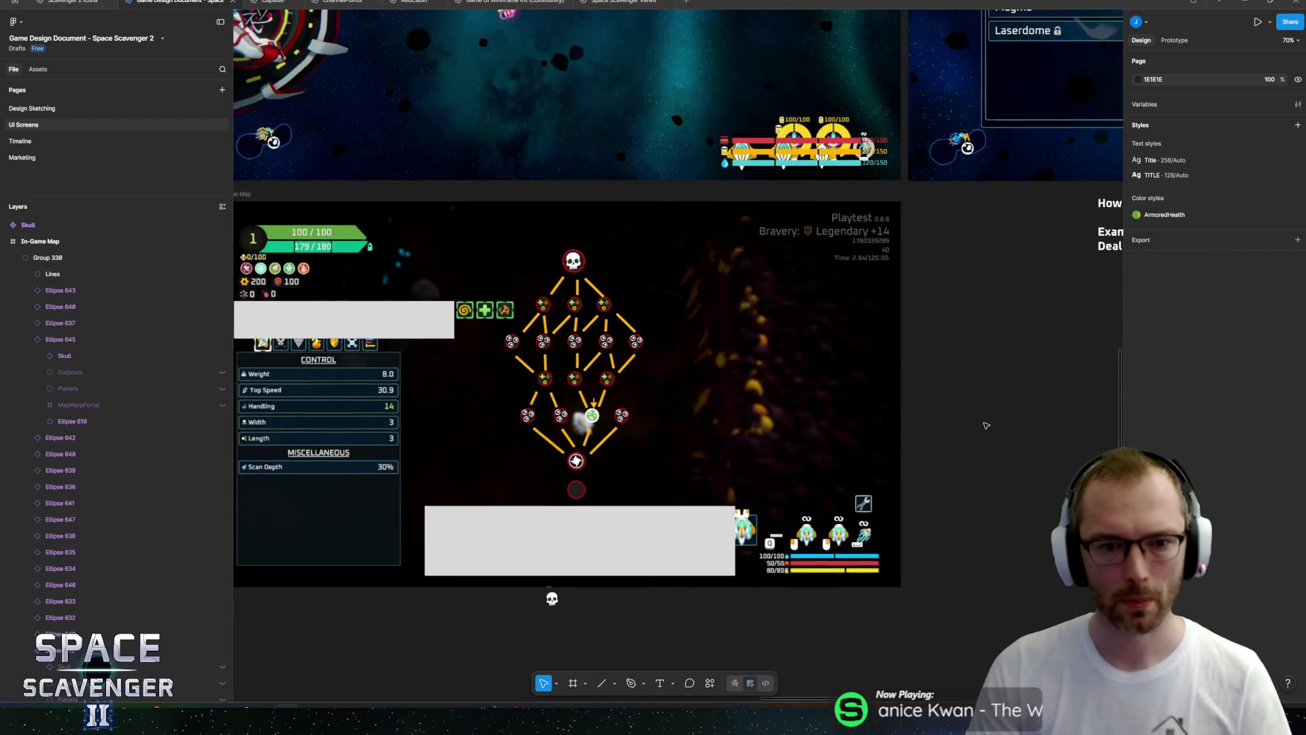
pyautogui.moveTo(986, 425); pyautogui.dragTo(1089, 411)
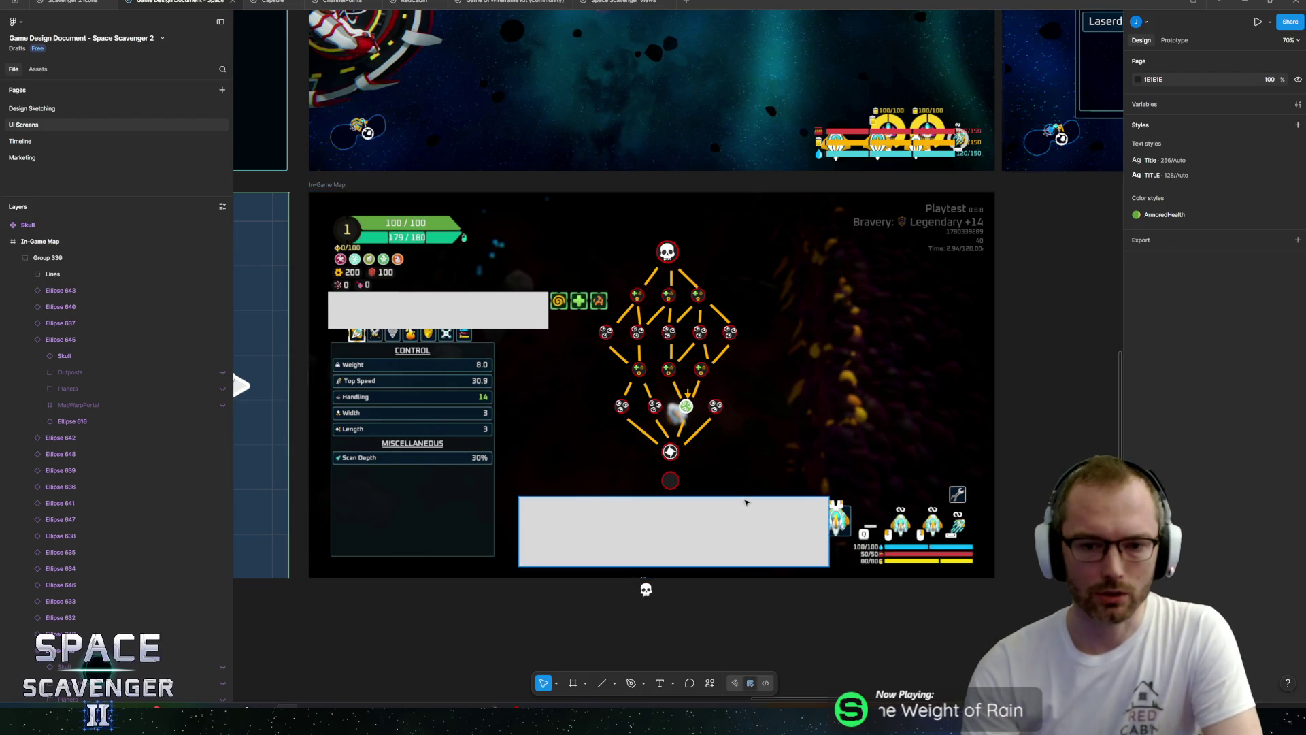
pyautogui.scroll(10, 686, 411)
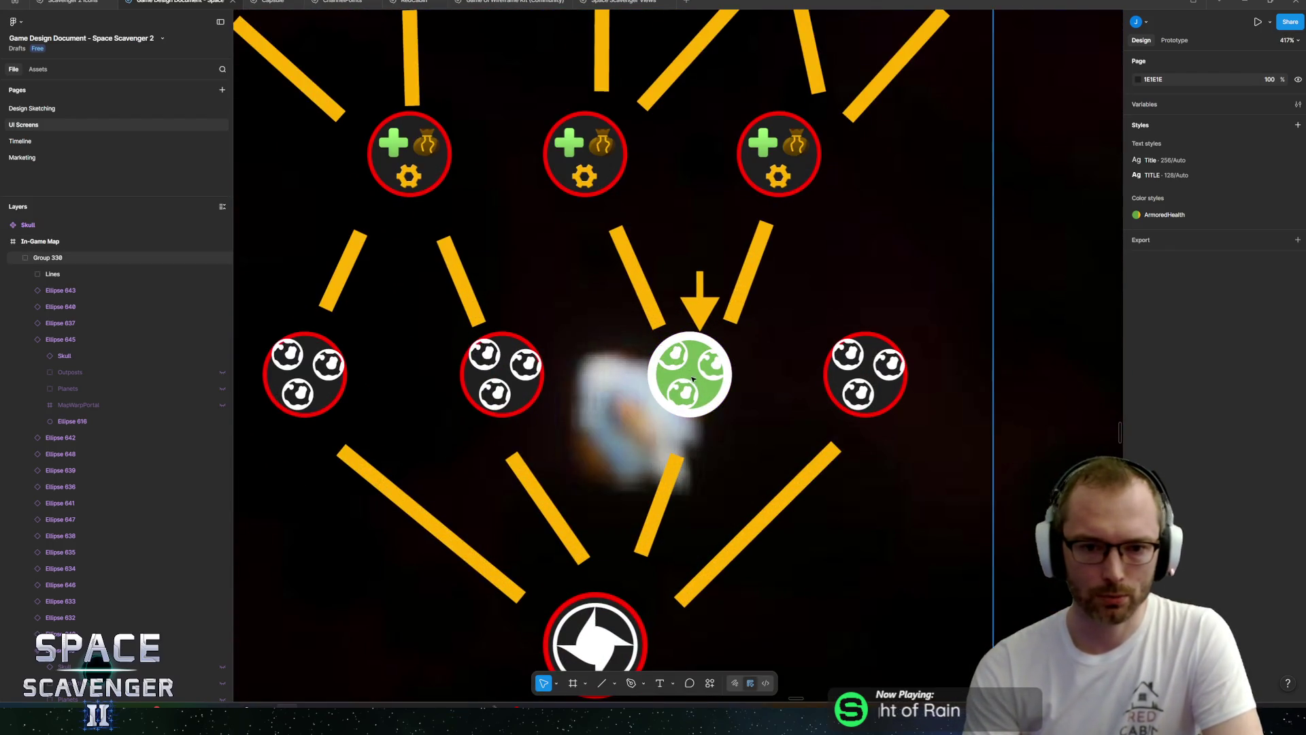
pyautogui.moveTo(692, 380); pyautogui.dragTo(636, 392)
pyautogui.click(657, 382)
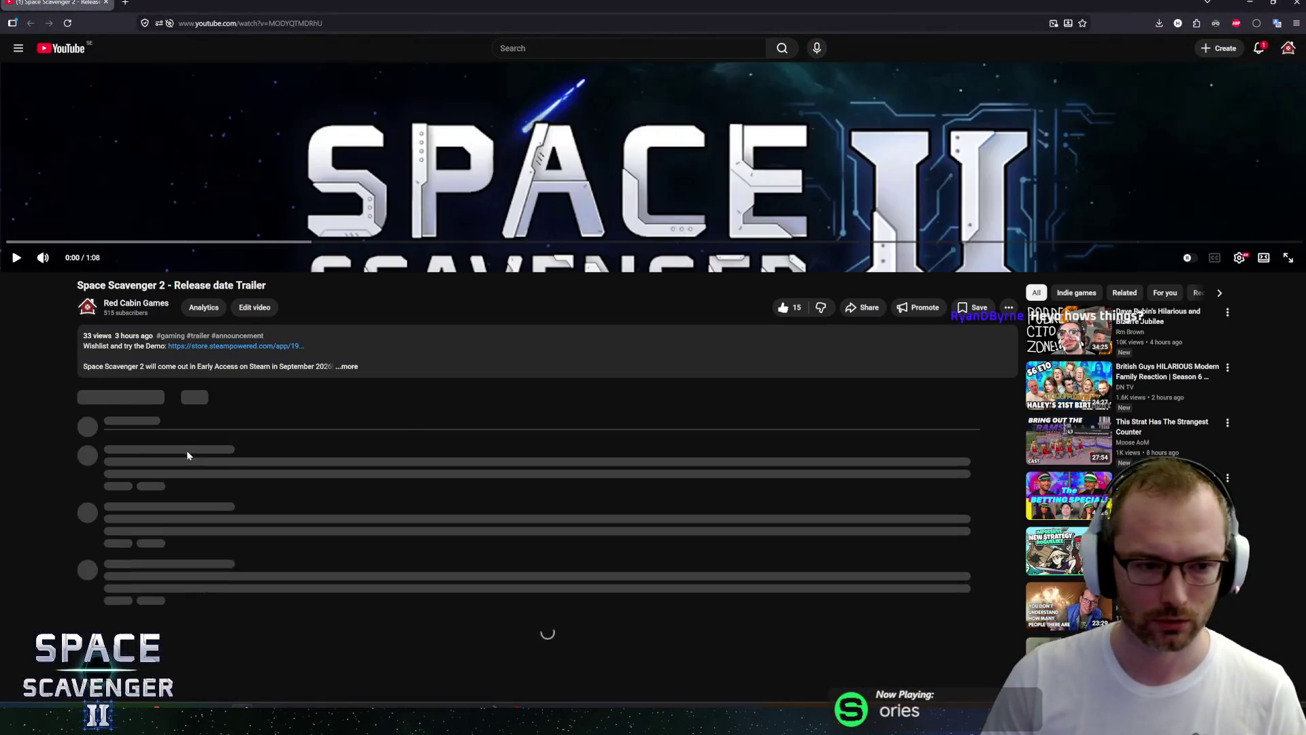
# Play the Space Scavenger 2 release date trailer, skim its comments and check notifications.
pyautogui.scroll(-2, 187, 442)
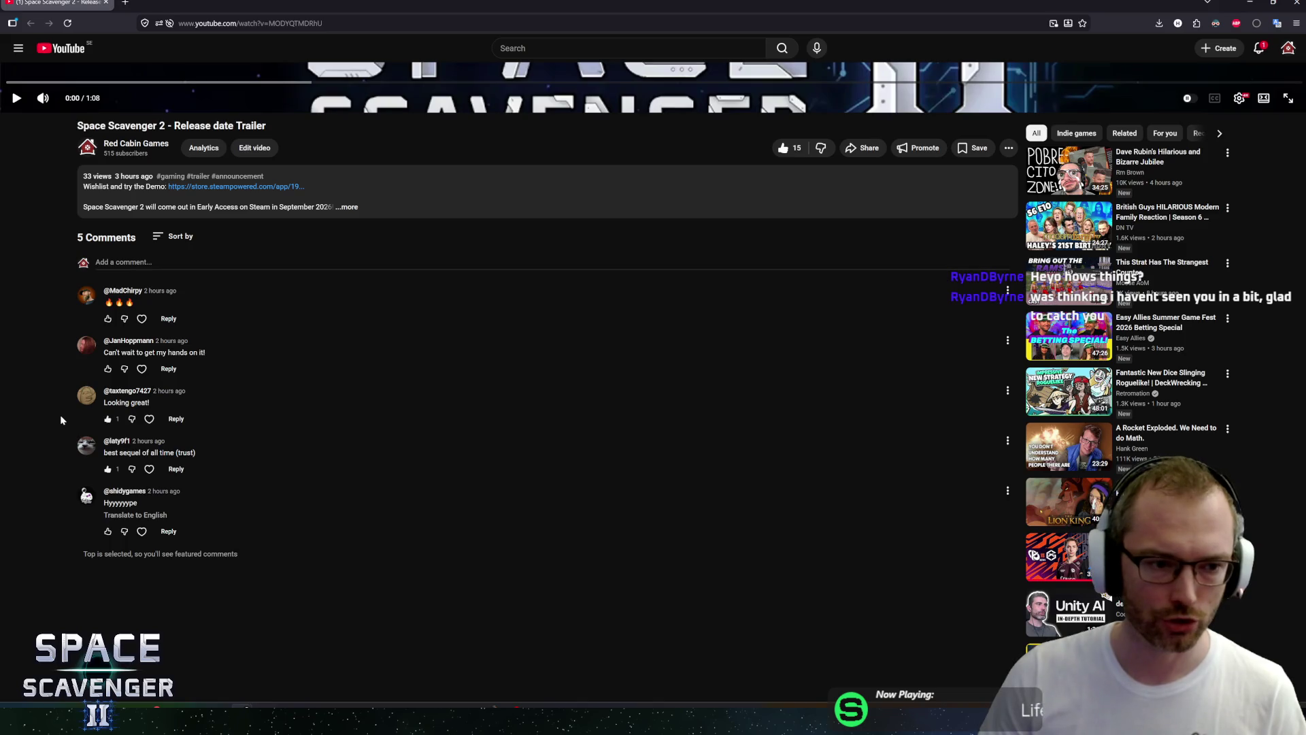
pyautogui.middleClick(61, 416)
pyautogui.scroll(6, 71, 634)
pyautogui.press('k')
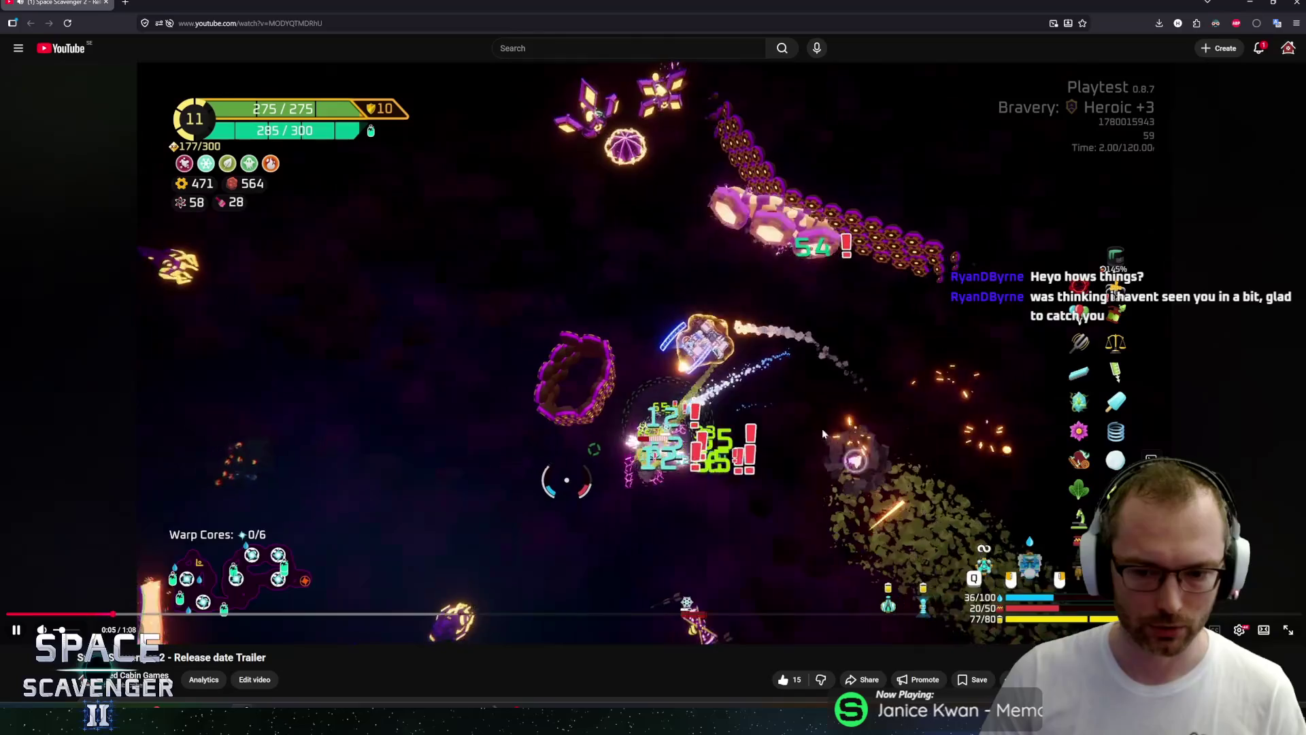
pyautogui.scroll(-1, 361, 461)
pyautogui.scroll(1, 408, 386)
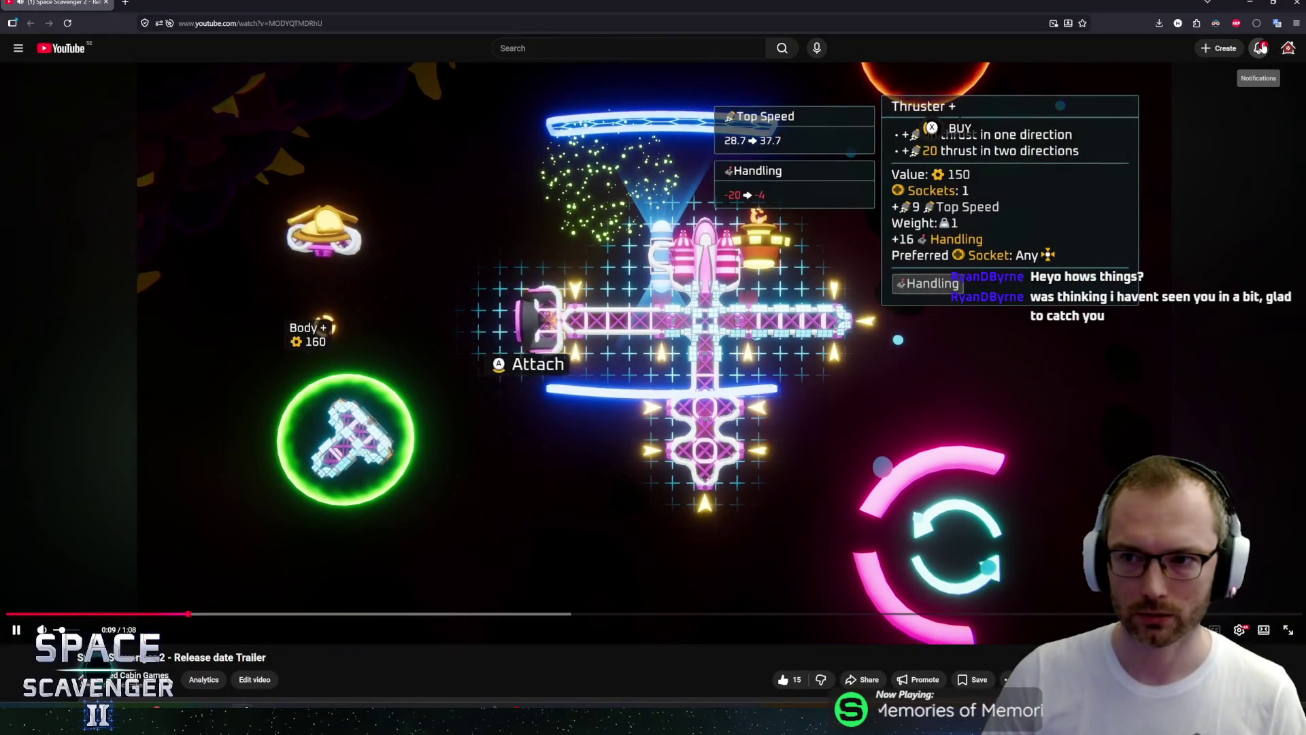
pyautogui.click(1259, 48)
pyautogui.click(1258, 47)
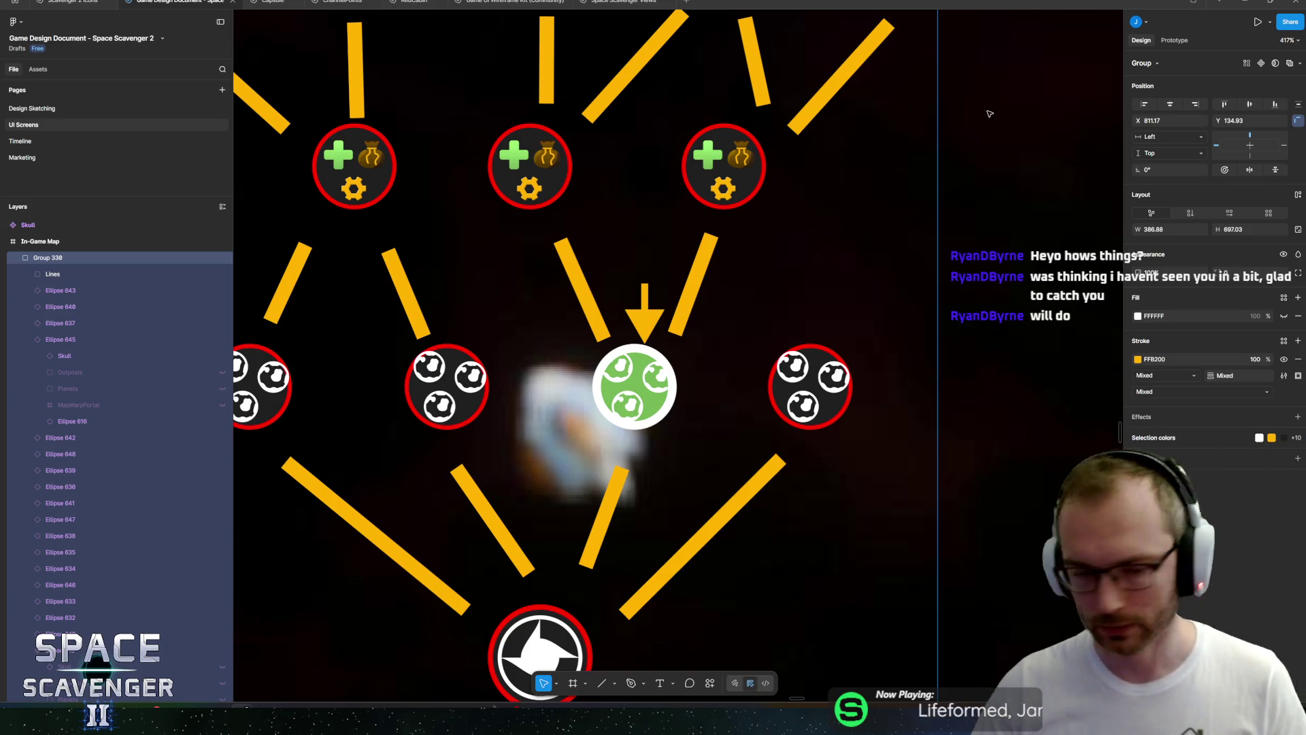
# Nudge the arrow above the green planet node left so it points at the node's centre.
pyautogui.scroll(-5, 765, 458)
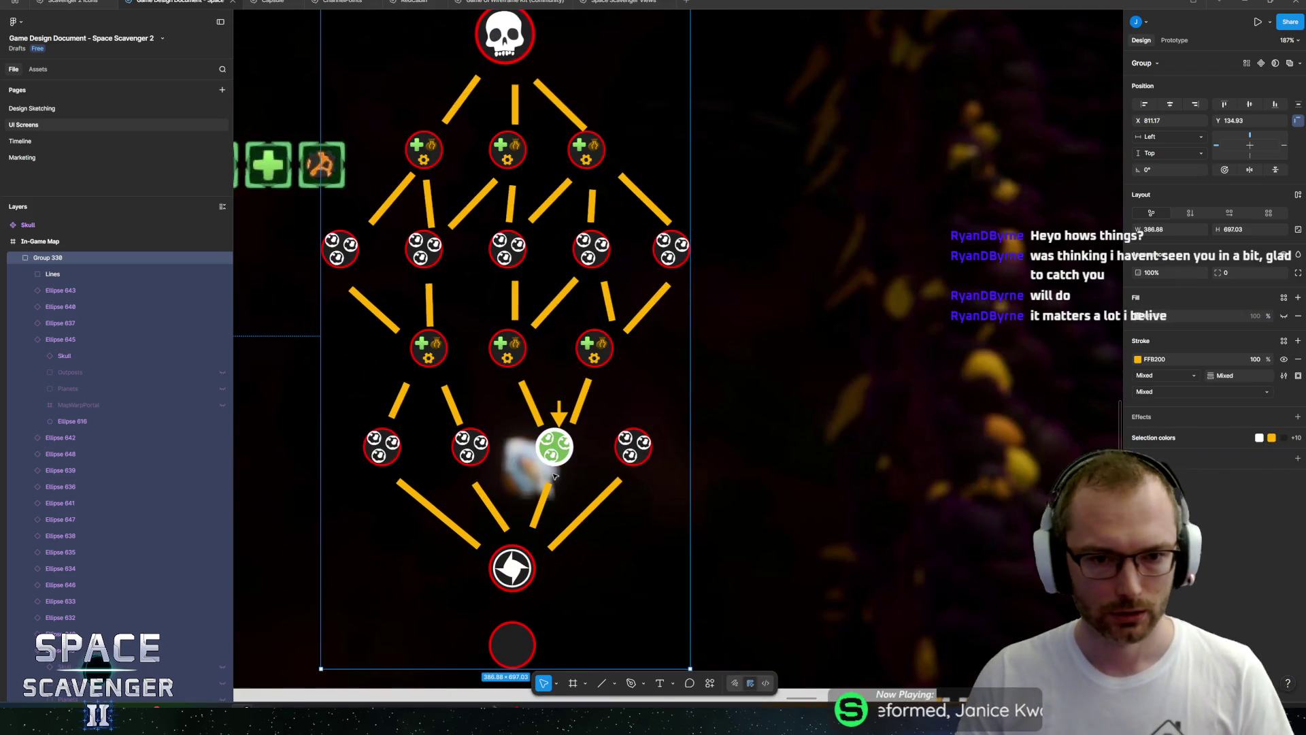
pyautogui.hscroll(-1, 765, 458)
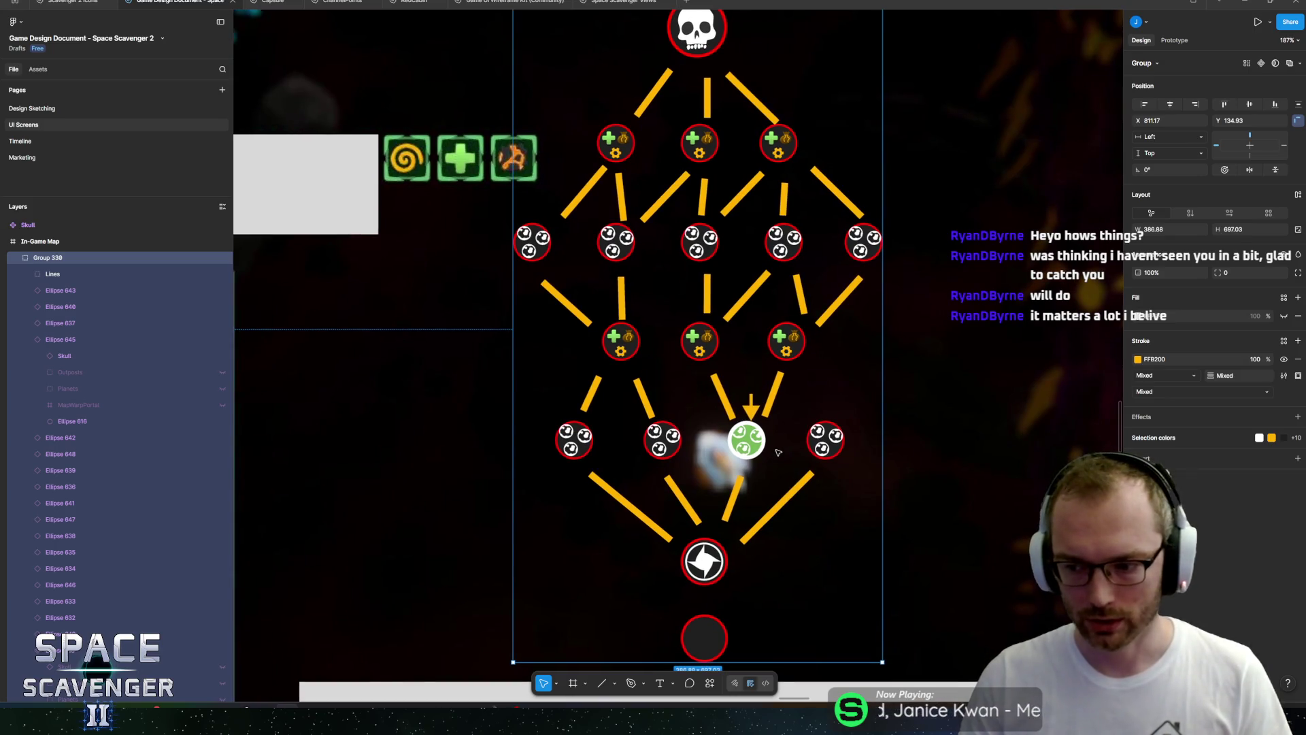
pyautogui.scroll(3, 778, 453)
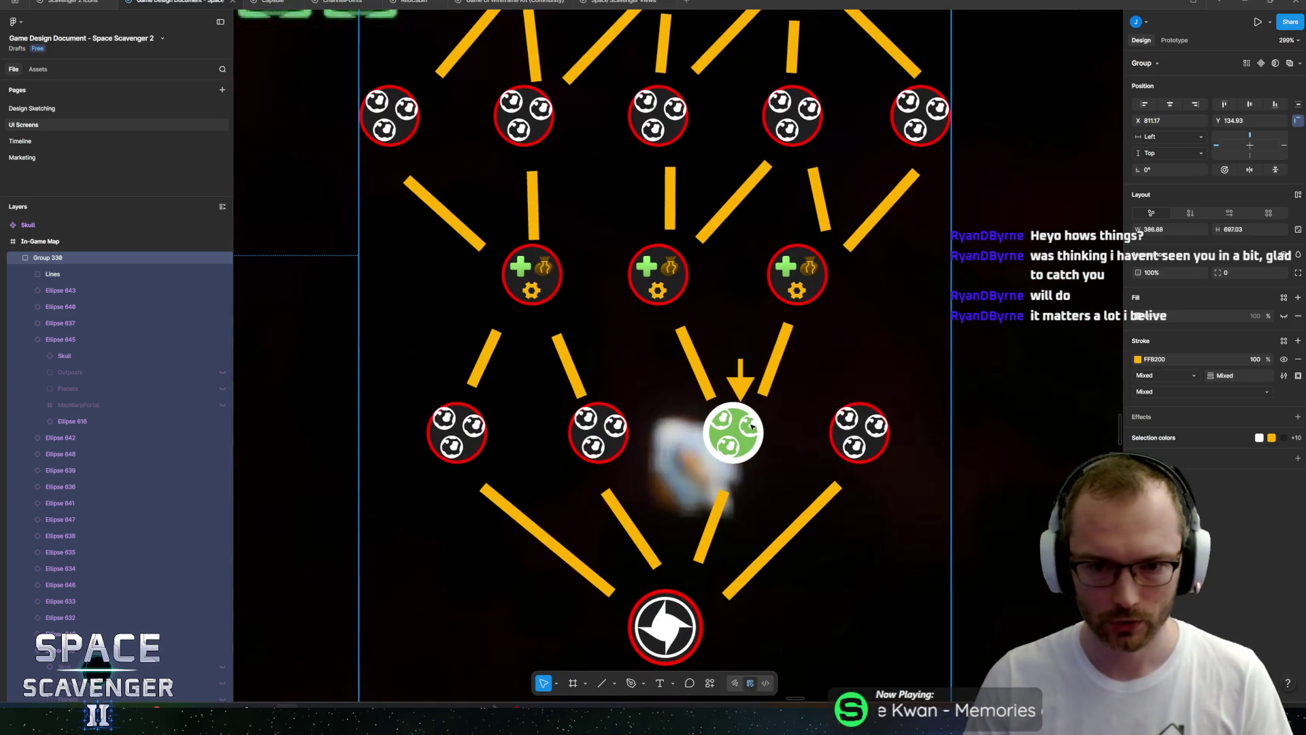
pyautogui.scroll(1, 738, 438)
pyautogui.scroll(5, 738, 436)
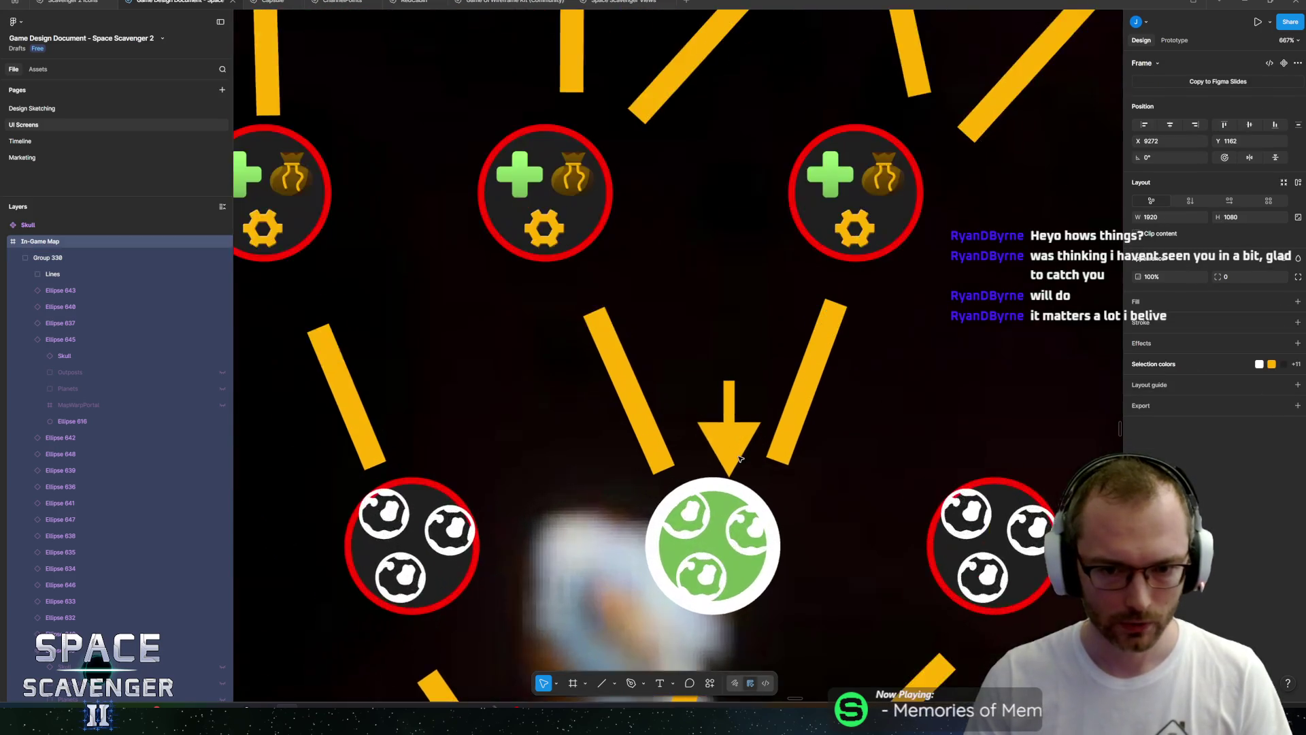
pyautogui.click(725, 404)
pyautogui.moveTo(725, 403); pyautogui.dragTo(699, 408)
# Check the arrow inside the connector lines group, then deselect and pan across the map frame.
pyautogui.scroll(-6, 699, 408)
pyautogui.click(30, 273)
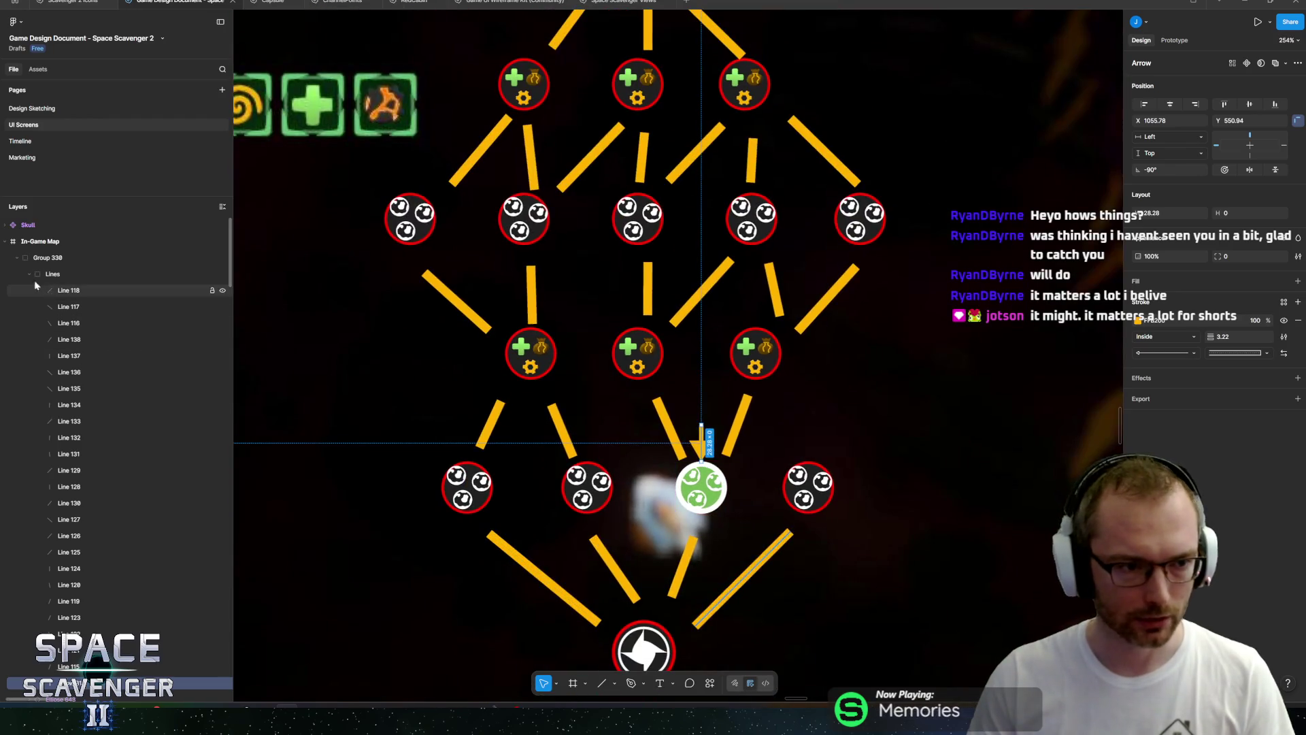
pyautogui.click(49, 273)
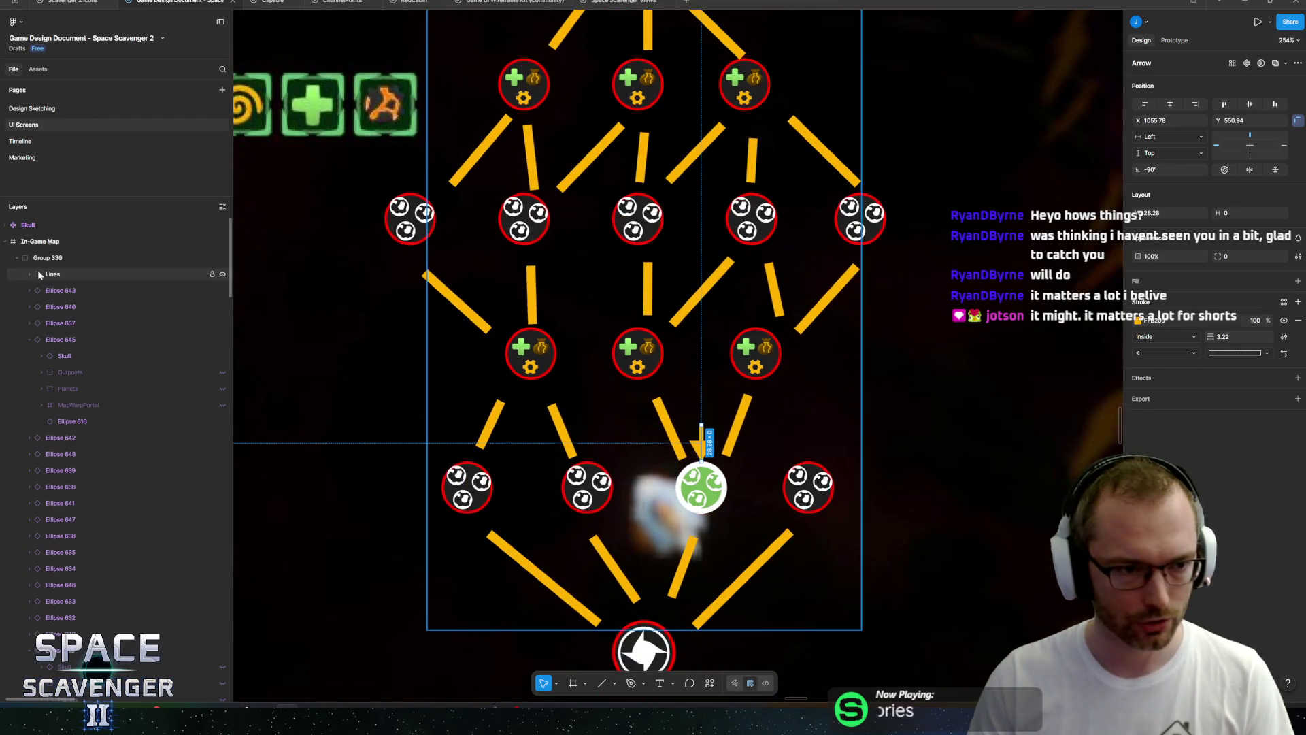
pyautogui.click(30, 339)
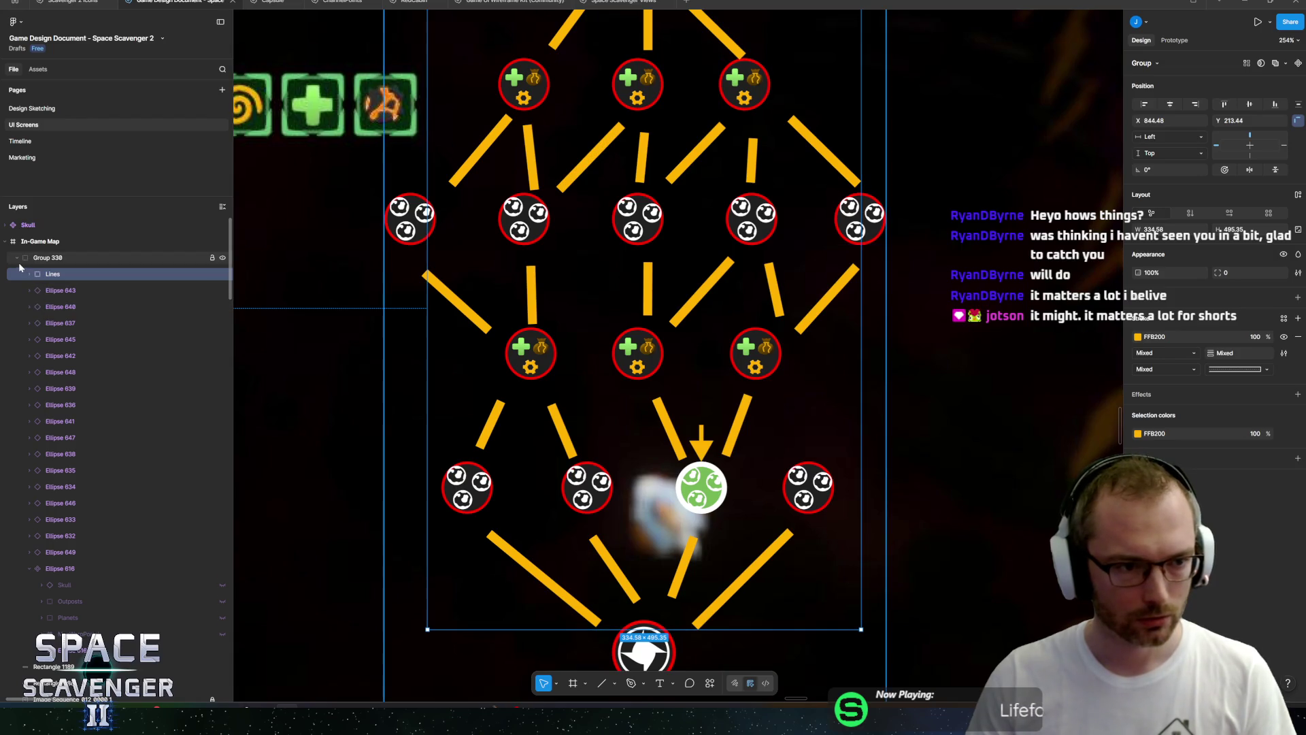
pyautogui.scroll(-3, 623, 484)
pyautogui.scroll(8, 680, 455)
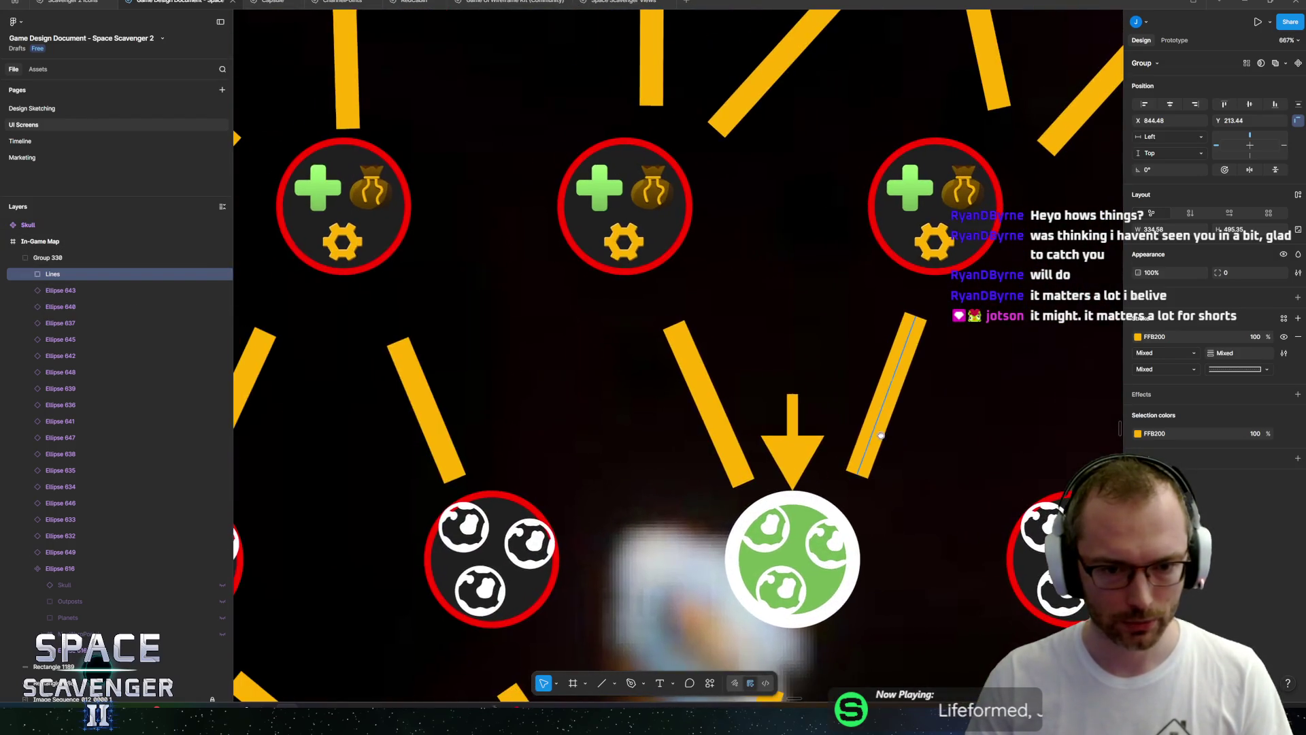
pyautogui.doubleClick(803, 438)
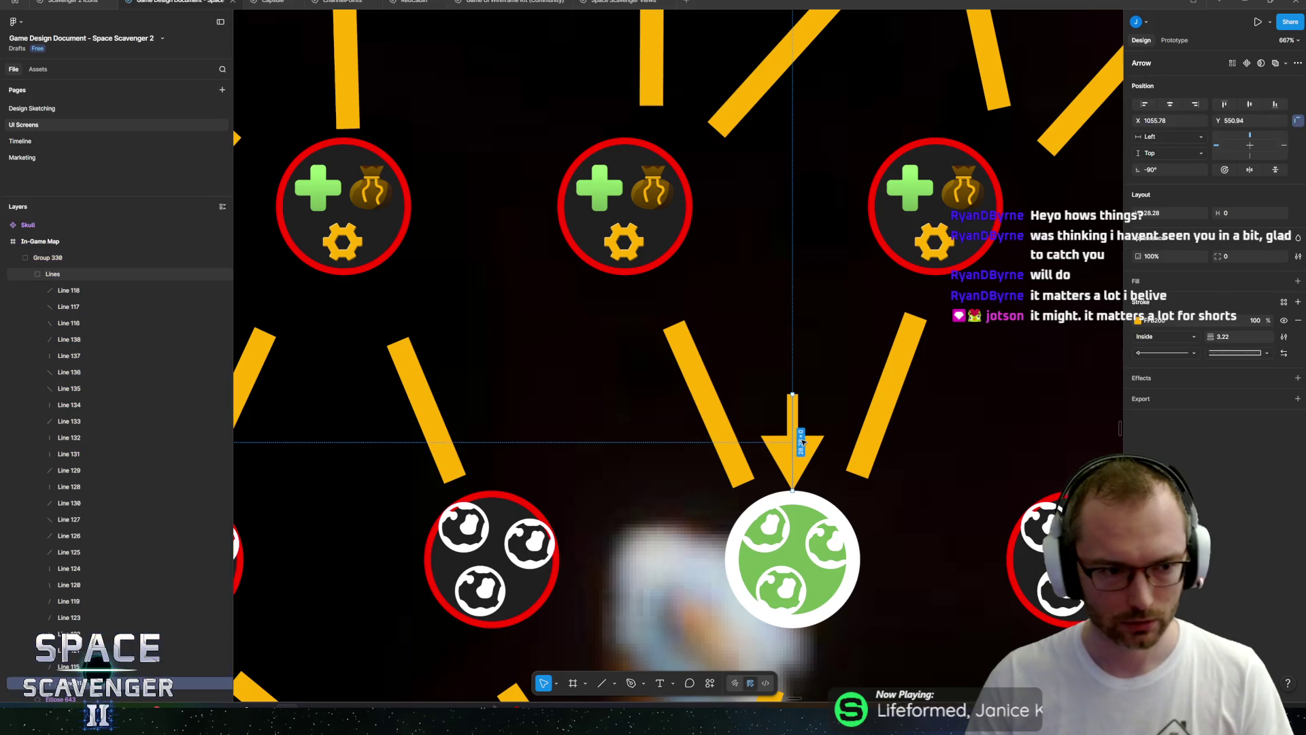
pyautogui.press('Escape')
pyautogui.scroll(-6, 804, 440)
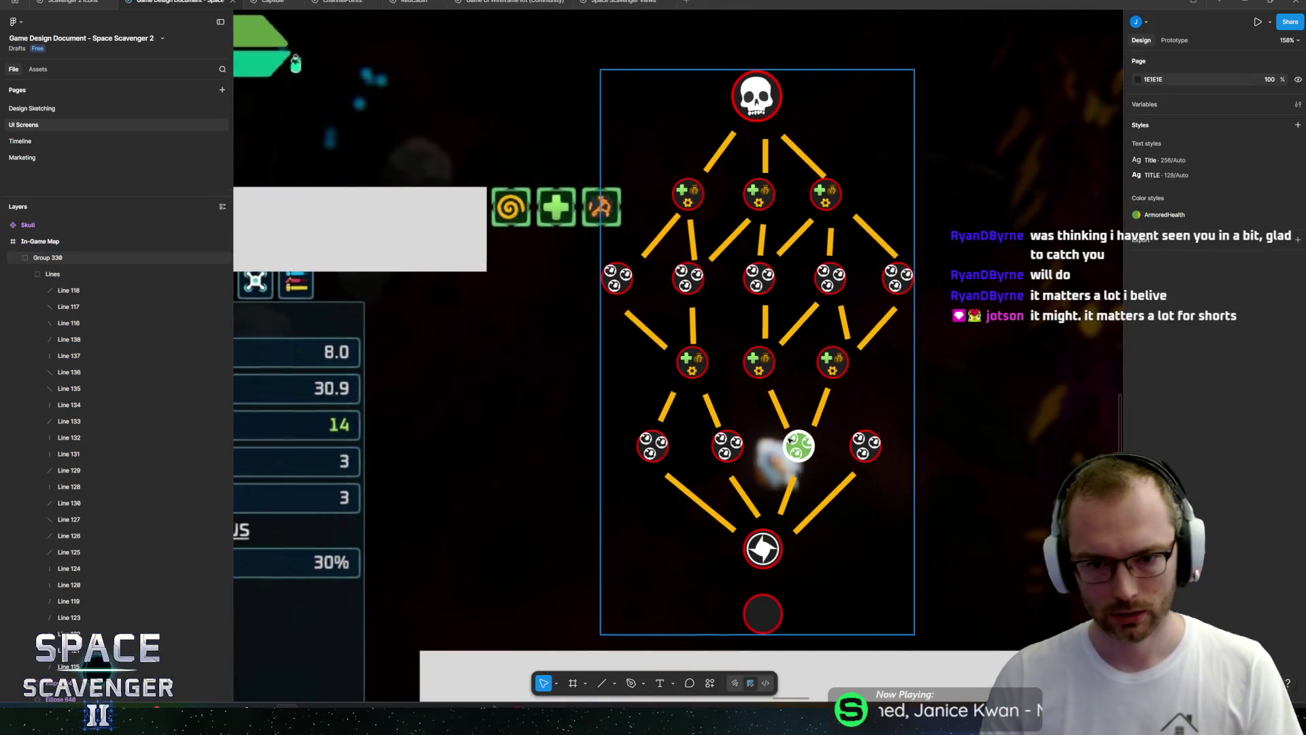
pyautogui.scroll(2, 820, 397)
pyautogui.moveTo(820, 397)
pyautogui.mouseDown()
pyautogui.moveTo(749, 506)
pyautogui.moveTo(674, 528)
pyautogui.mouseUp()
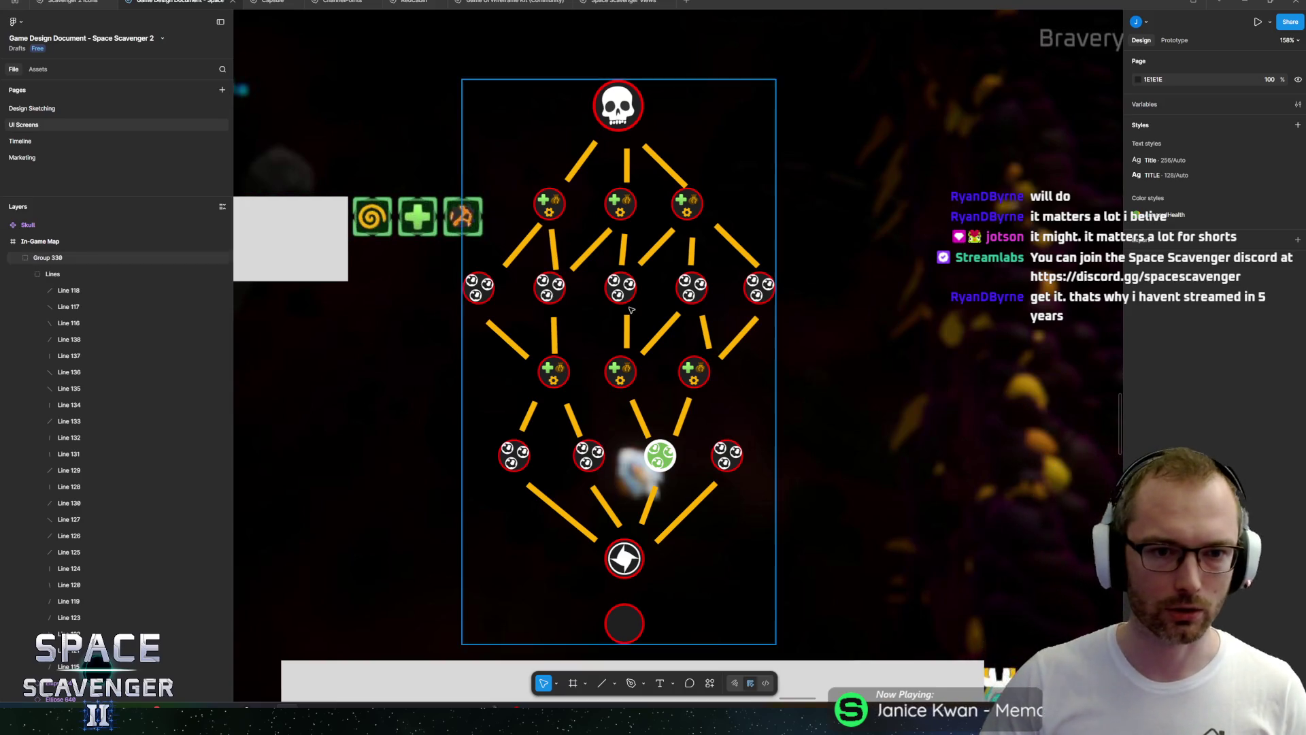
# Fill the large grey box below the map with dark red A0383B.
pyautogui.scroll(-5, 528, 321)
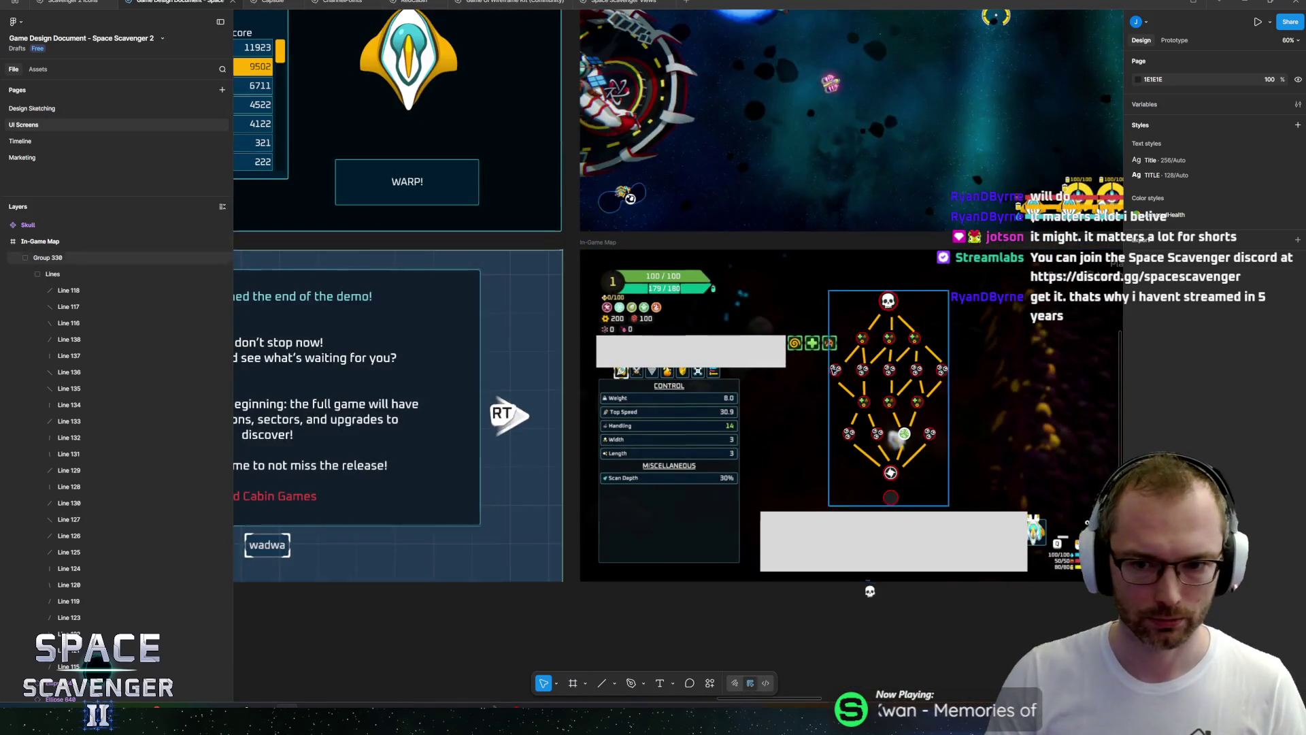
pyautogui.scroll(3, 643, 342)
pyautogui.hscroll(-2, 782, 333)
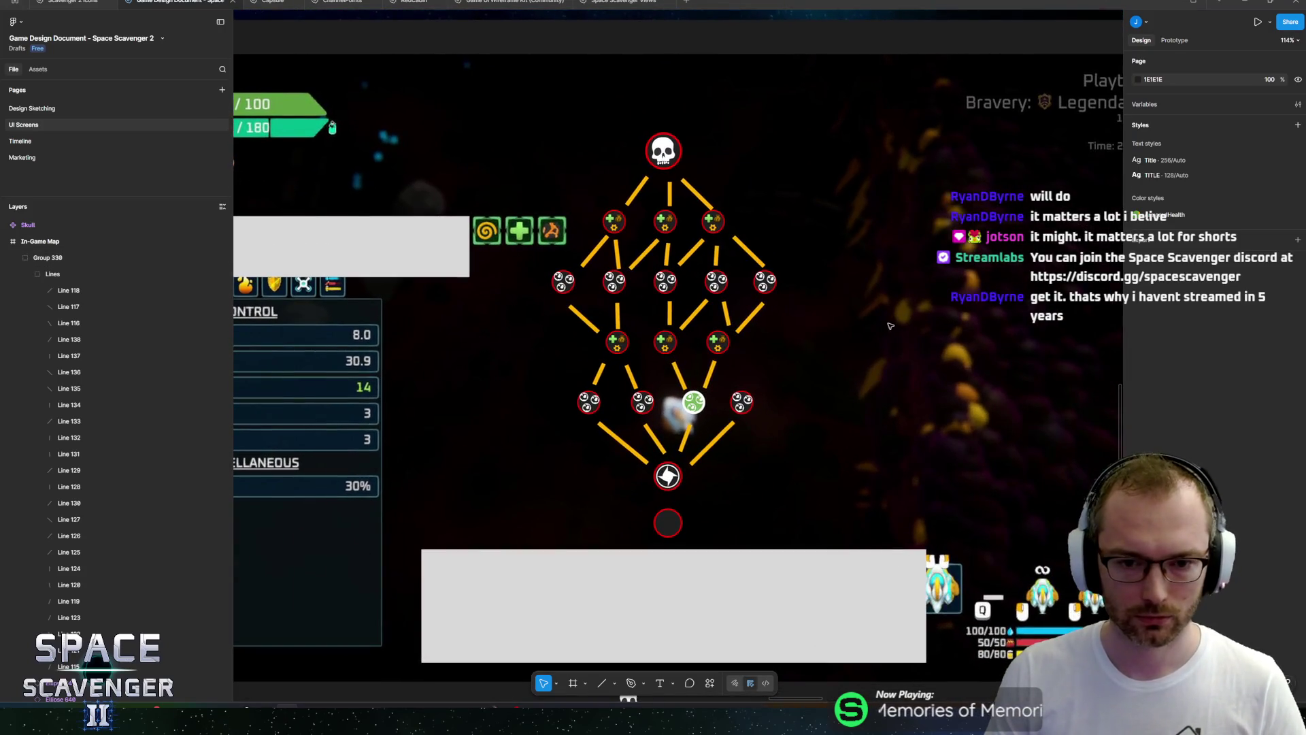
pyautogui.scroll(-3, 816, 368)
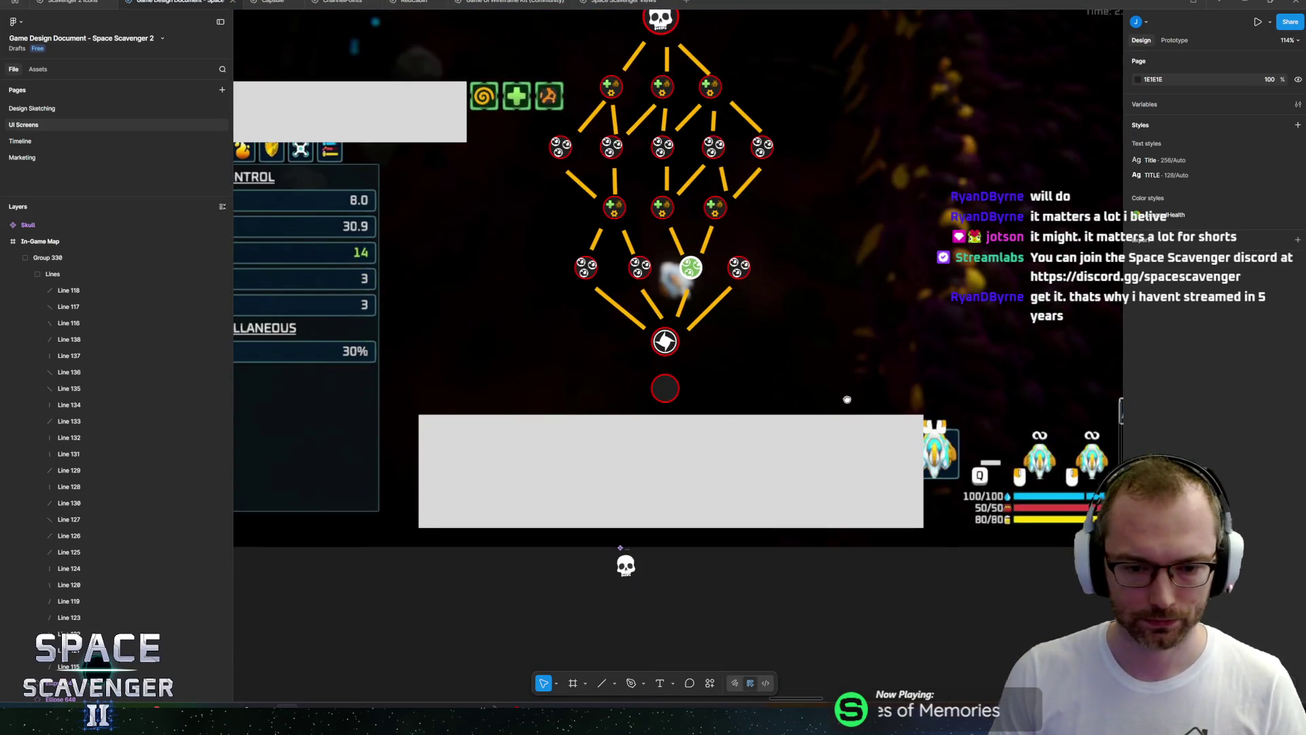
pyautogui.click(843, 418)
pyautogui.scroll(3, 842, 467)
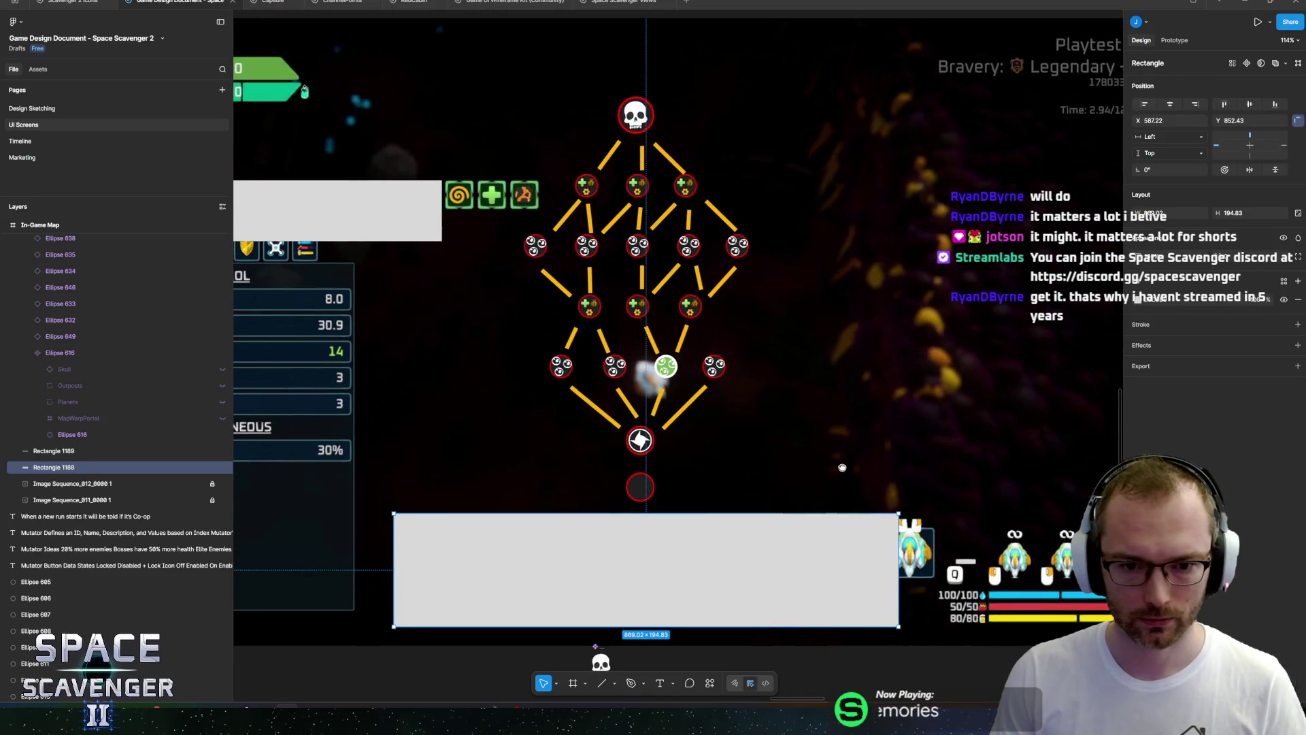
pyautogui.click(1137, 301)
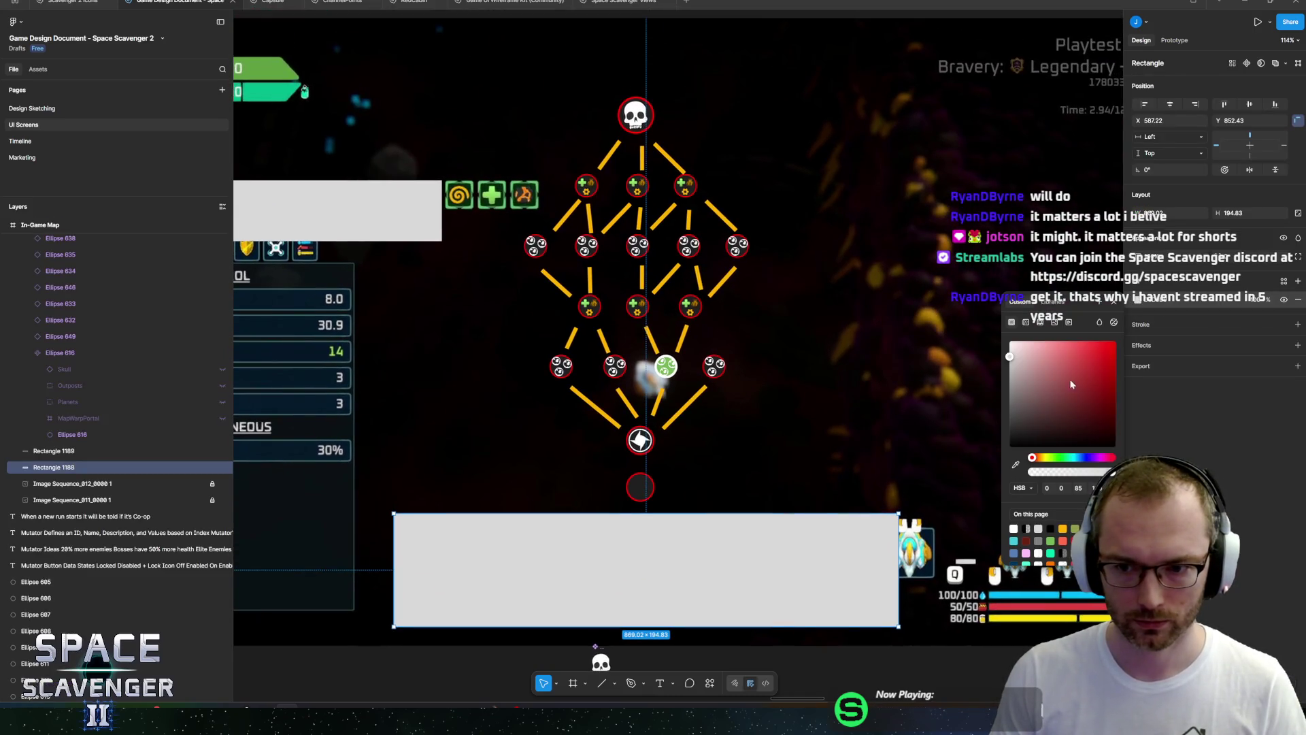
pyautogui.click(1072, 383)
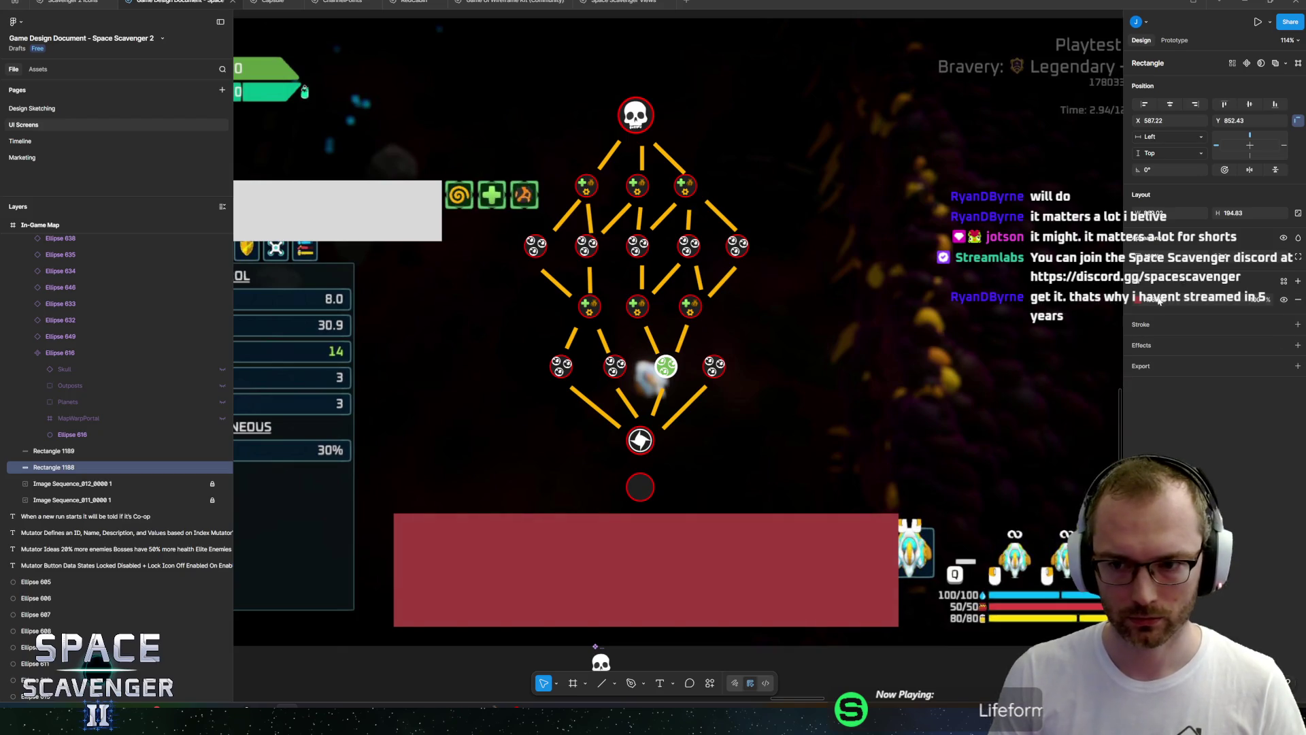
pyautogui.press('Escape')
# Paste the same red fill onto the other grey placeholder box.
pyautogui.hotkey('shift', 'Tab')
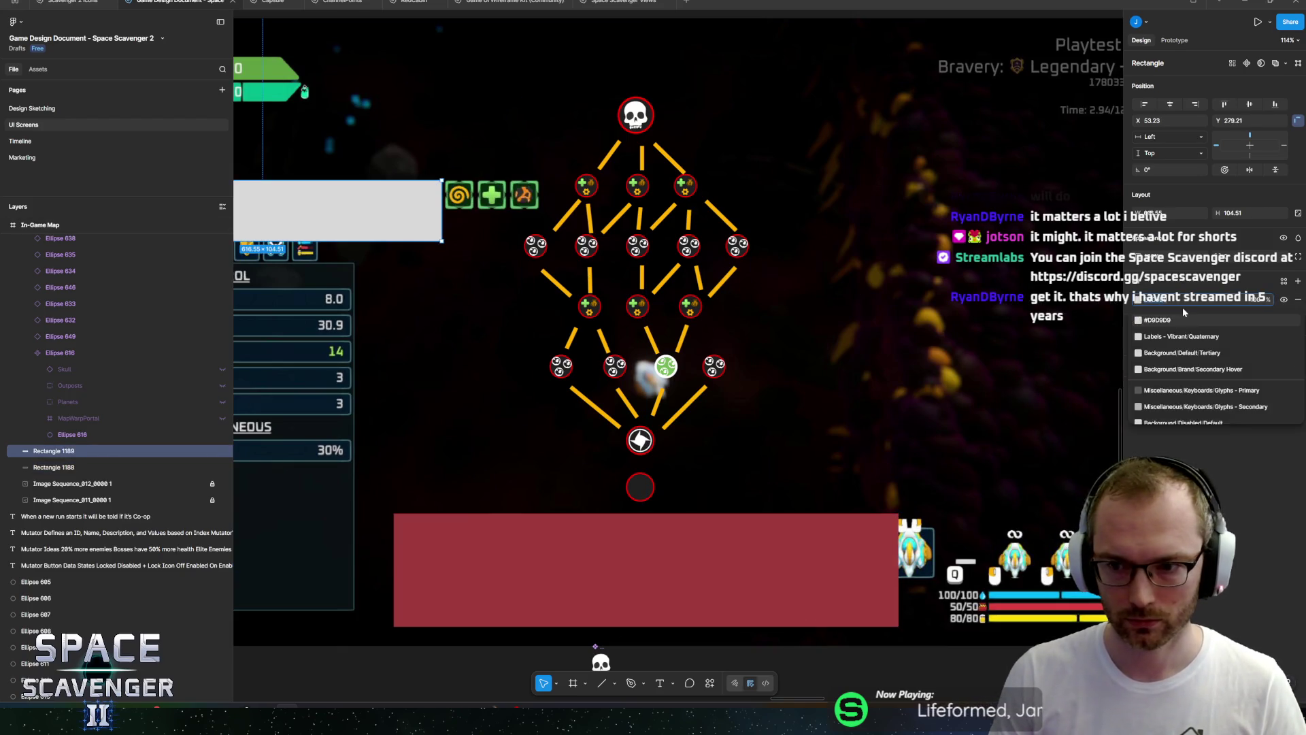
pyautogui.hotkey('ctrl', 'alt', 'v')
pyautogui.scroll(-5, 659, 339)
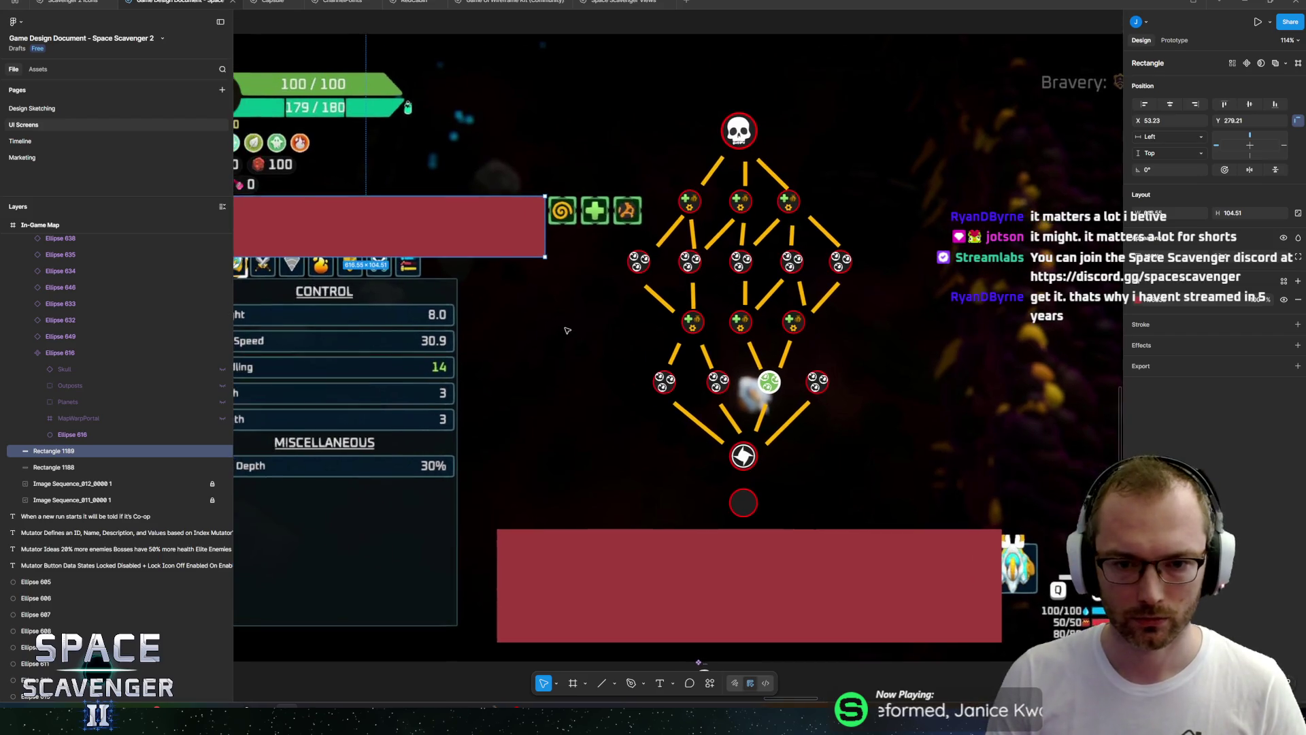
pyautogui.scroll(6, 666, 440)
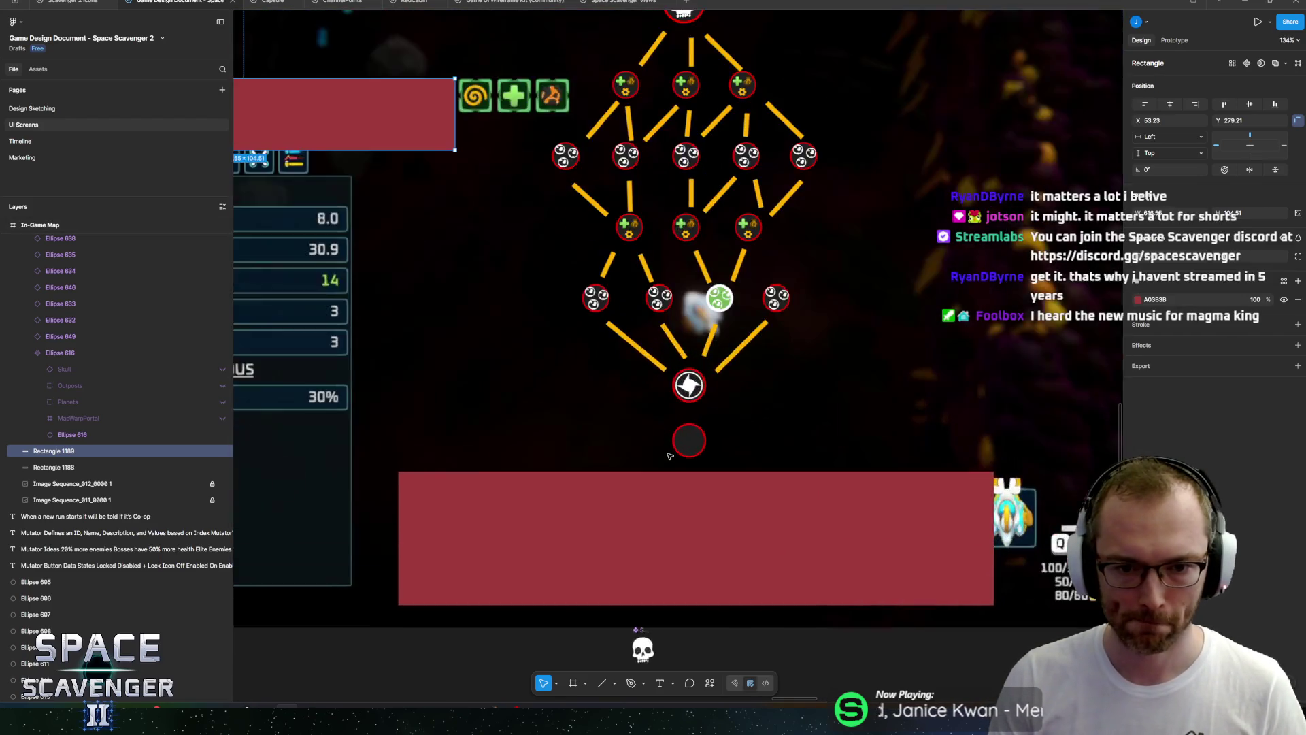
# Hide the dark fill of the bottom circle, leaving only its red ring.
pyautogui.click(727, 469)
pyautogui.doubleClick(717, 436)
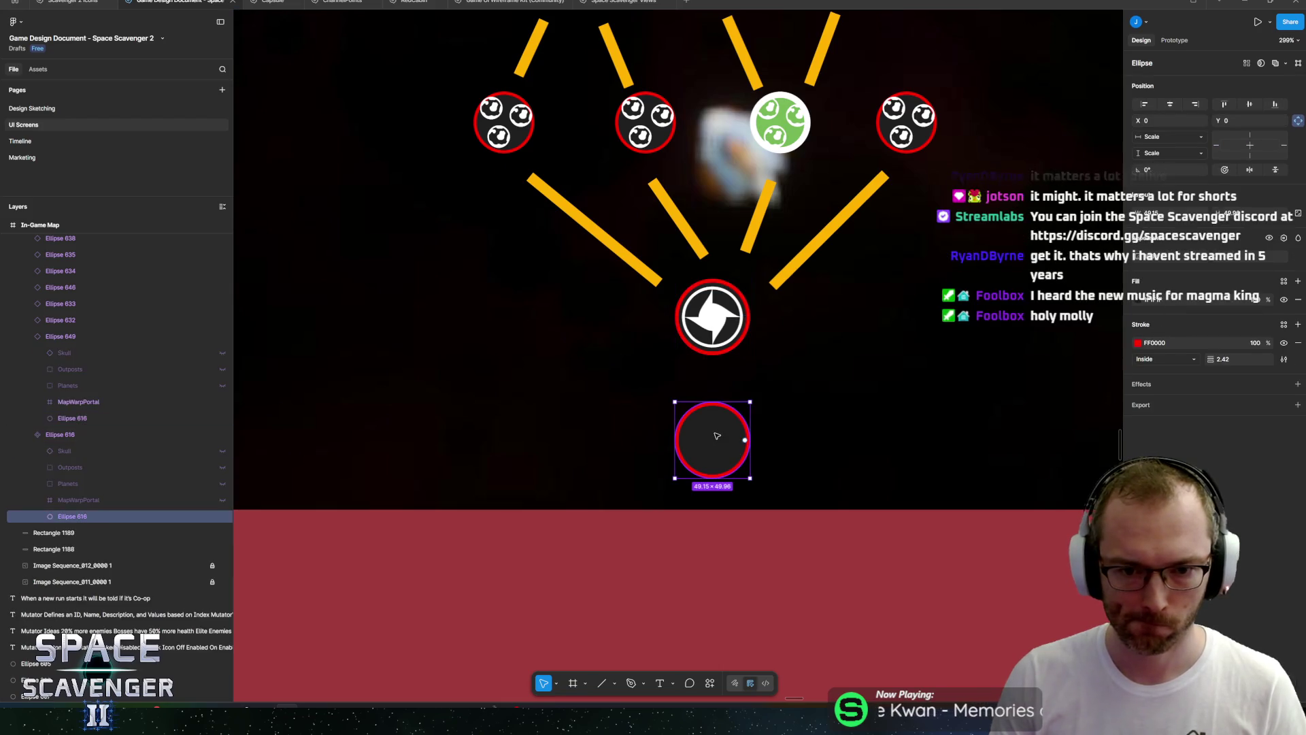
pyautogui.click(1283, 300)
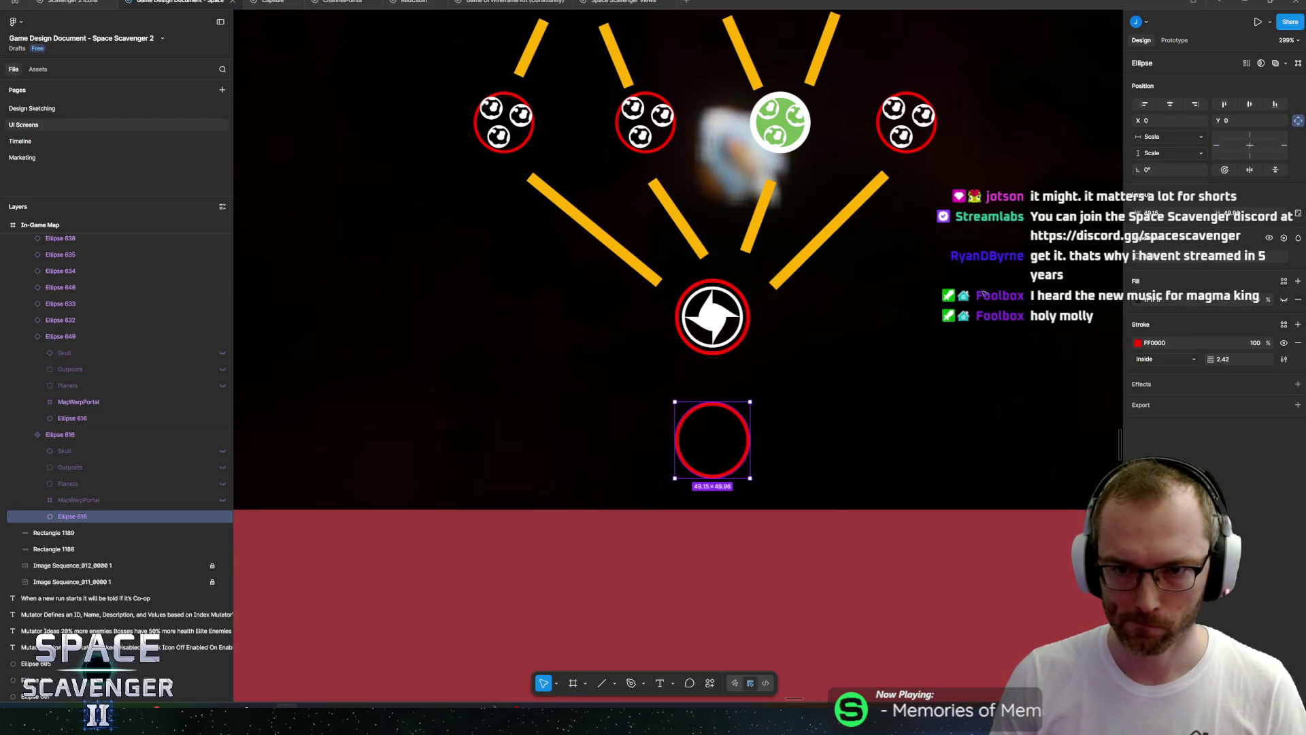
# Hide the green planet node's fill, then reselect the bottom red ring.
pyautogui.moveTo(964, 290); pyautogui.dragTo(929, 330)
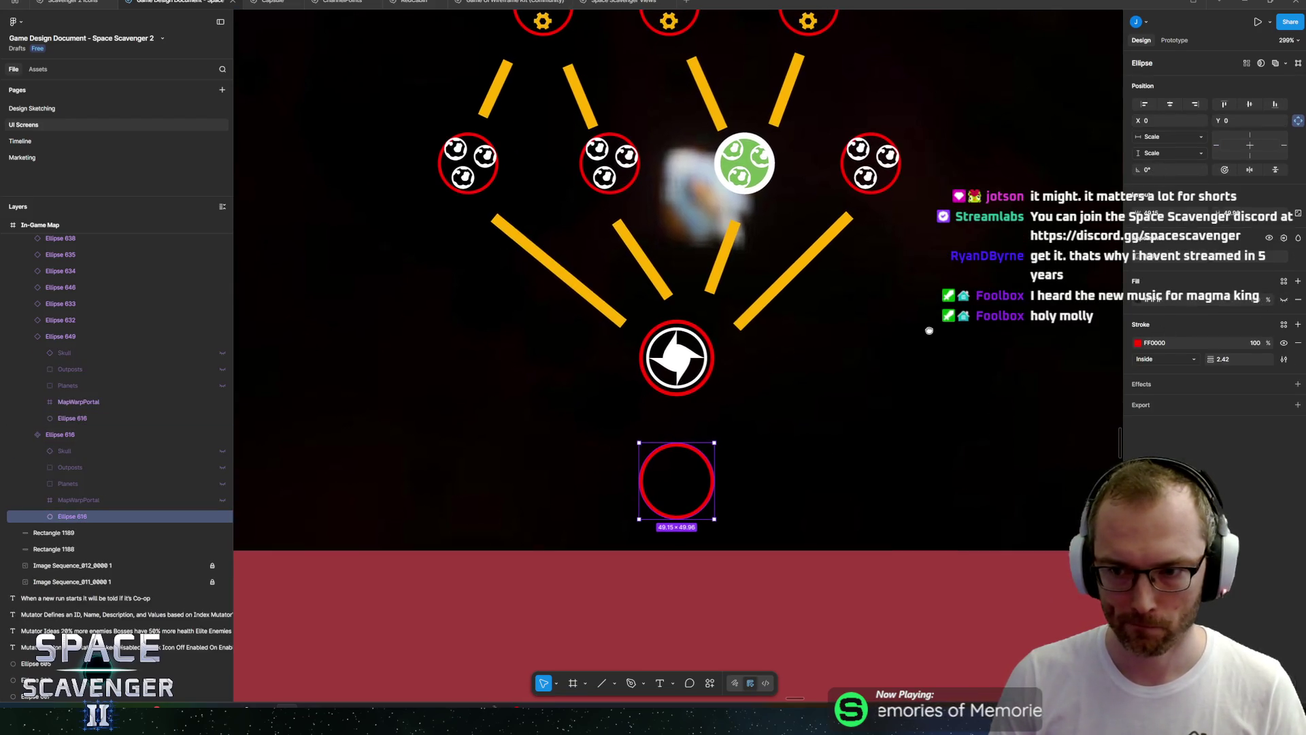
pyautogui.click(757, 166)
pyautogui.click(1283, 300)
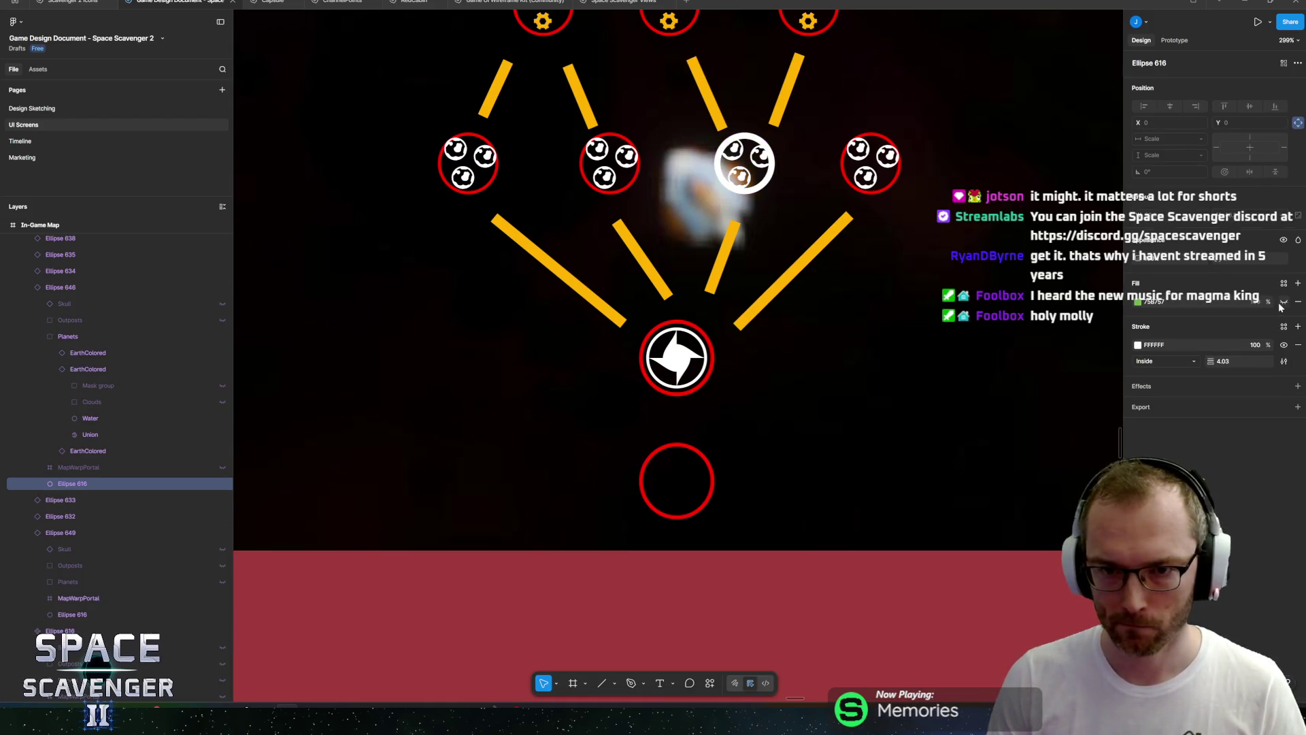
pyautogui.click(693, 462)
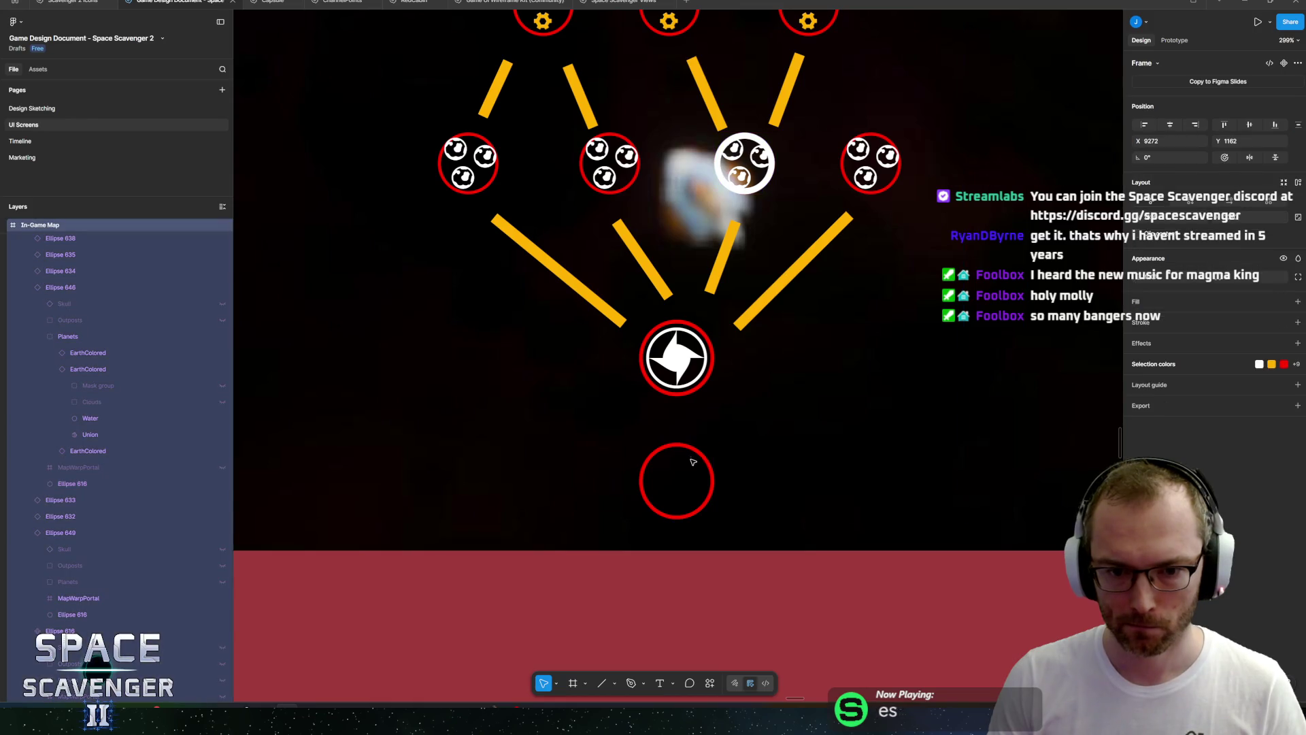
pyautogui.click(696, 454)
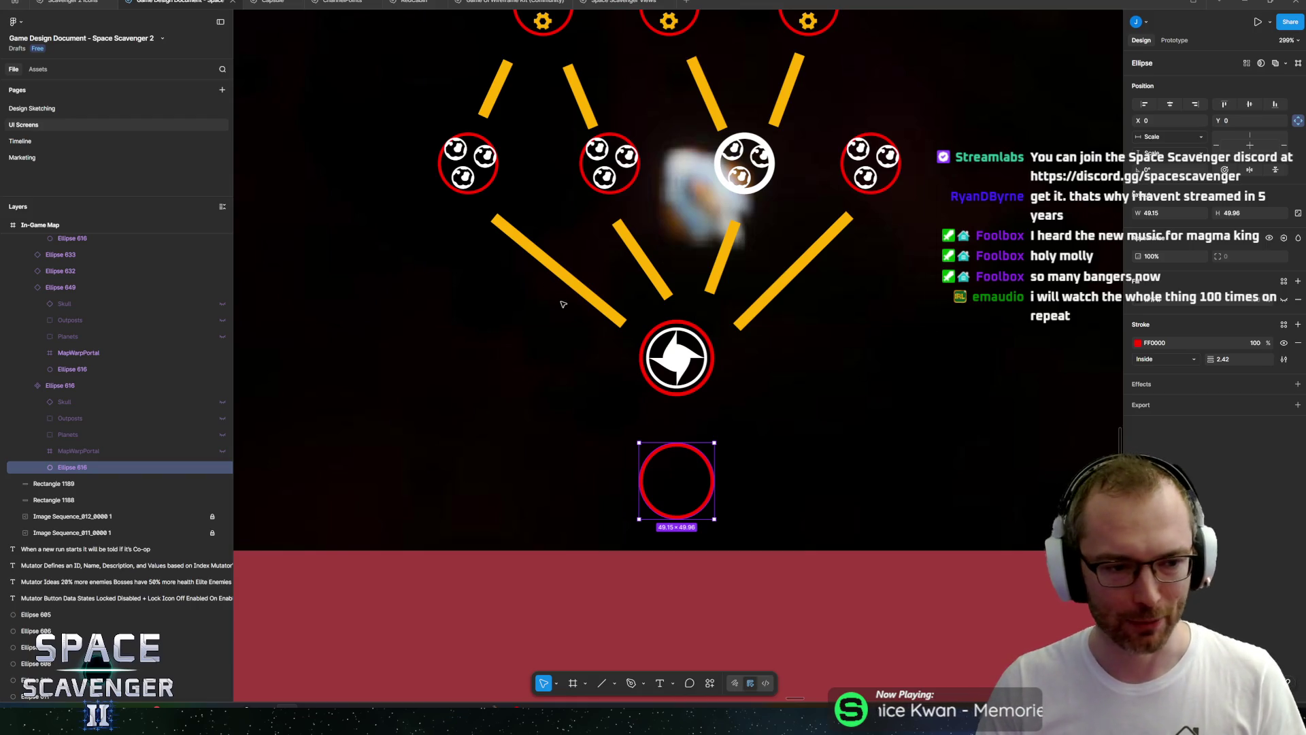
pyautogui.scroll(-5, 603, 272)
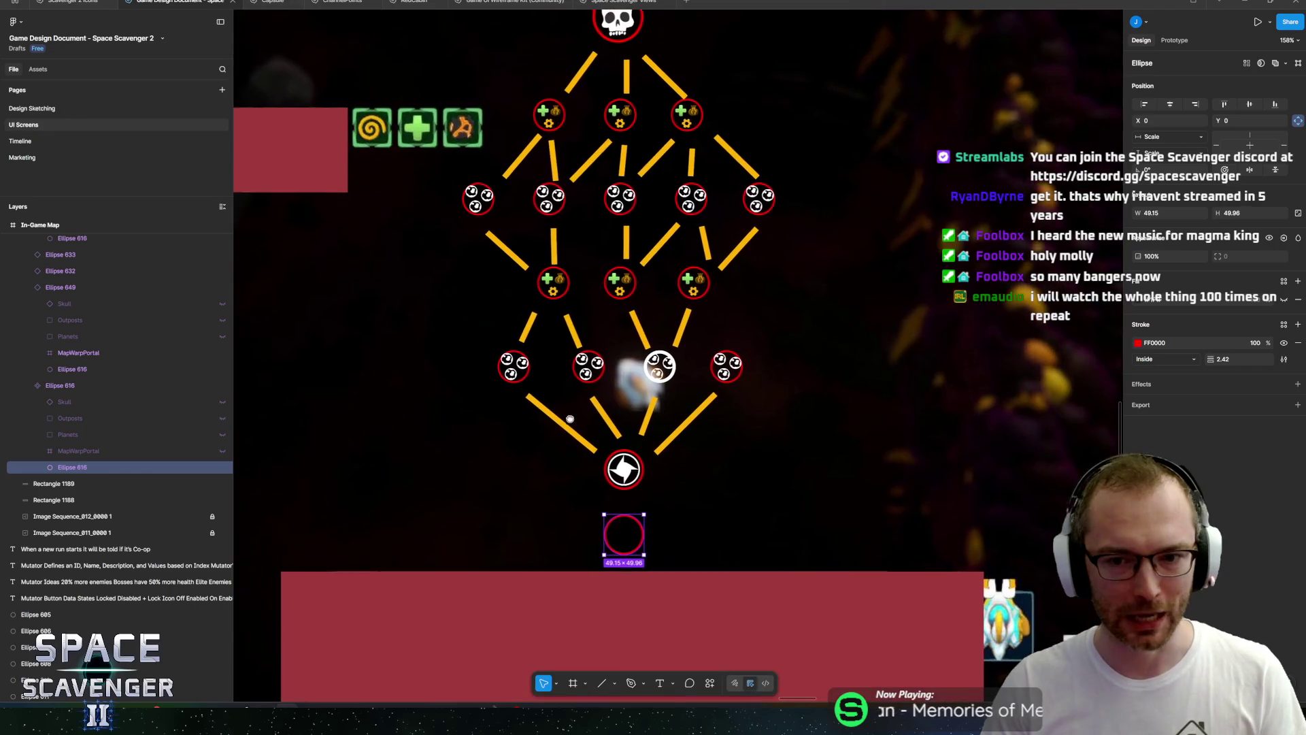
pyautogui.scroll(3, 563, 383)
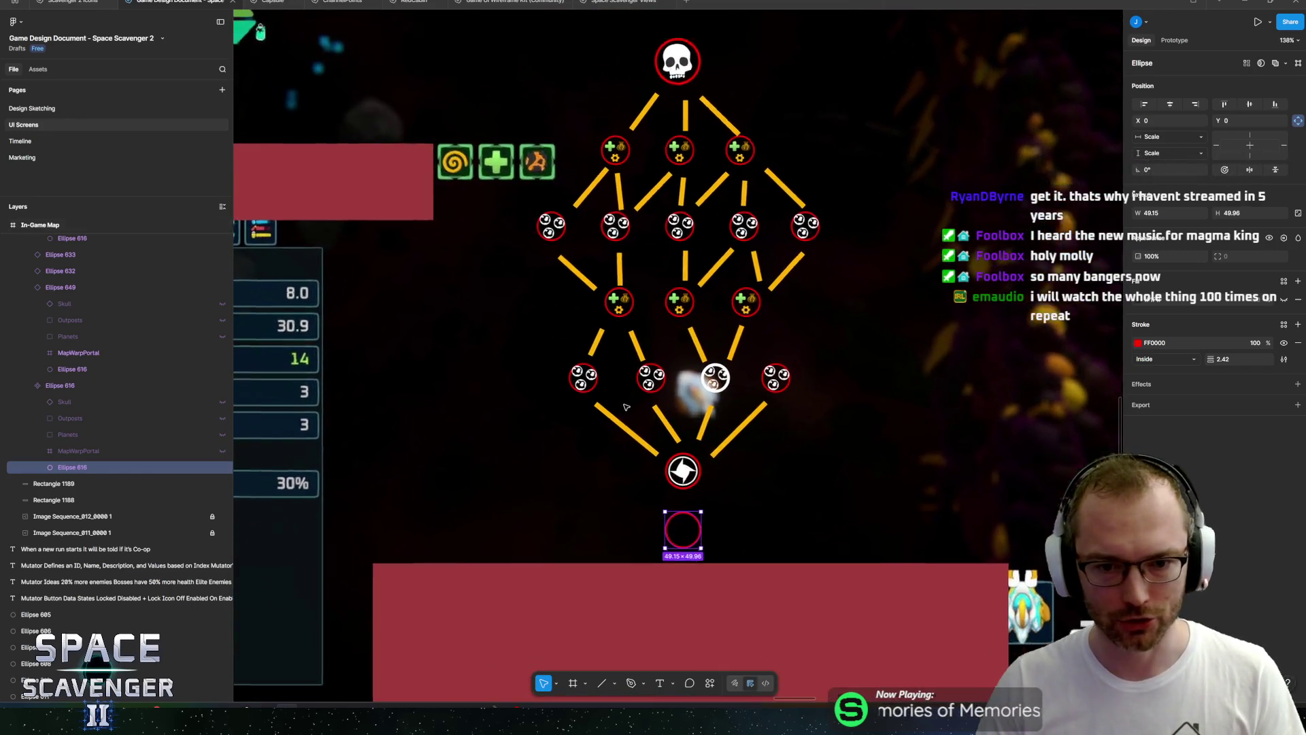
pyautogui.scroll(-1, 655, 432)
pyautogui.scroll(2, 707, 408)
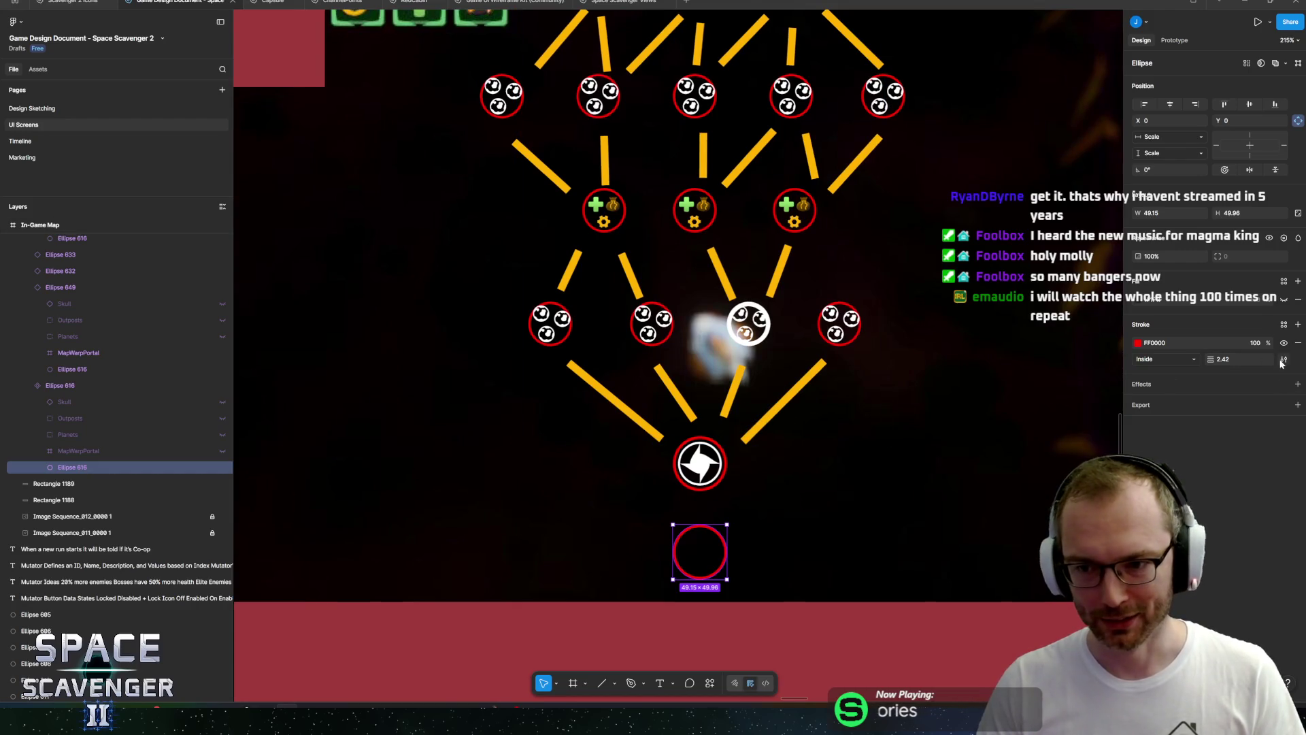
# Align the bottom ring's stroke outside and thin its weight to 1.6.
pyautogui.click(1183, 359)
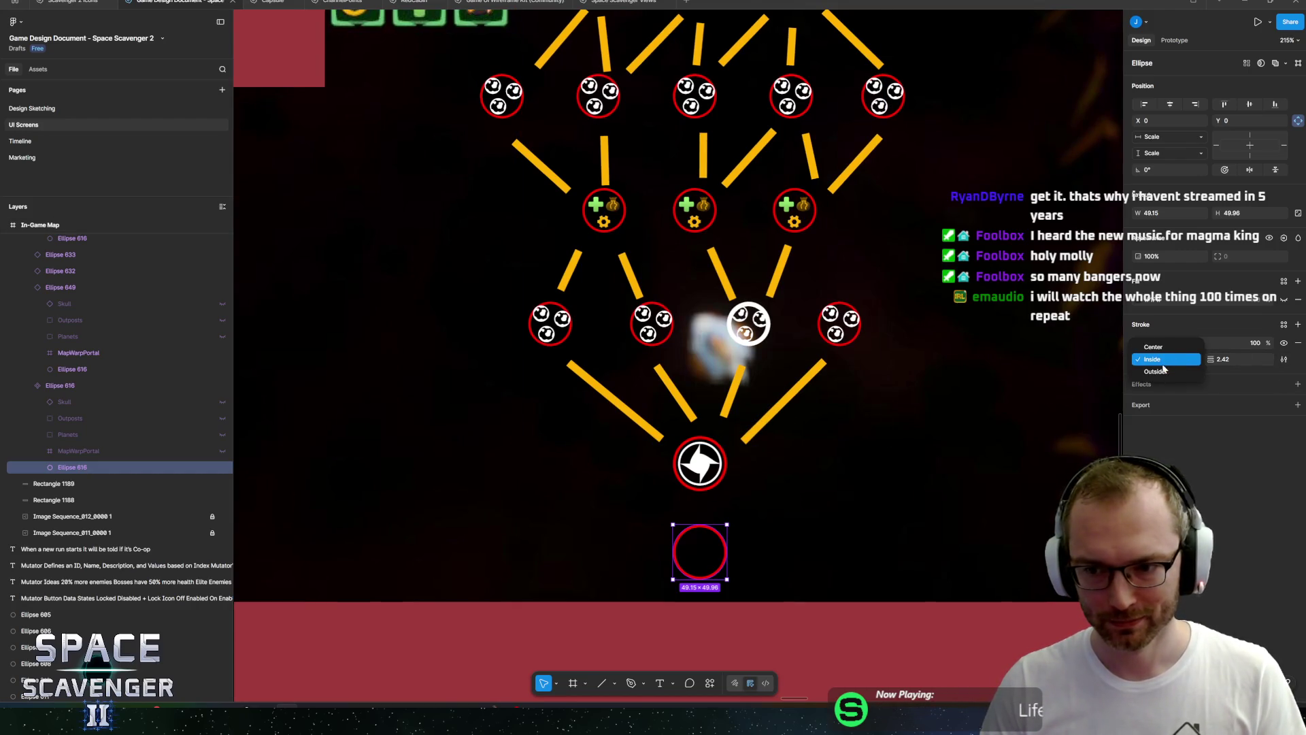
pyautogui.click(1155, 371)
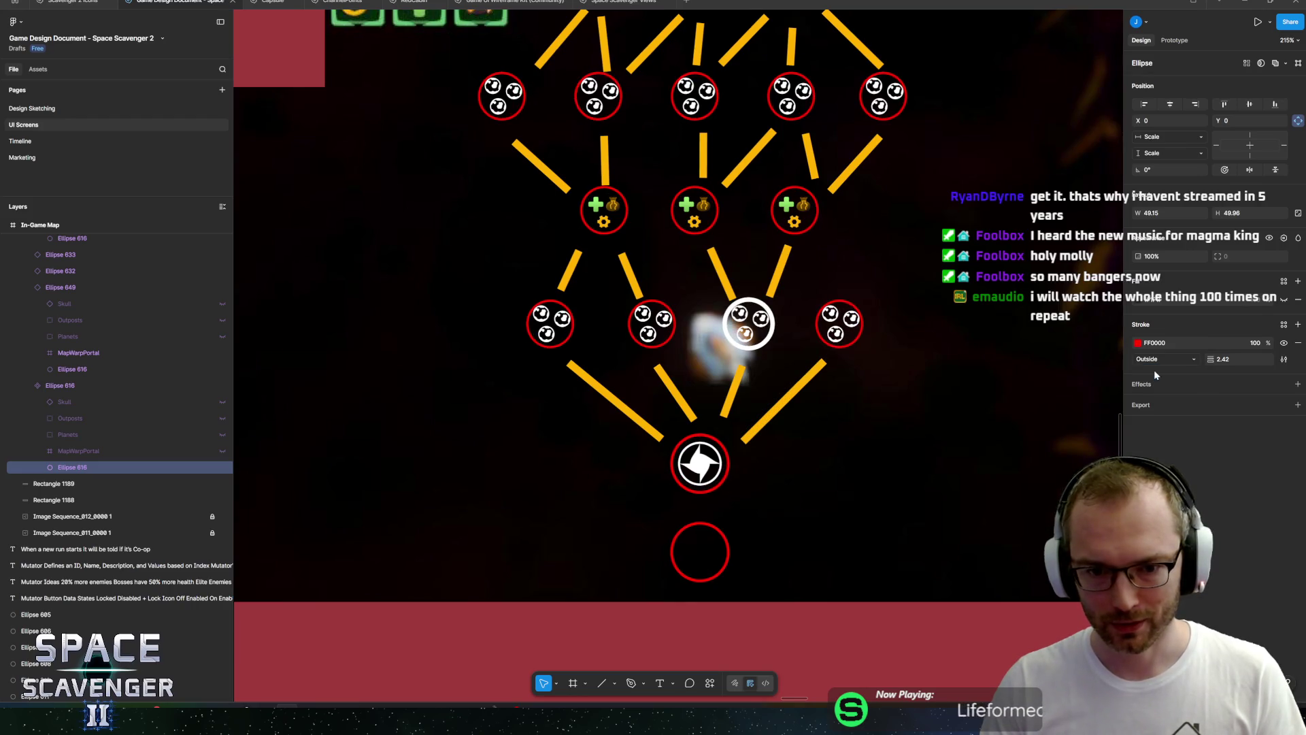
pyautogui.moveTo(806, 456); pyautogui.dragTo(768, 423)
pyautogui.scroll(1, 820, 415)
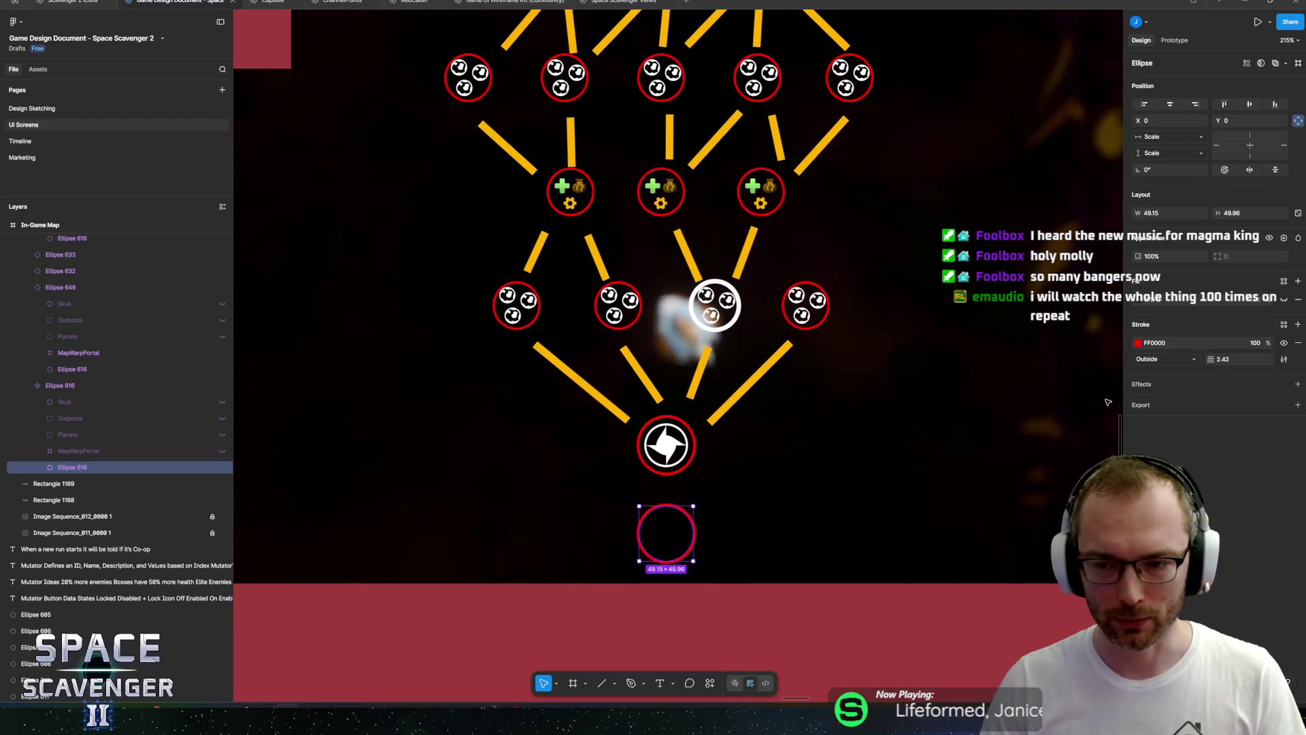
pyautogui.moveTo(1208, 358)
pyautogui.mouseDown()
pyautogui.moveTo(1192, 358)
pyautogui.moveTo(1207, 359)
pyautogui.mouseUp()
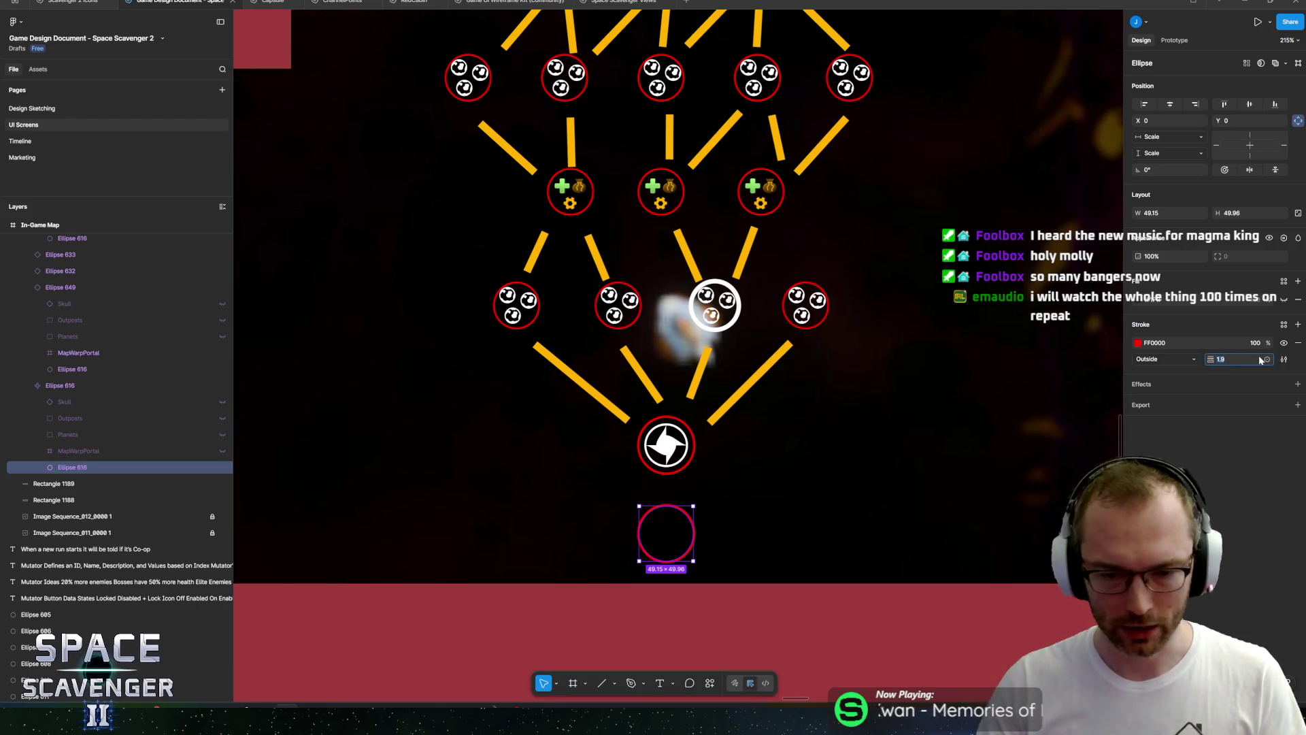
pyautogui.write('1.6')
pyautogui.press('Return')
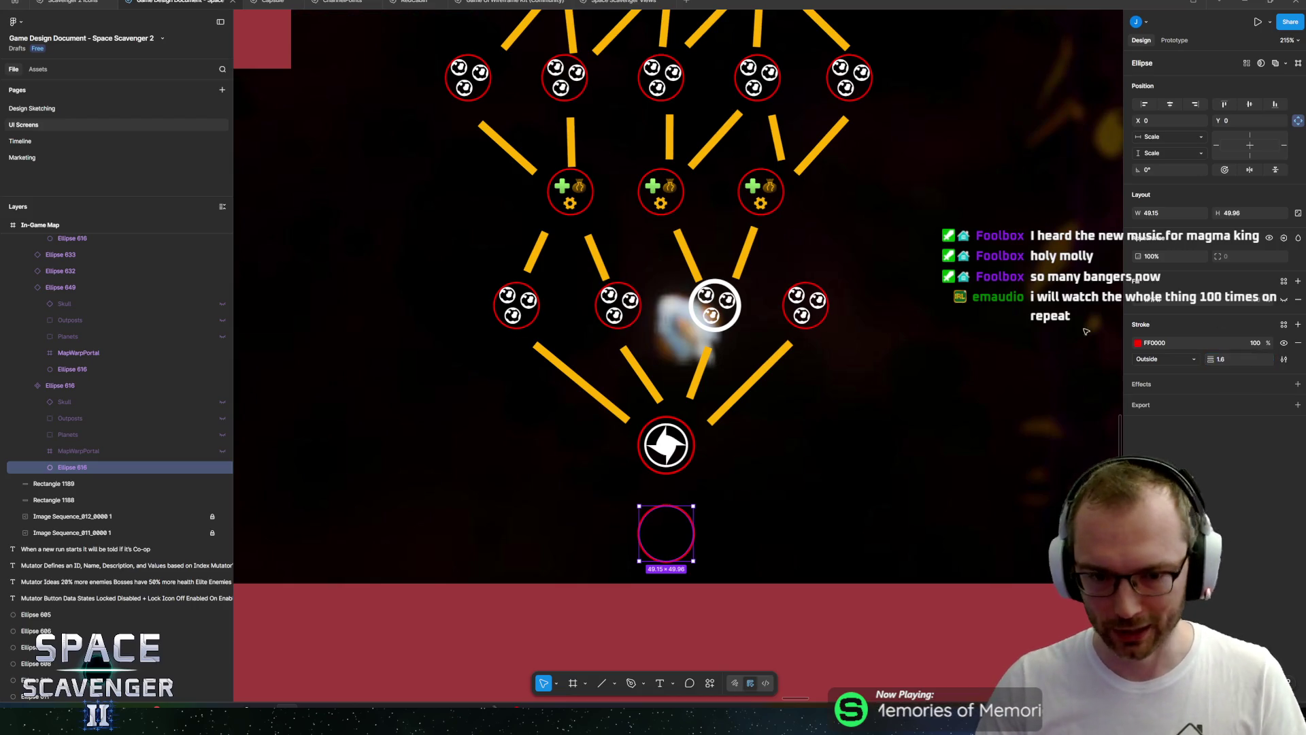
pyautogui.scroll(3, 687, 442)
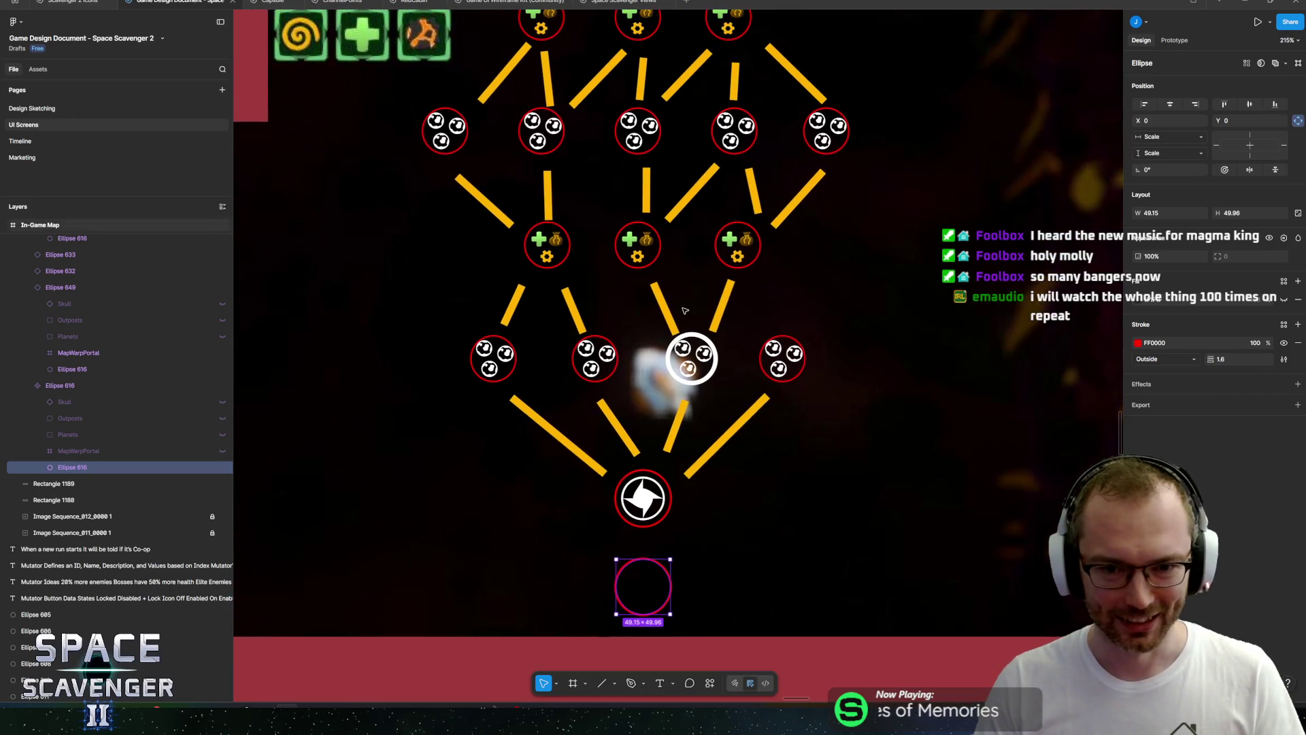
pyautogui.scroll(2, 685, 310)
pyautogui.hscroll(-2, 685, 310)
pyautogui.click(749, 402)
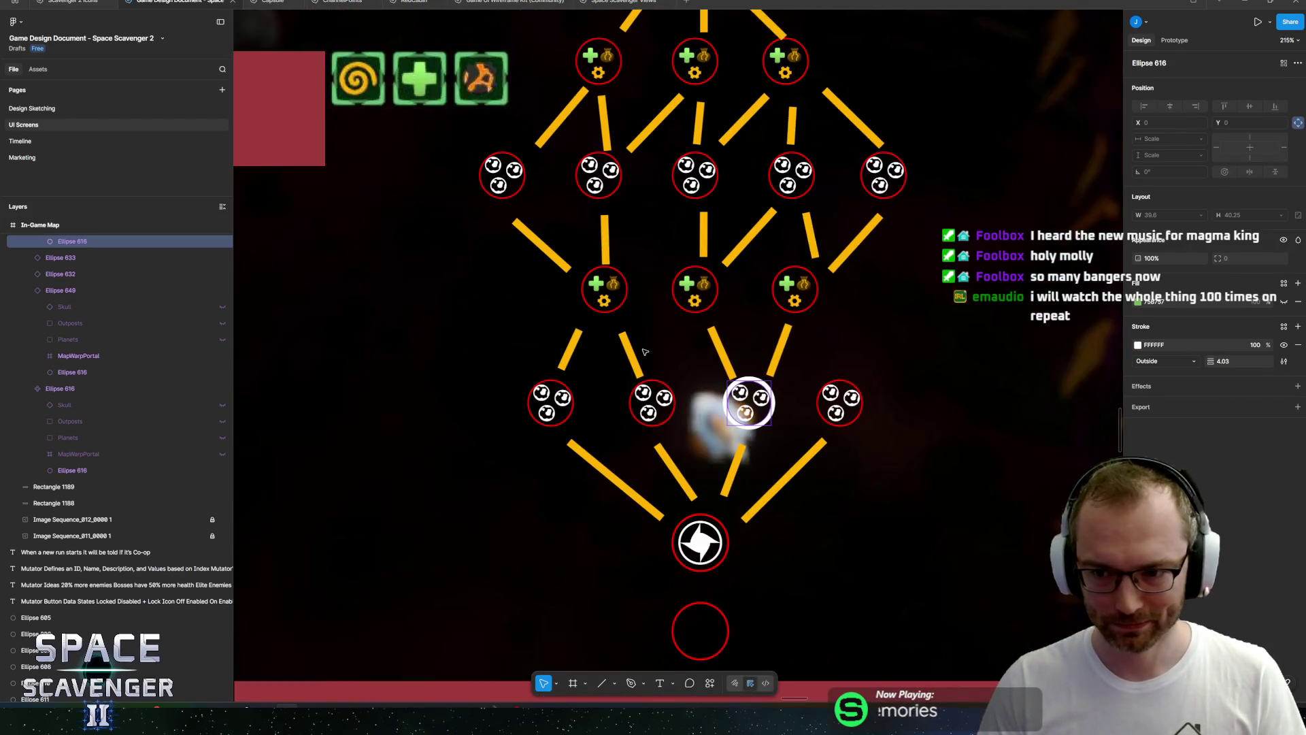
# Set the white-ringed node's ring weight to 3, undoing a trial yellow fill.
pyautogui.scroll(3, 701, 358)
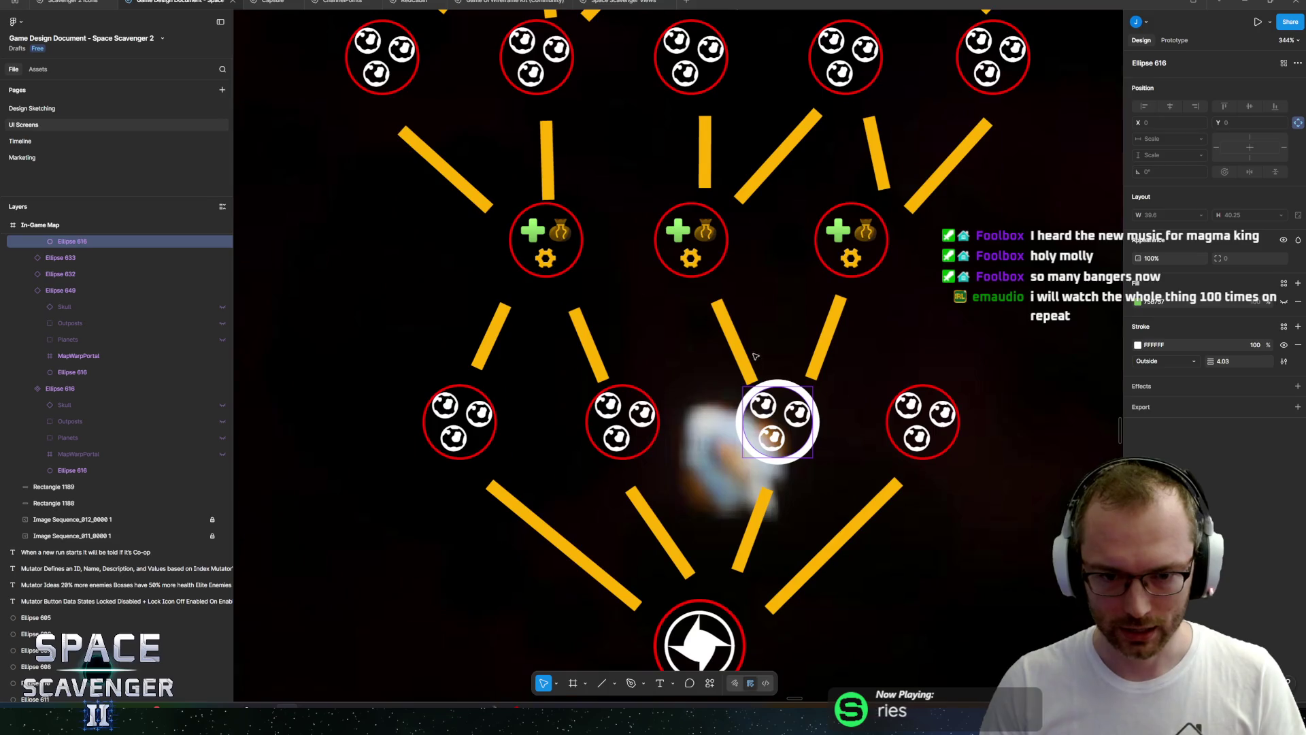
pyautogui.click(1234, 361)
pyautogui.write('3')
pyautogui.press('Return')
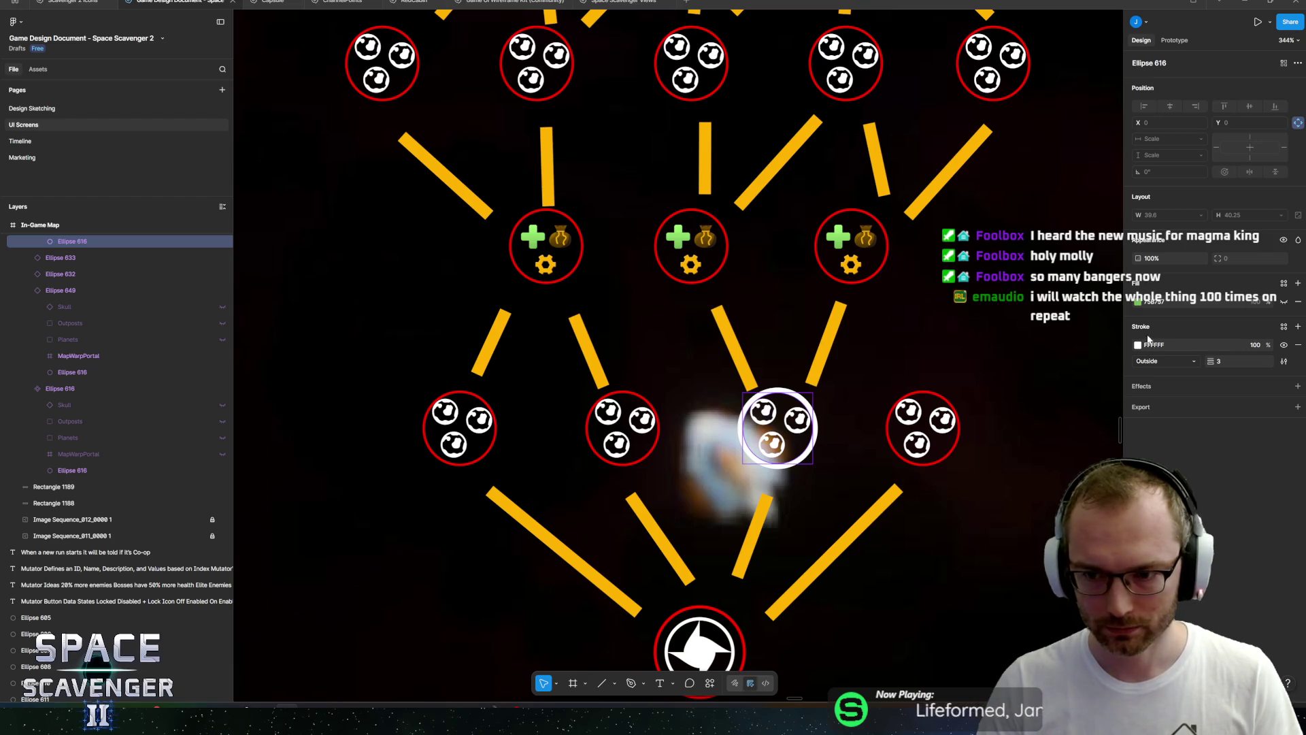
pyautogui.click(1138, 301)
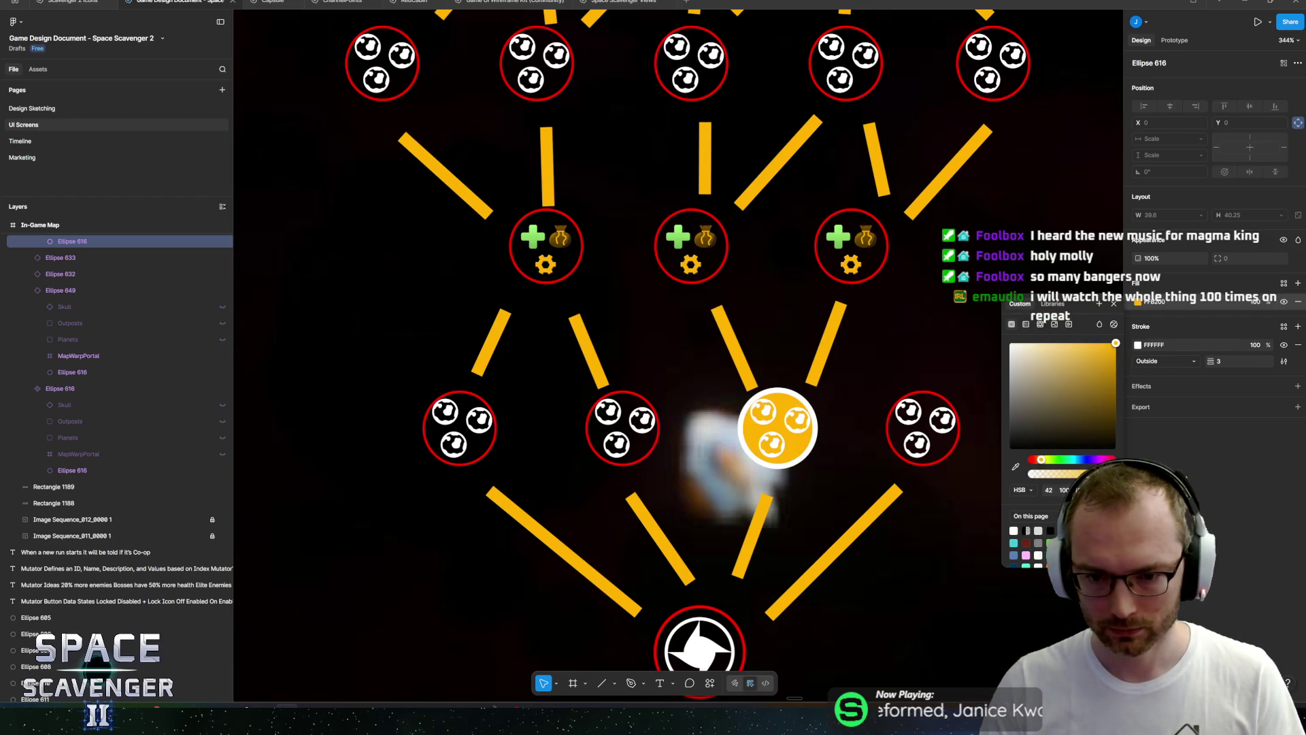
pyautogui.press('Escape')
pyautogui.hotkey('ctrl', 'z')
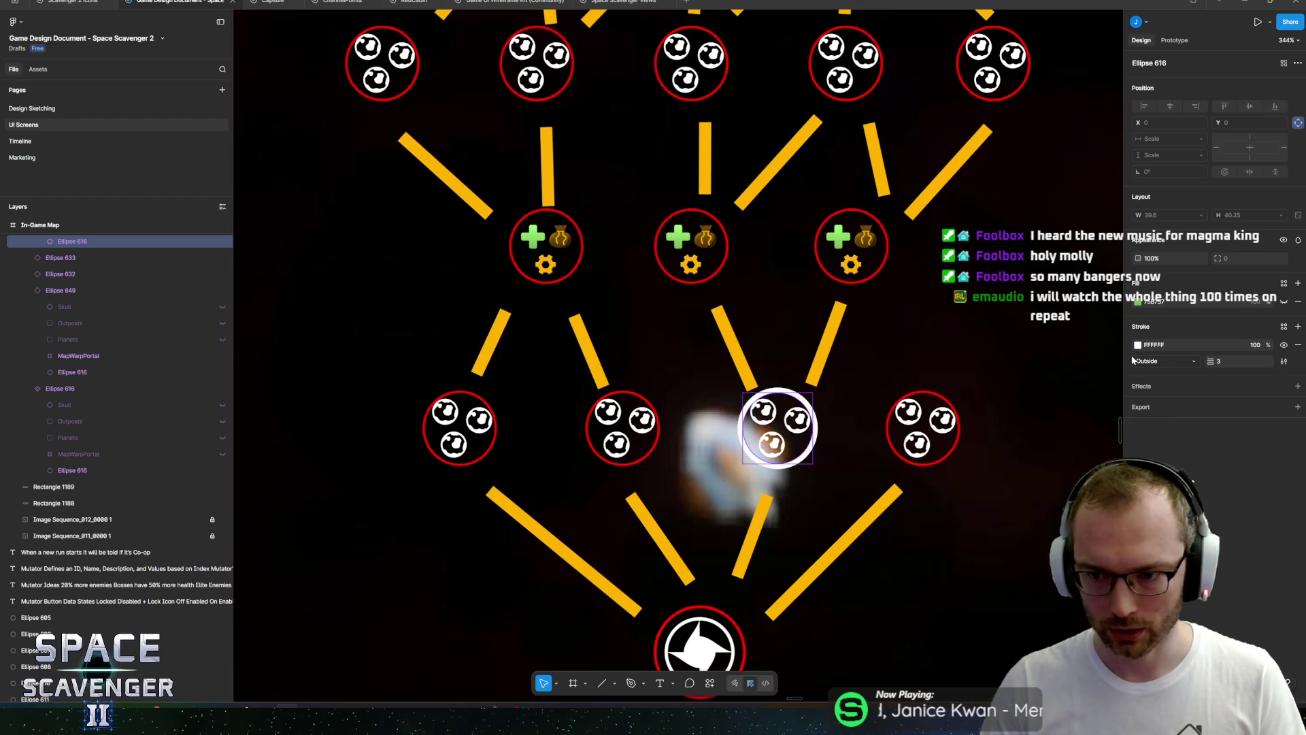
# Colour the node's ring light golden yellow FFCC57.
pyautogui.click(1137, 345)
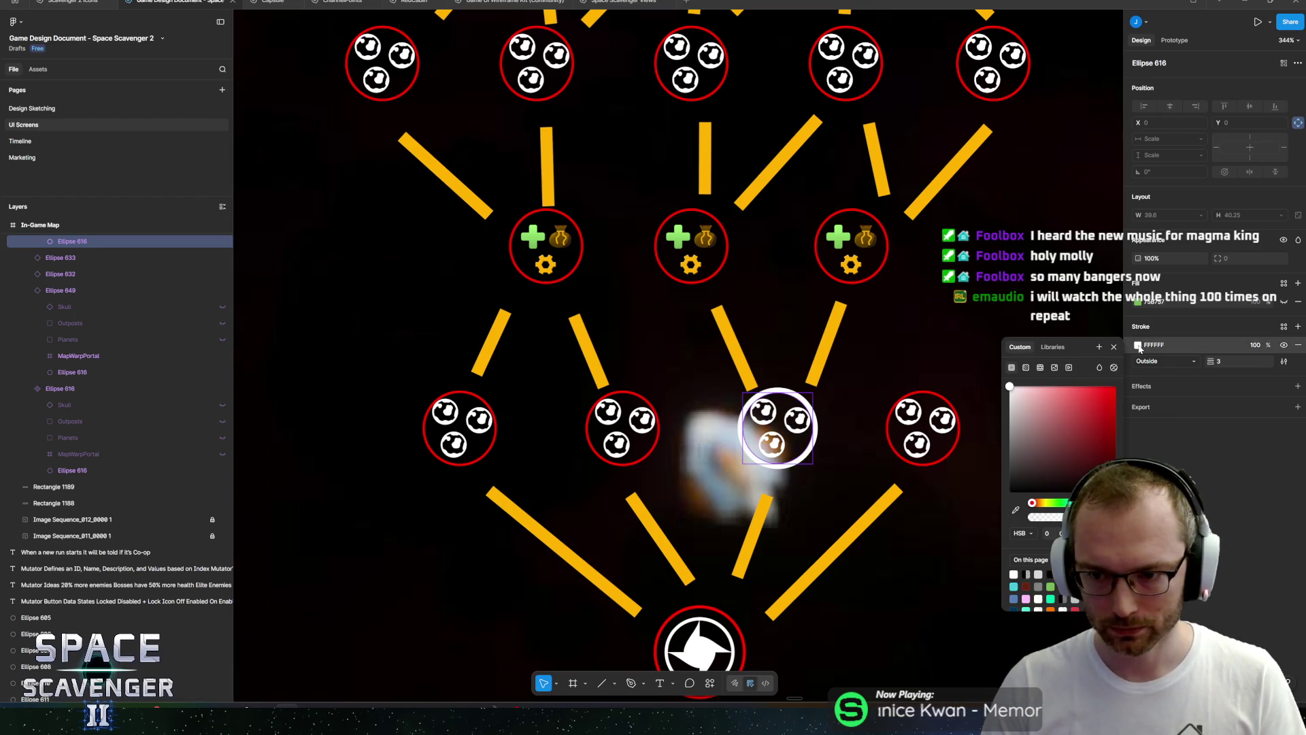
pyautogui.click(1041, 502)
pyautogui.click(1114, 386)
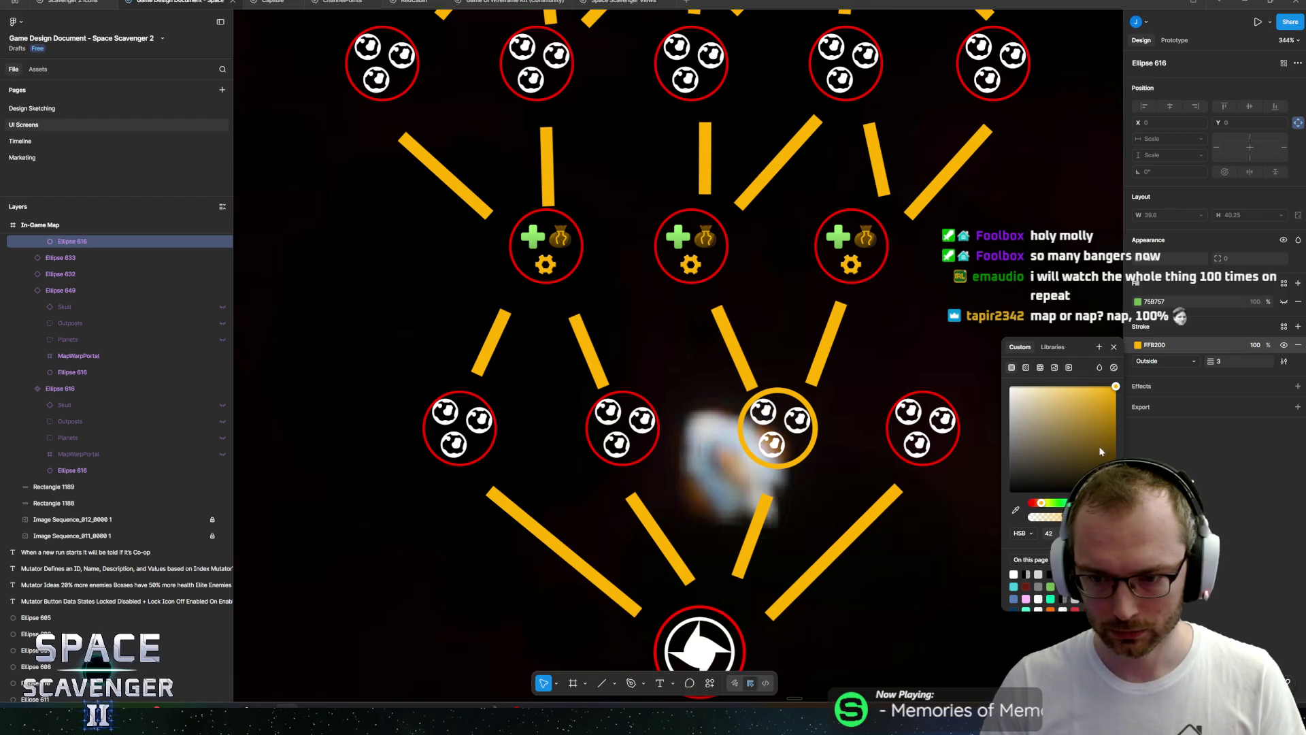
pyautogui.click(1080, 388)
pyautogui.press('Escape')
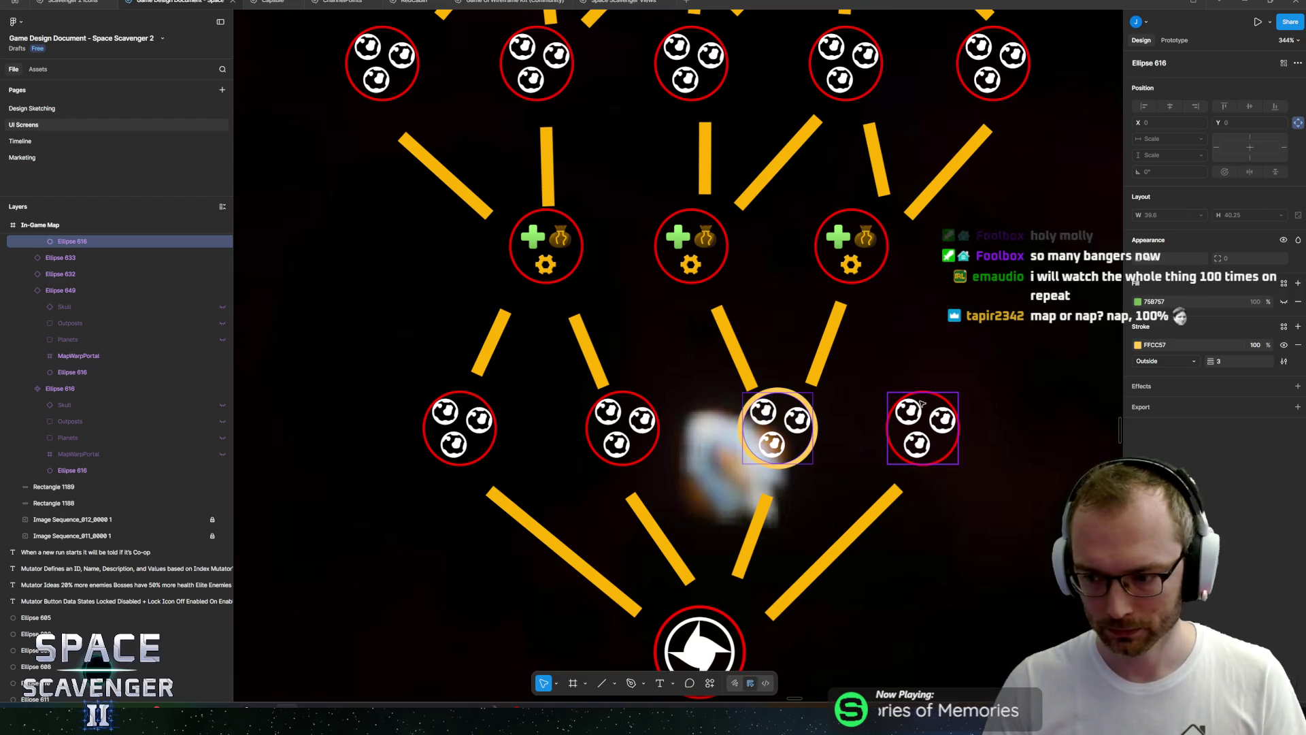
pyautogui.scroll(-5, 922, 404)
pyautogui.scroll(1, 891, 333)
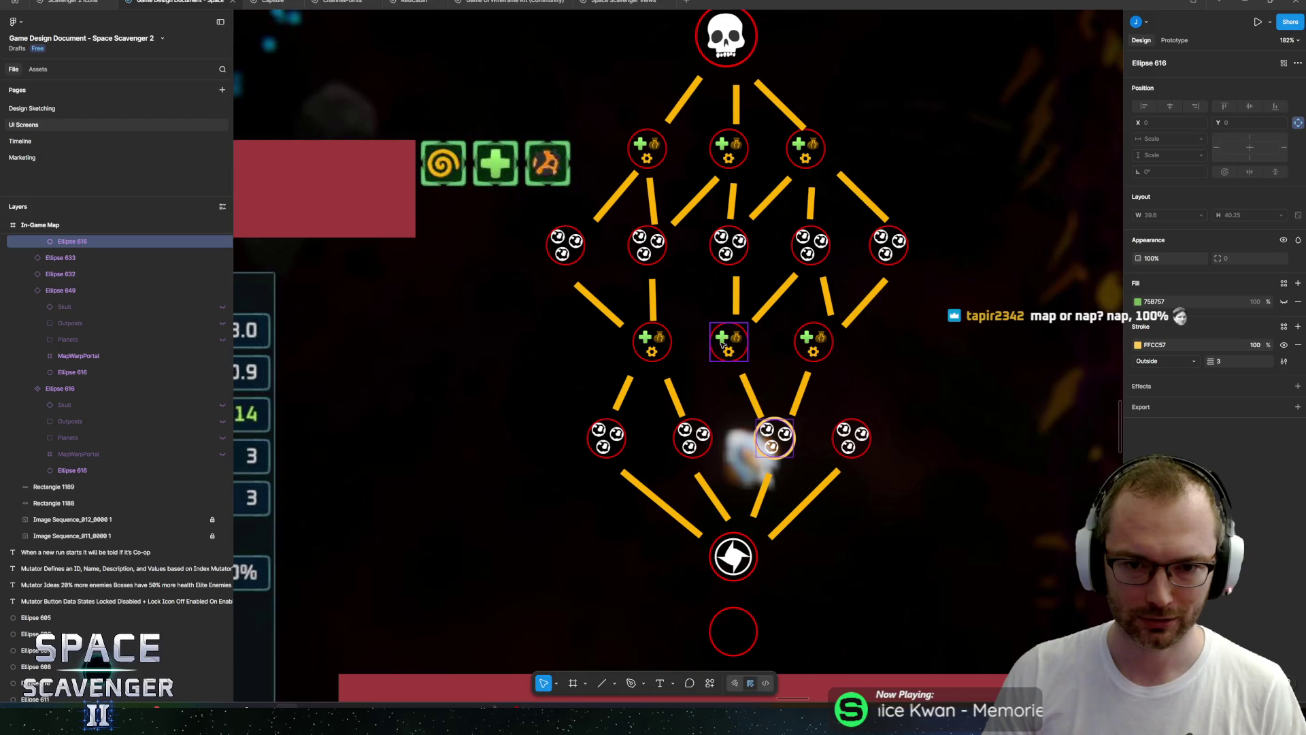
pyautogui.click(659, 356)
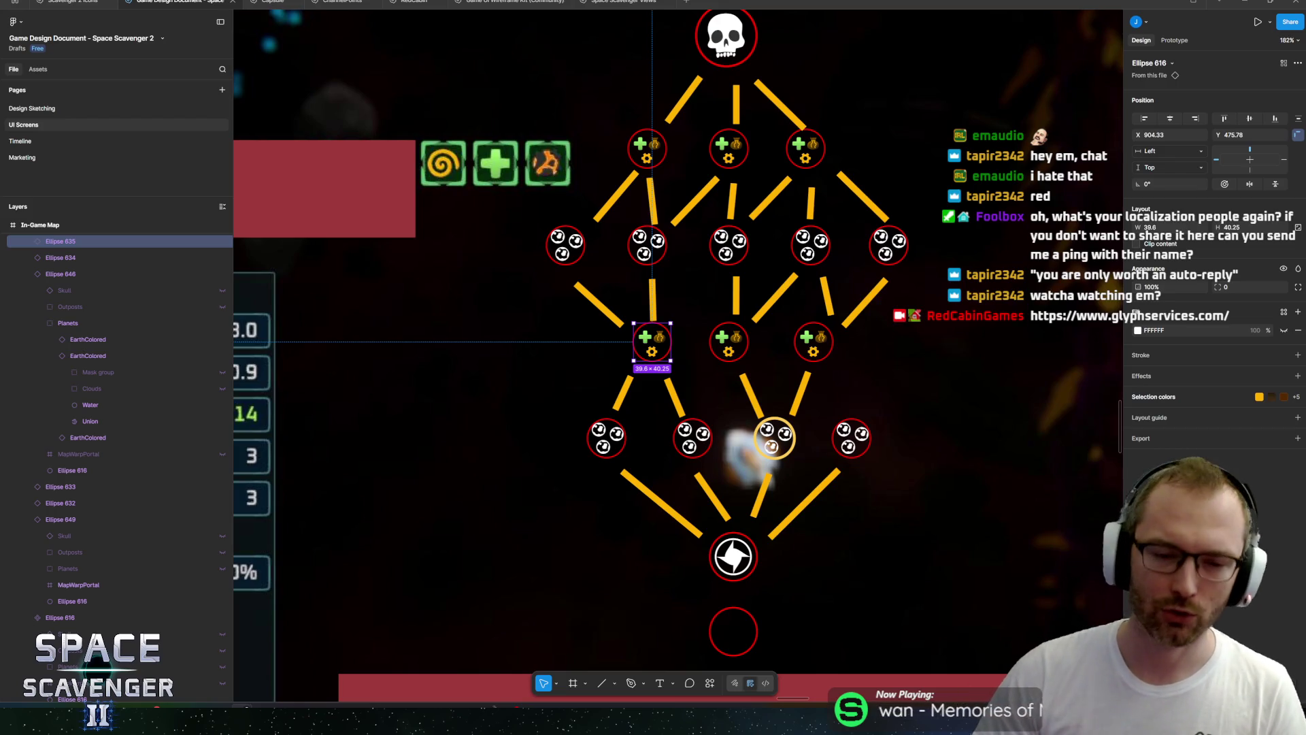
pyautogui.moveTo(790, 360)
pyautogui.mouseDown()
pyautogui.moveTo(742, 362)
pyautogui.moveTo(695, 339)
pyautogui.moveTo(885, 345)
pyautogui.mouseUp()
pyautogui.scroll(-5, 695, 340)
pyautogui.scroll(-5, 885, 345)
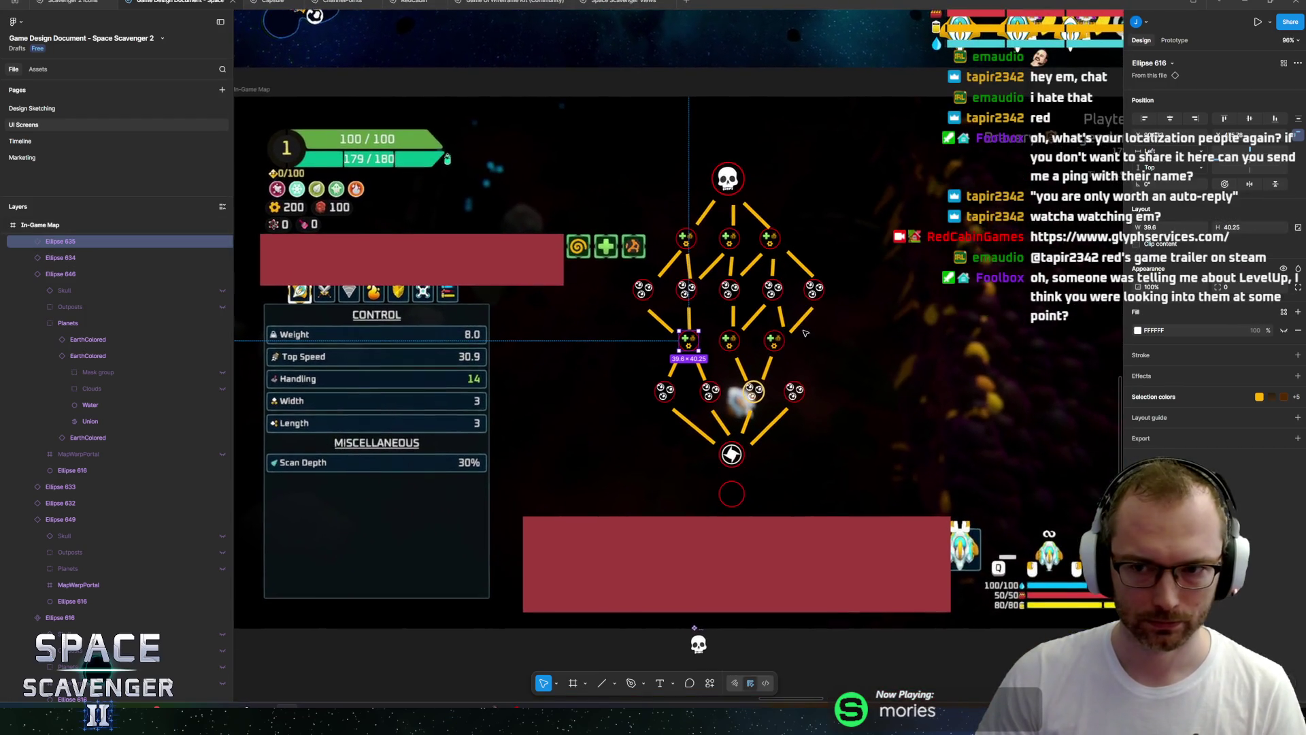
pyautogui.scroll(3, 797, 322)
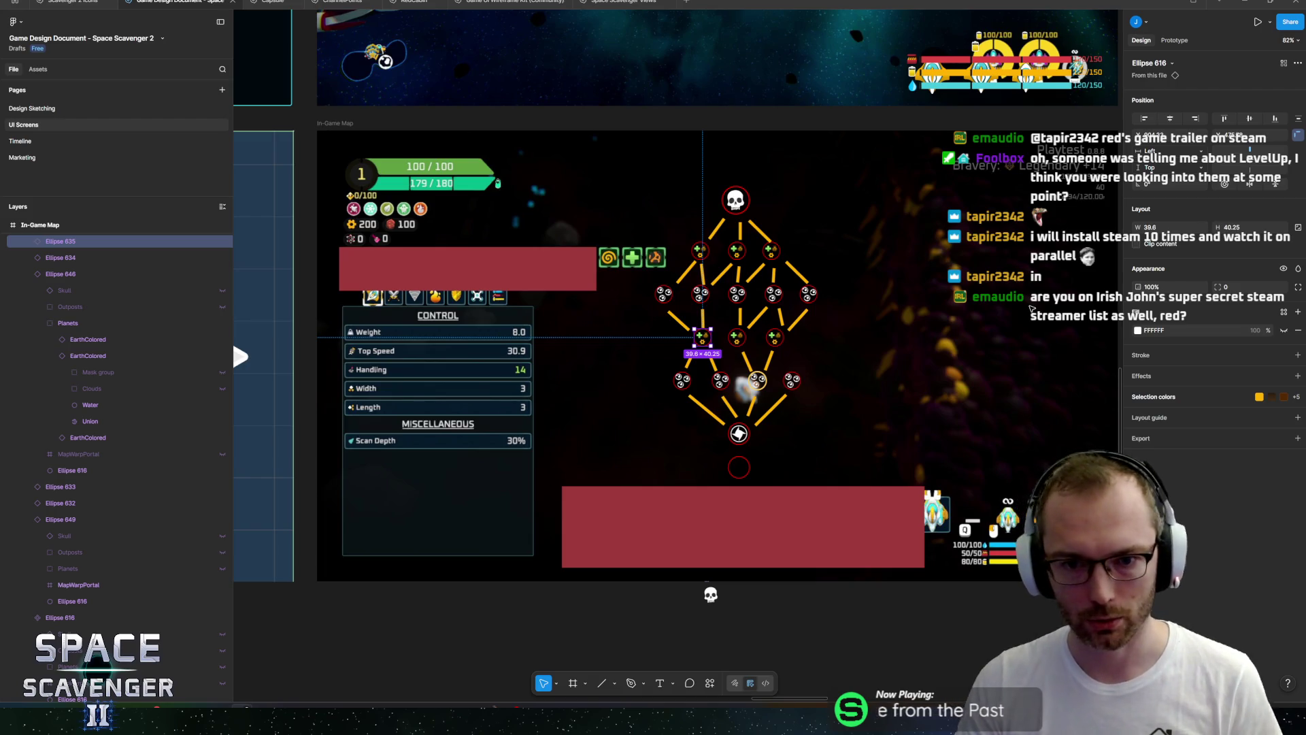
pyautogui.scroll(5, 770, 365)
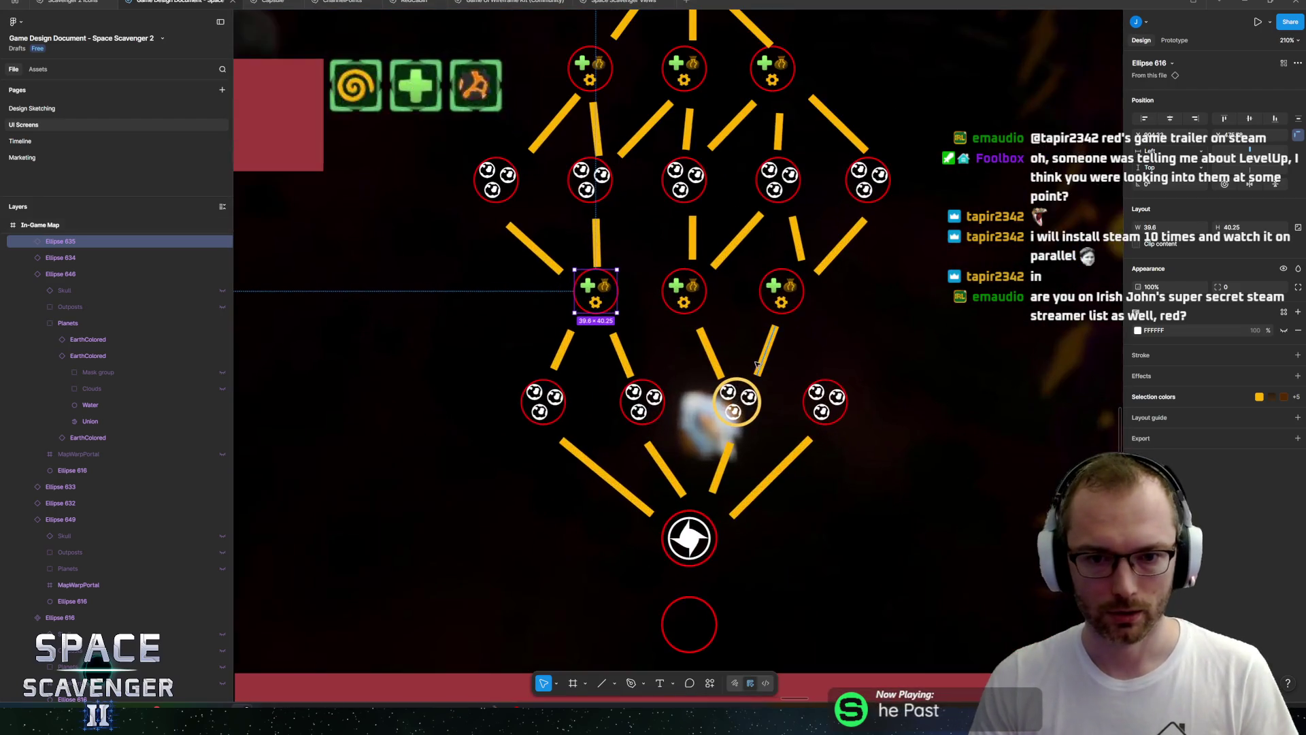
pyautogui.scroll(2, 697, 503)
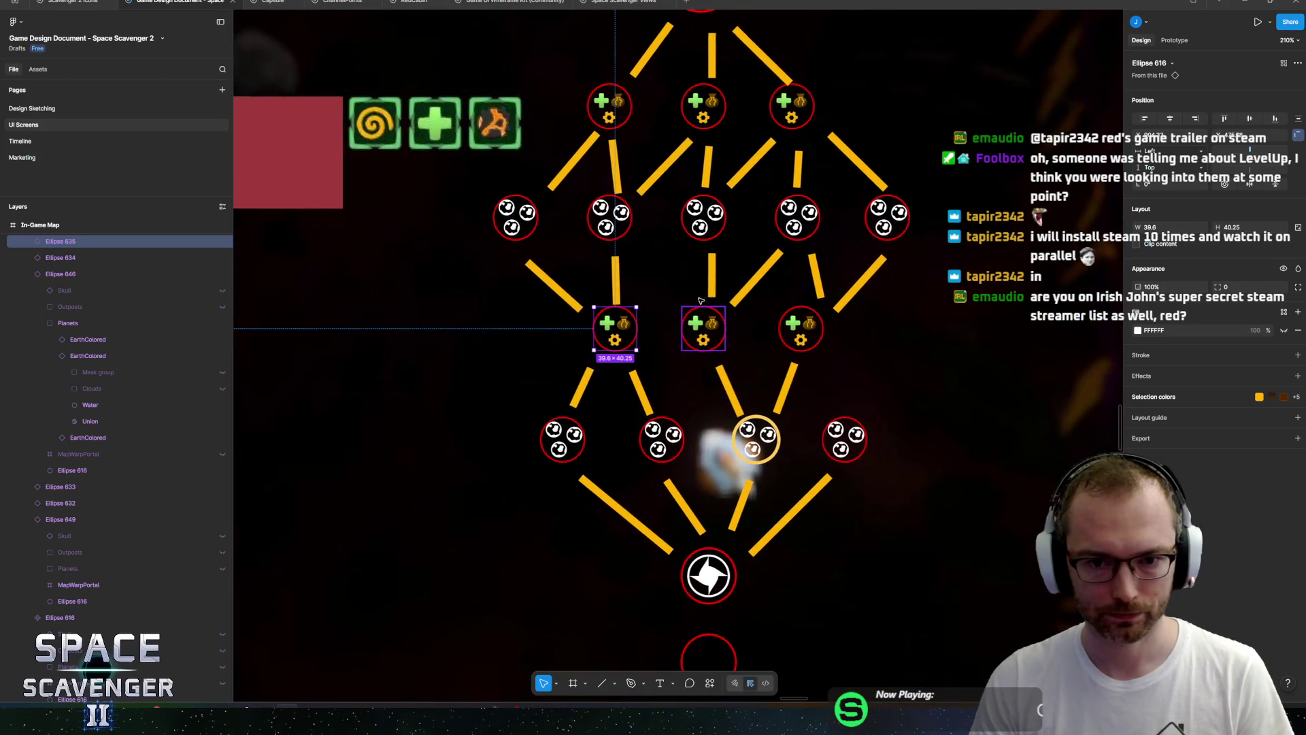
pyautogui.click(707, 308)
# Turn the rings of the reachable plus and skull nodes and the boss skull light grey D9D9D9.
pyautogui.scroll(5, 162, 333)
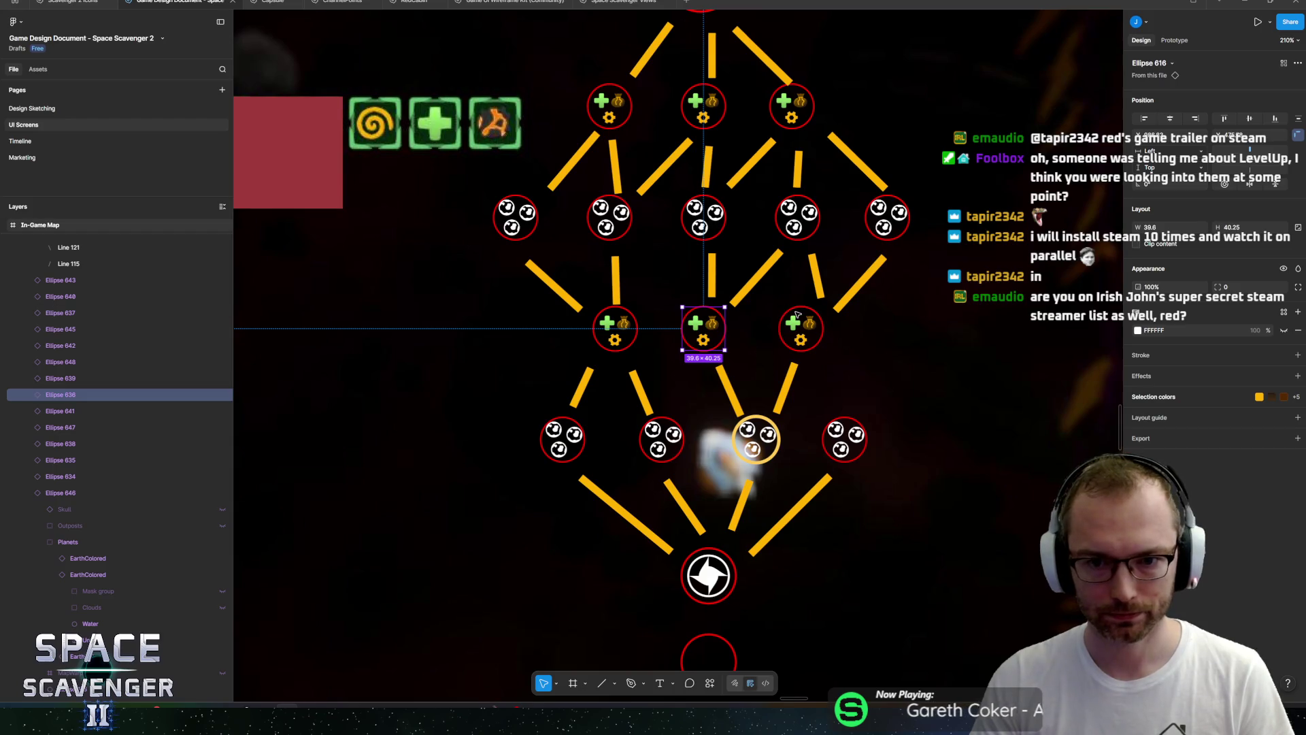
pyautogui.keyDown('shift'); pyautogui.click(807, 309); pyautogui.keyUp('shift')
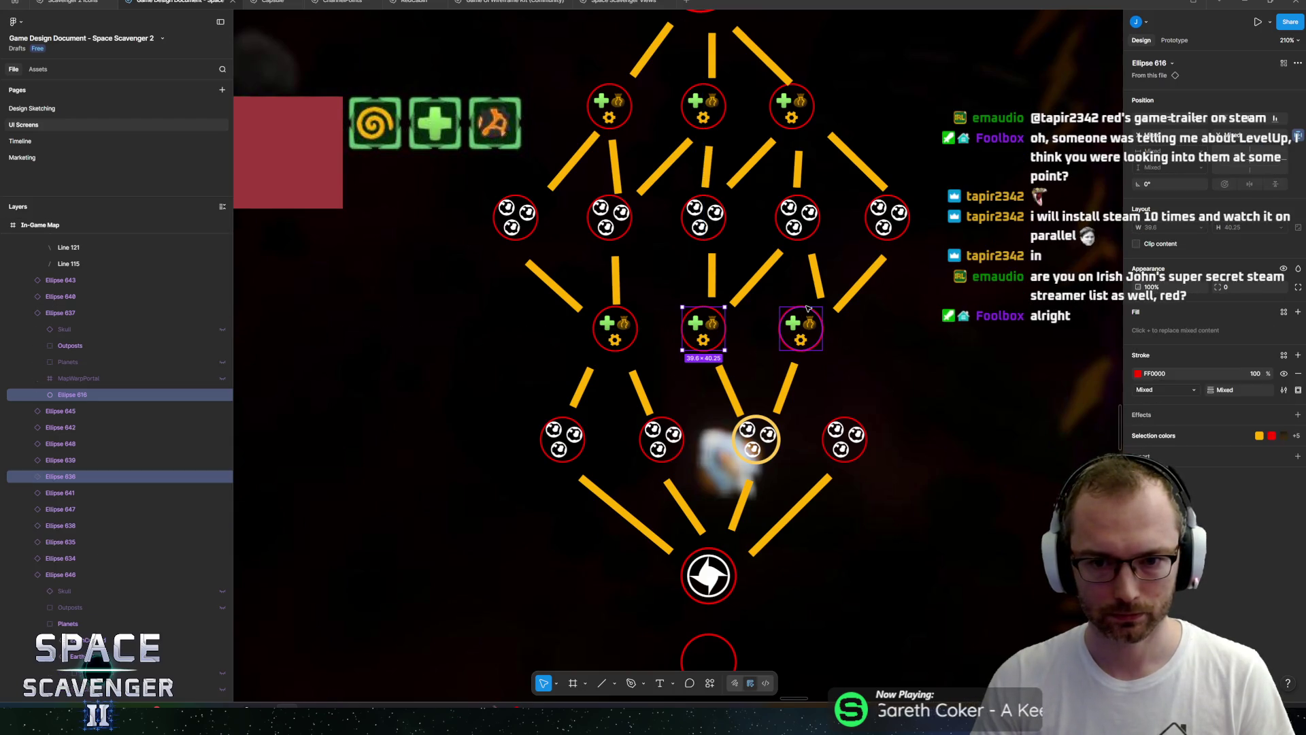
pyautogui.keyDown('shift'); pyautogui.click(803, 202); pyautogui.keyUp('shift')
pyautogui.keyDown('shift'); pyautogui.click(708, 204); pyautogui.keyUp('shift')
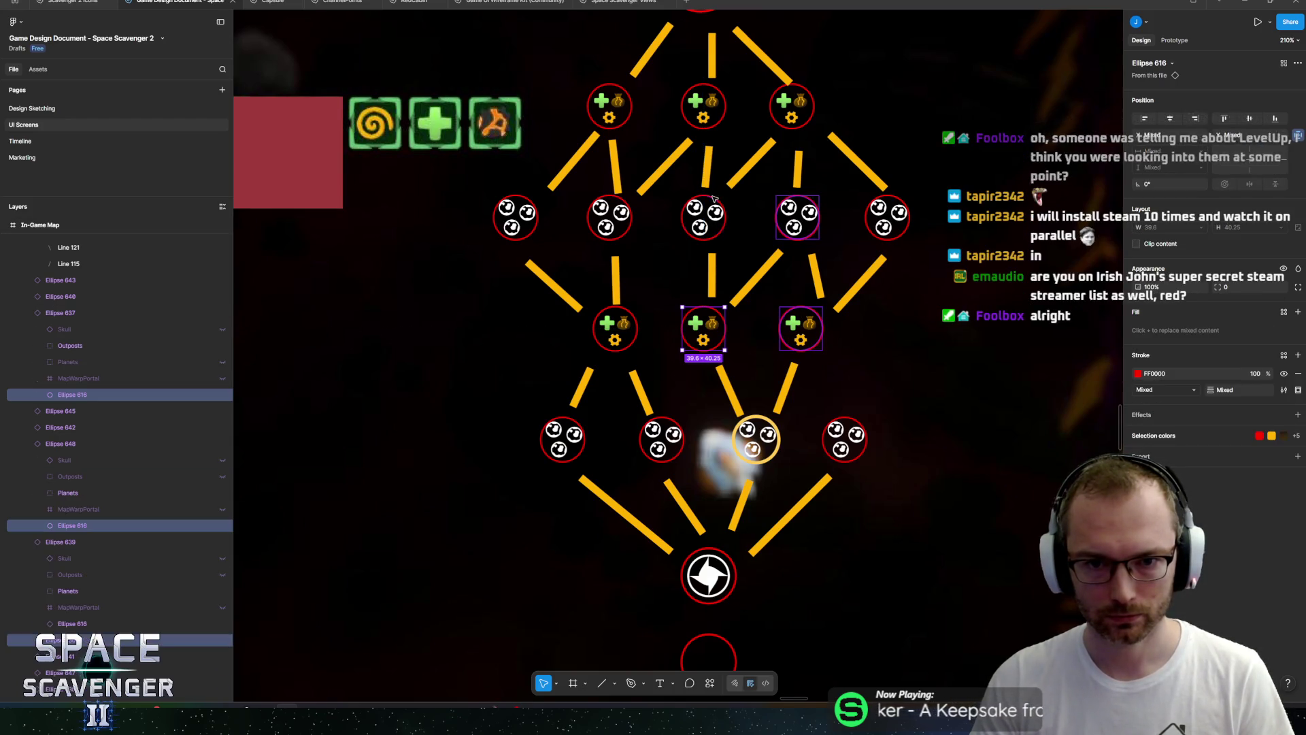
pyautogui.keyDown('shift'); pyautogui.click(722, 92); pyautogui.keyUp('shift')
pyautogui.keyDown('shift'); pyautogui.click(804, 91); pyautogui.keyUp('shift')
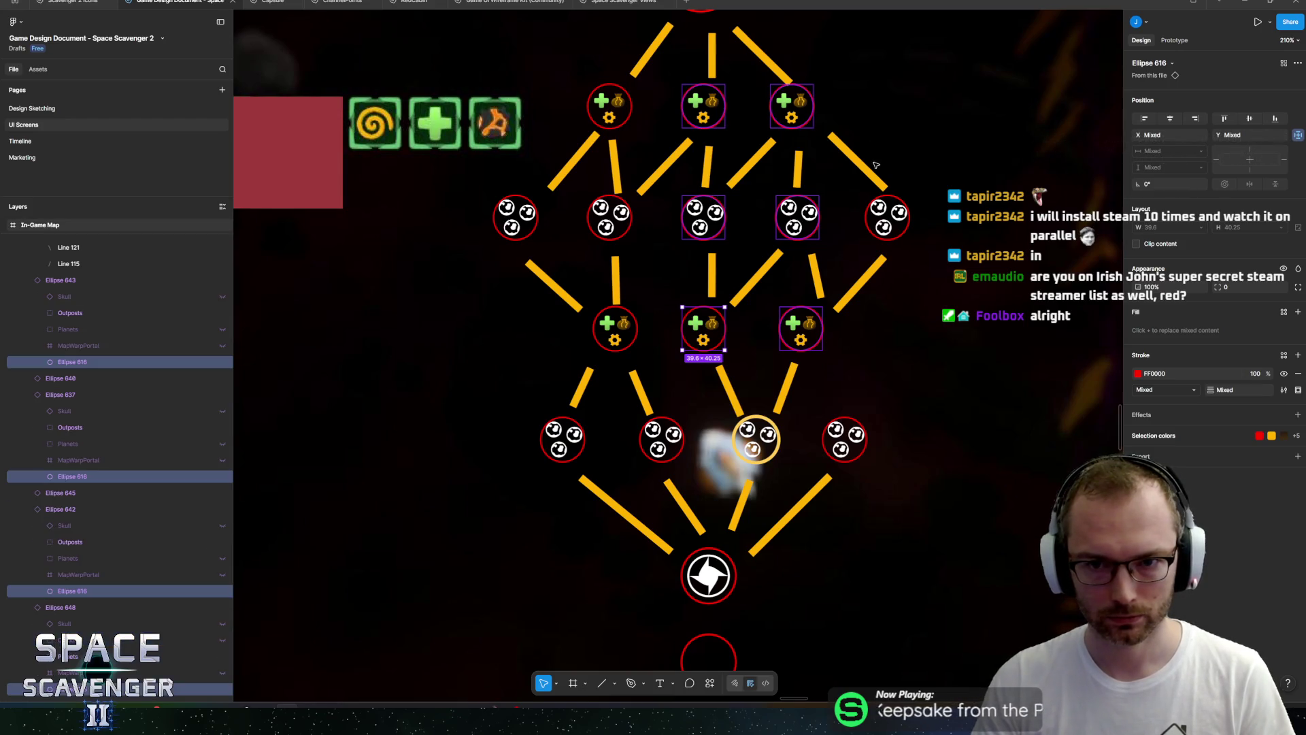
pyautogui.keyDown('shift'); pyautogui.click(890, 198); pyautogui.keyUp('shift')
pyautogui.scroll(5, 891, 198)
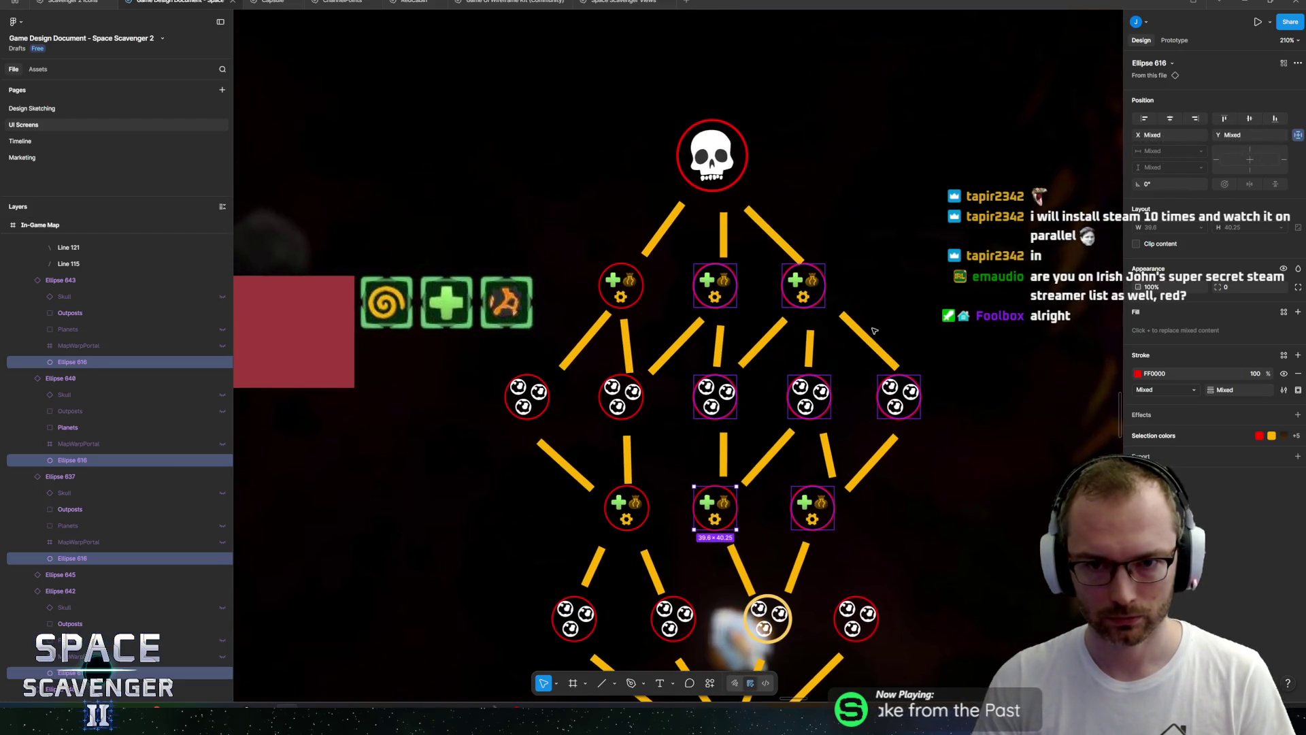
pyautogui.keyDown('shift'); pyautogui.click(741, 139); pyautogui.keyUp('shift')
pyautogui.click(1137, 373)
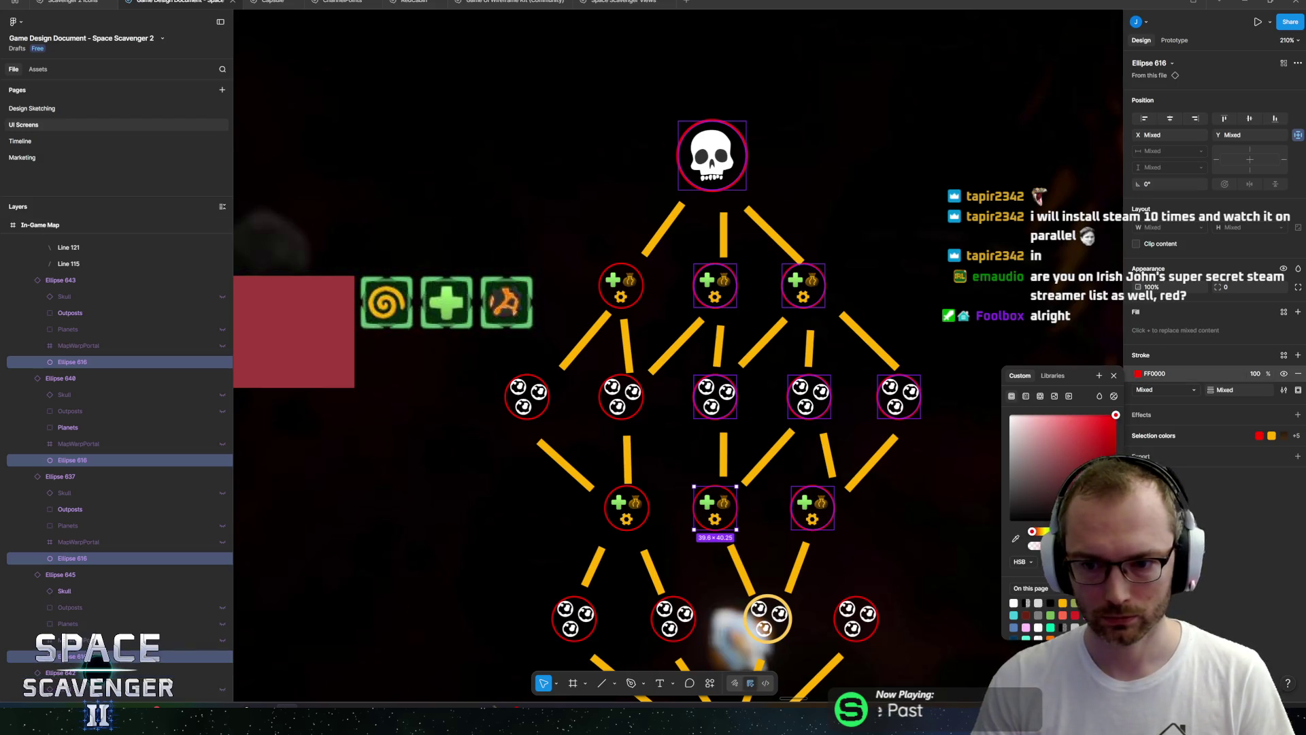
pyautogui.click(1038, 603)
# Make the centre plus node's inner ring light grey D9D9D9 as well.
pyautogui.click(731, 505)
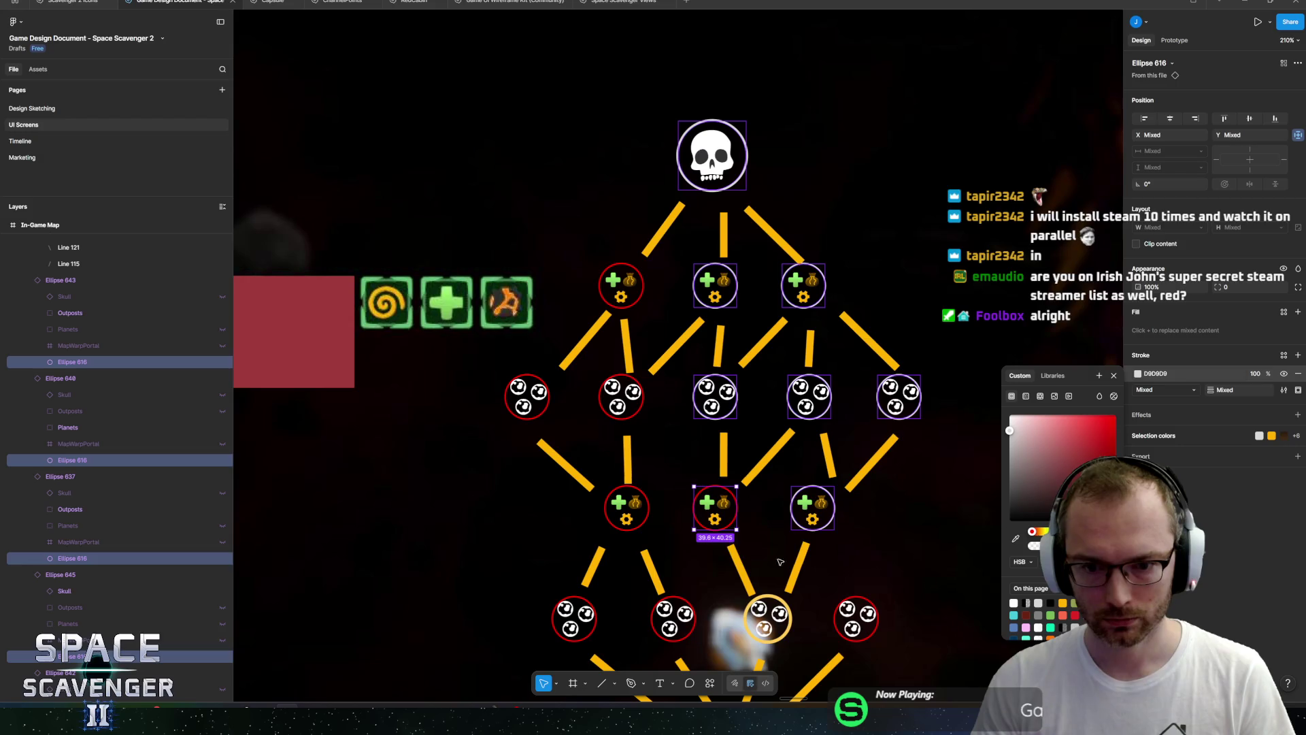
pyautogui.doubleClick(731, 502)
pyautogui.click(1138, 345)
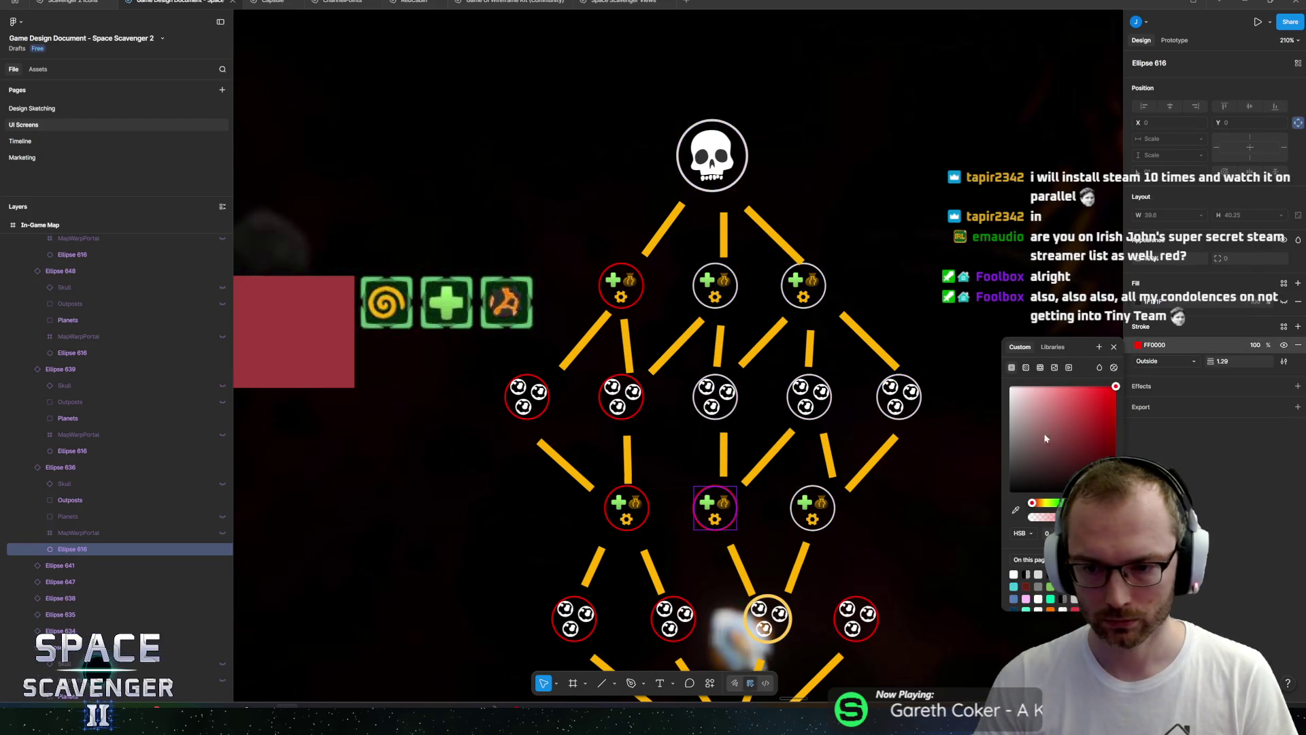
pyautogui.click(1009, 401)
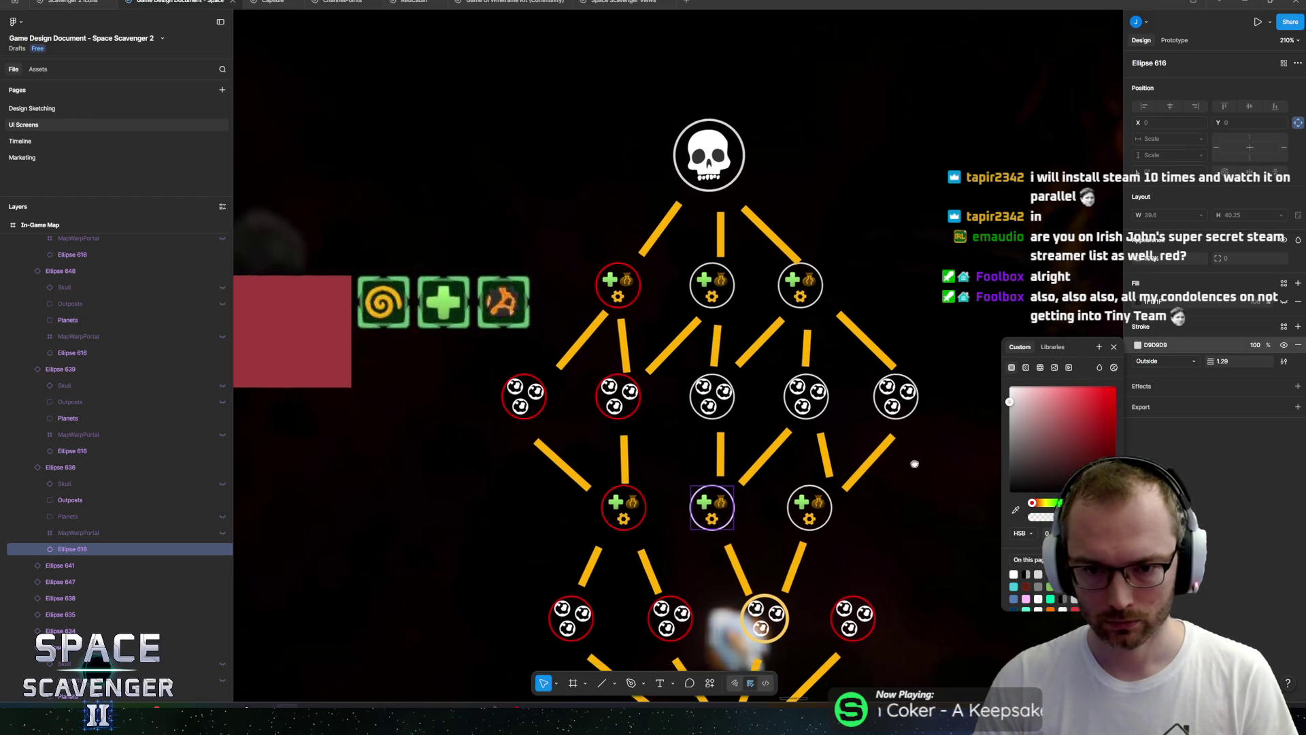
pyautogui.scroll(-5, 915, 435)
pyautogui.hscroll(2, 915, 435)
pyautogui.scroll(-5, 831, 294)
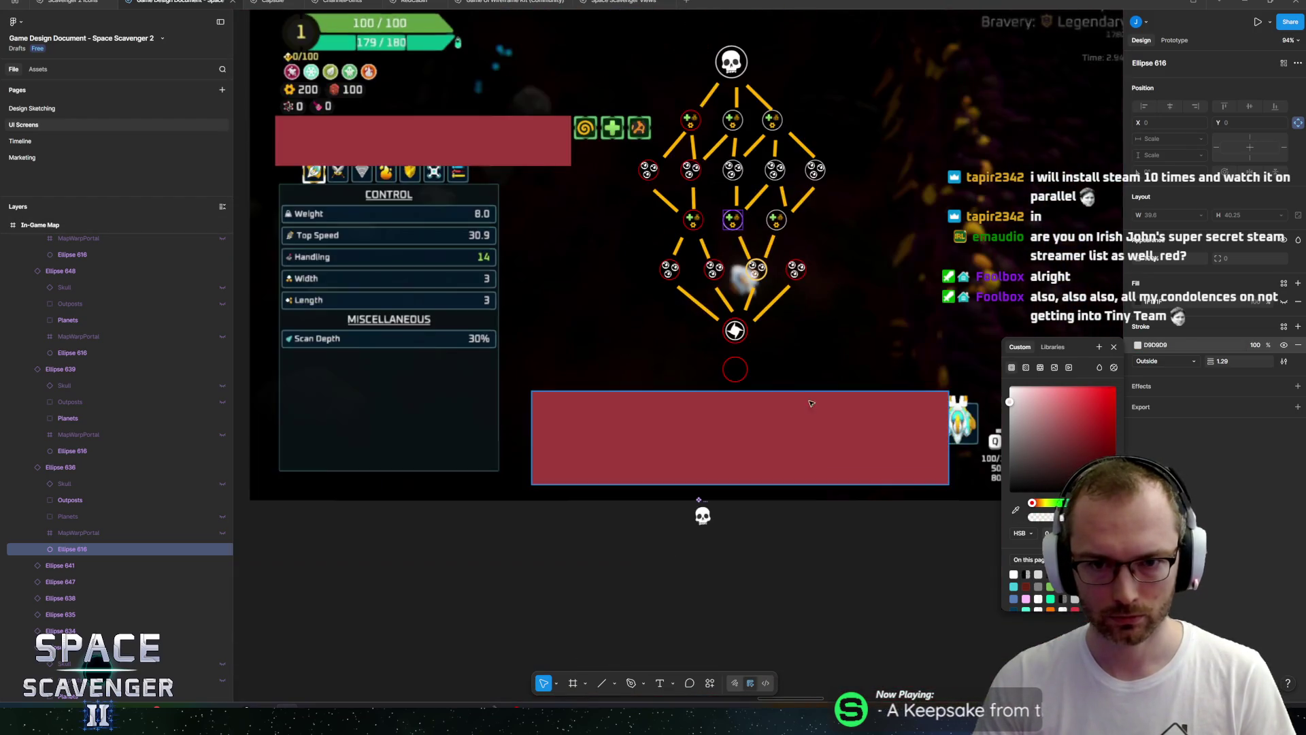
pyautogui.scroll(5, 825, 168)
# Copy a yellow connector into place between the right plus node and the bottom-right node.
pyautogui.click(728, 201)
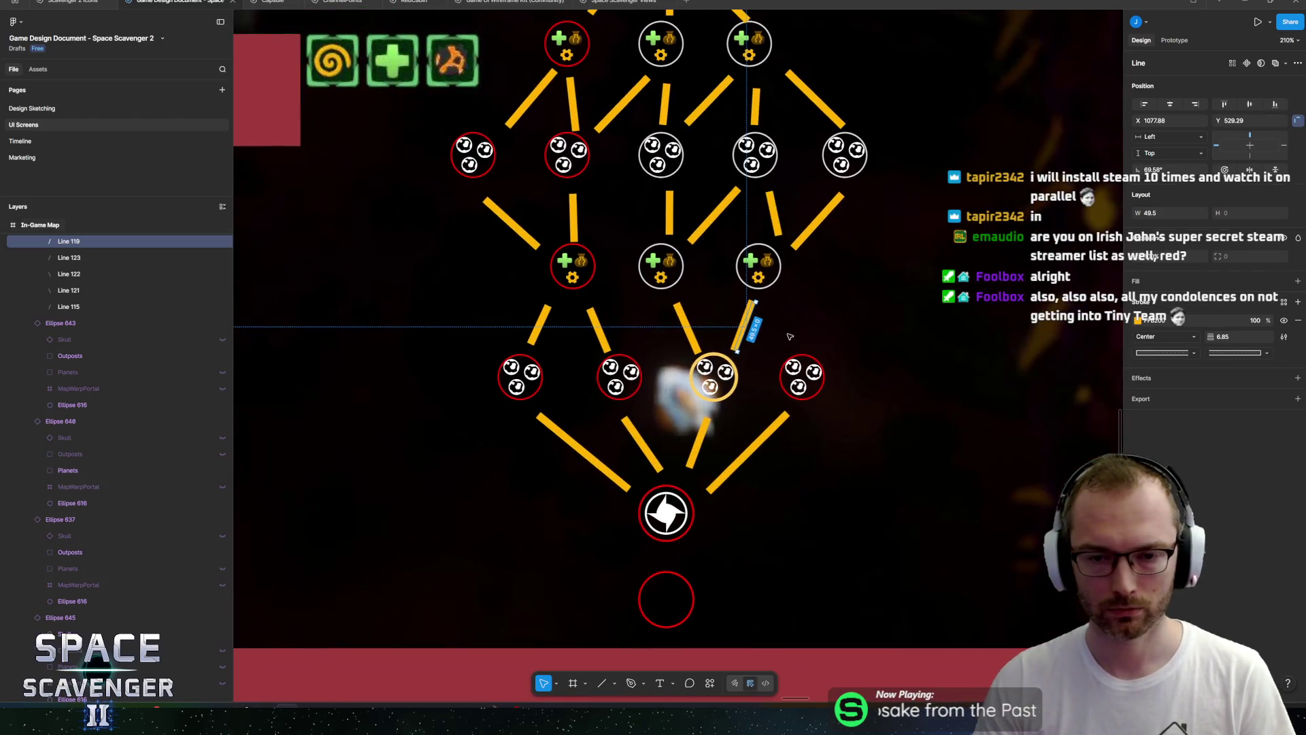
pyautogui.scroll(3, 728, 201)
pyautogui.moveTo(735, 351)
pyautogui.mouseDown()
pyautogui.moveTo(761, 348)
pyautogui.moveTo(776, 323)
pyautogui.moveTo(803, 343)
pyautogui.moveTo(789, 327)
pyautogui.mouseUp()
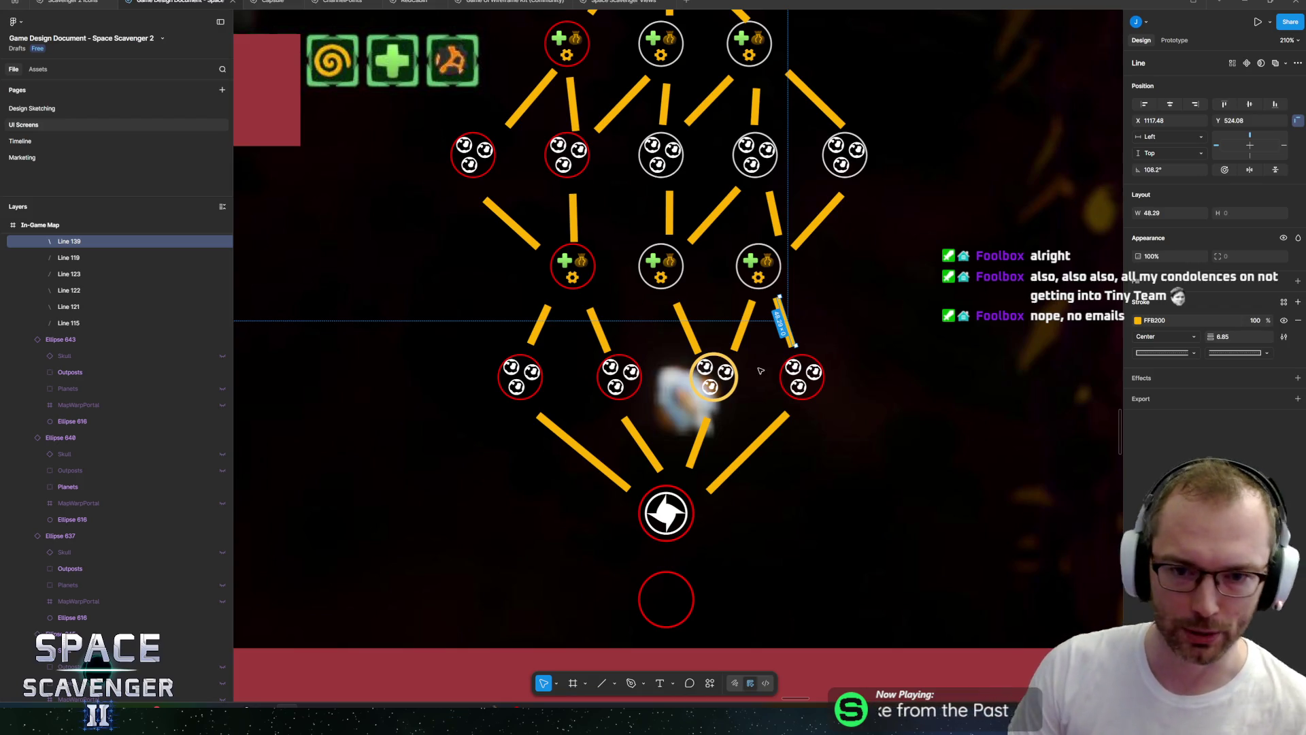
# Select the four planet nodes and lower the row slightly to Y 584.
pyautogui.scroll(3, 712, 385)
pyautogui.click(713, 386)
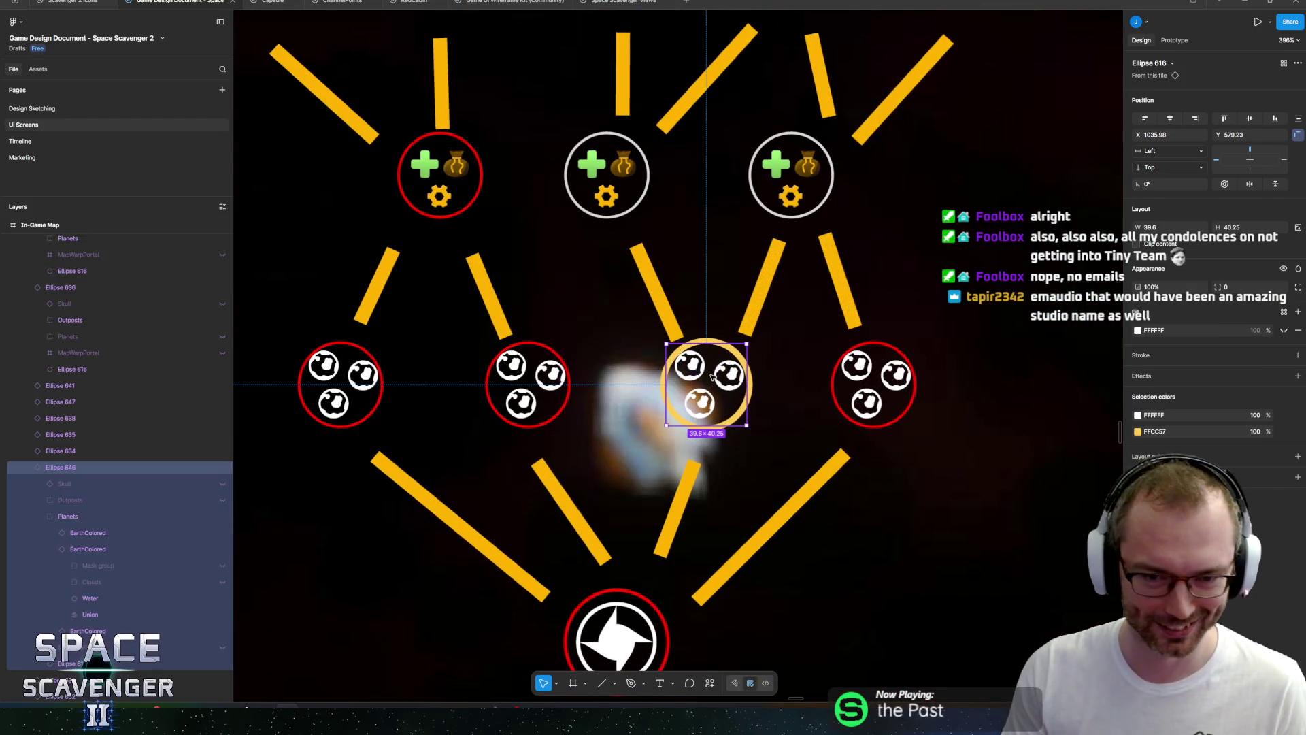
pyautogui.click(528, 384)
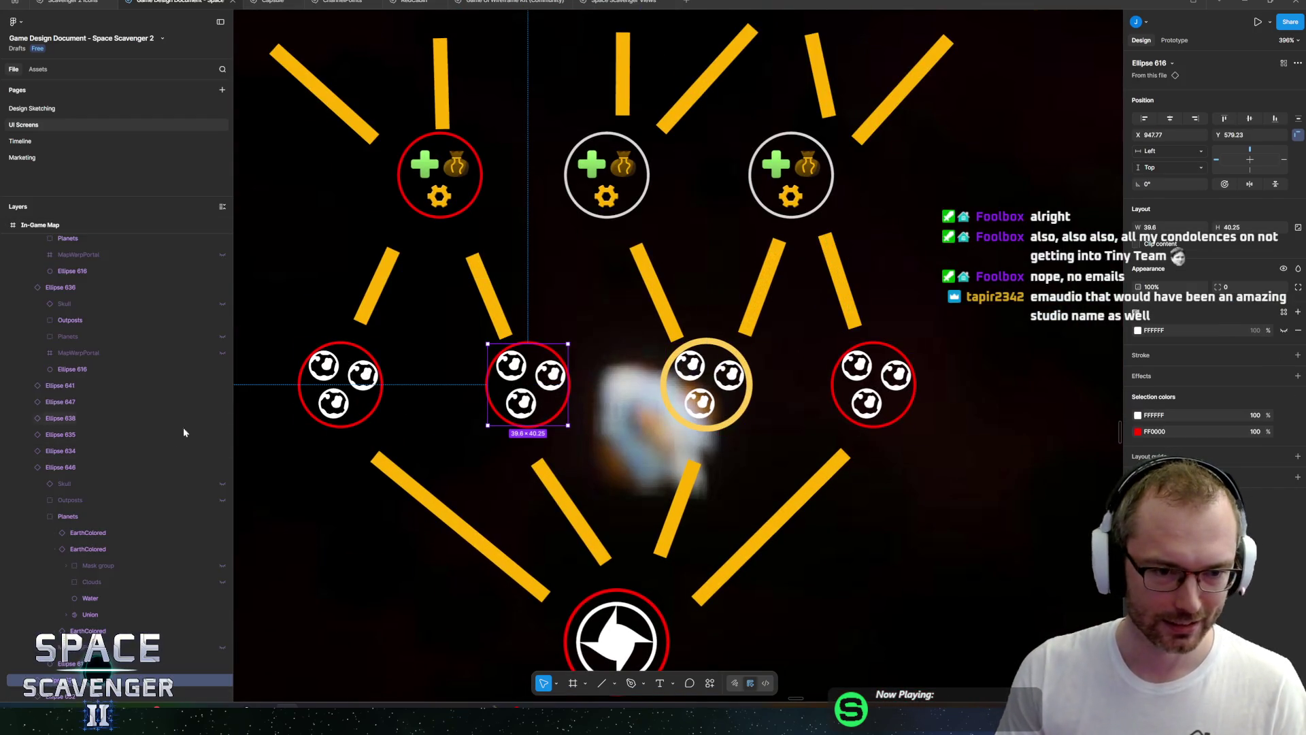
pyautogui.click(31, 467)
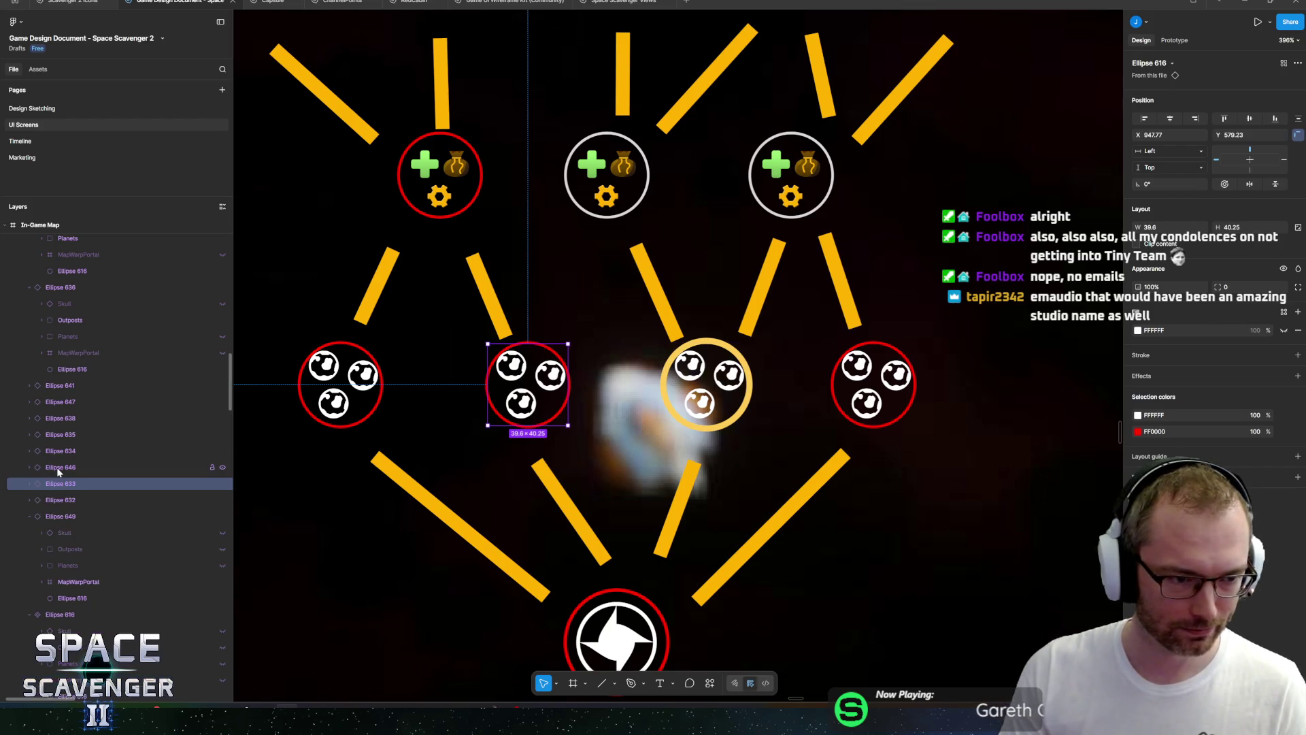
pyautogui.keyDown('shift'); pyautogui.click(54, 467); pyautogui.keyUp('shift')
pyautogui.keyDown('shift'); pyautogui.click(68, 450); pyautogui.keyUp('shift')
pyautogui.keyDown('shift'); pyautogui.click(65, 500); pyautogui.keyUp('shift')
pyautogui.moveTo(551, 376); pyautogui.dragTo(552, 385)
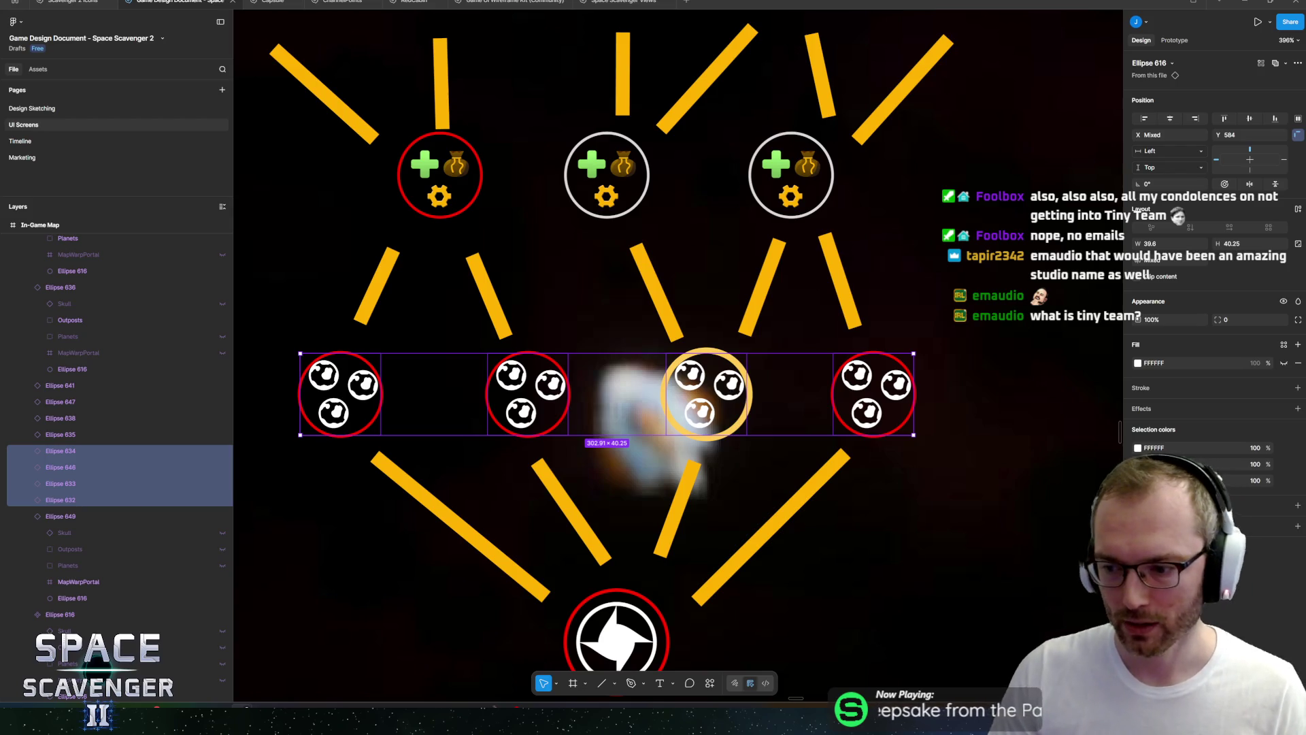
pyautogui.click(889, 558)
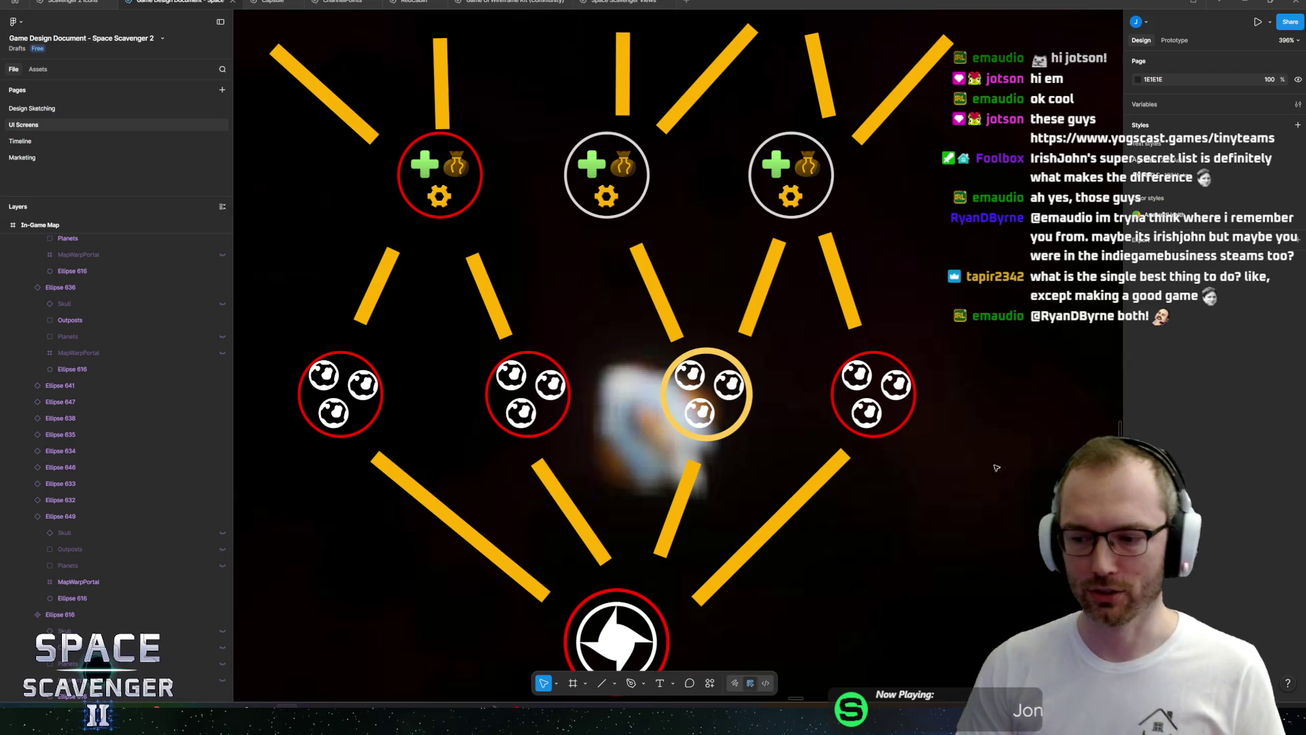
pyautogui.click(636, 597)
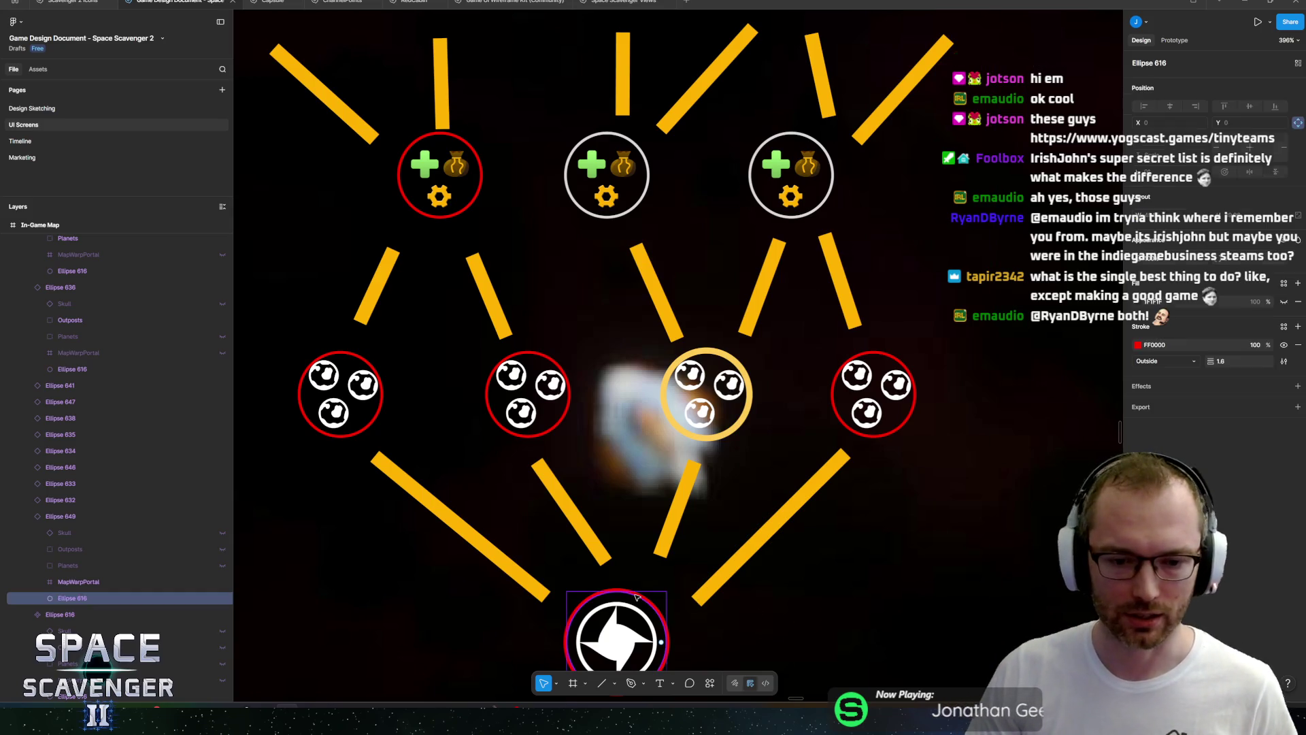
# Set the portal node's outline to the green 75B757 swatch, then zoom out.
pyautogui.scroll(-3, 781, 542)
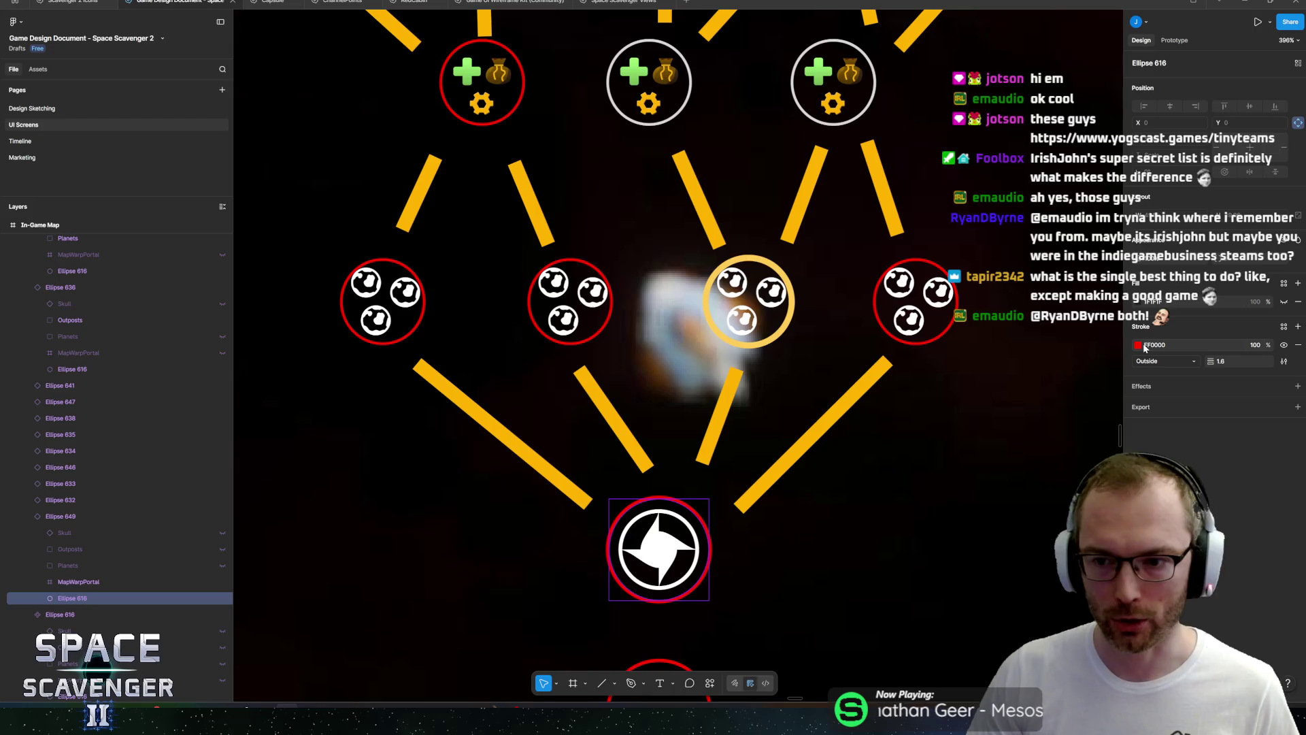
pyautogui.click(1139, 347)
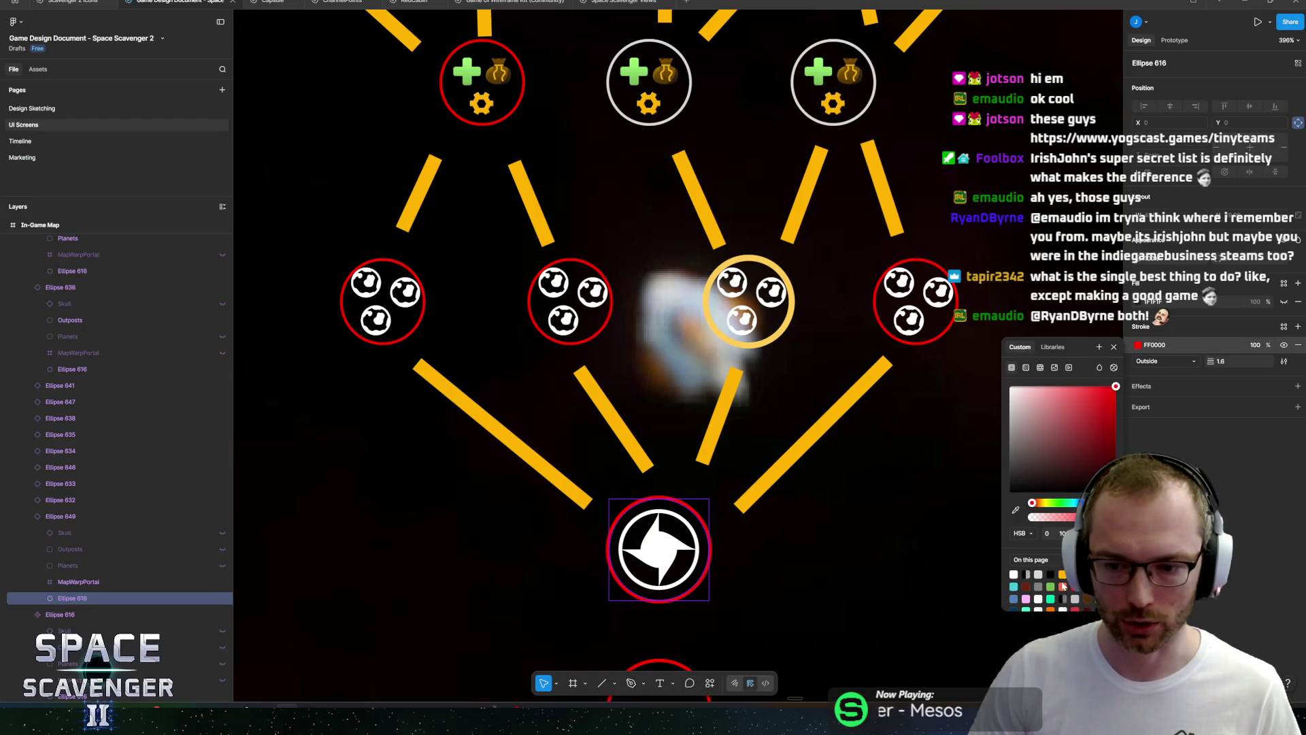
pyautogui.click(1052, 585)
pyautogui.press('Escape')
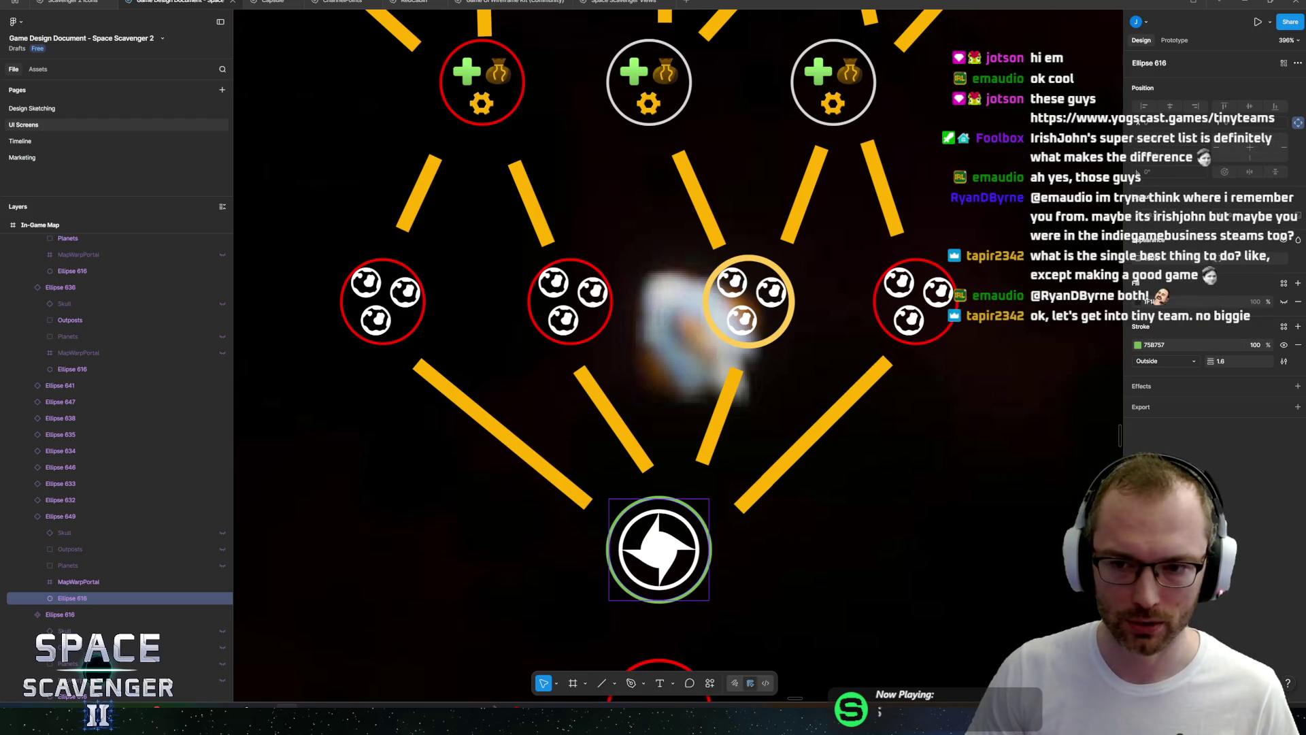
pyautogui.scroll(-5, 945, 419)
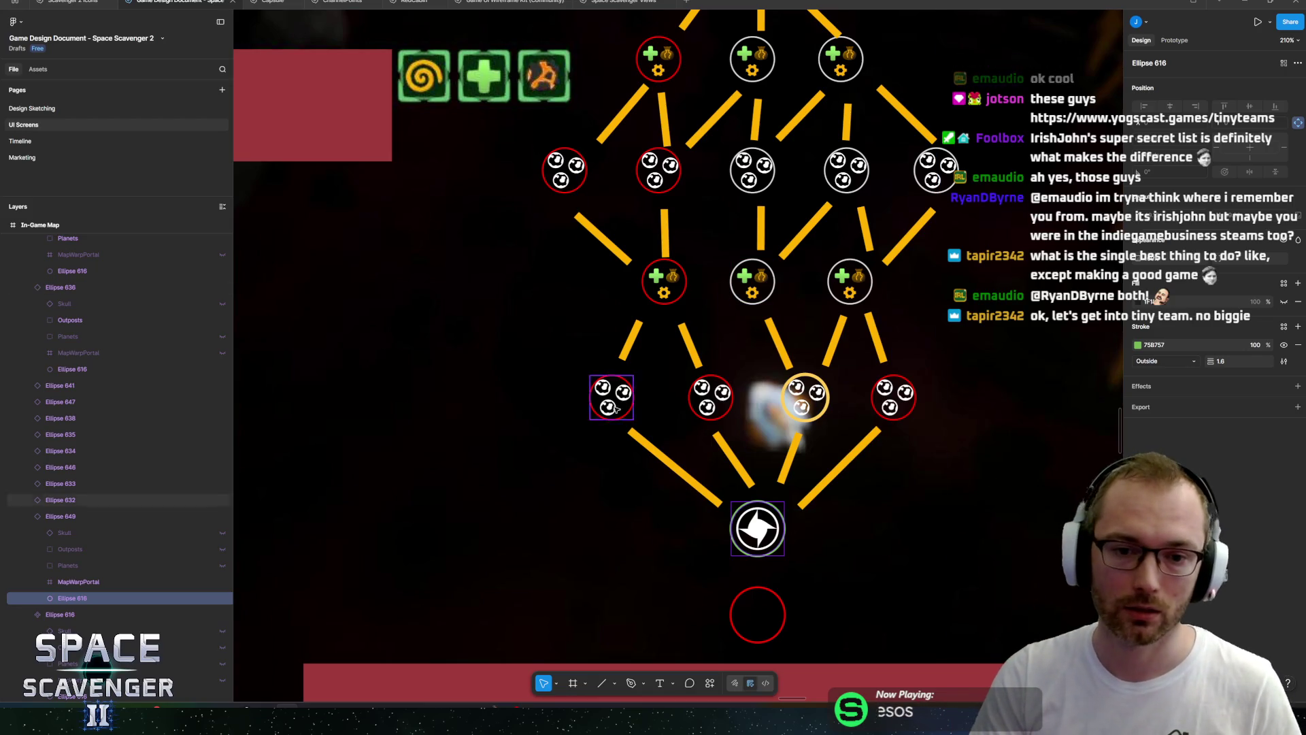
pyautogui.scroll(3, 653, 340)
pyautogui.keyDown('ctrl'); pyautogui.scroll(-2, 657, 332); pyautogui.keyUp('ctrl')
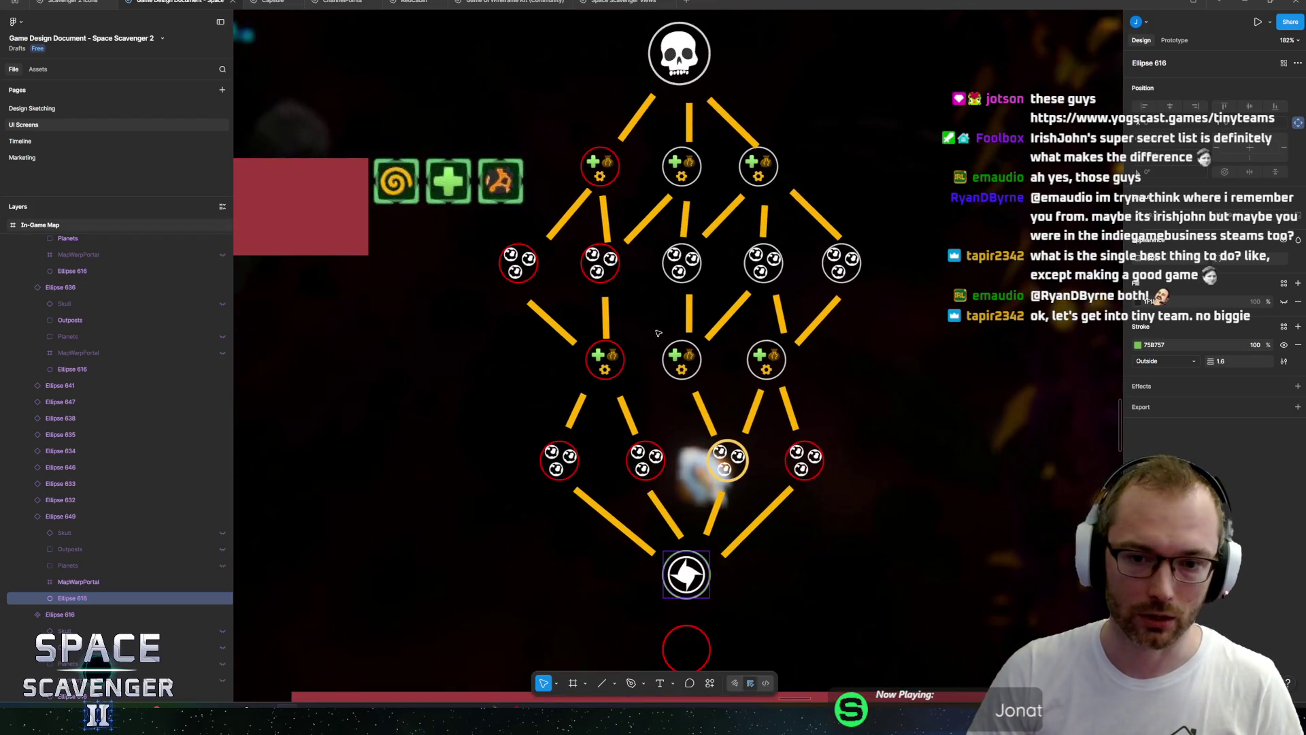
pyautogui.keyDown('ctrl'); pyautogui.scroll(5, 700, 548); pyautogui.keyUp('ctrl')
pyautogui.keyDown('ctrl'); pyautogui.scroll(-5, 740, 586); pyautogui.keyUp('ctrl')
pyautogui.scroll(-2, 741, 461)
pyautogui.hscroll(1, 741, 461)
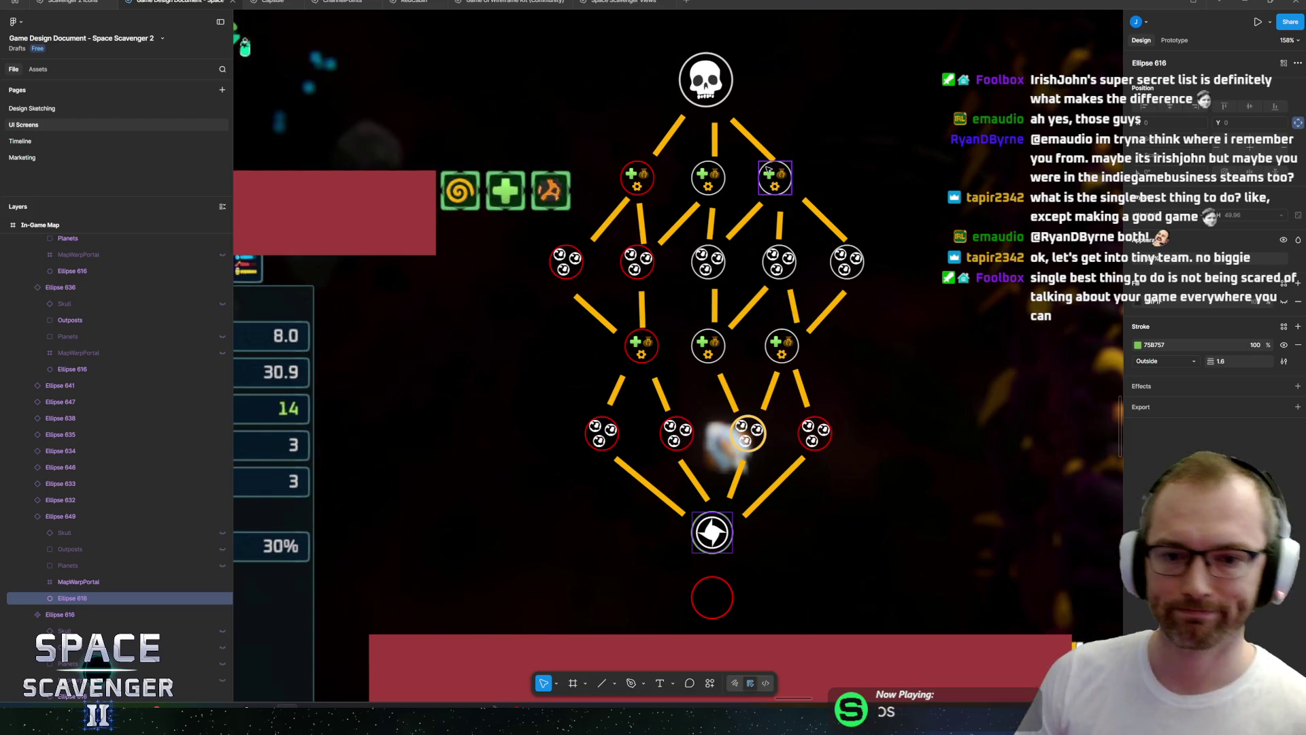
# Thicken the middle and right upgrade nodes' outlines to weight 2.
pyautogui.scroll(5, 711, 350)
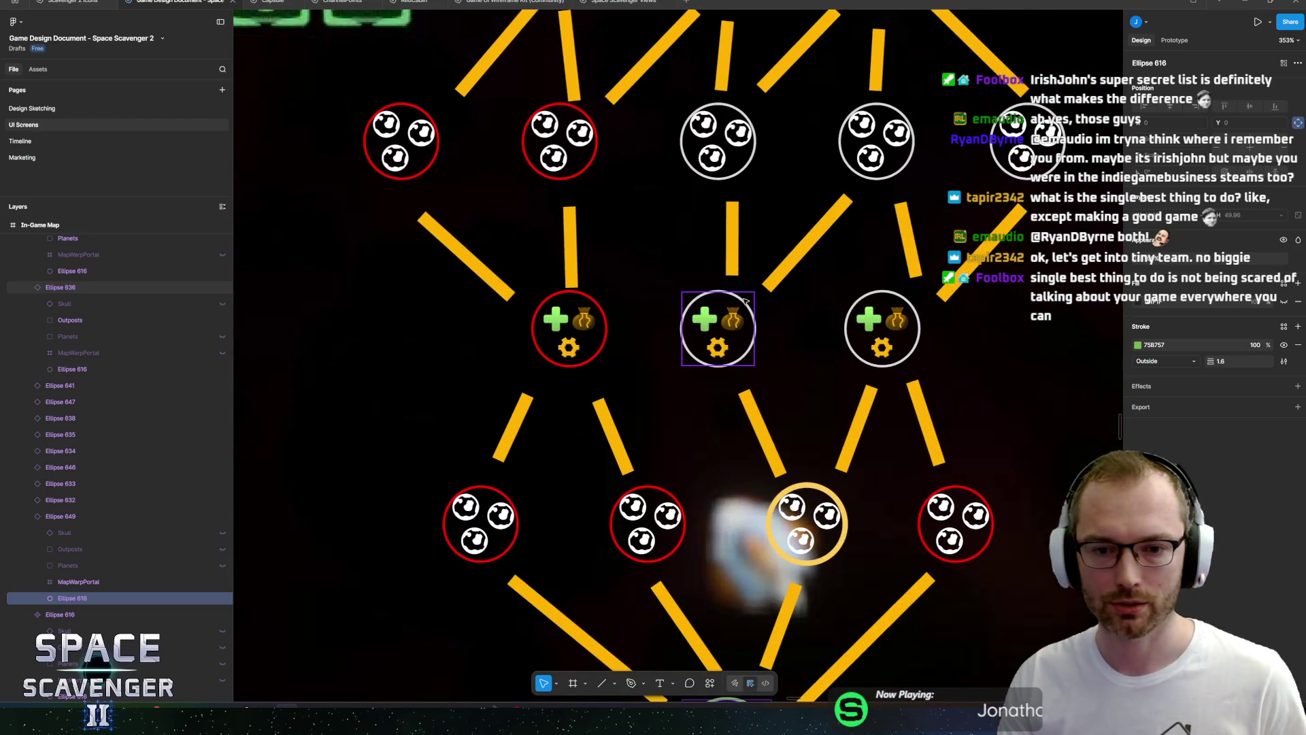
pyautogui.click(718, 347)
pyautogui.keyDown('shift'); pyautogui.click(881, 340); pyautogui.keyUp('shift')
pyautogui.hscroll(1, 882, 383)
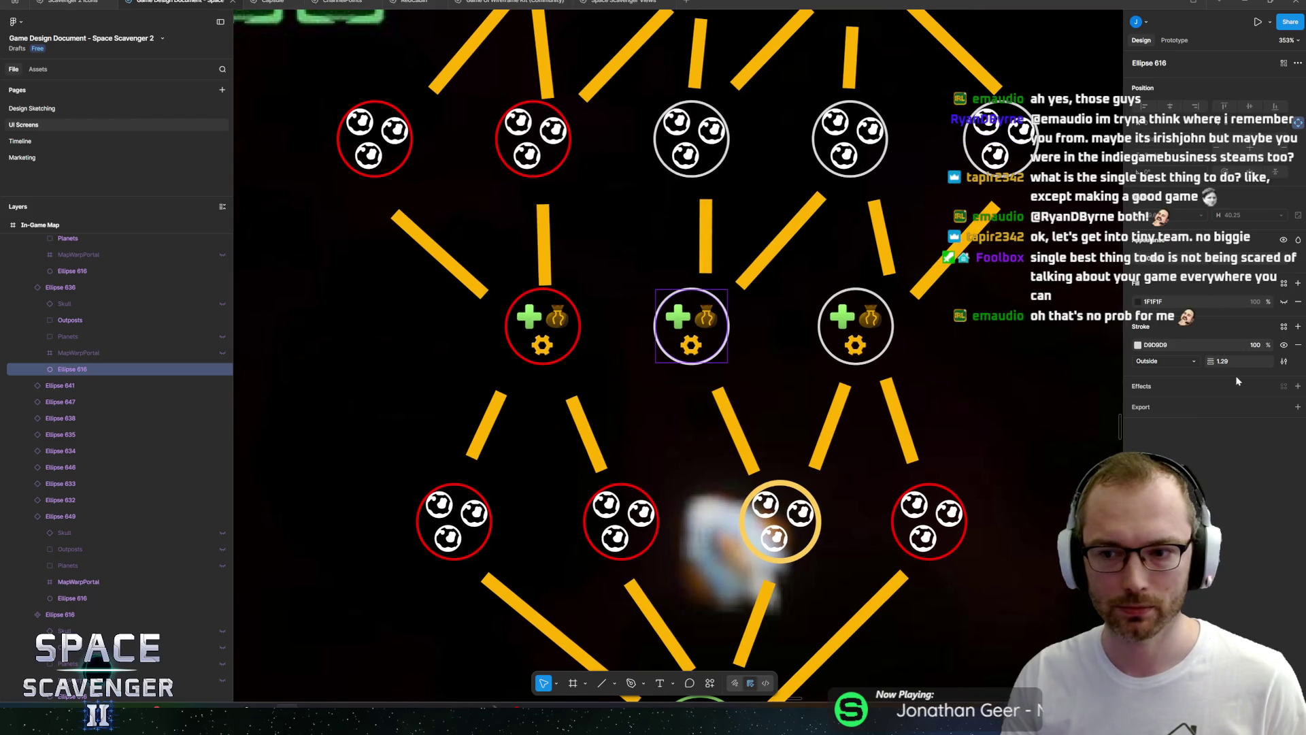
pyautogui.write('2')
pyautogui.press('Return')
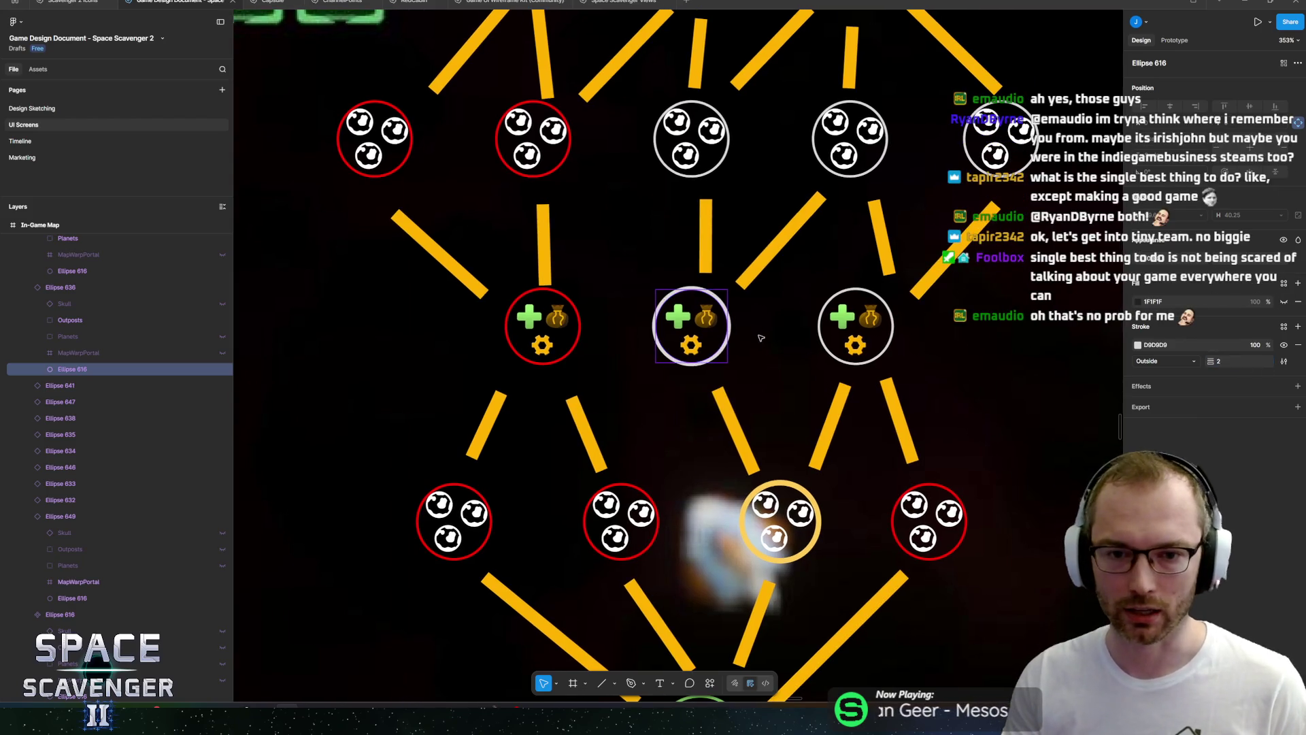
pyautogui.click(1255, 361)
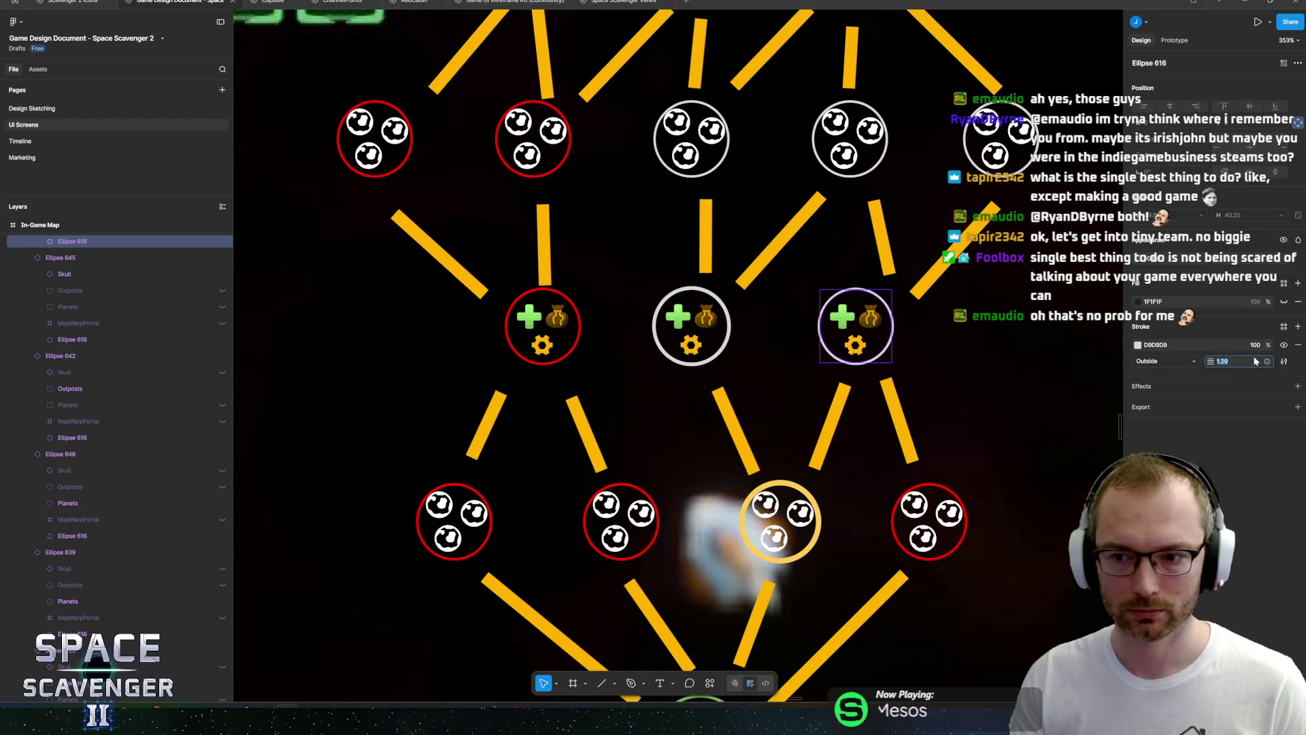
pyautogui.write('2')
pyautogui.press('Return')
# Give the remaining white skull and upgrade nodes an outline weight of 2.
pyautogui.hscroll(4, 732, 219)
pyautogui.scroll(3, 731, 219)
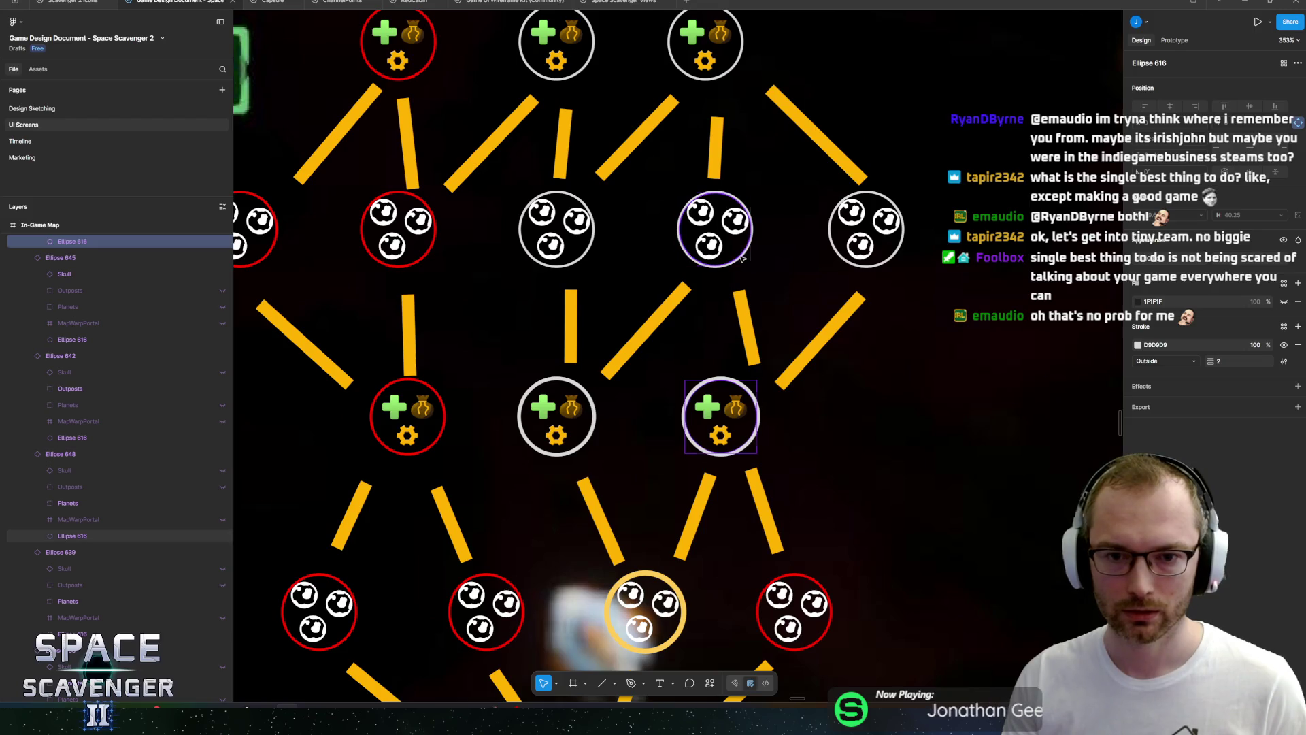
pyautogui.click(741, 253)
pyautogui.keyDown('shift'); pyautogui.click(866, 229); pyautogui.keyUp('shift')
pyautogui.keyDown('shift'); pyautogui.click(594, 257); pyautogui.keyUp('shift')
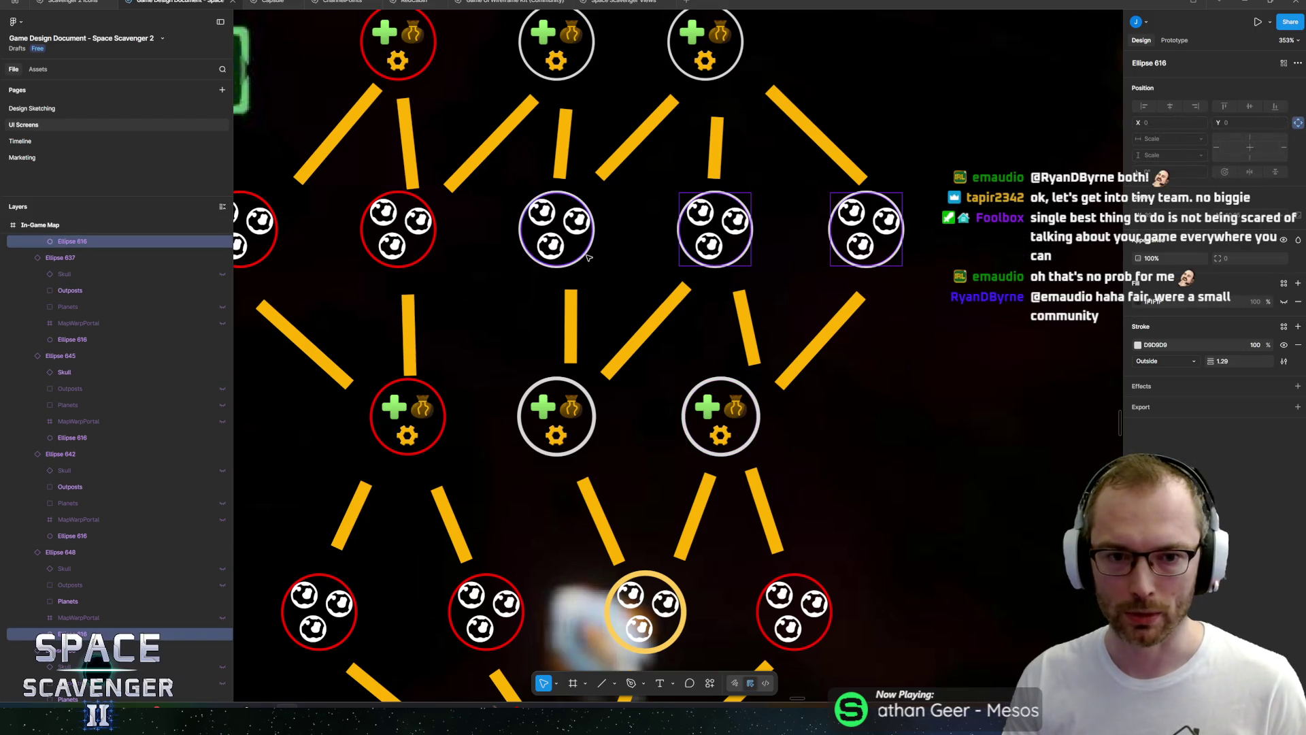
pyautogui.scroll(4, 680, 231)
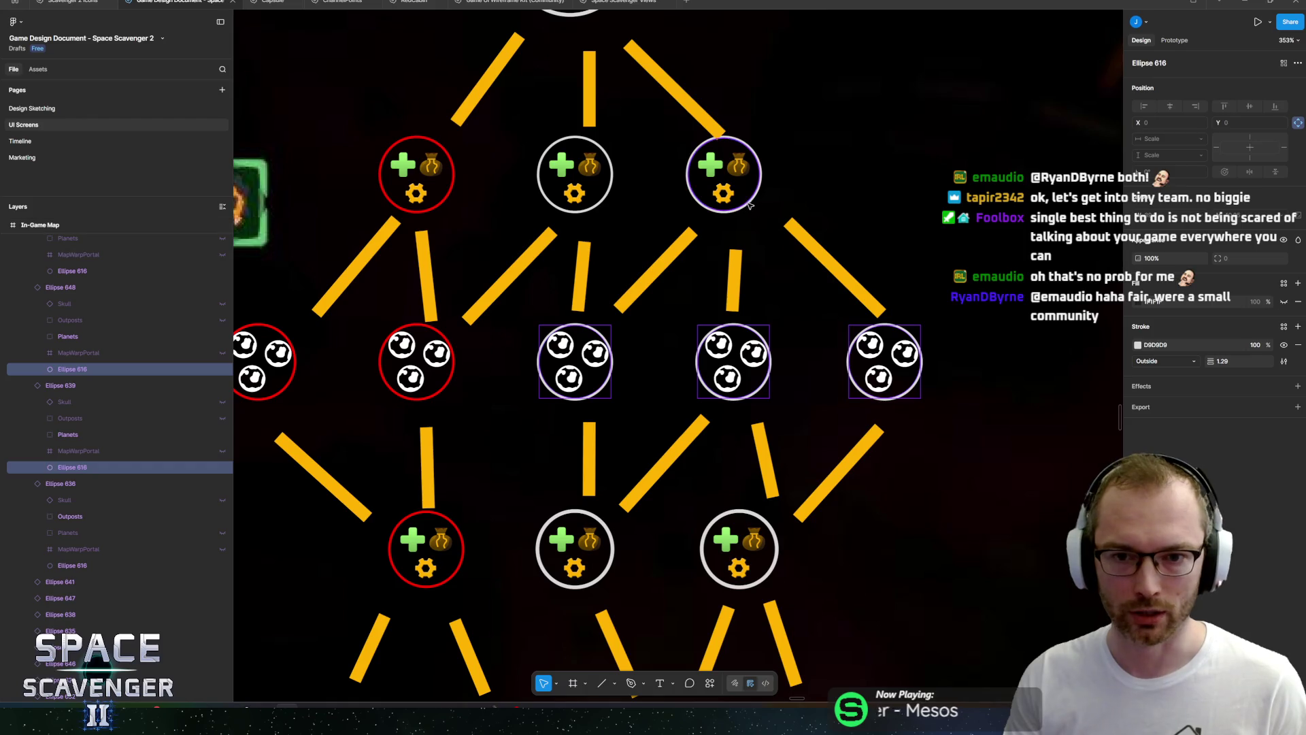
pyautogui.keyDown('shift'); pyautogui.click(751, 205); pyautogui.keyUp('shift')
pyautogui.keyDown('shift'); pyautogui.click(601, 209); pyautogui.keyUp('shift')
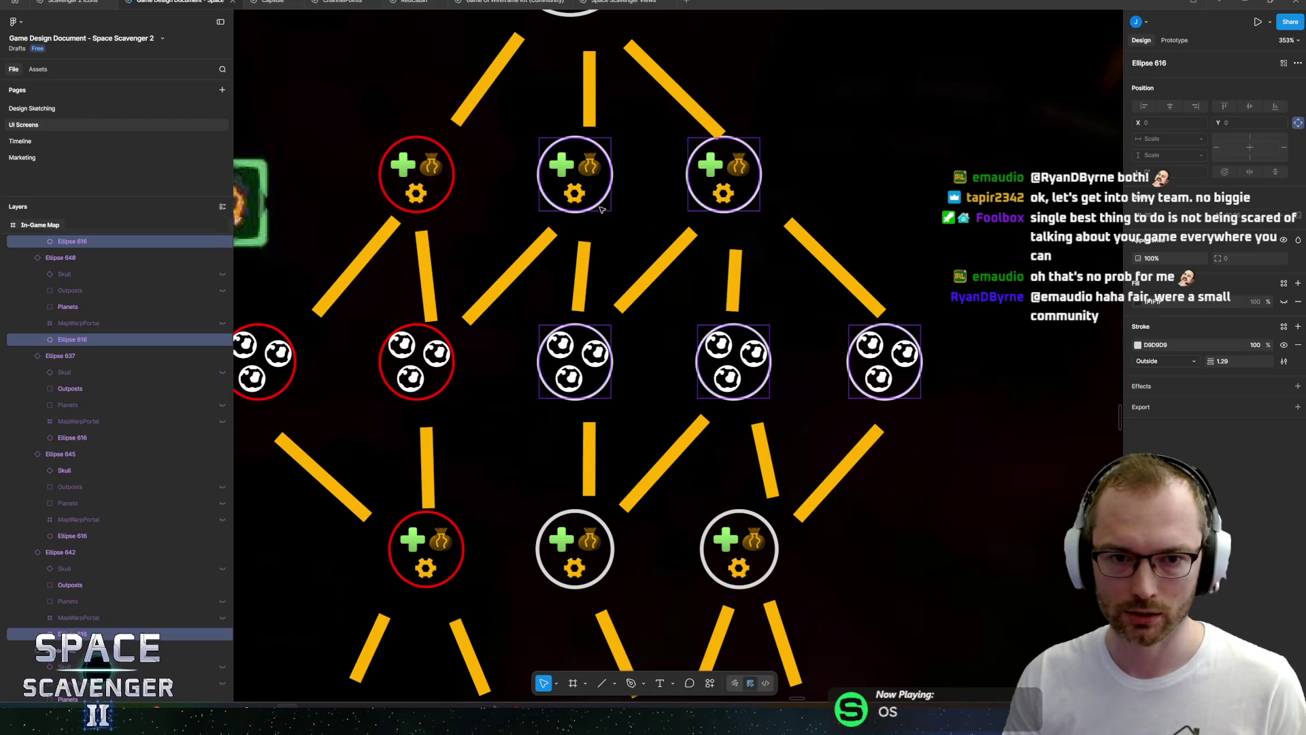
pyautogui.click(1227, 366)
pyautogui.write('2')
pyautogui.press('Return')
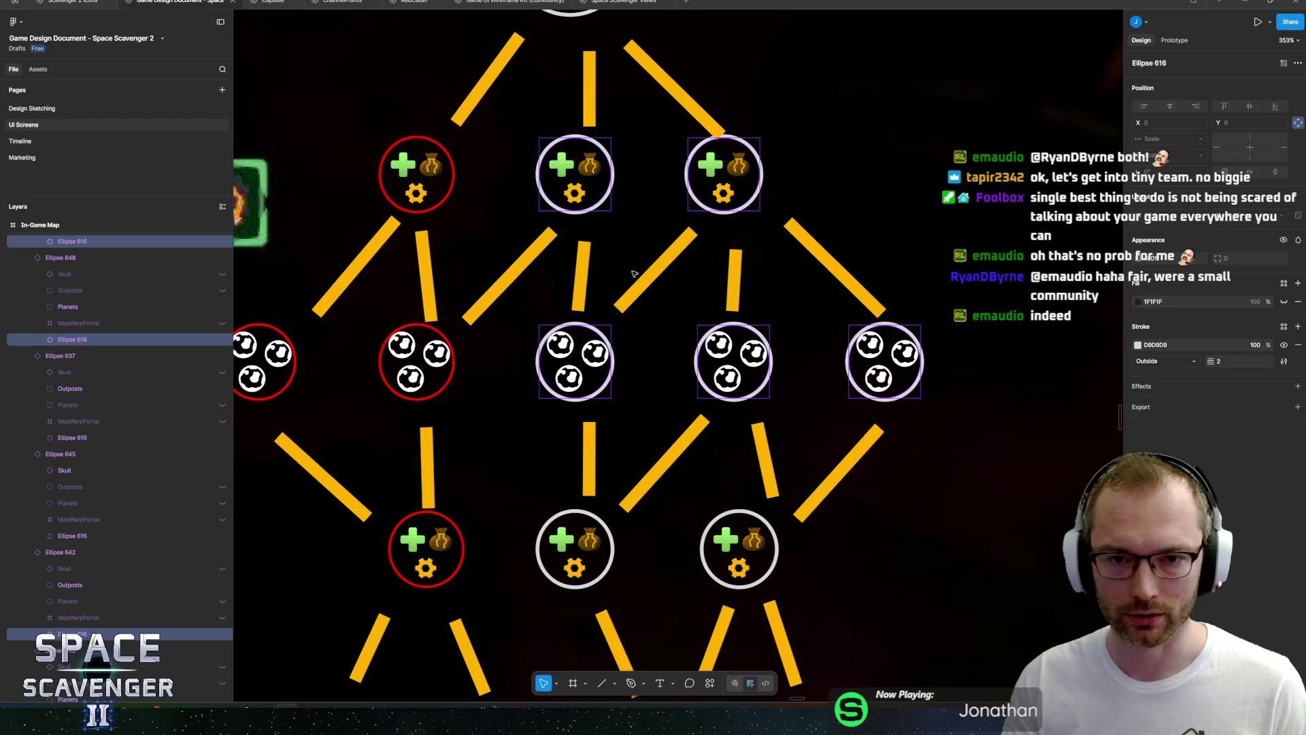
pyautogui.click(847, 241)
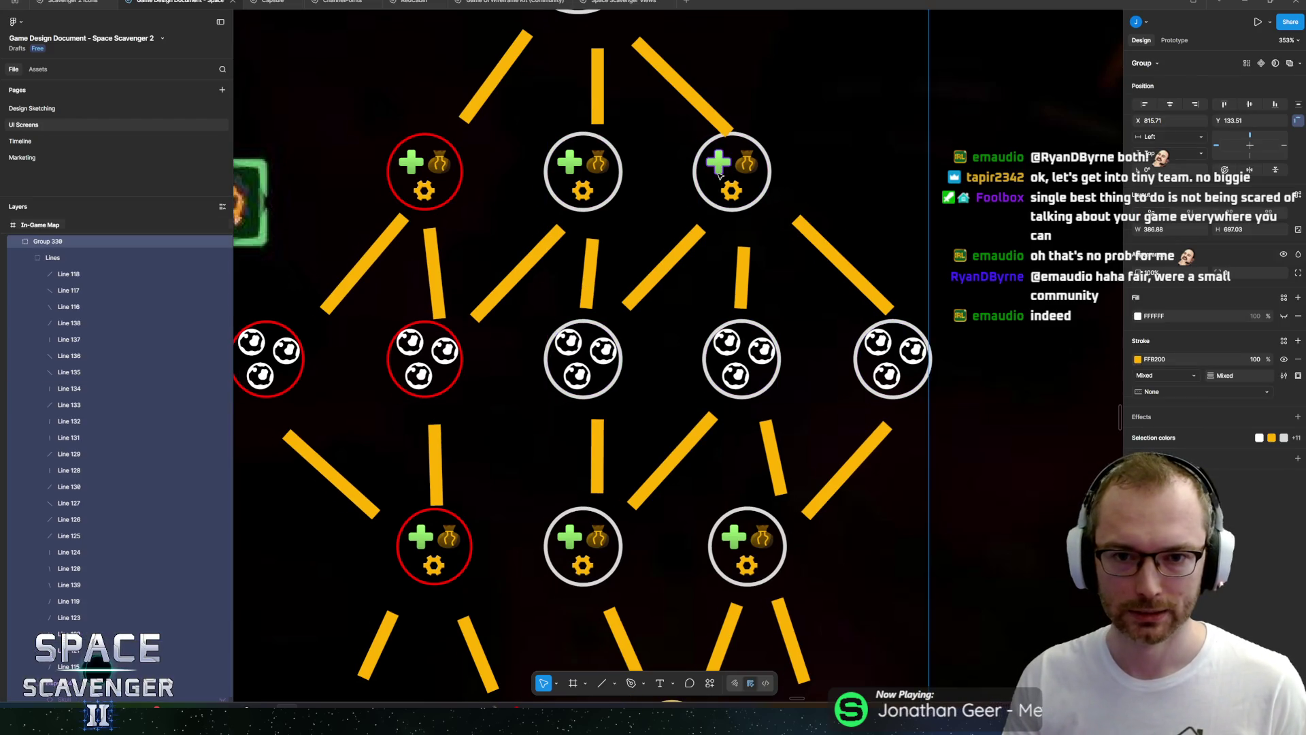
# Respace the three upper upgrade nodes evenly along the 48 px guides.
pyautogui.click(753, 166)
pyautogui.click(753, 166)
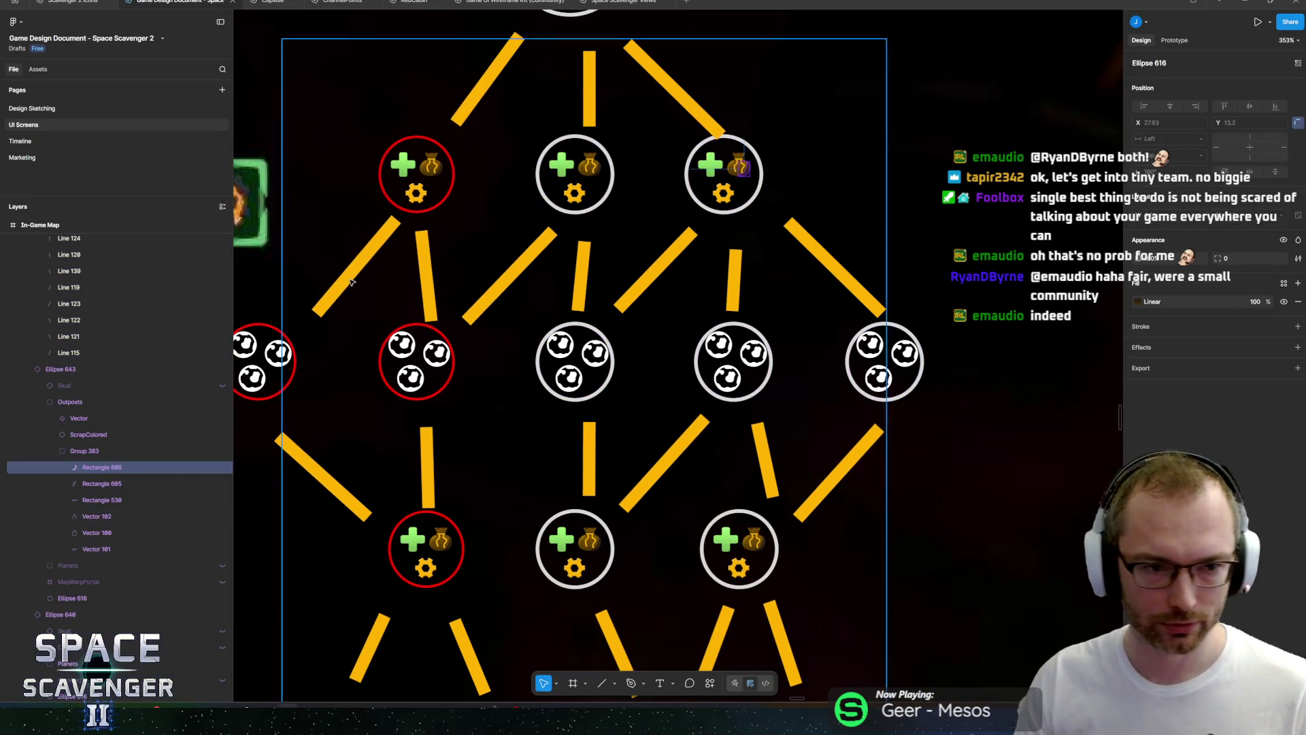
pyautogui.click(102, 450)
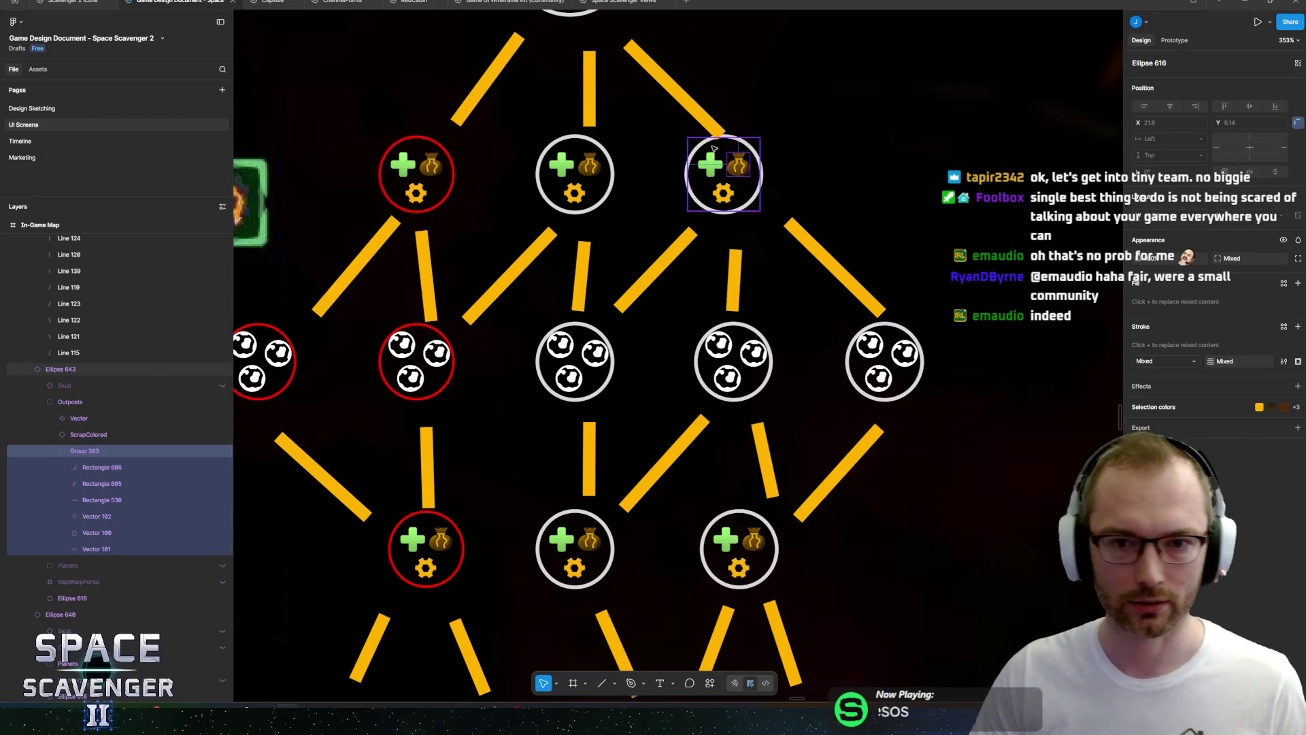
pyautogui.click(76, 403)
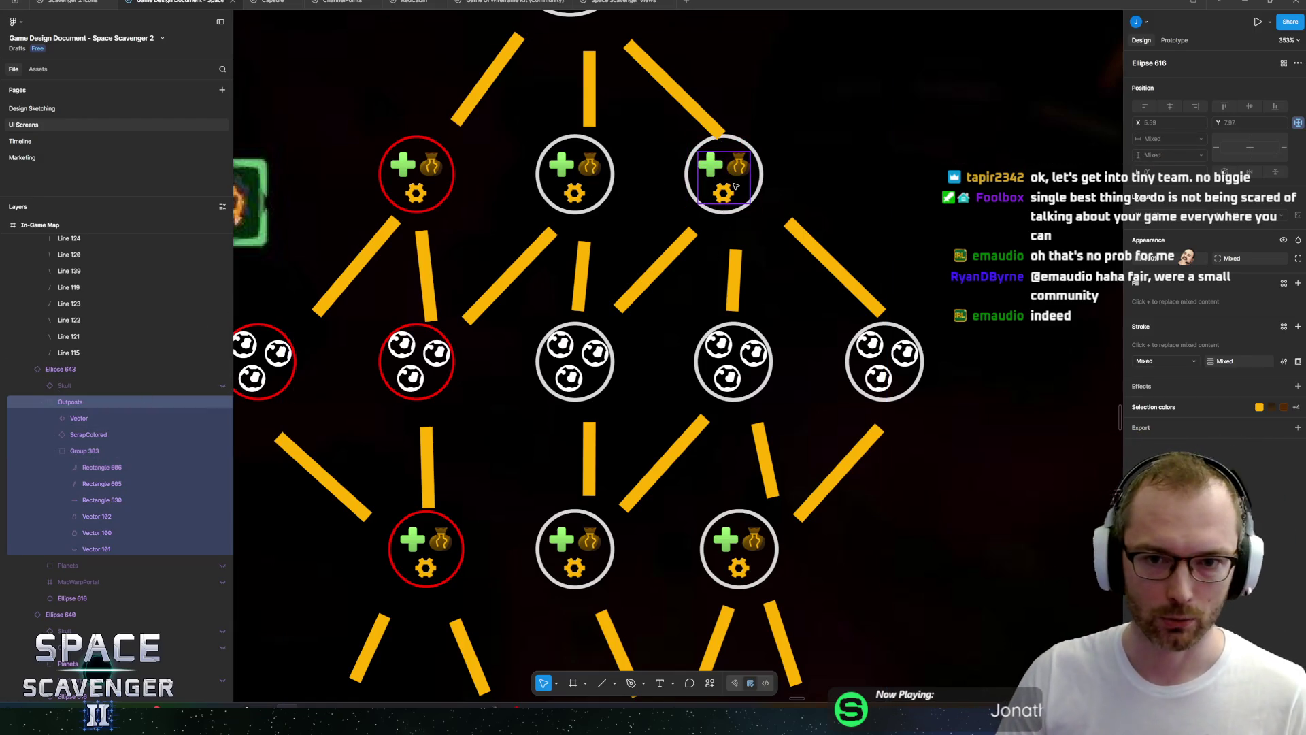
pyautogui.click(83, 367)
pyautogui.moveTo(738, 193); pyautogui.dragTo(747, 204)
pyautogui.moveTo(581, 185); pyautogui.dragTo(594, 195)
pyautogui.moveTo(416, 183); pyautogui.dragTo(423, 189)
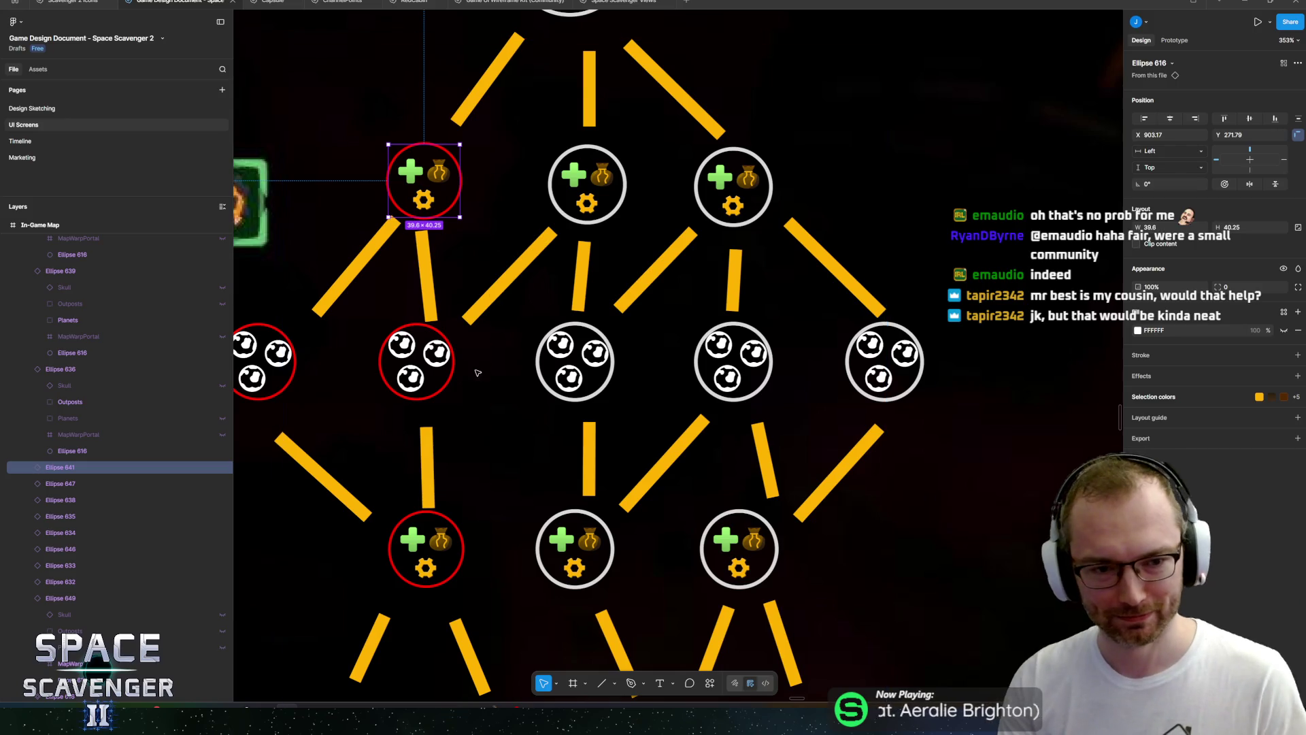
# Select the five skull nodes and nudge them slightly down.
pyautogui.hscroll(-5, 476, 372)
pyautogui.click(331, 359)
pyautogui.keyDown('shift'); pyautogui.click(486, 360); pyautogui.keyUp('shift')
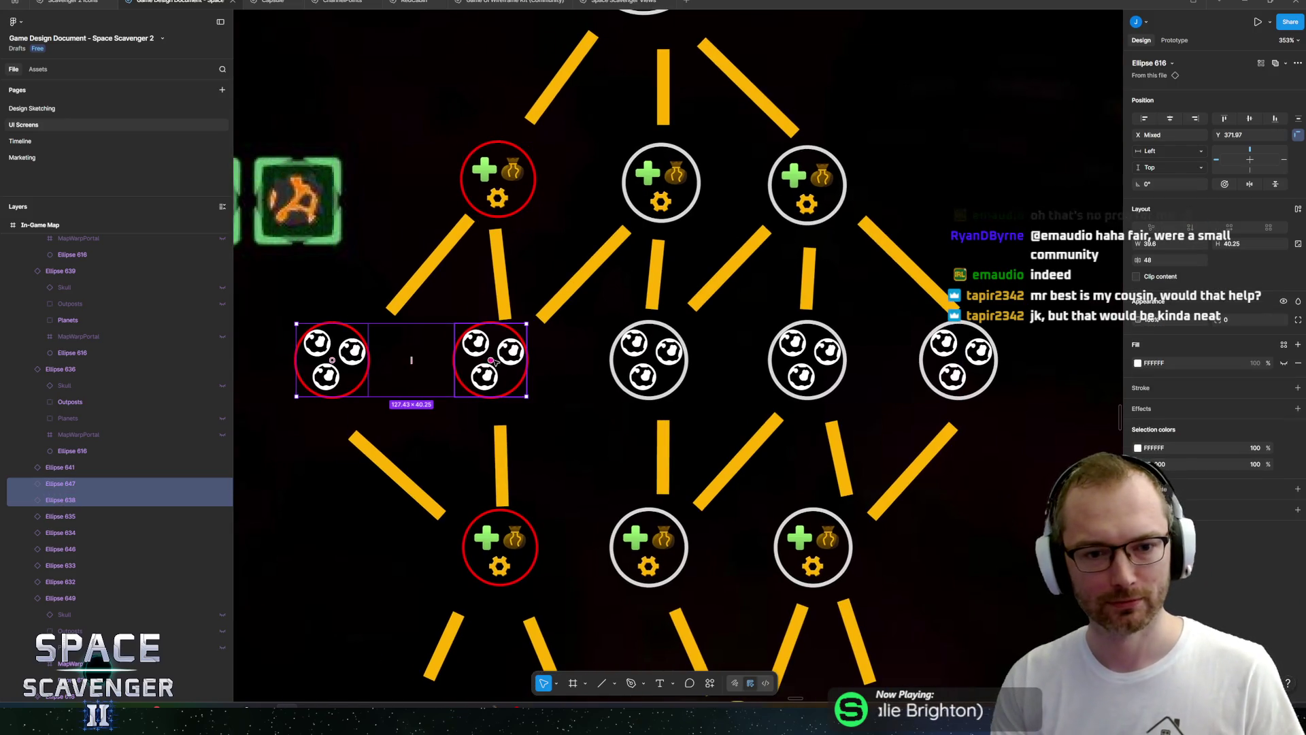
pyautogui.keyDown('shift'); pyautogui.click(649, 360); pyautogui.keyUp('shift')
pyautogui.keyDown('shift'); pyautogui.click(808, 359); pyautogui.keyUp('shift')
pyautogui.keyDown('shift'); pyautogui.click(981, 390); pyautogui.keyUp('shift')
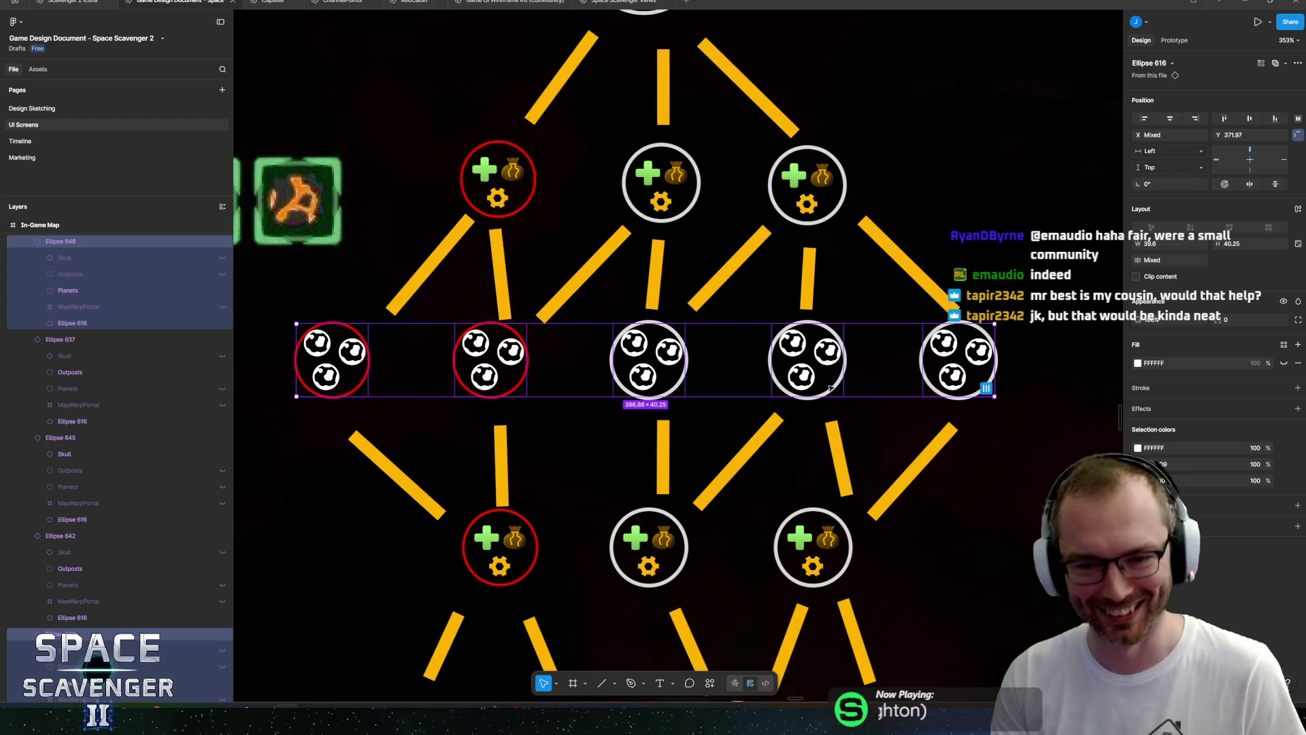
pyautogui.press('Down')
pyautogui.press('Down')
pyautogui.press('Down')
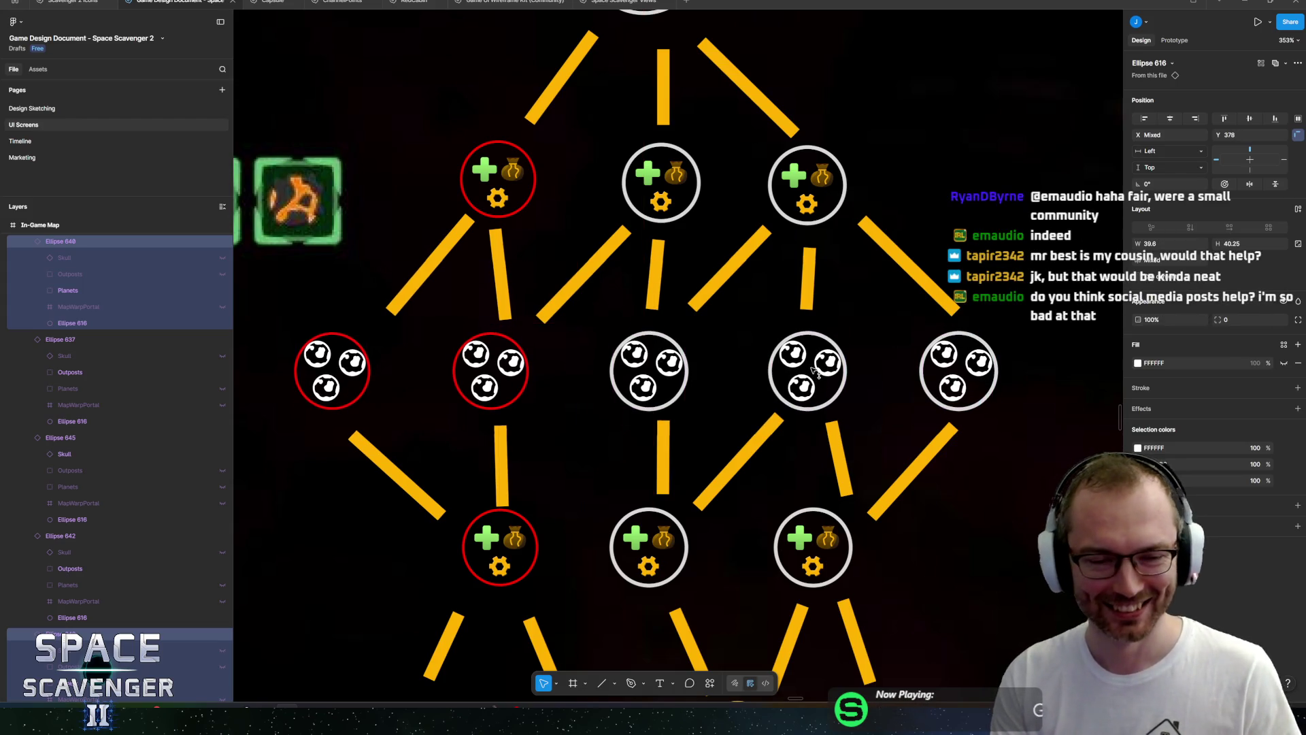
# Shift the leftmost node a little to the right.
pyautogui.hscroll(-3, 404, 334)
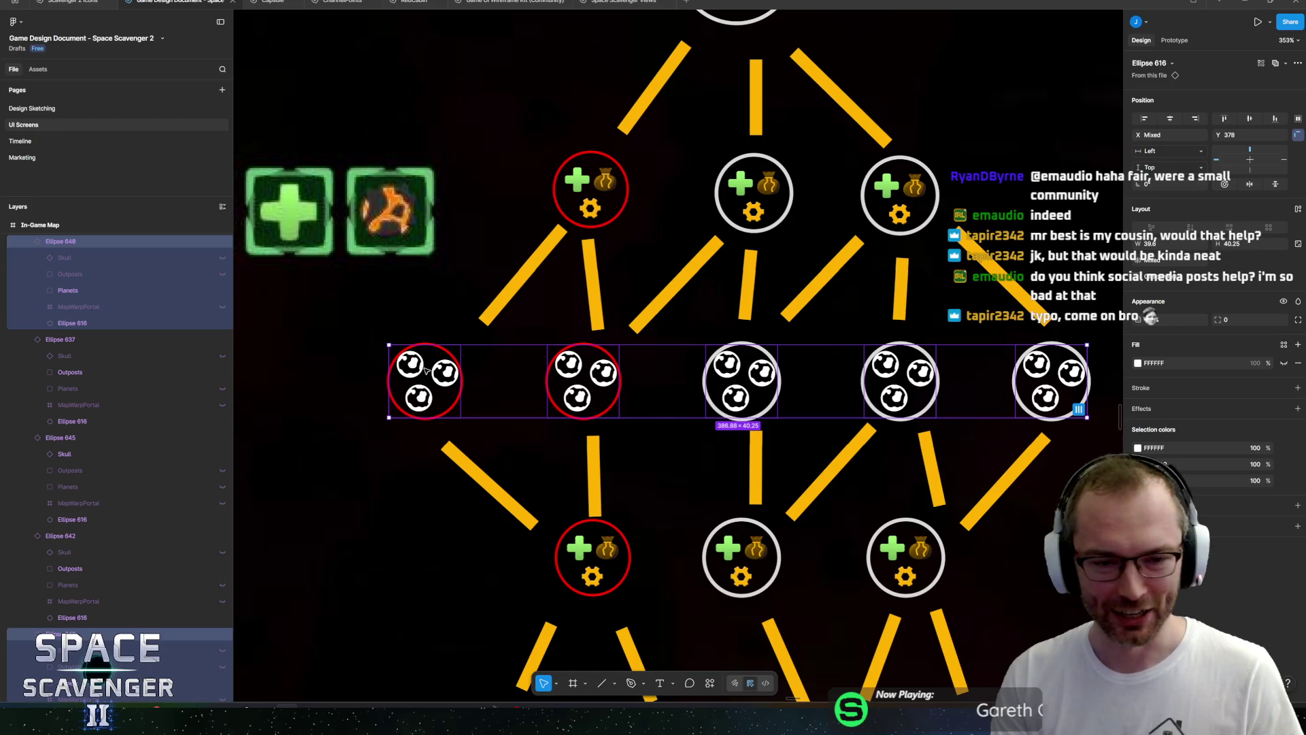
pyautogui.click(439, 374)
pyautogui.moveTo(439, 376); pyautogui.dragTo(457, 375)
# Re-angle connector Line 127 to run from the left node down to the lower red outpost.
pyautogui.click(448, 455)
pyautogui.click(456, 459)
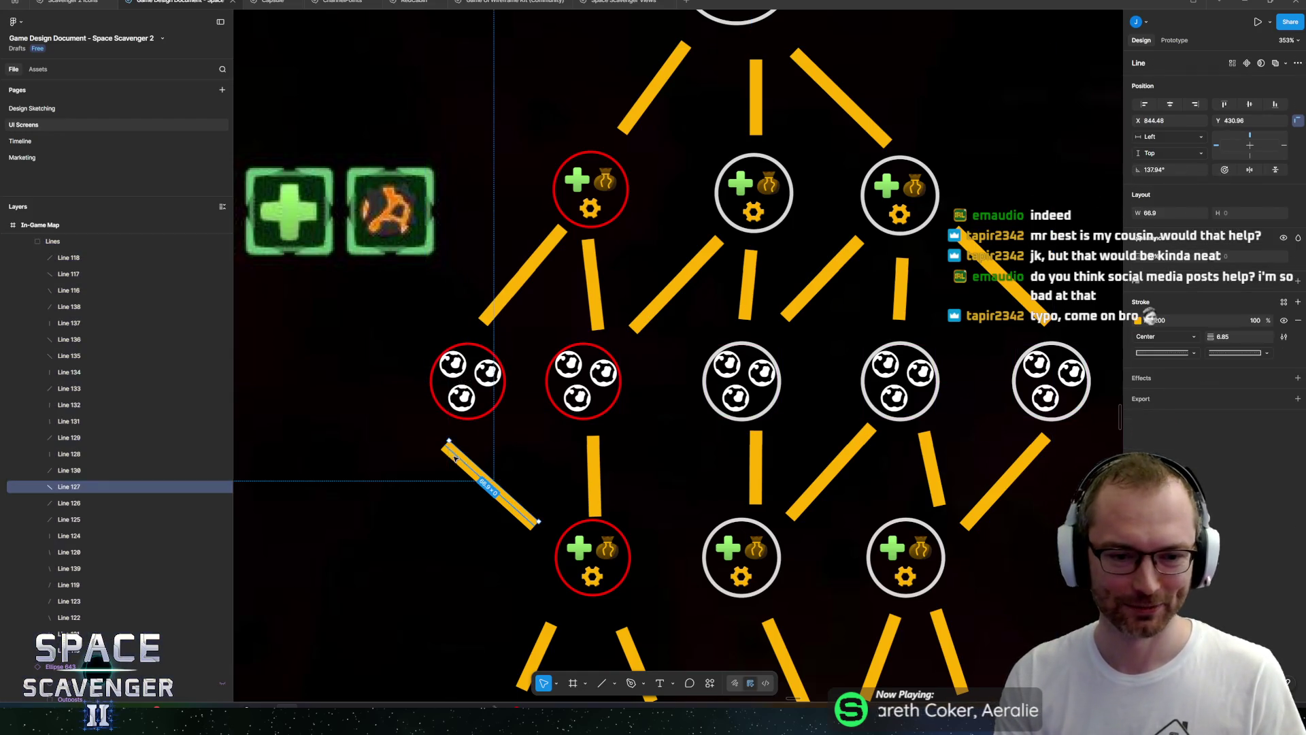
pyautogui.moveTo(448, 443); pyautogui.dragTo(484, 428)
pyautogui.moveTo(538, 521); pyautogui.dragTo(562, 519)
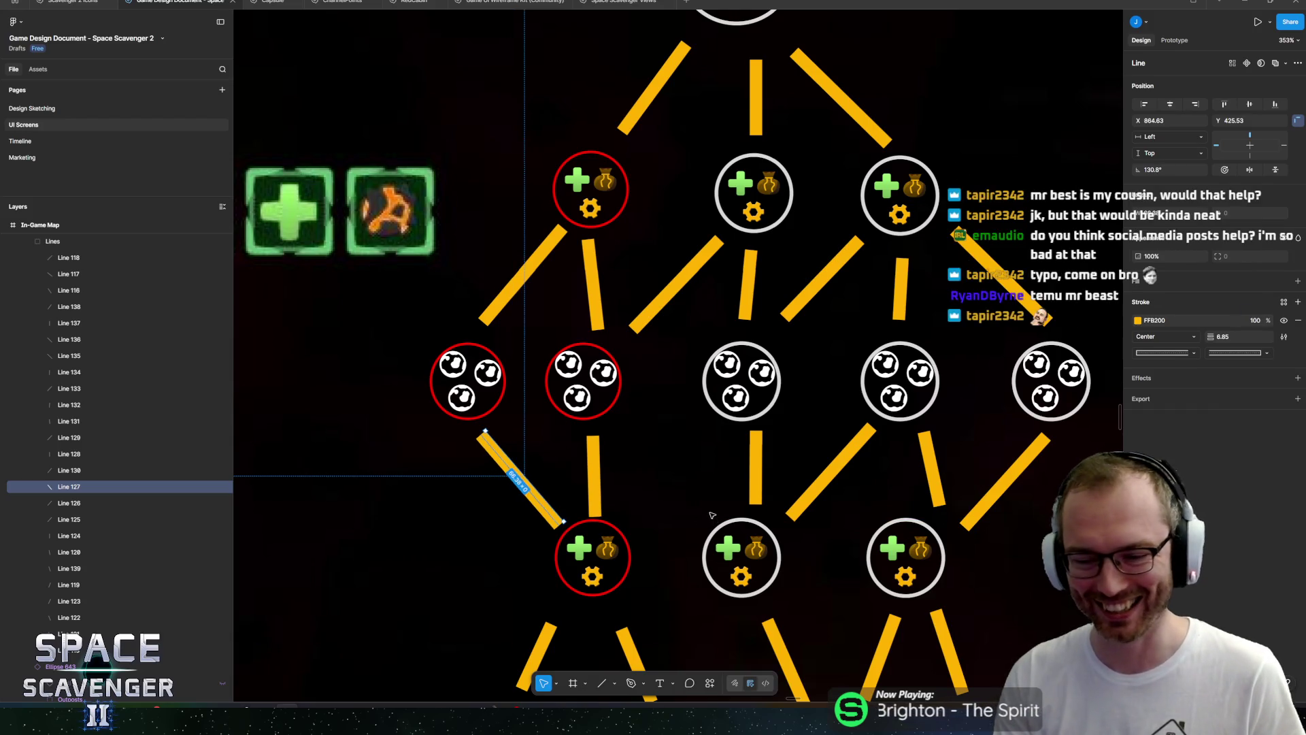
# Select all 25 connector line layers and reduce their stroke weight from 6.85 to 3.
pyautogui.press('Escape')
pyautogui.scroll(-5, 673, 476)
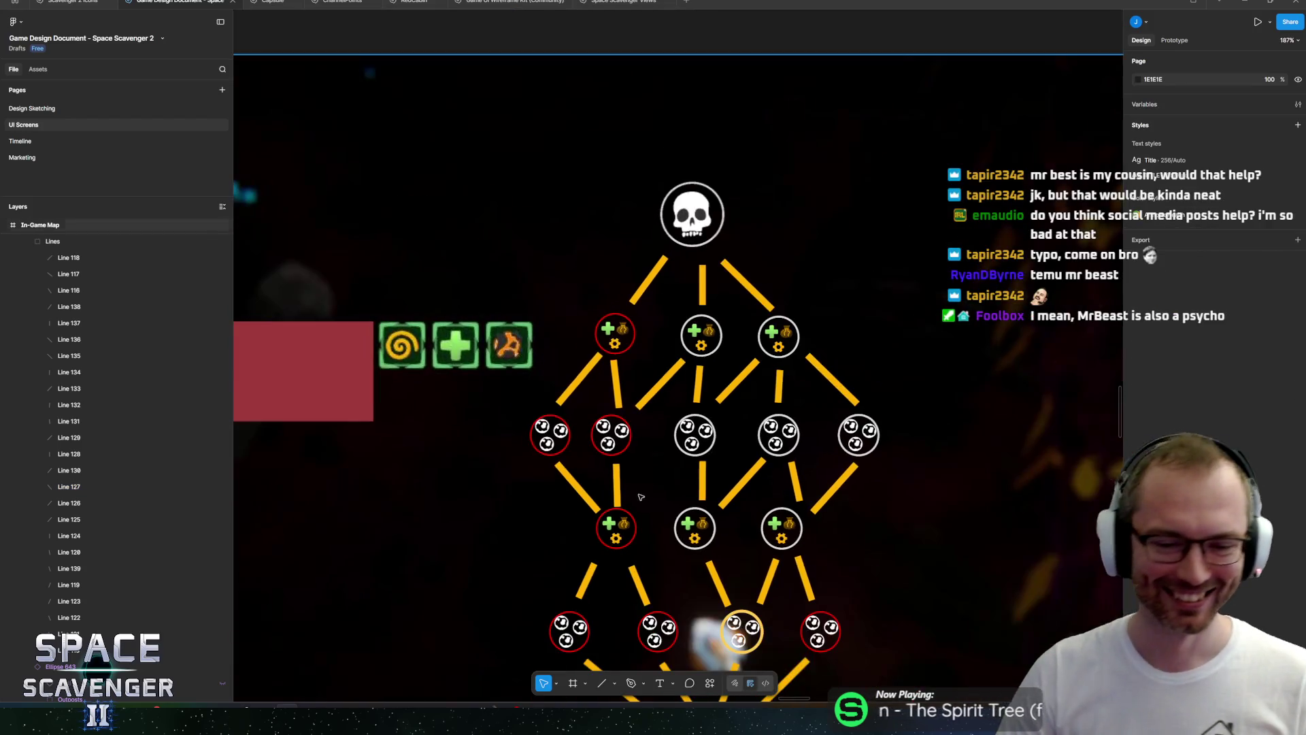
pyautogui.scroll(-2, 632, 428)
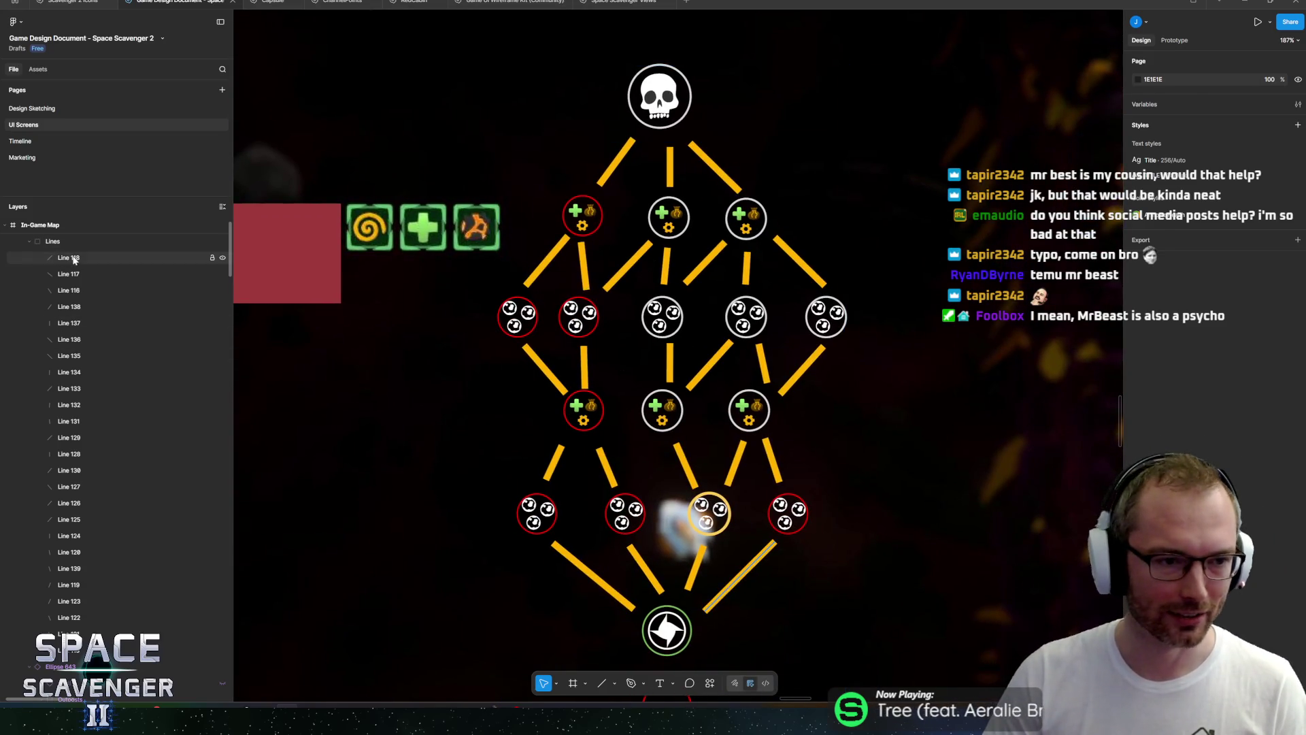
pyautogui.click(68, 258)
pyautogui.keyDown('shift'); pyautogui.click(76, 652); pyautogui.keyUp('shift')
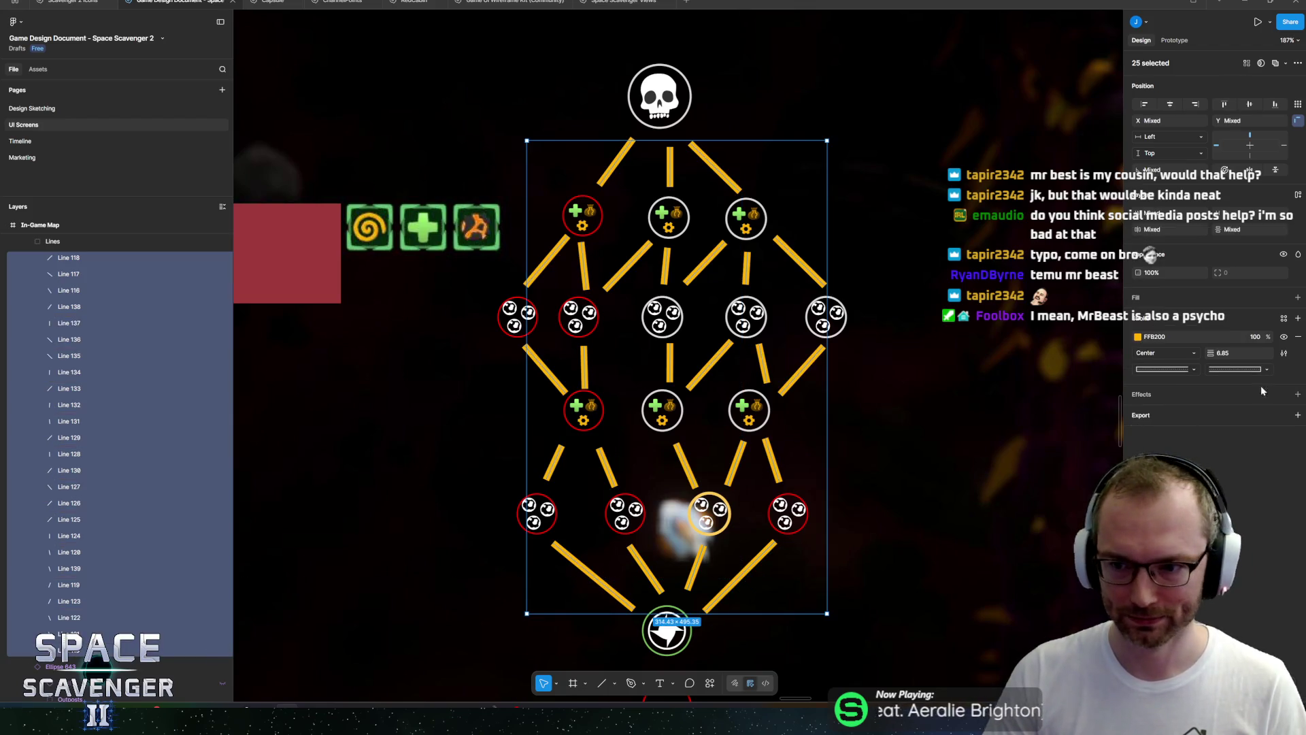
pyautogui.click(1206, 352)
pyautogui.moveTo(1209, 353); pyautogui.dragTo(1242, 366)
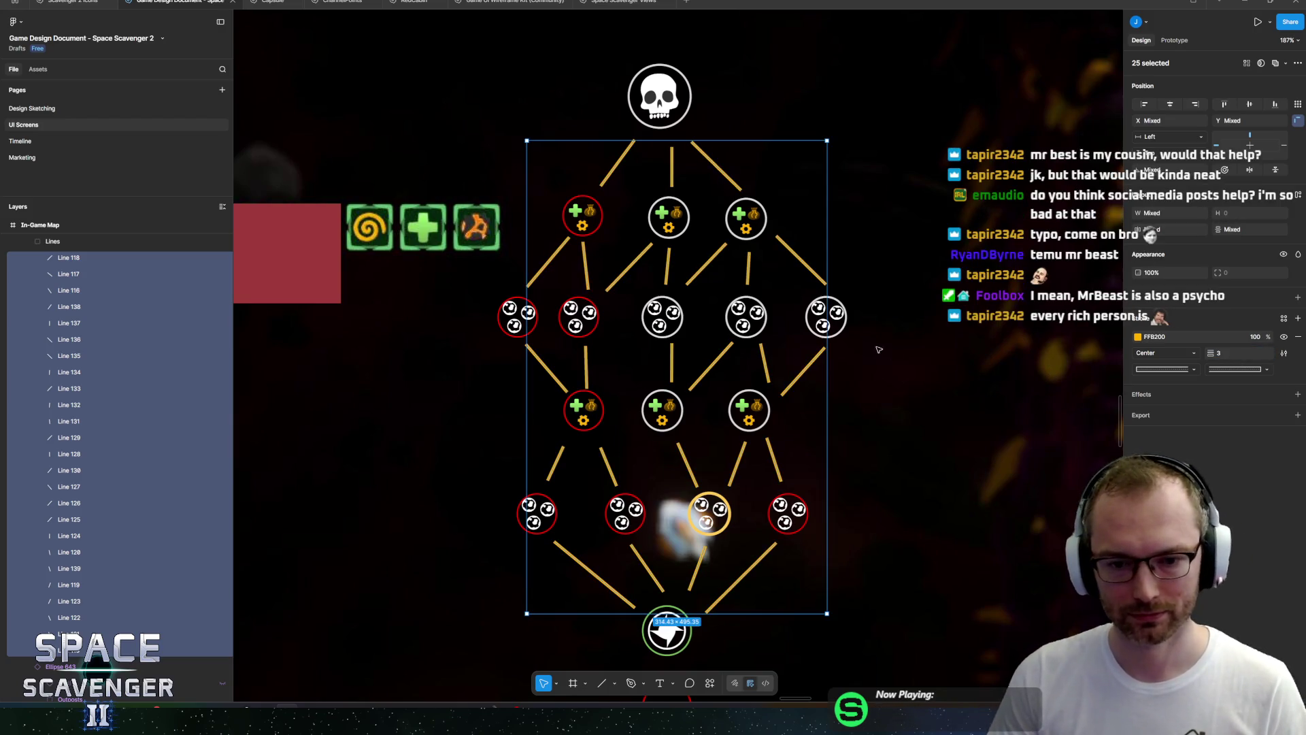
# Deselect the connector lines and select a shape inside the skull node.
pyautogui.scroll(3, 741, 292)
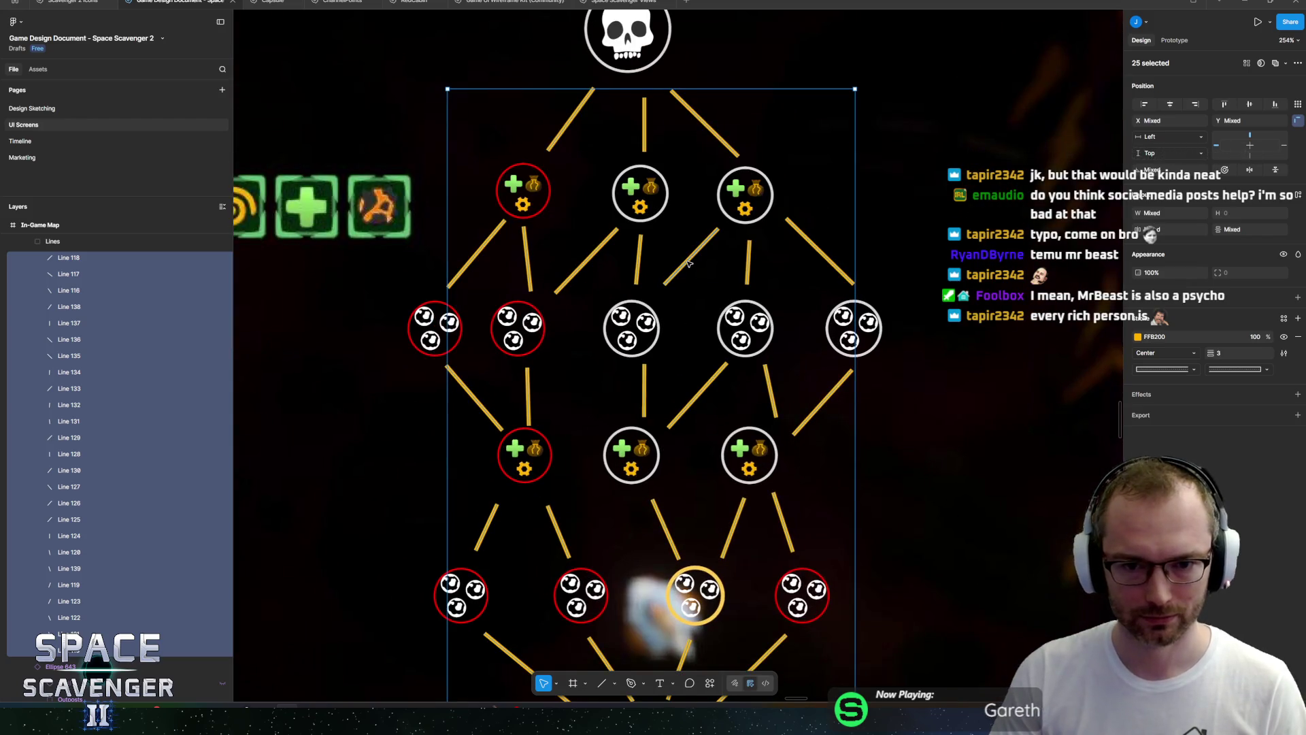
pyautogui.click(871, 284)
pyautogui.scroll(-5, 850, 313)
pyautogui.scroll(5, 850, 306)
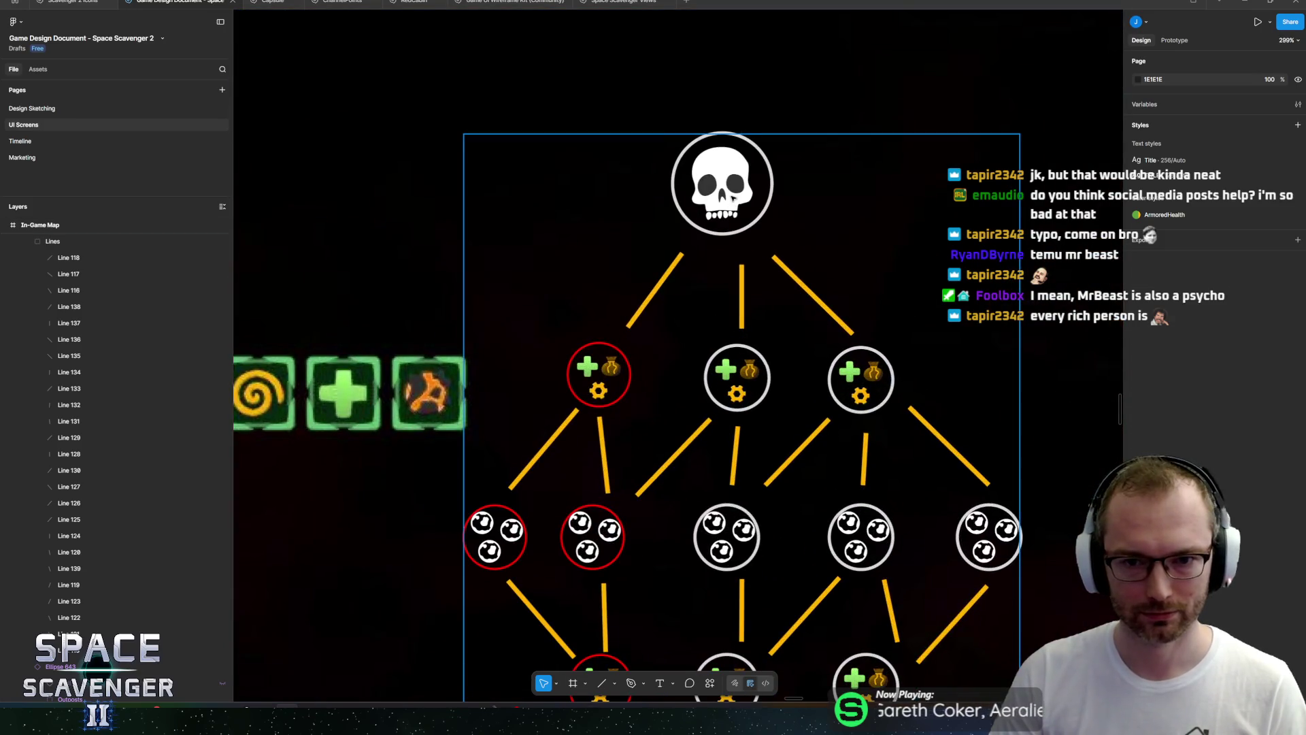
pyautogui.keyDown('ctrl'); pyautogui.click(732, 197); pyautogui.keyUp('ctrl')
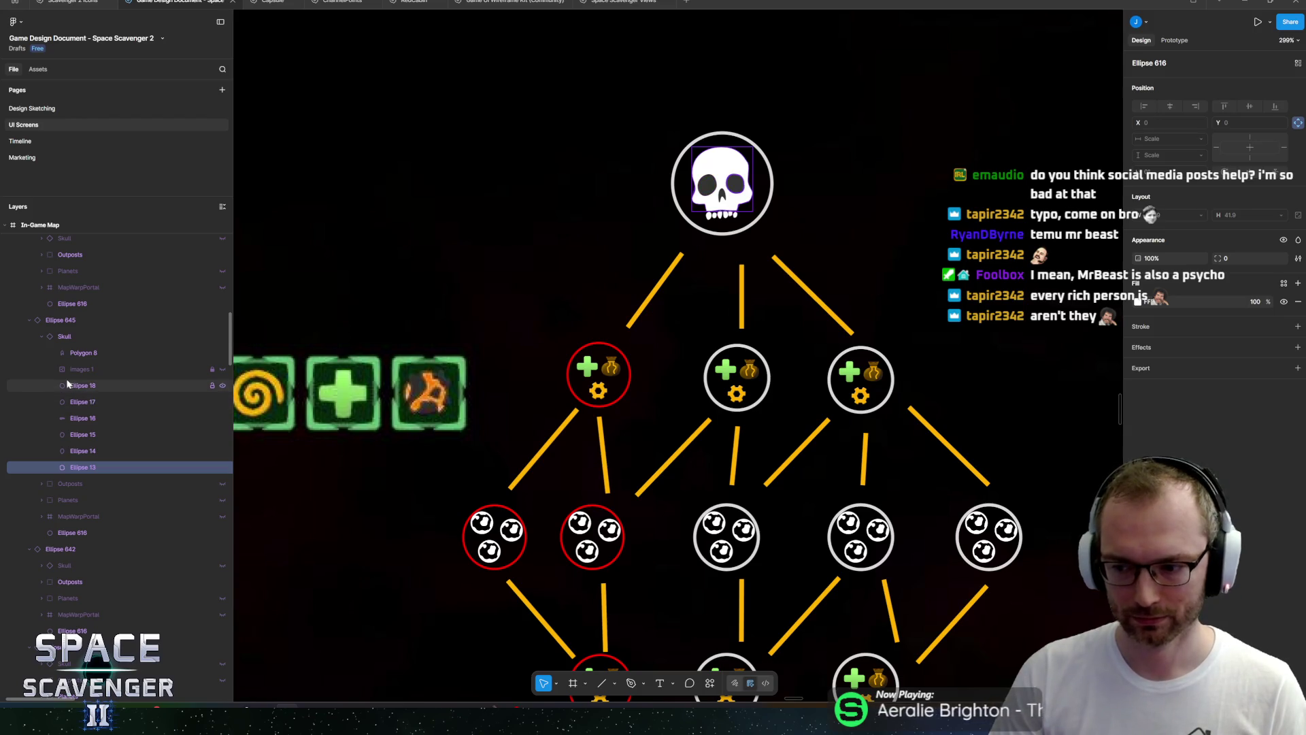
# Collapse the Lines group in the layer tree so the node ellipses are listed.
pyautogui.scroll(2, 56, 385)
pyautogui.scroll(10, 41, 381)
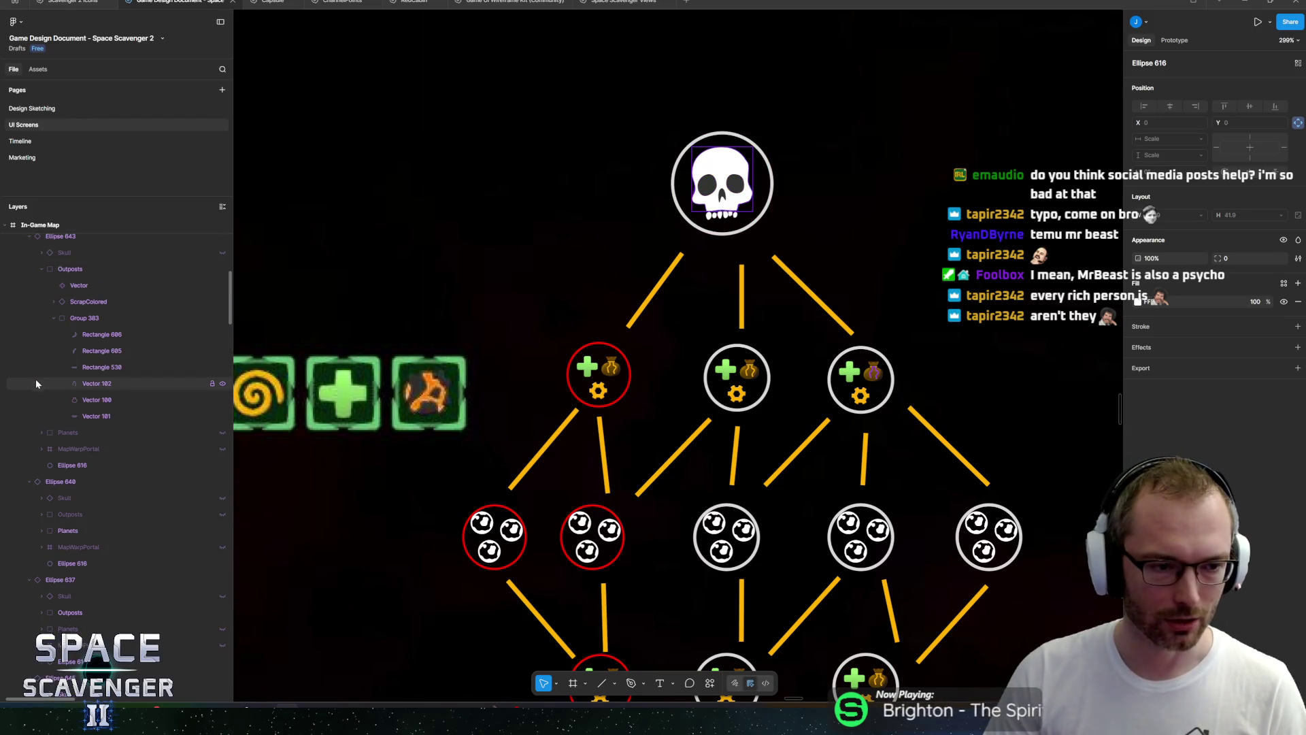
pyautogui.click(29, 273)
pyautogui.click(17, 257)
pyautogui.click(17, 257)
pyautogui.scroll(-5, 673, 146)
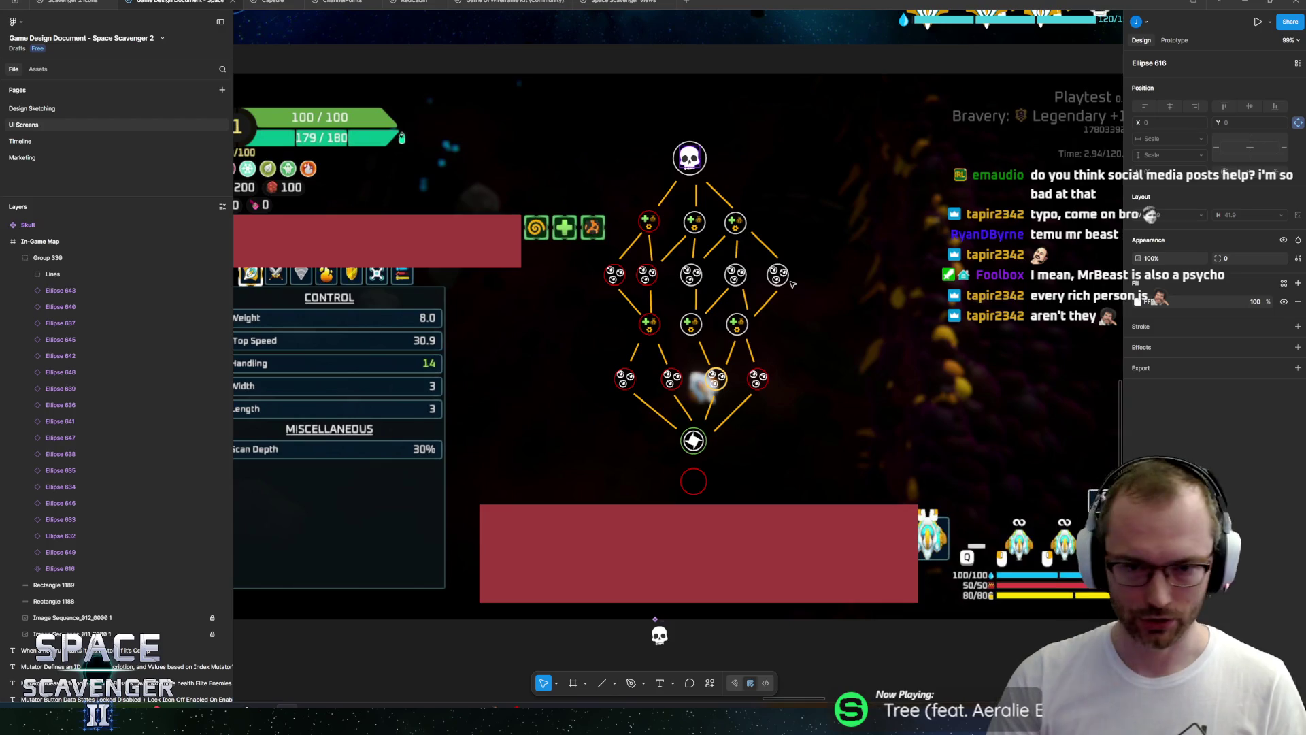
pyautogui.scroll(5, 724, 470)
# Unhide Planets in the bottom circle and duplicate one planet, enlarging it to about 24.66 px.
pyautogui.doubleClick(724, 469)
pyautogui.scroll(5, 724, 468)
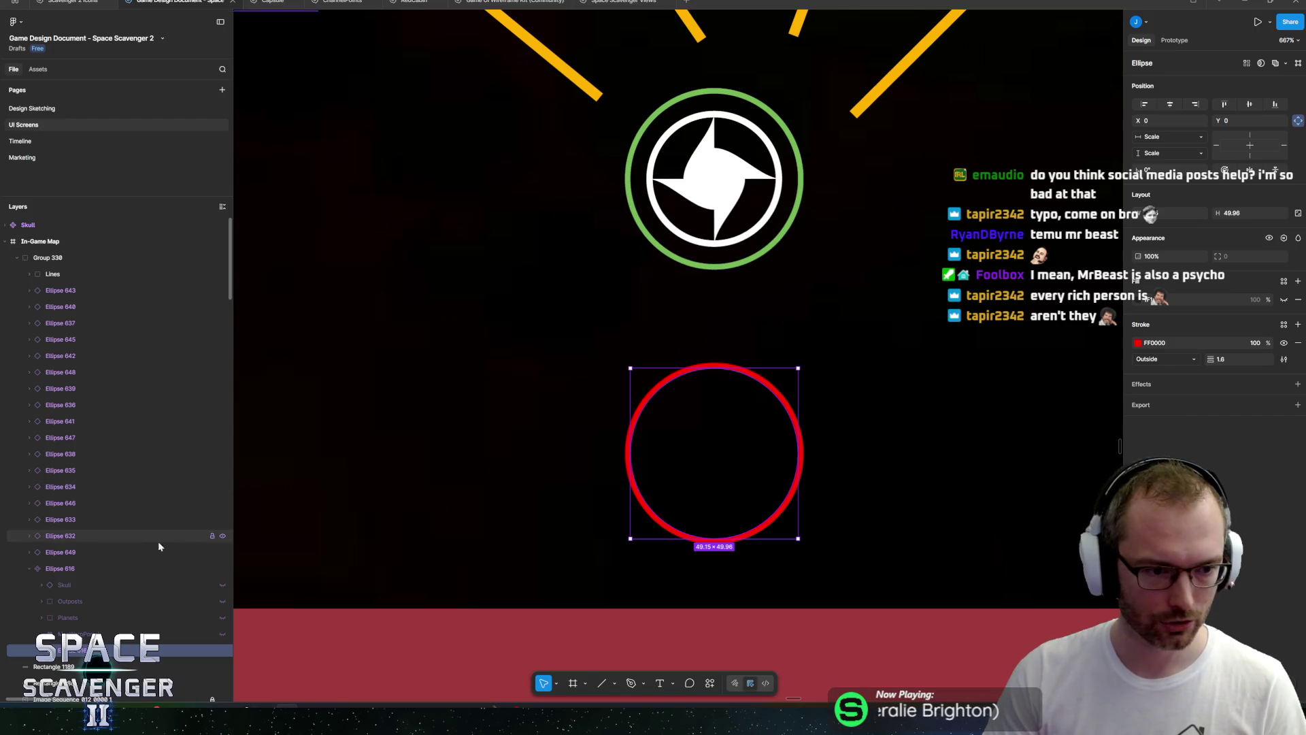
pyautogui.scroll(-3, 158, 541)
pyautogui.click(223, 465)
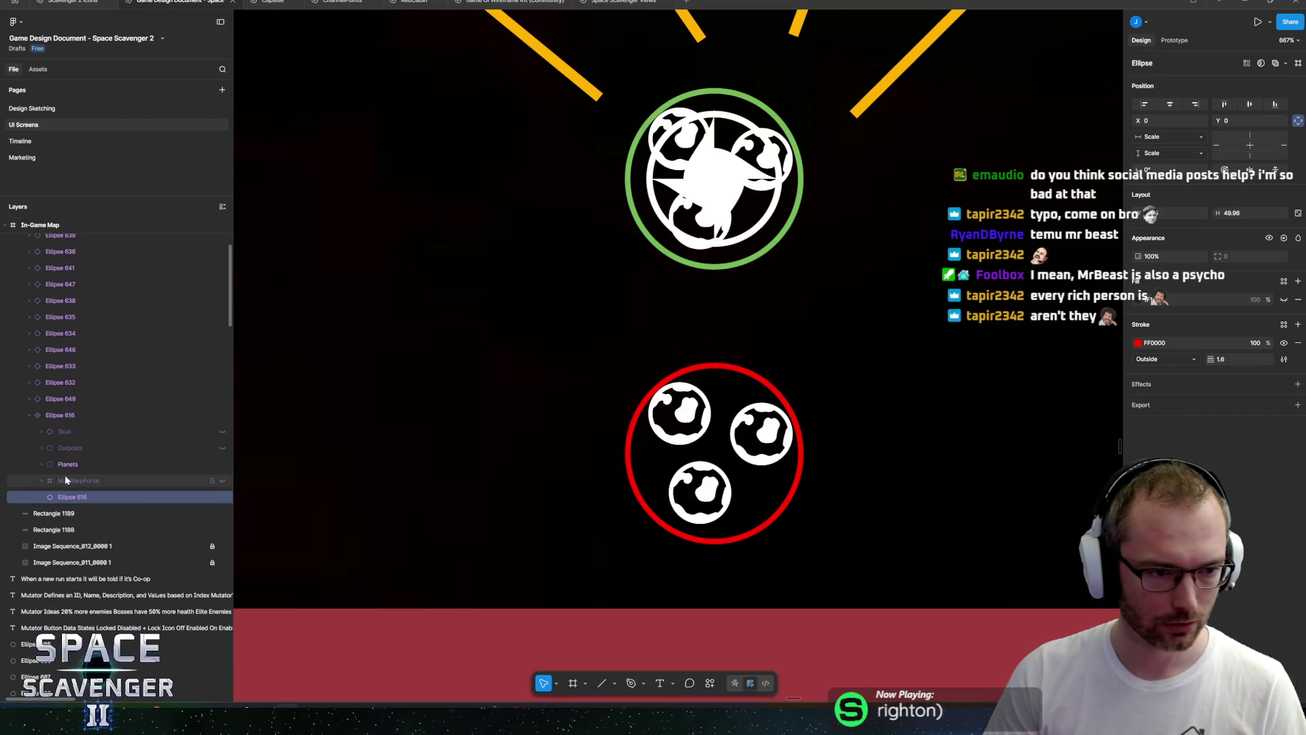
pyautogui.click(41, 464)
pyautogui.click(75, 480)
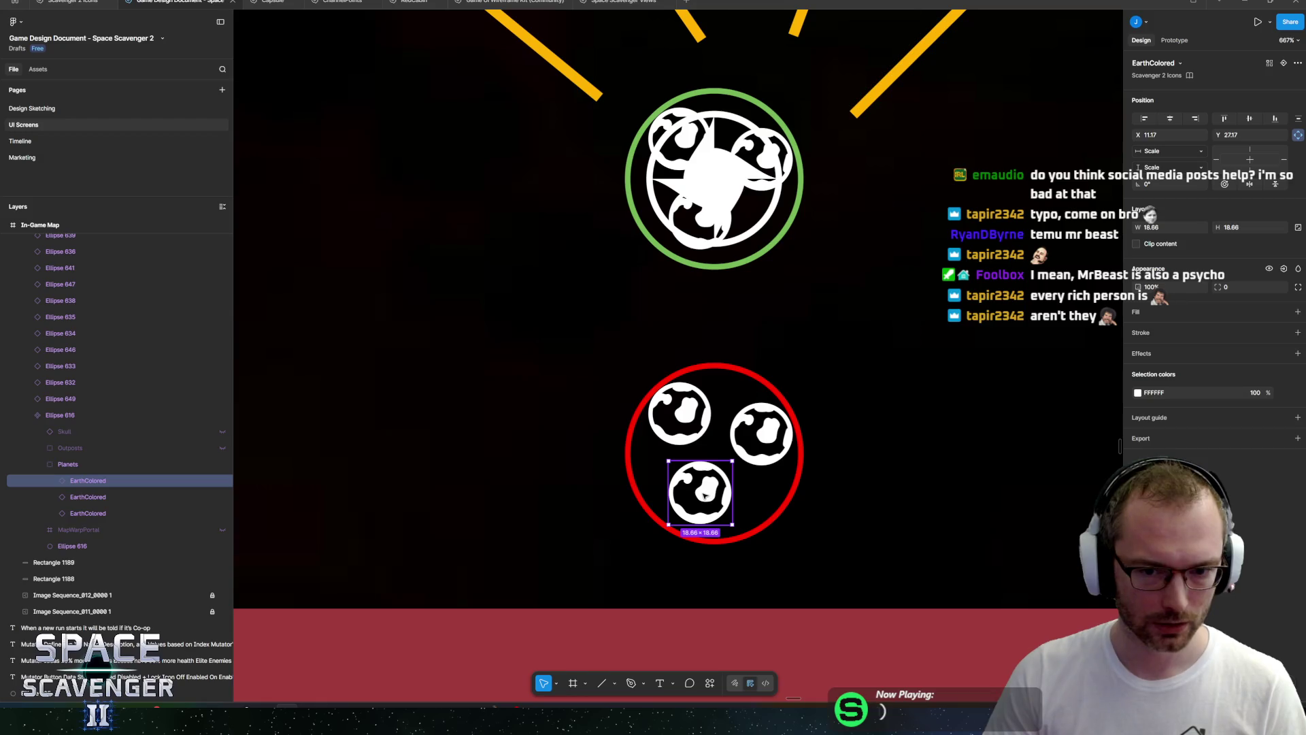
pyautogui.hotkey('ctrl', 'd')
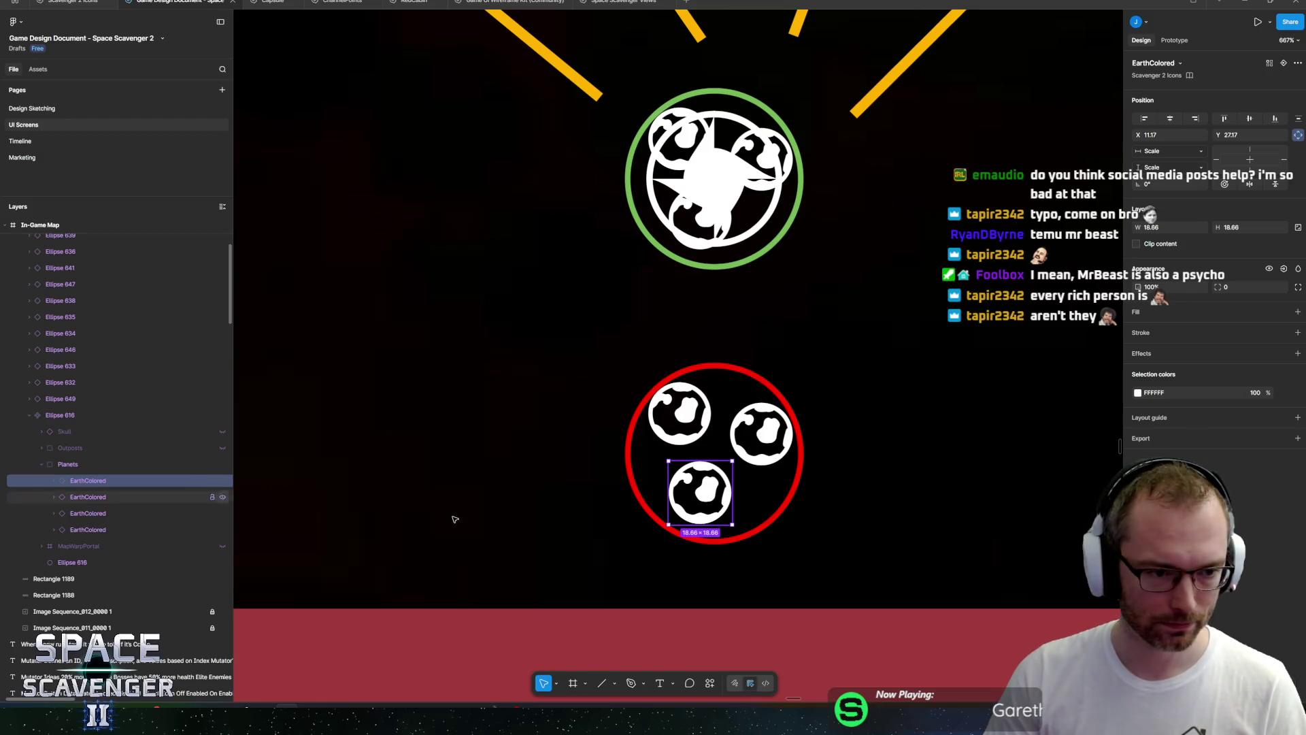
pyautogui.moveTo(713, 506)
pyautogui.mouseDown()
pyautogui.moveTo(706, 475)
pyautogui.moveTo(725, 491)
pyautogui.mouseUp()
pyautogui.hotkey('ctrl', 'z')
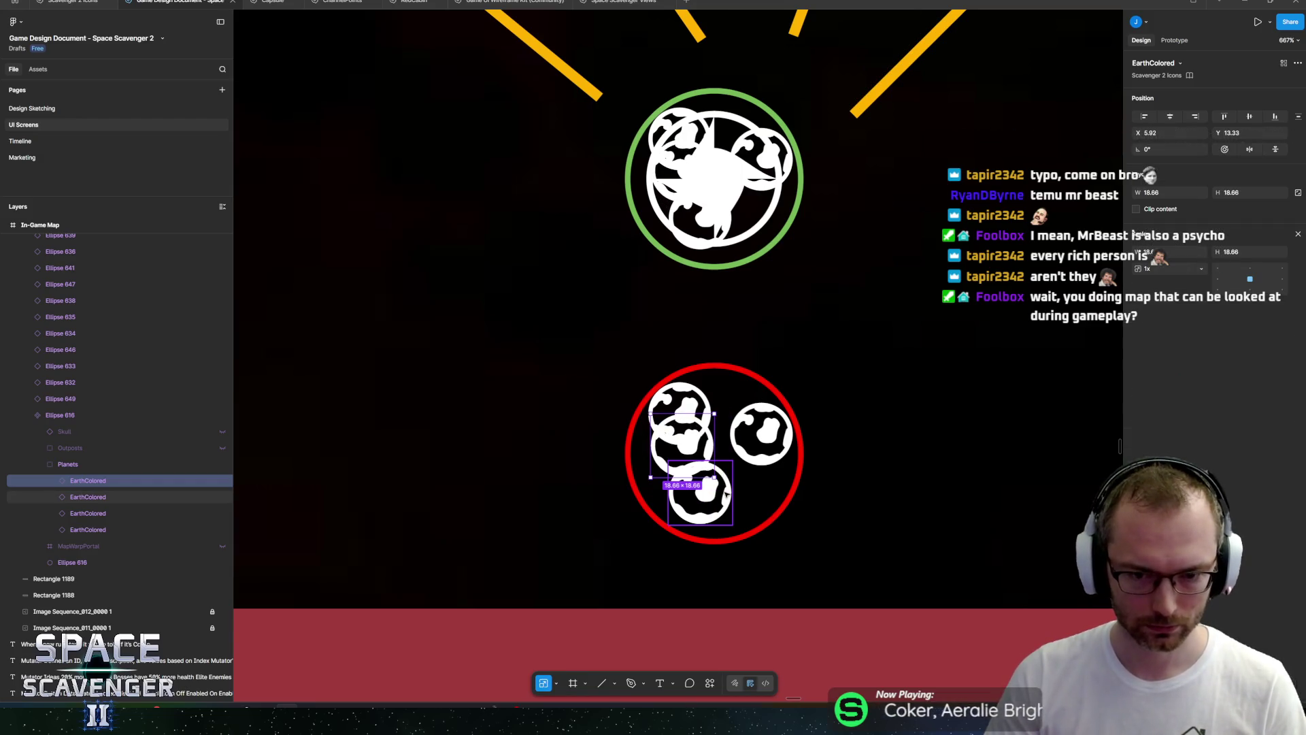
pyautogui.moveTo(713, 477)
pyautogui.mouseDown()
pyautogui.moveTo(733, 500)
pyautogui.moveTo(728, 452)
pyautogui.mouseUp()
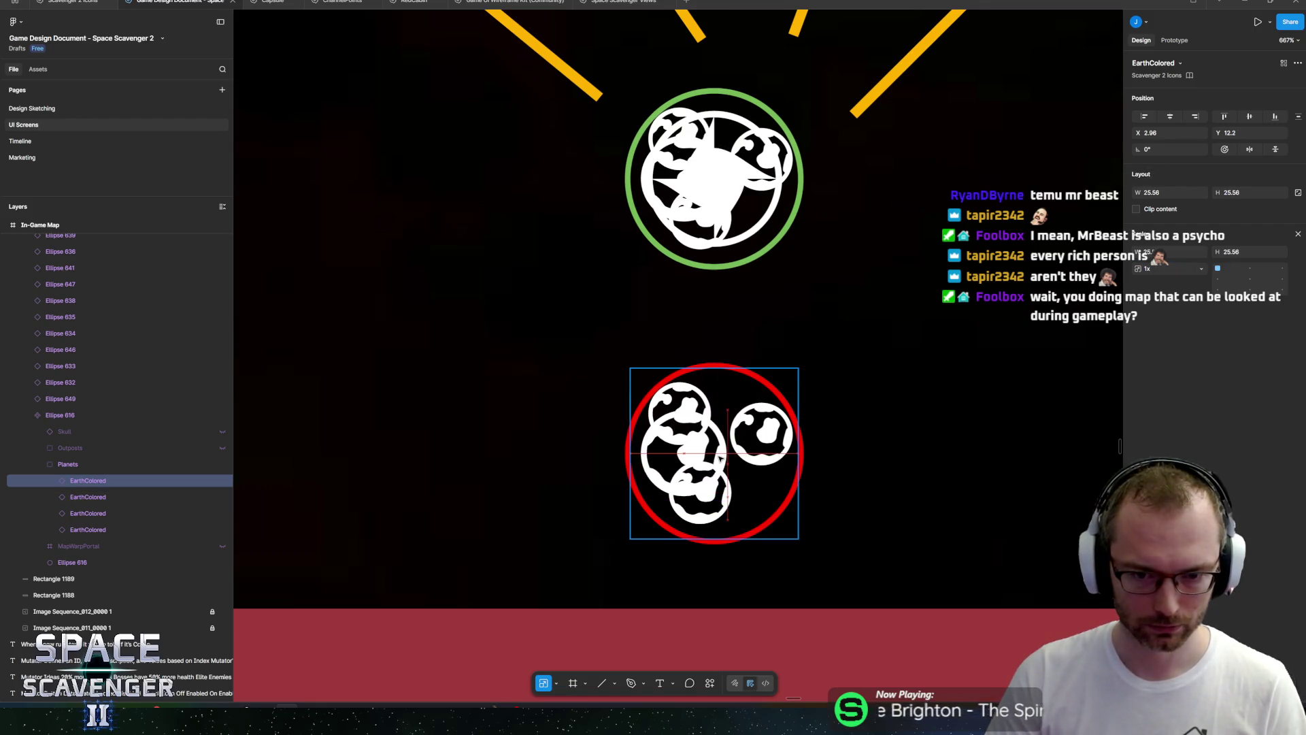
# Add a '3' text at font size 30 to the right of the planet.
pyautogui.press('t')
pyautogui.click(728, 452)
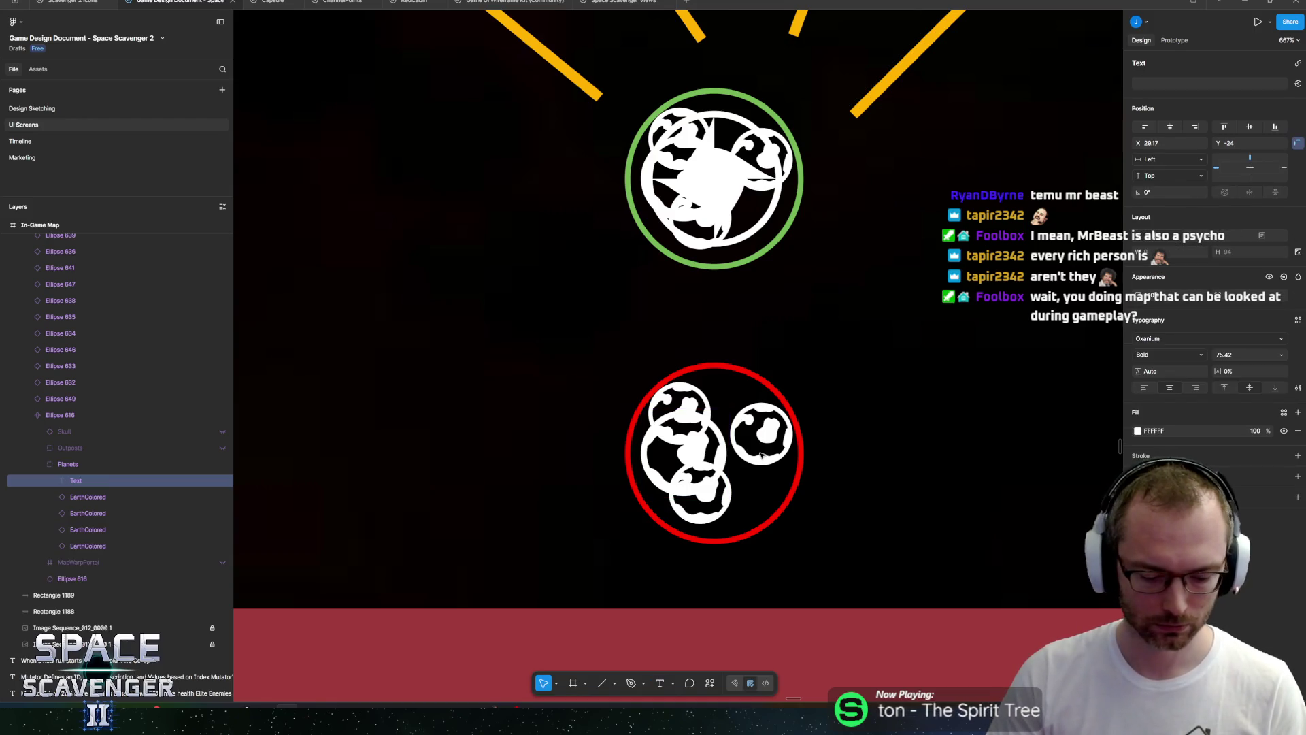
pyautogui.write('3')
pyautogui.hotkey('ctrl', 'a')
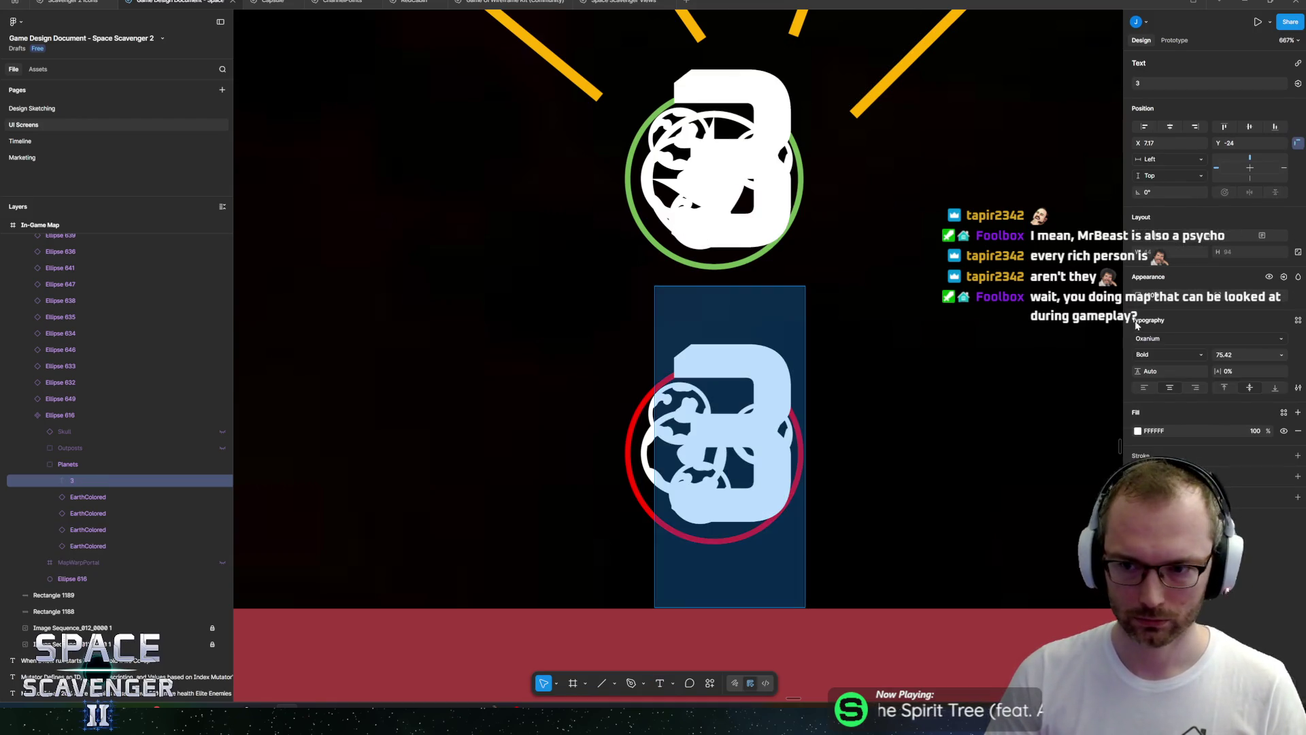
pyautogui.write('30')
pyautogui.press('Return')
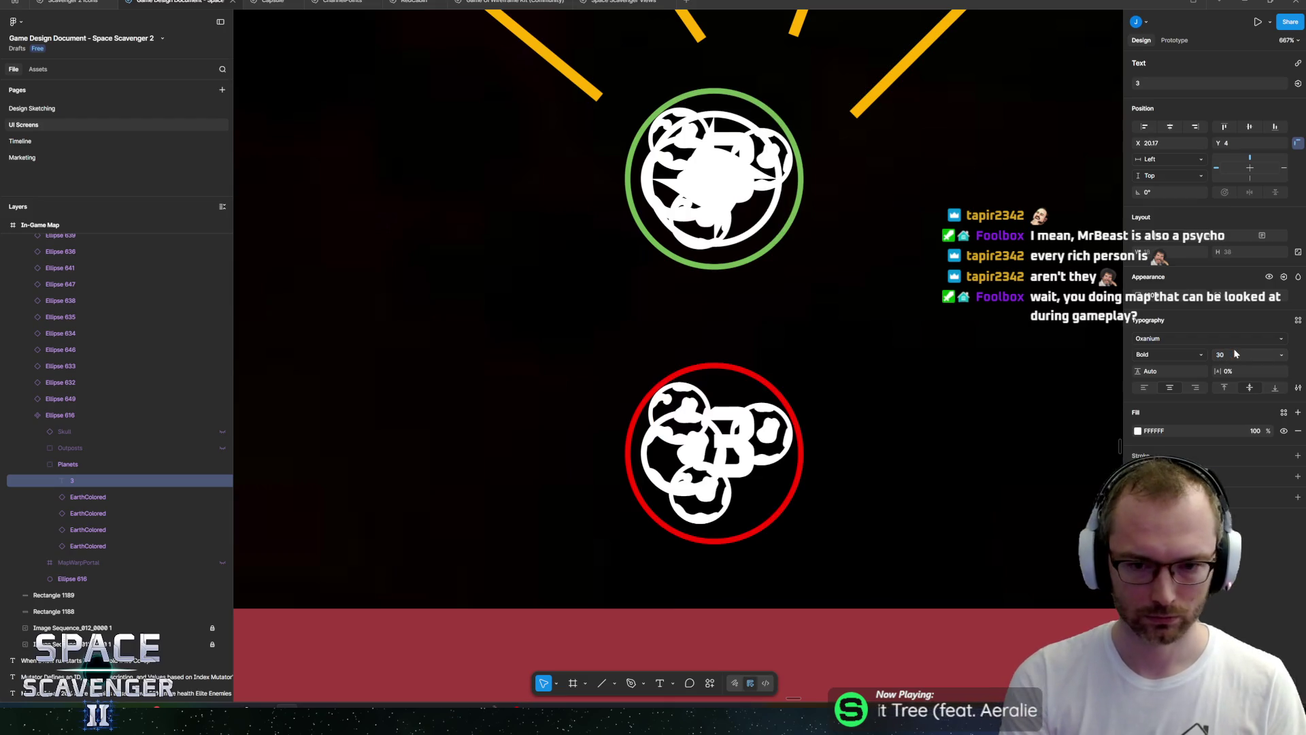
pyautogui.moveTo(718, 445); pyautogui.dragTo(753, 463)
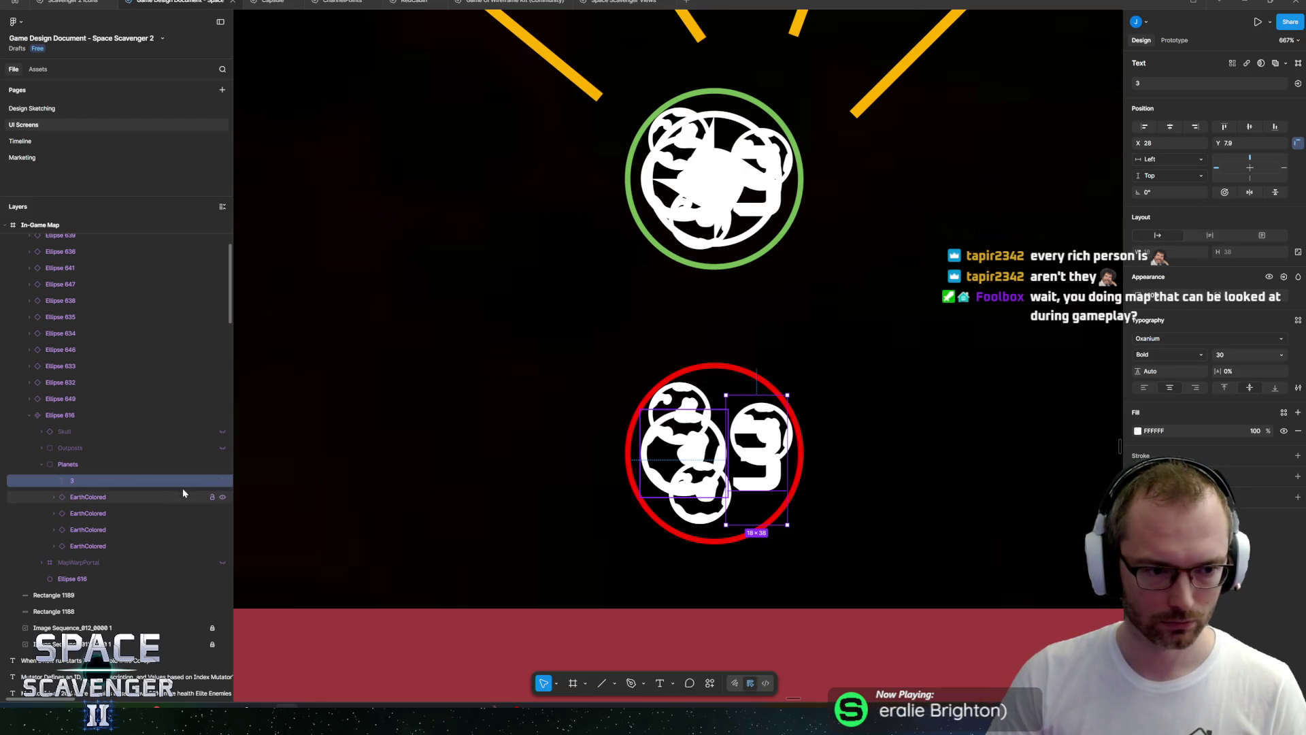
# Group the three extra planets with Ctrl+G and hide the Planets group again.
pyautogui.click(136, 513)
pyautogui.keyDown('shift'); pyautogui.click(105, 544); pyautogui.keyUp('shift')
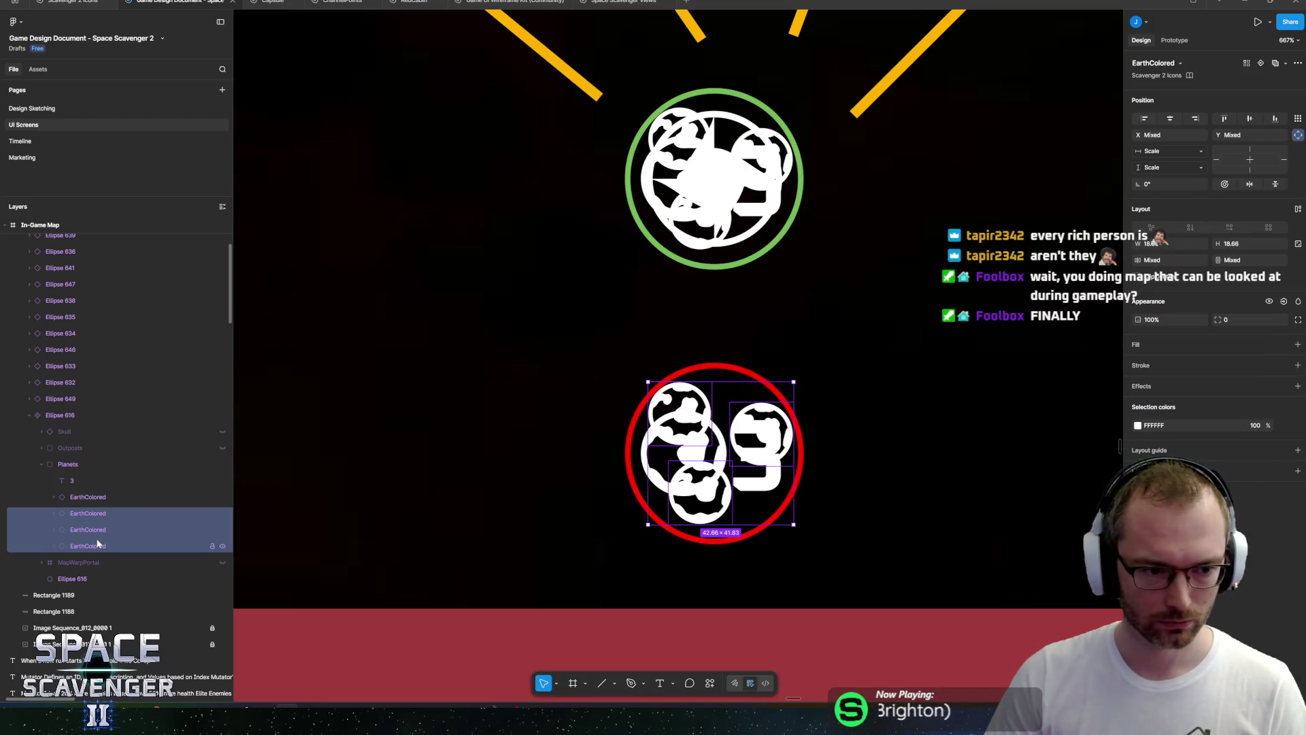
pyautogui.hotkey('ctrl', 'g')
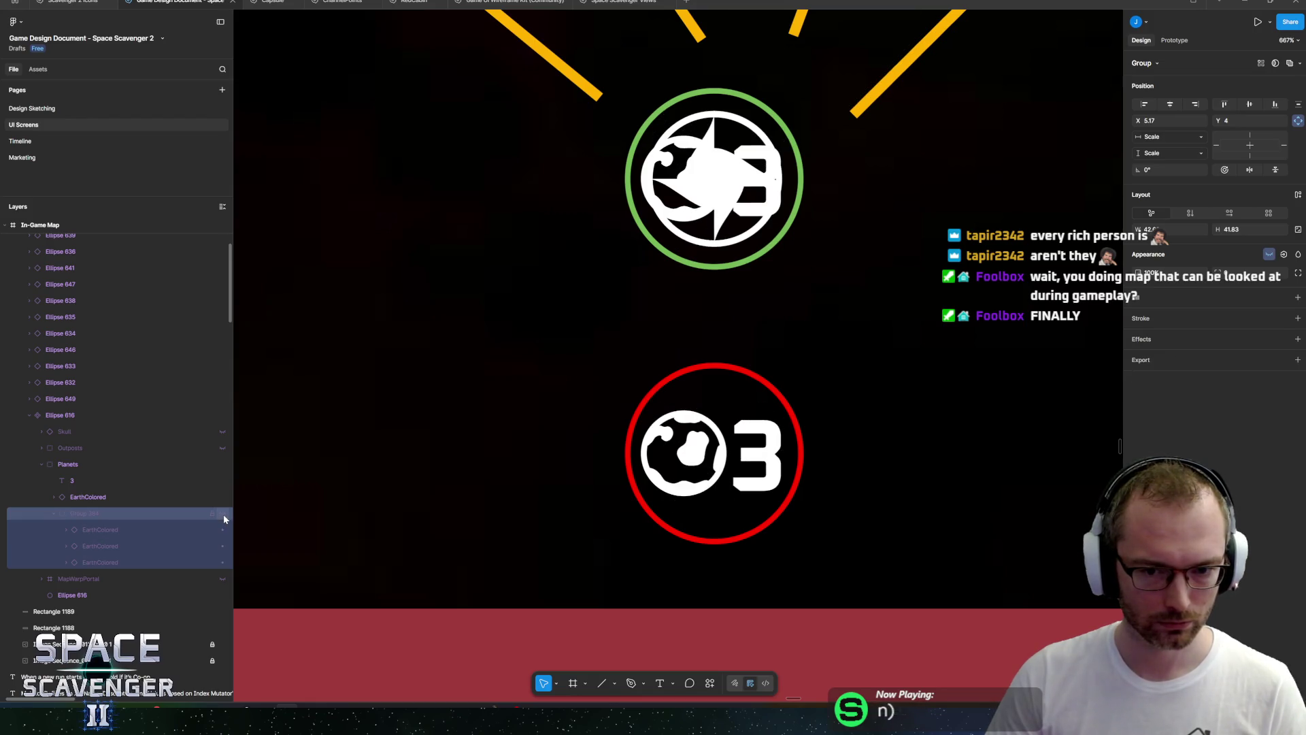
pyautogui.click(223, 465)
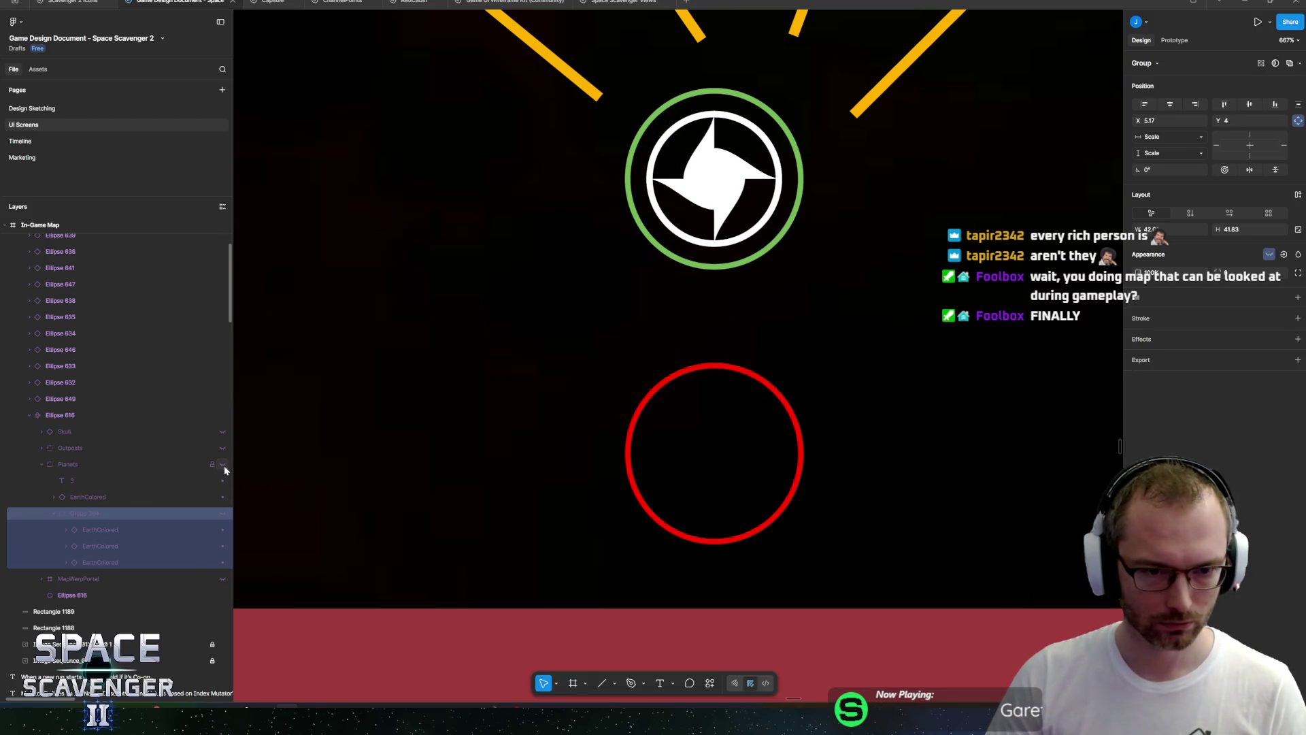
pyautogui.keyDown('ctrl'); pyautogui.scroll(-5, 600, 372); pyautogui.keyUp('ctrl')
pyautogui.keyDown('ctrl'); pyautogui.scroll(-3, 600, 373); pyautogui.keyUp('ctrl')
pyautogui.scroll(2, 431, 387)
pyautogui.click(431, 378)
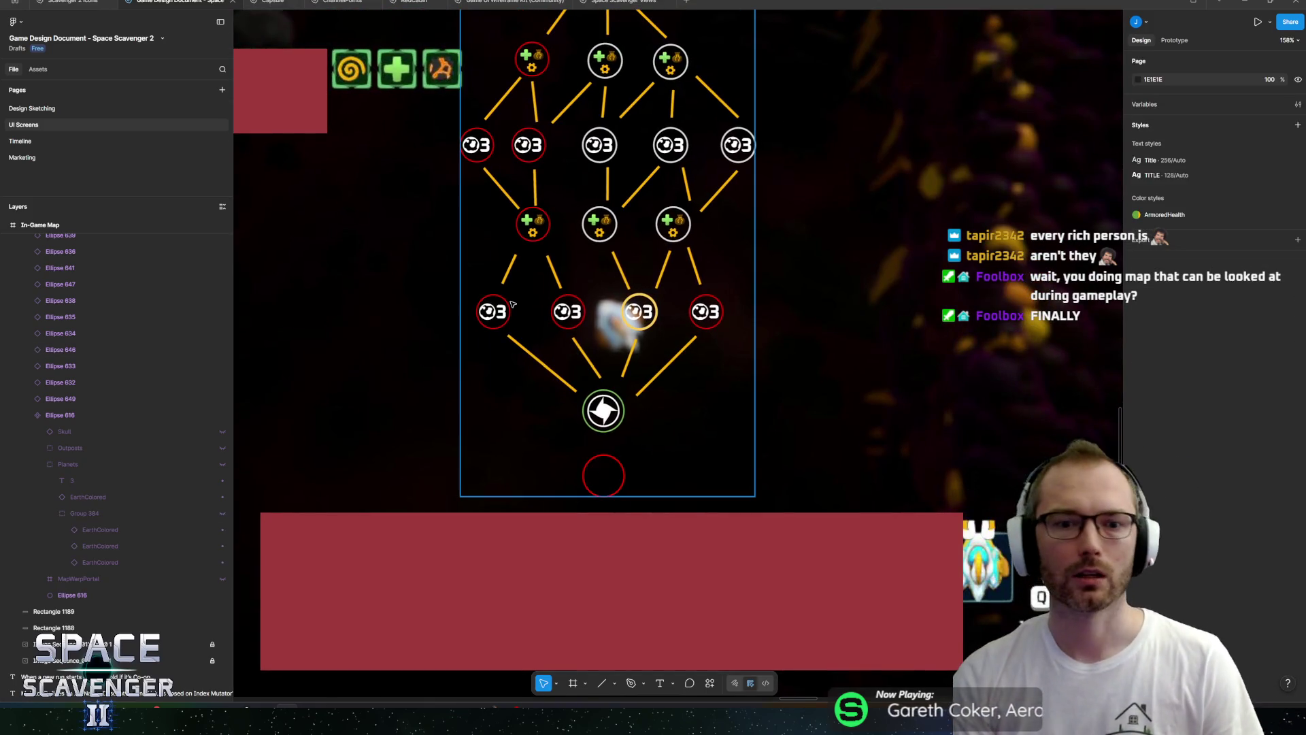
# Hide the outline ring on the bottom red circle.
pyautogui.scroll(1, 670, 259)
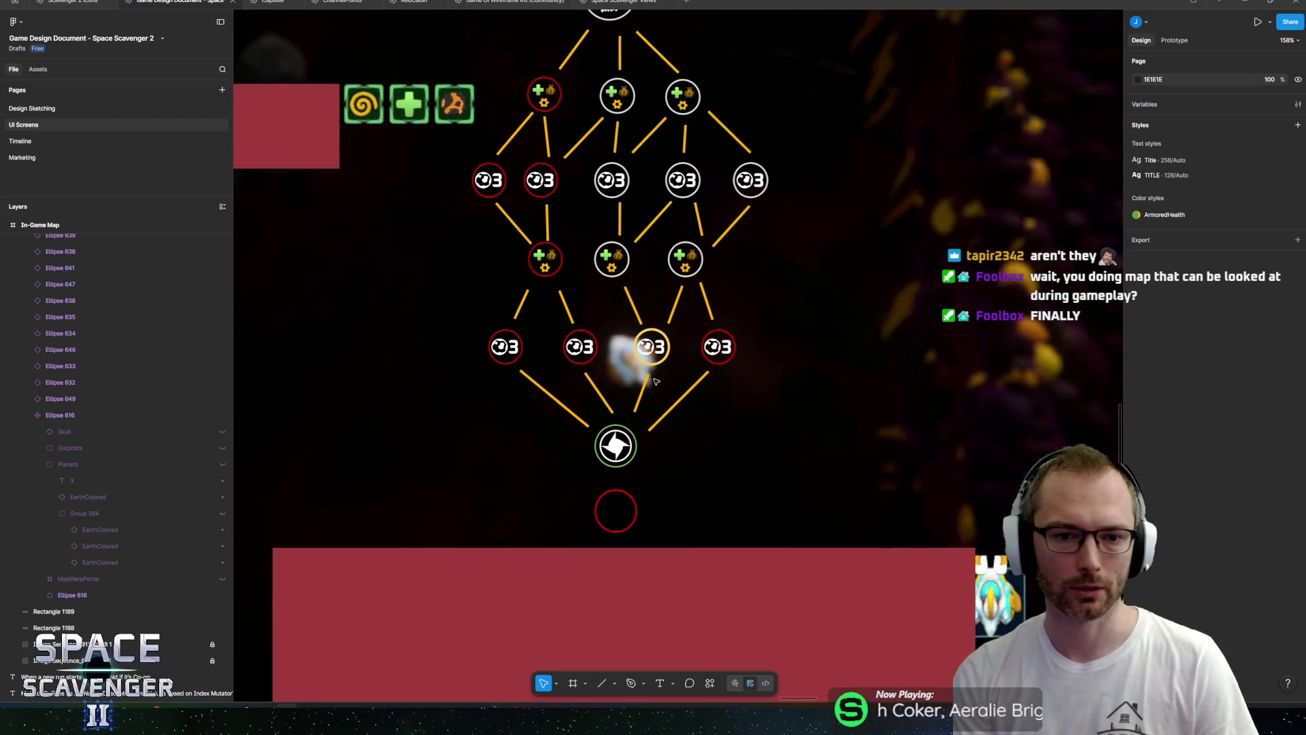
pyautogui.keyDown('ctrl'); pyautogui.scroll(3, 619, 411); pyautogui.keyUp('ctrl')
pyautogui.click(613, 570)
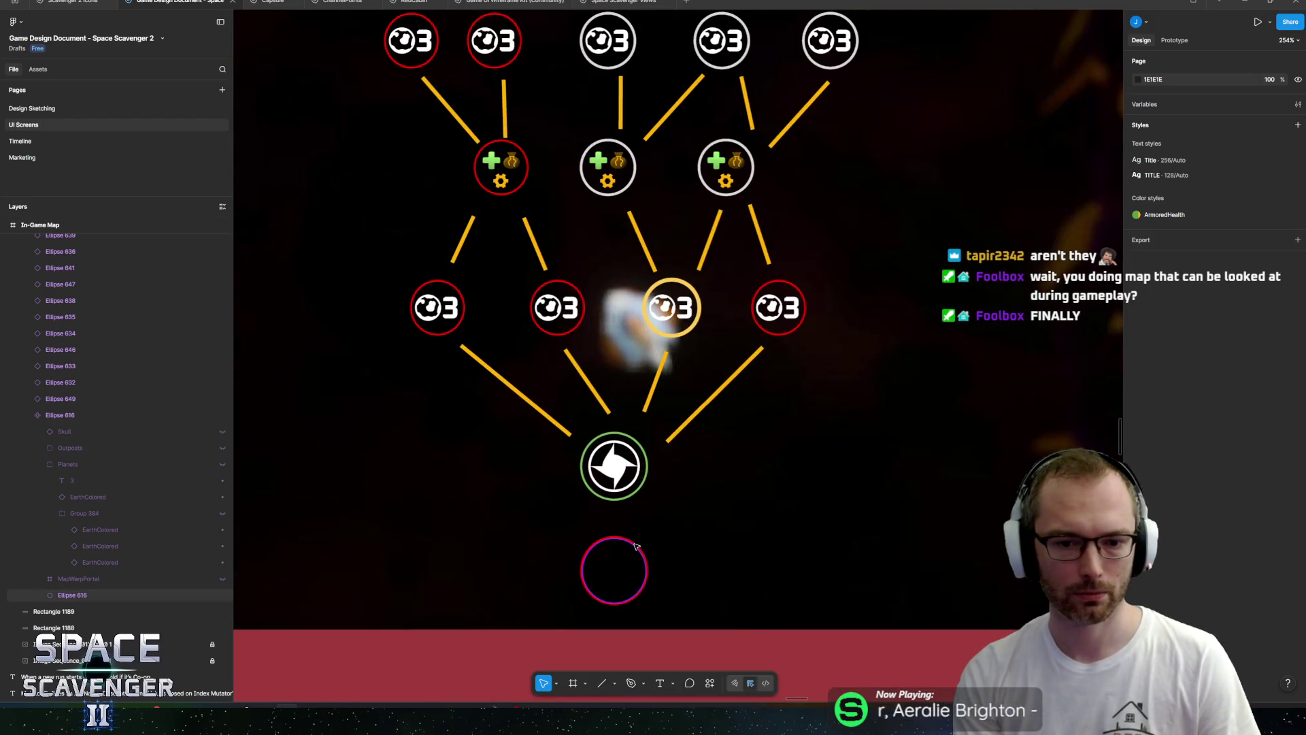
pyautogui.click(1283, 343)
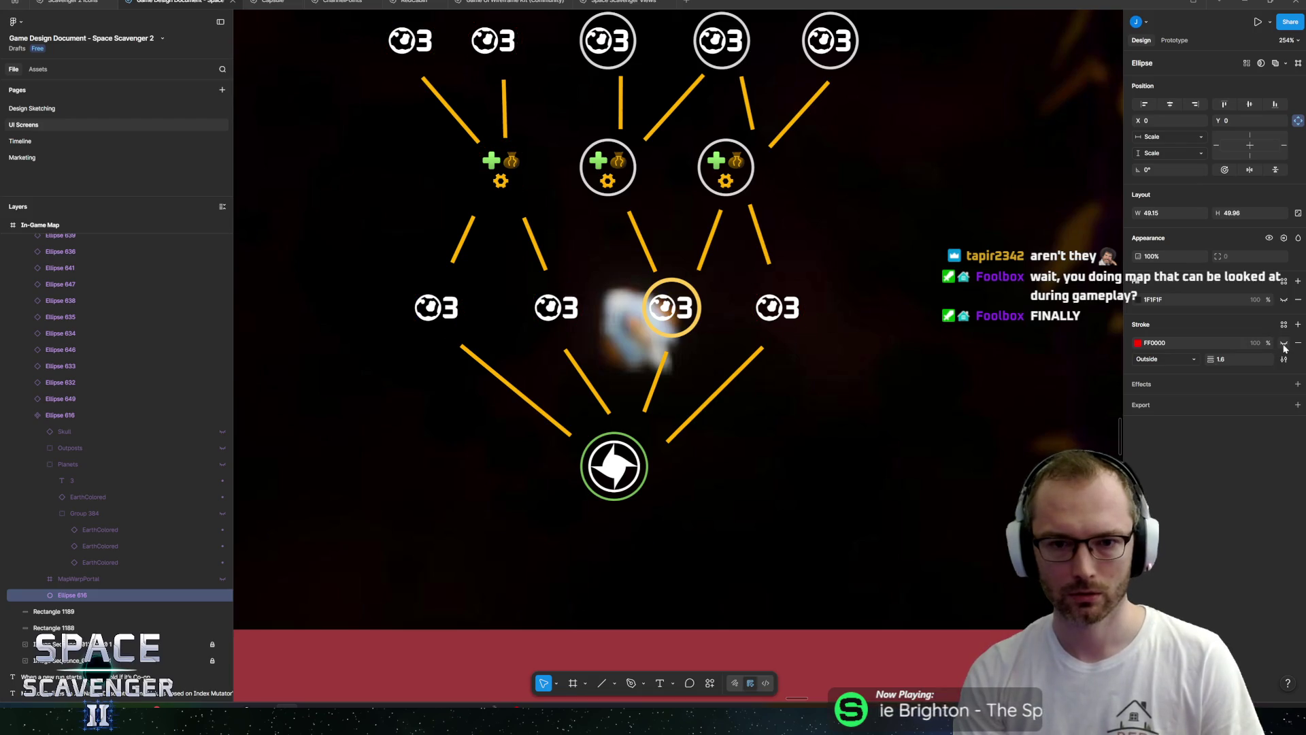
# Hide the rings on the top-middle outpost, its neighbour and the lower-right planet circle.
pyautogui.scroll(4, 866, 323)
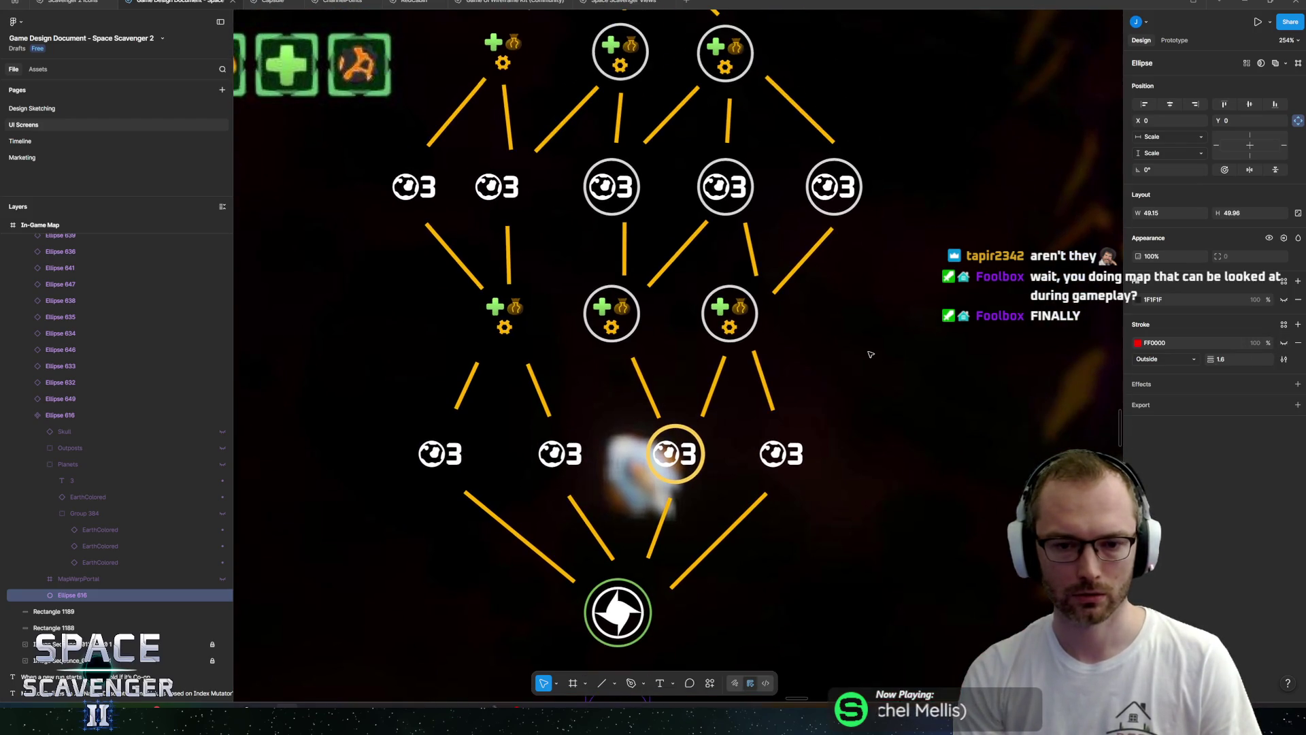
pyautogui.click(611, 312)
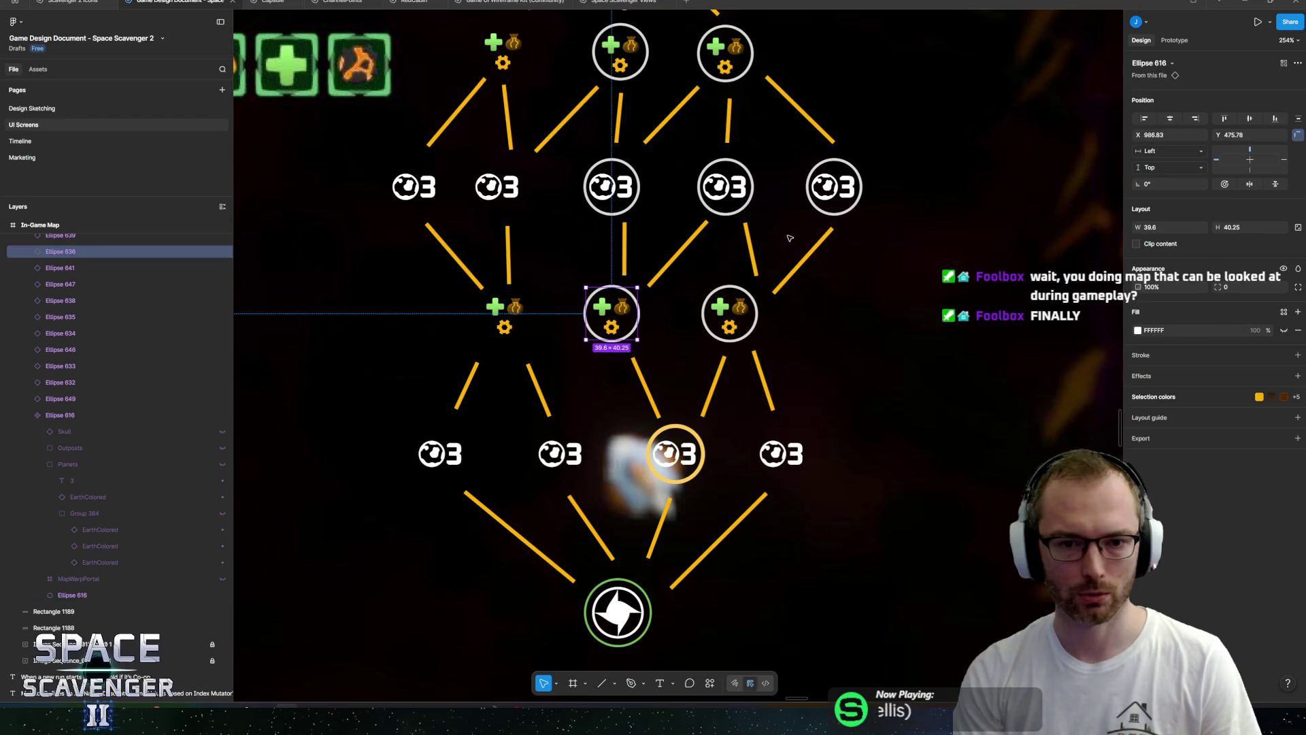
pyautogui.scroll(2, 749, 330)
pyautogui.hscroll(1, 748, 329)
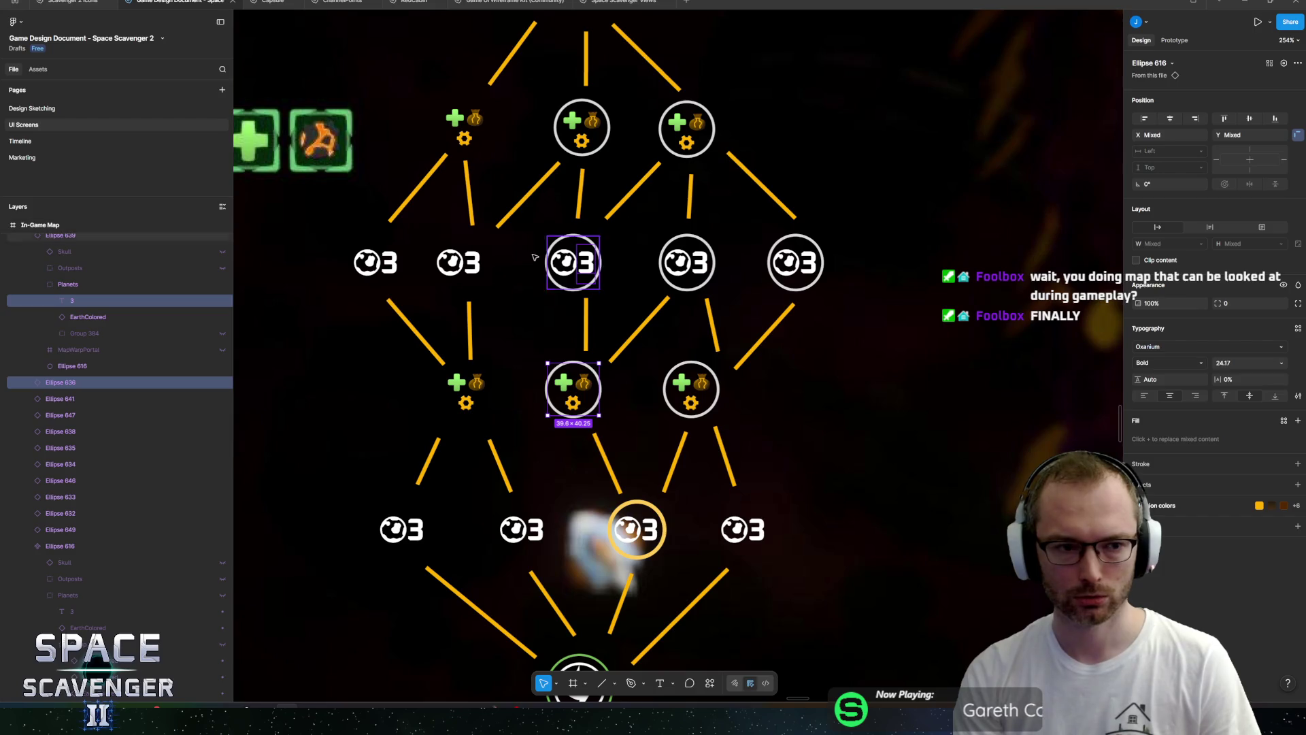
pyautogui.click(603, 126)
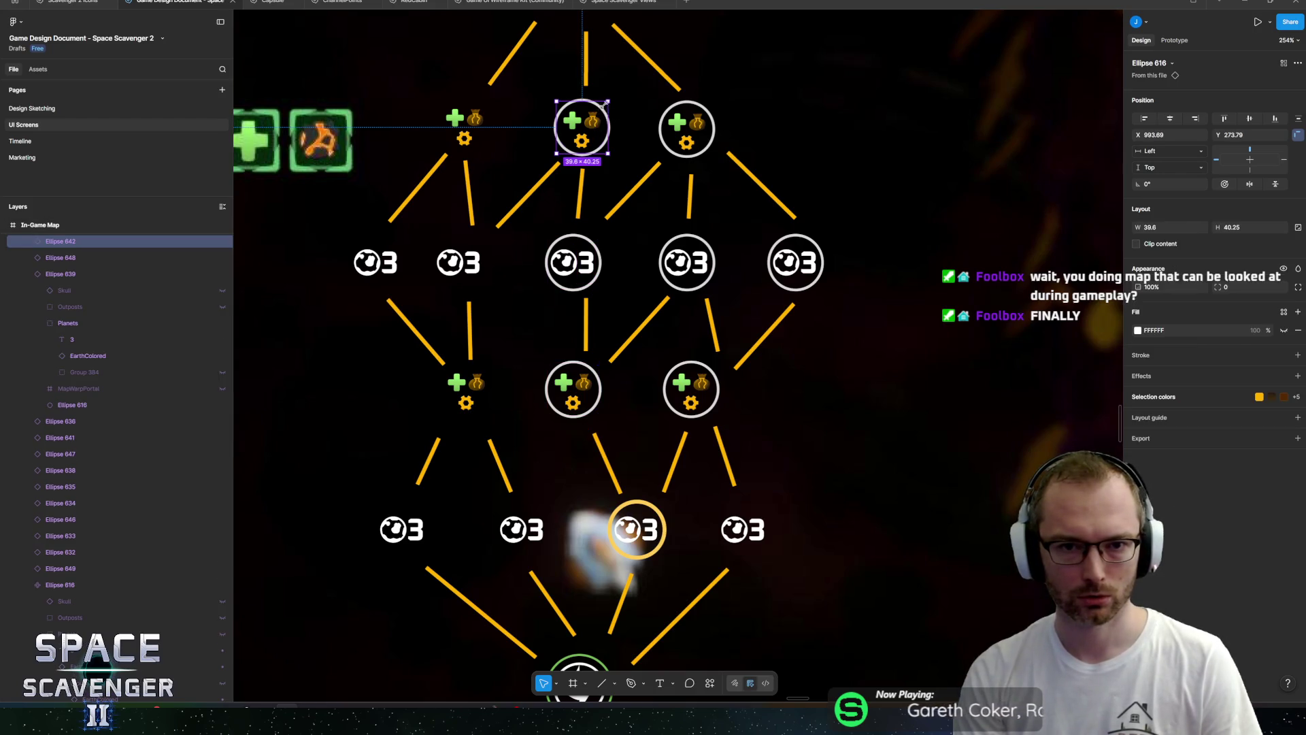
pyautogui.doubleClick(593, 117)
pyautogui.scroll(10, 602, 114)
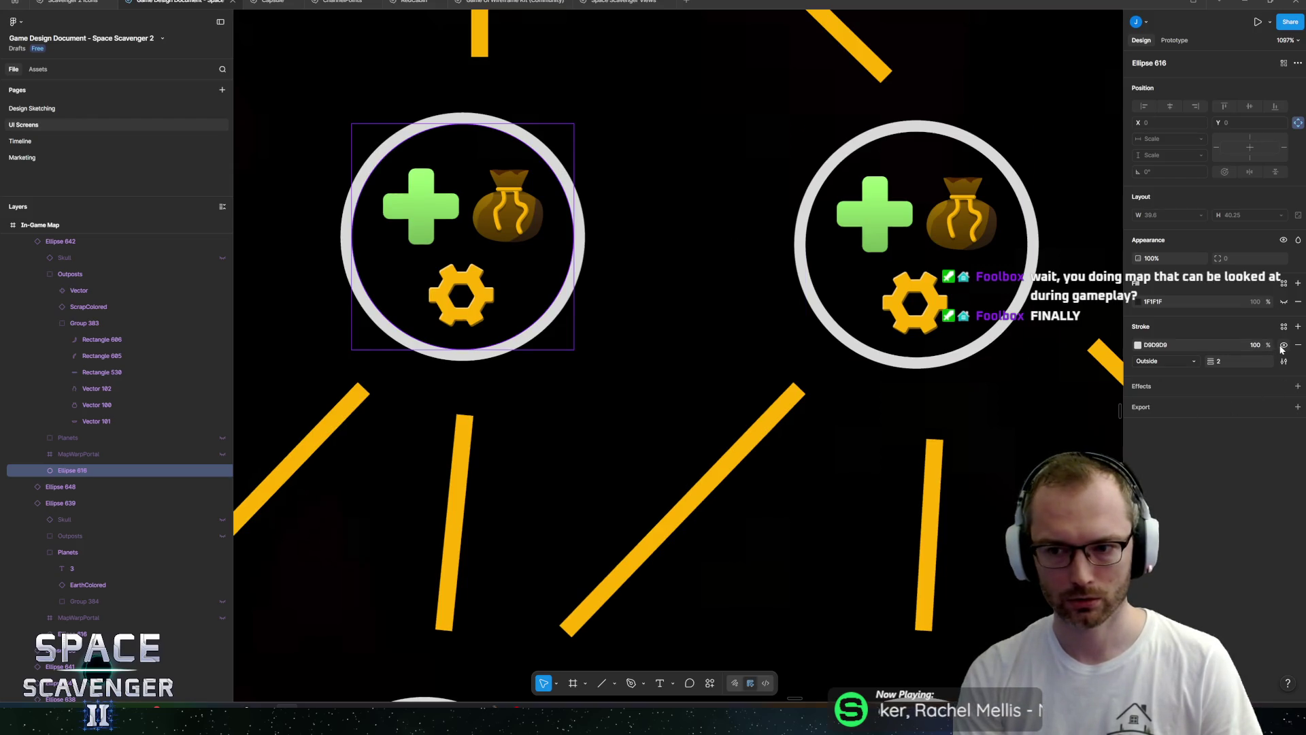
pyautogui.keyDown('shift'); pyautogui.click(809, 209); pyautogui.keyUp('shift')
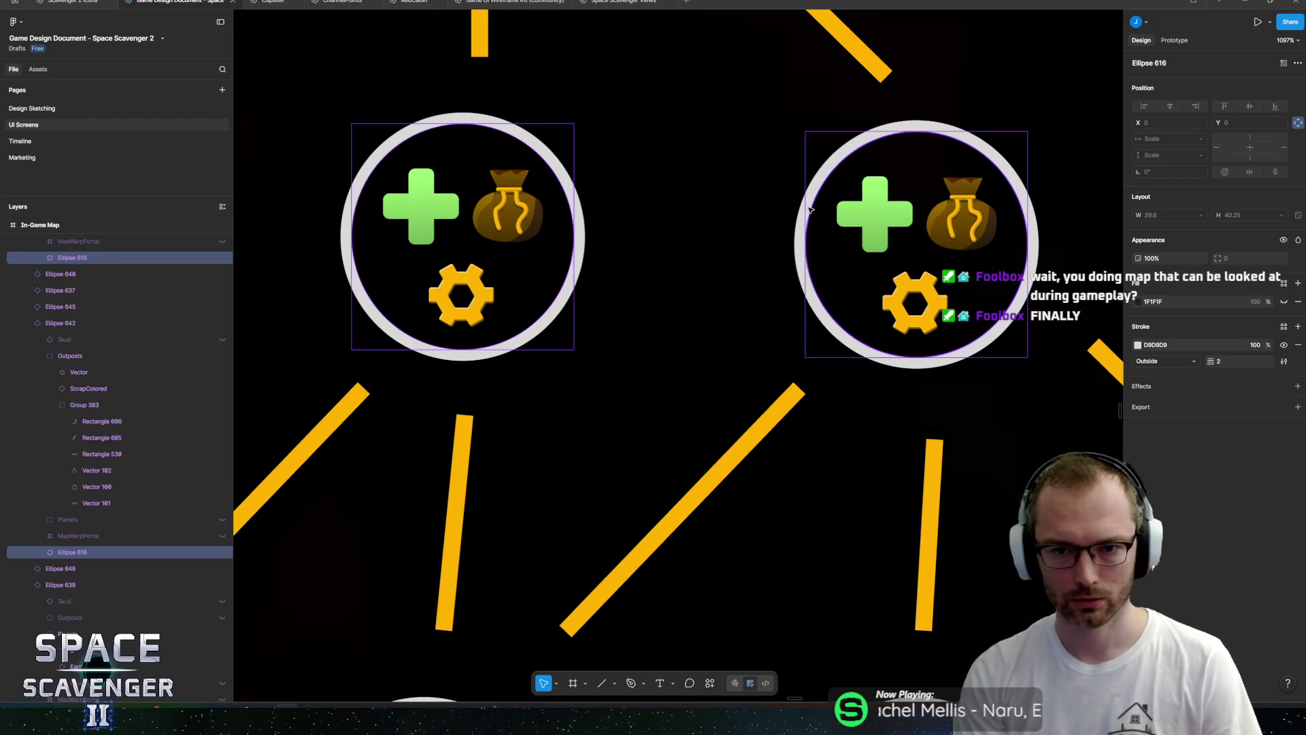
pyautogui.scroll(-5, 932, 219)
pyautogui.keyDown('shift'); pyautogui.click(940, 365); pyautogui.keyUp('shift')
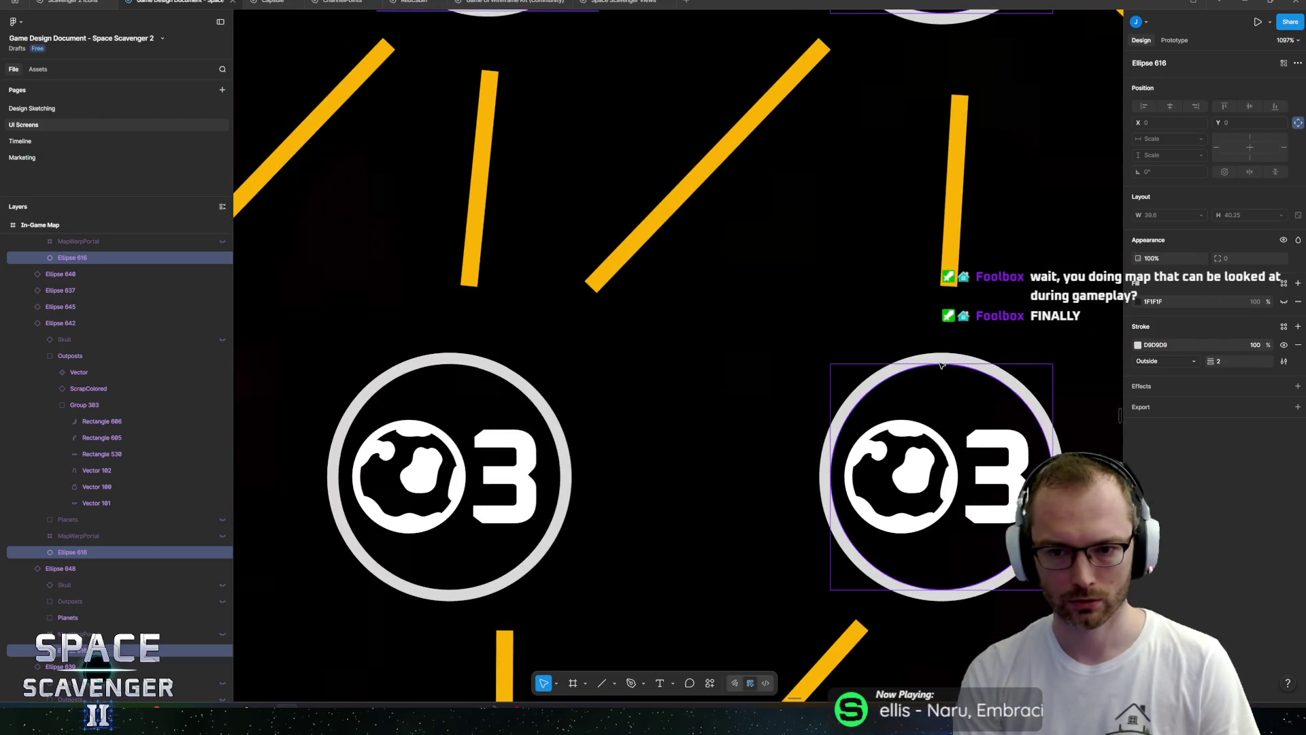
pyautogui.click(1283, 345)
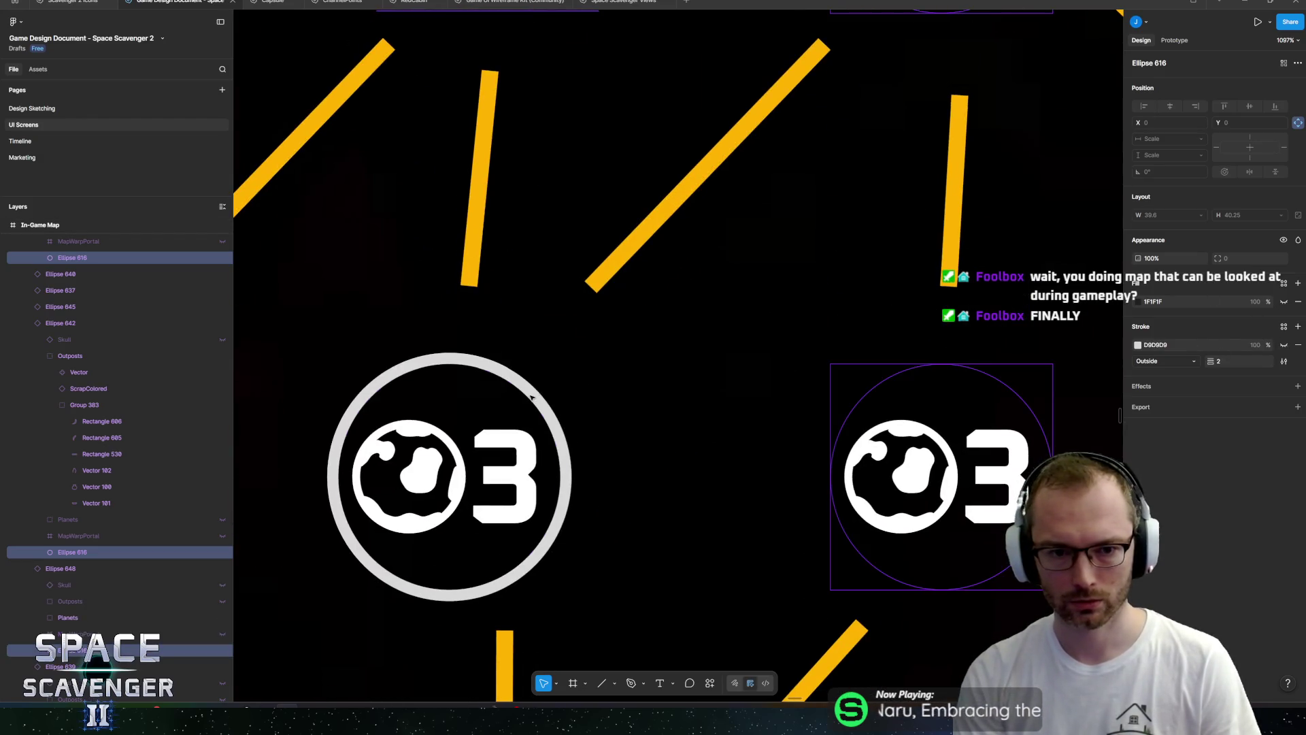
# Hide the outline rings on the left planet circle and the lower-left outpost circle.
pyautogui.click(532, 398)
pyautogui.scroll(-2, 781, 254)
pyautogui.click(1283, 345)
pyautogui.scroll(-3, 804, 188)
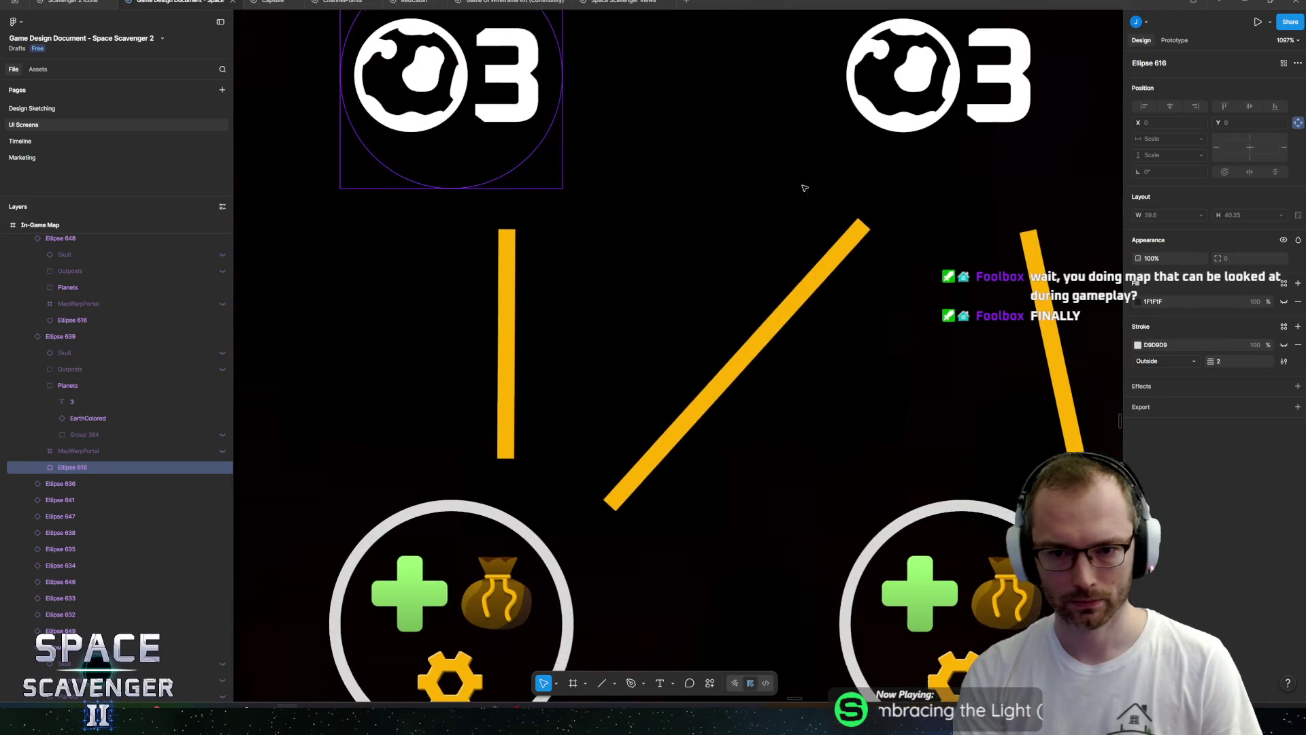
pyautogui.scroll(-1, 805, 189)
pyautogui.keyDown('shift'); pyautogui.click(294, 516); pyautogui.keyUp('shift')
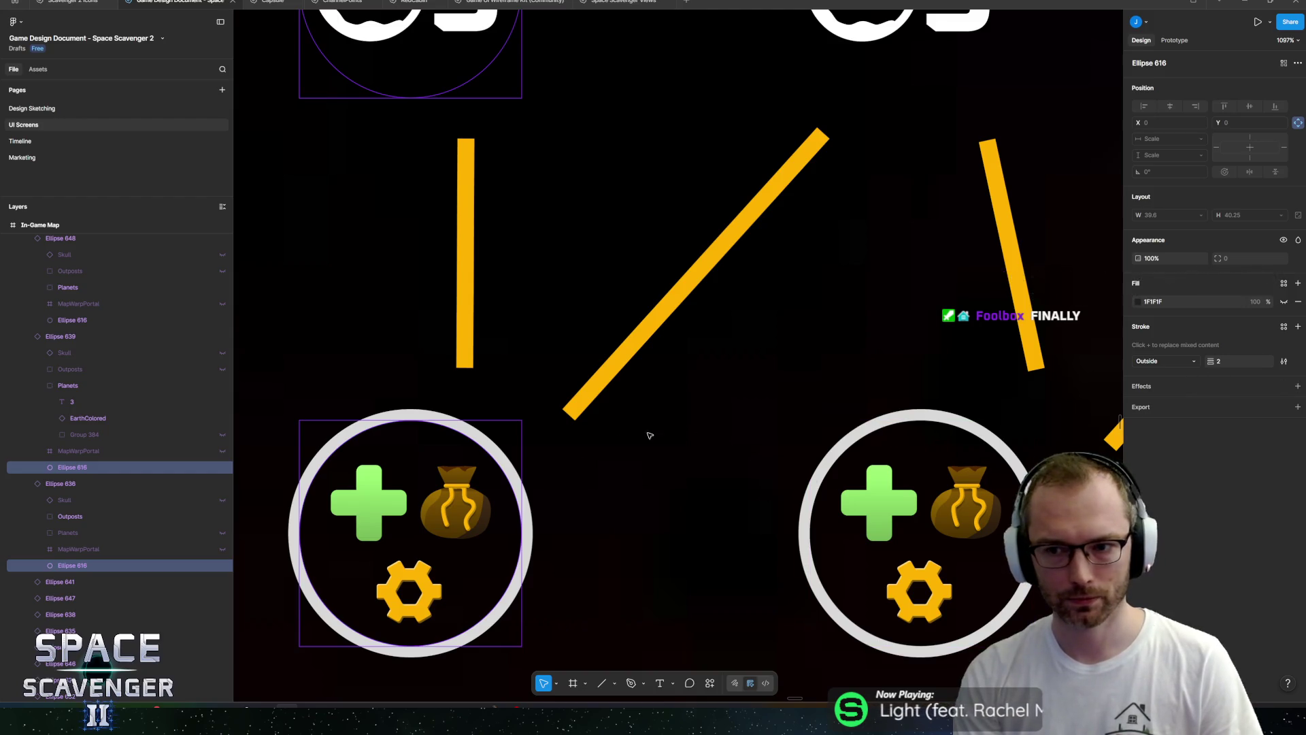
pyautogui.click(496, 451)
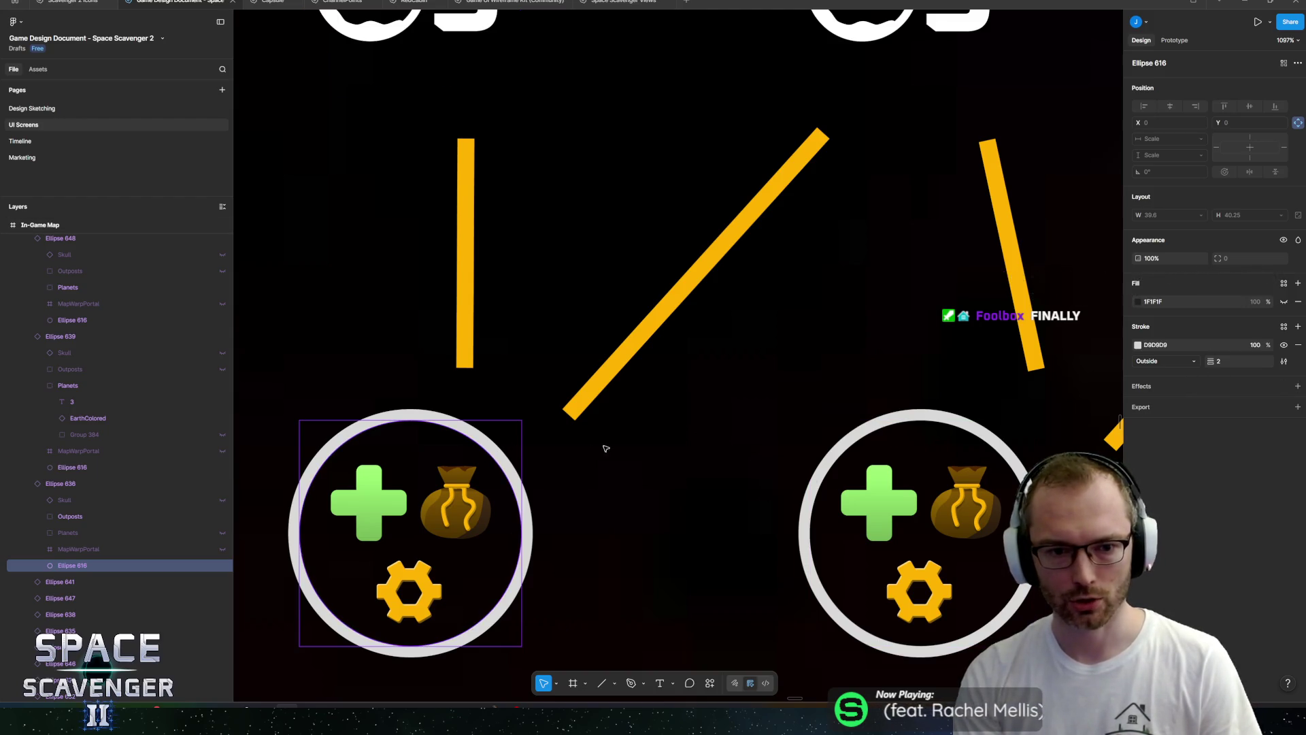
pyautogui.click(1285, 346)
# Hide the outline ring on the right outpost node's circle.
pyautogui.click(915, 426)
pyautogui.doubleClick(918, 417)
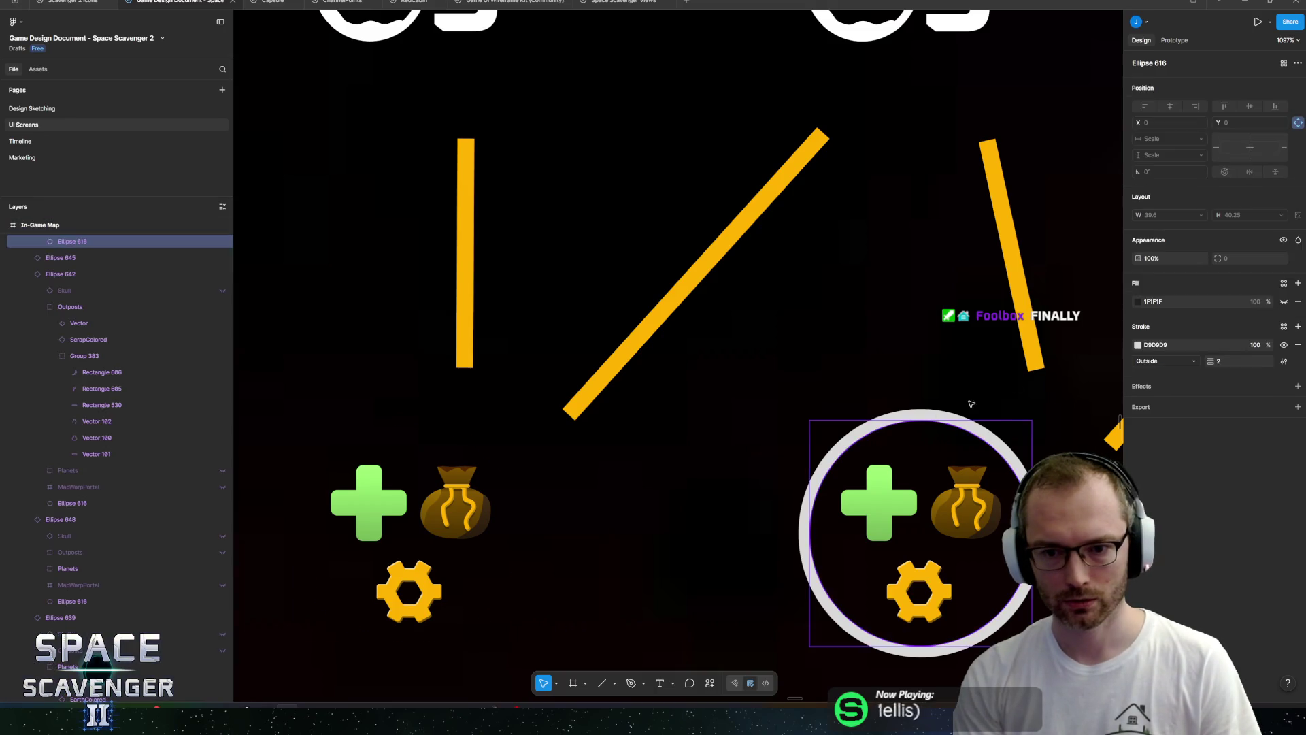
pyautogui.click(1283, 345)
pyautogui.scroll(-10, 782, 272)
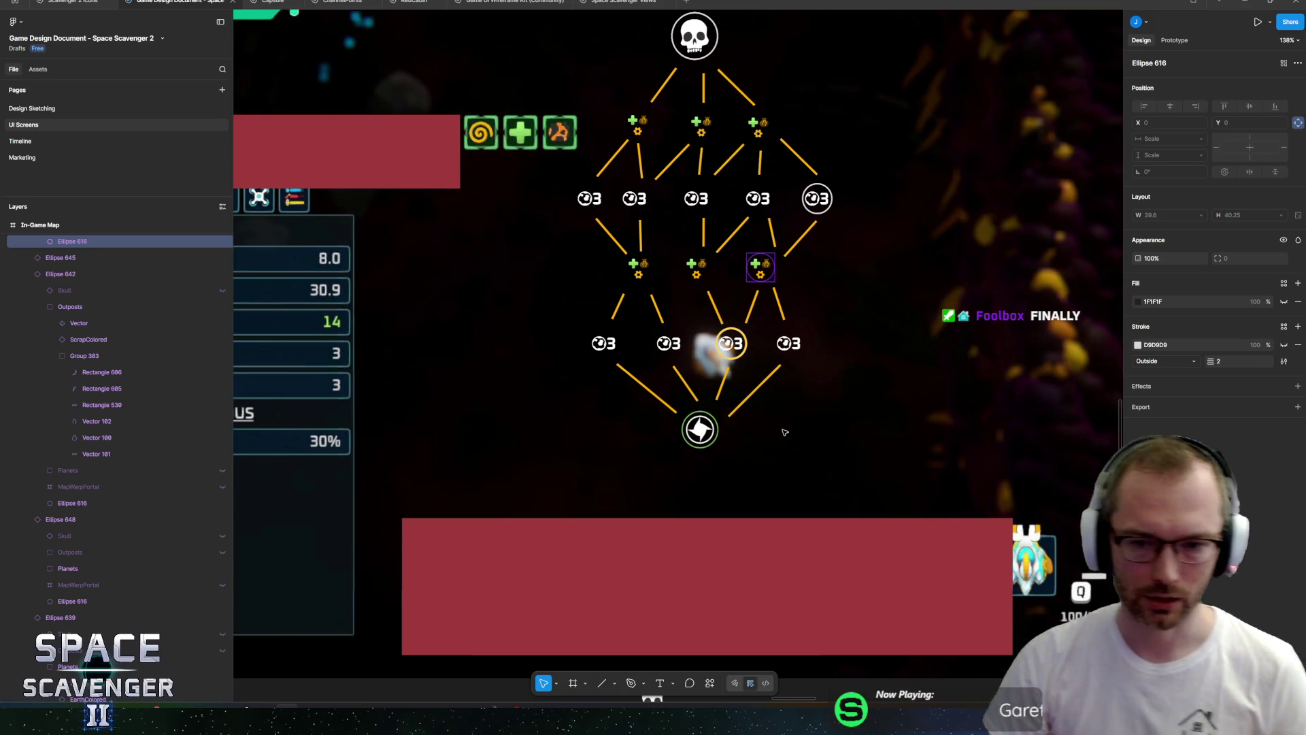
# Scale the map tree group to 1.1x with the K tool and nudge it slightly left.
pyautogui.click(782, 431)
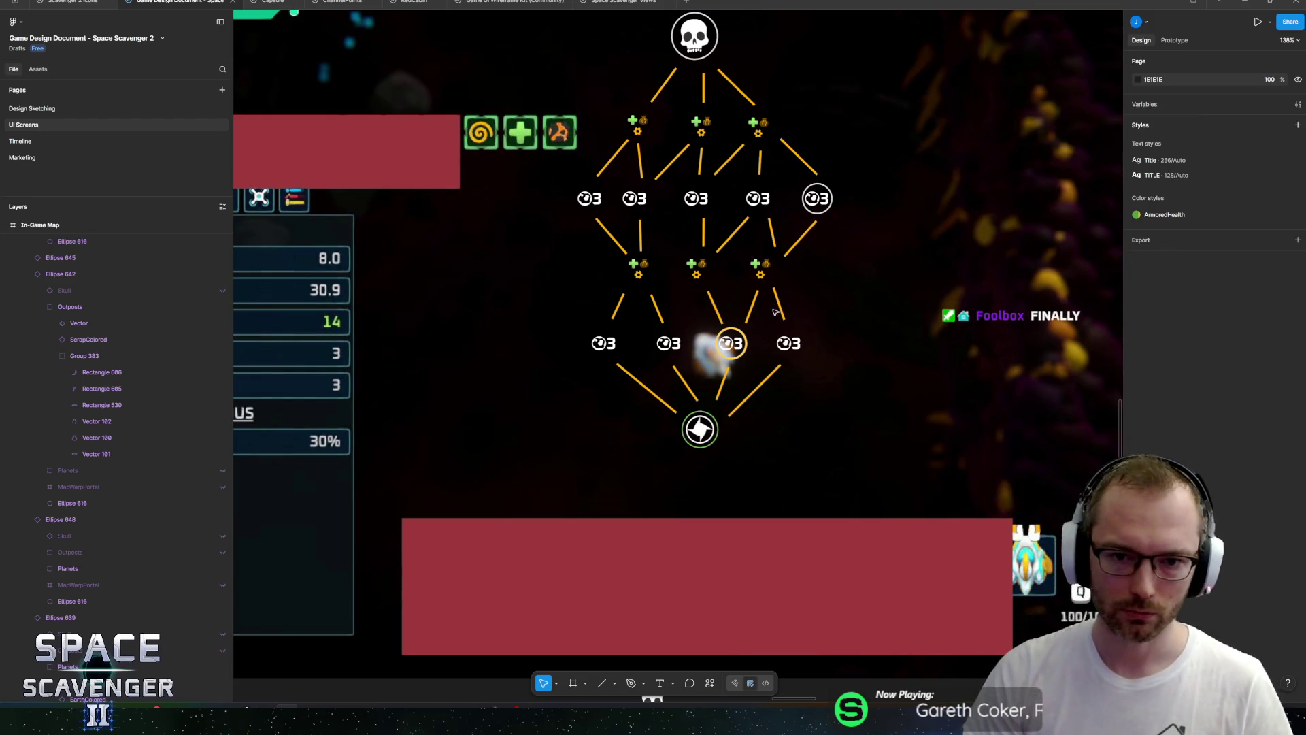
pyautogui.moveTo(819, 274)
pyautogui.mouseDown()
pyautogui.moveTo(809, 330)
pyautogui.moveTo(831, 360)
pyautogui.mouseUp()
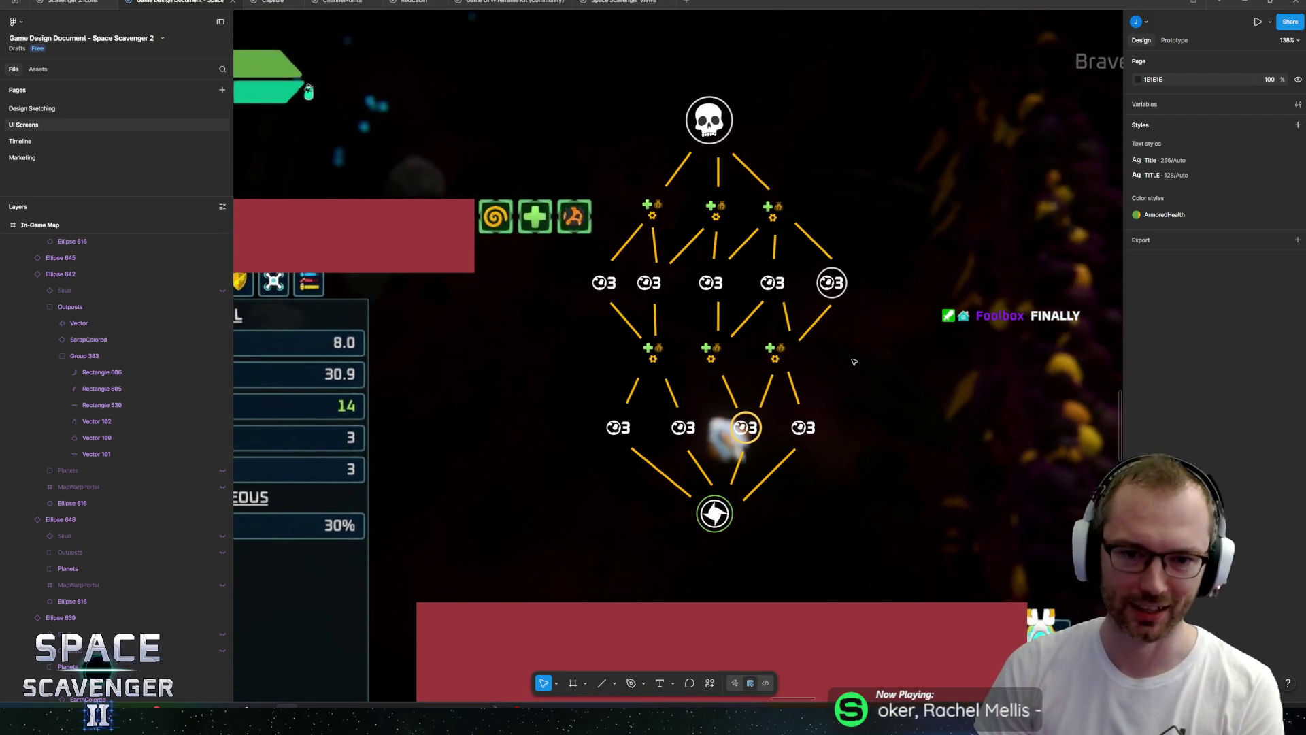
pyautogui.scroll(-5, 823, 361)
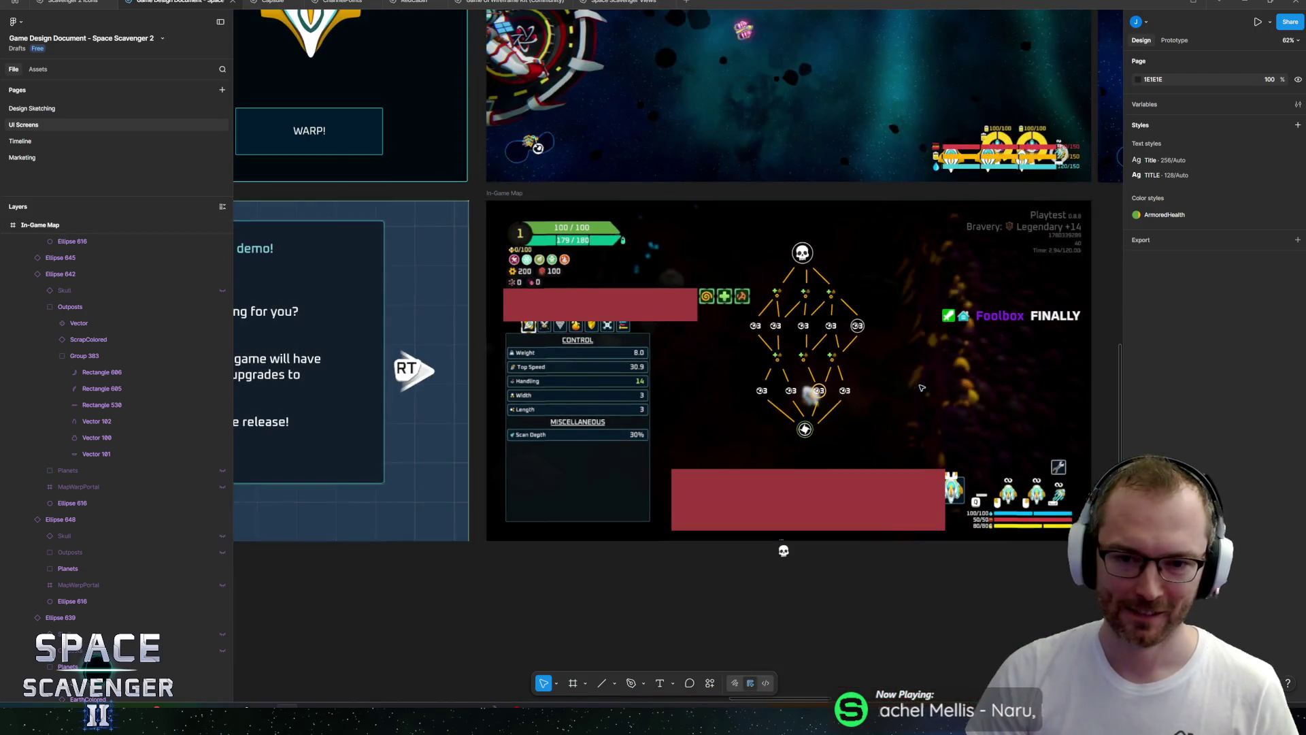
pyautogui.scroll(4, 809, 358)
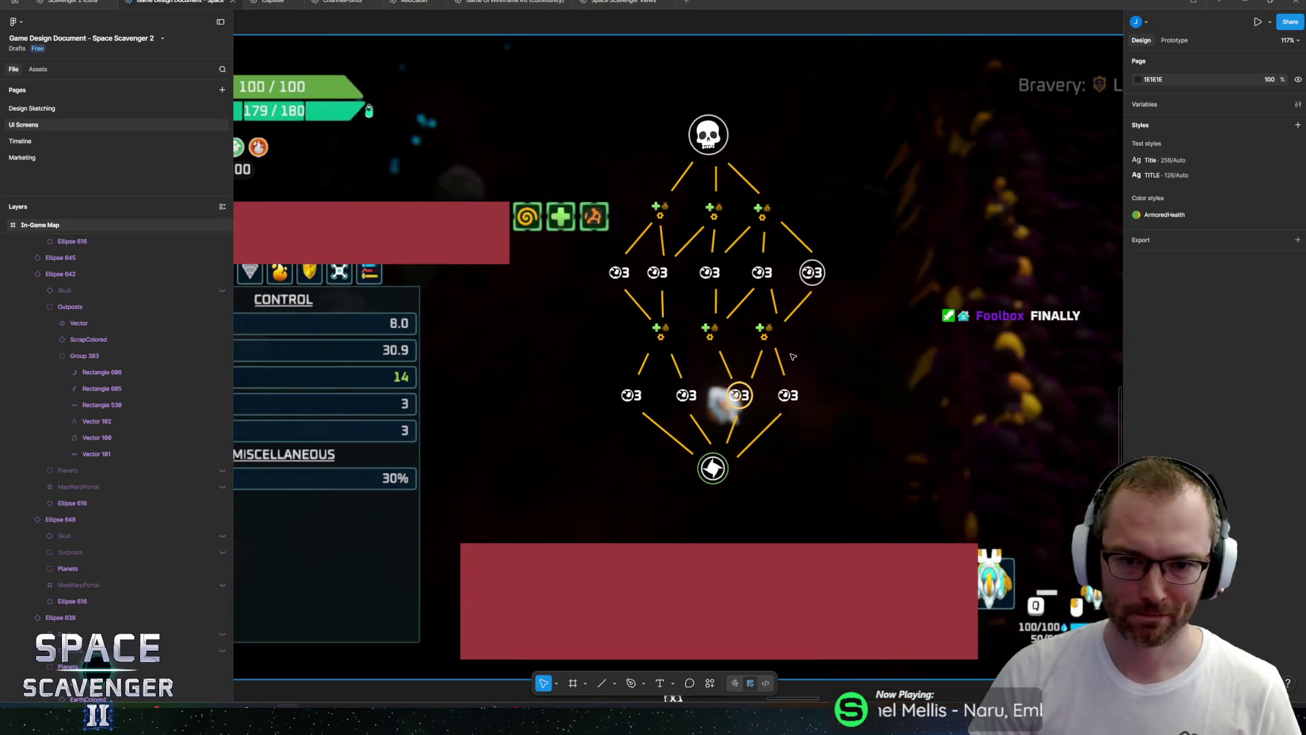
pyautogui.click(751, 386)
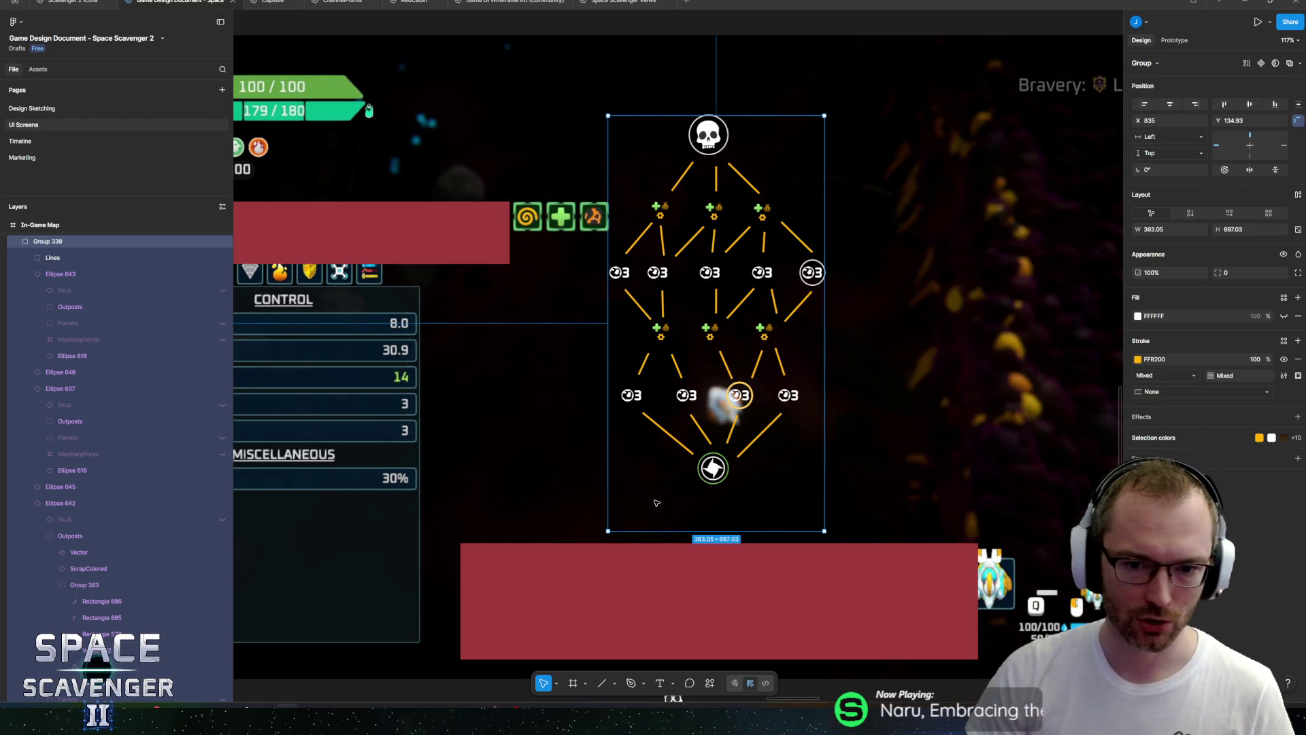
pyautogui.press('k')
pyautogui.moveTo(703, 538); pyautogui.dragTo(712, 569)
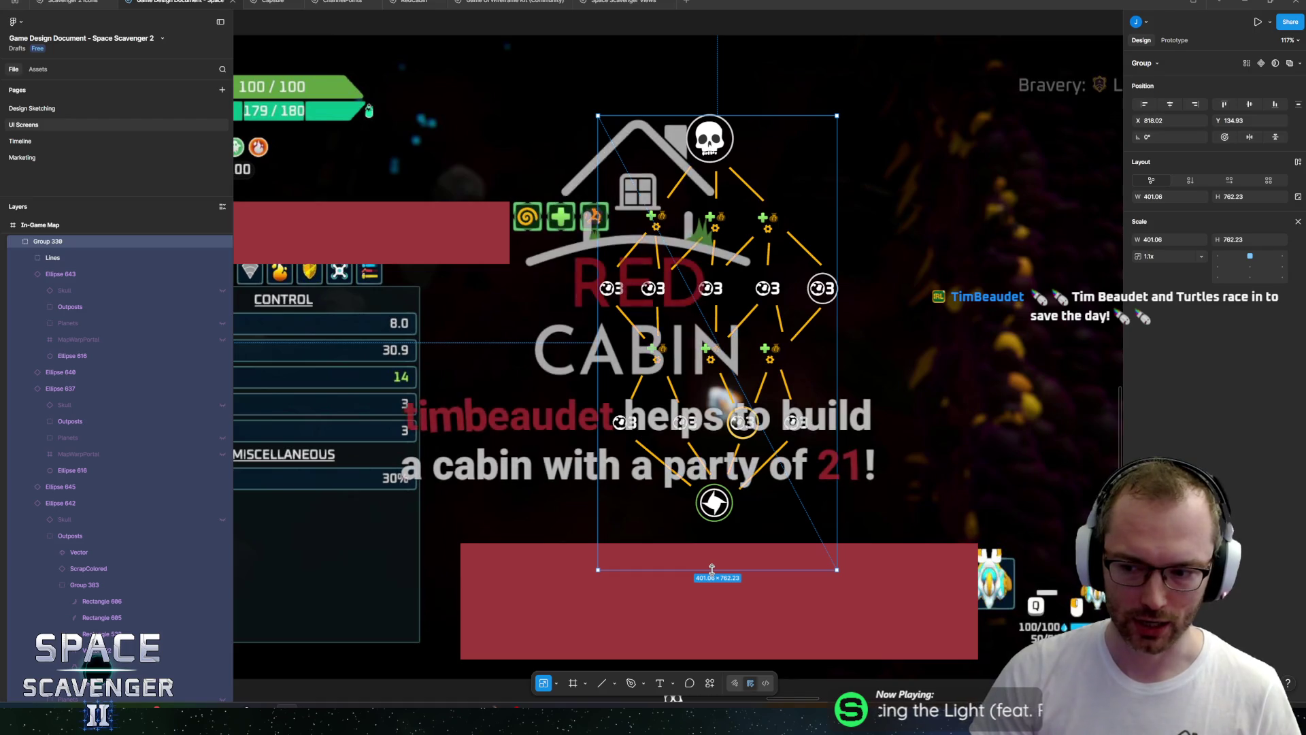
pyautogui.moveTo(711, 340)
pyautogui.mouseDown()
pyautogui.moveTo(701, 346)
pyautogui.moveTo(705, 324)
pyautogui.mouseUp()
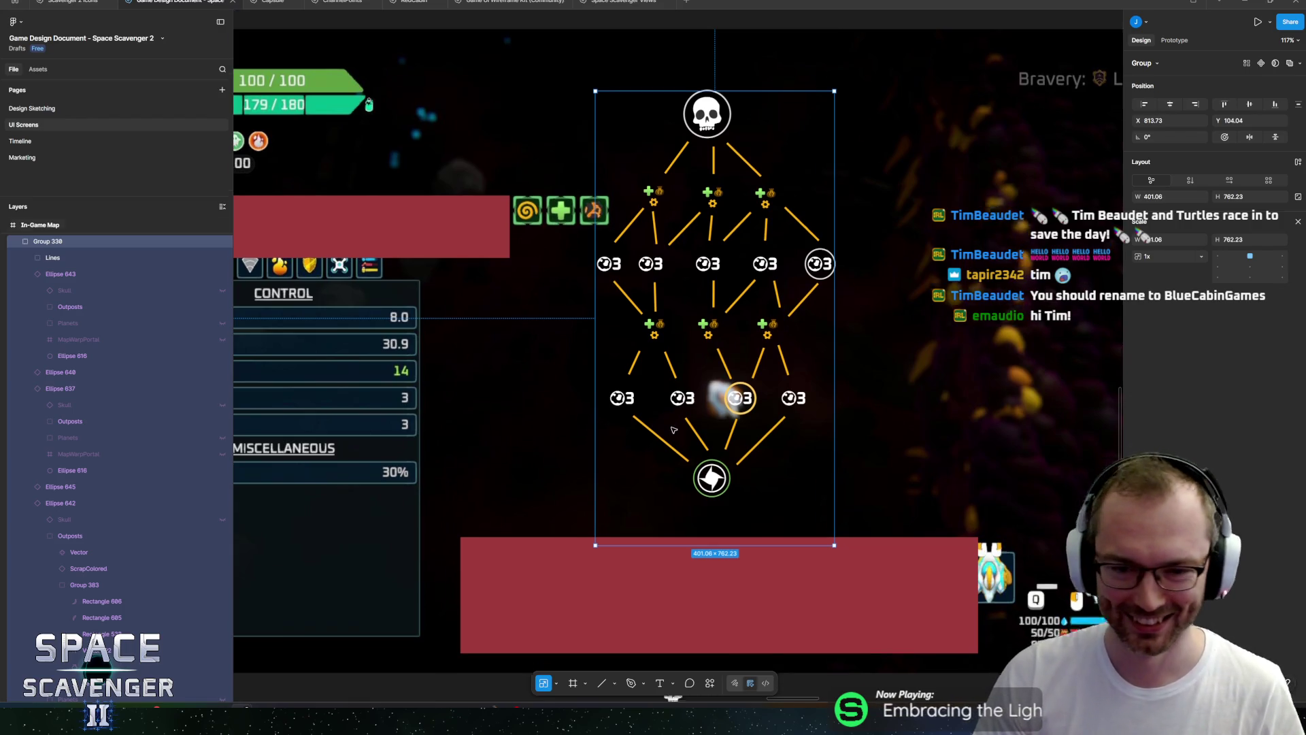
# Select a vertical connector line in the map tree.
pyautogui.scroll(-5, 768, 417)
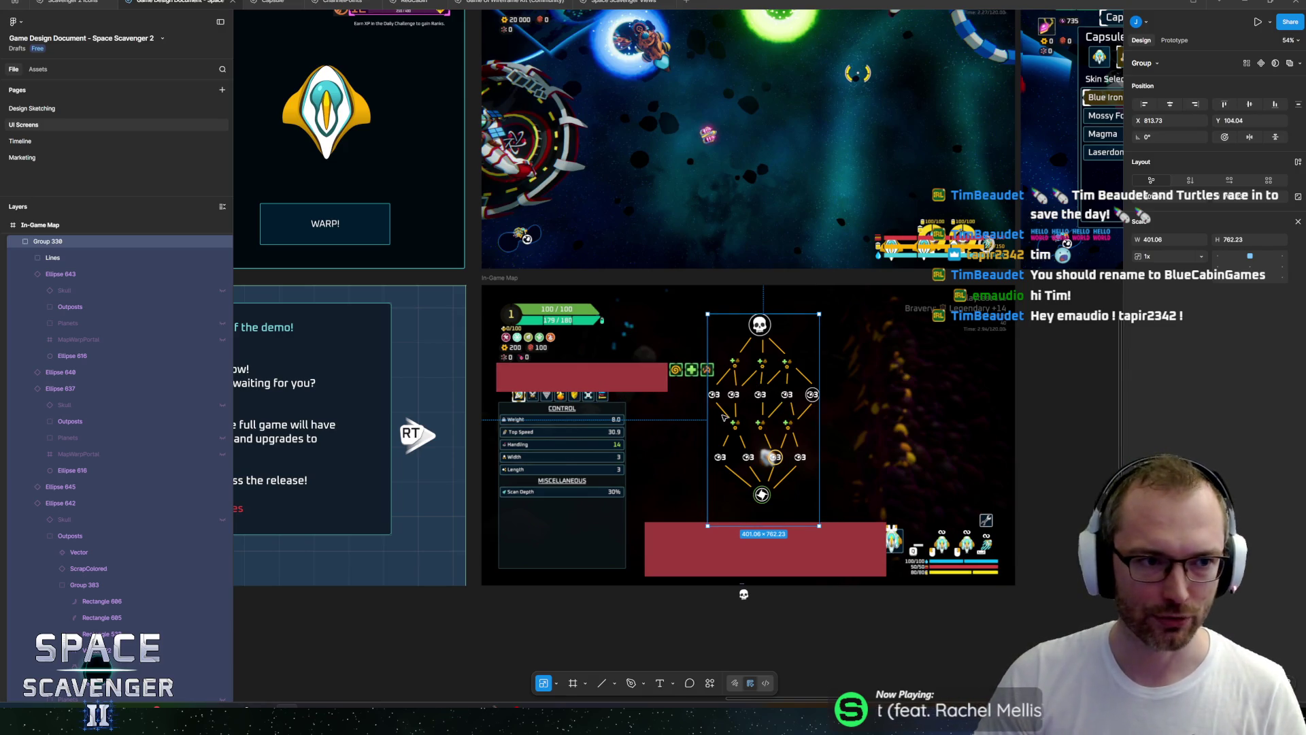
pyautogui.scroll(5, 621, 400)
pyautogui.scroll(-5, 619, 354)
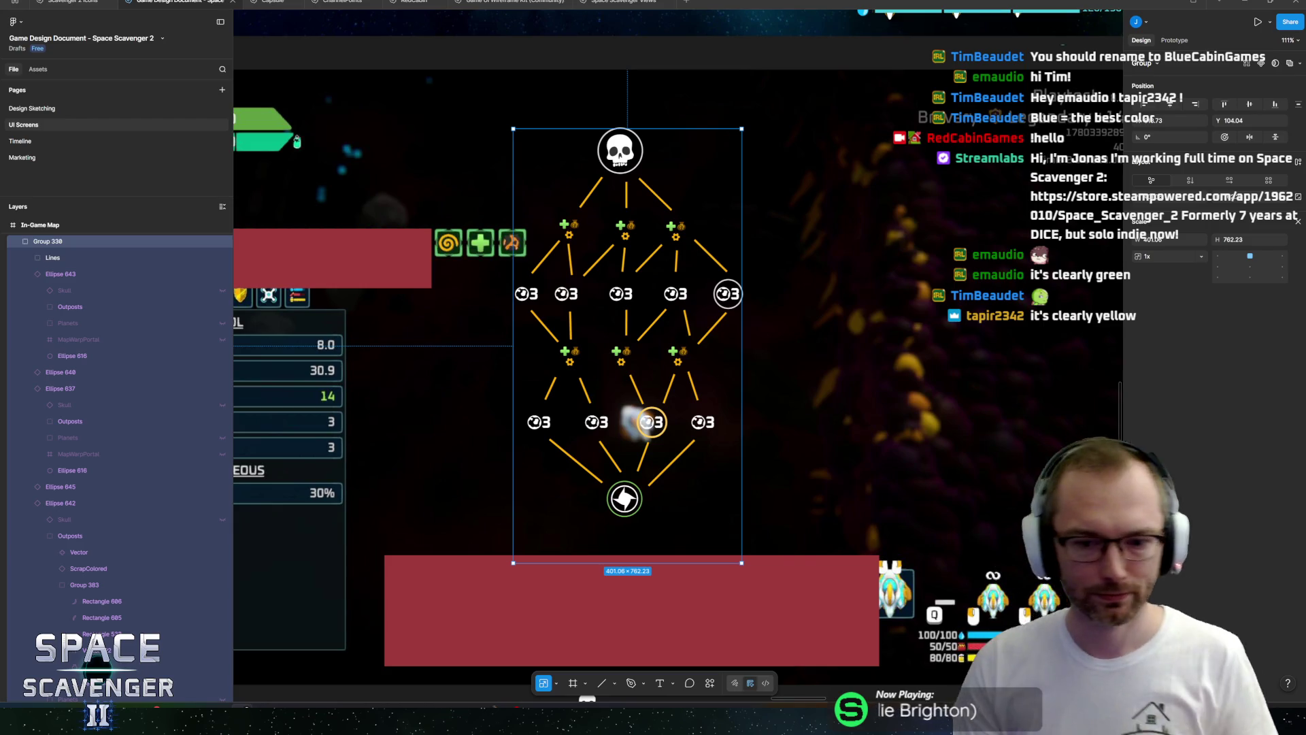
pyautogui.scroll(10, 583, 323)
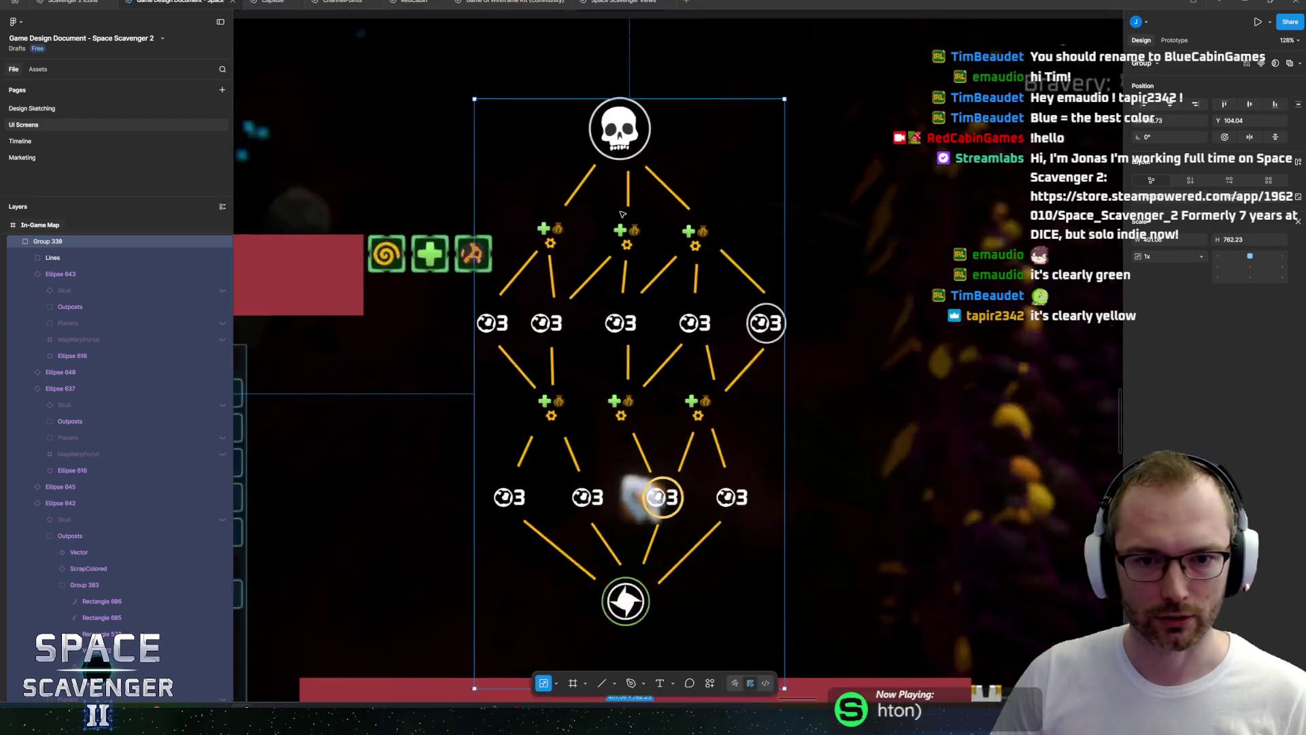
pyautogui.click(631, 362)
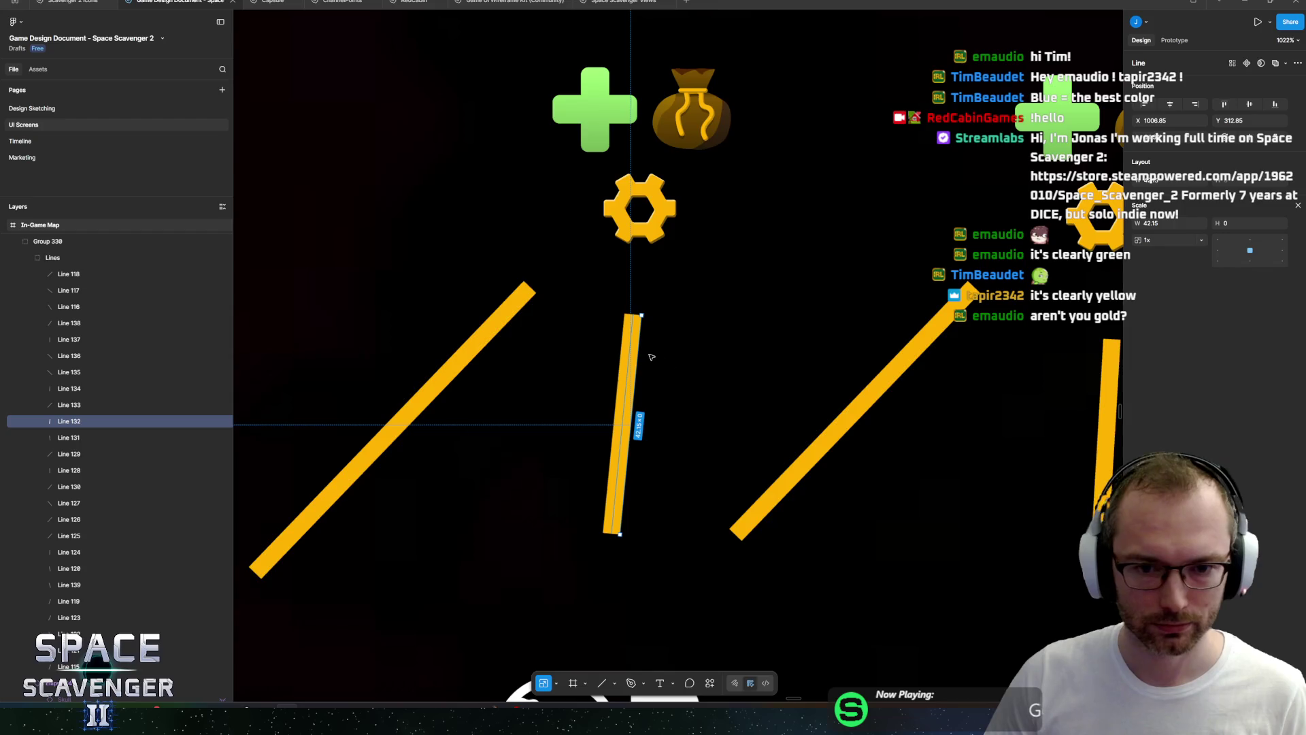
pyautogui.scroll(-10, 632, 360)
pyautogui.scroll(-3, 743, 447)
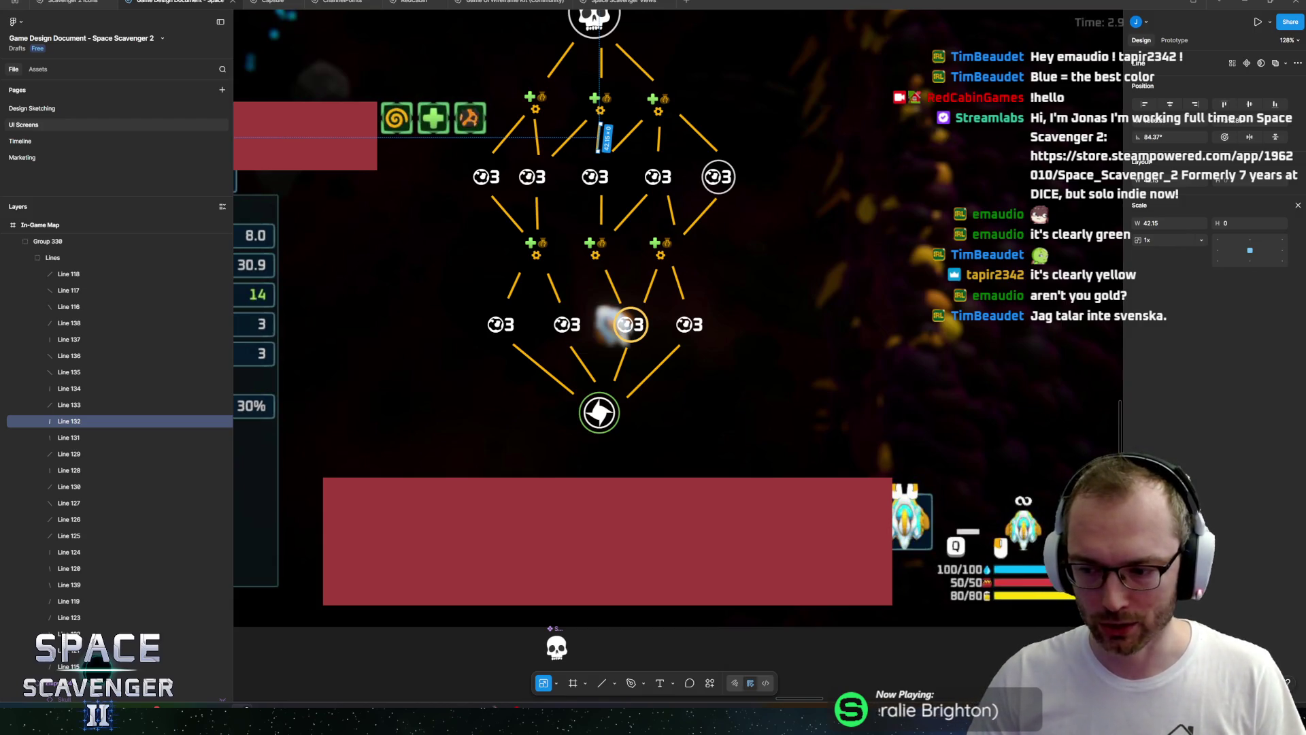
pyautogui.moveTo(503, 379); pyautogui.dragTo(496, 437)
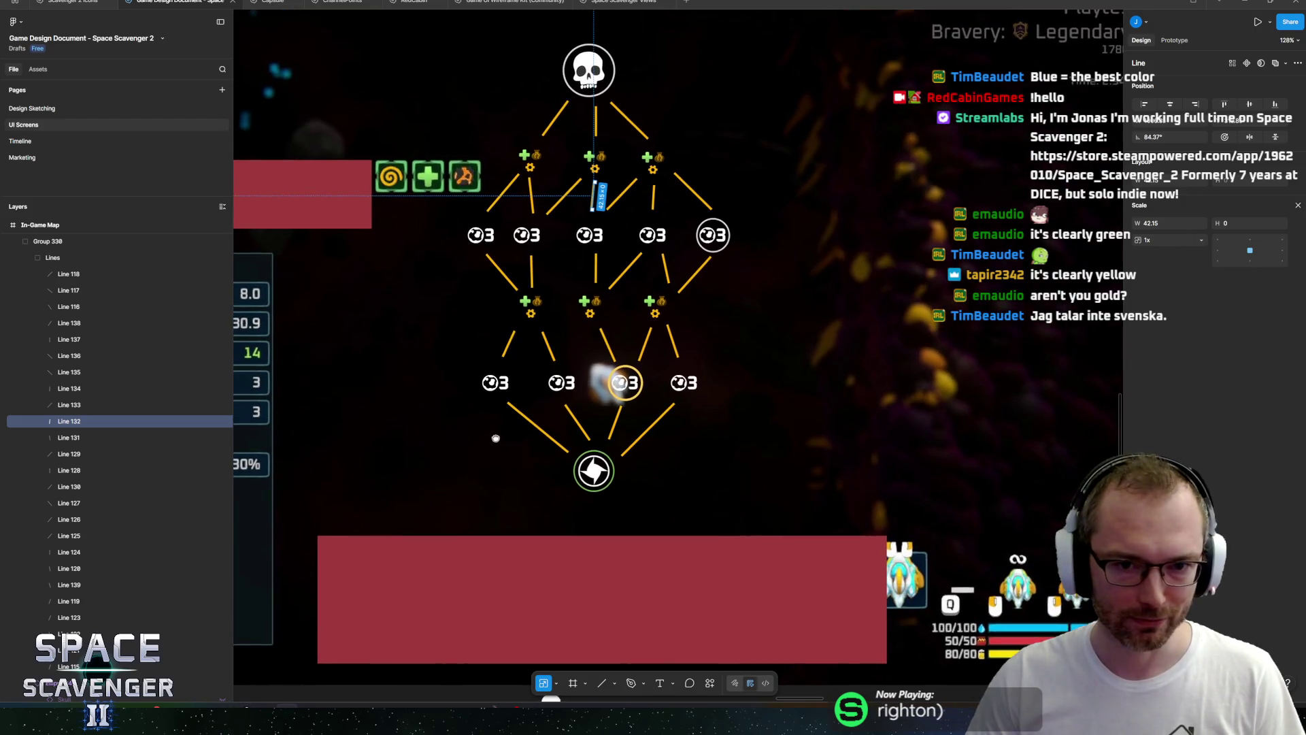
pyautogui.click(450, 348)
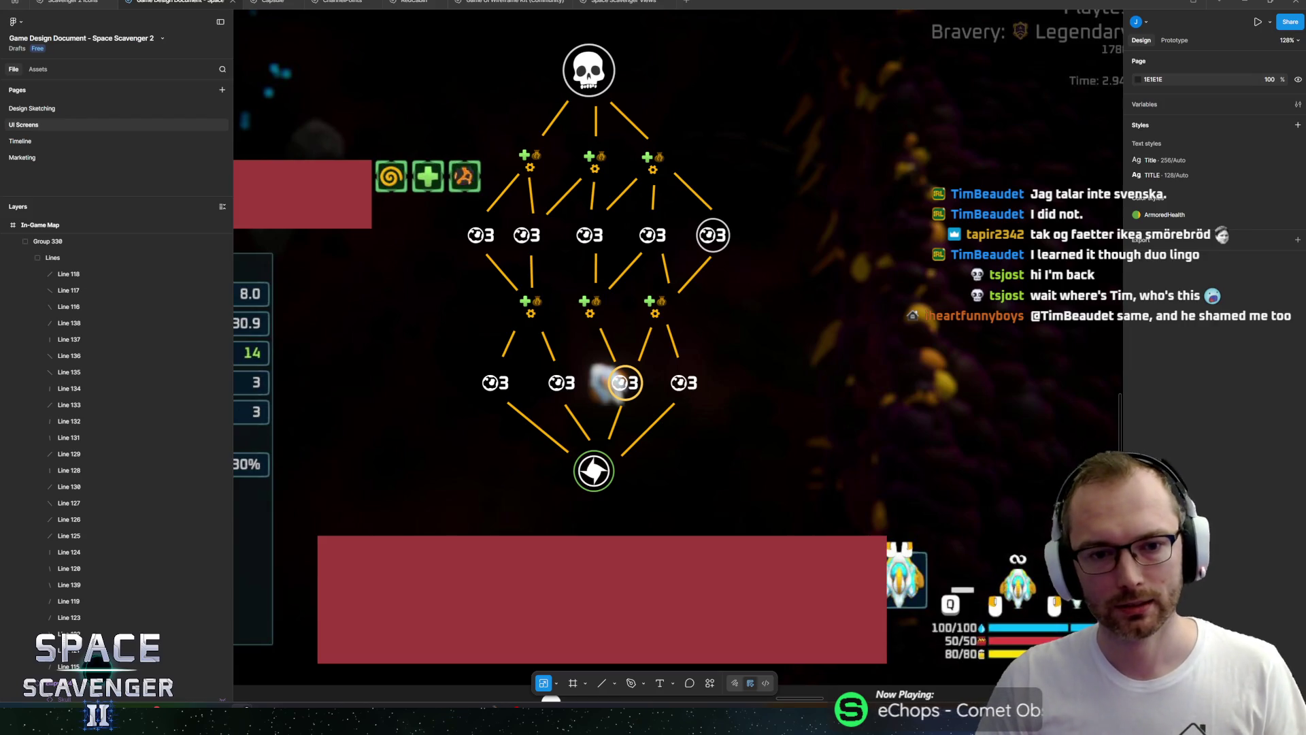
pyautogui.click(496, 388)
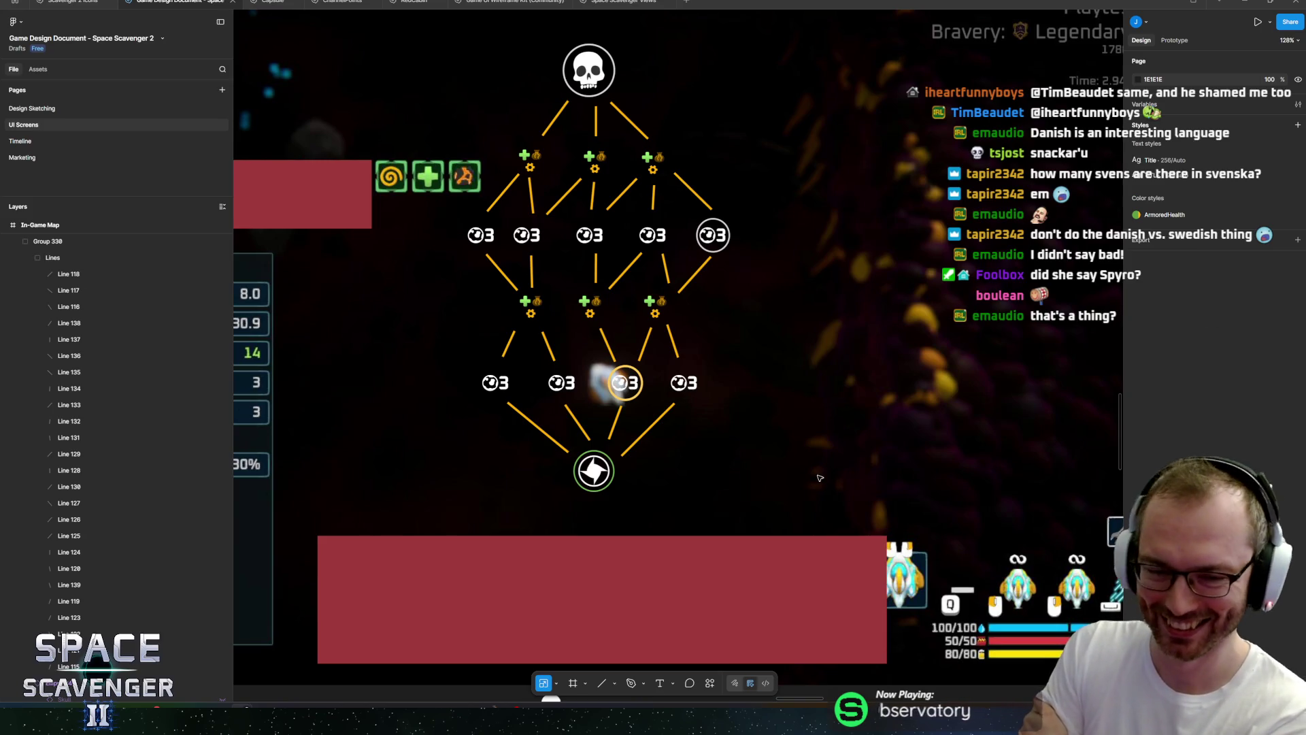
pyautogui.moveTo(690, 317)
pyautogui.mouseDown()
pyautogui.moveTo(762, 370)
pyautogui.moveTo(784, 316)
pyautogui.moveTo(767, 351)
pyautogui.mouseUp()
# Select the map tree group and try stretching its top edge, then undo it.
pyautogui.click(738, 262)
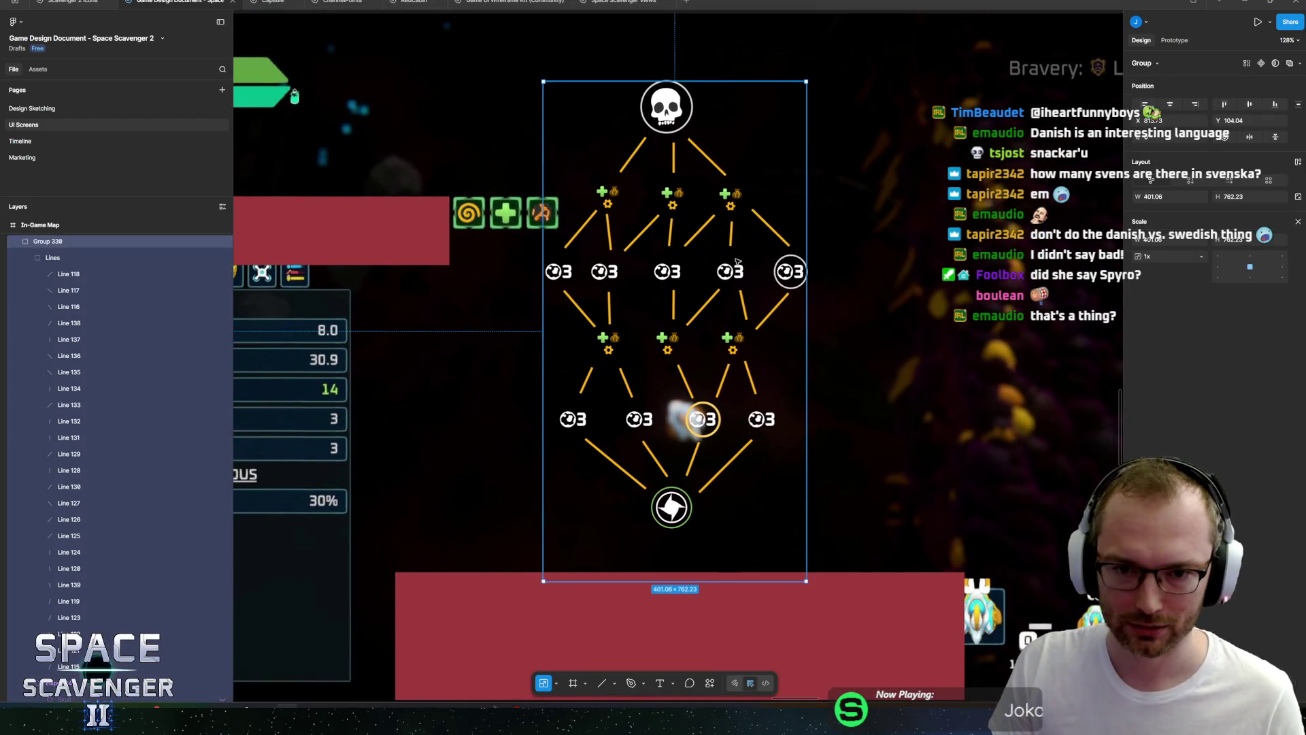
pyautogui.scroll(1, 802, 259)
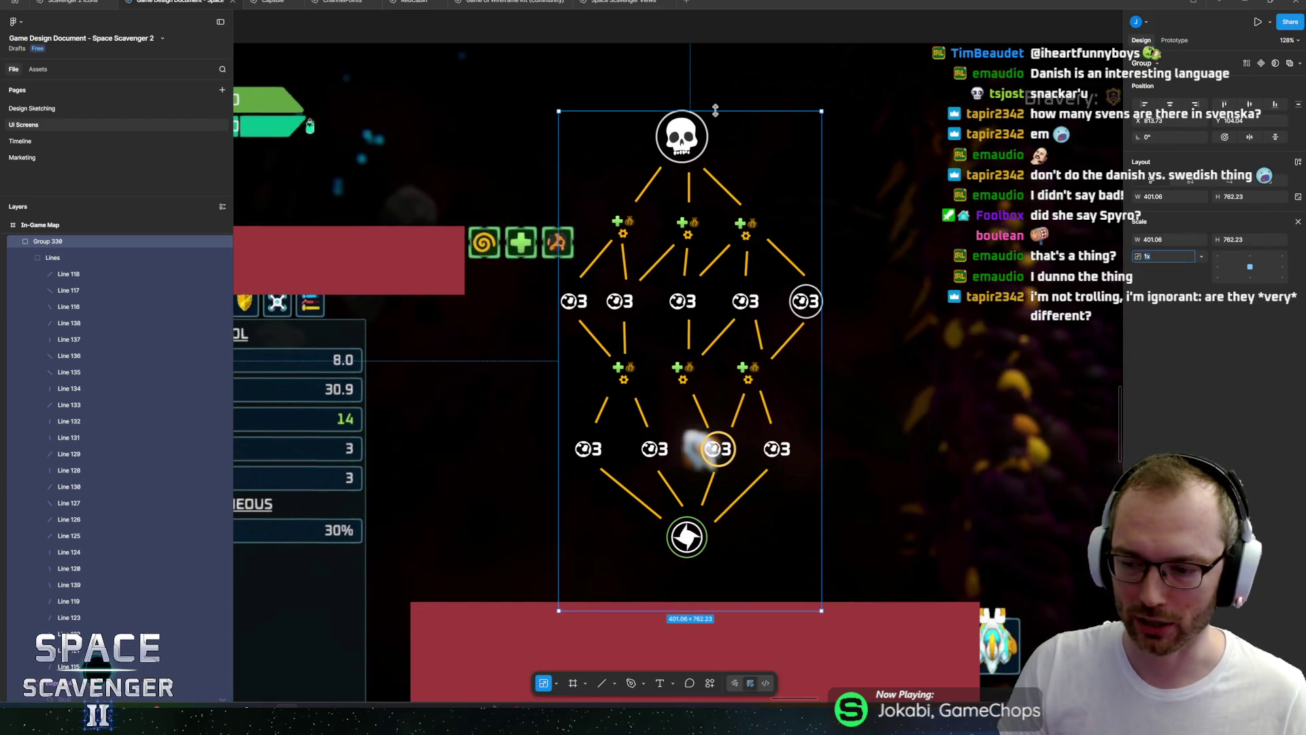
pyautogui.scroll(1, 719, 161)
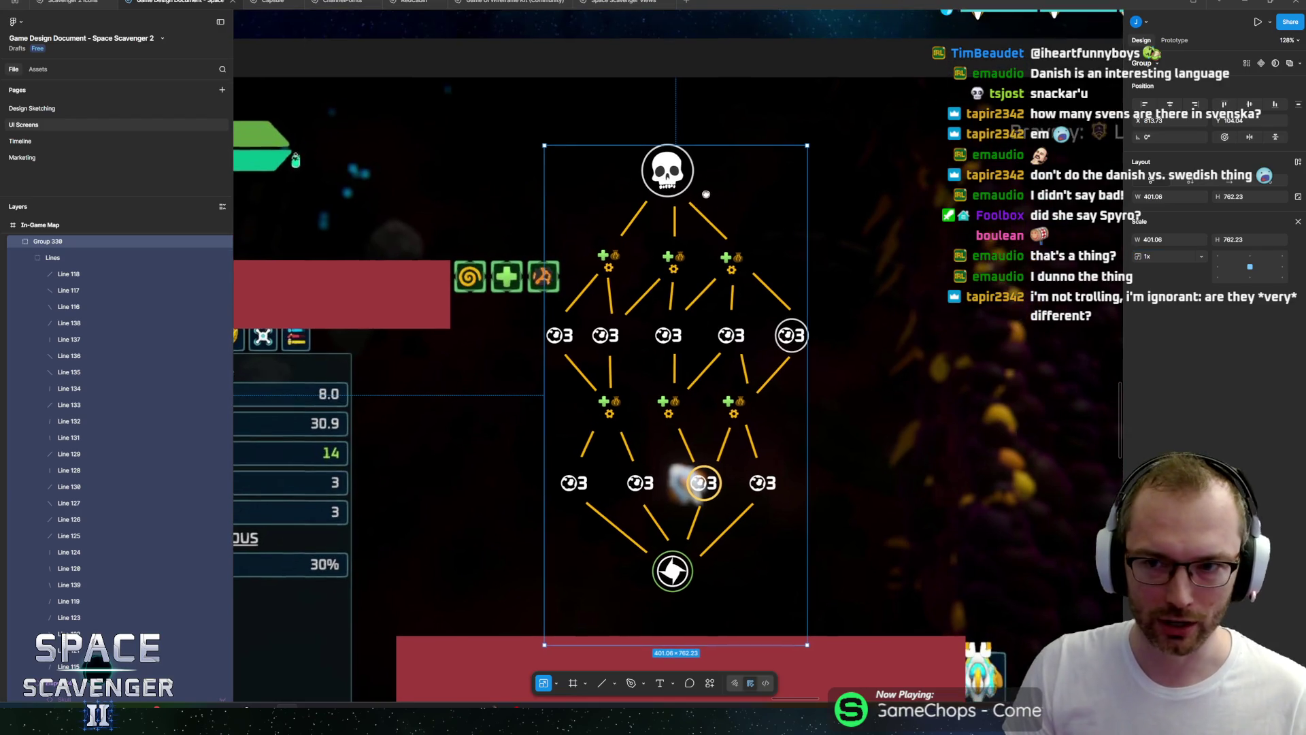
pyautogui.press('v')
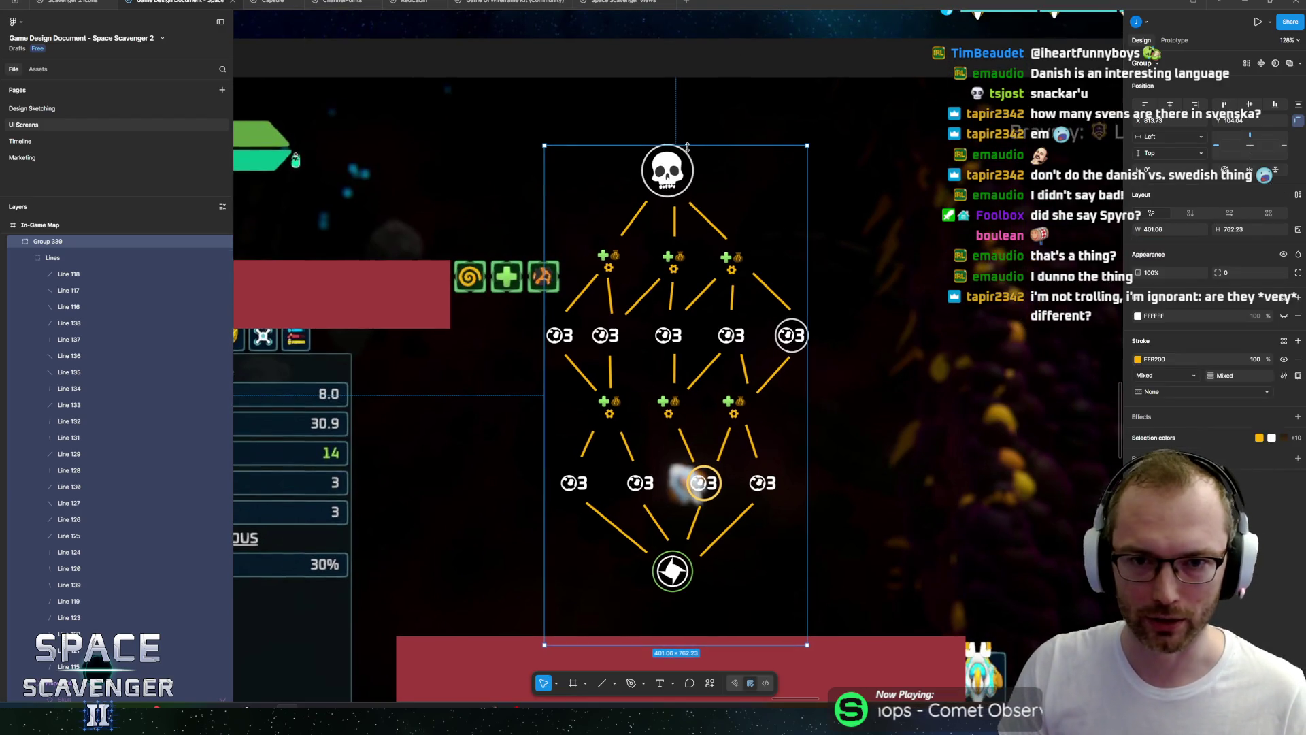
pyautogui.moveTo(697, 145); pyautogui.dragTo(698, 141)
pyautogui.hotkey('ctrl', 'z')
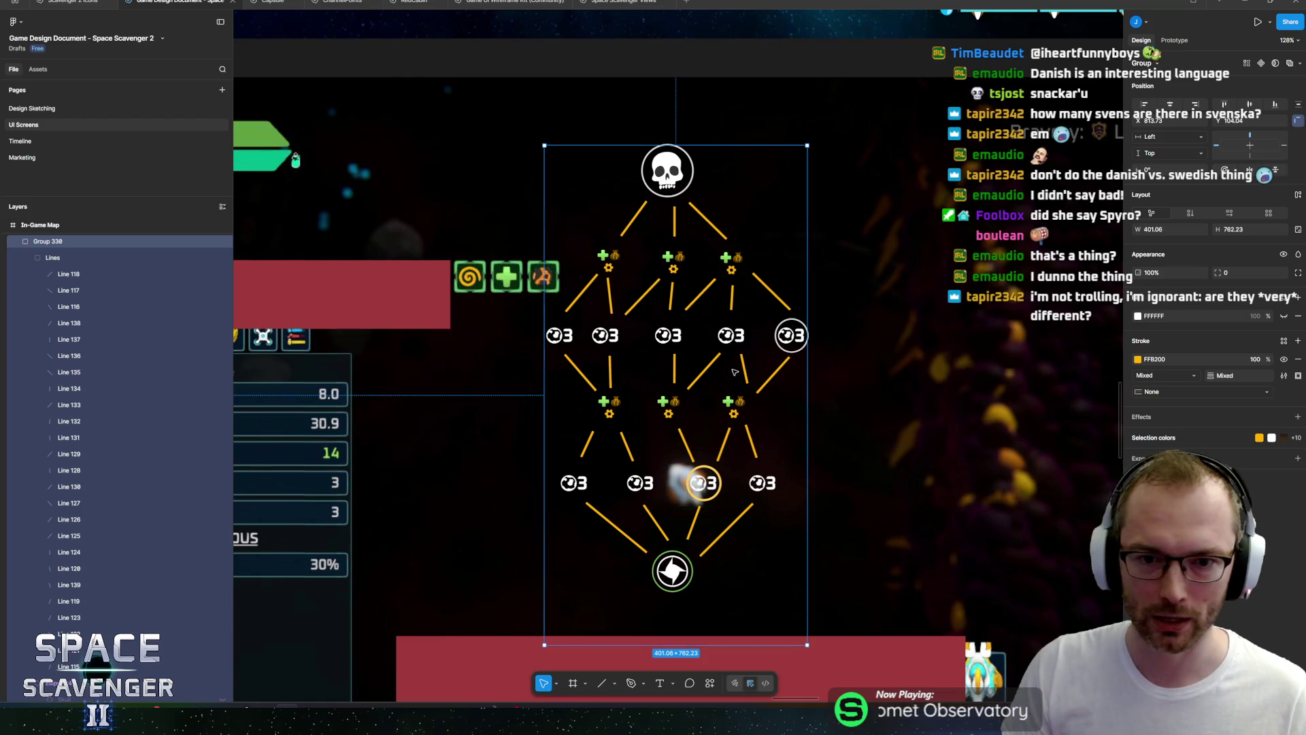
pyautogui.scroll(-2, 664, 501)
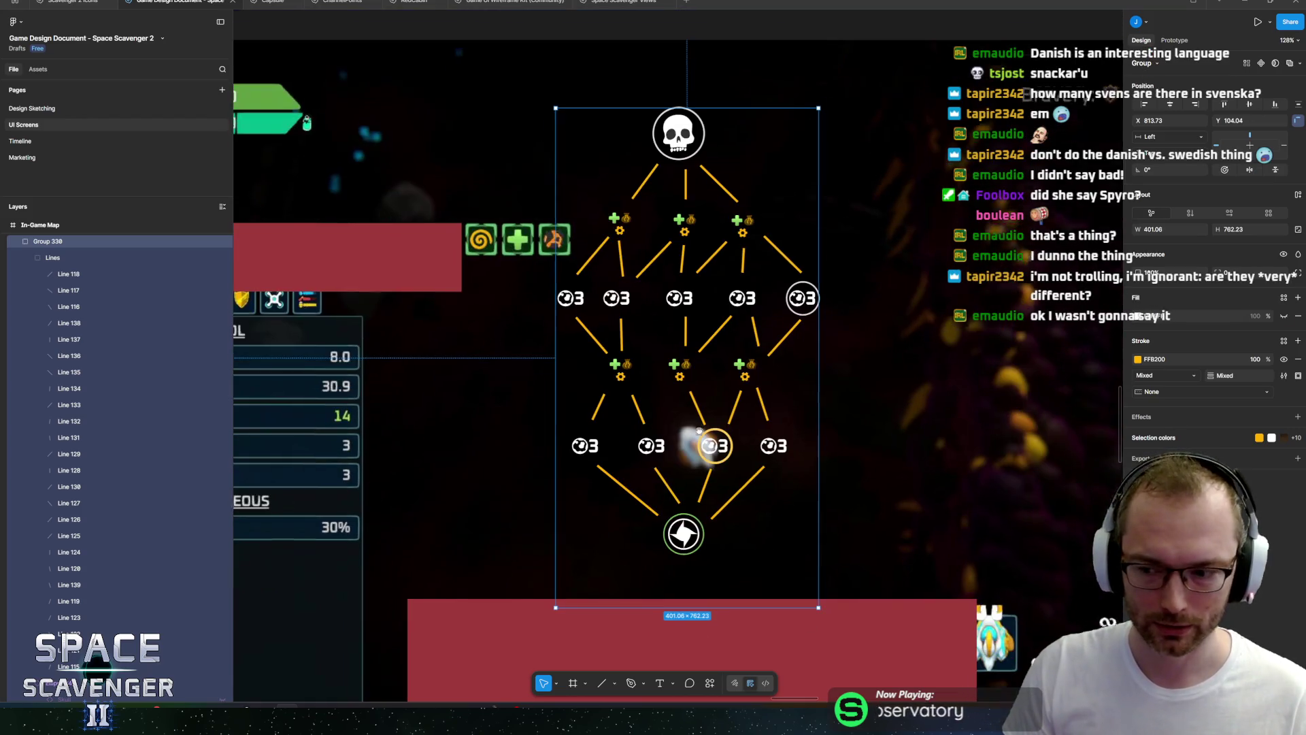
# Select the connector Lines group, check its spacing with Alt, and collapse it in Layers.
pyautogui.click(68, 273)
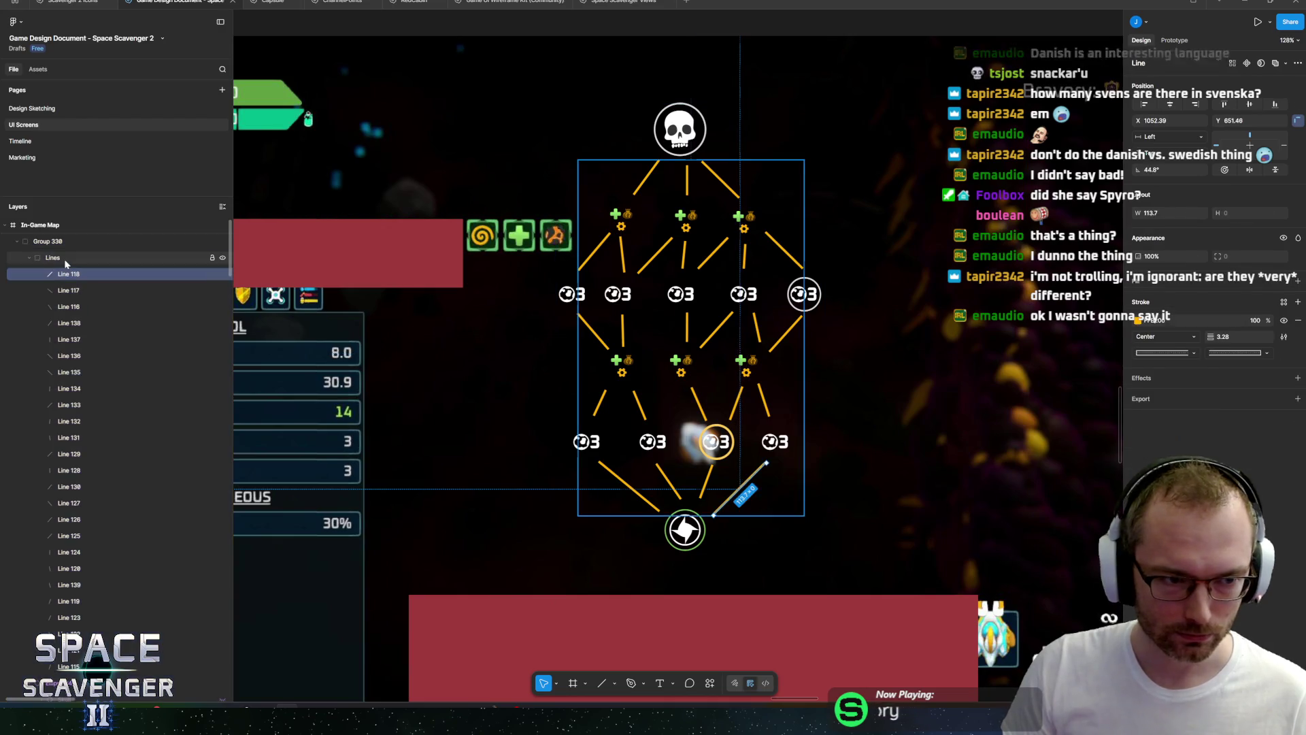
pyautogui.hotkey('shift', 'Return')
pyautogui.hotkey('shift', 'Return')
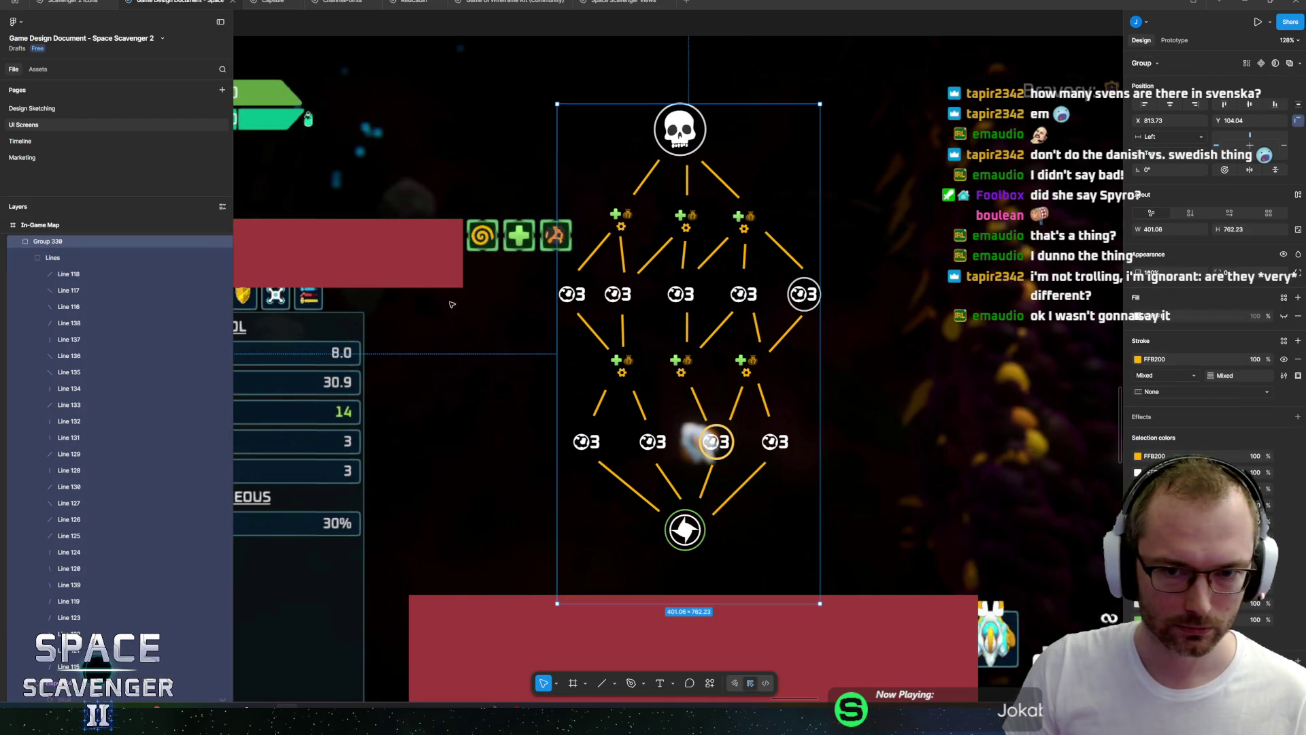
pyautogui.scroll(2, 659, 315)
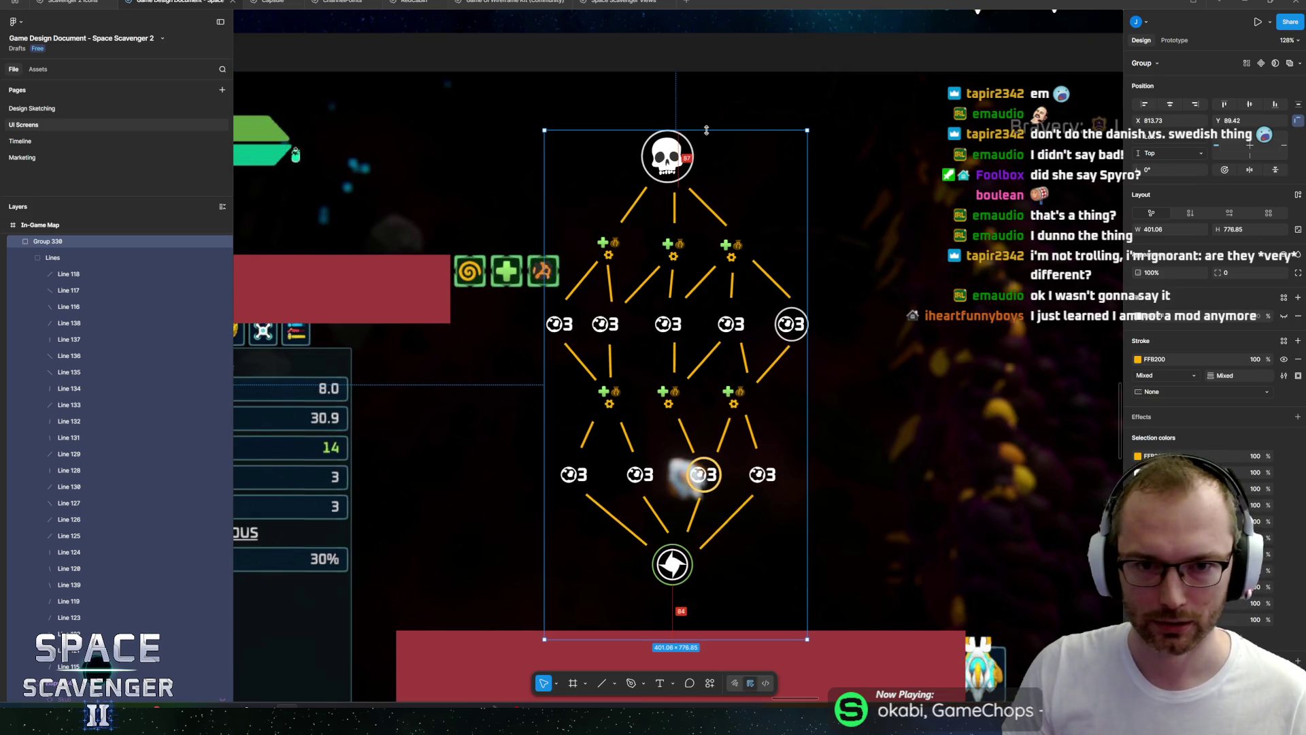
pyautogui.press('alt')
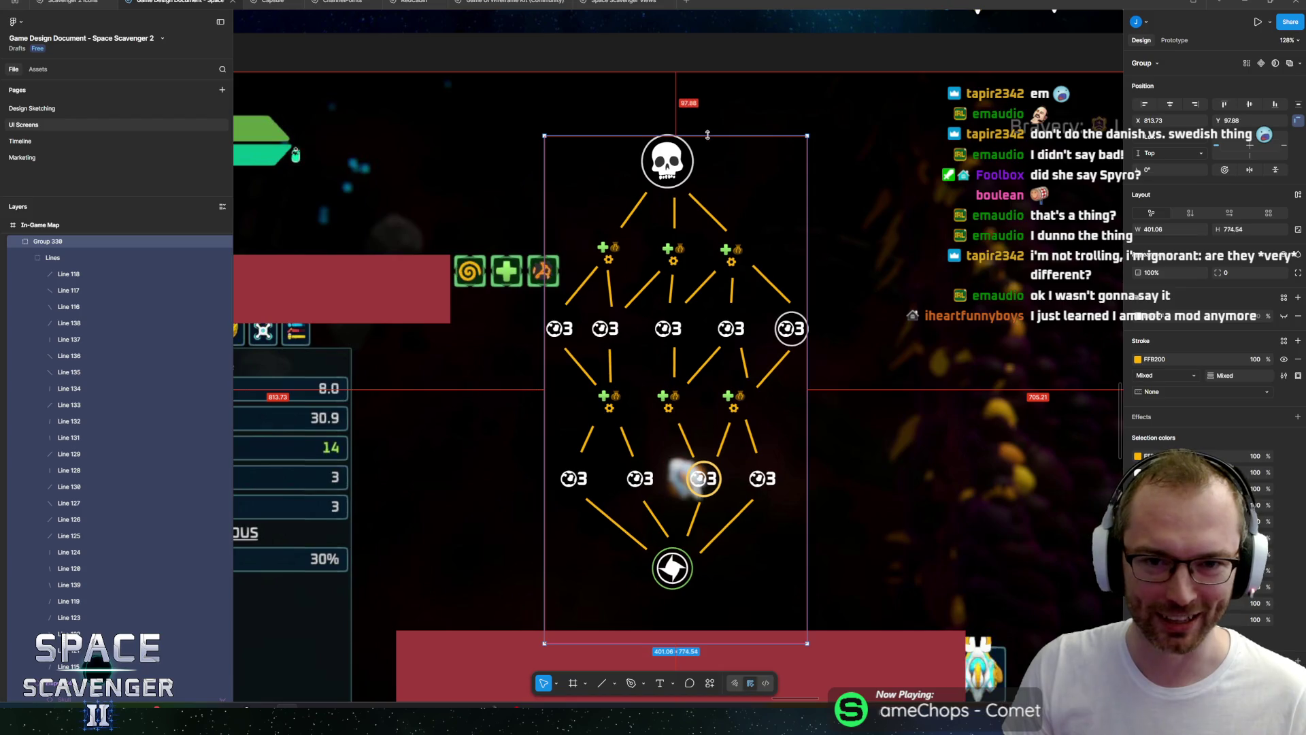
pyautogui.hscroll(-2, 747, 233)
pyautogui.scroll(-1, 746, 233)
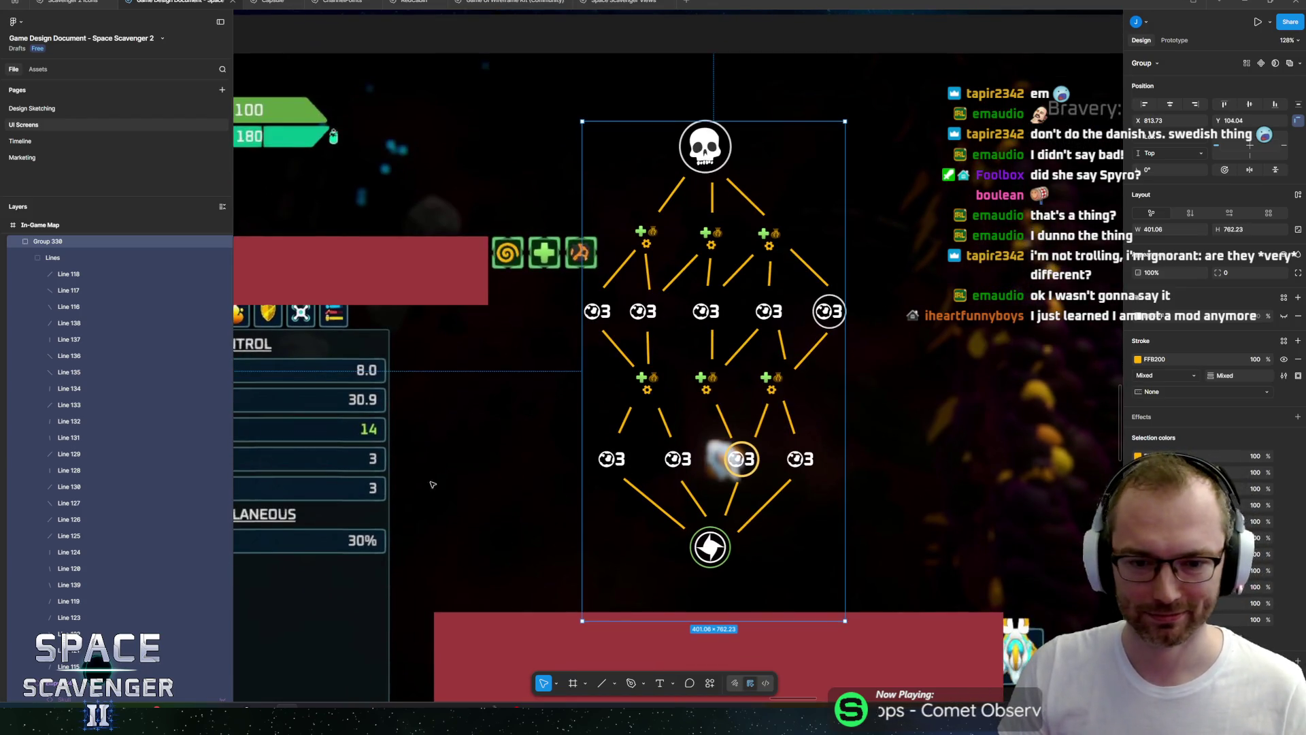
pyautogui.click(32, 264)
pyautogui.click(30, 259)
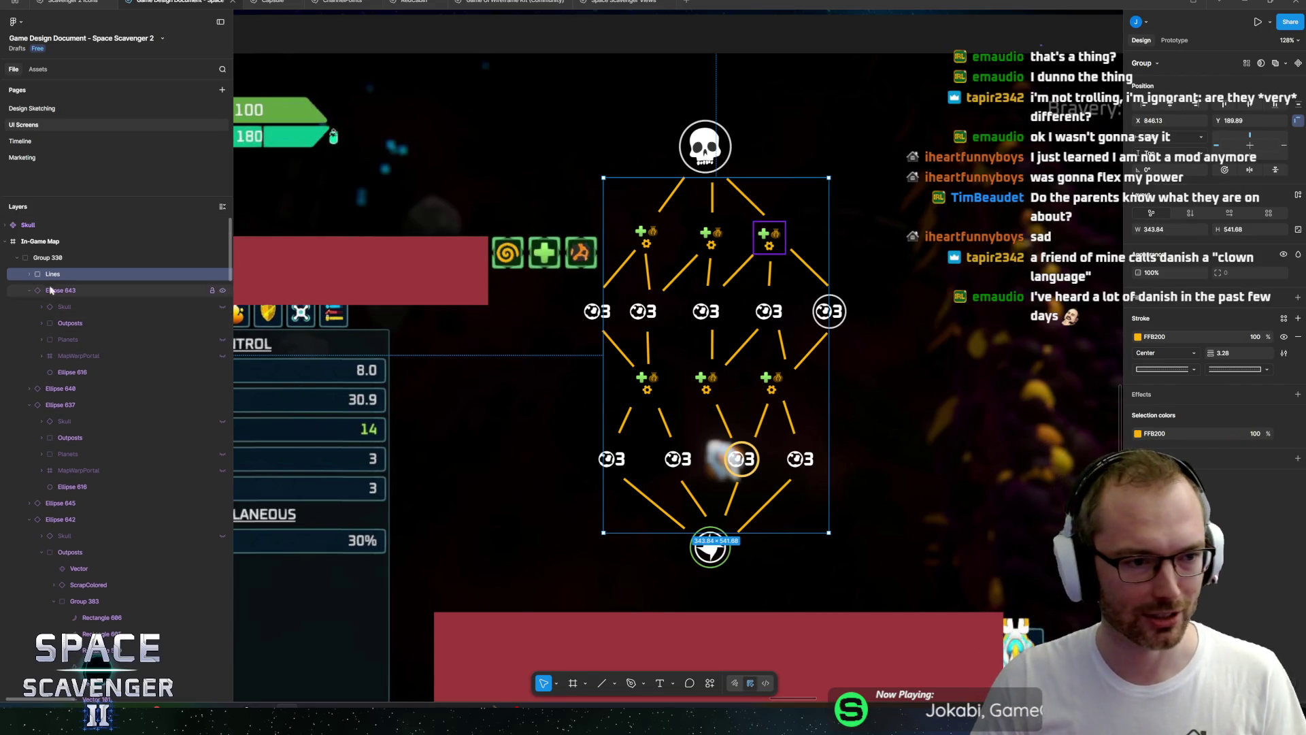
# Select Lines through Ellipse 616 and drag them a few pixels lower.
pyautogui.click(18, 258)
pyautogui.click(18, 259)
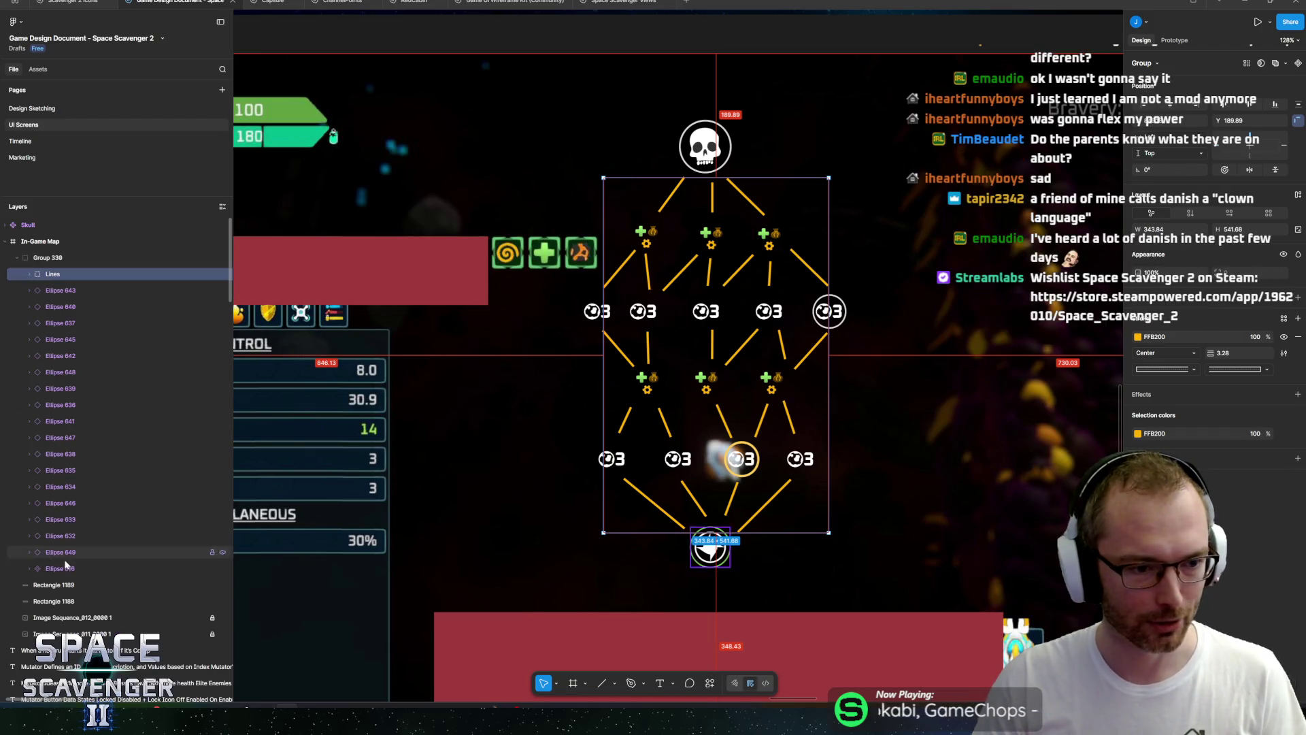
pyautogui.keyDown('shift'); pyautogui.click(60, 568); pyautogui.keyUp('shift')
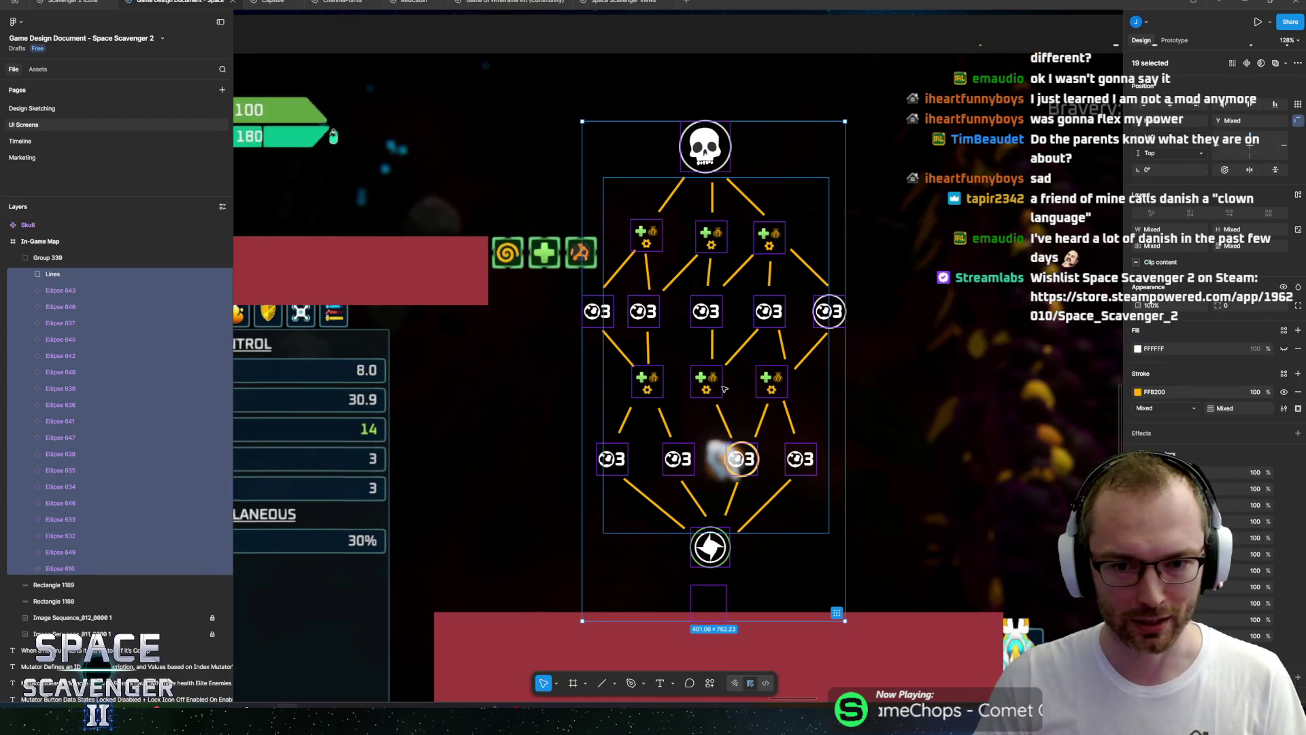
pyautogui.moveTo(720, 393); pyautogui.dragTo(724, 416)
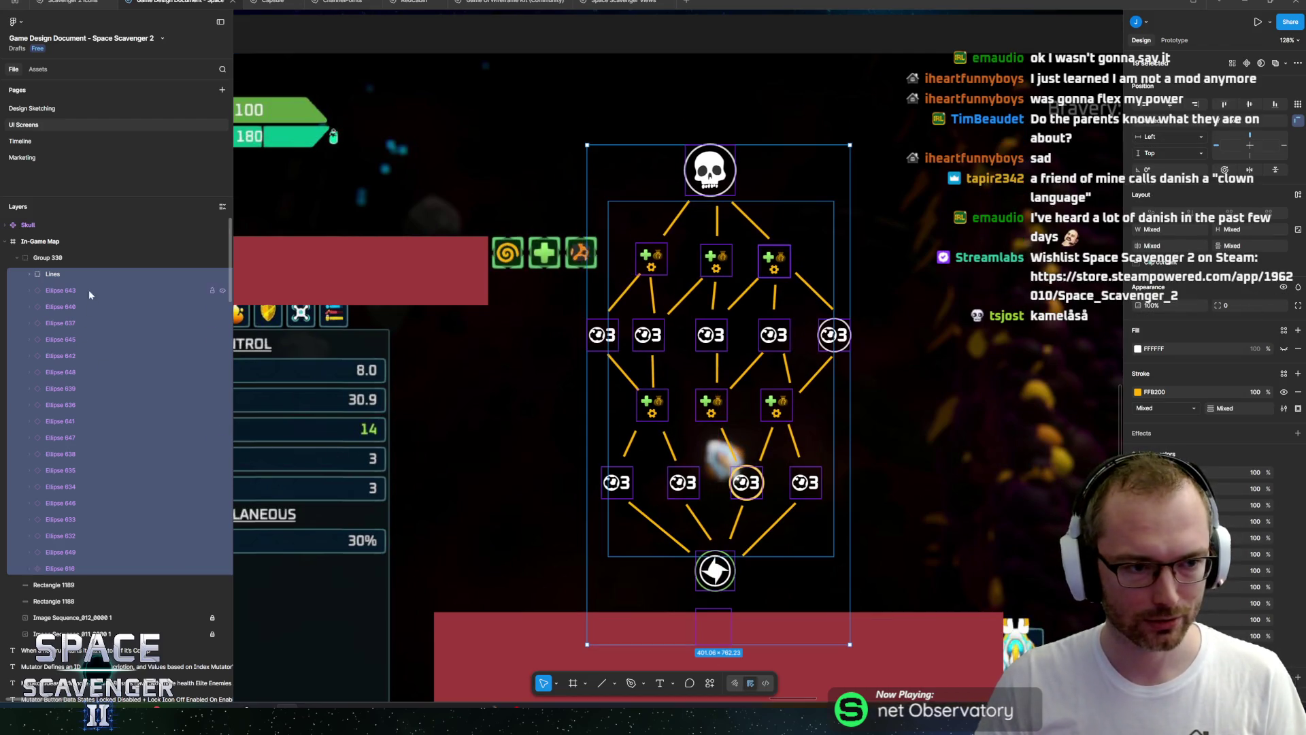
pyautogui.click(726, 358)
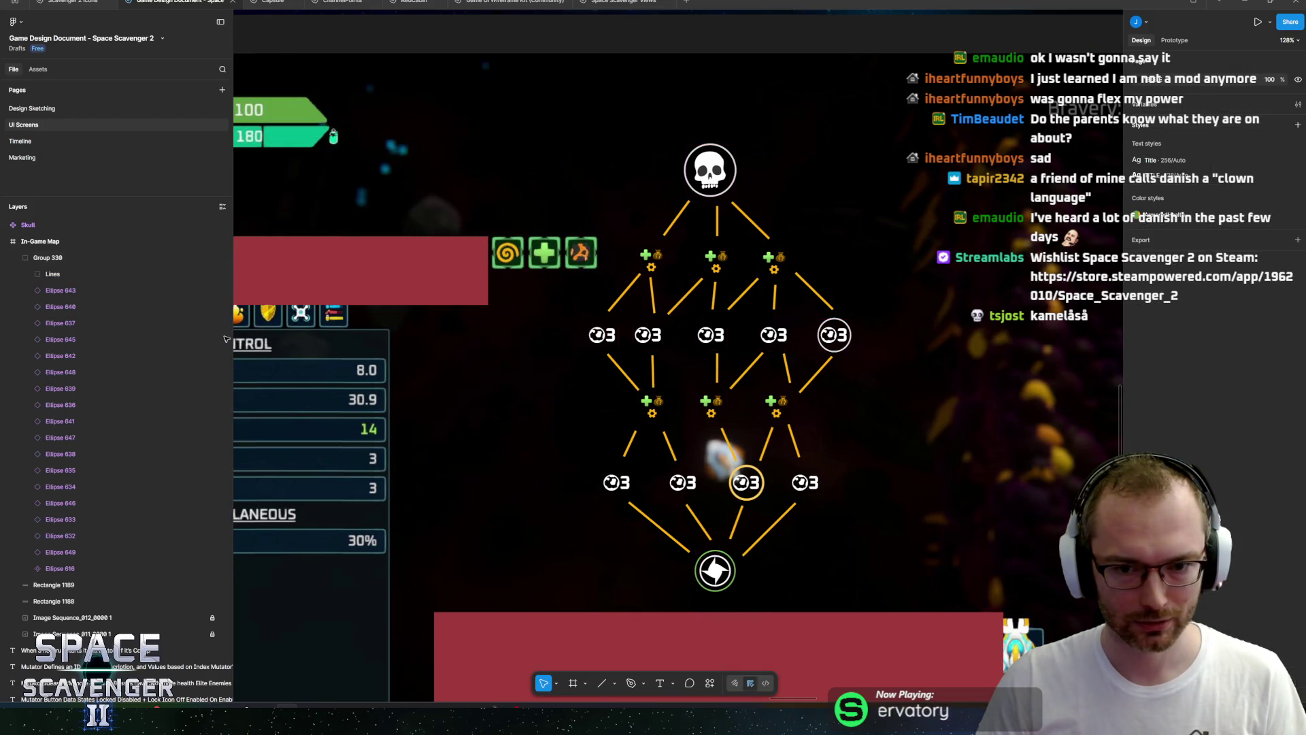
# Select Group 330, expand Ellipse 616's child layers, and select the red background rectangle.
pyautogui.click(646, 299)
pyautogui.scroll(1, 642, 312)
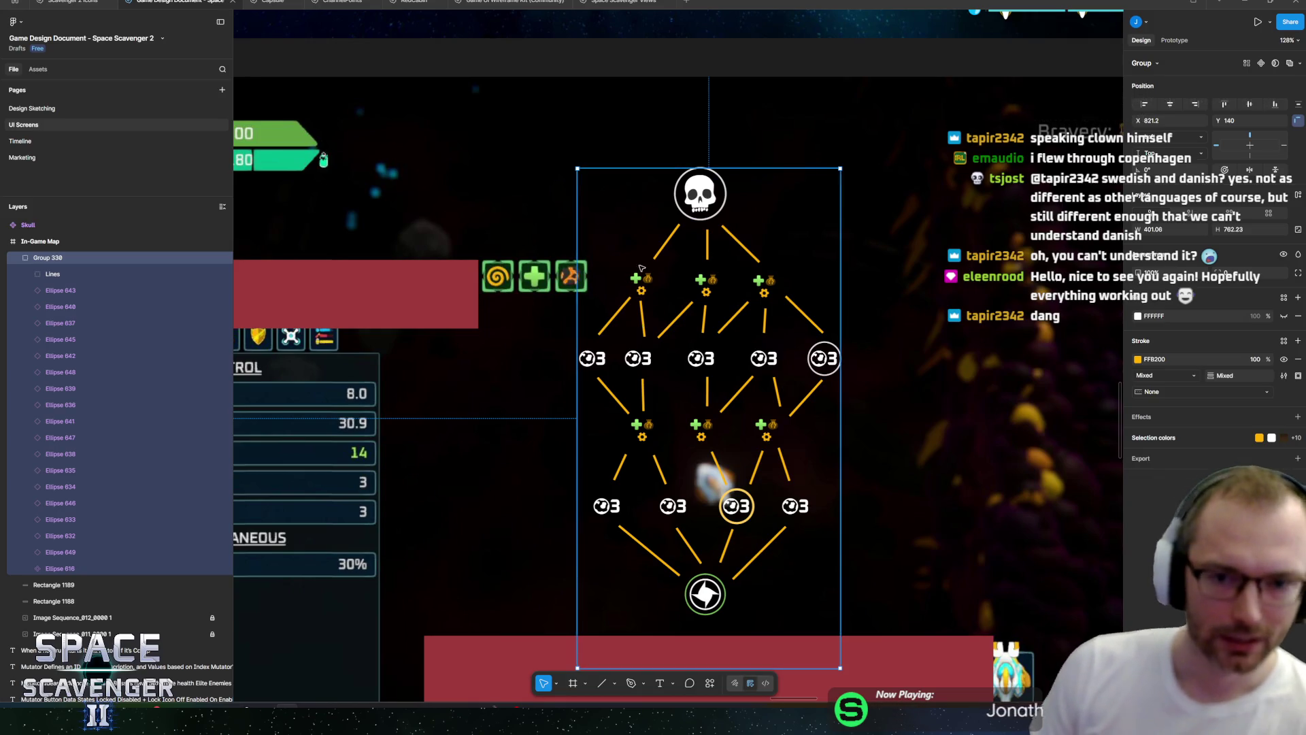
pyautogui.hscroll(2, 733, 241)
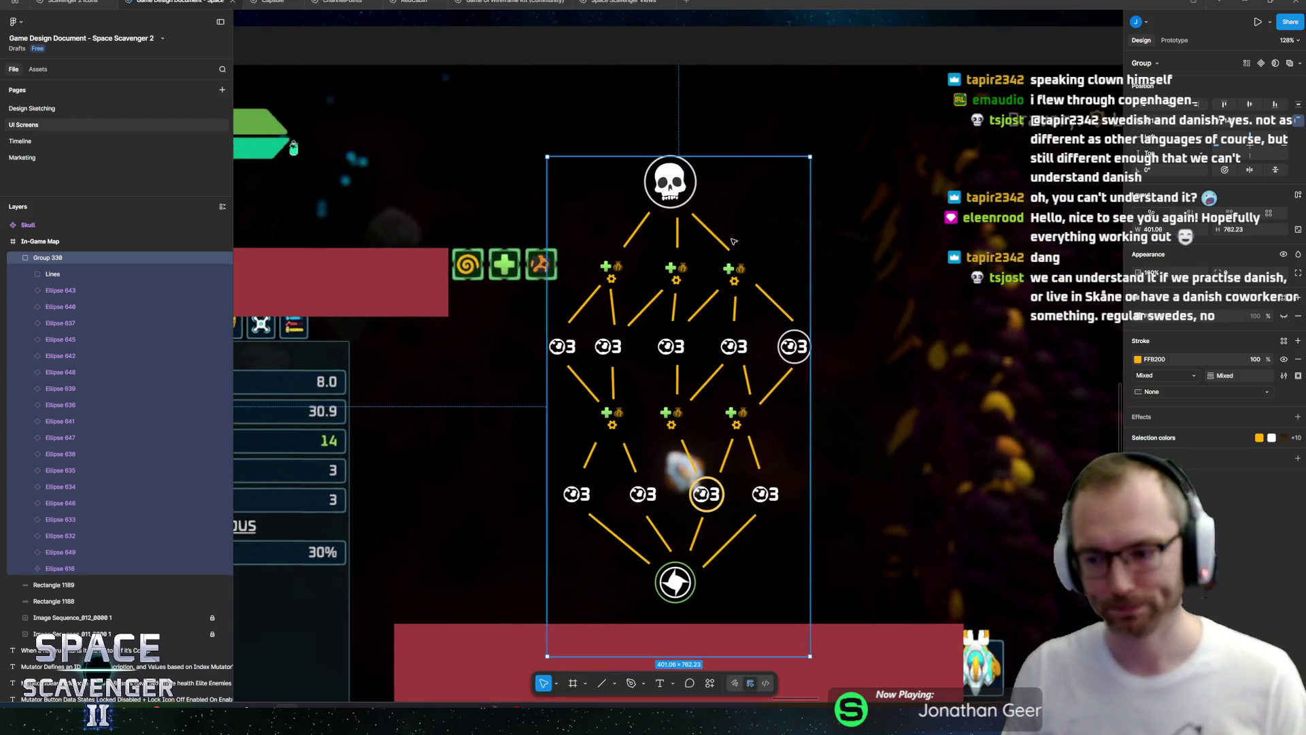
pyautogui.scroll(-4, 733, 241)
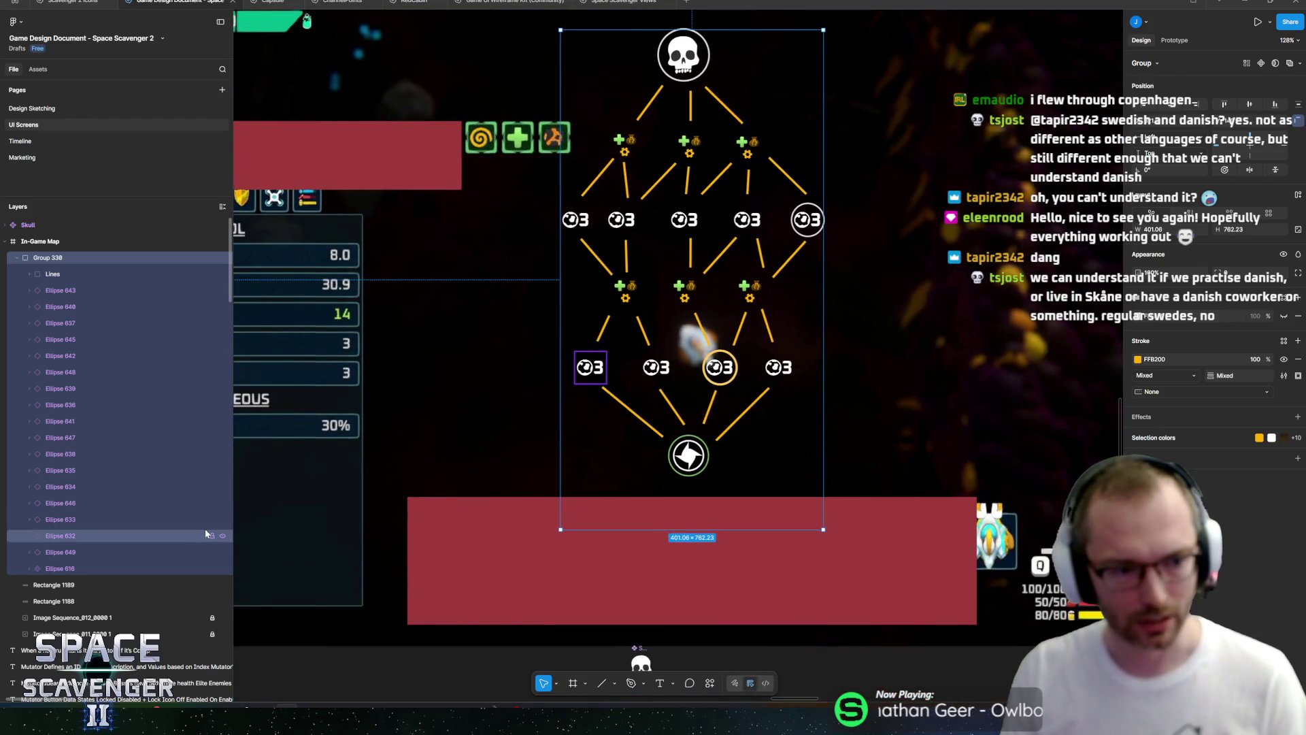
pyautogui.click(30, 568)
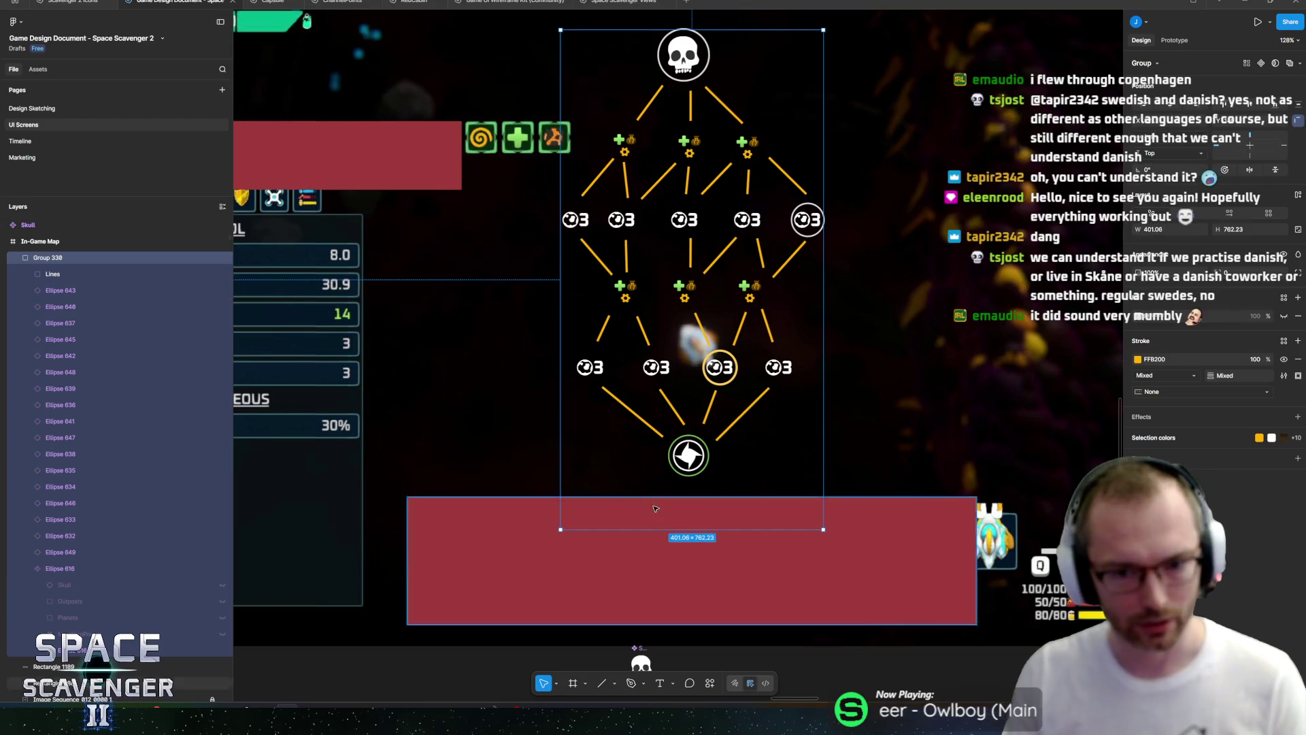
pyautogui.scroll(5, 735, 571)
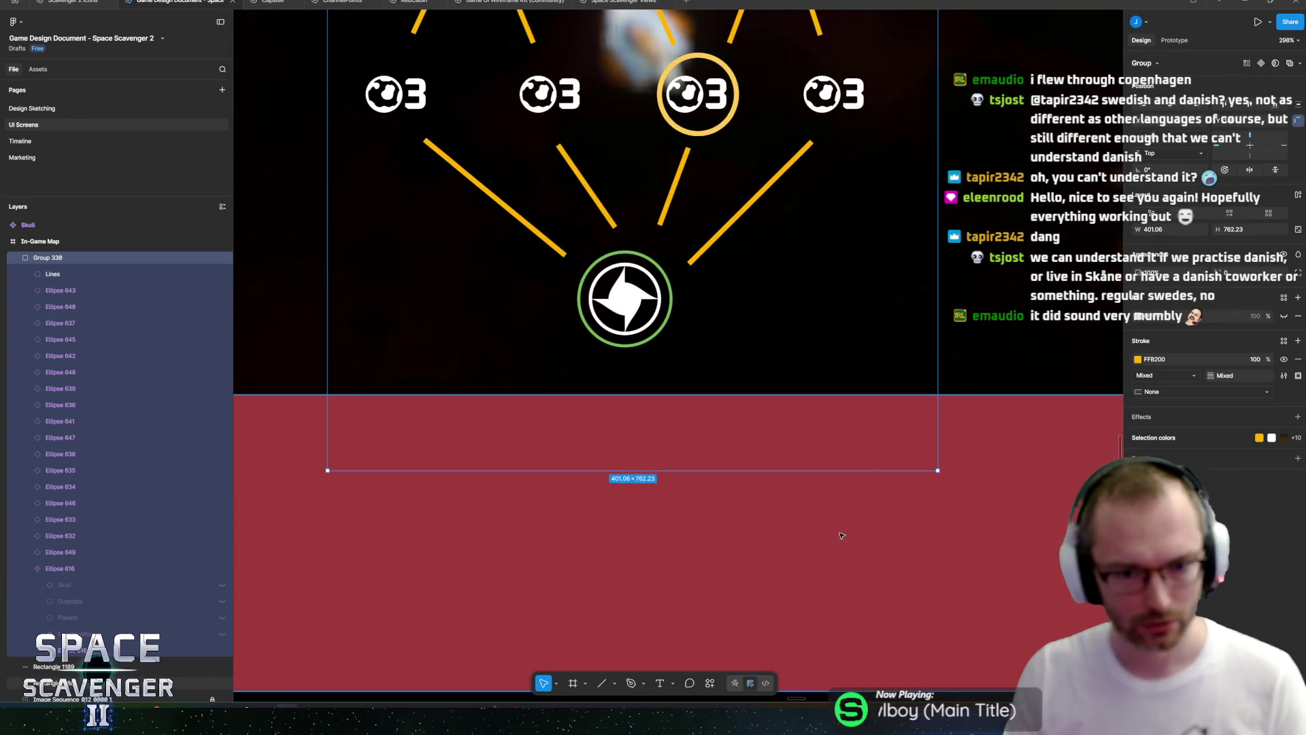
pyautogui.click(841, 536)
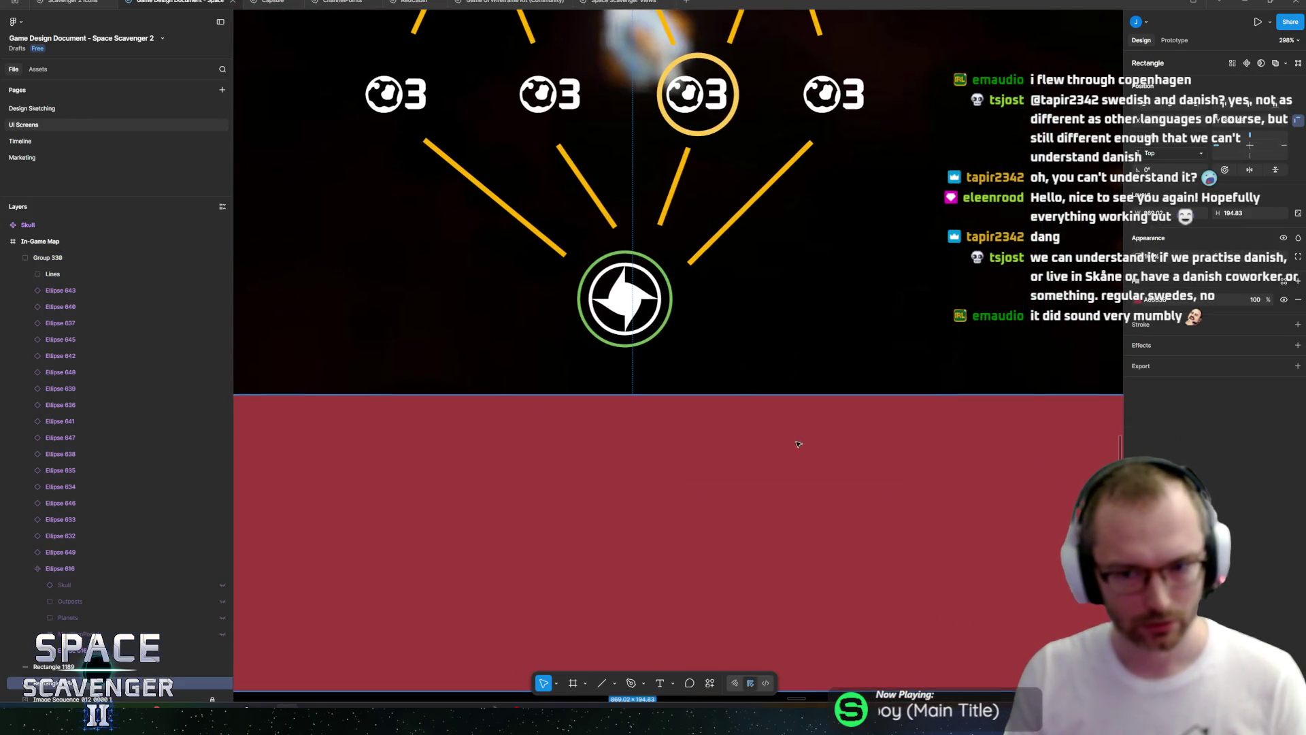
# Scale Ellipse 616's Outposts icon group up to 53.57 × 52.69, then hide it again.
pyautogui.click(70, 569)
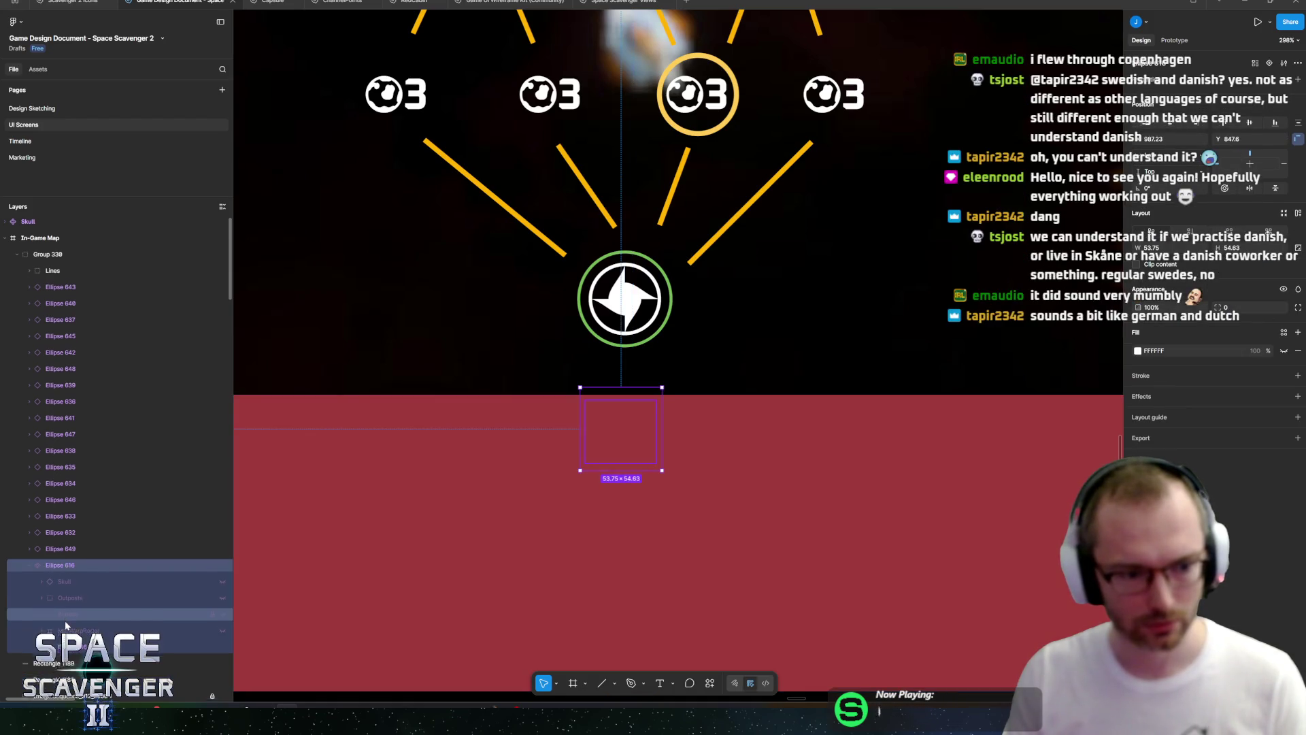
pyautogui.scroll(-2, 71, 634)
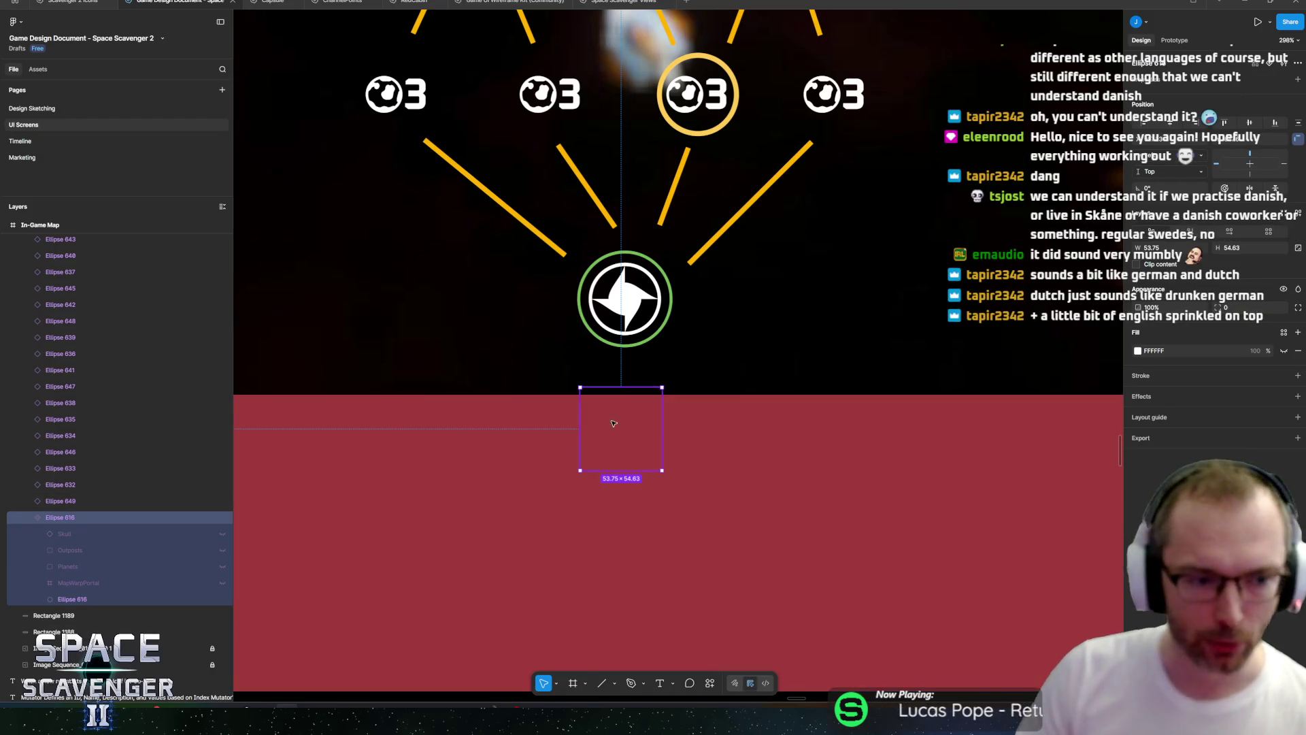
pyautogui.click(223, 551)
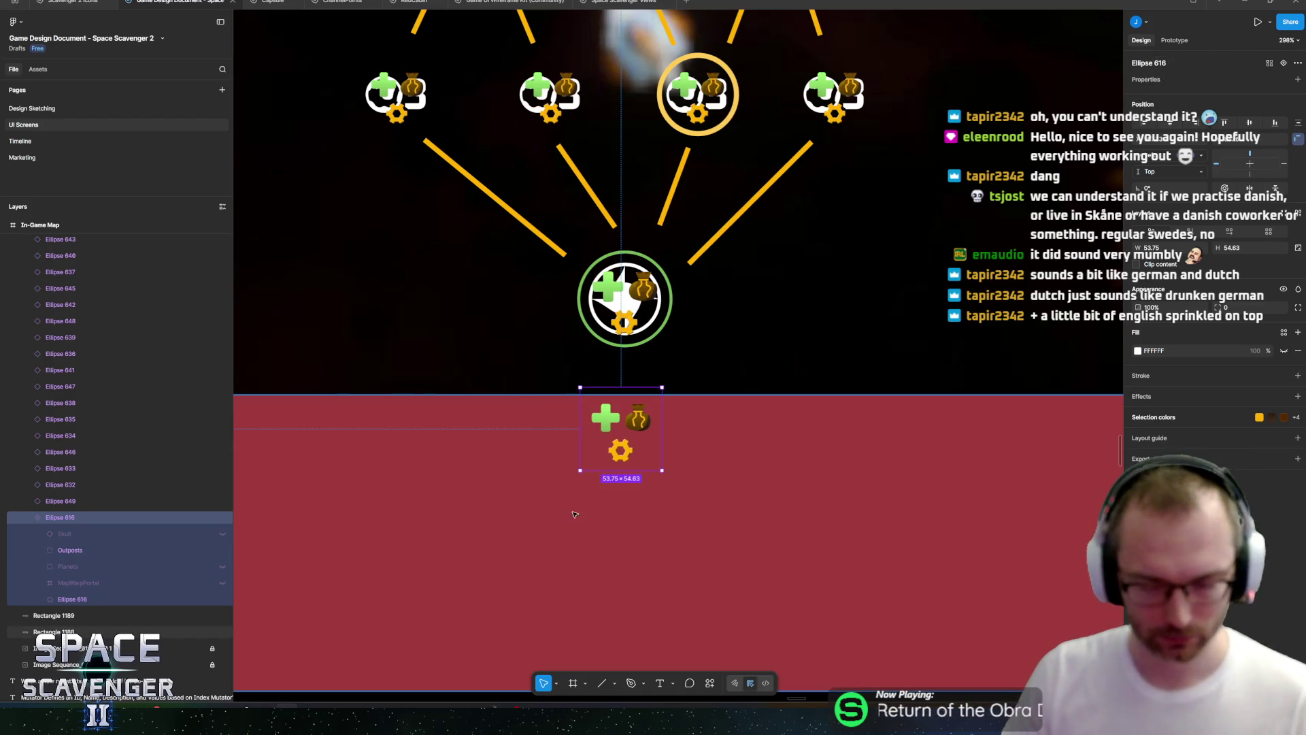
pyautogui.press('k')
pyautogui.moveTo(662, 469); pyautogui.dragTo(668, 474)
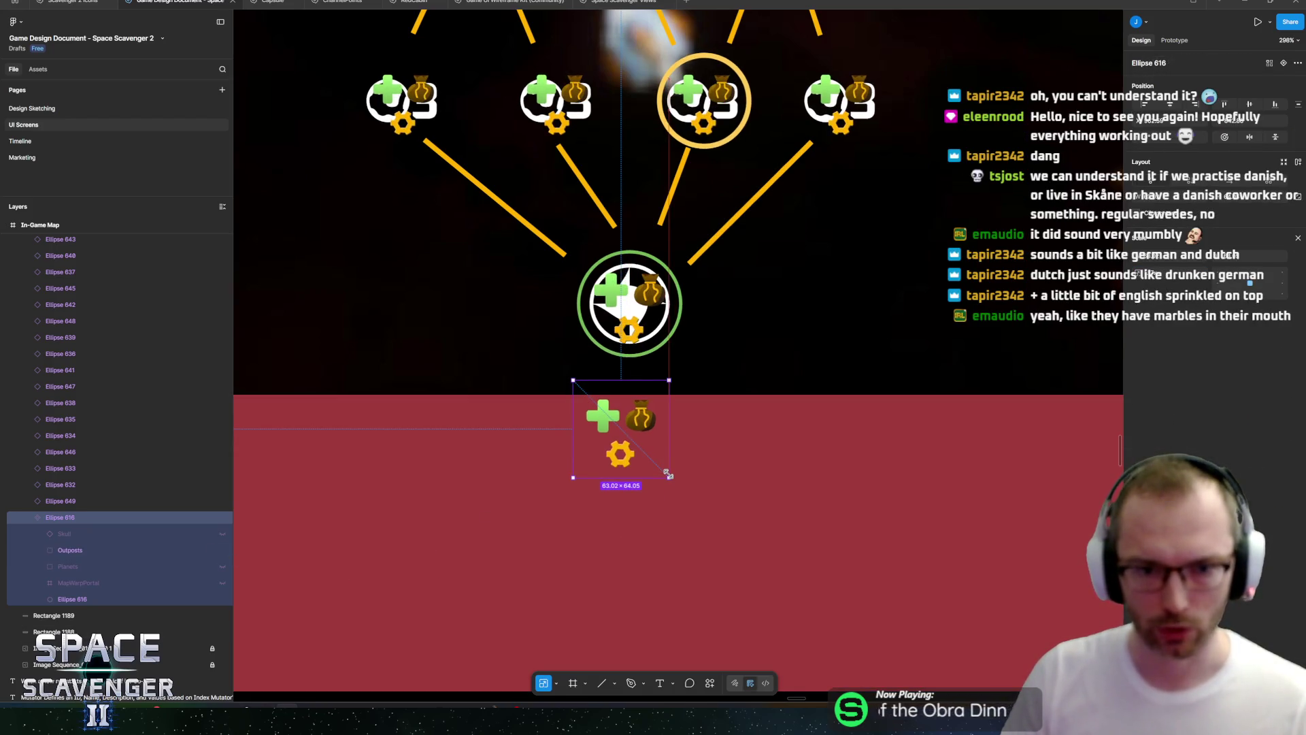
pyautogui.hotkey('ctrl', 'z')
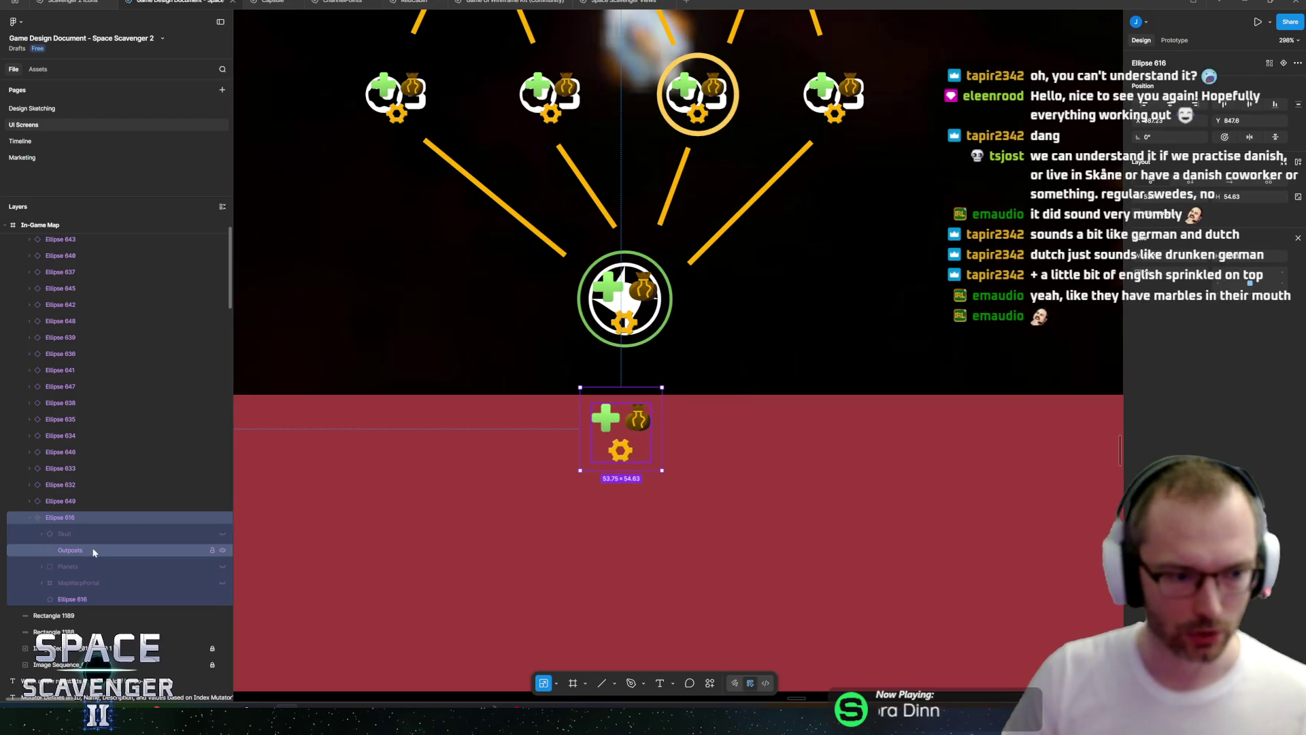
pyautogui.click(93, 550)
pyautogui.moveTo(651, 462); pyautogui.dragTo(661, 470)
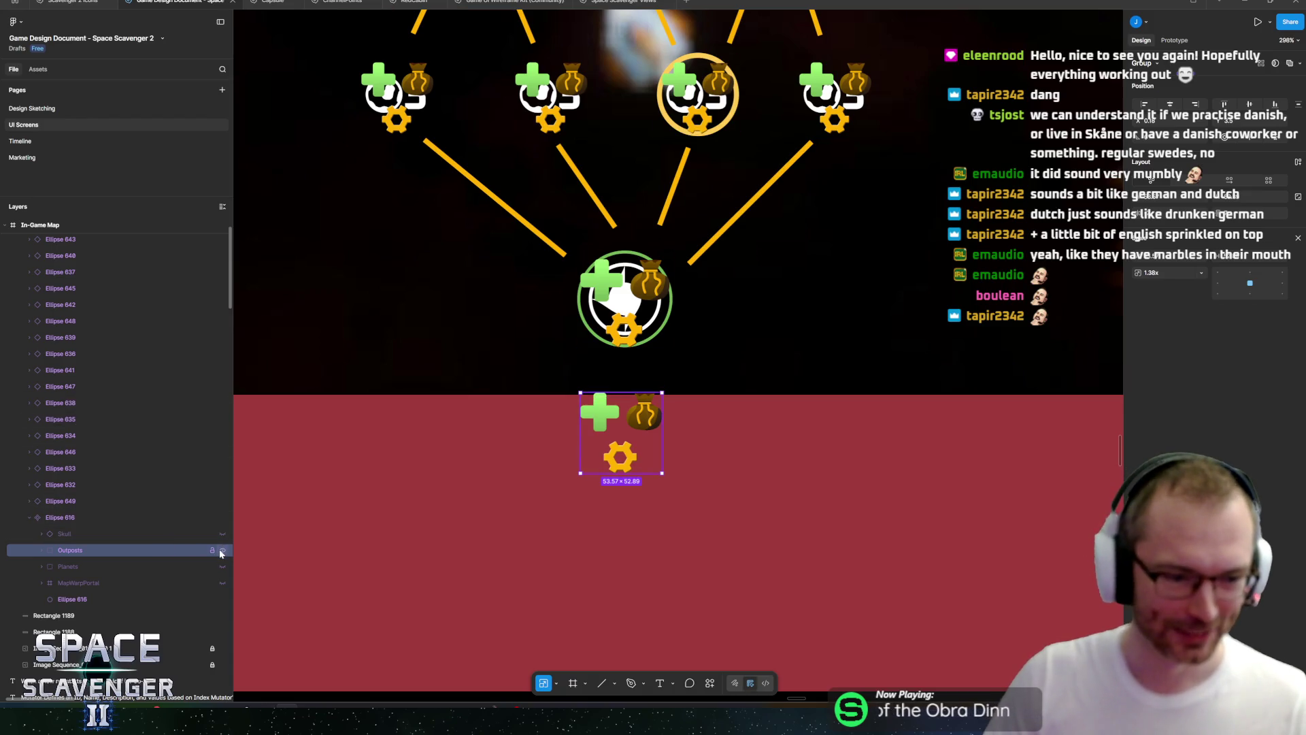
pyautogui.click(222, 551)
pyautogui.scroll(-5, 666, 289)
pyautogui.scroll(3, 666, 289)
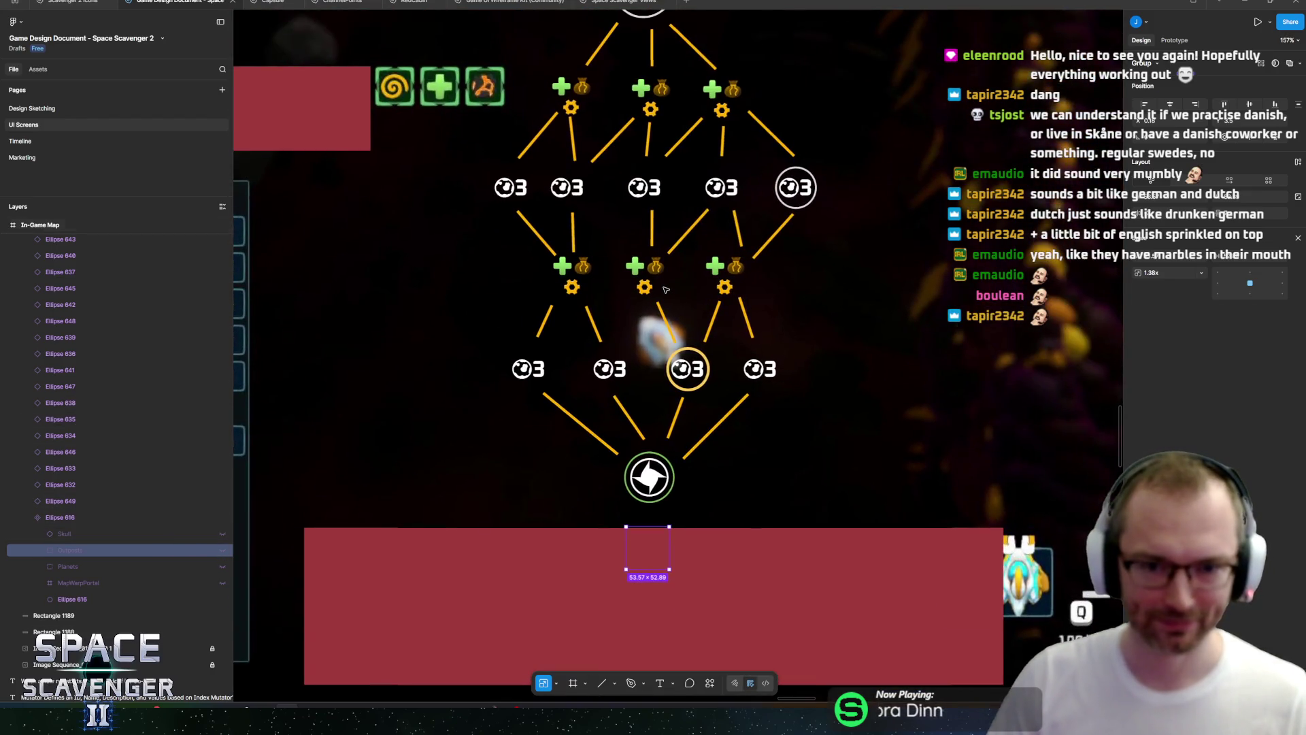
pyautogui.scroll(3, 666, 289)
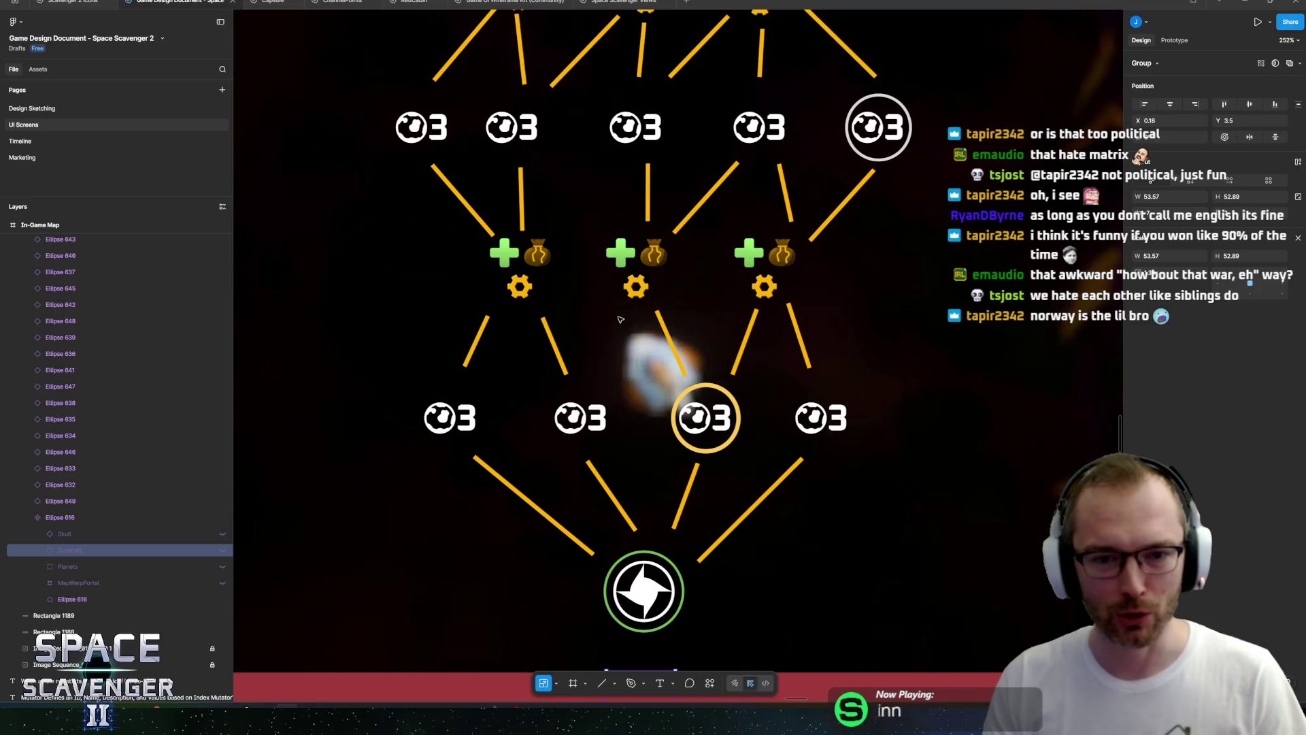
pyautogui.scroll(-5, 737, 549)
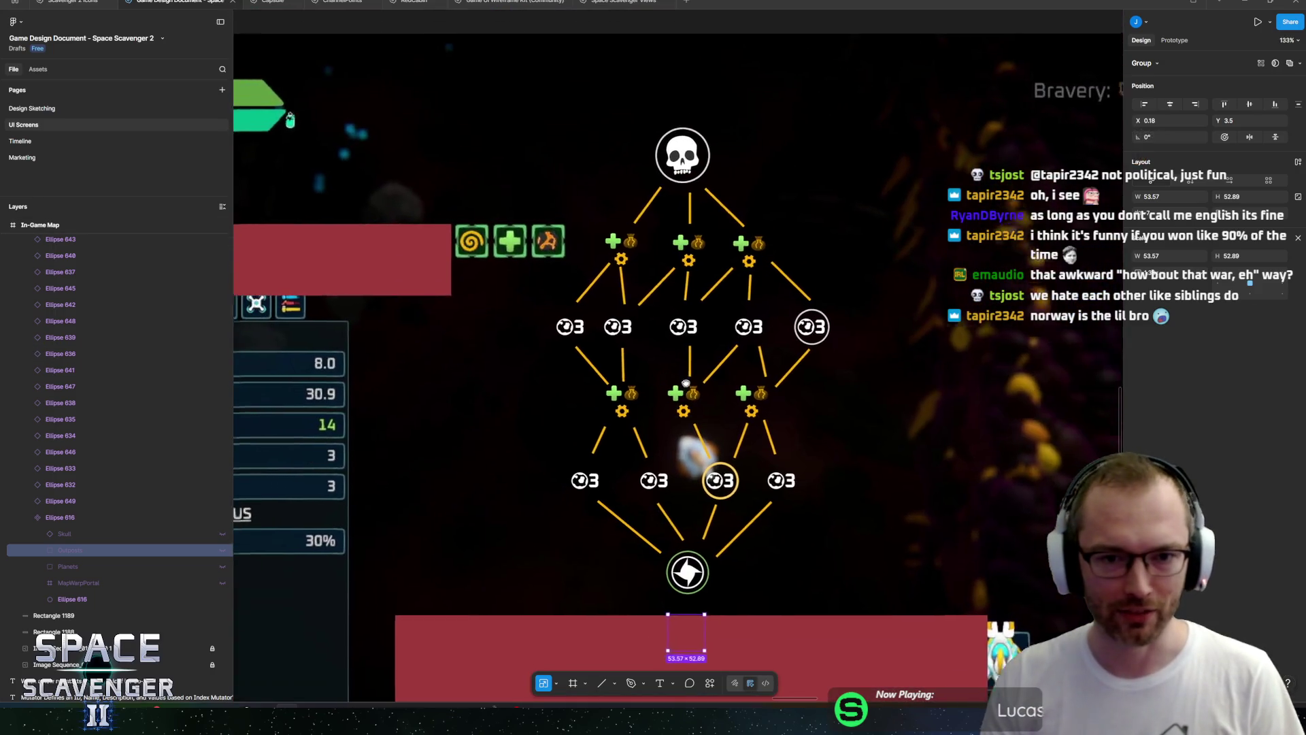
pyautogui.scroll(-2, 685, 383)
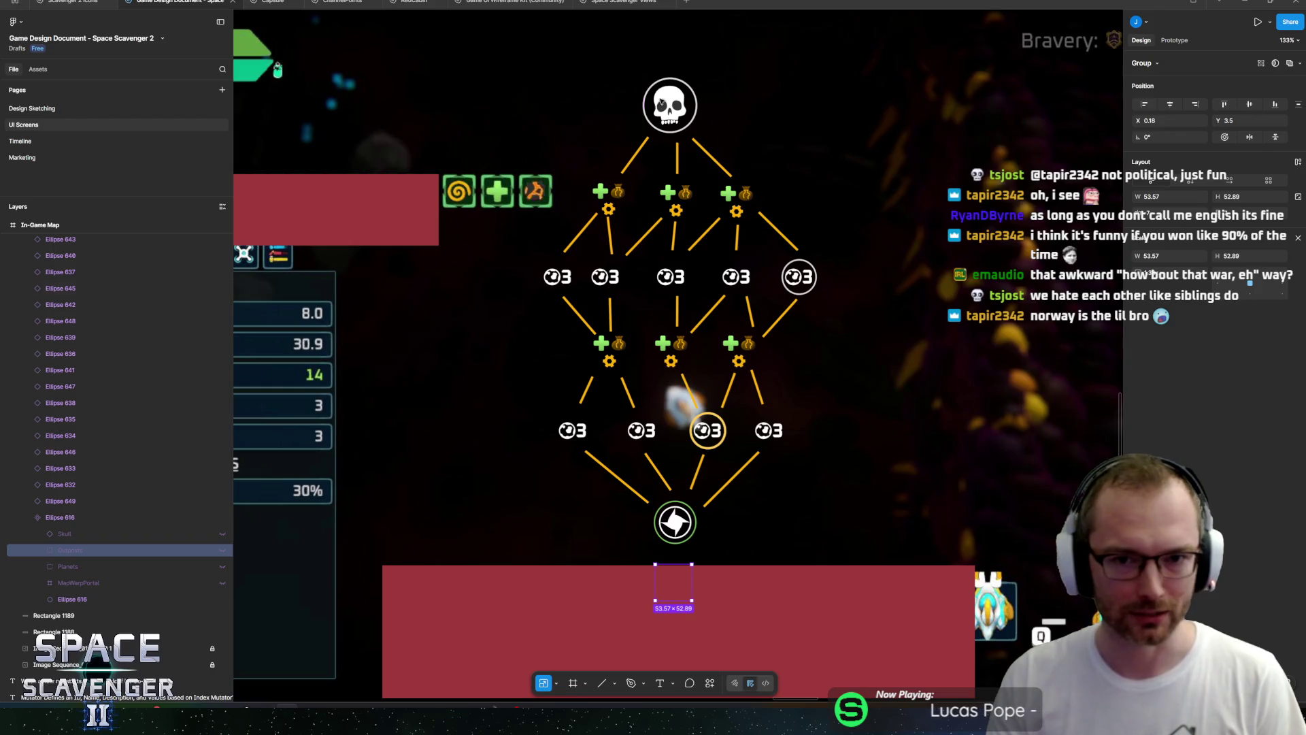
pyautogui.click(661, 102)
pyautogui.scroll(1, 61, 306)
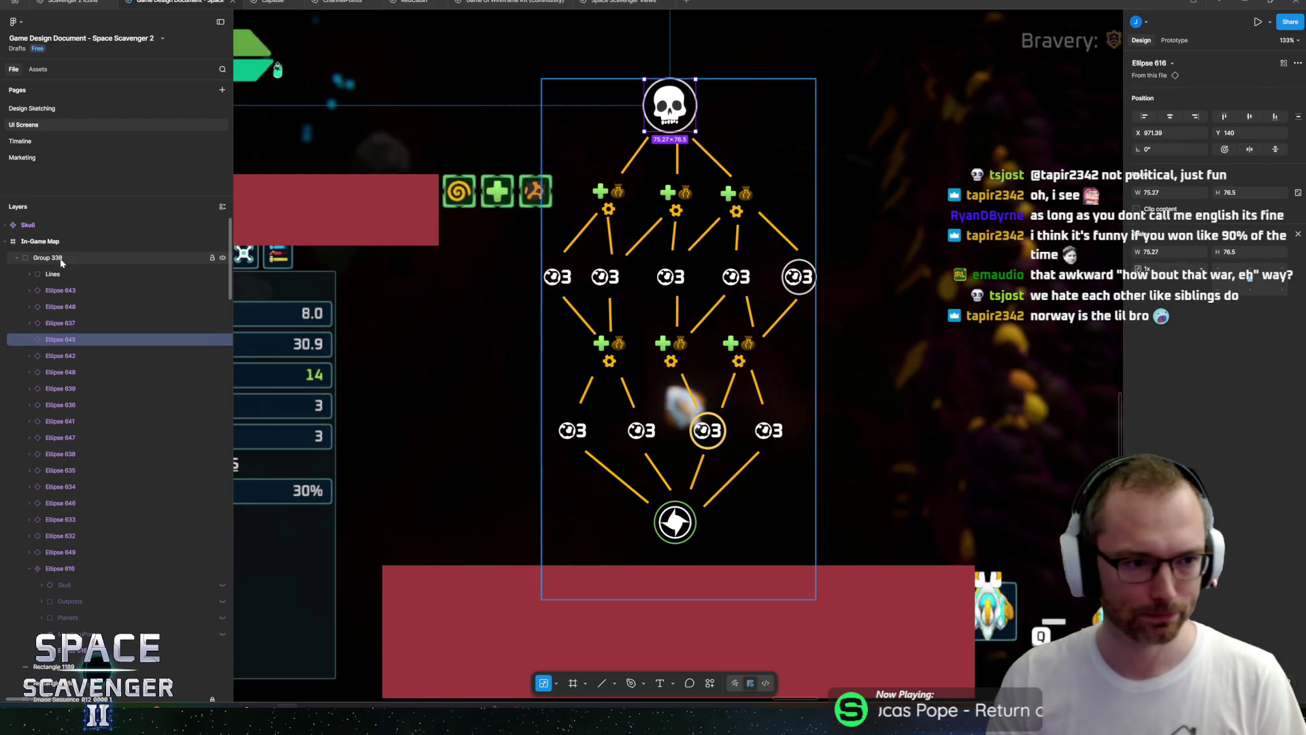
pyautogui.click(61, 261)
pyautogui.moveTo(657, 292); pyautogui.dragTo(643, 329)
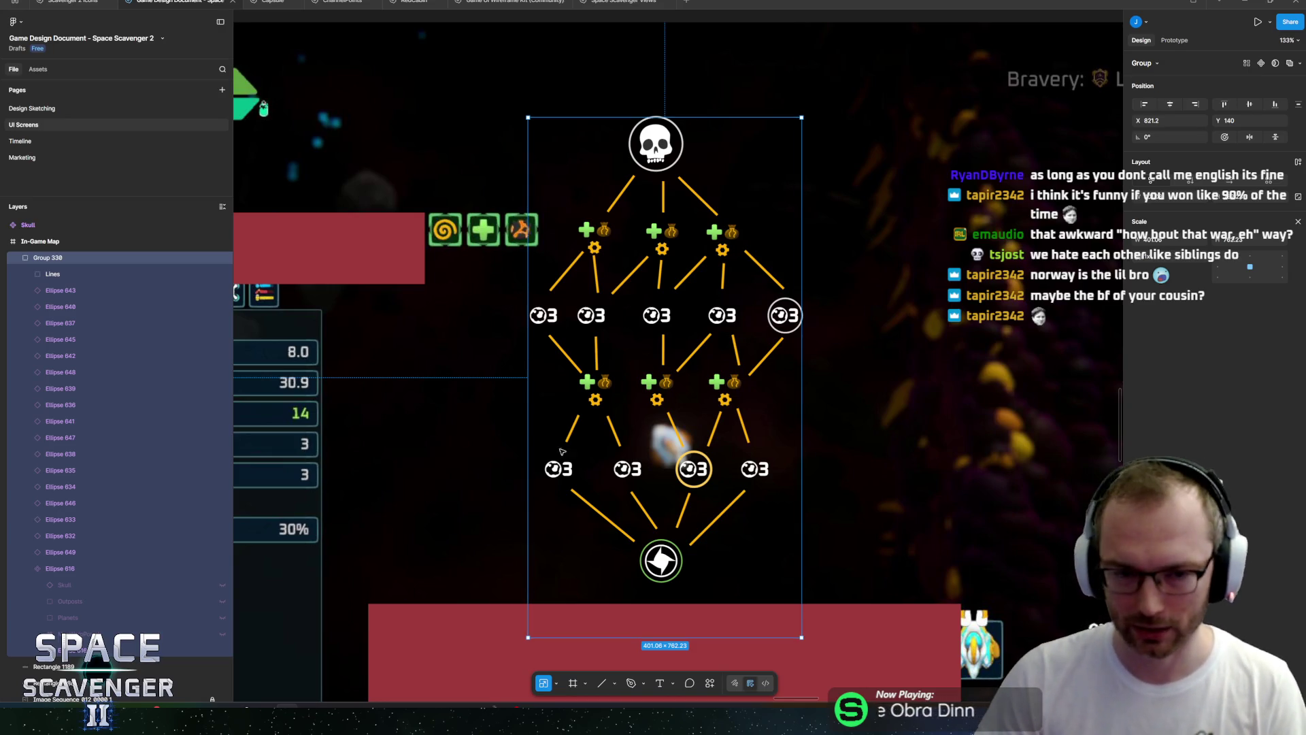
pyautogui.hscroll(2, 611, 417)
pyautogui.scroll(-3, 611, 418)
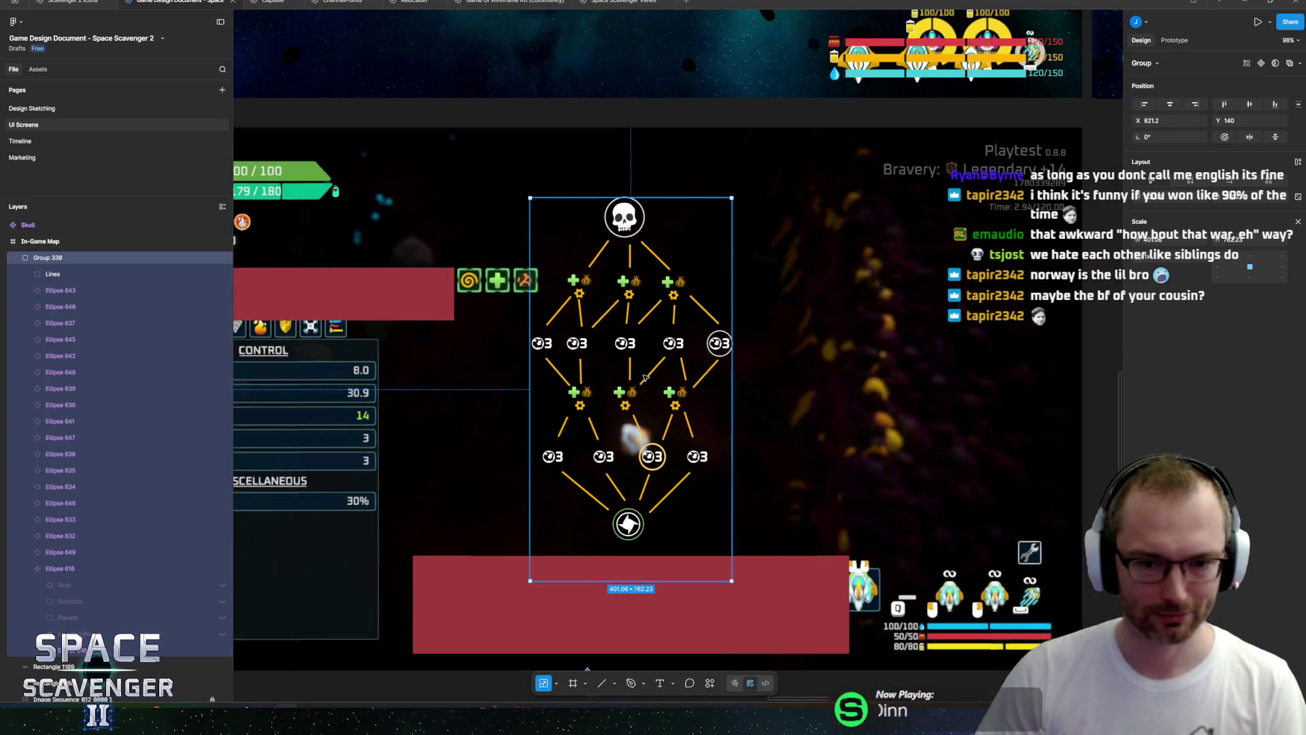
pyautogui.scroll(3, 663, 379)
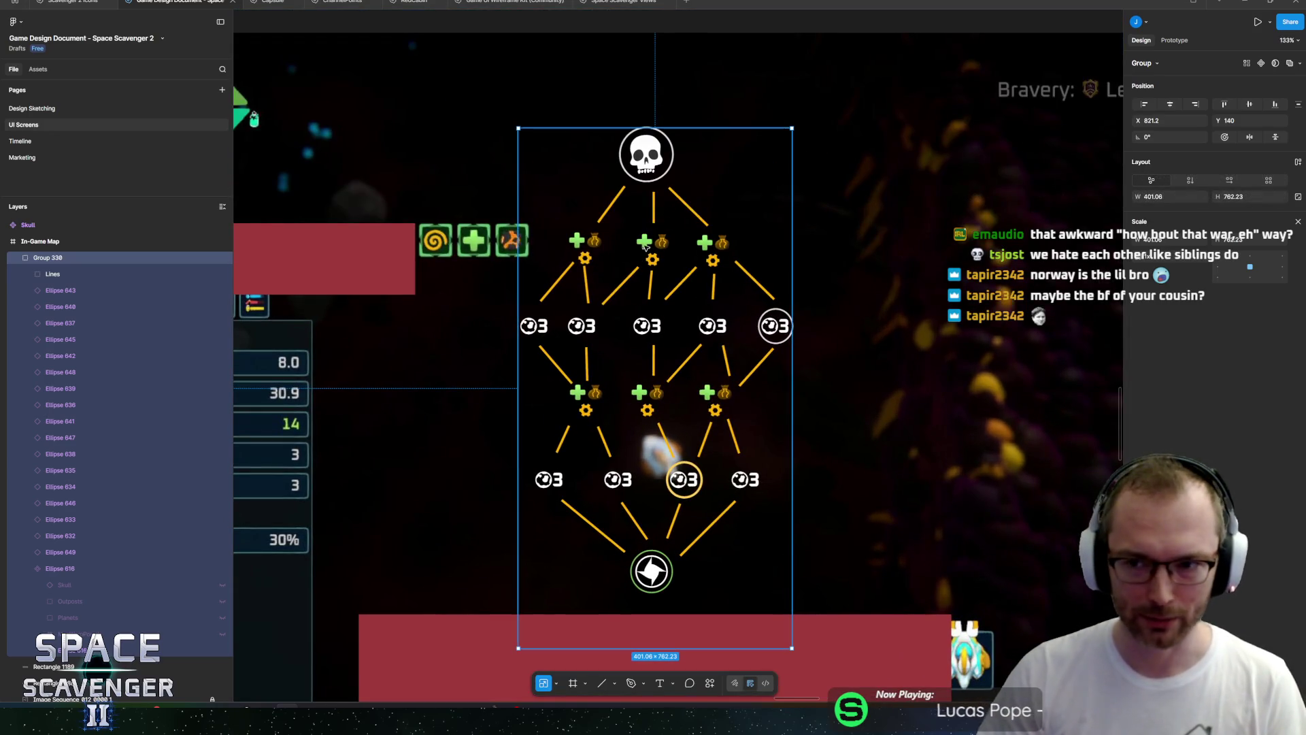
pyautogui.scroll(1, 687, 170)
pyautogui.hscroll(-1, 687, 170)
pyautogui.moveTo(698, 141)
pyautogui.mouseDown()
pyautogui.moveTo(698, 117)
pyautogui.moveTo(698, 143)
pyautogui.mouseUp()
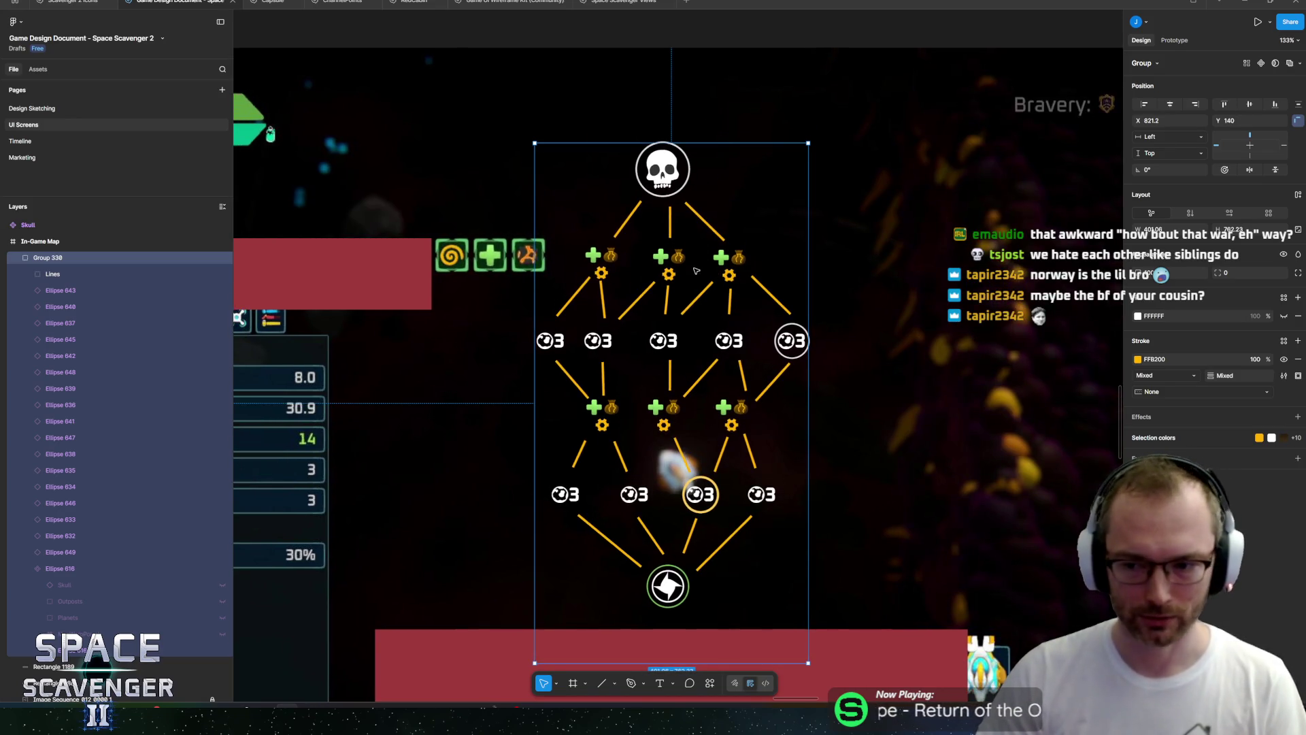
pyautogui.scroll(-5, 696, 270)
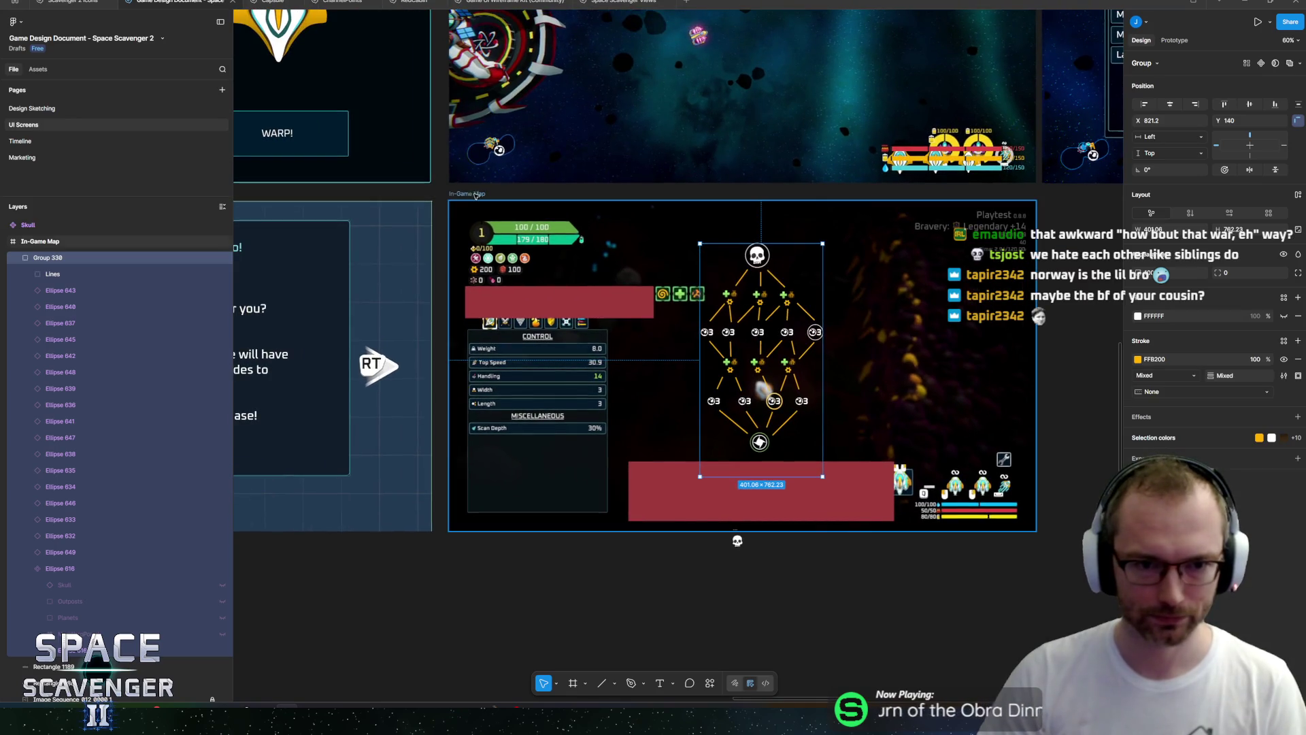
# Select and inspect the whole In-Game Map frame.
pyautogui.click(476, 194)
pyautogui.hscroll(3, 651, 232)
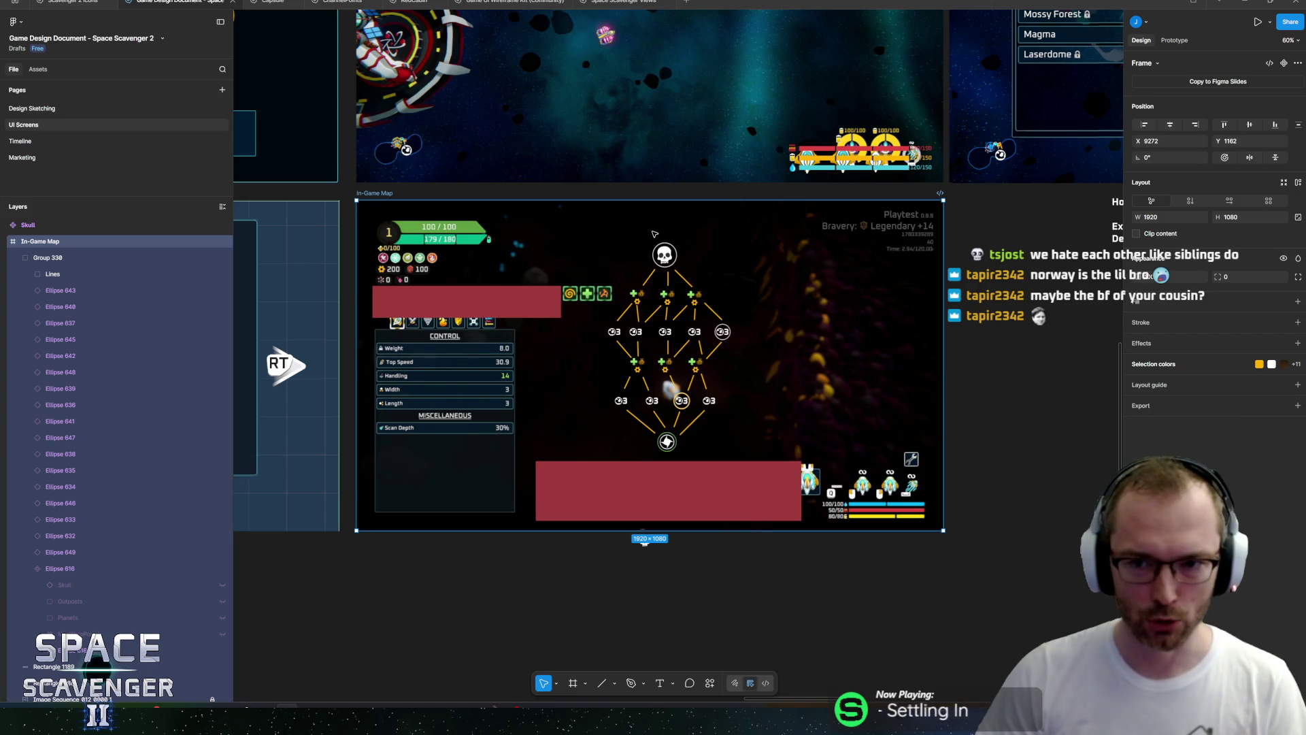
pyautogui.scroll(2, 949, 216)
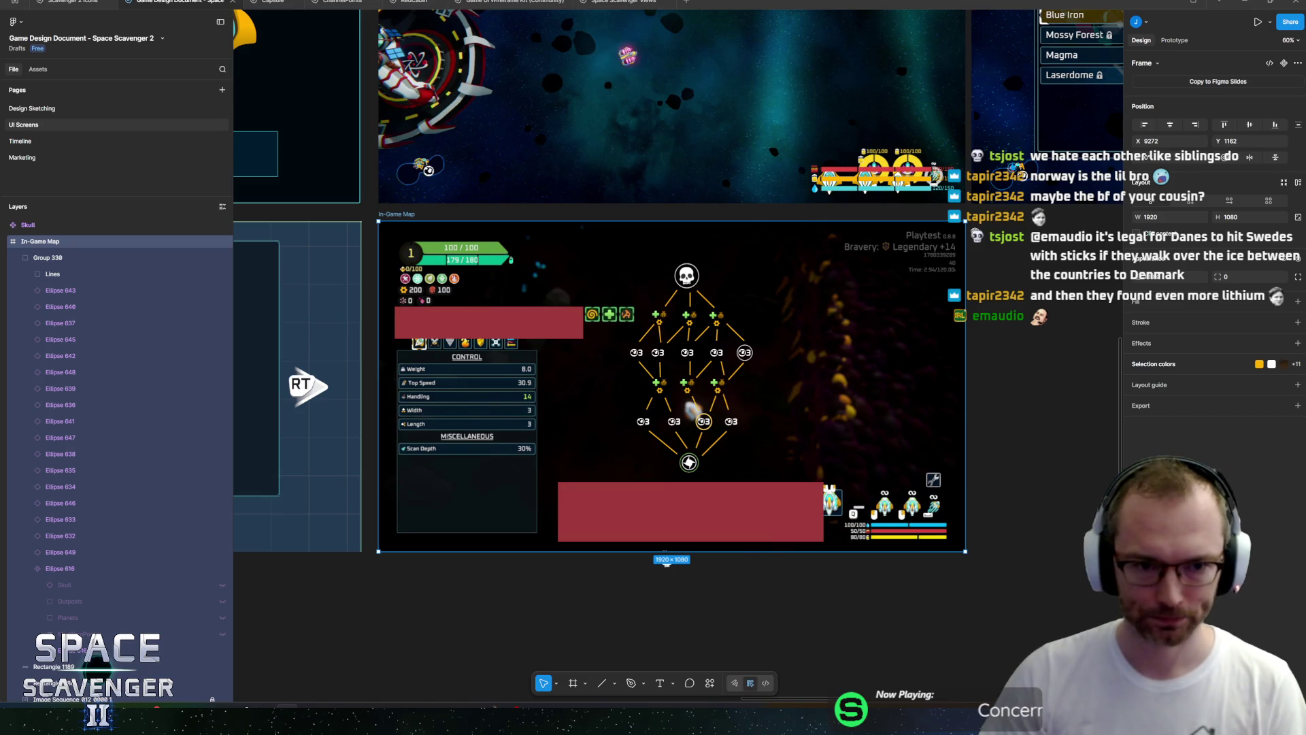
pyautogui.hscroll(2, 643, 265)
pyautogui.scroll(2, 644, 265)
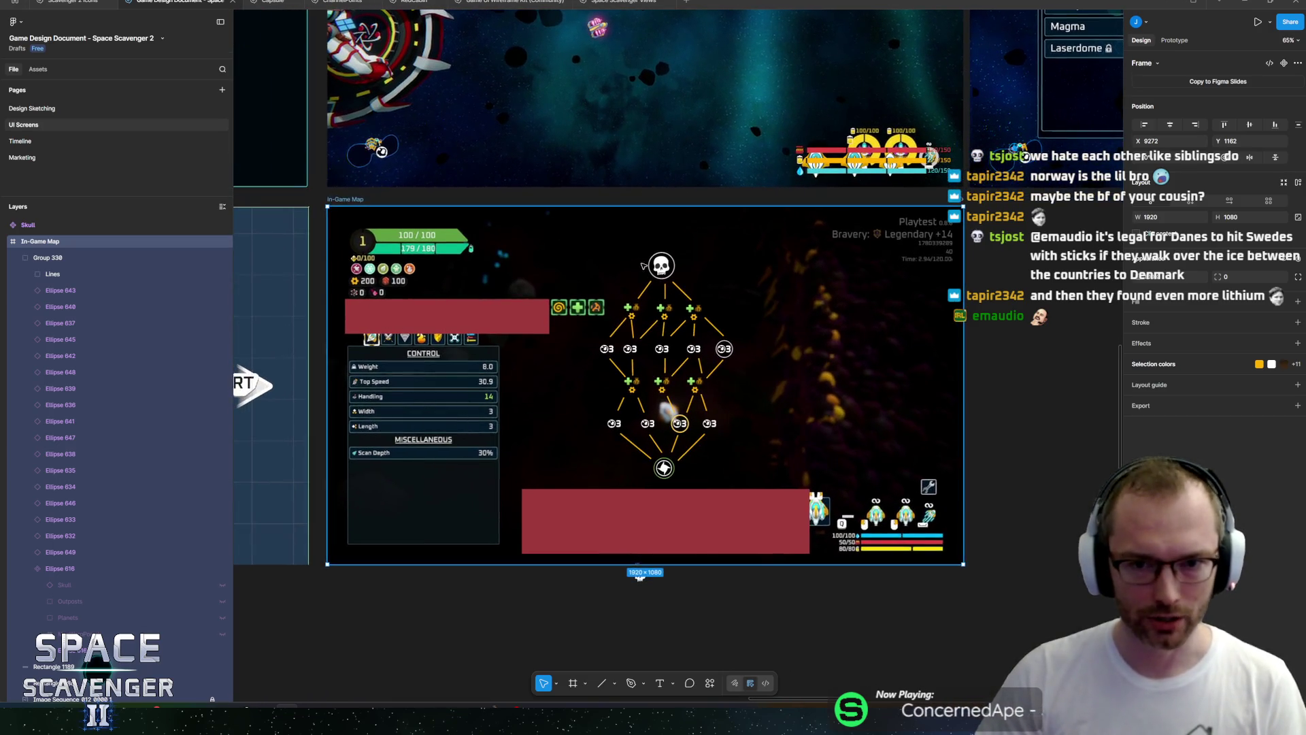
pyautogui.scroll(3, 644, 266)
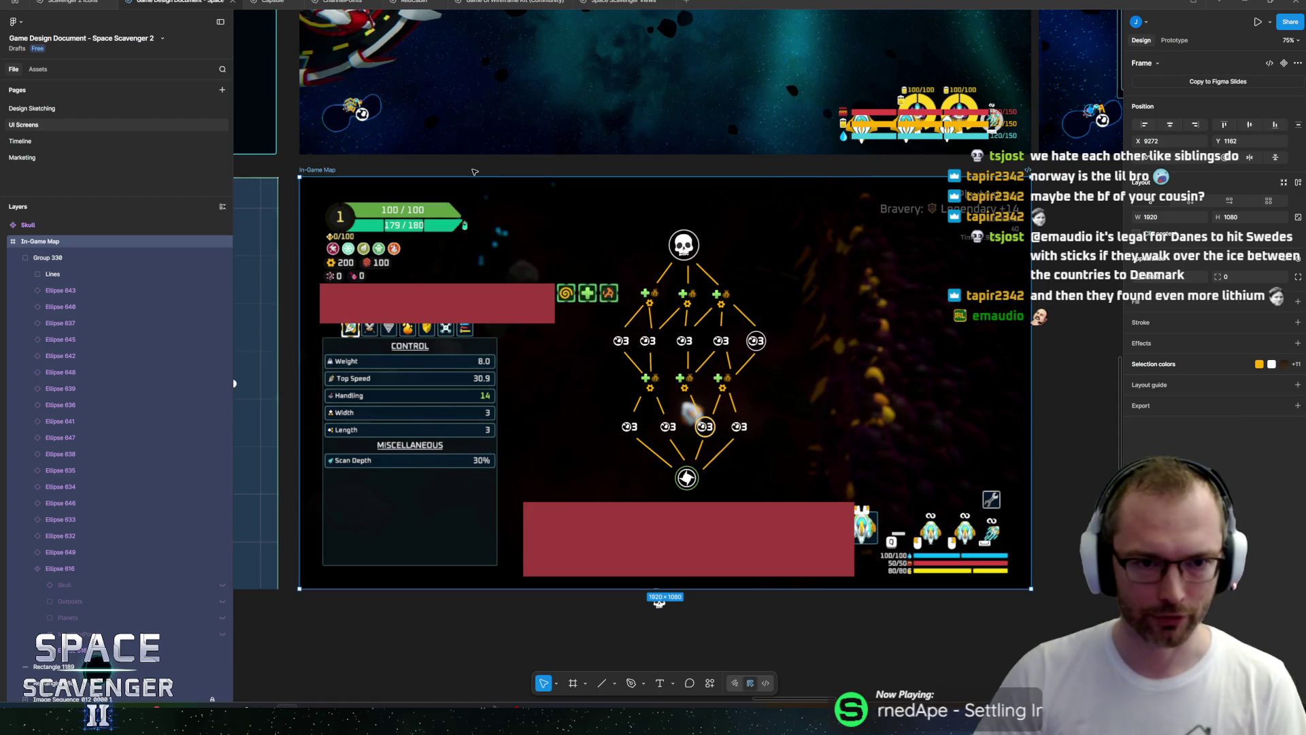
pyautogui.click(474, 172)
pyautogui.click(323, 171)
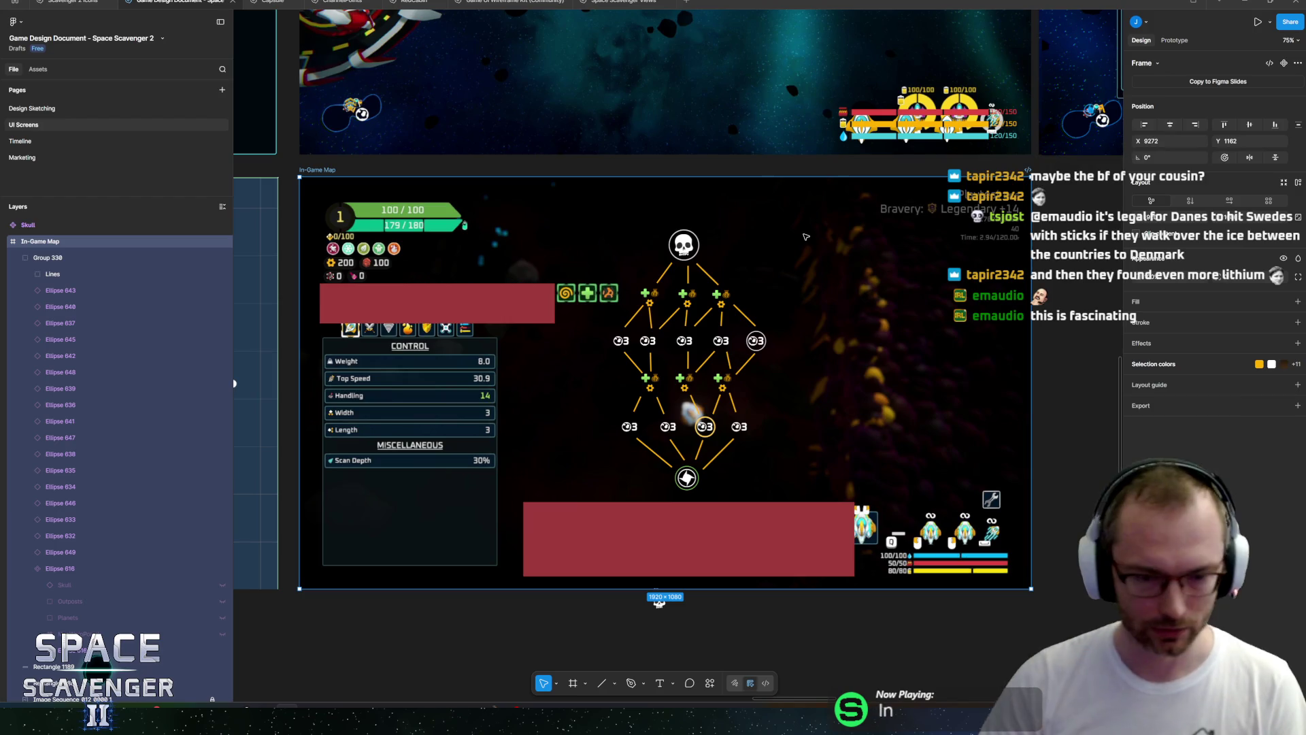
# Inspect the Group 330 node group, then drag the spare skull icon down-left below the frame.
pyautogui.click(680, 326)
pyautogui.scroll(-3, 721, 350)
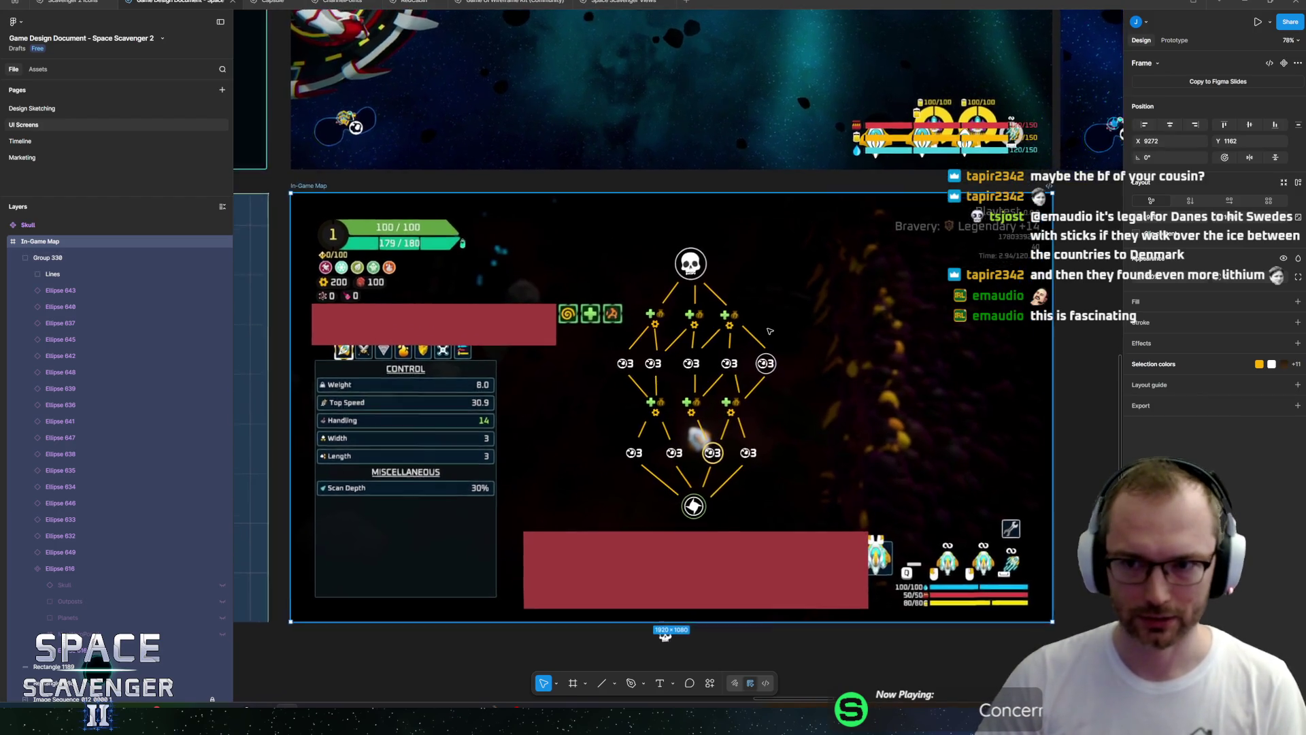
pyautogui.scroll(2, 775, 306)
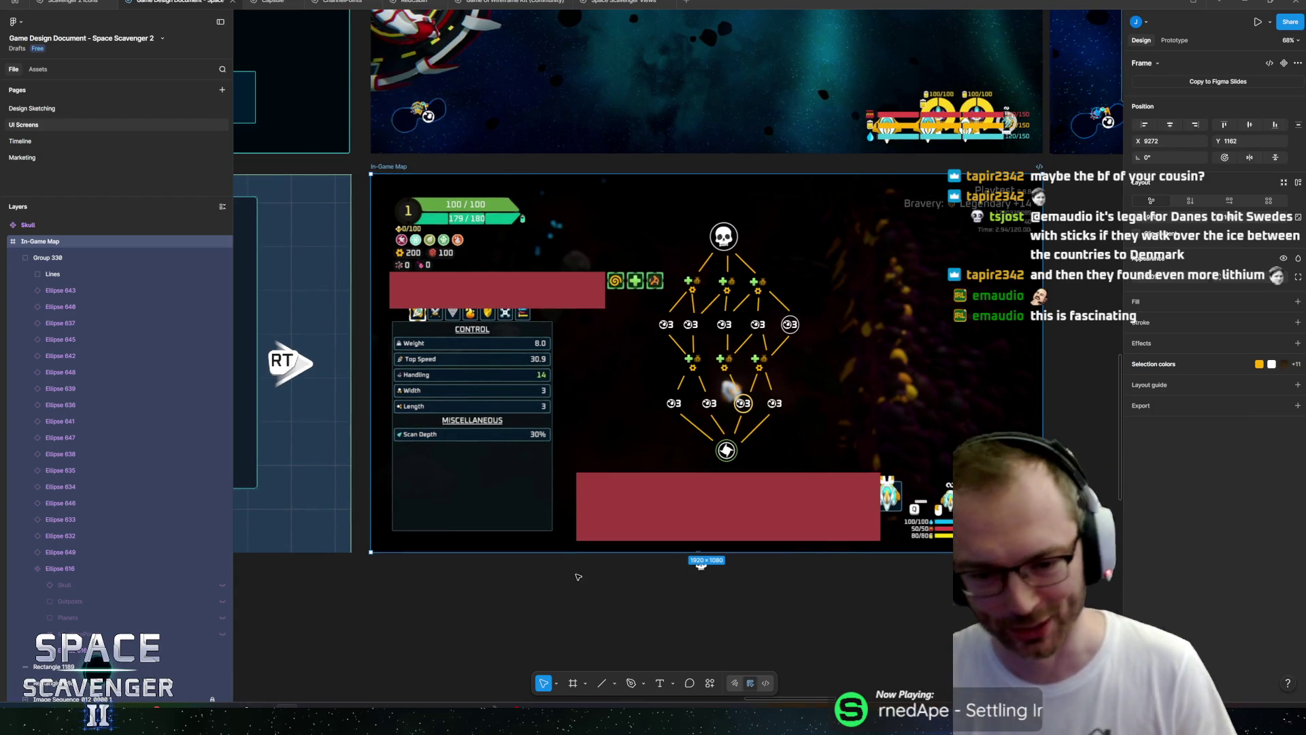
pyautogui.click(659, 586)
pyautogui.scroll(5, 680, 588)
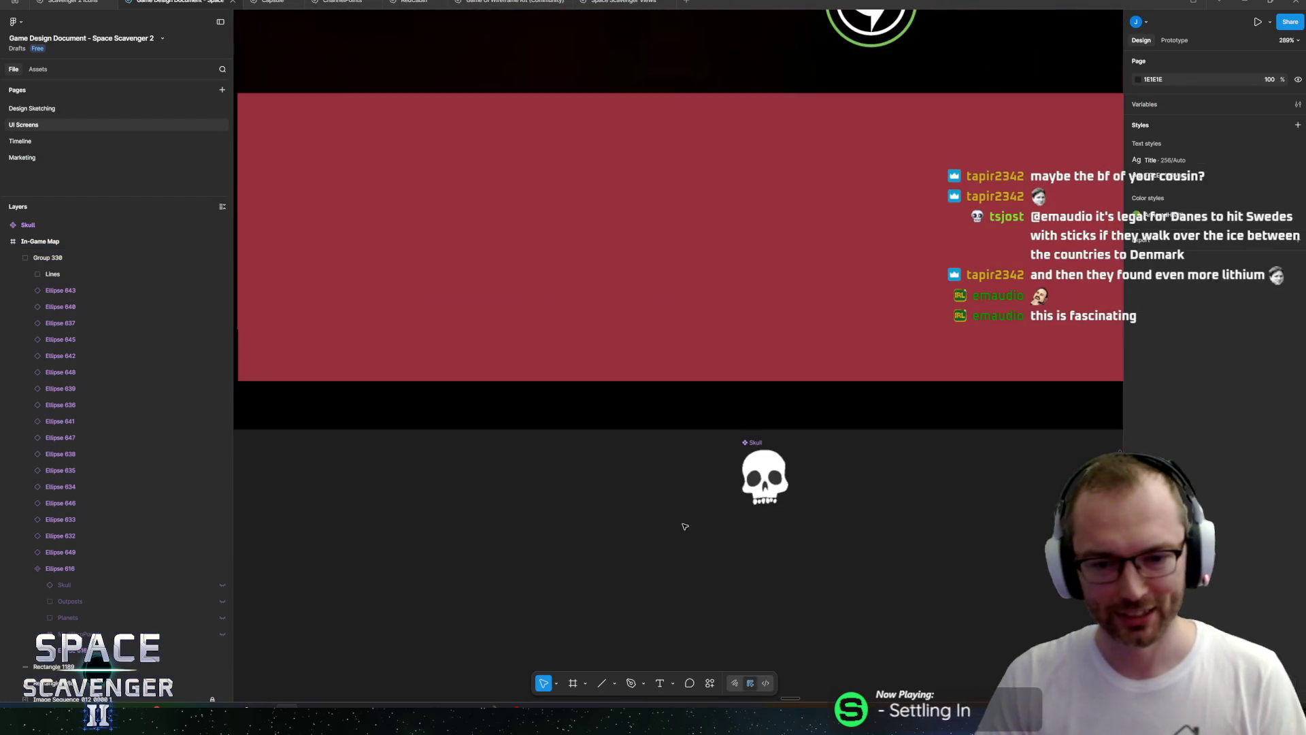
pyautogui.moveTo(752, 446); pyautogui.dragTo(655, 515)
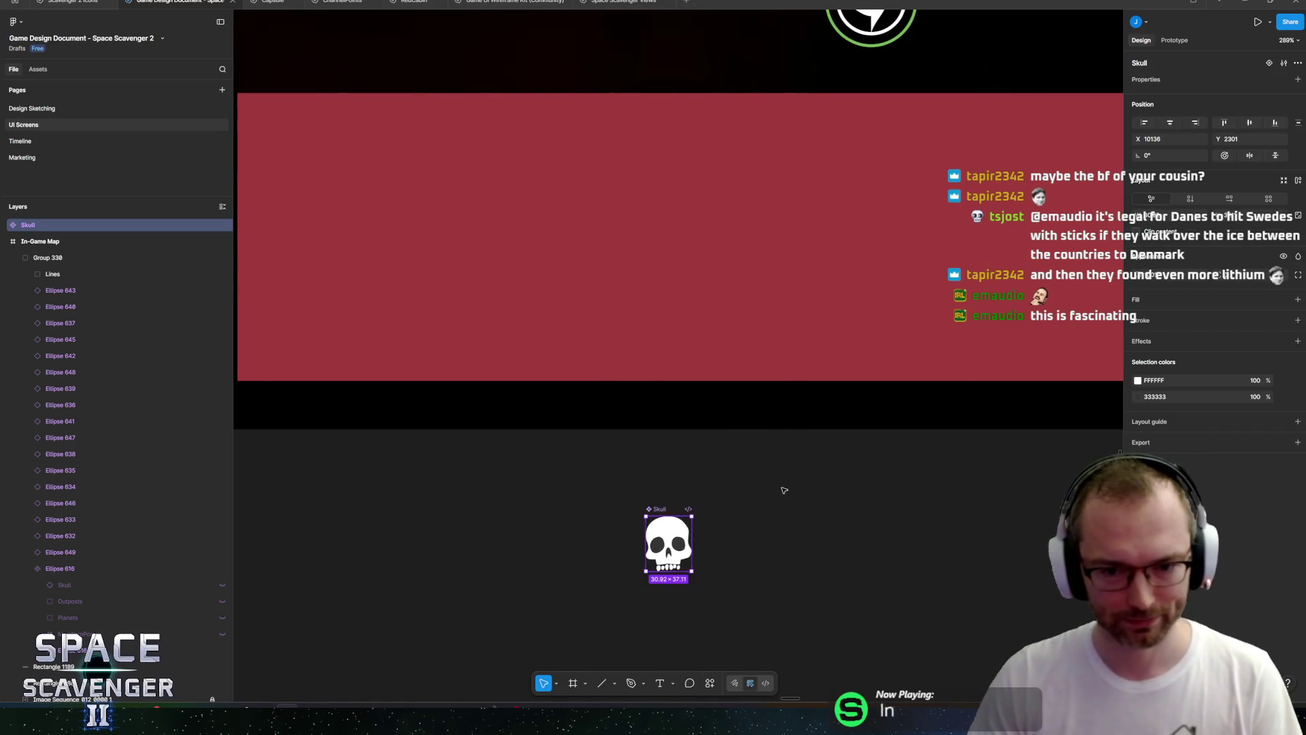
# Recheck the In-Game Map frame against the moved skull, then switch to the Unity editor.
pyautogui.scroll(-6, 653, 544)
pyautogui.scroll(-4, 736, 588)
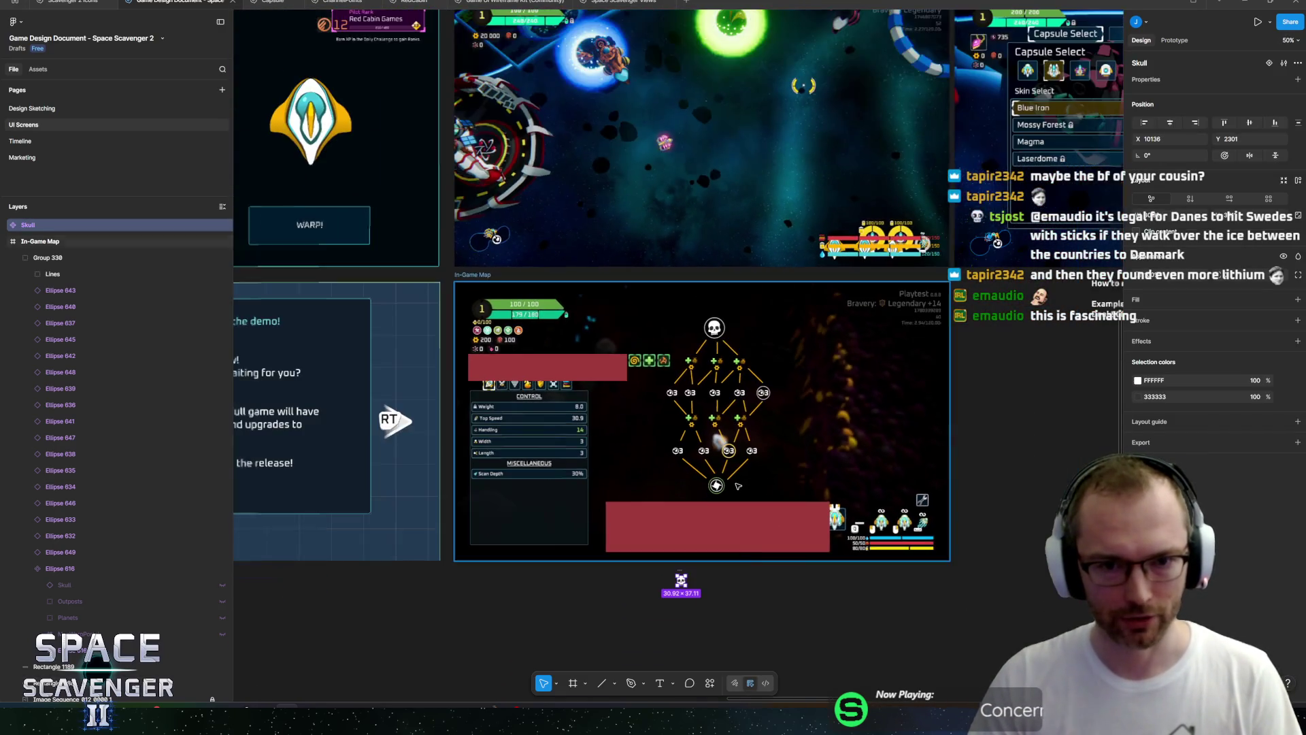
pyautogui.click(463, 275)
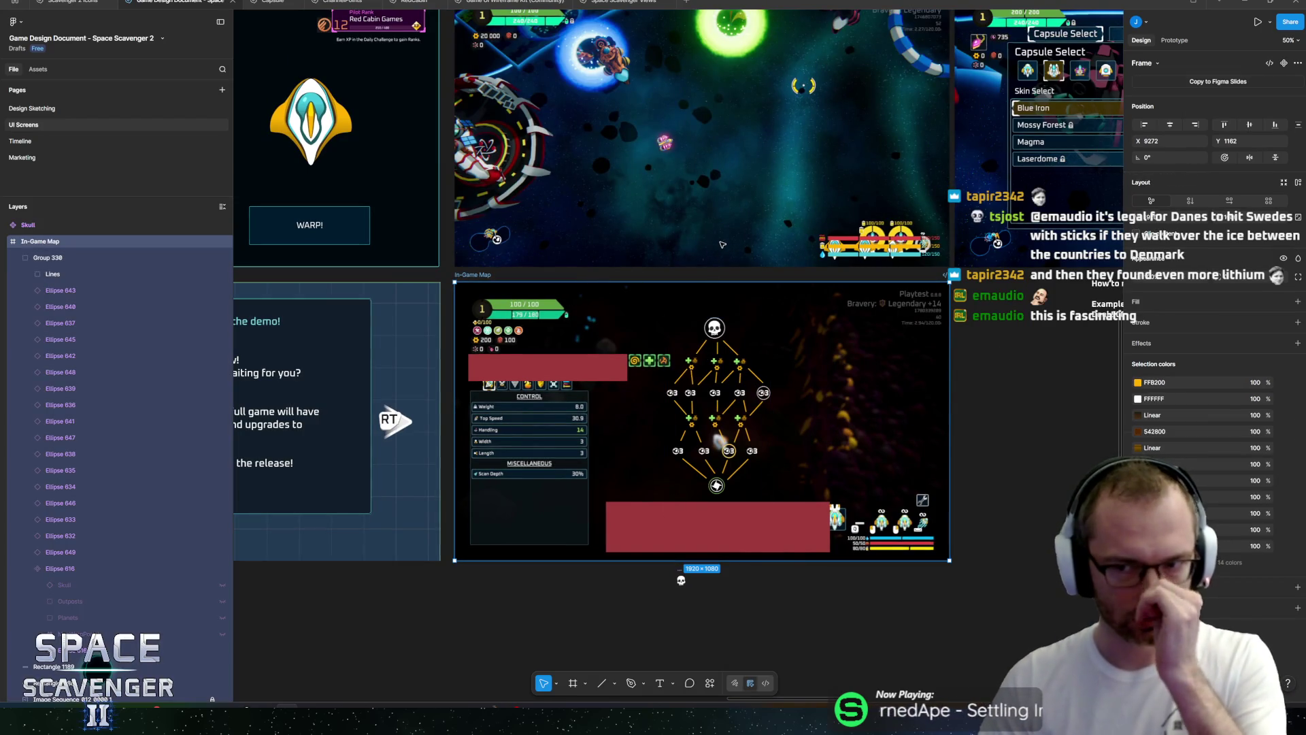
pyautogui.click(976, 399)
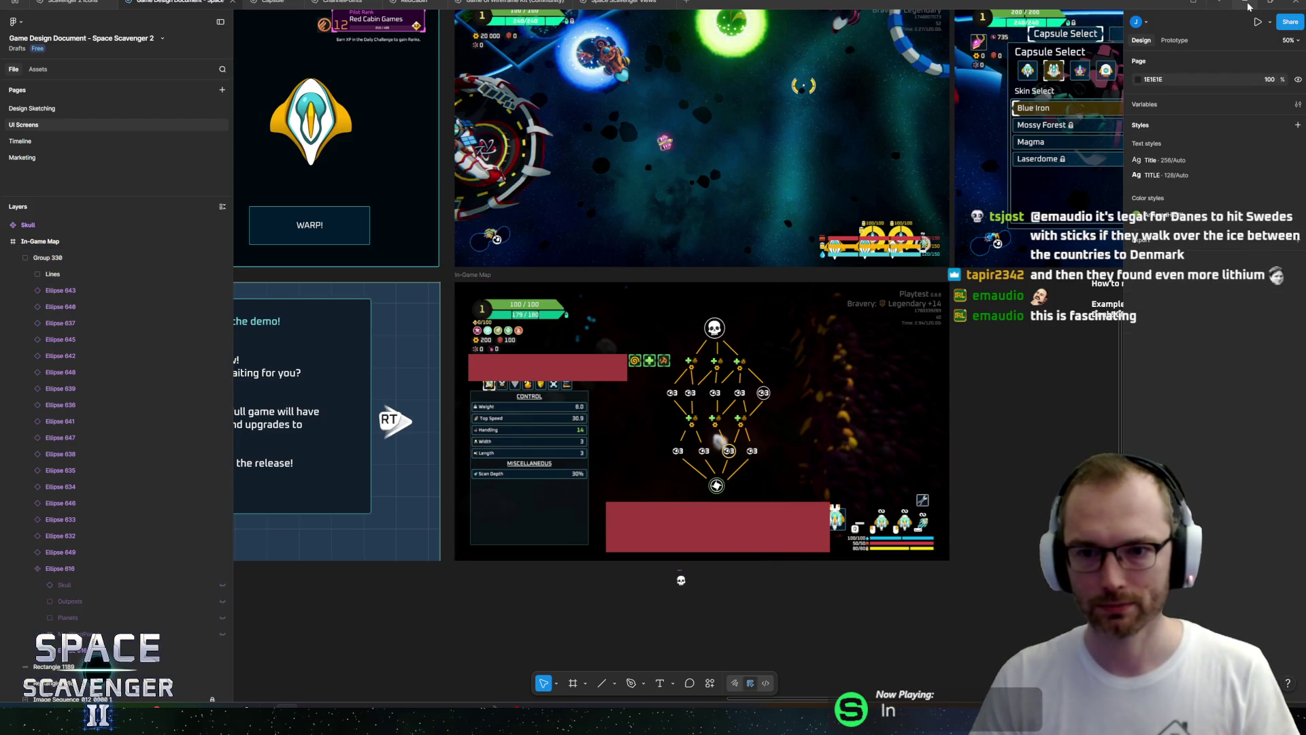
pyautogui.keyDown('ctrl'); pyautogui.scroll(5, 676, 432); pyautogui.keyUp('ctrl')
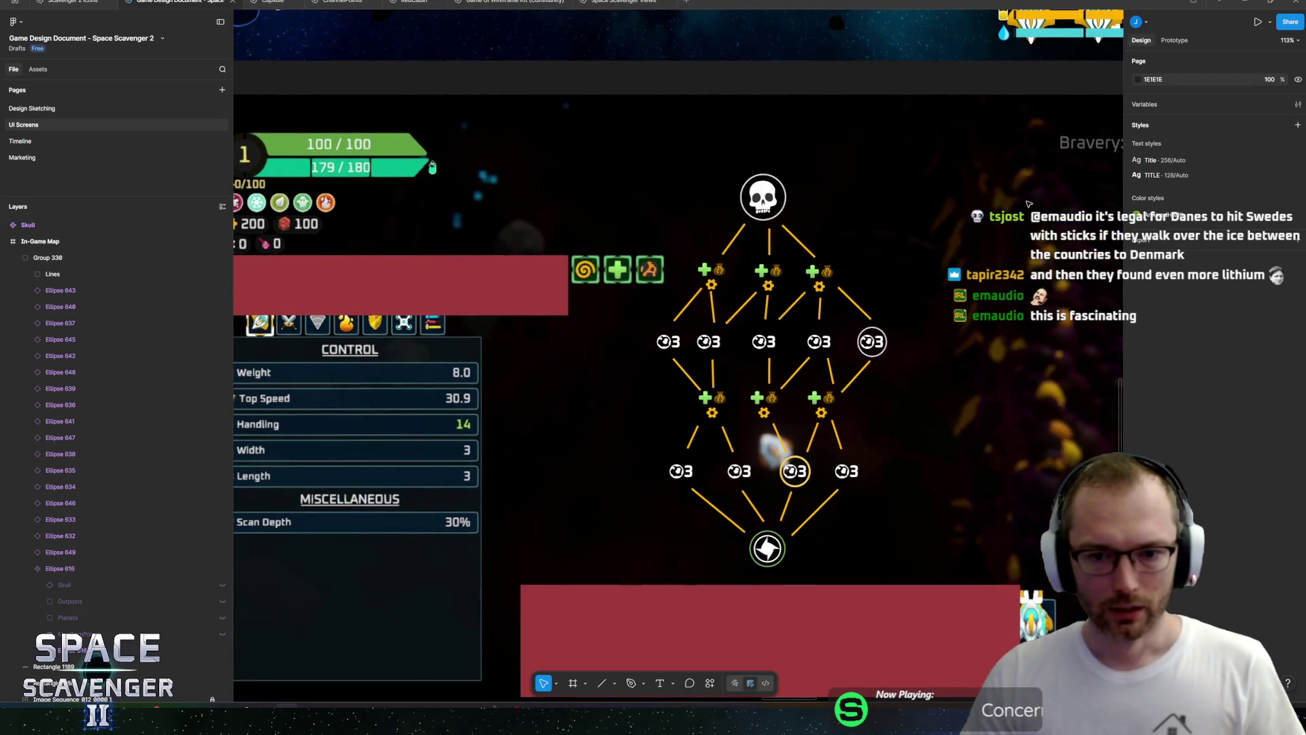
pyautogui.hotkey('alt', 'Tab')
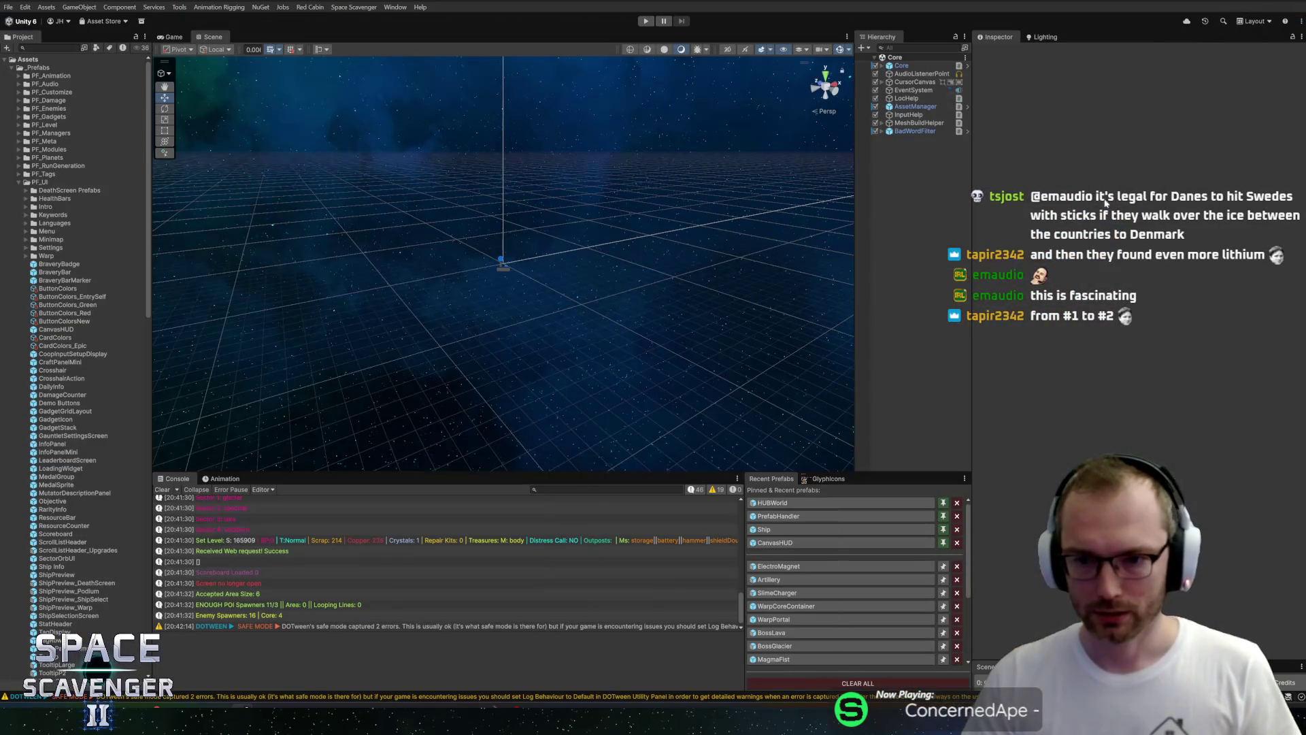
# Resize the Scene view and Hierarchy panels by dragging their splitters left, then right.
pyautogui.moveTo(855, 359); pyautogui.dragTo(778, 358)
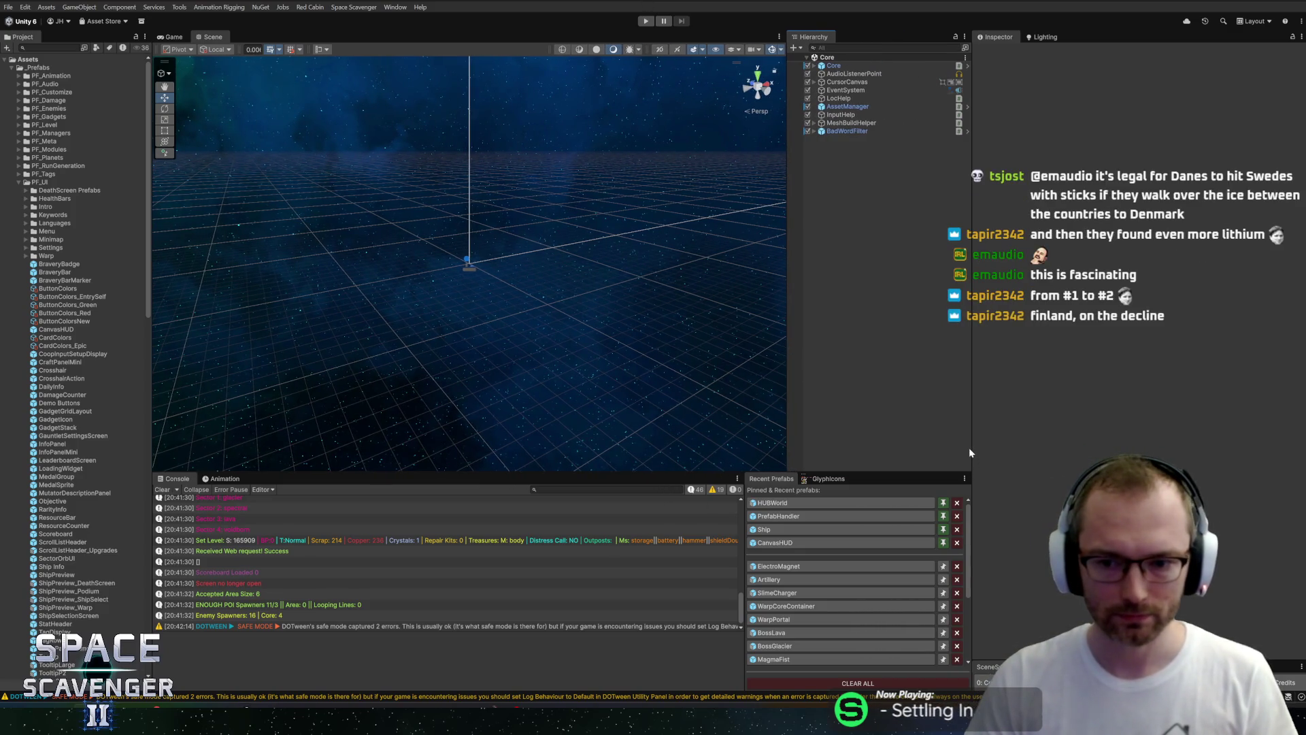
pyautogui.moveTo(969, 447); pyautogui.dragTo(993, 441)
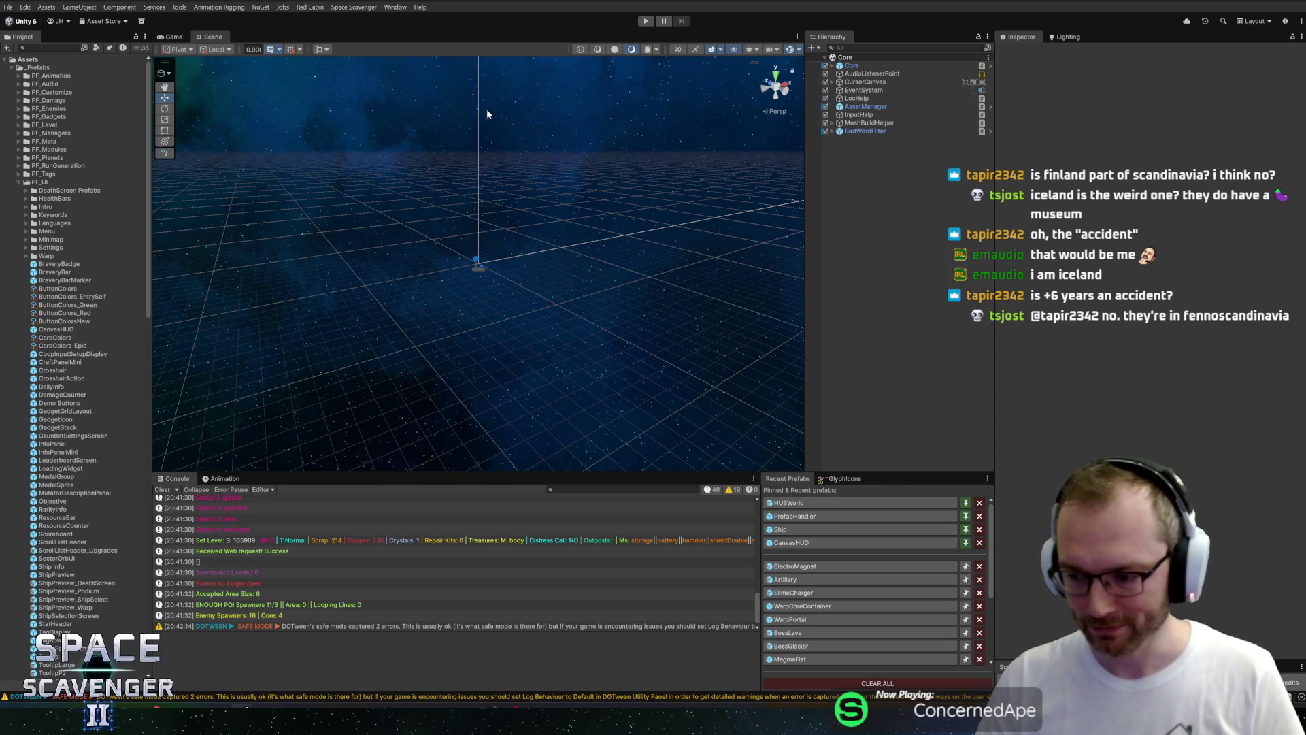
# Enter Play mode, dismiss the playtest welcome message, and start a new game from the title menu.
pyautogui.click(645, 21)
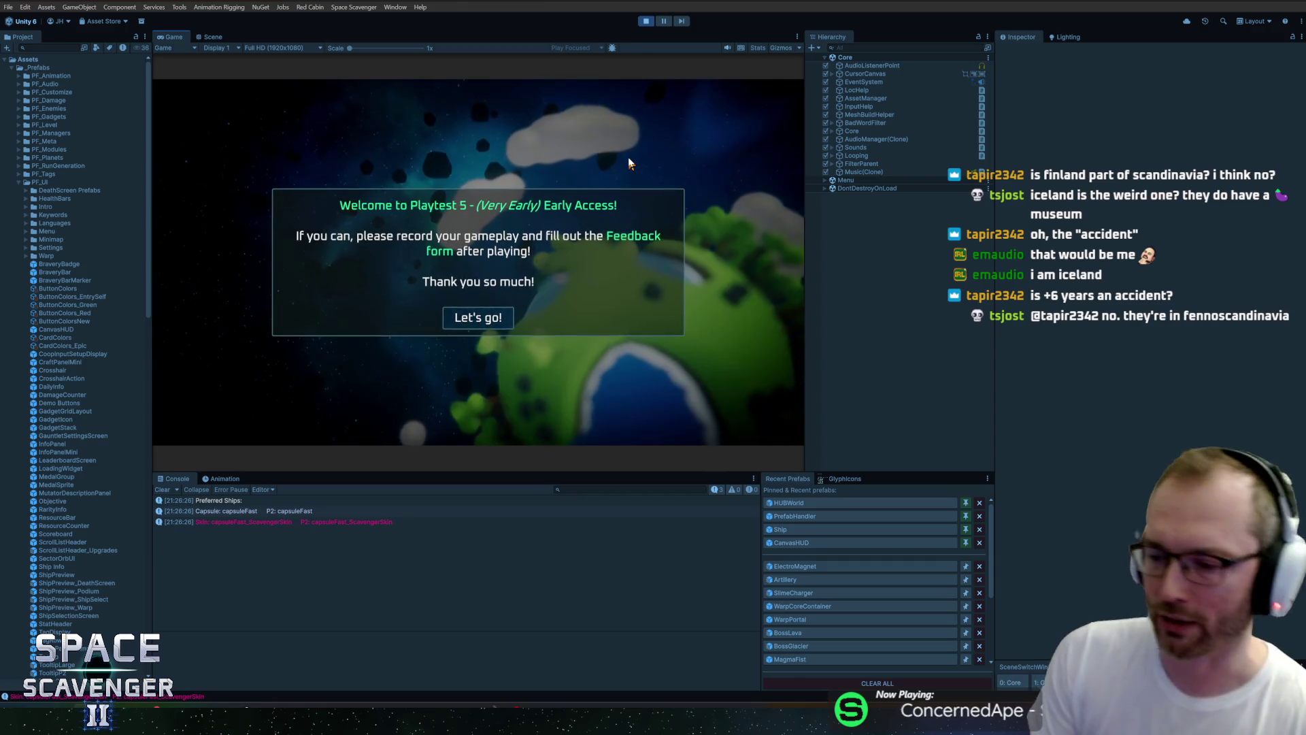
pyautogui.click(473, 317)
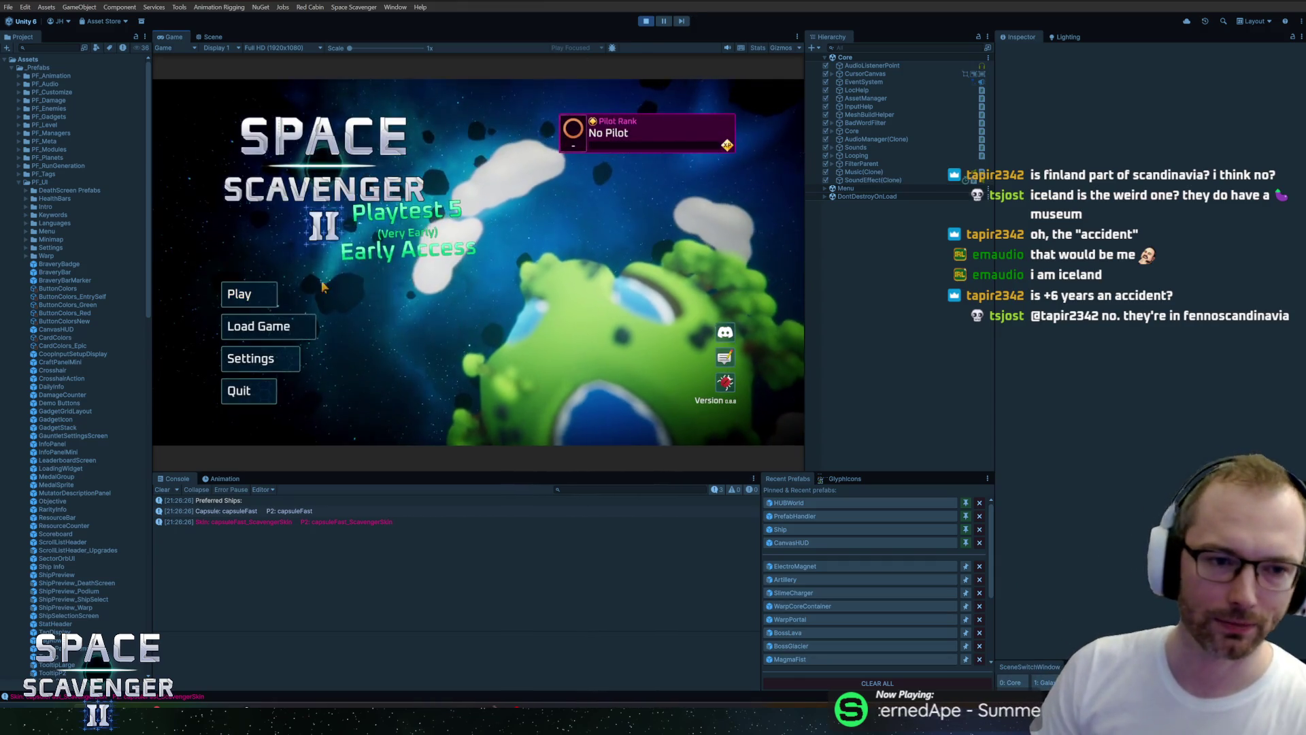
pyautogui.click(252, 306)
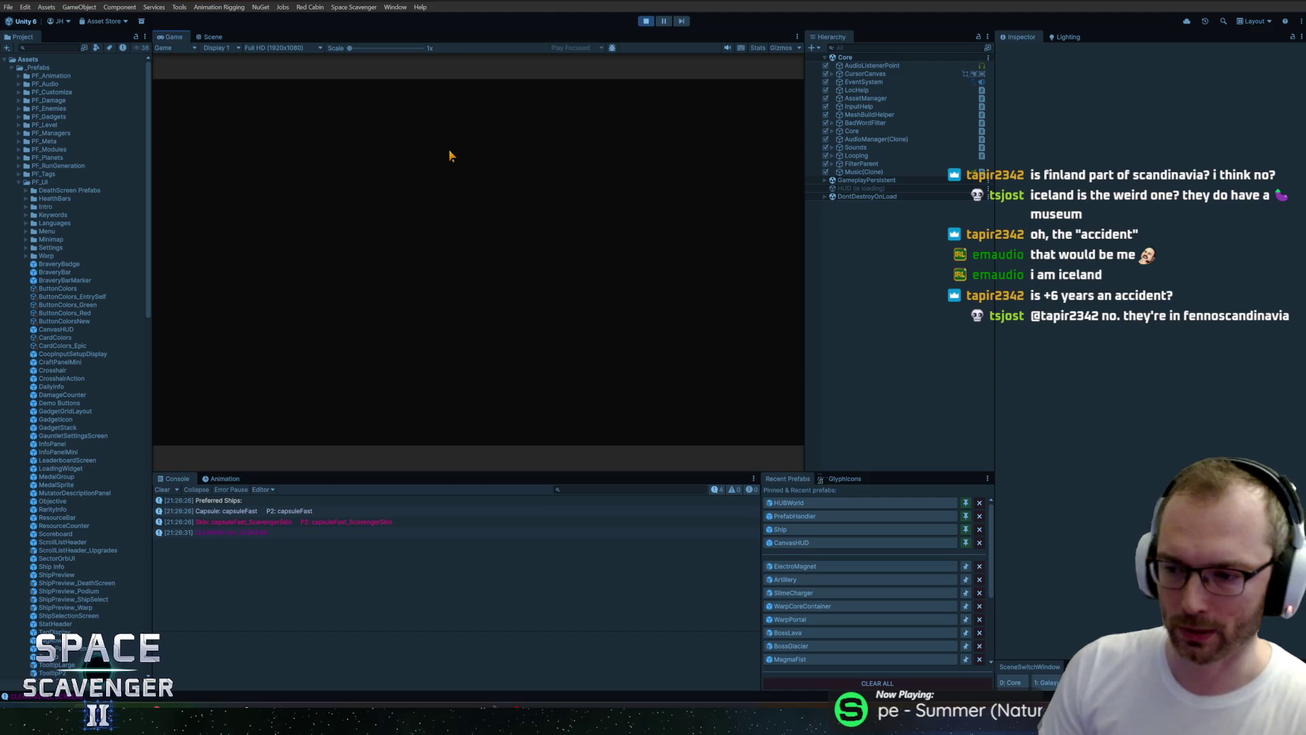